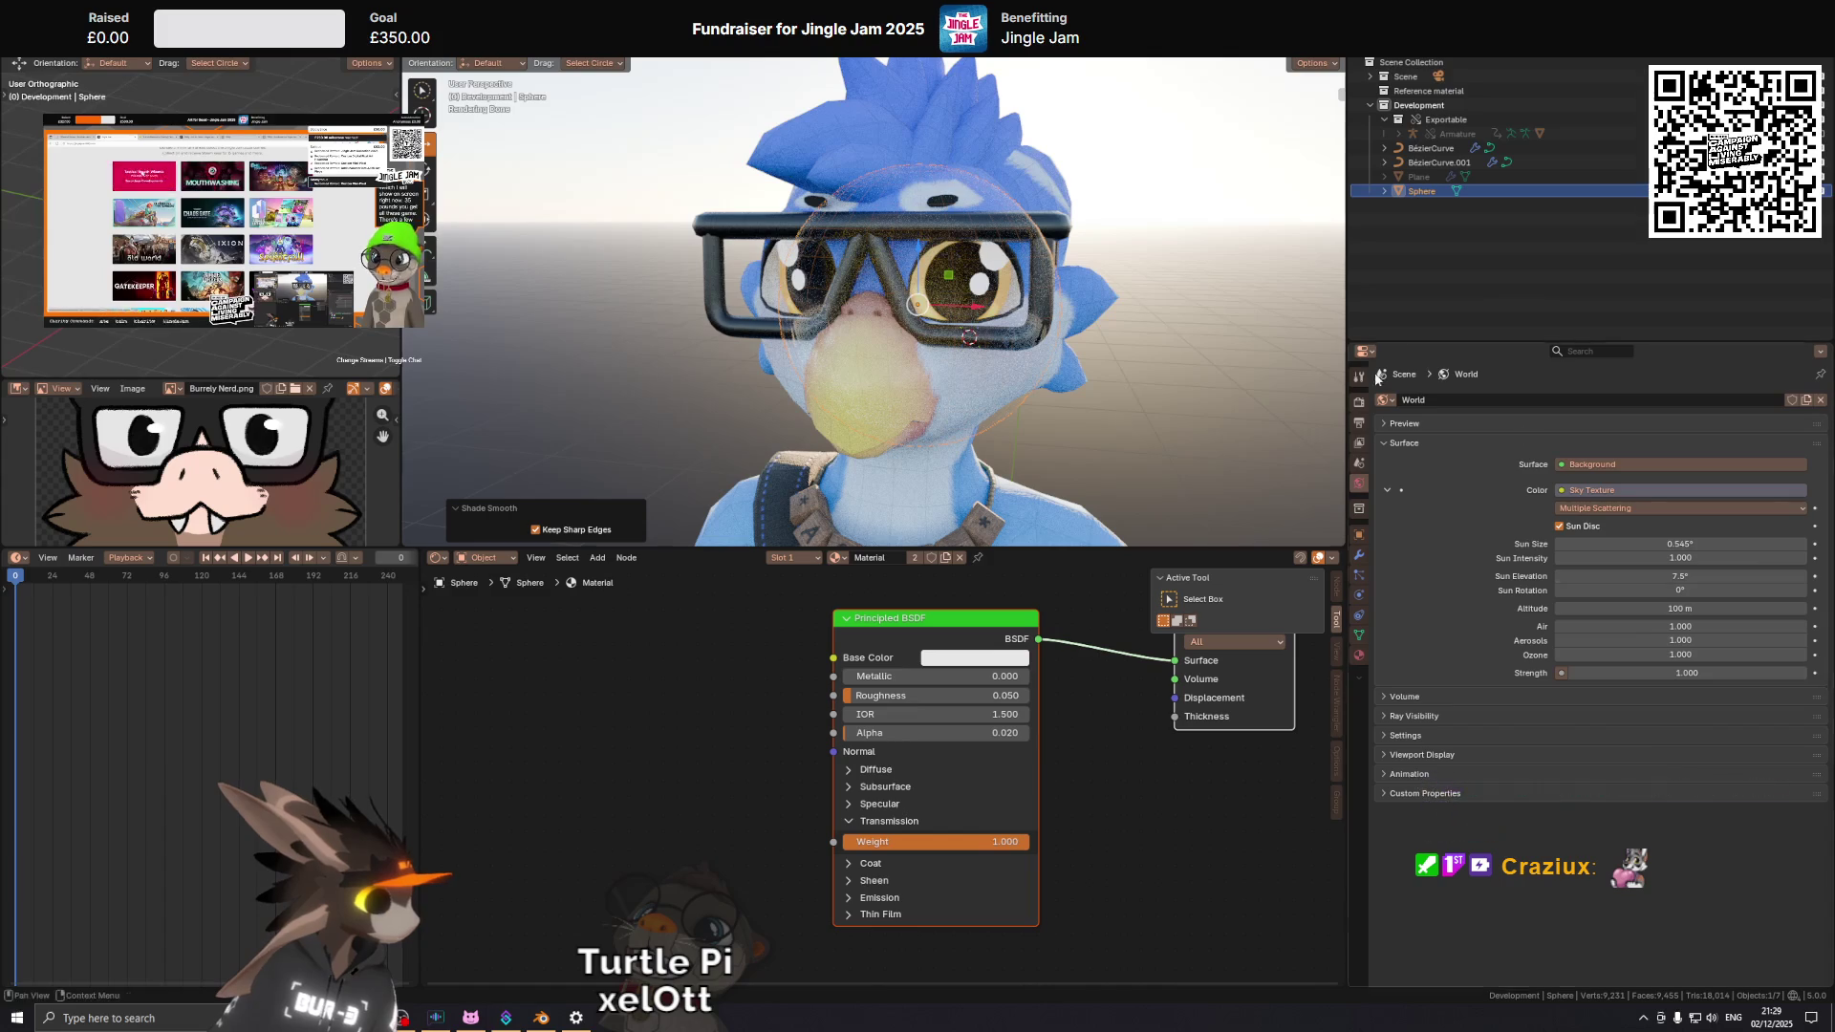
Tick Transparent in the Film panel of Render Properties so the background renders empty.
left_click_drag(872, 397, 946, 279)
left_click(1358, 401)
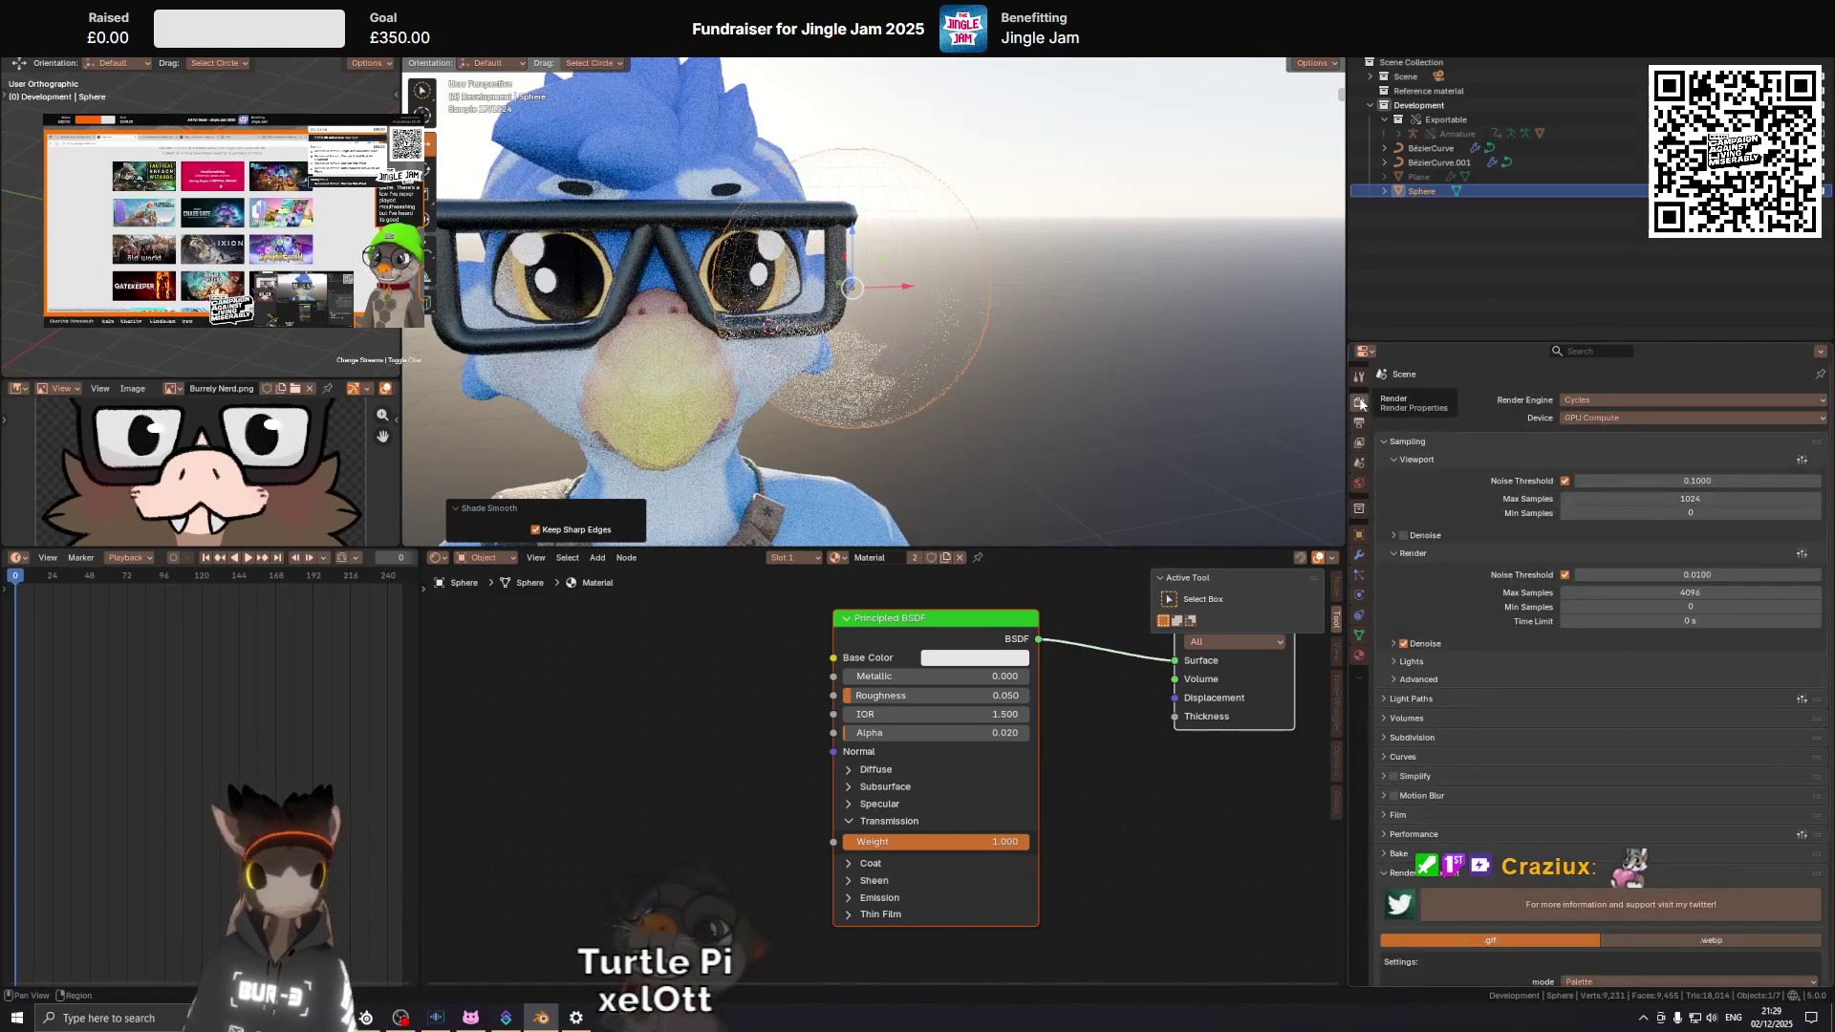
scroll("down", 3)
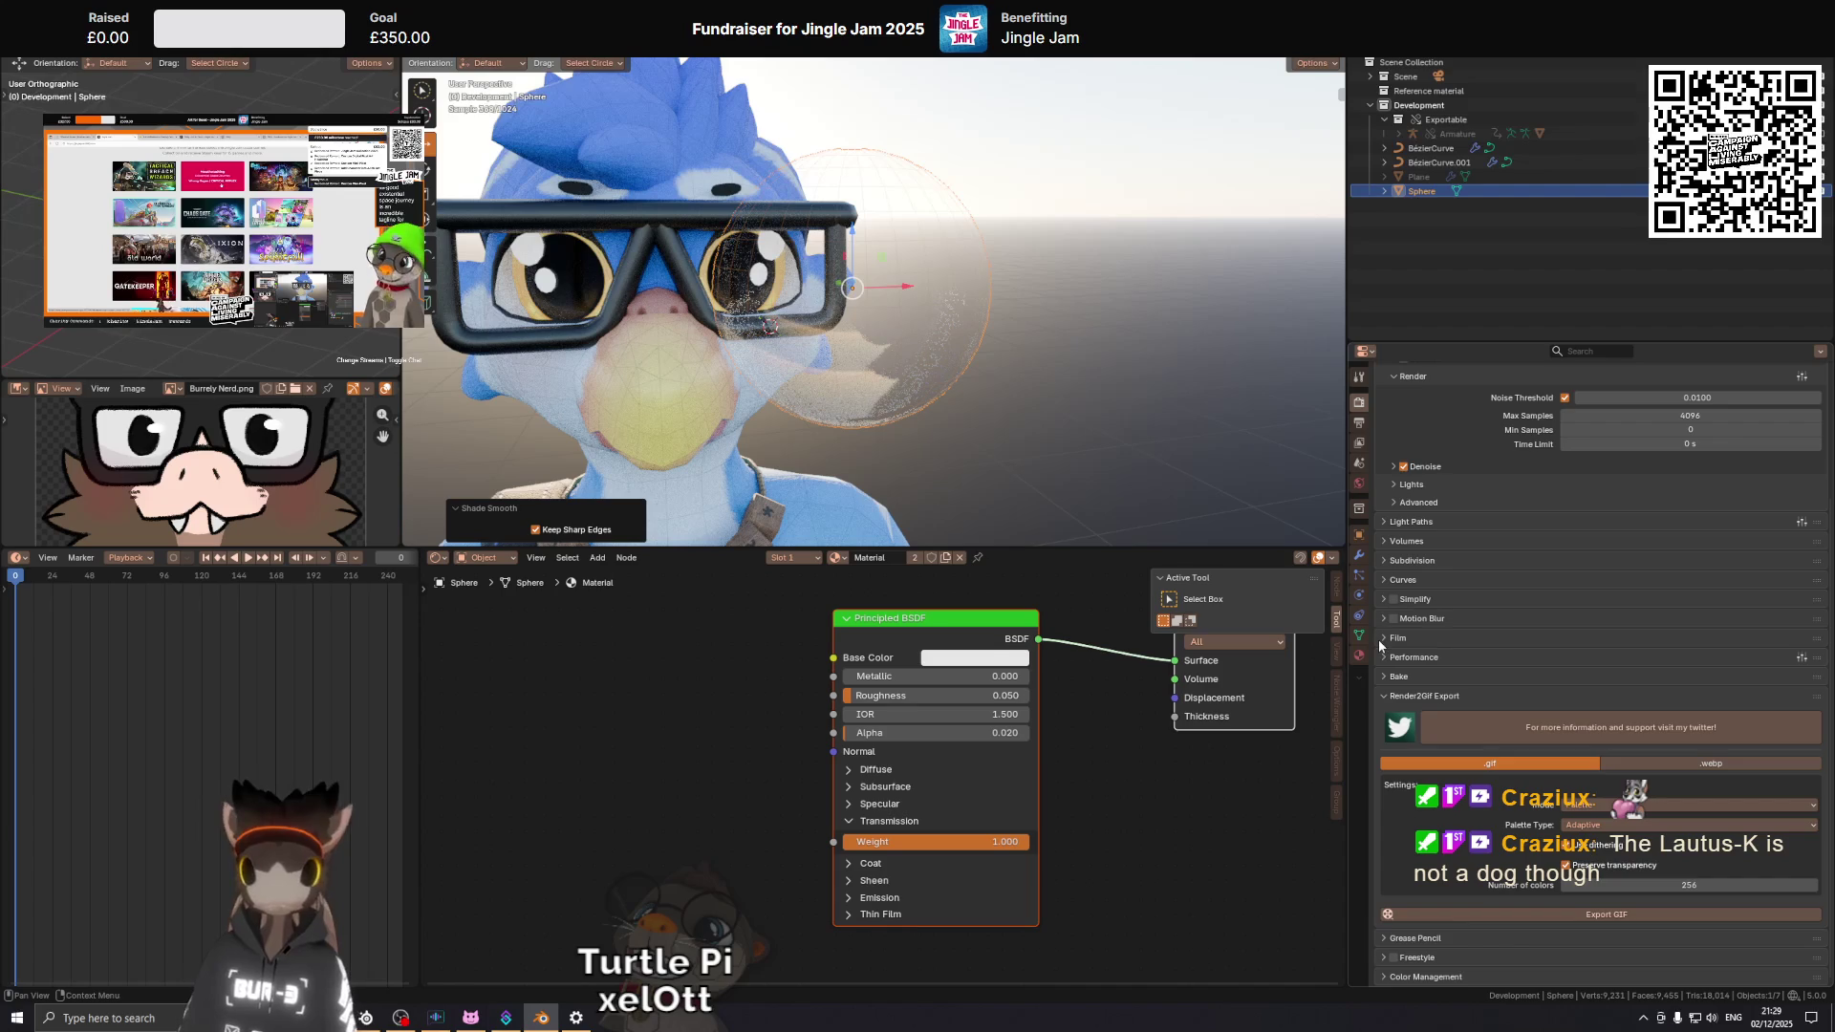
left_click(1379, 639)
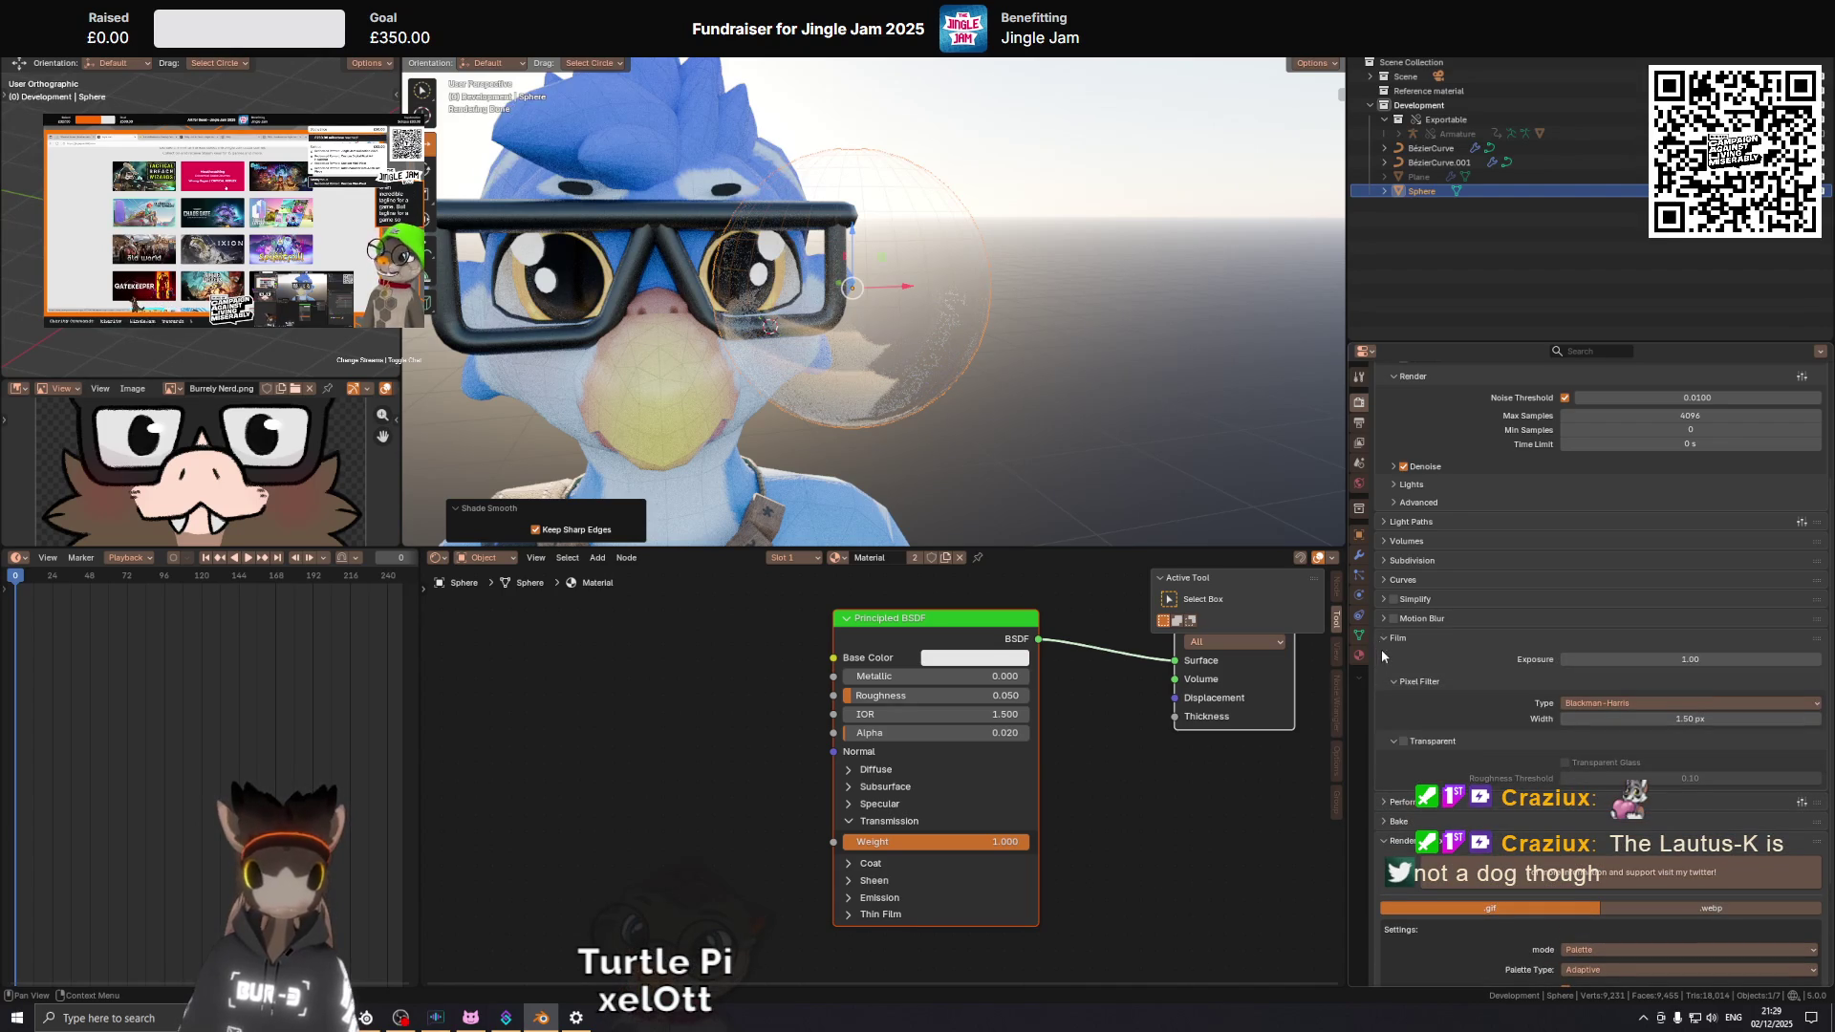
left_click(1403, 741)
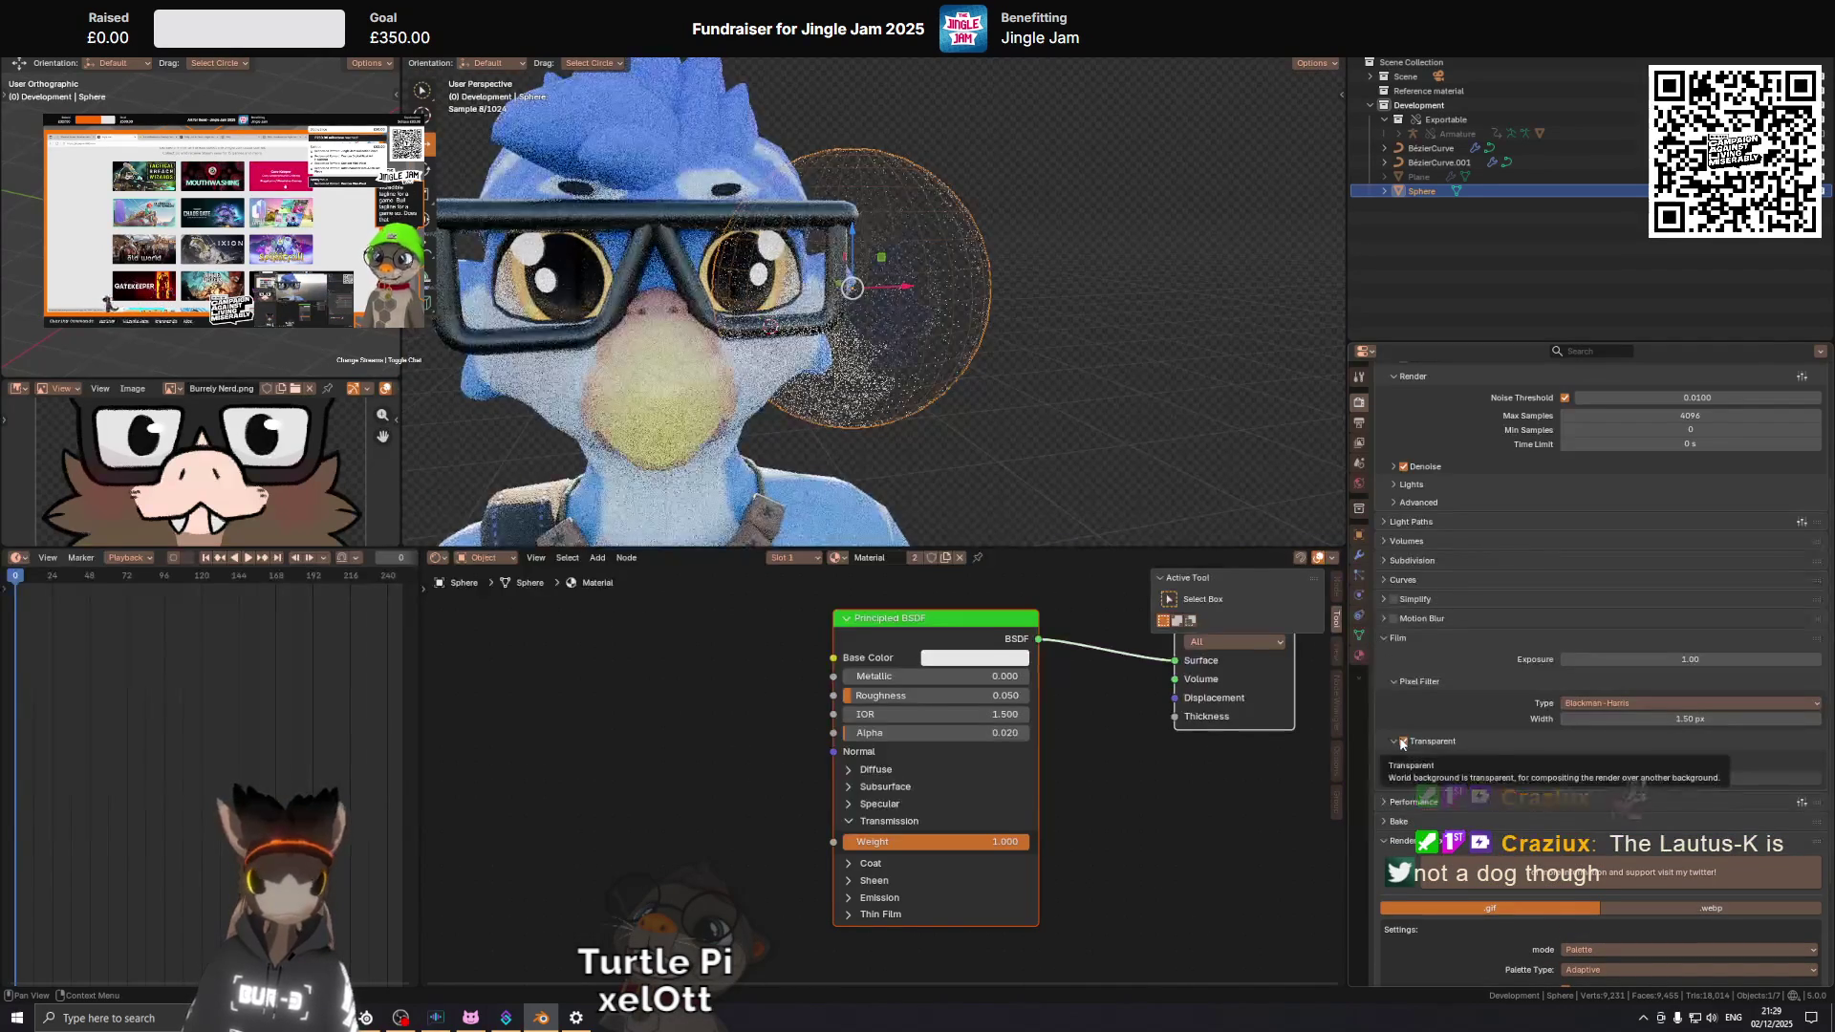
left_click_drag(914, 337, 999, 334)
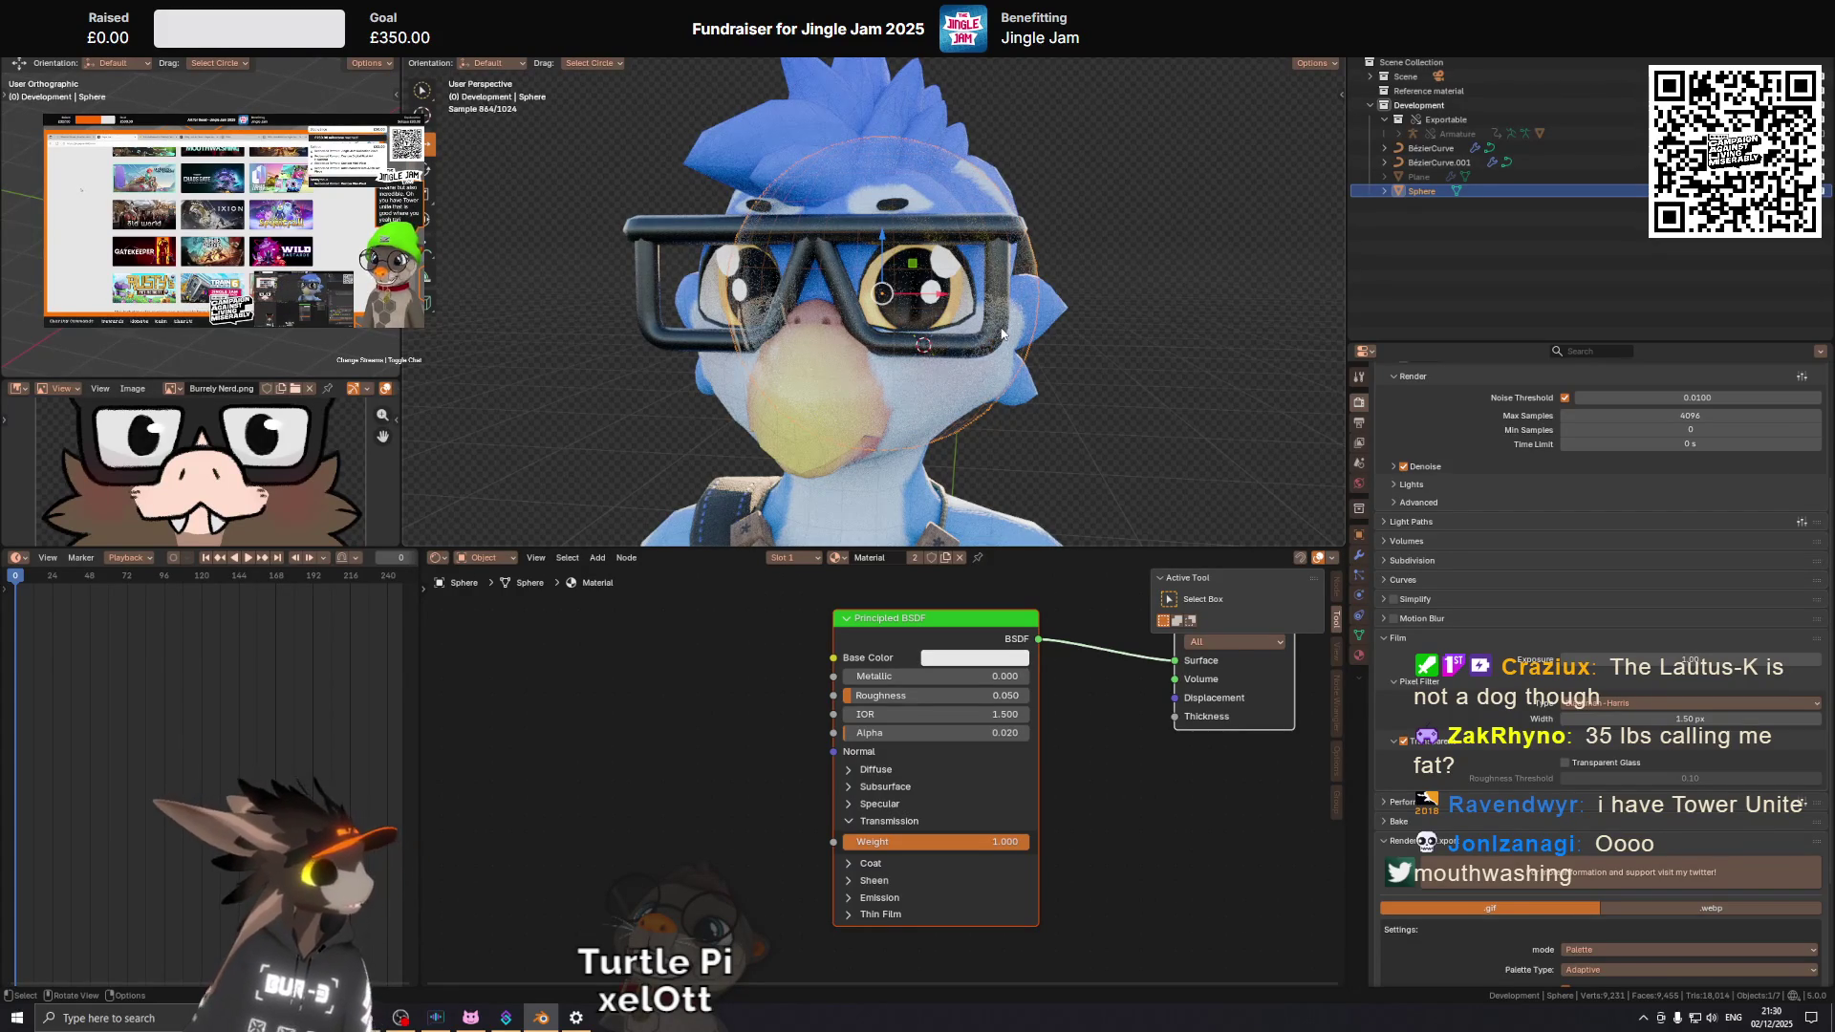
Orbit and zoom around the glasses, then select the Body to show its material nodes.
left_click_drag(1002, 332, 982, 291)
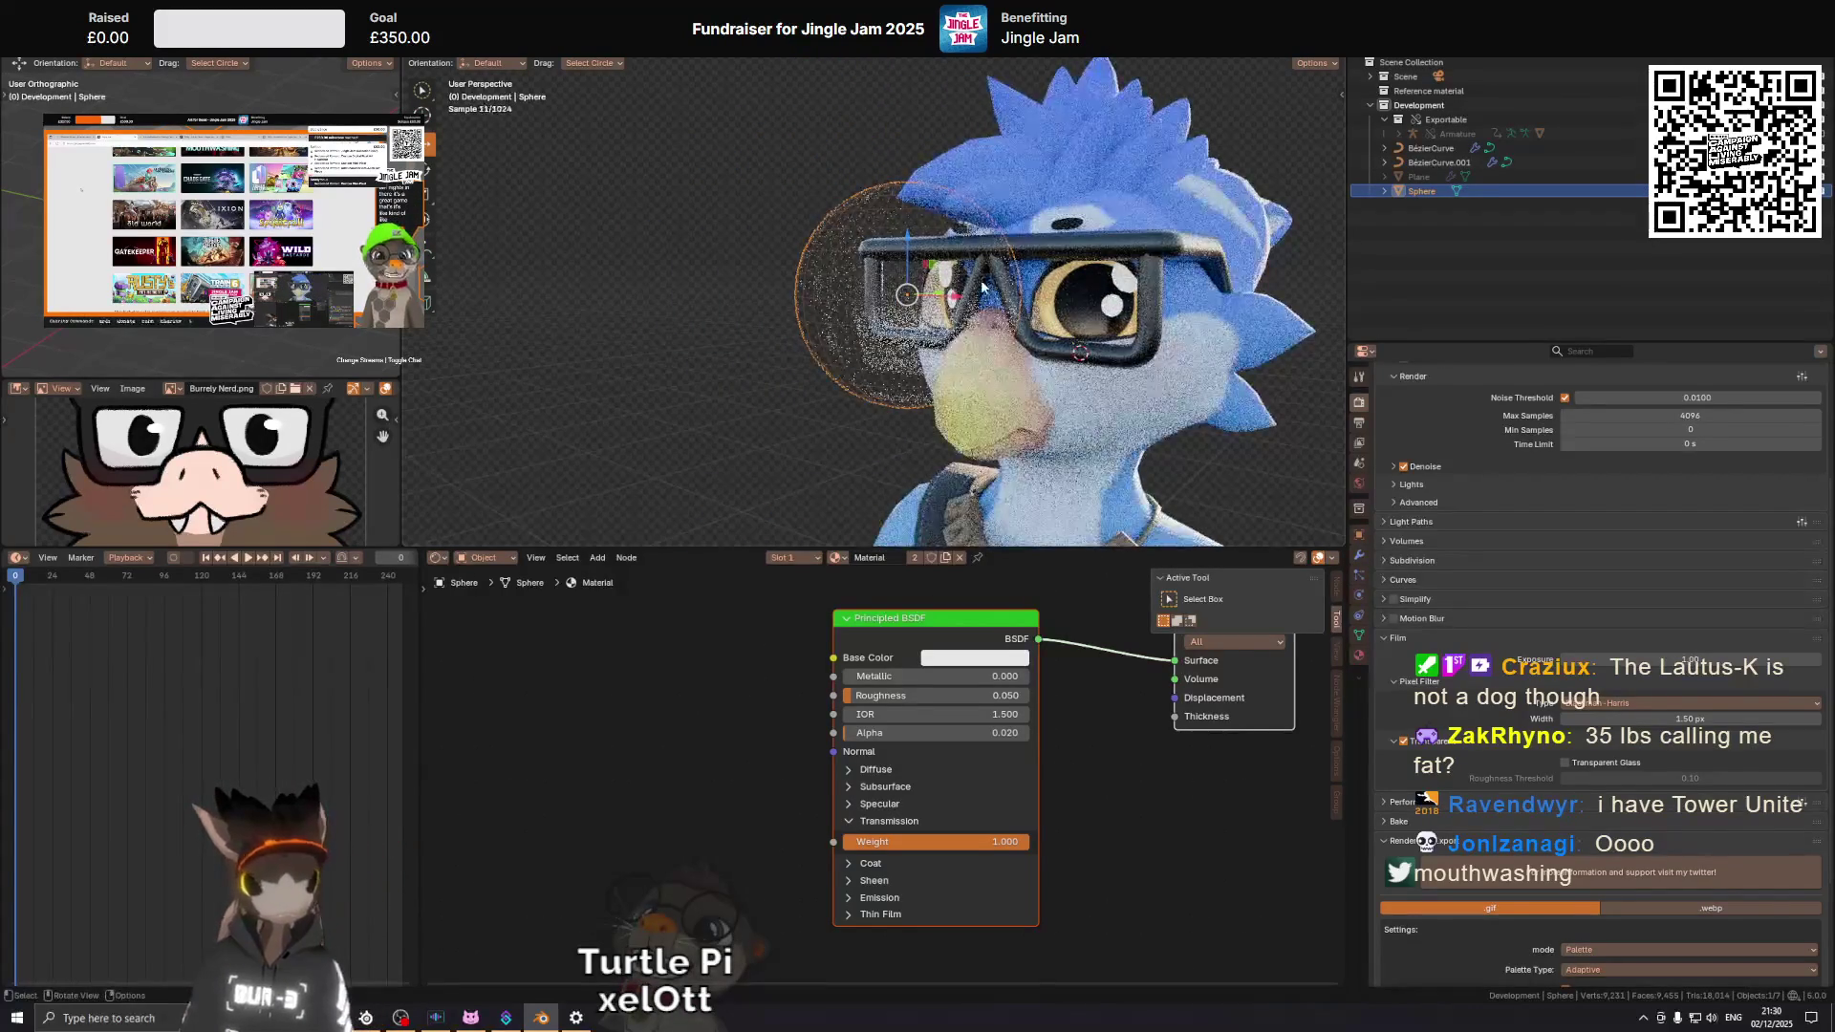
left_click_drag(913, 352, 977, 359)
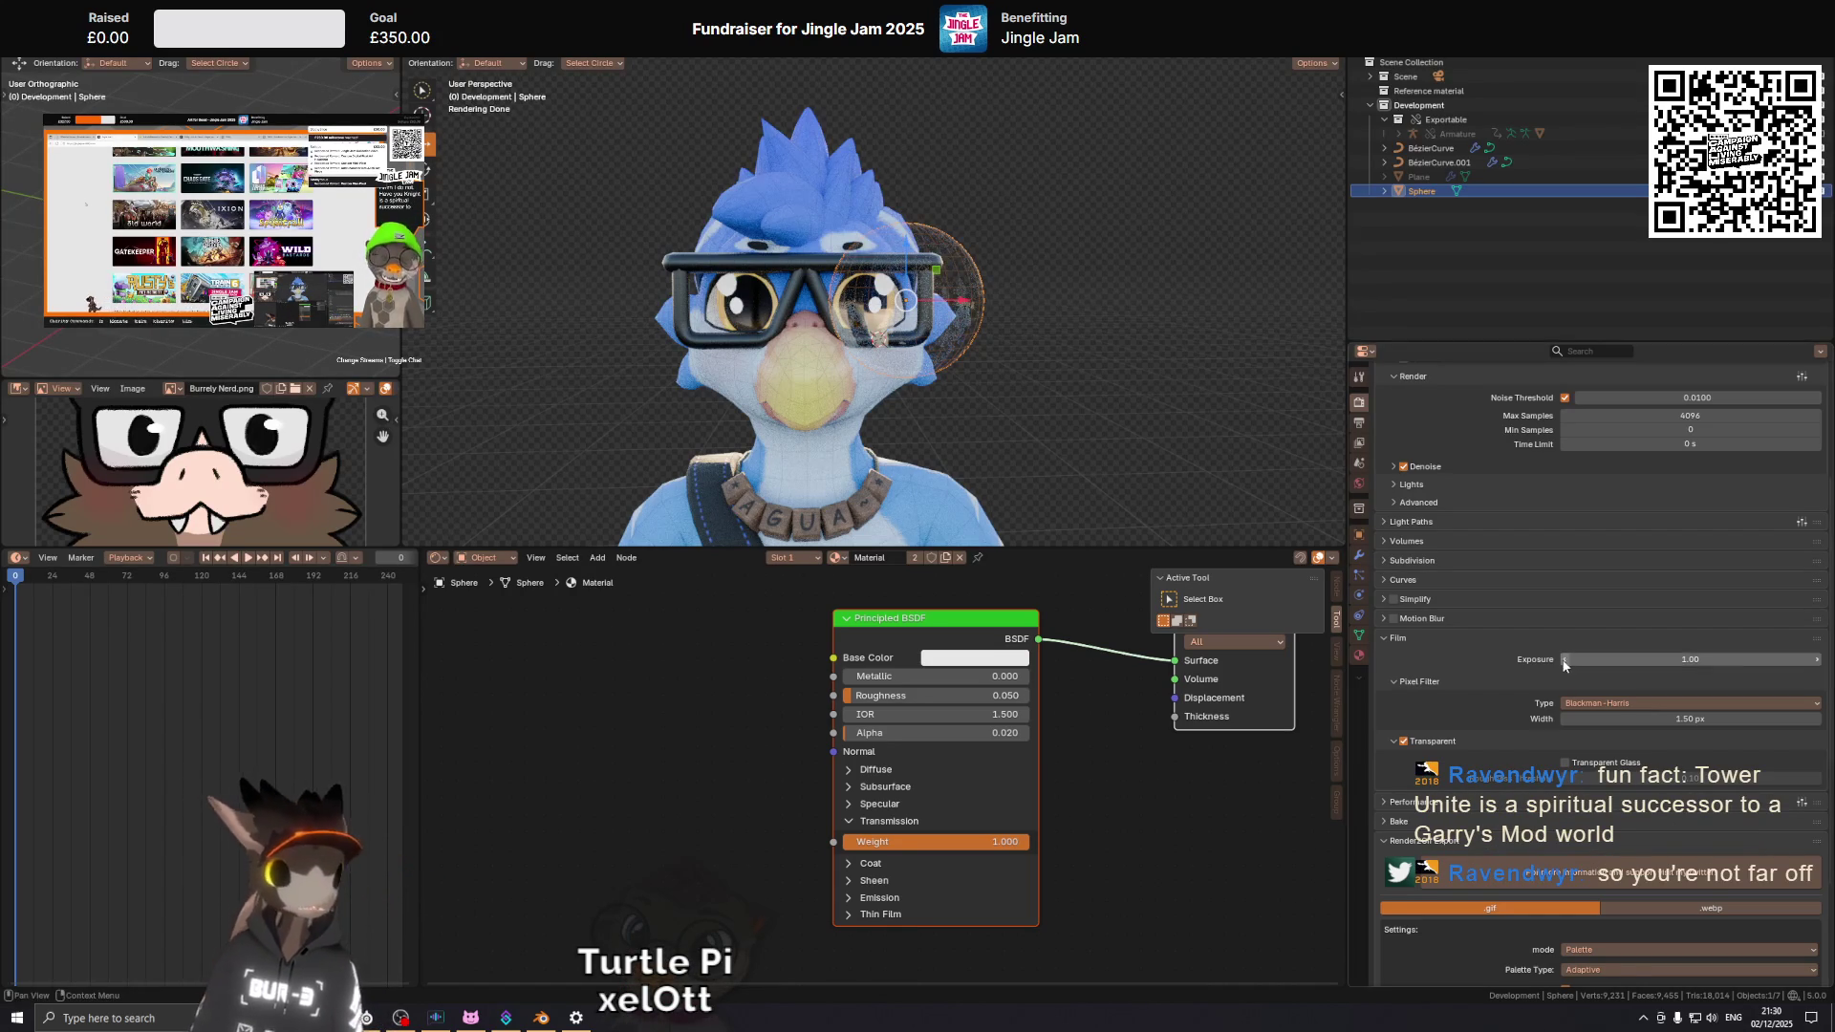
left_click_drag(1005, 354, 966, 339)
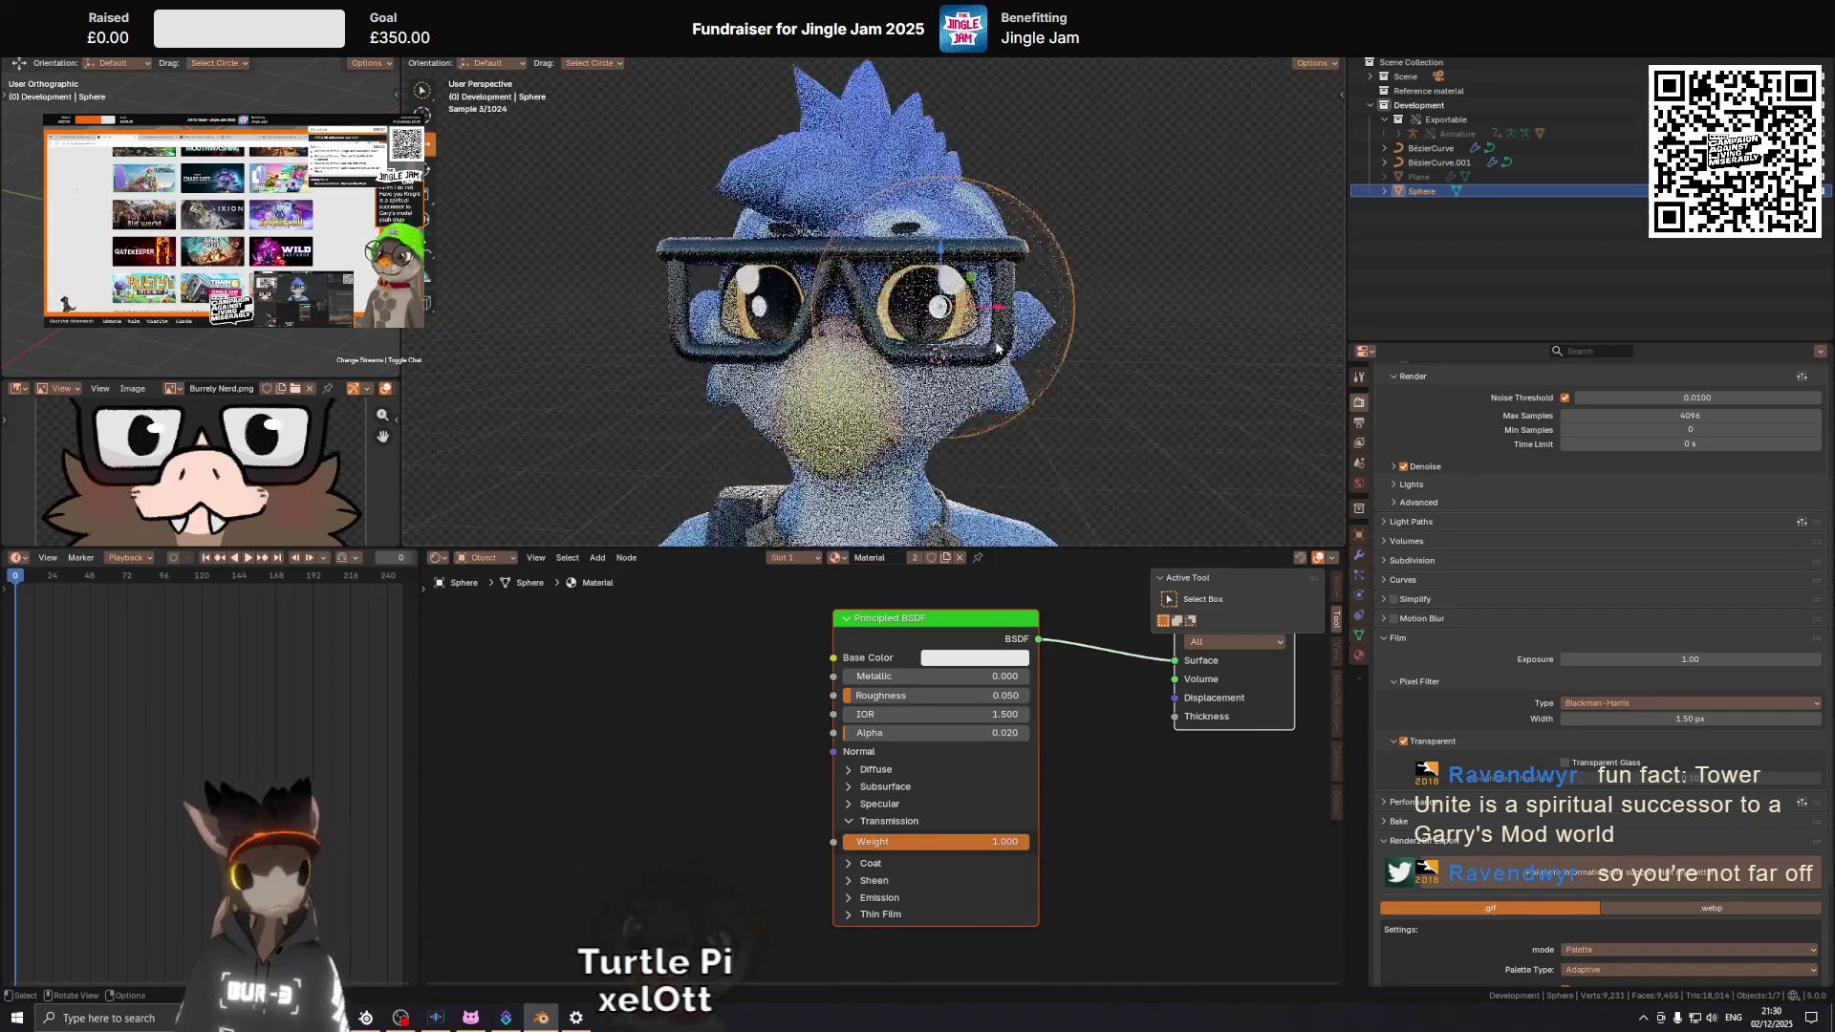
scroll("up", 3)
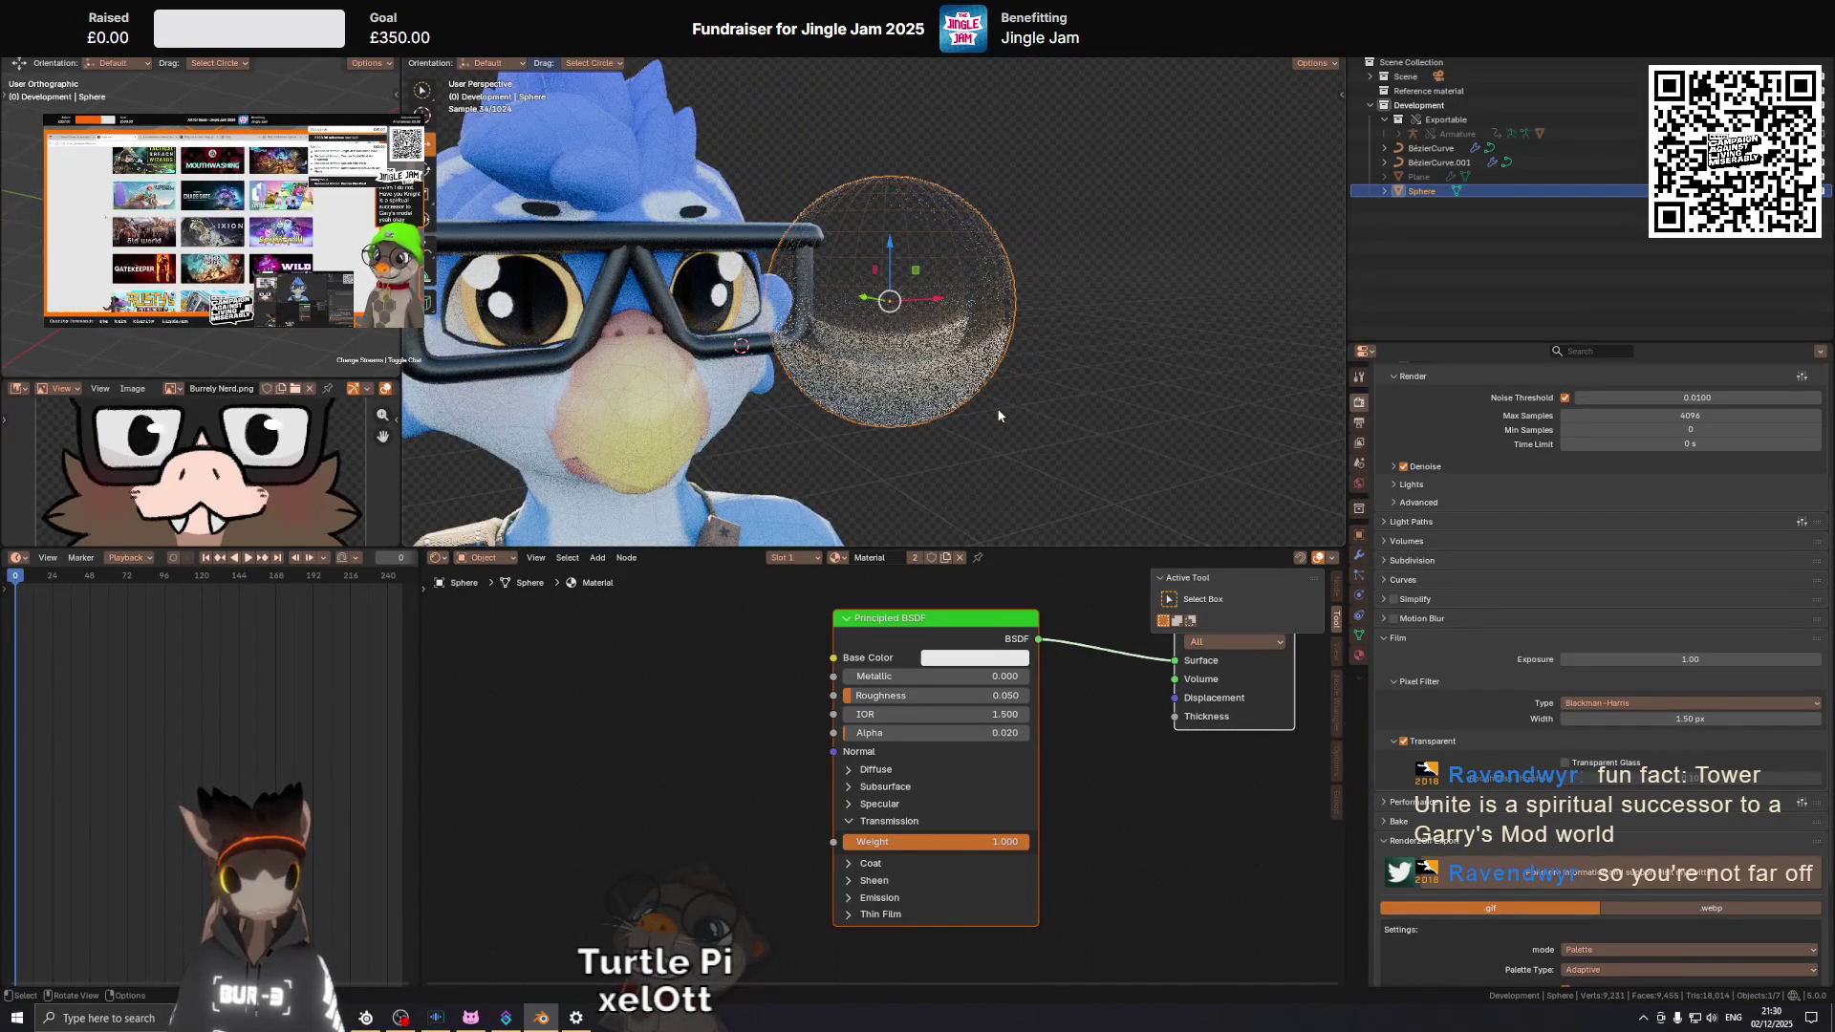
scroll("up", 3)
scroll("up", 3)
scroll("down", 3)
left_click(817, 304)
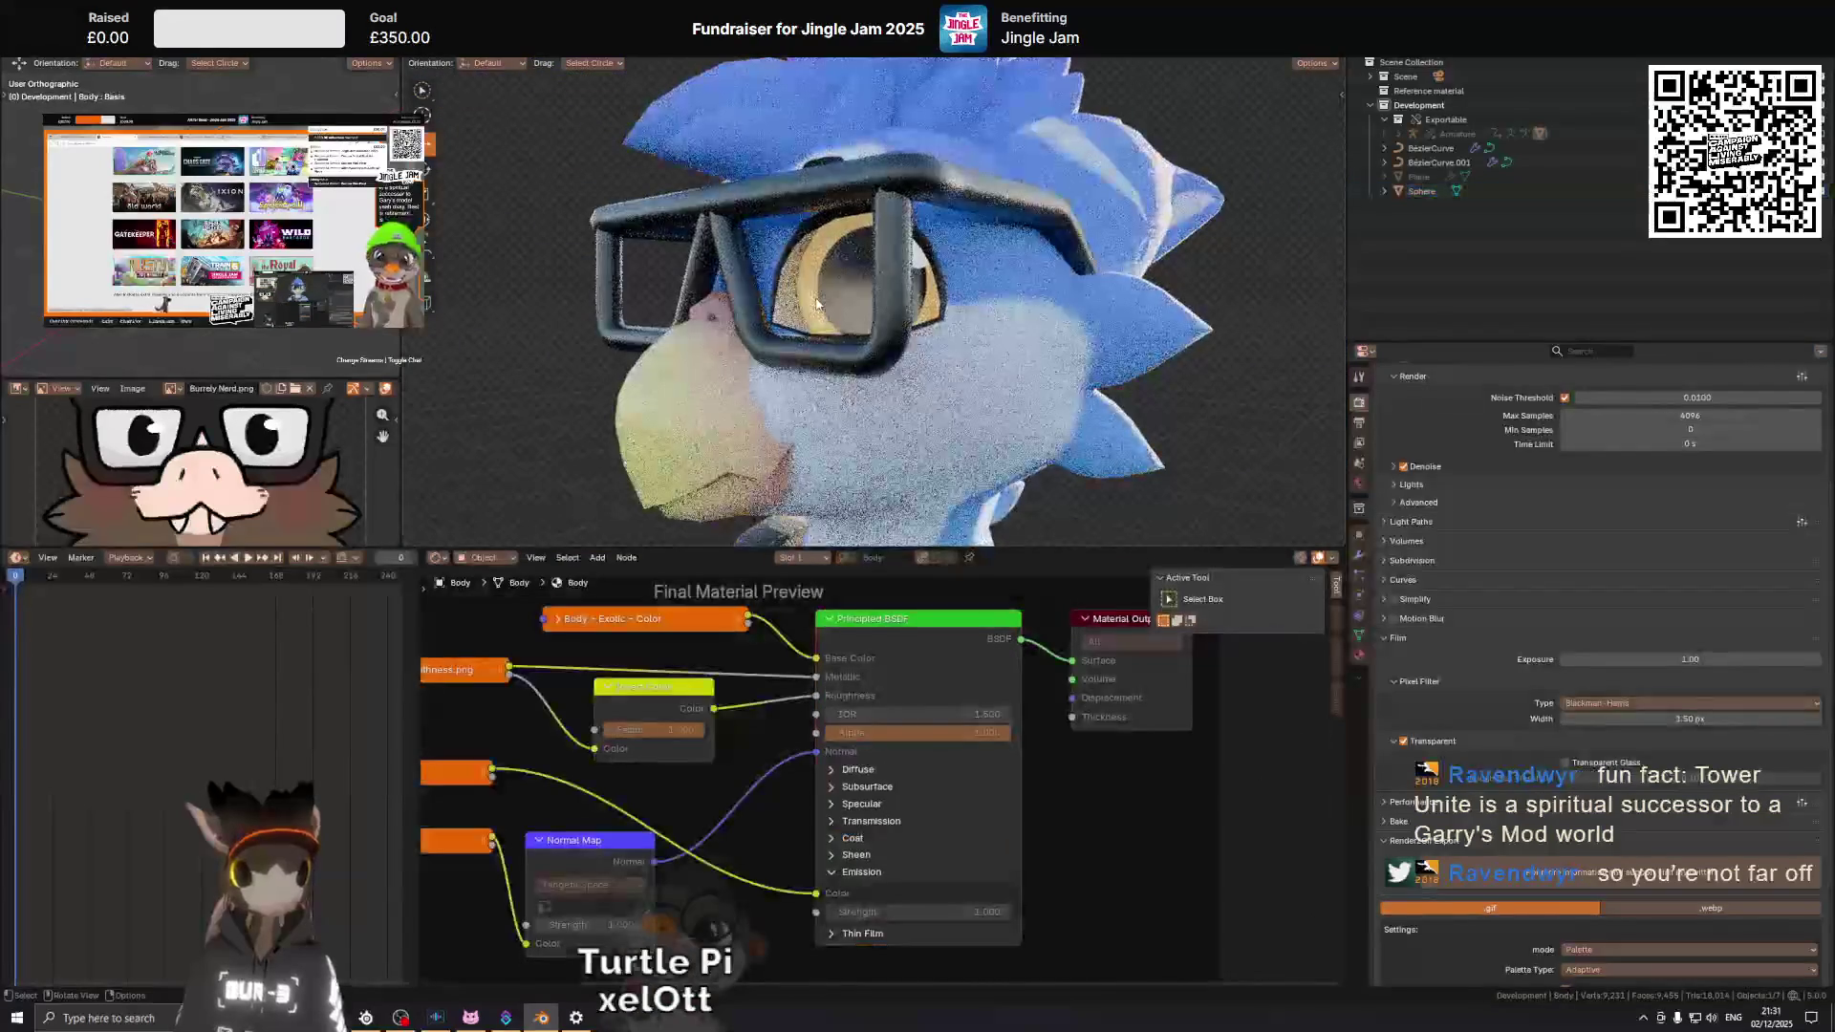
Unhide the Plane glasses frame, select it and move it slightly along Y.
left_click_drag(817, 304, 762, 277)
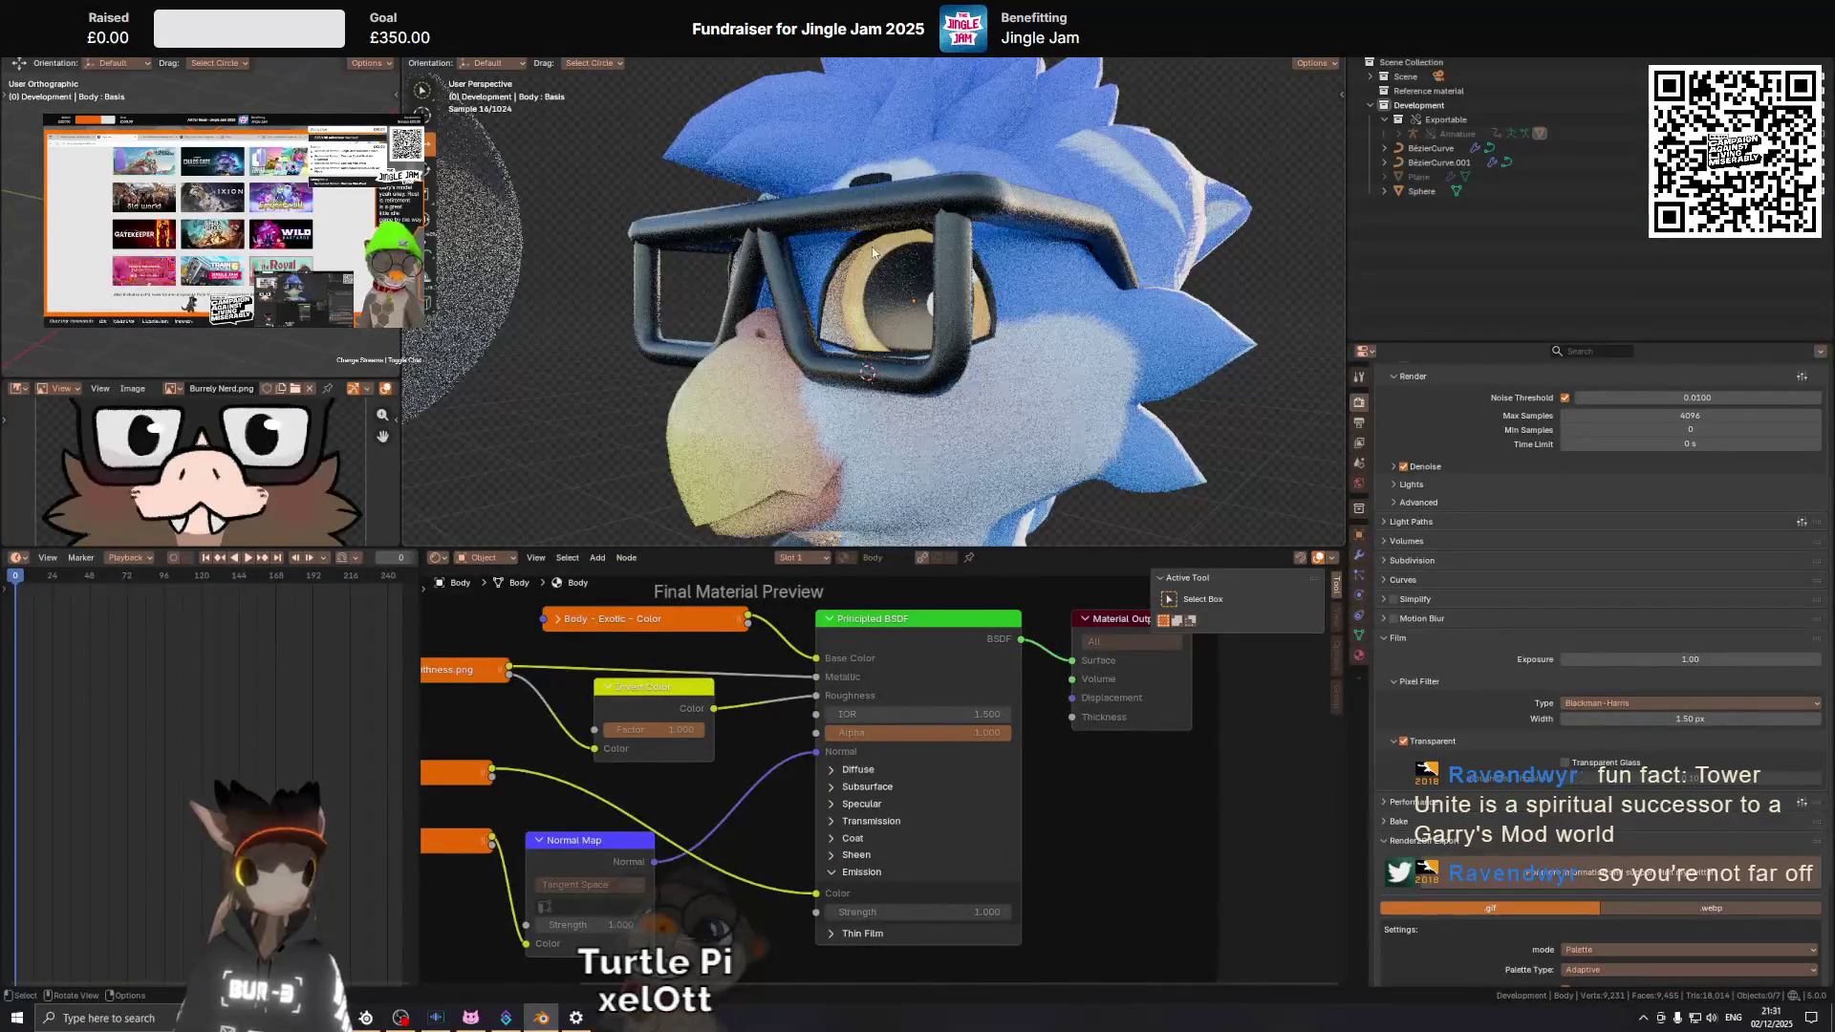
key("alt+h")
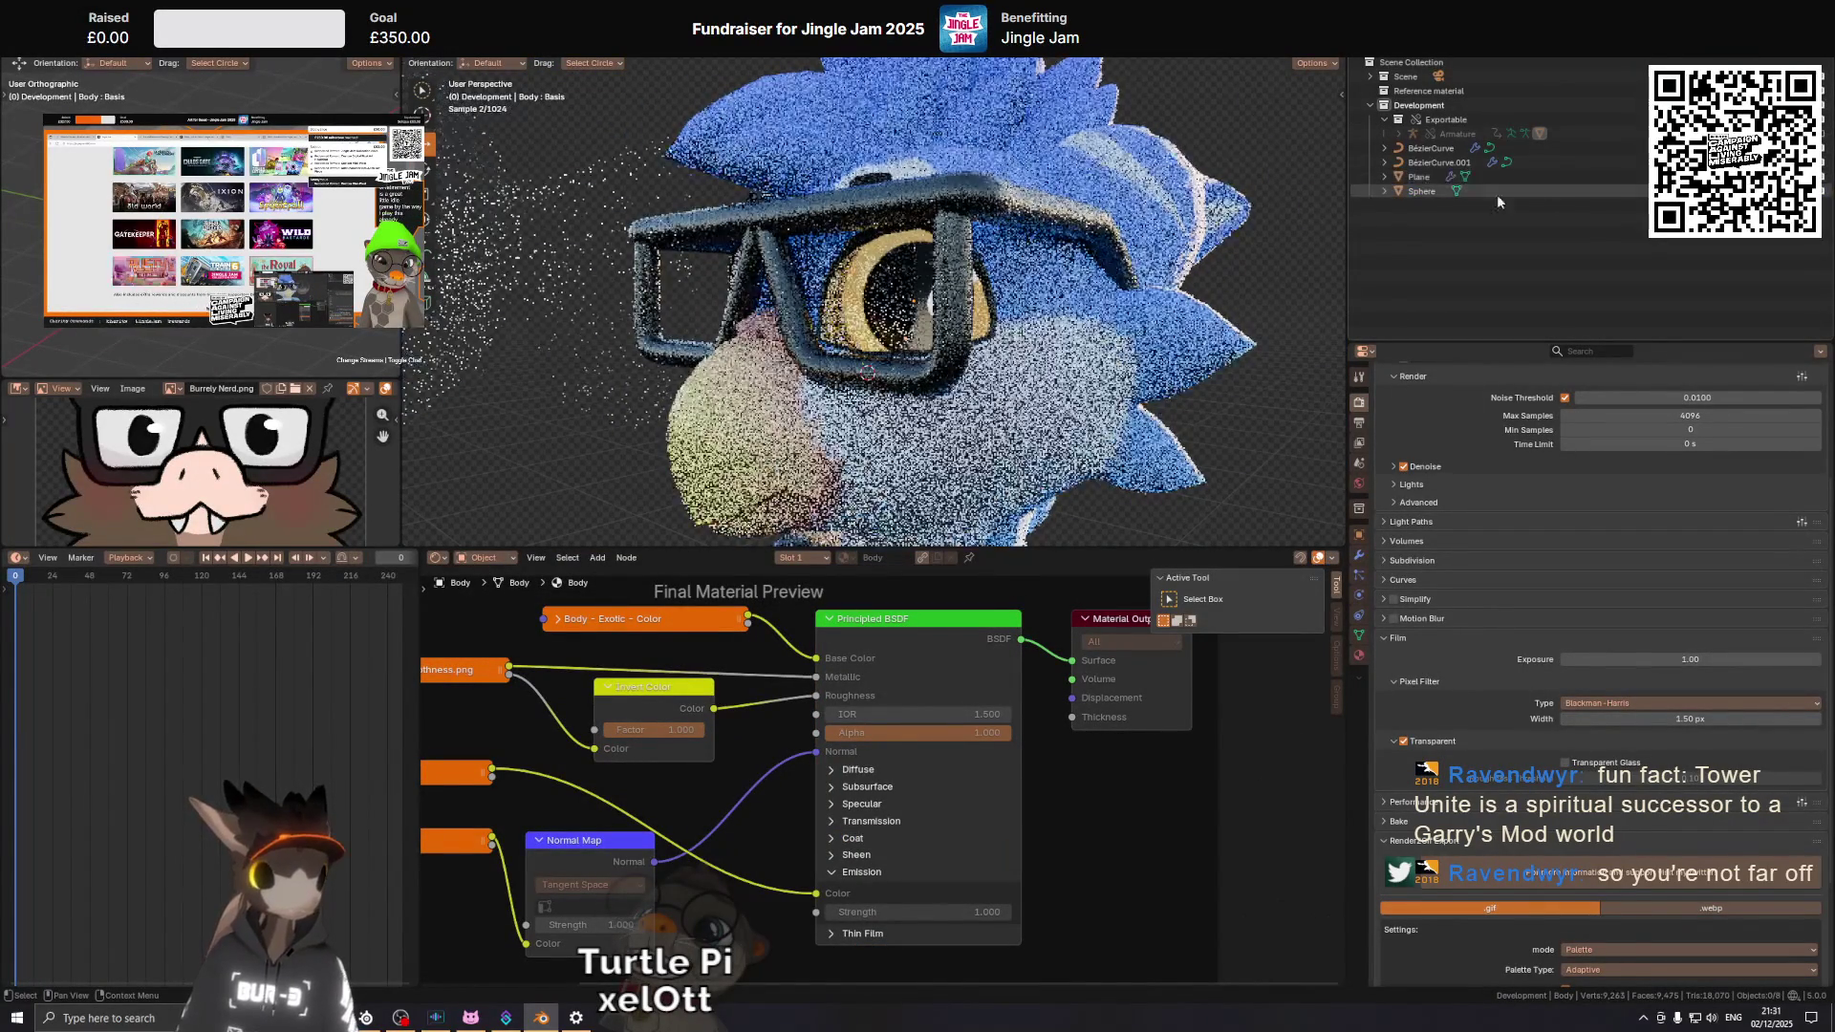
left_click(1491, 177)
left_click_drag(726, 287, 841, 268)
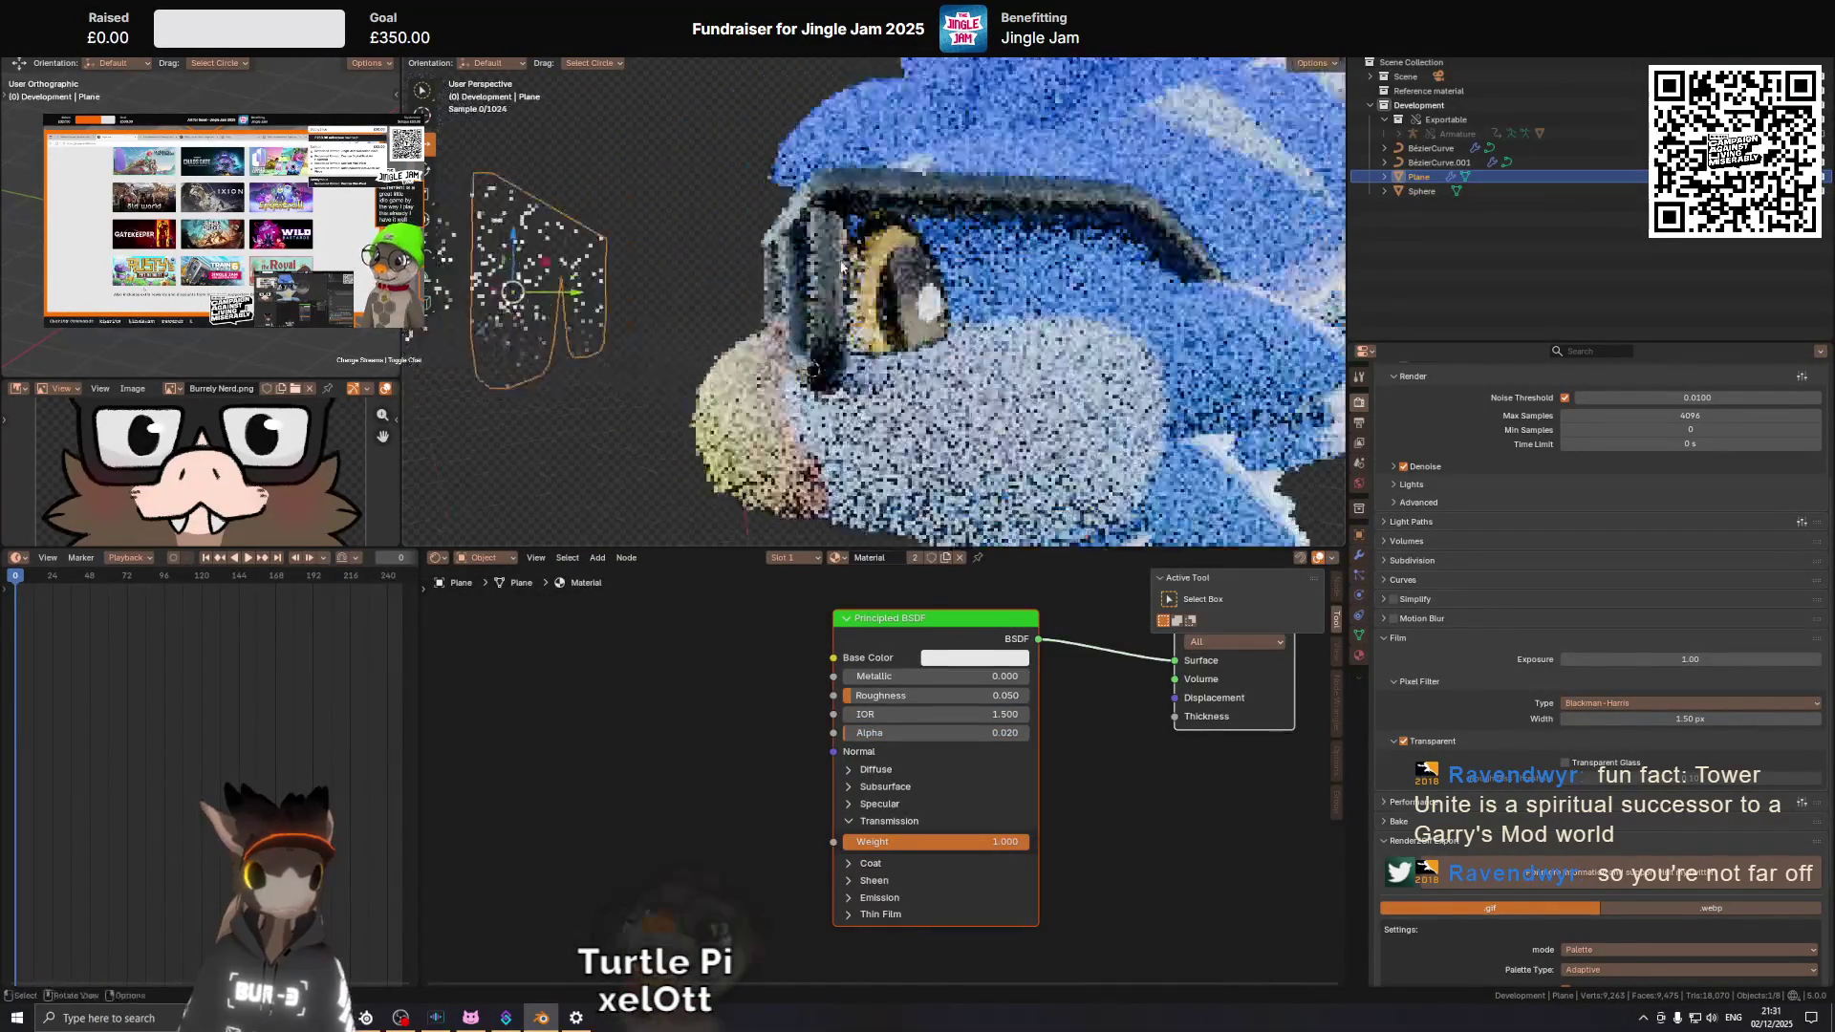
key("g")
key("y")
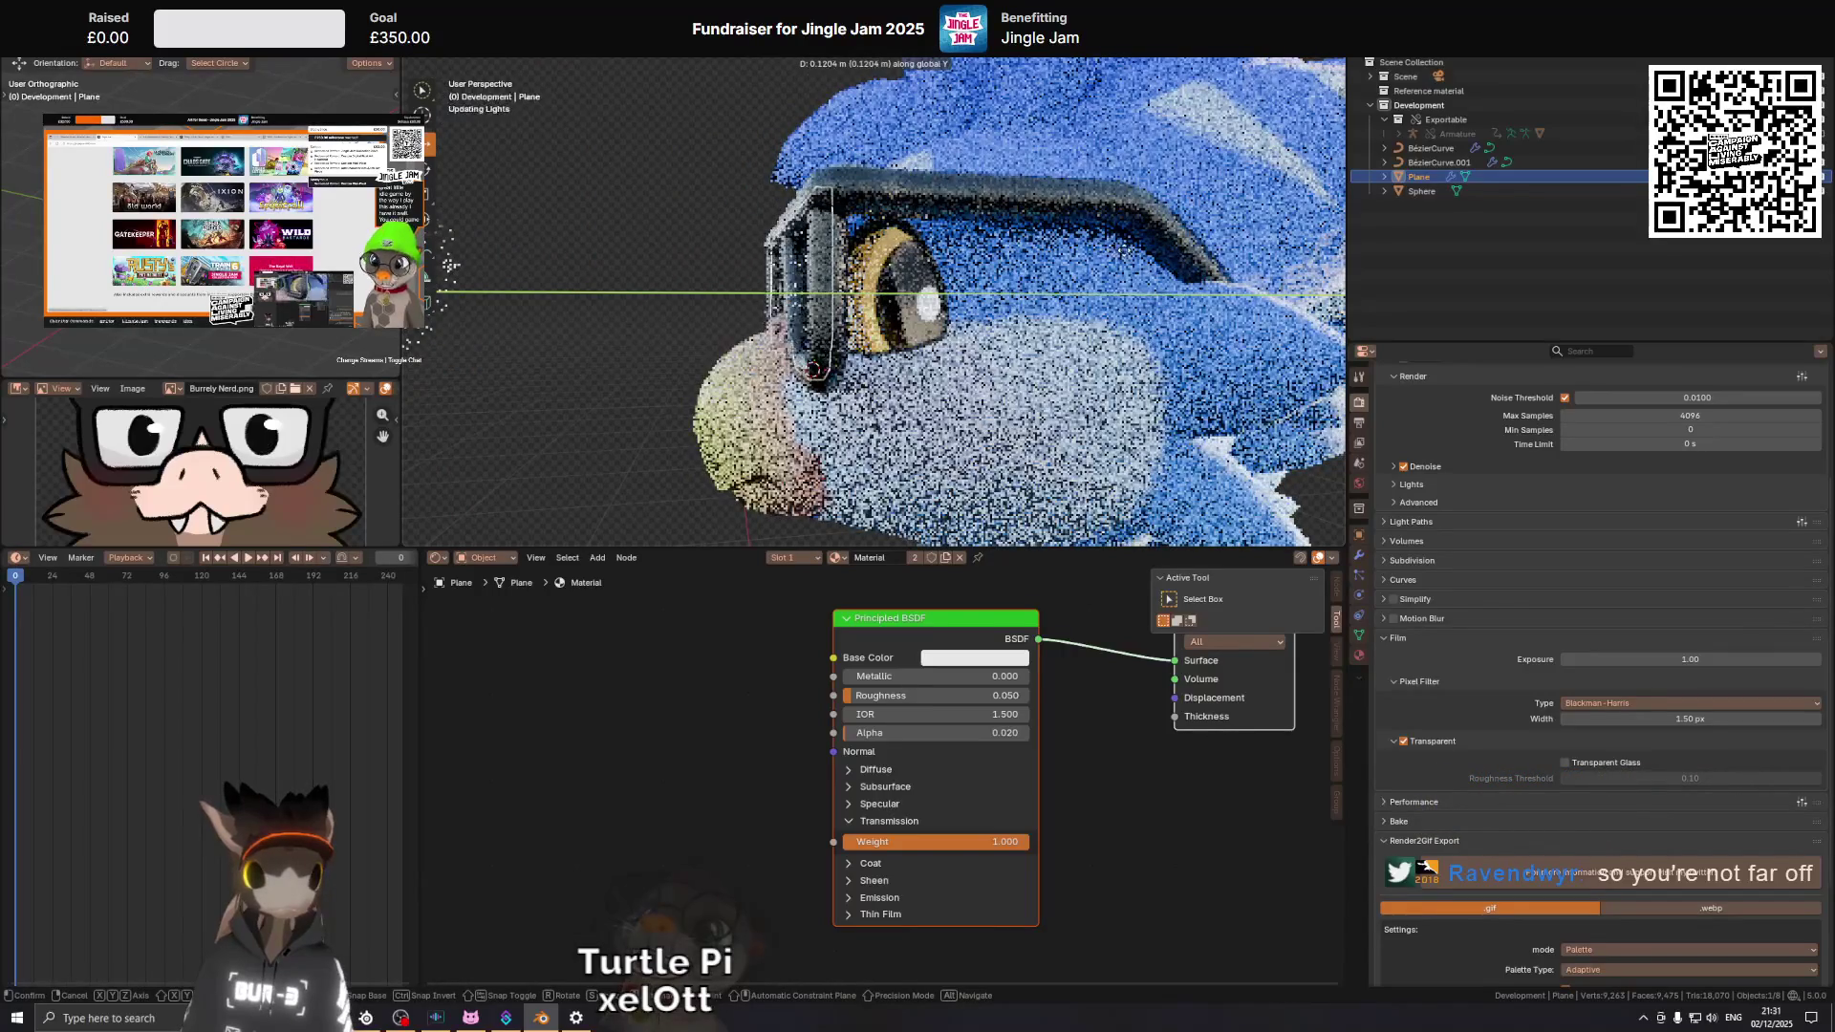
key("Return")
In Edit Mode, select a lens face and try an Inset, then cancel it.
key("Tab")
left_click_drag(831, 306, 795, 344)
key("alt+a")
left_click(794, 345)
left_click_drag(772, 343, 1047, 360)
key("i")
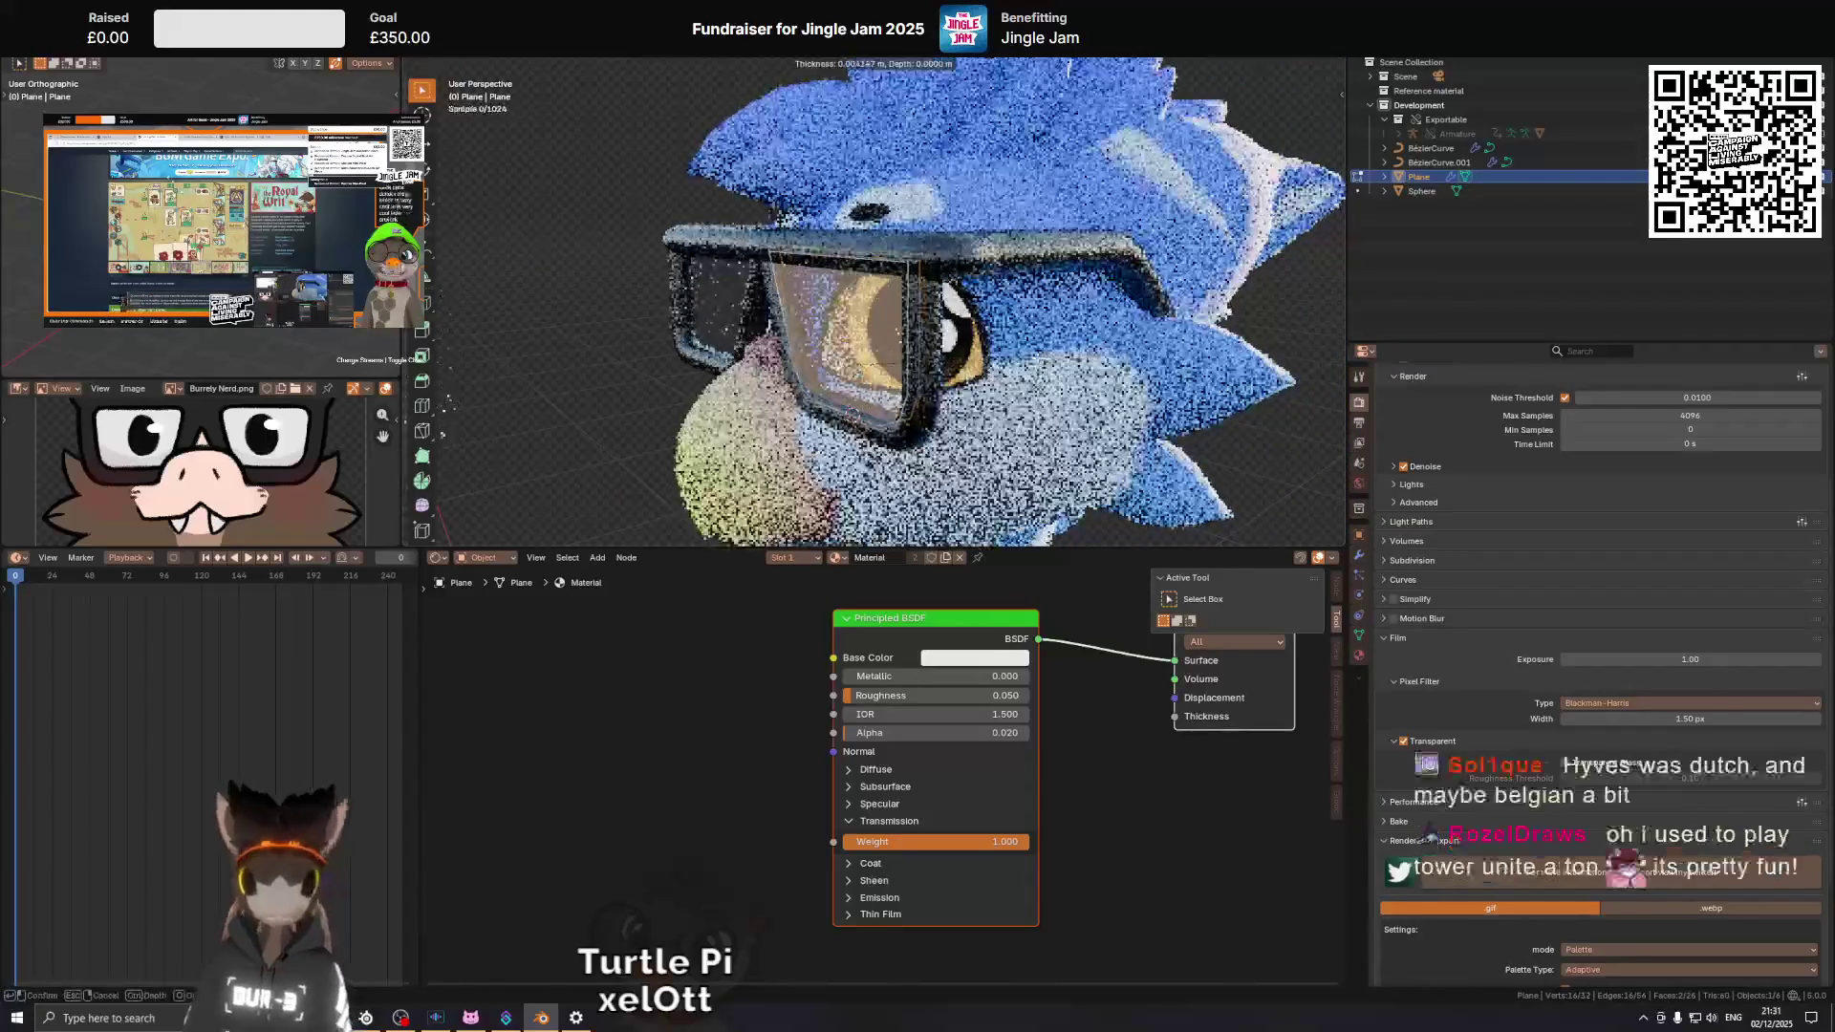
key("Escape")
Deselect the lens faces and switch the viewport to Material Preview shading.
left_click_drag(1032, 358, 1128, 363)
left_click_drag(815, 348, 862, 350)
left_click(862, 350)
key("z")
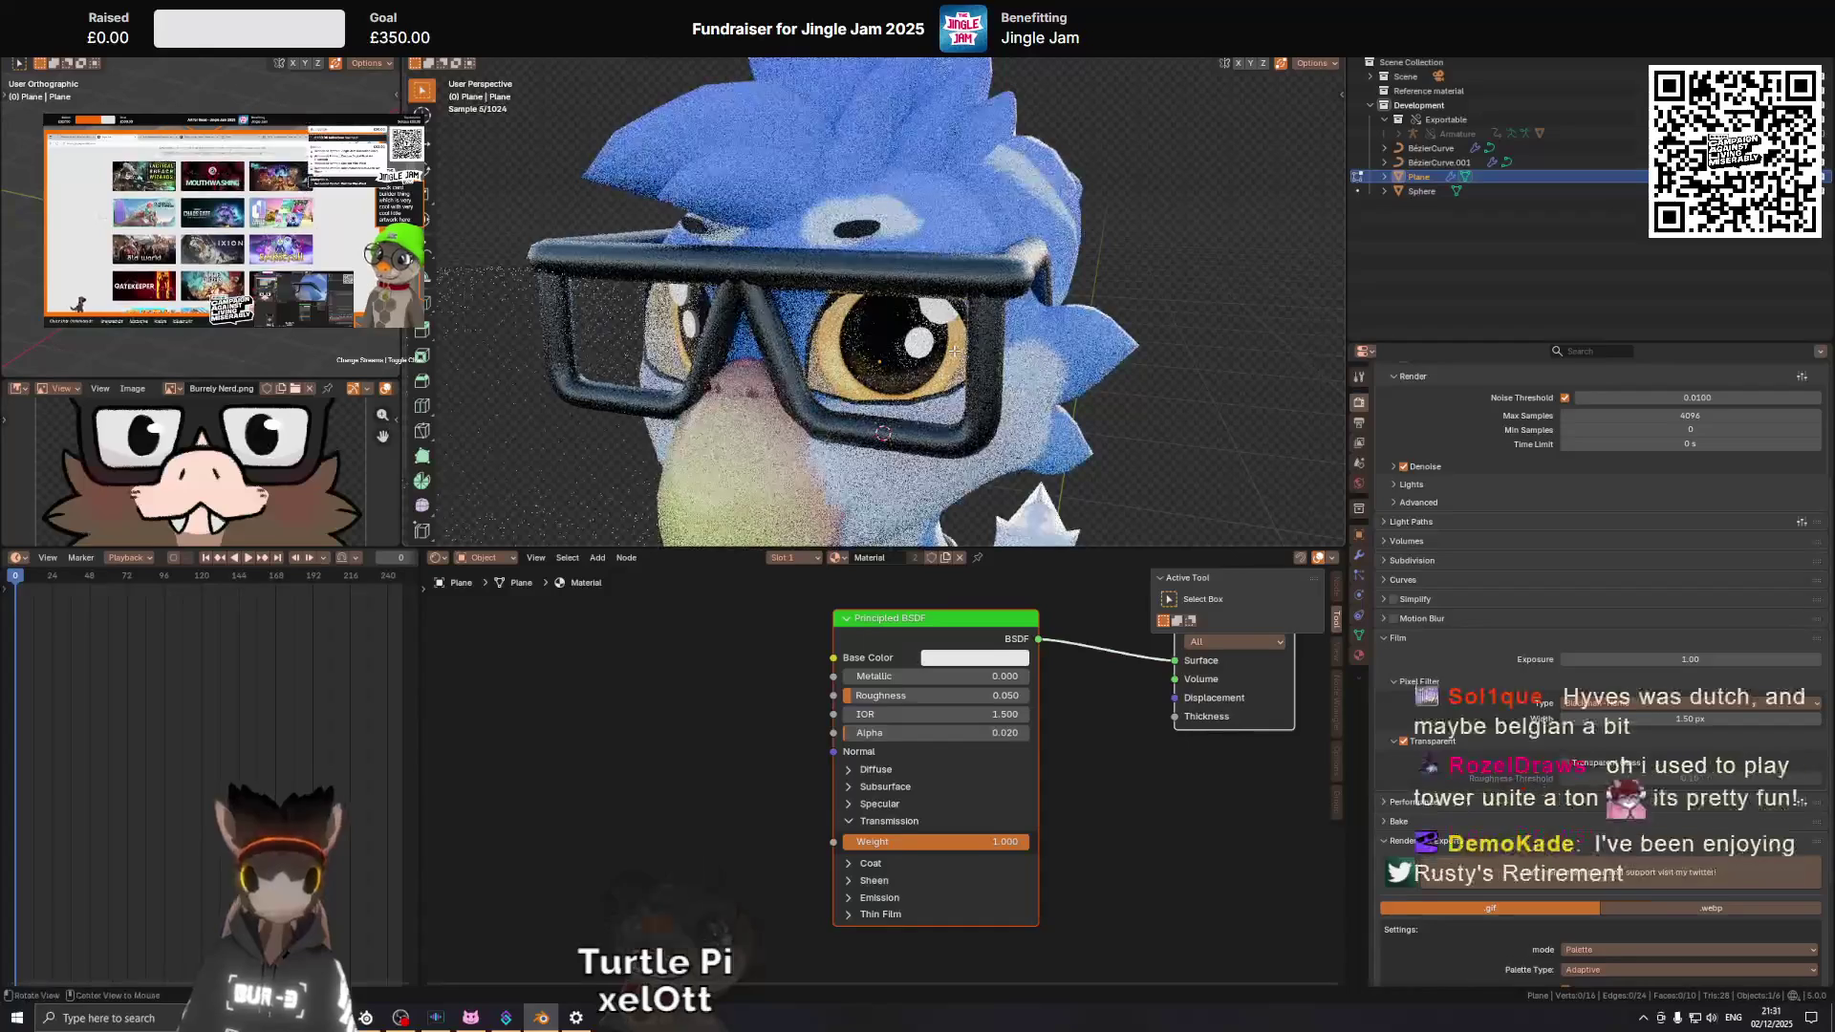
left_click(931, 445)
Delete one lens face from the glasses frame.
left_click_drag(930, 446, 857, 357)
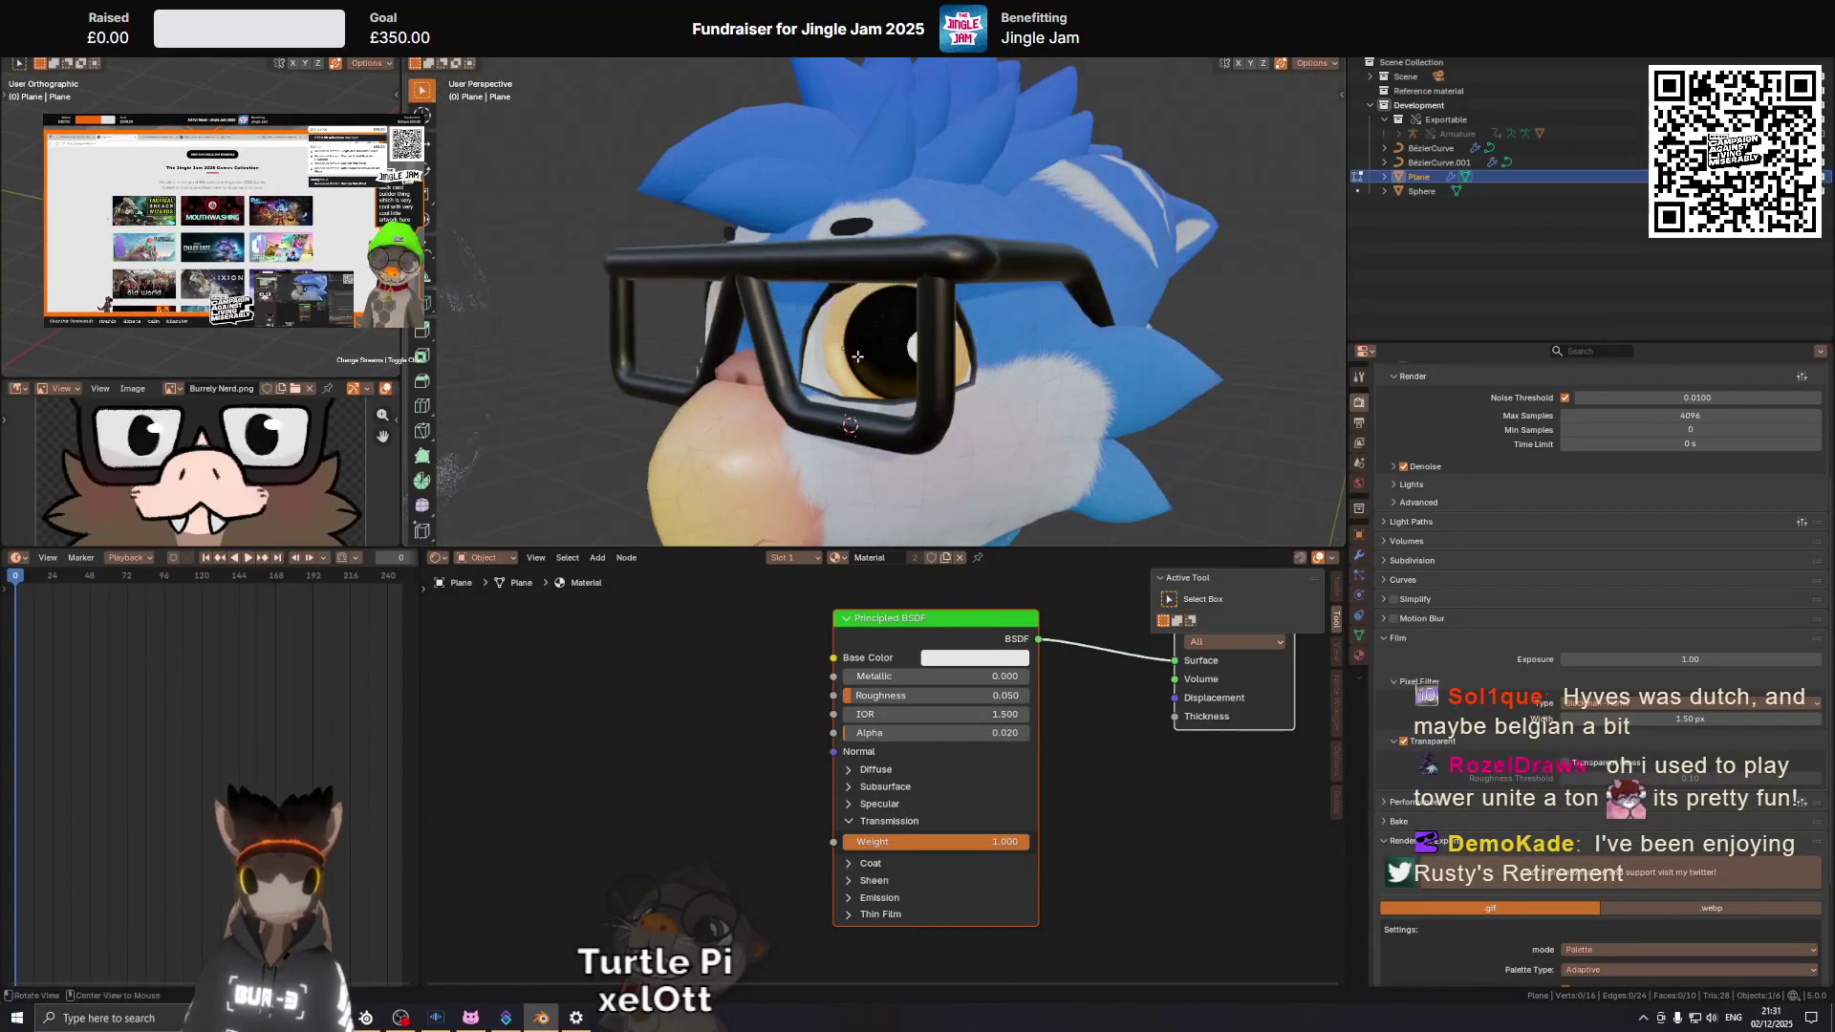
left_click(820, 367)
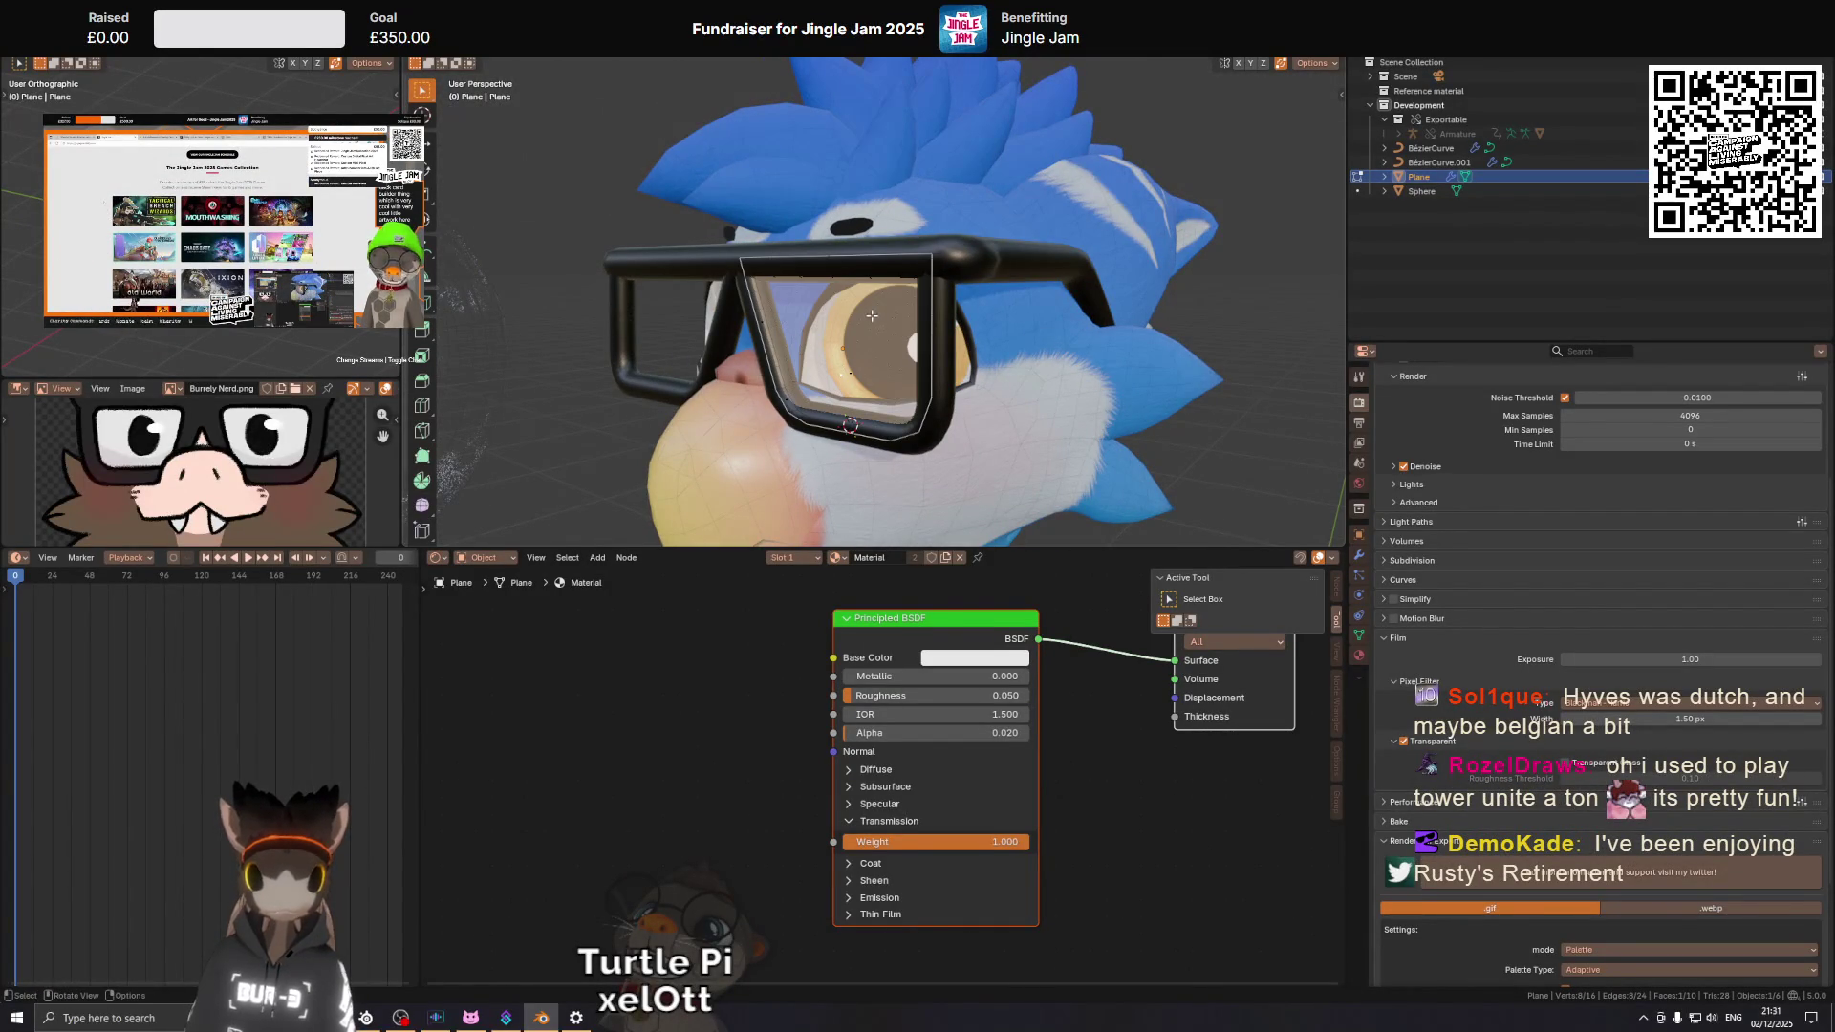
key("x")
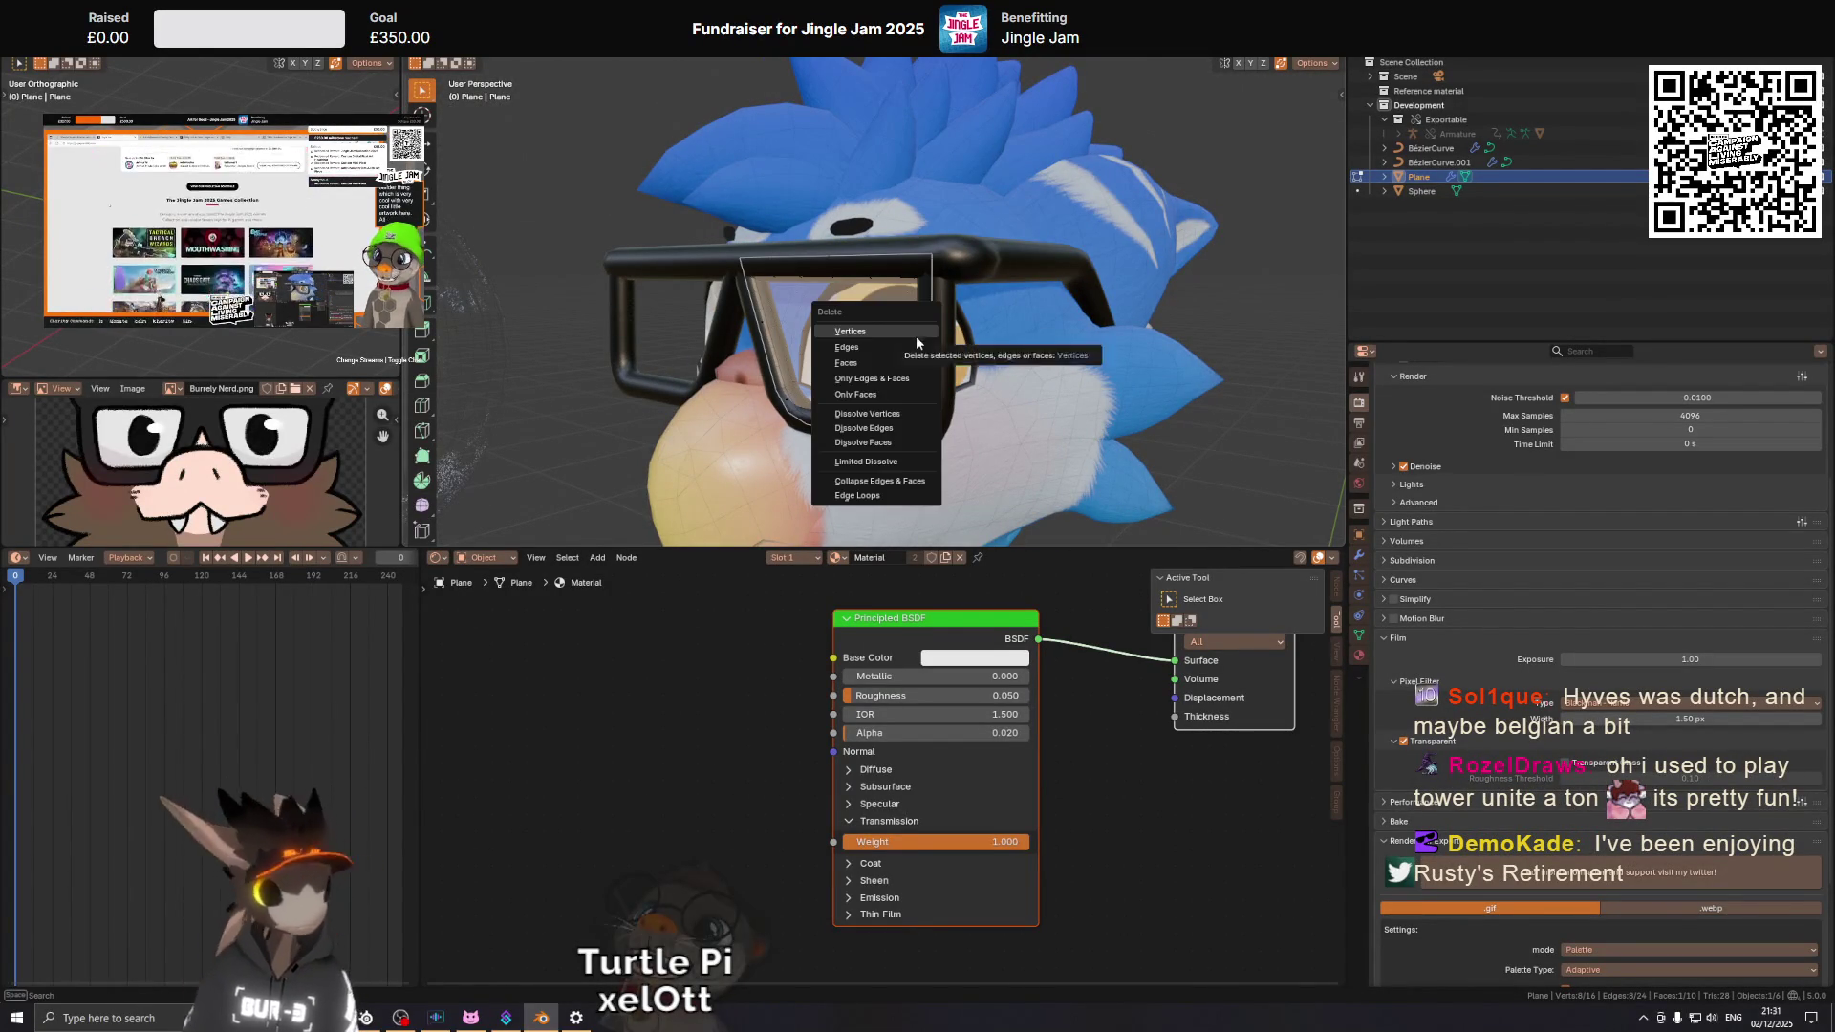
left_click(914, 364)
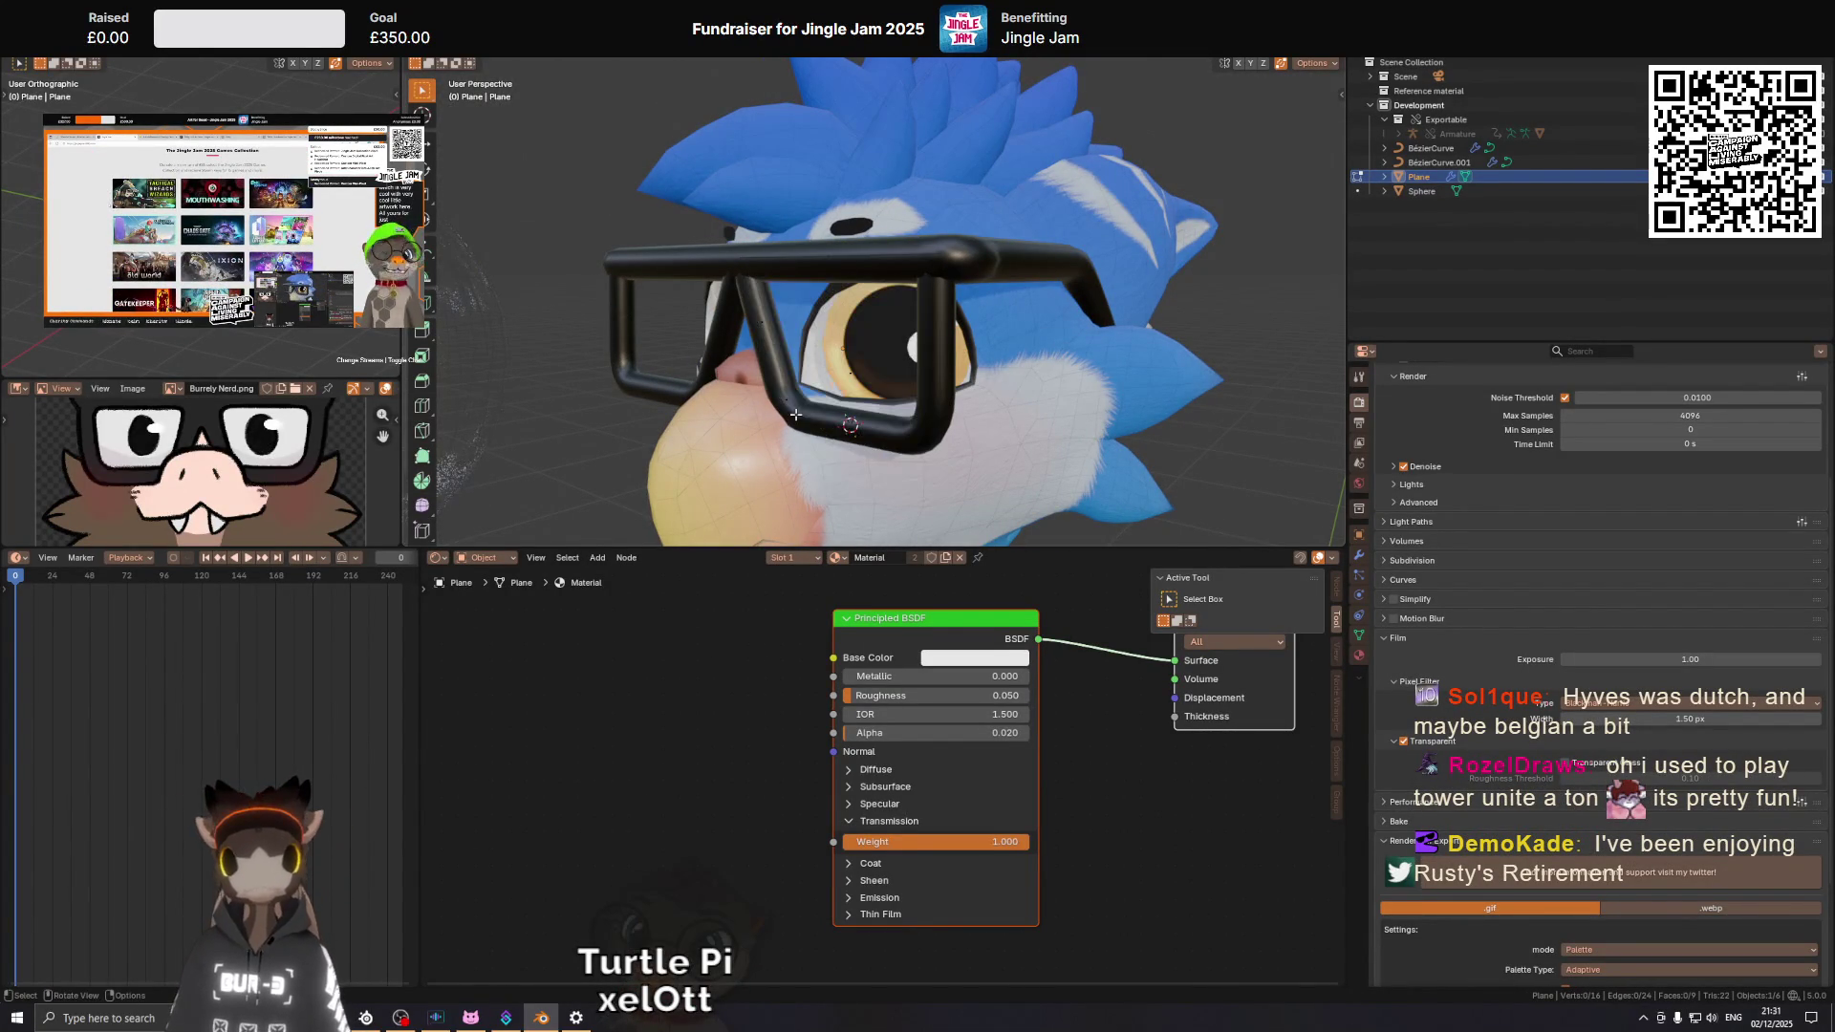
key("F3")
key("Escape")
Bevel two frame edges with 2-segment bevels to round the rims.
left_click_drag(1029, 374, 925, 258)
left_click(924, 257)
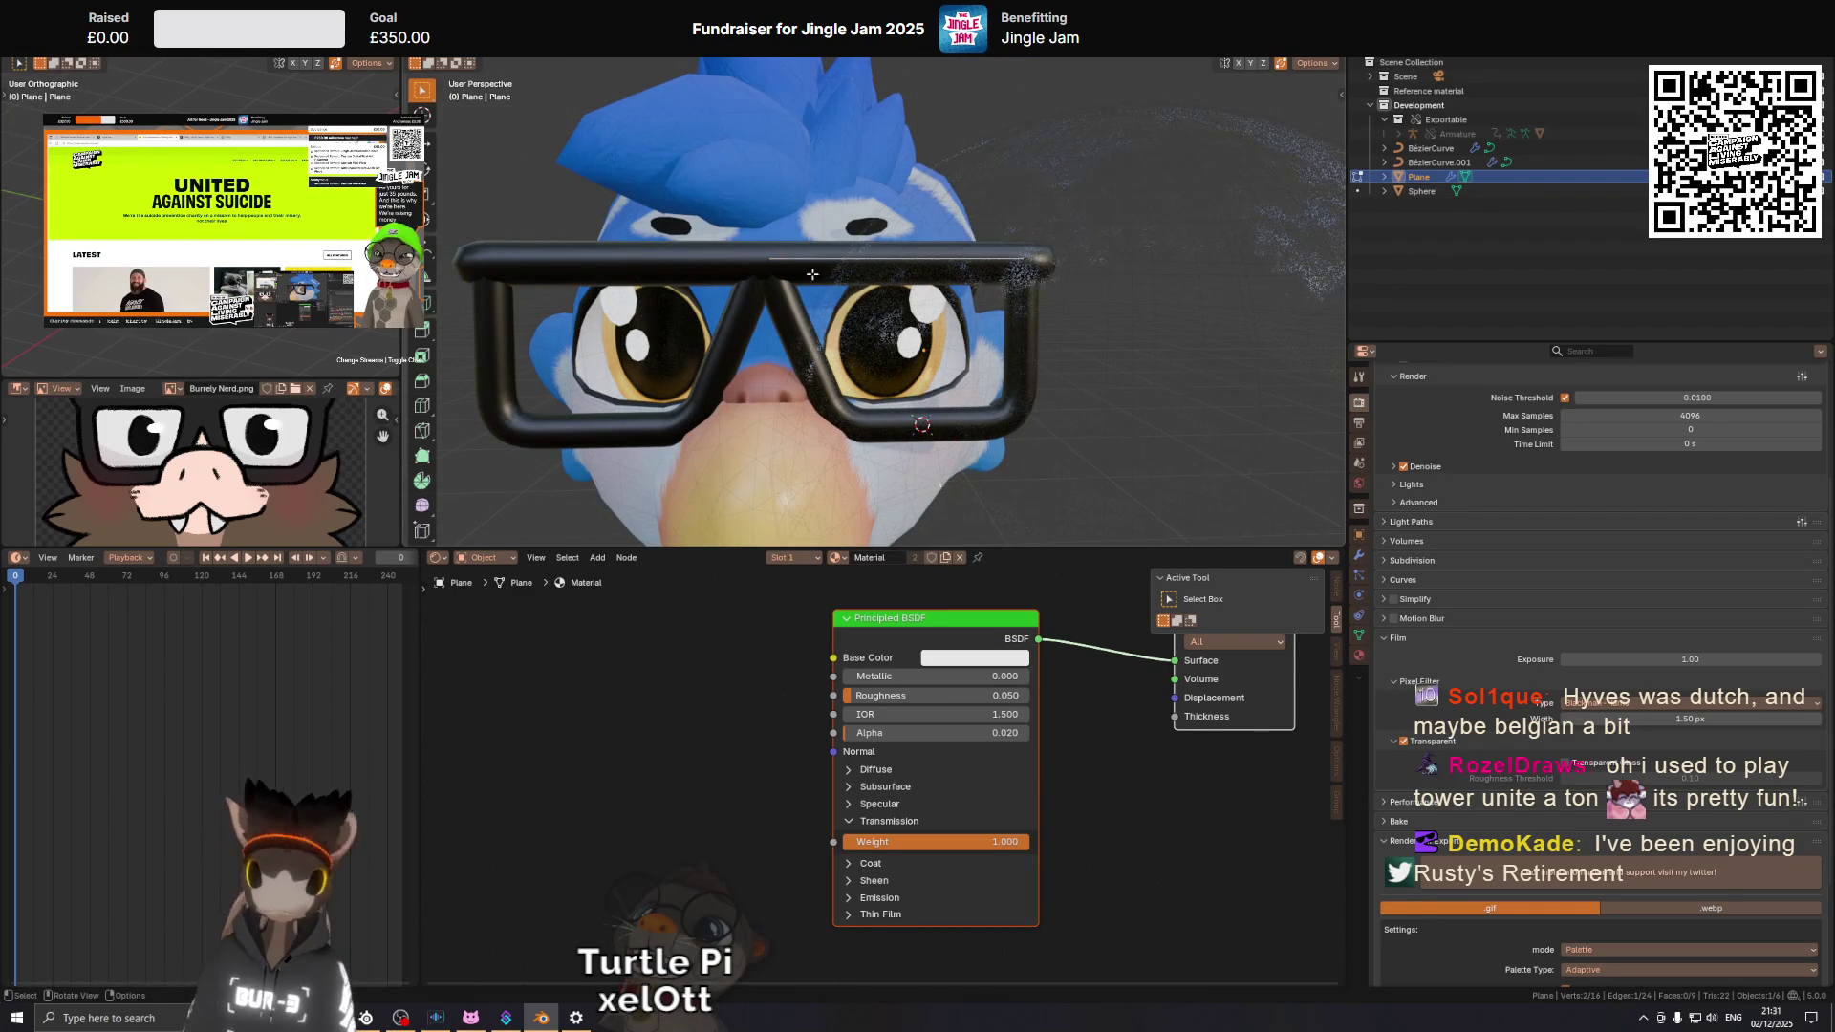
left_click(768, 255)
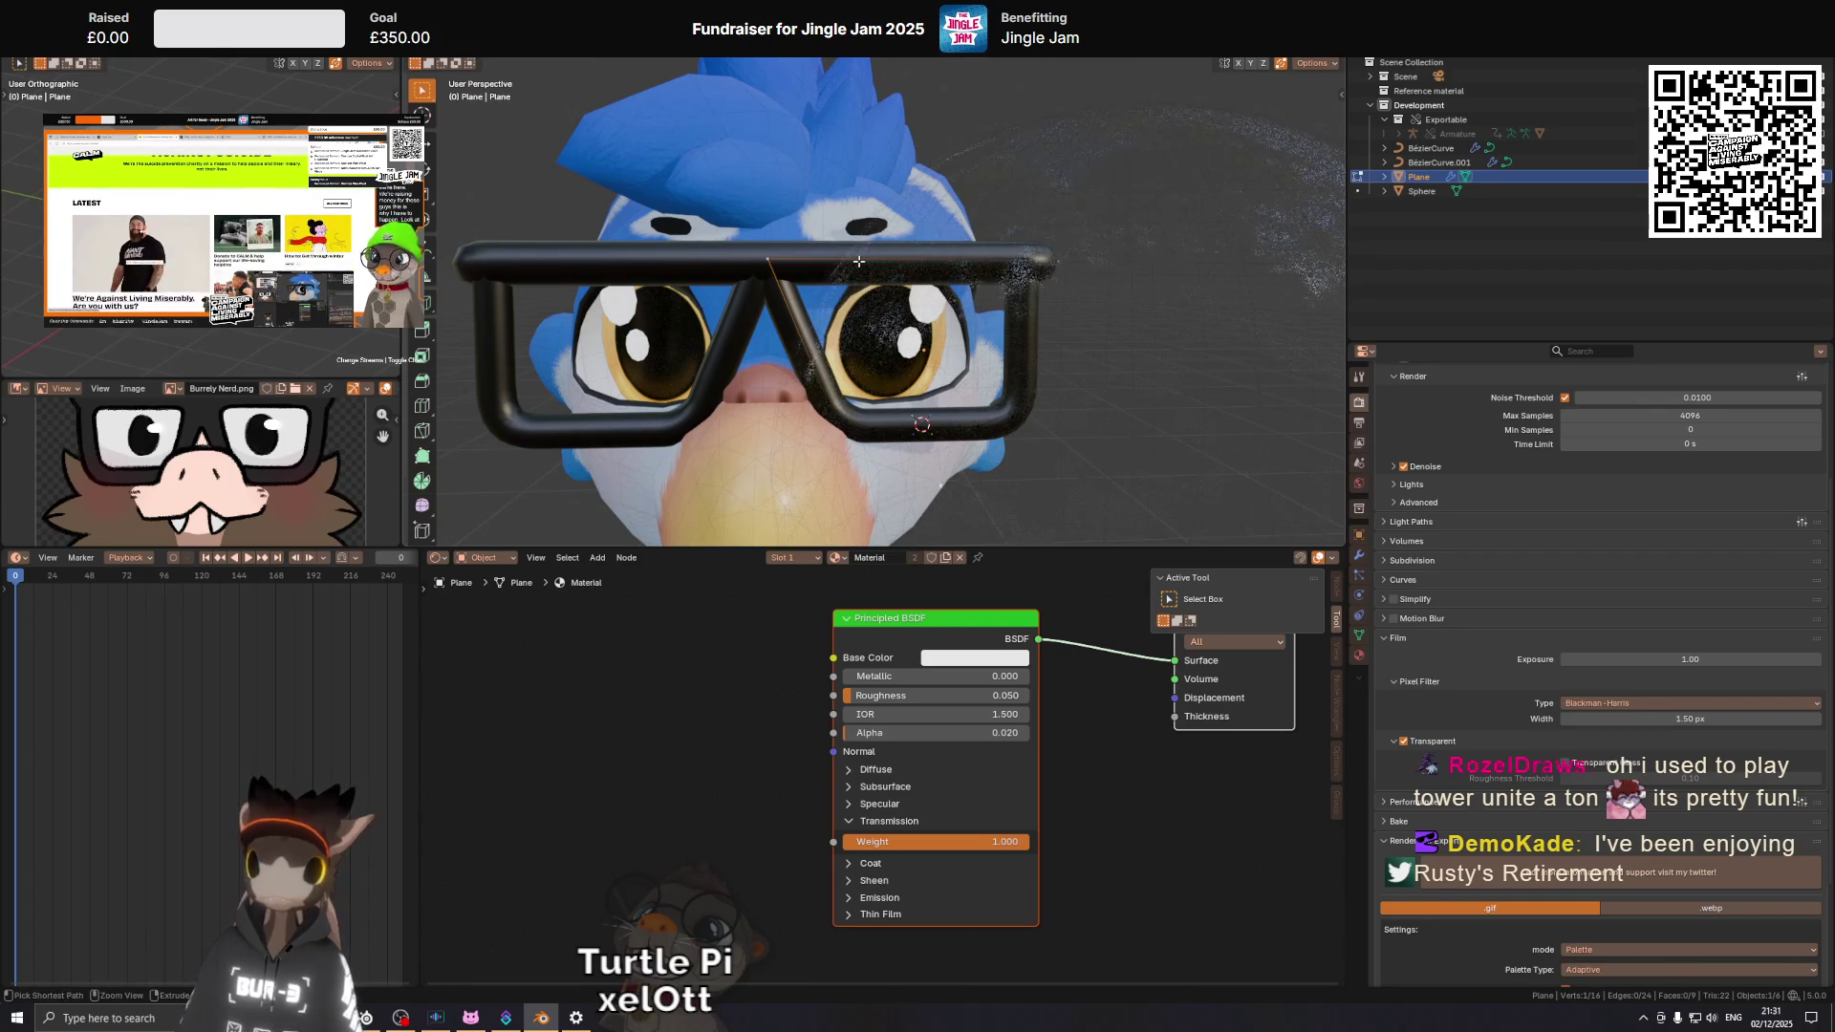
left_click_drag(846, 257, 907, 289)
left_click_drag(1020, 282, 968, 281)
key("ctrl+b")
left_click(1032, 235)
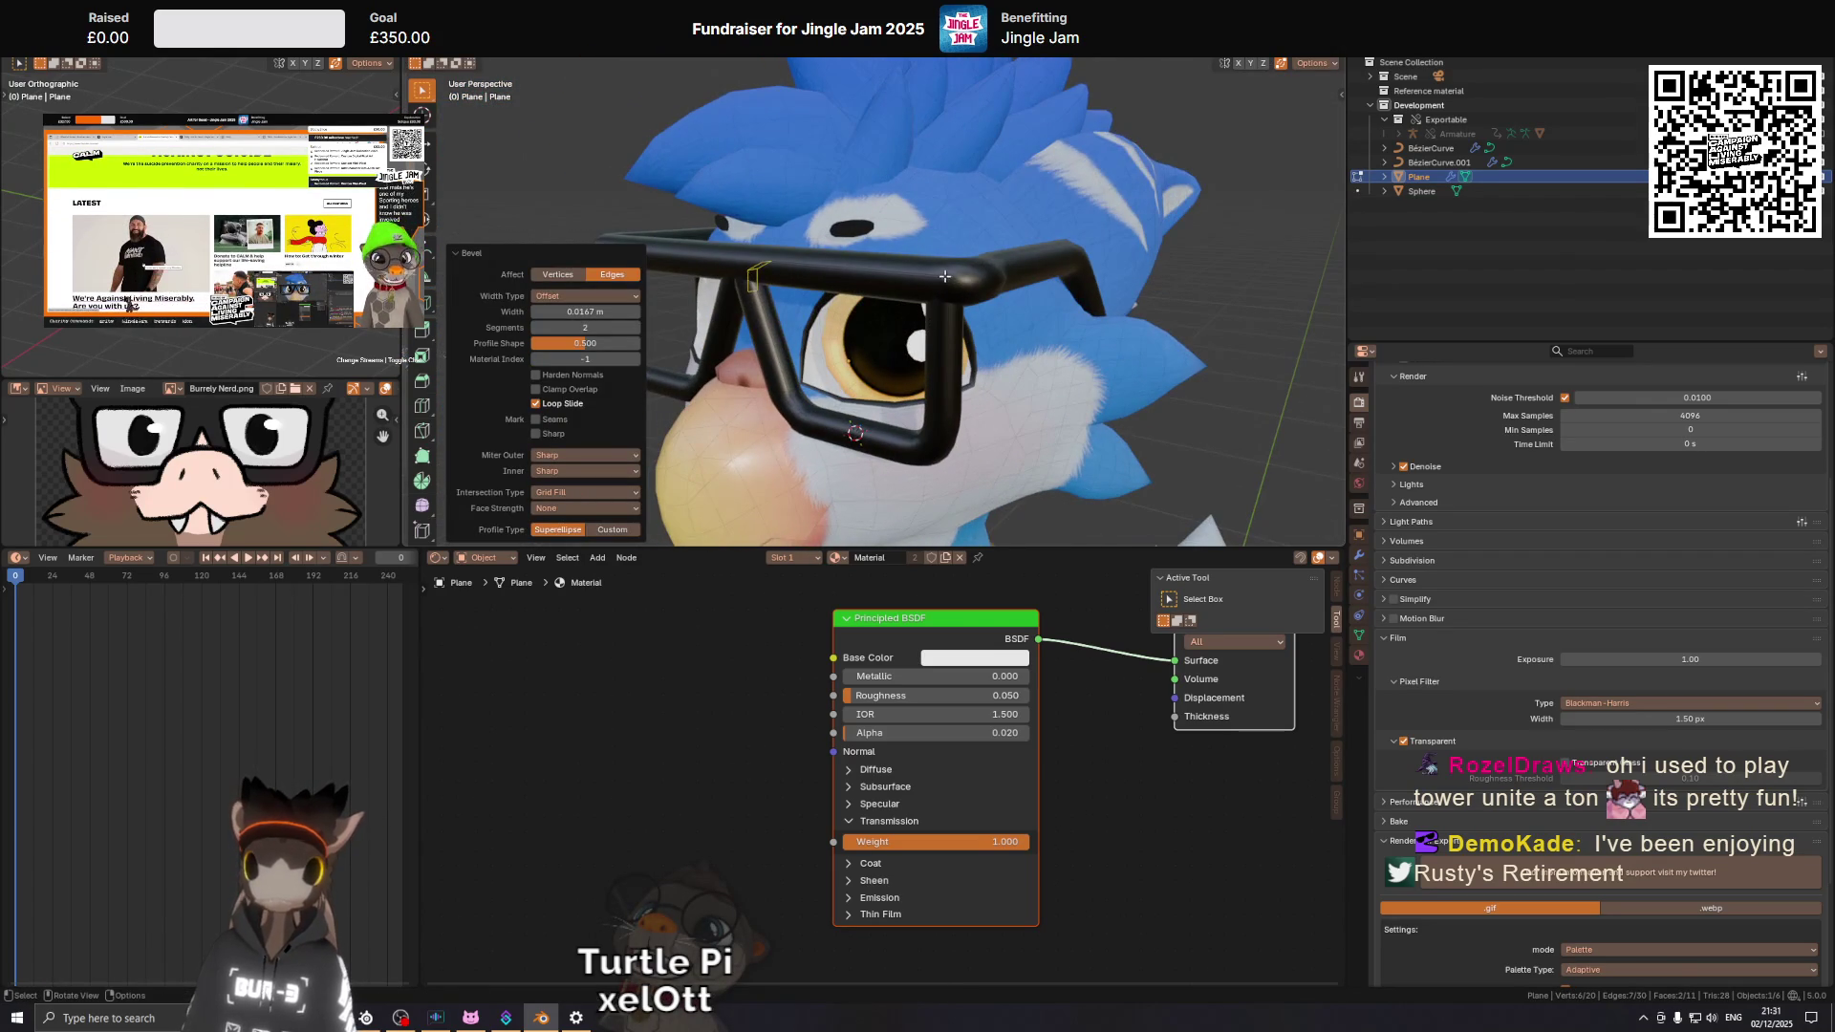
left_click(960, 274)
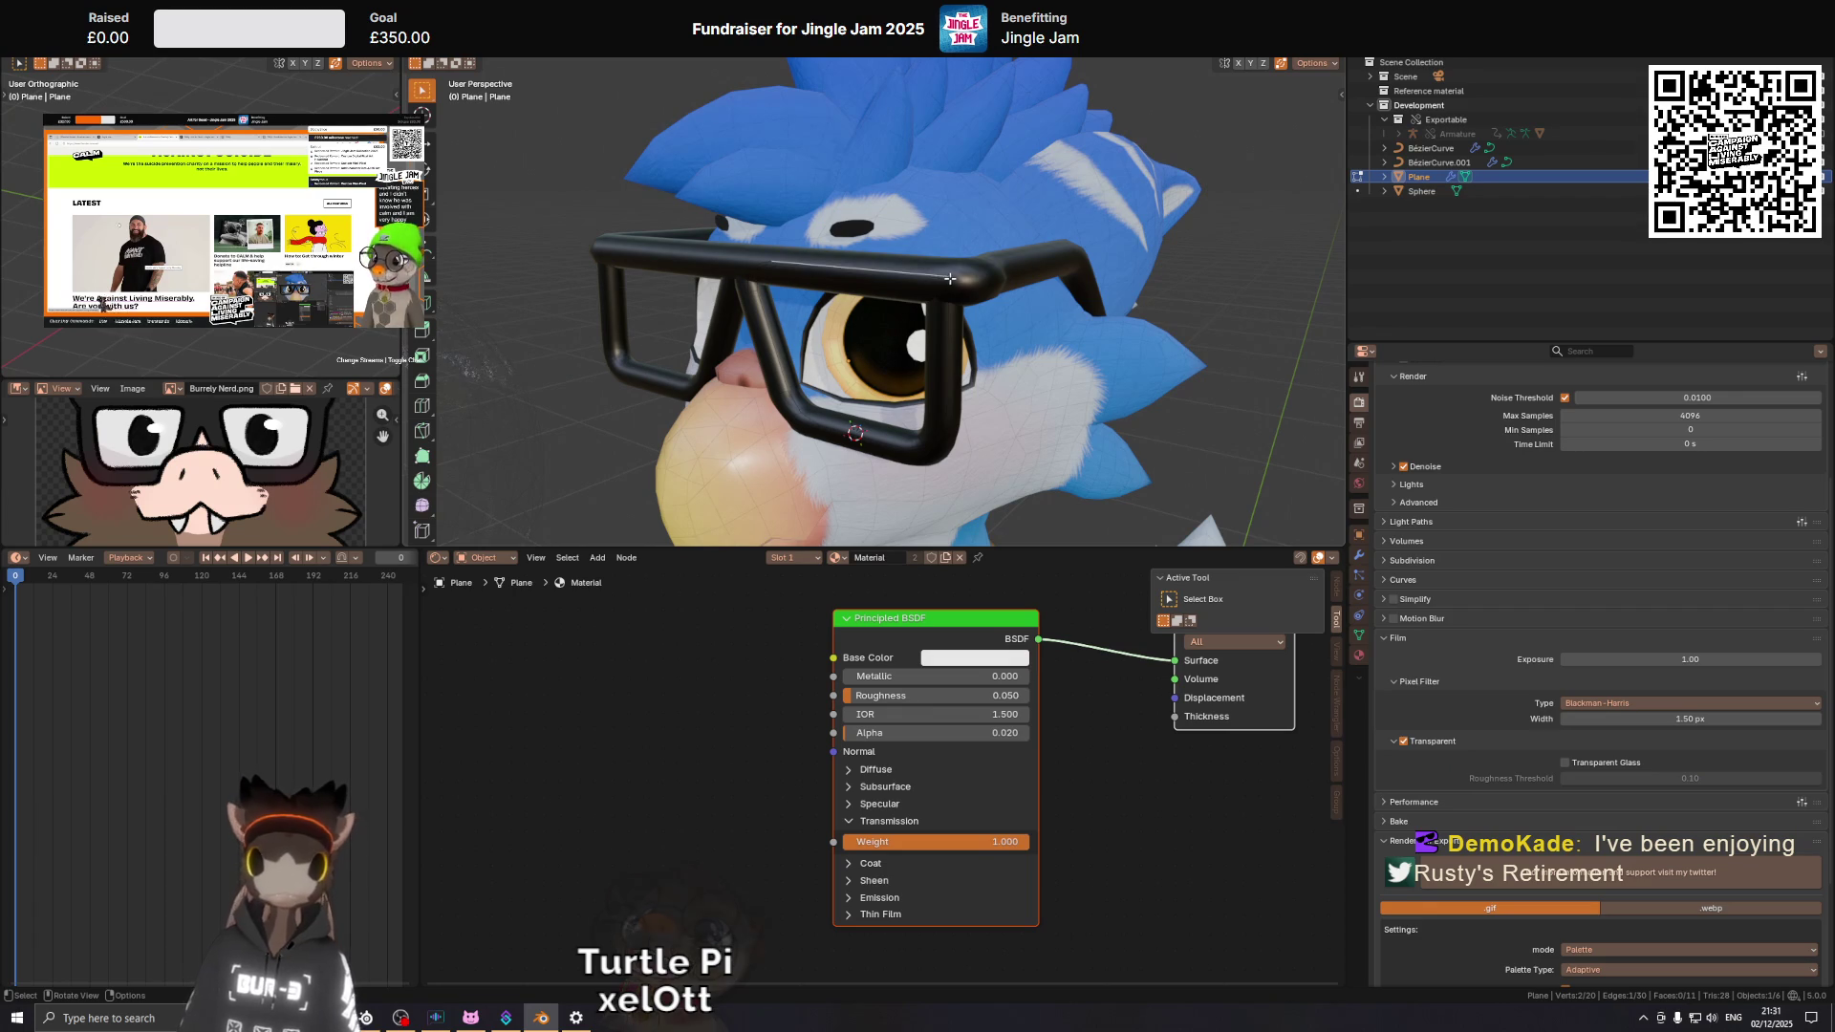
left_click_drag(946, 277, 1023, 258)
key("ctrl+b")
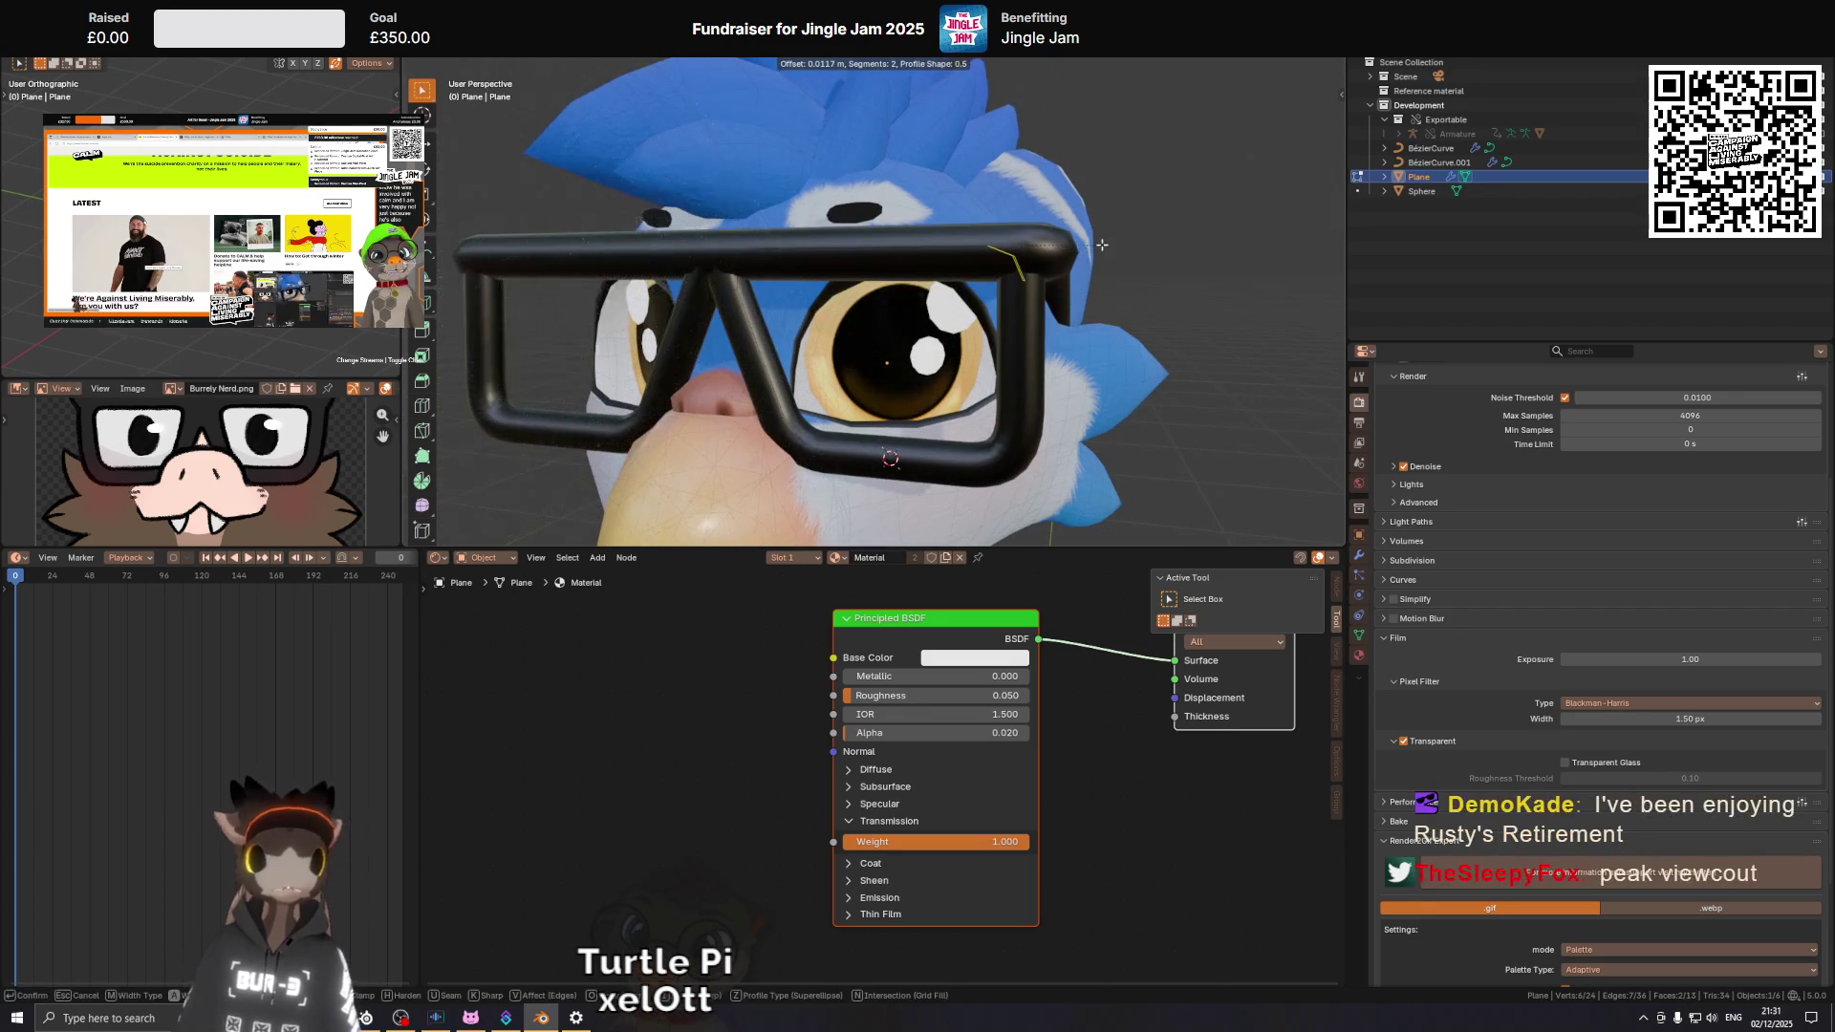
left_click(1102, 245)
Delete the remaining lens face from the frame.
left_click(889, 354)
left_click_drag(889, 353, 971, 386)
key("x")
left_click(1009, 418)
scroll("up", 3)
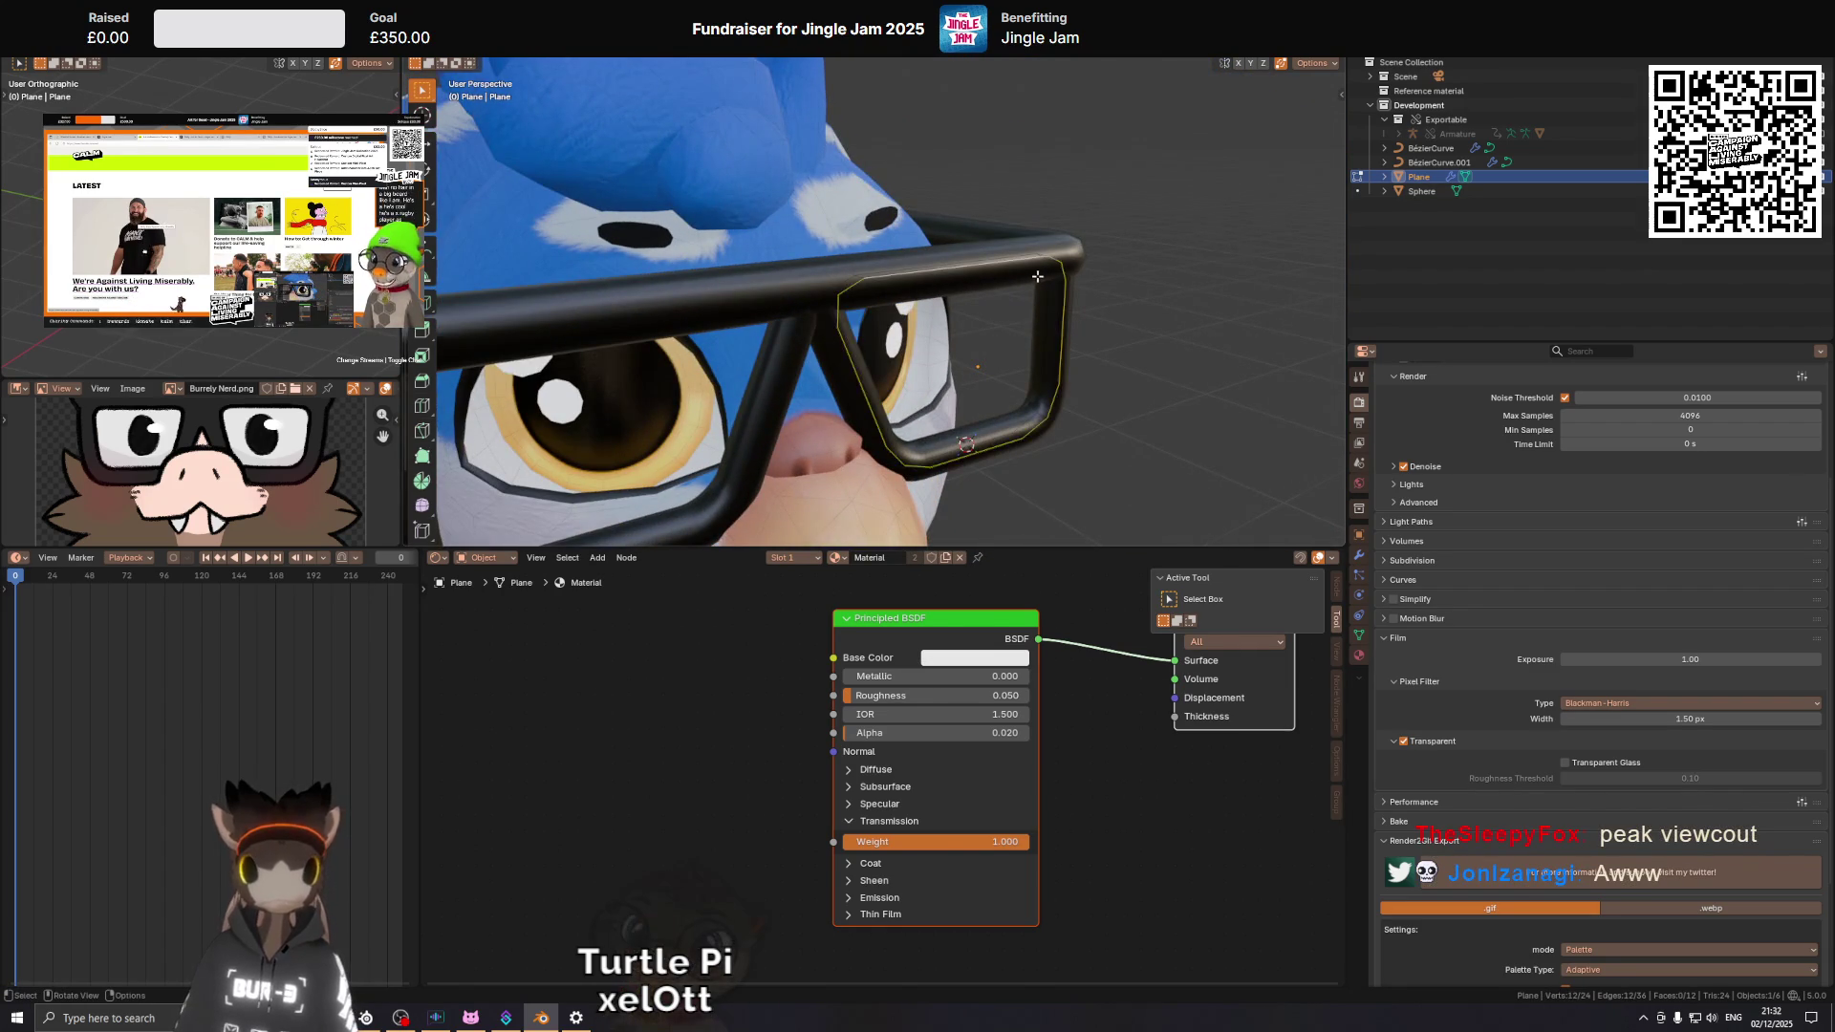
Grid Fill the lens opening from the face menu, then undo the fill.
left_click_drag(1039, 277, 1219, 325)
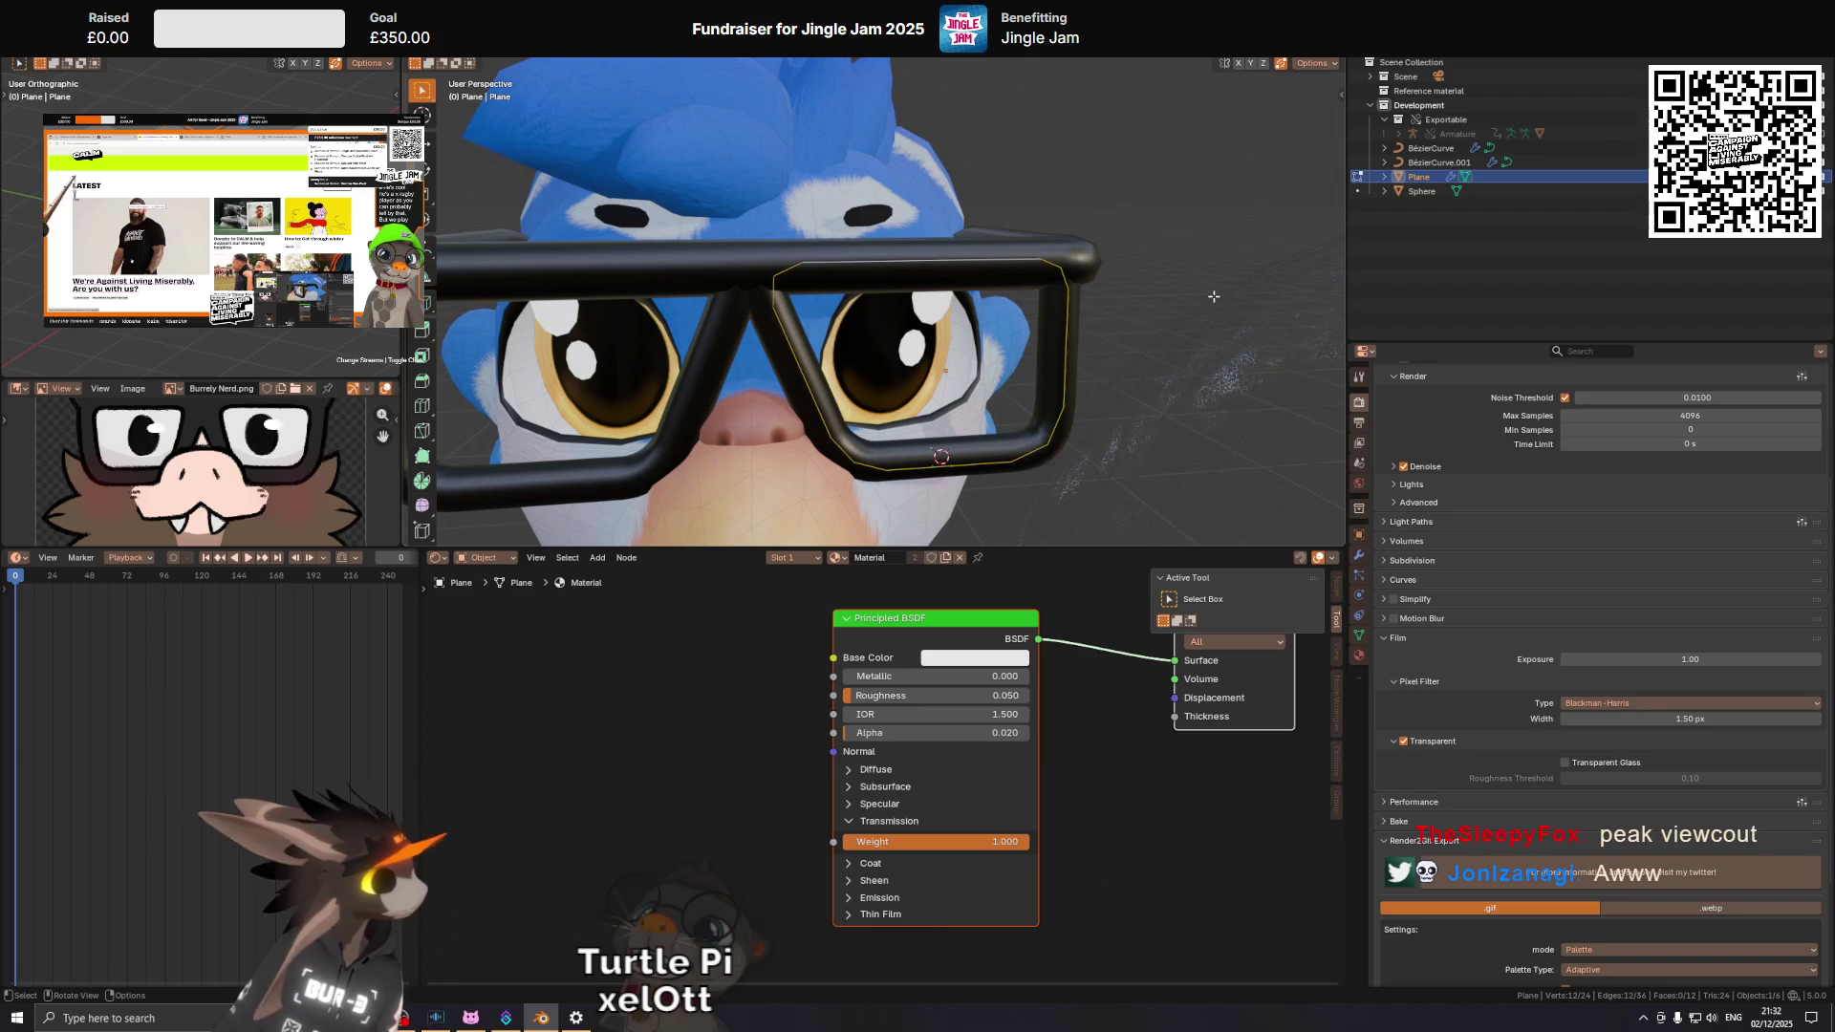
left_click_drag(1213, 297, 1103, 315)
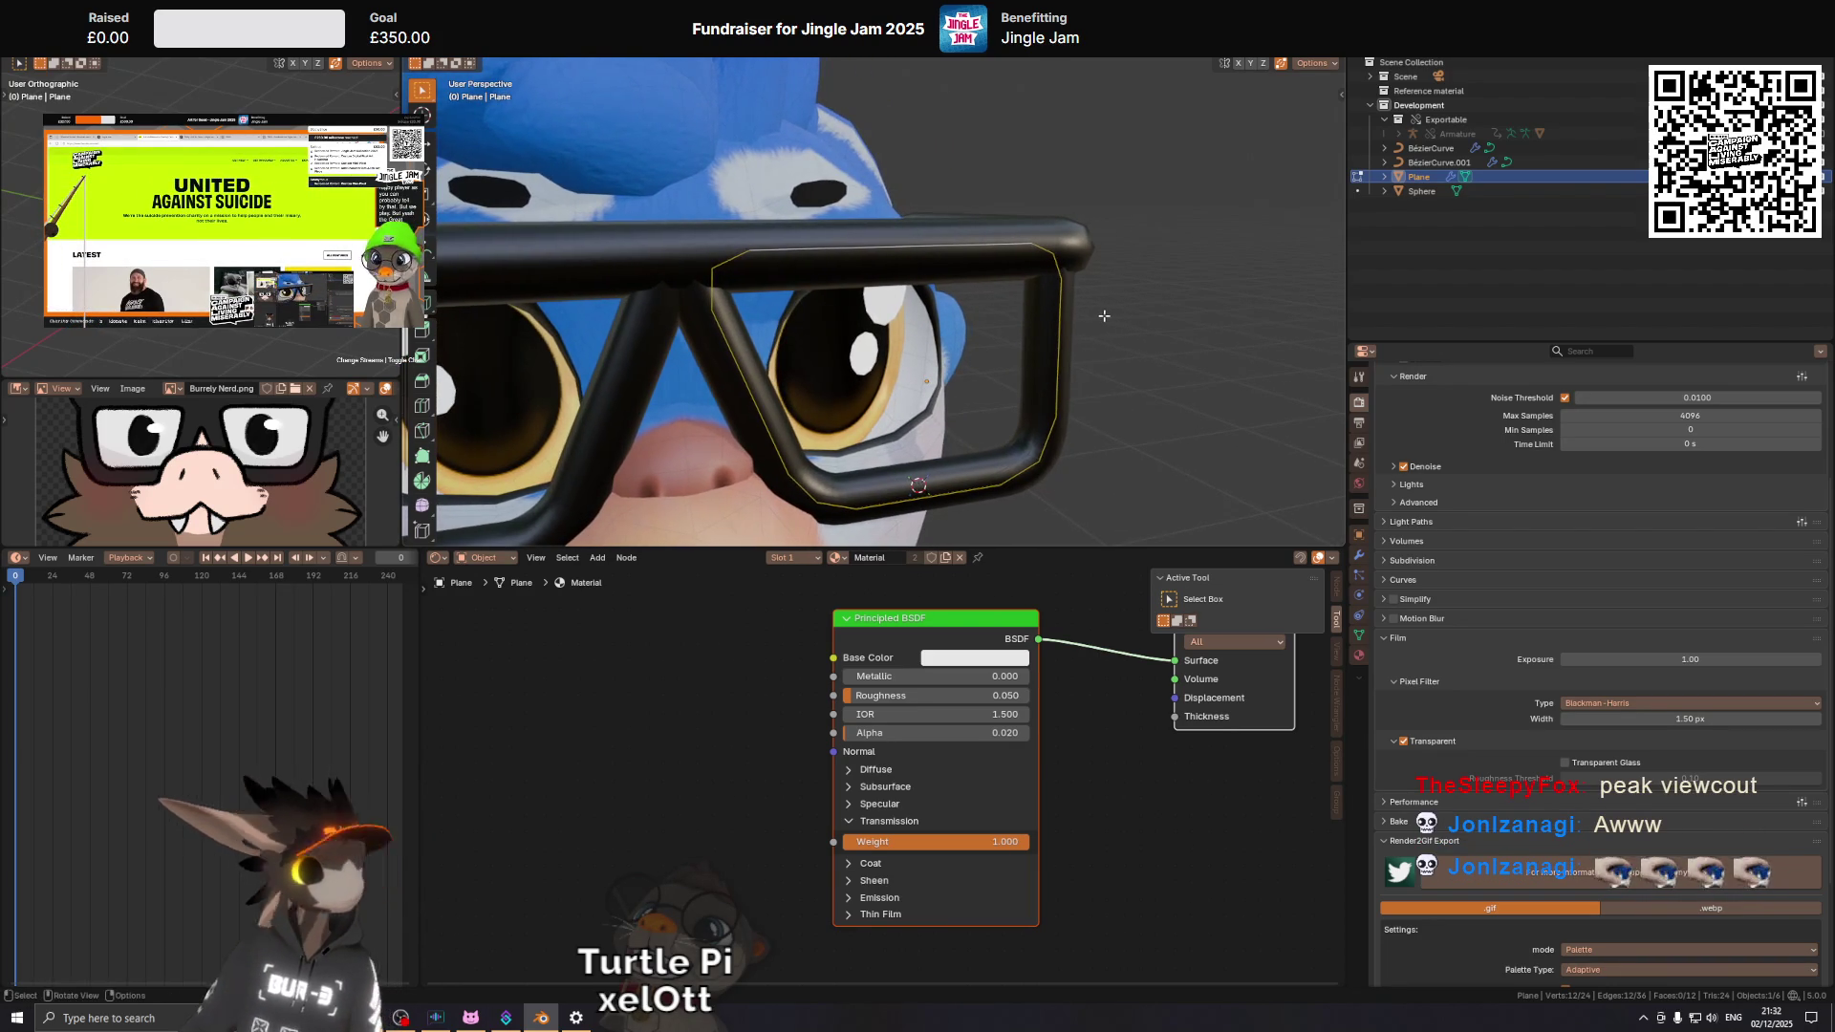
right_click(1103, 316)
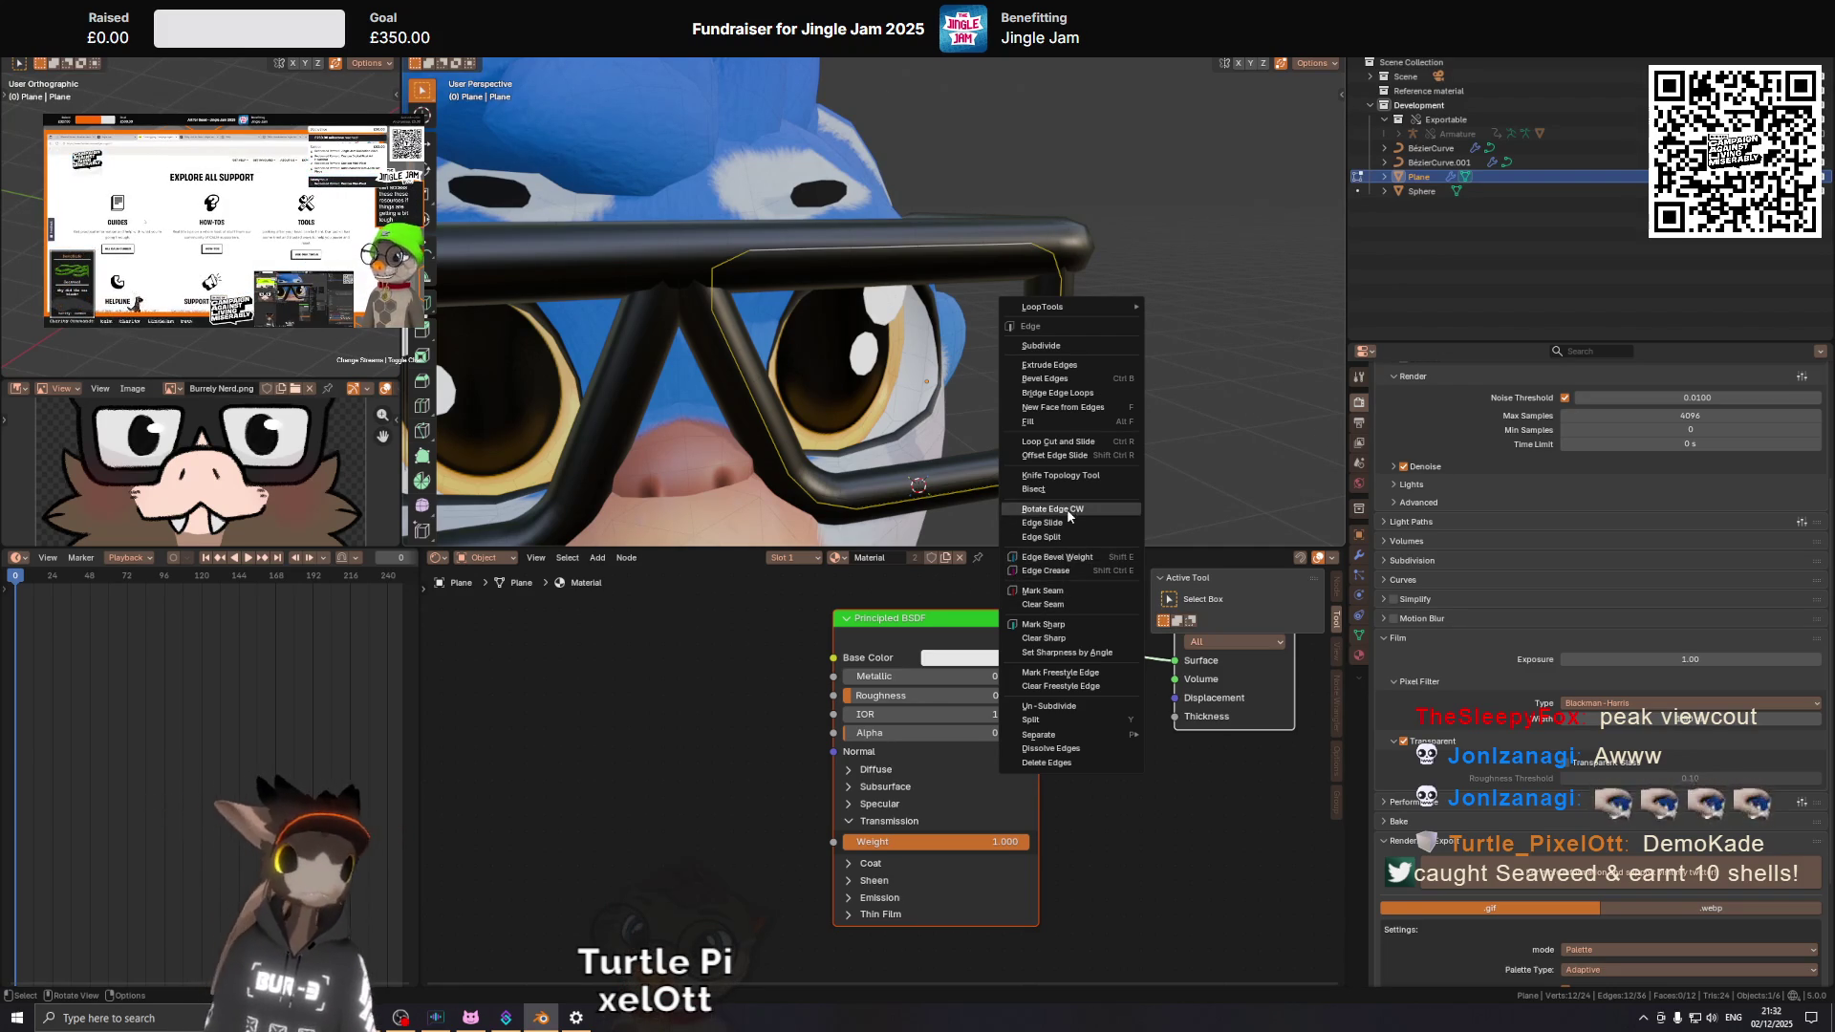
key("Escape")
key("ctrl+f")
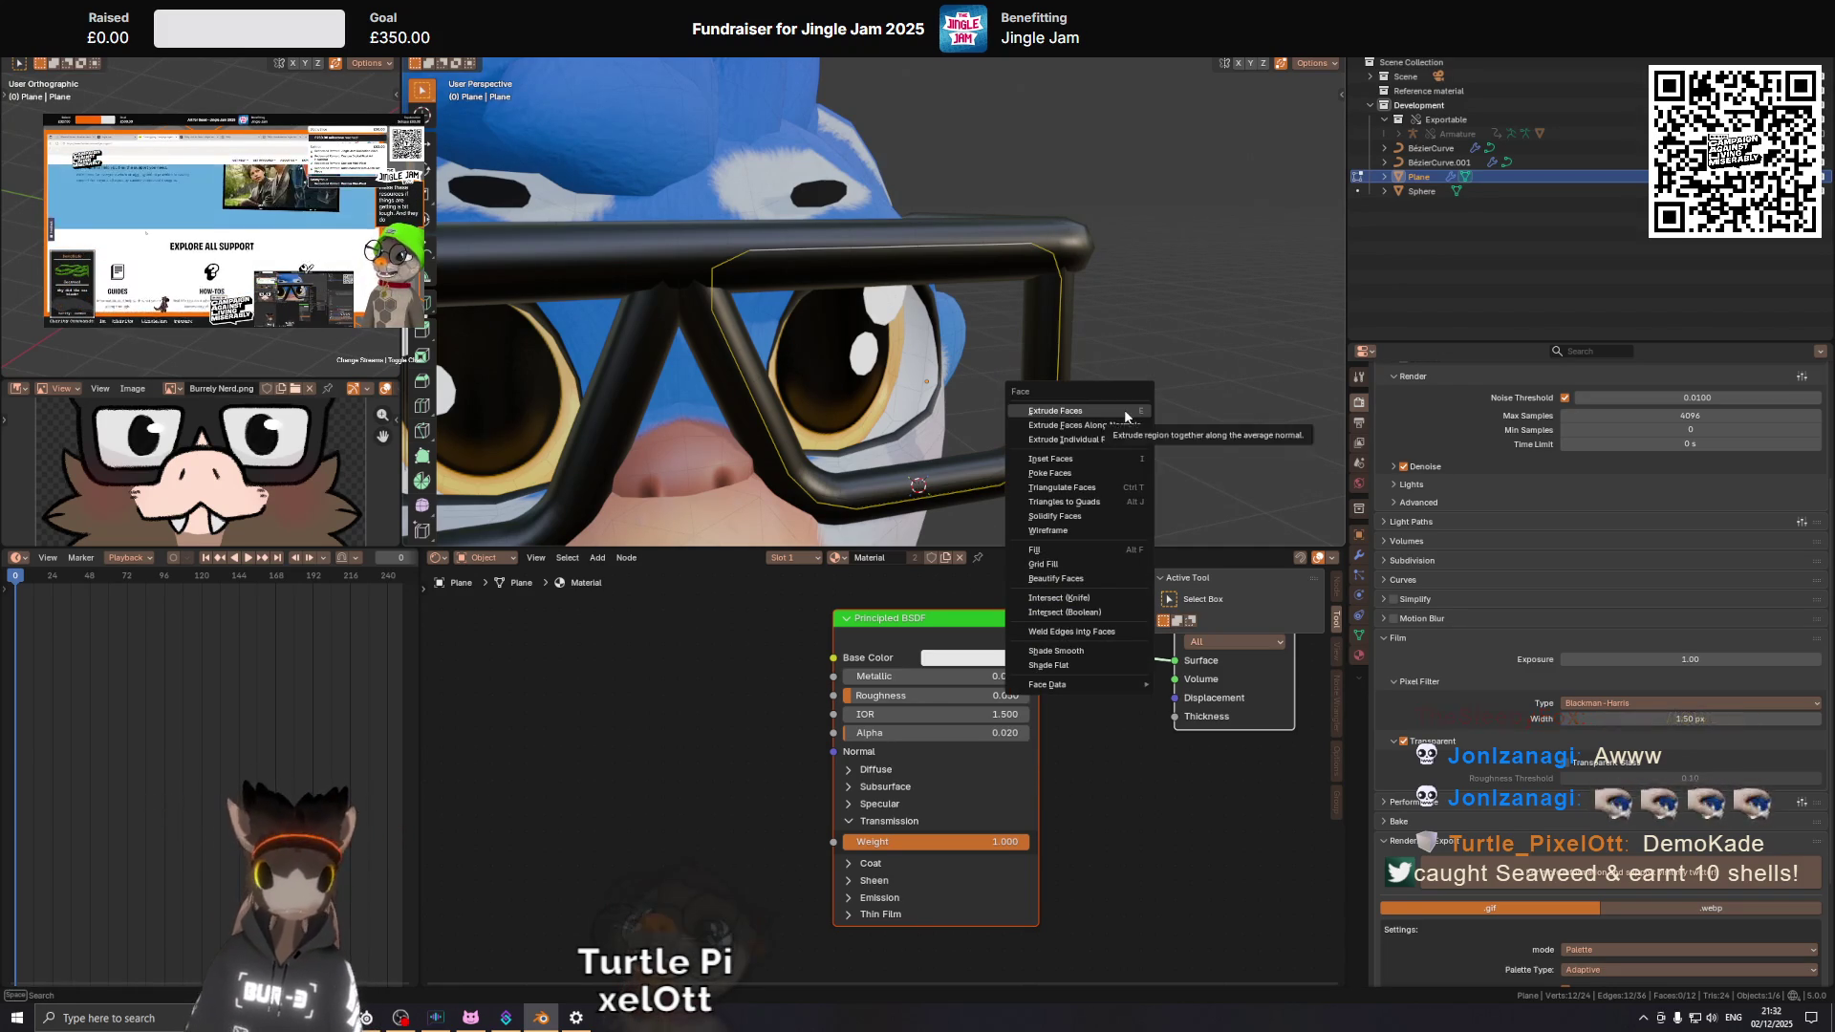
left_click(1111, 561)
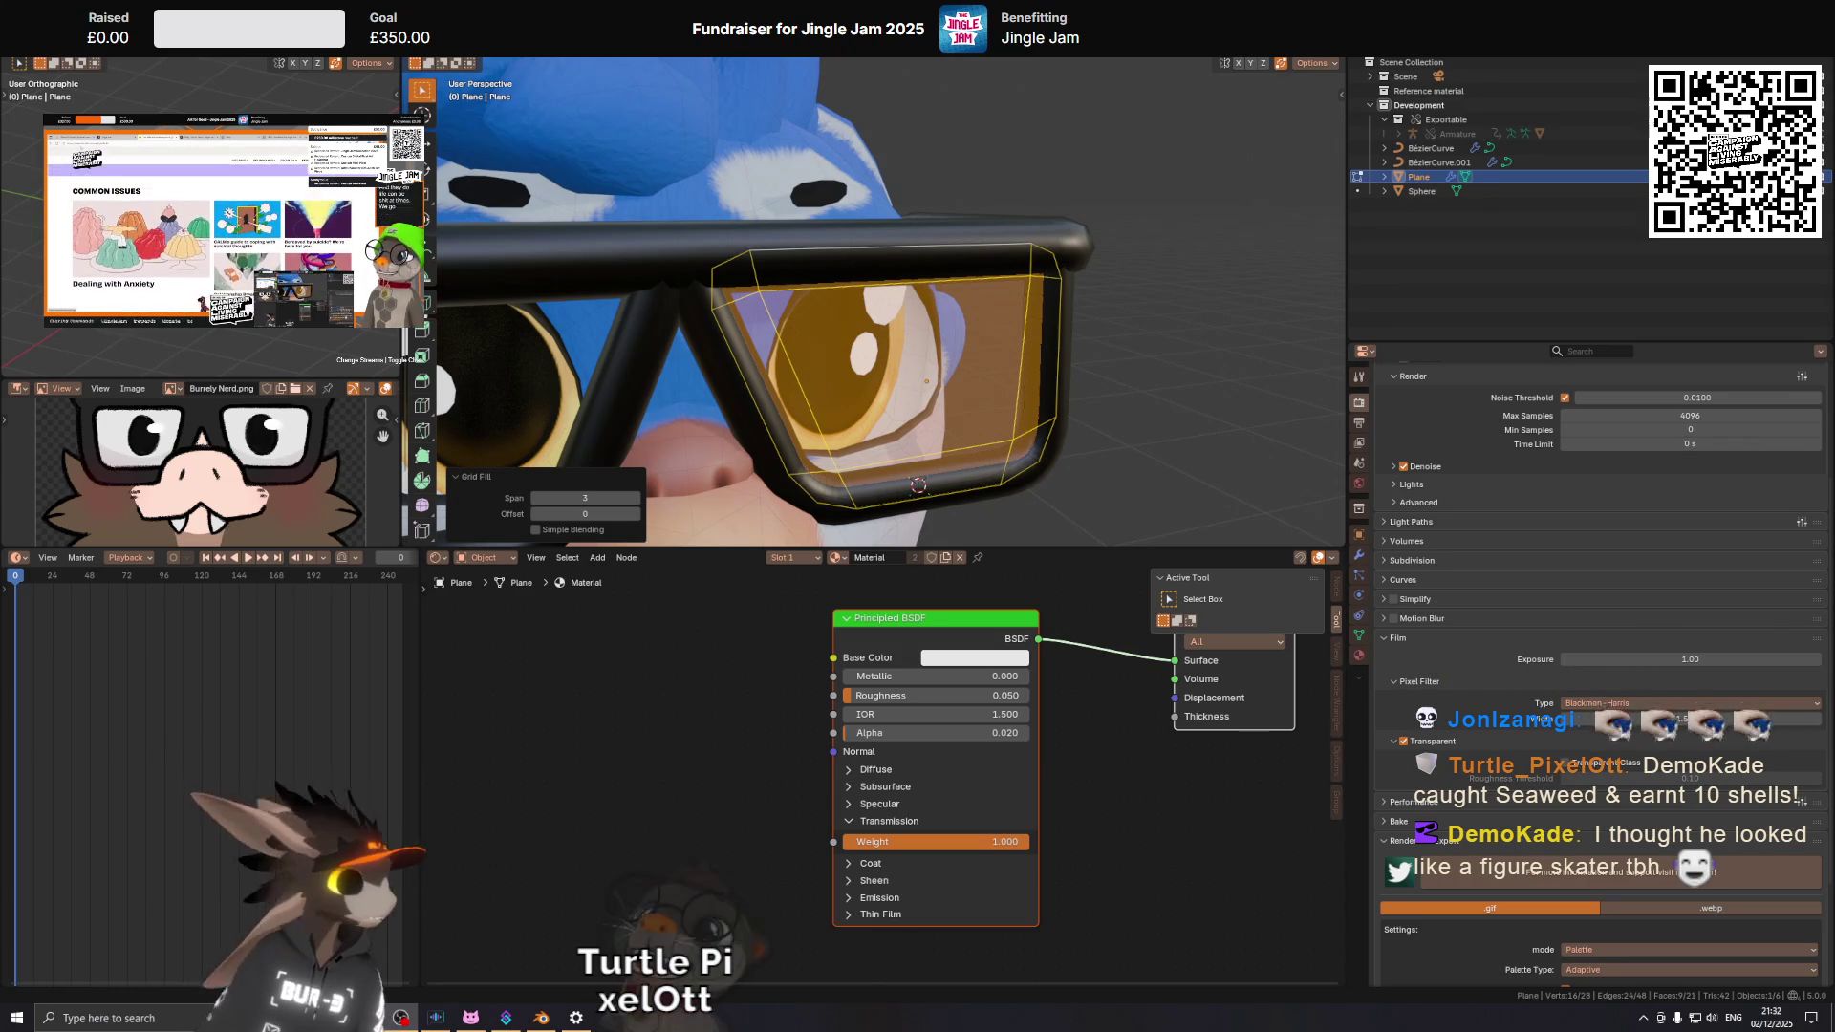
left_click_drag(727, 344, 841, 344)
key("ctrl+z")
Grid Fill the lens border again and delete the inner faces, leaving the opening empty.
key("ctrl+e")
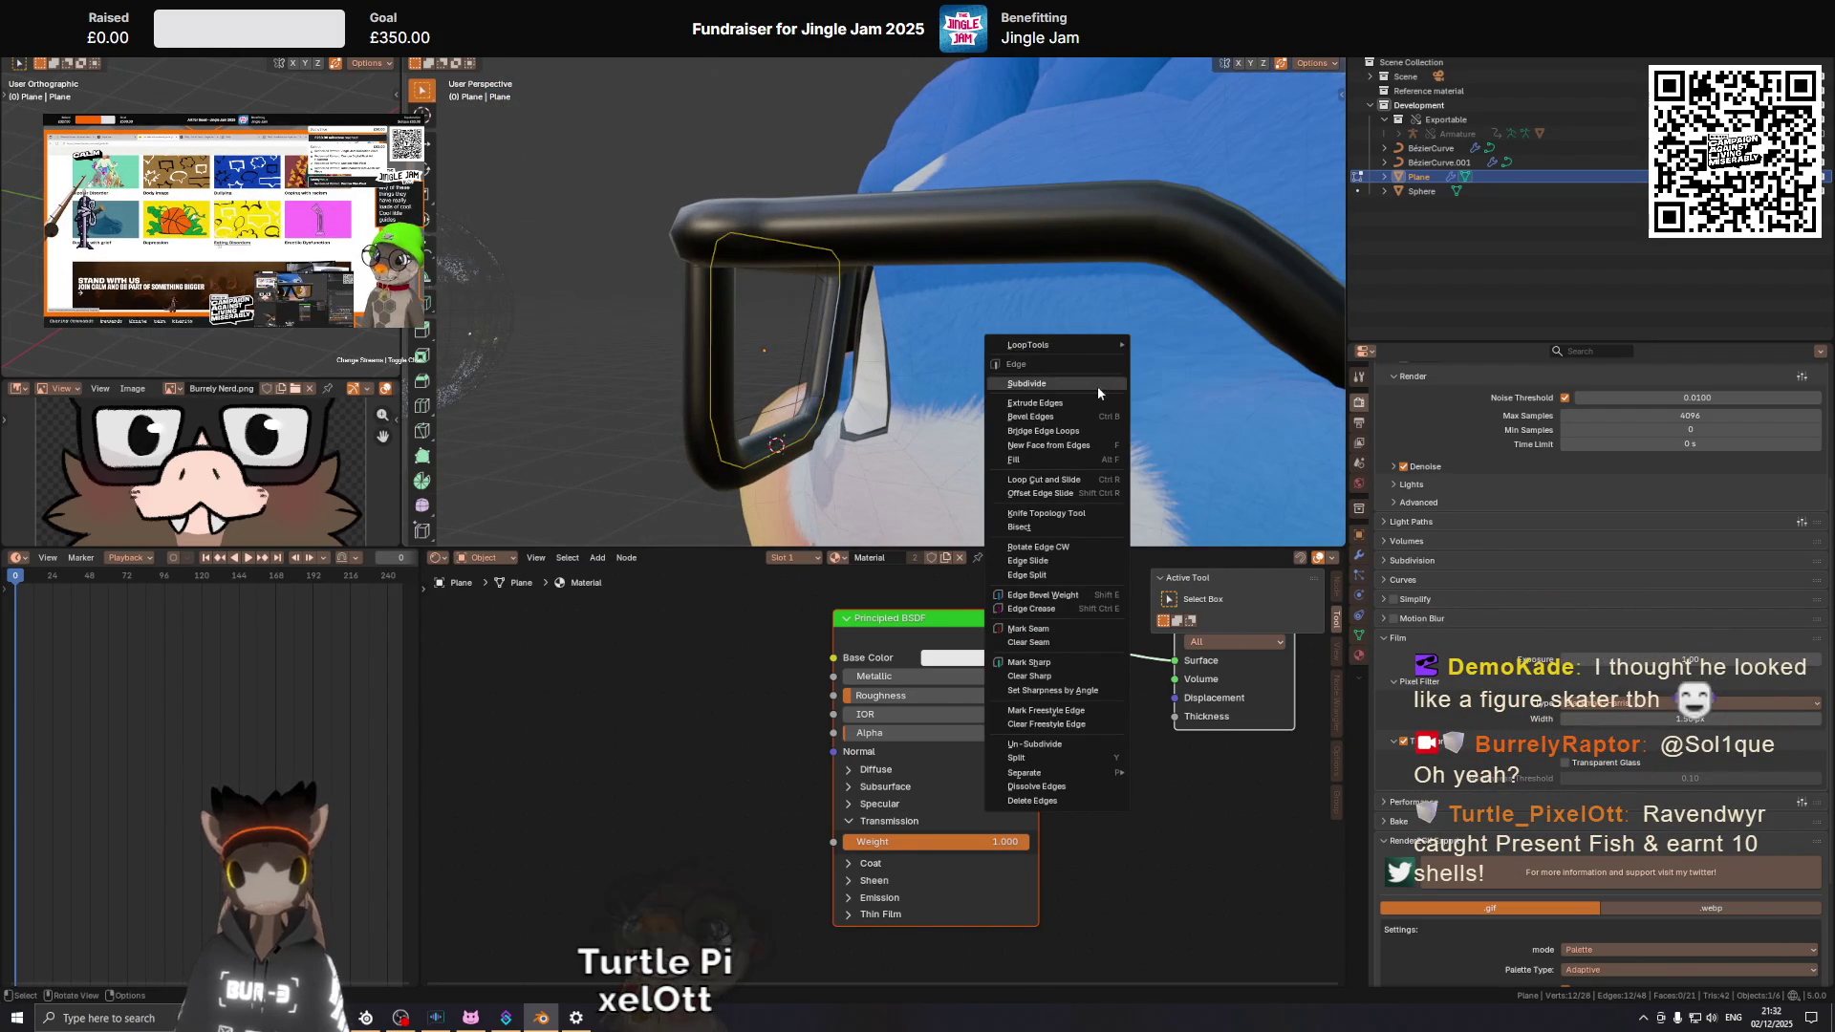
key("Escape")
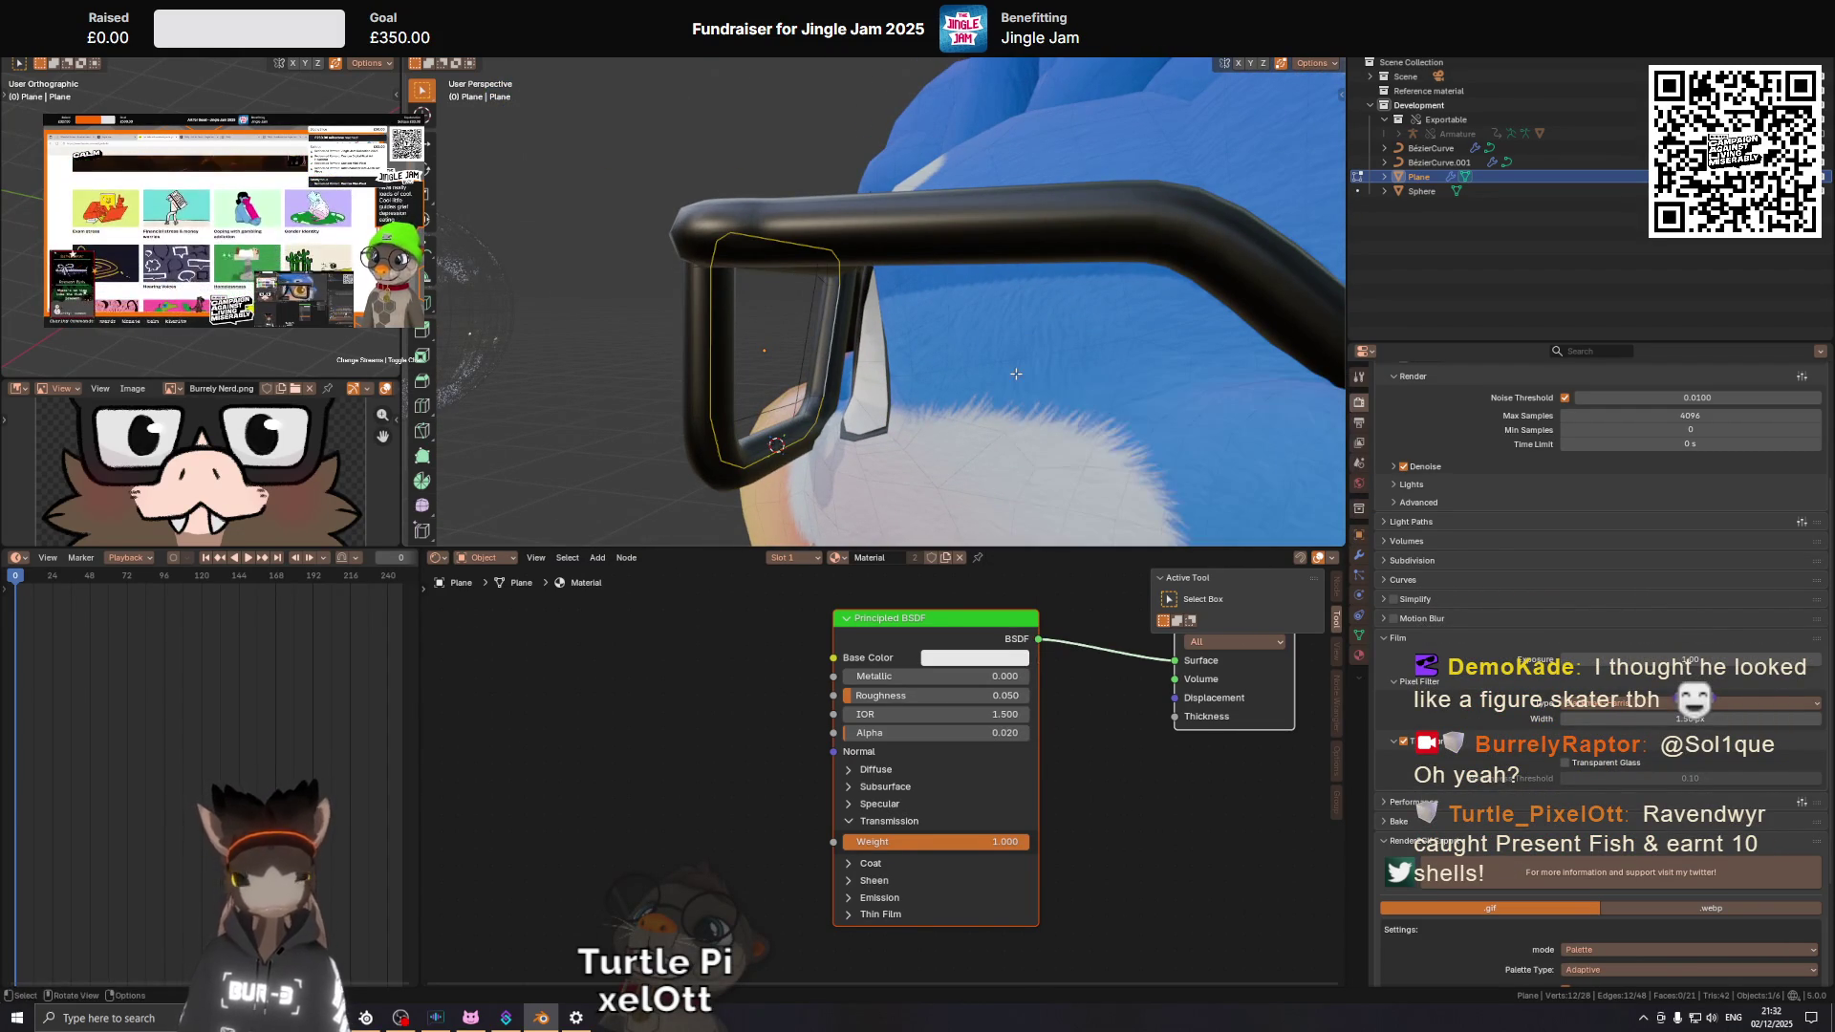
key("ctrl+f")
left_click(1016, 374)
left_click_drag(1016, 373, 1089, 358)
left_click(818, 461)
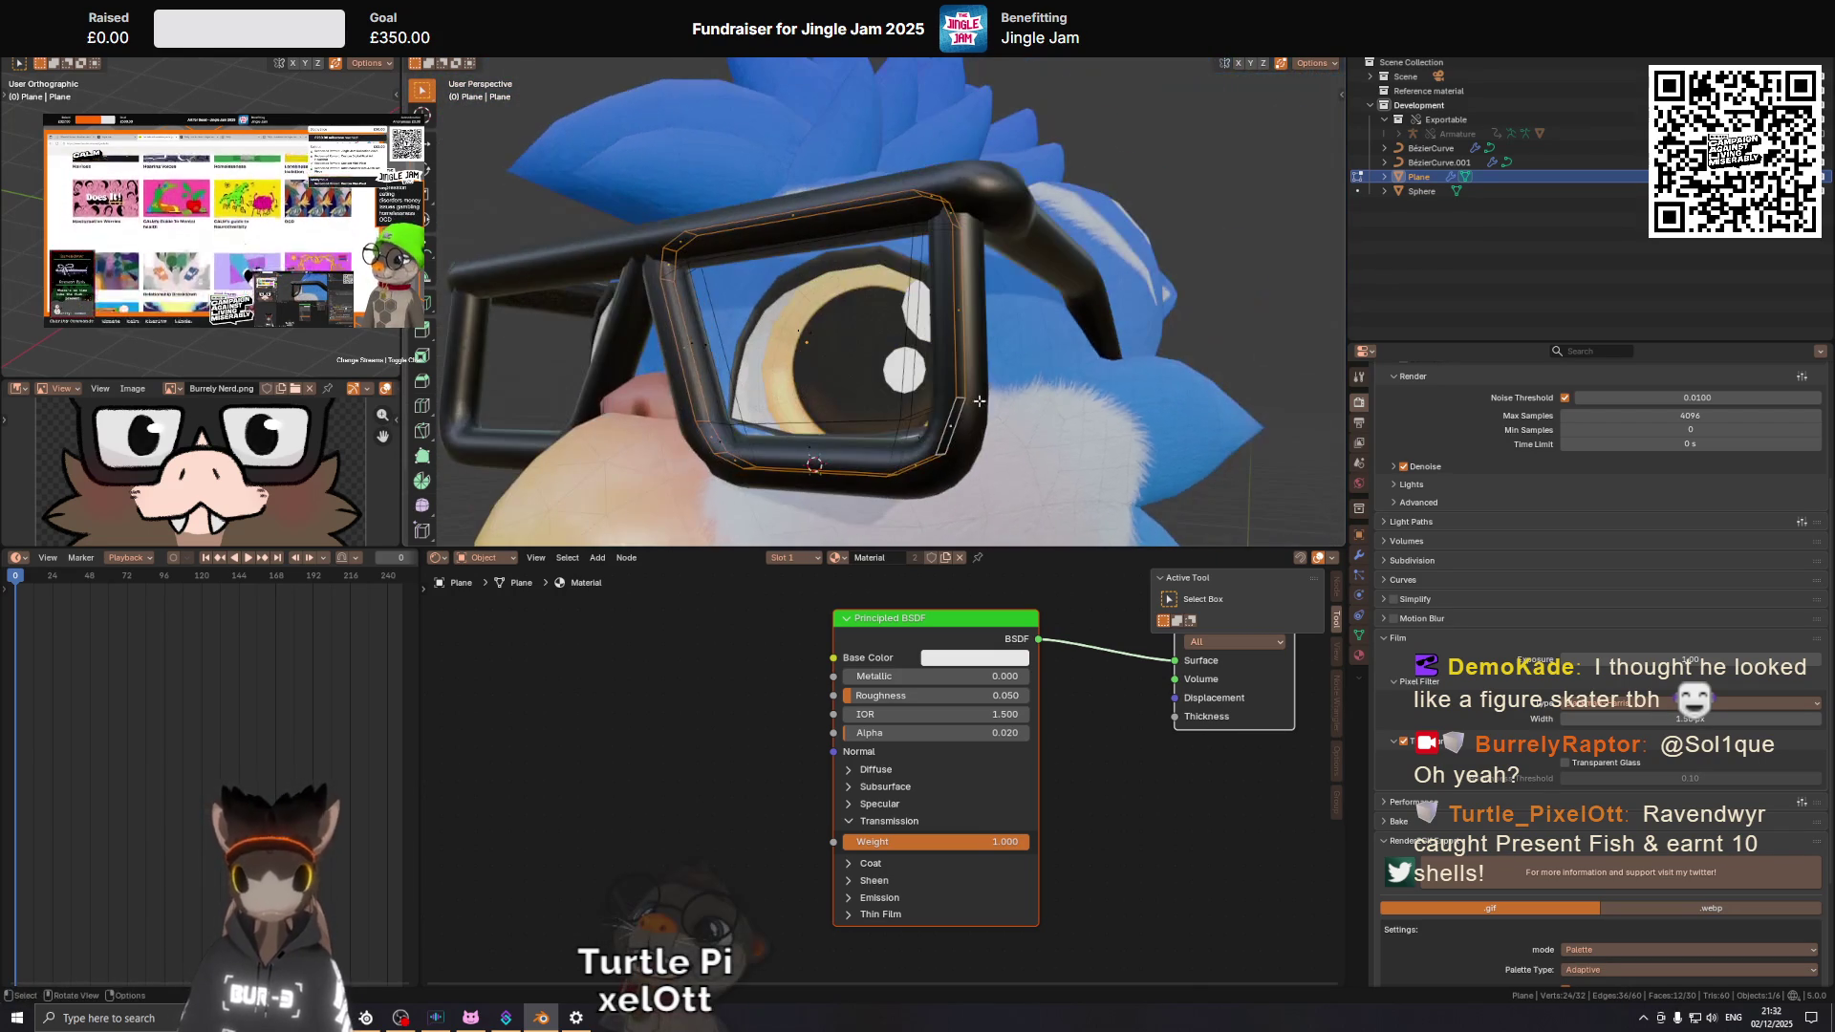
key("x")
left_click(1090, 359)
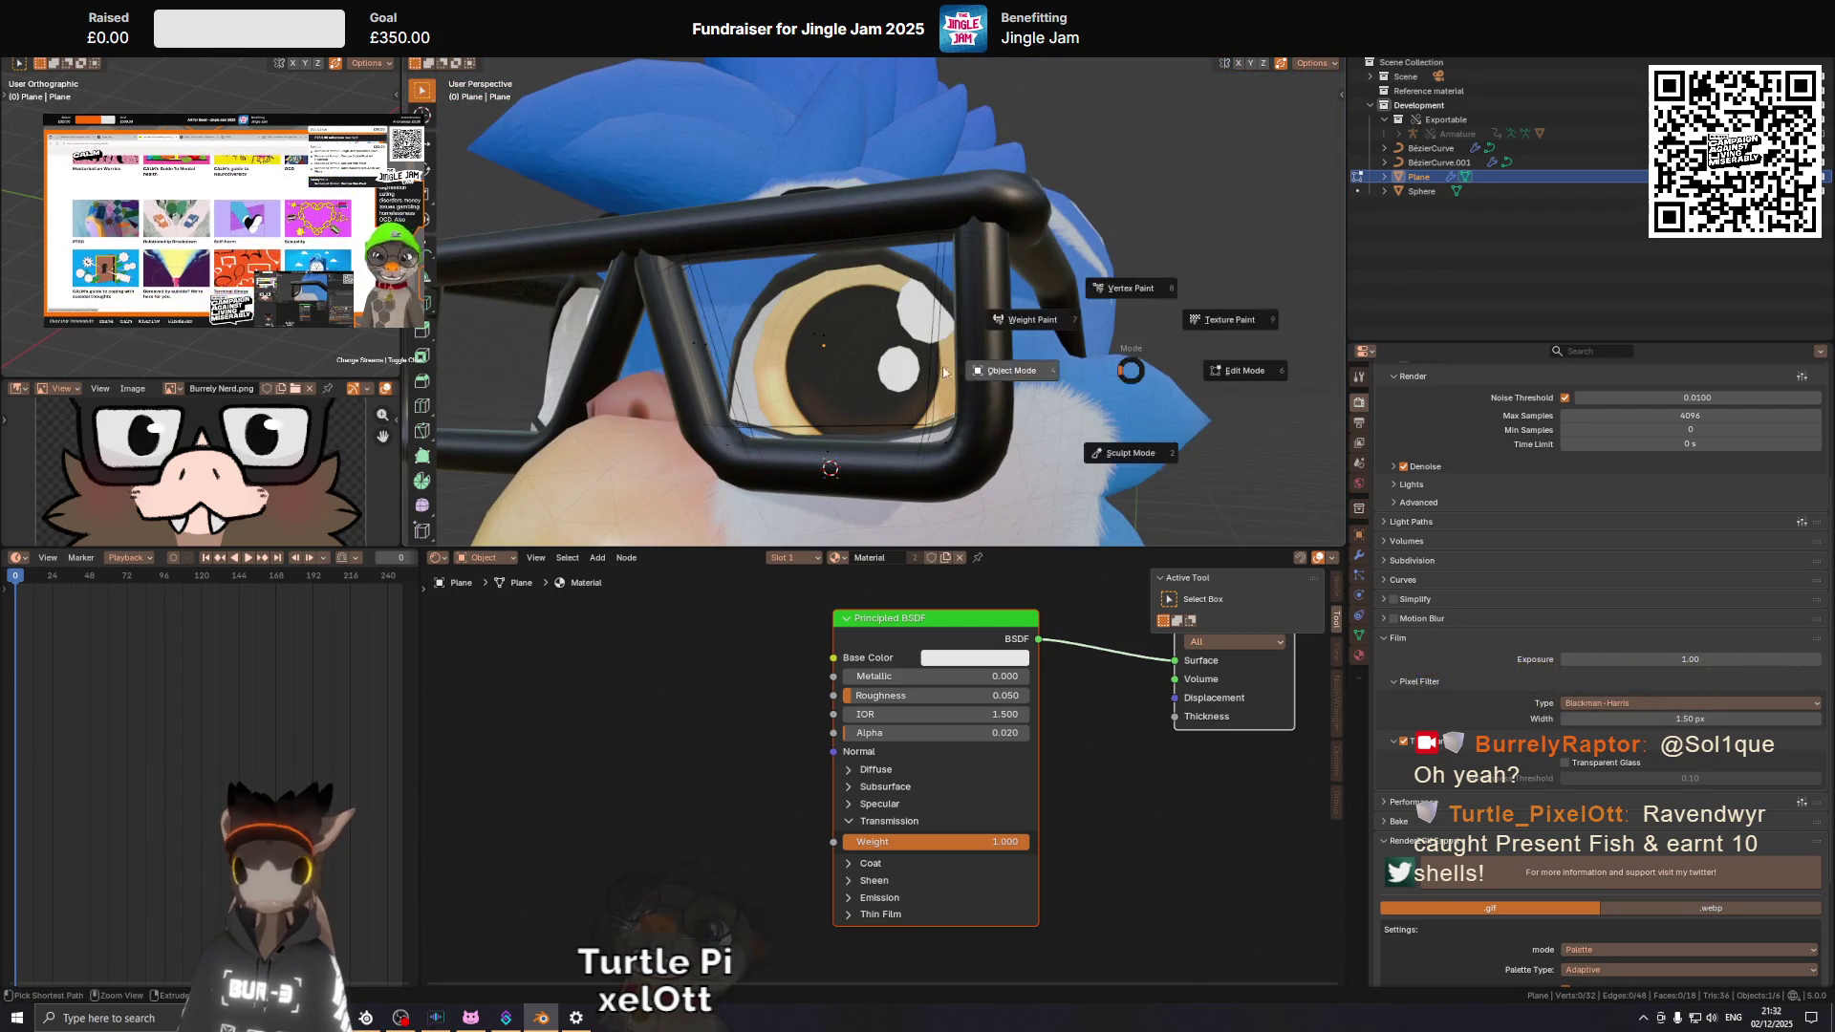
In Object Mode add a level-2 Subdivision with Ctrl+2 and show the Modifier Properties.
key("Tab")
key("ctrl+2")
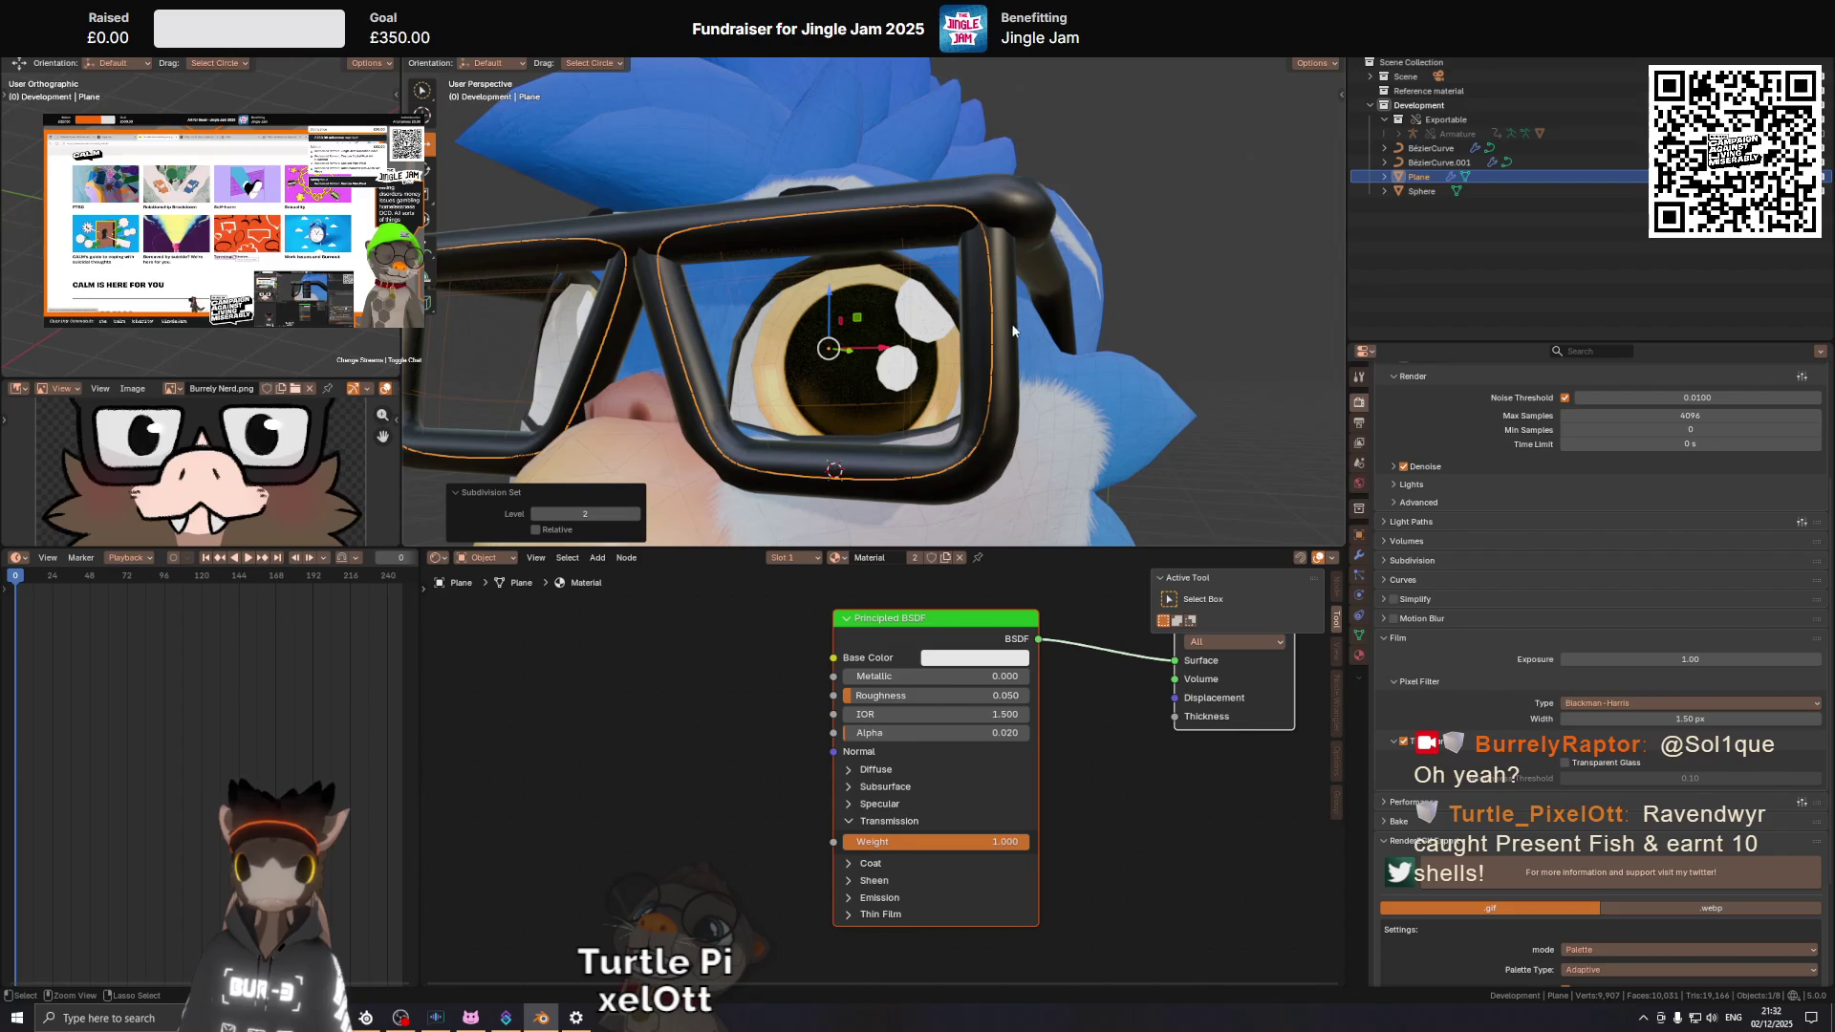
left_click_drag(930, 345, 931, 360)
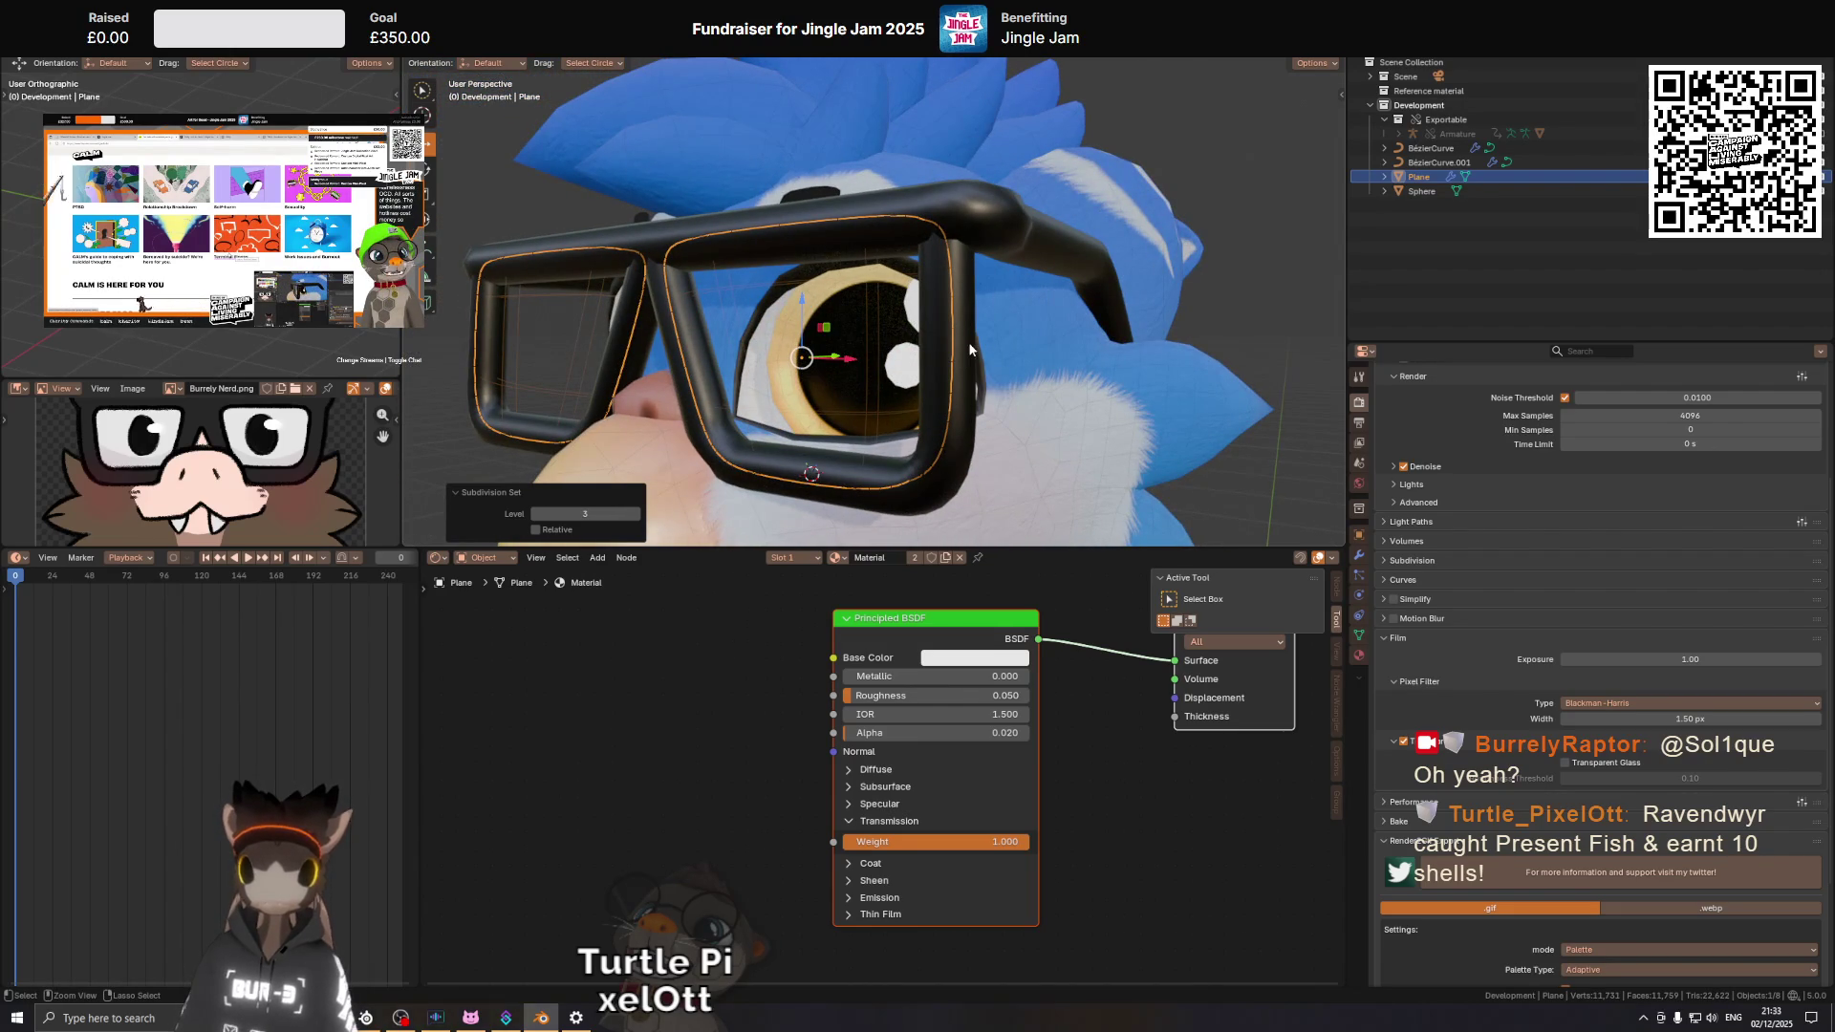
key("ctrl+z")
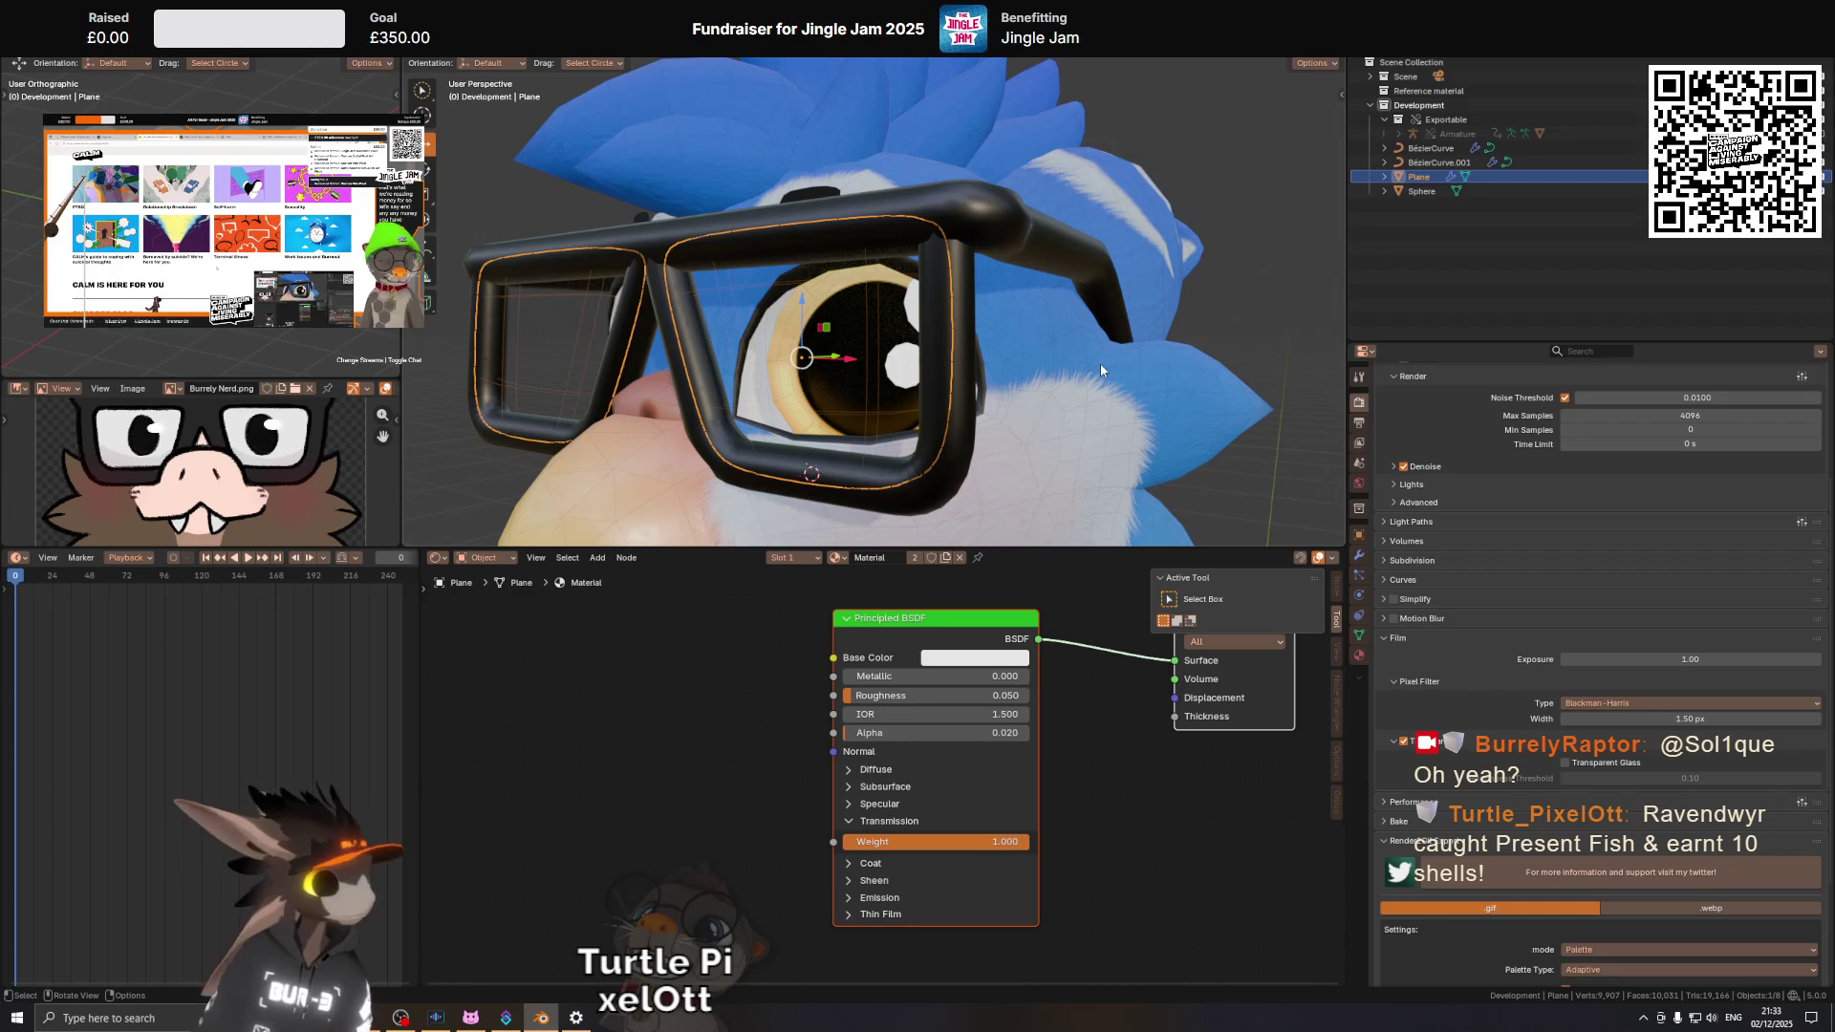
left_click(1361, 558)
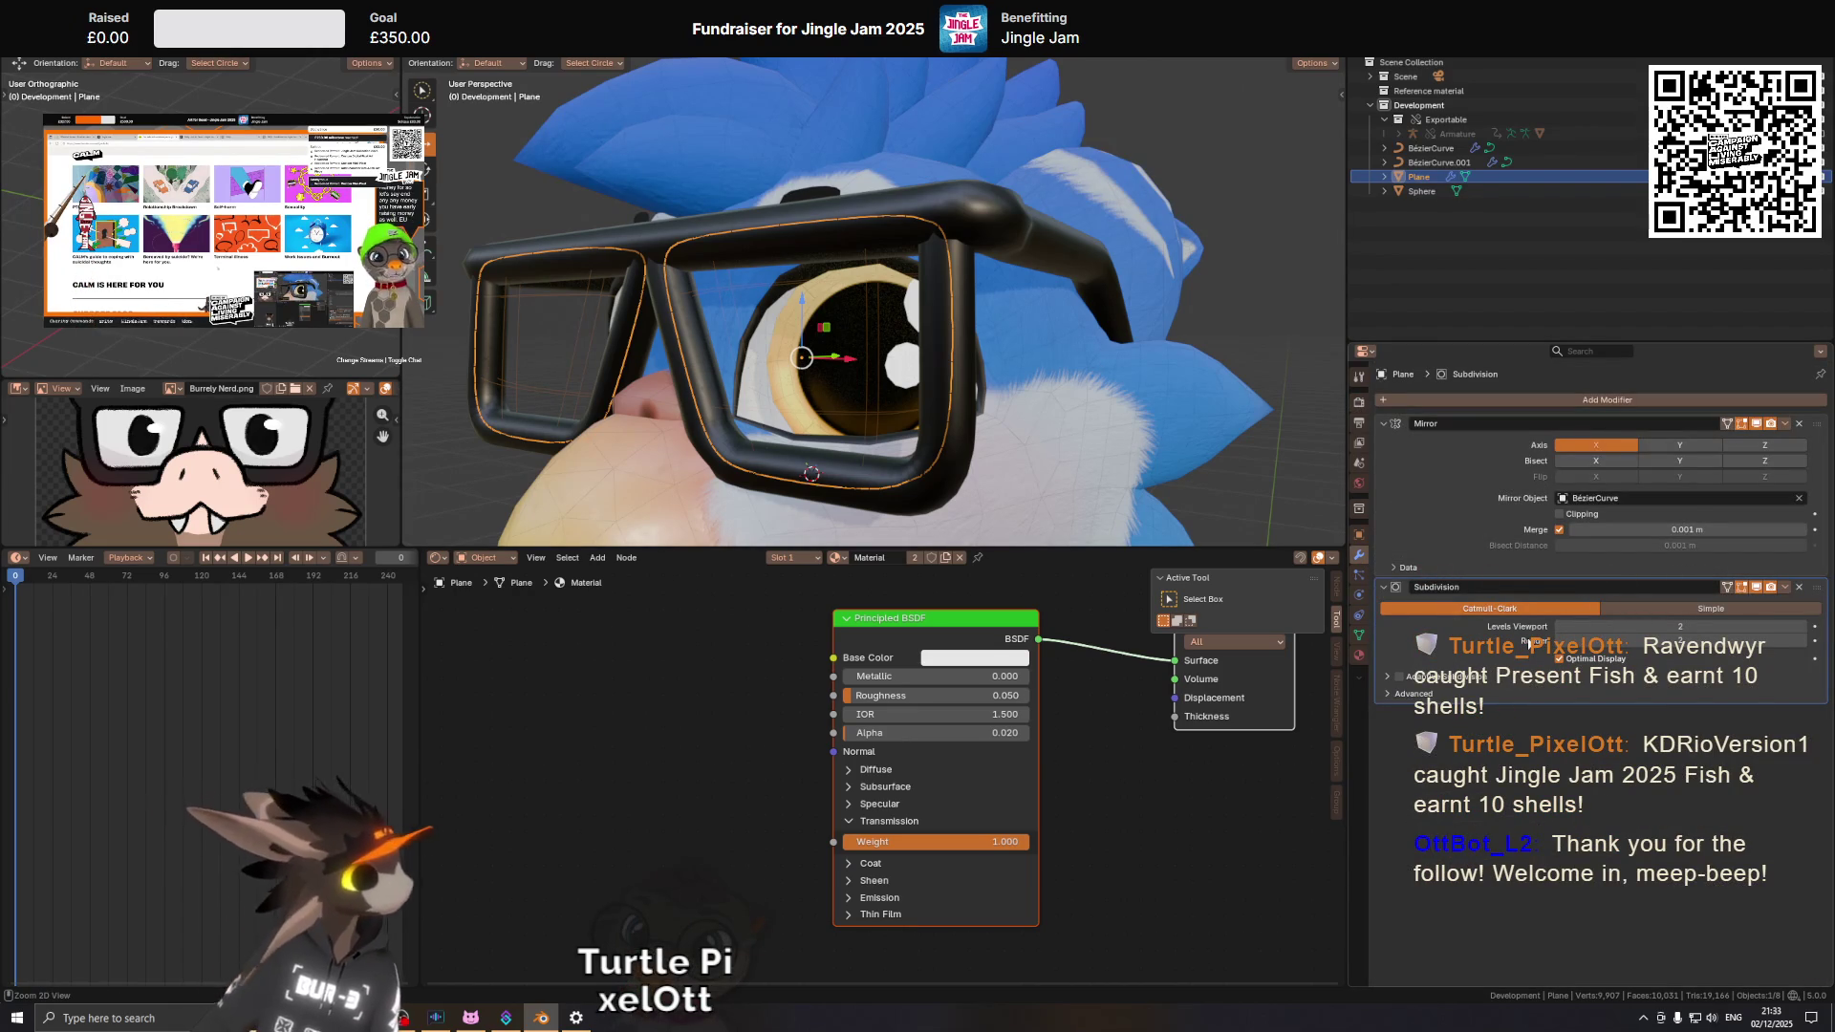
Apply the Subdivision modifier so only Mirror remains, then preview in Rendered shading.
key("ctrl+a")
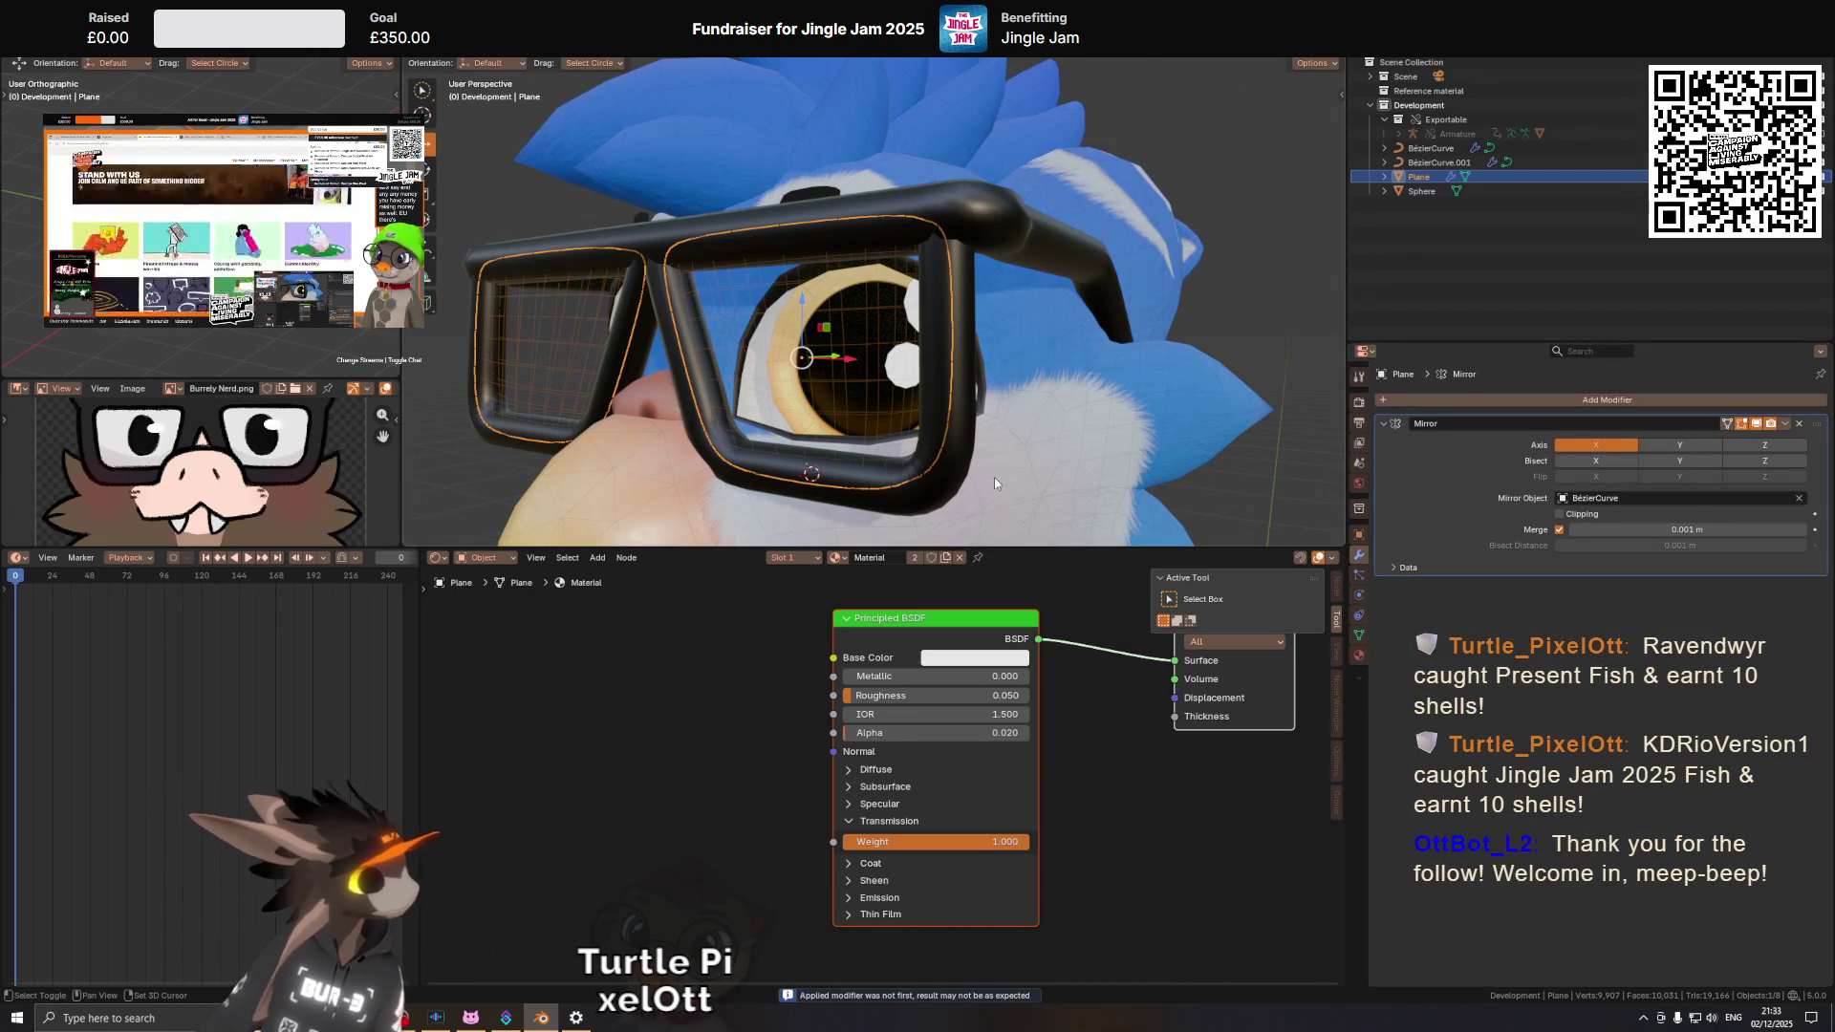
left_click_drag(929, 335, 946, 316)
key("slash")
key("slash")
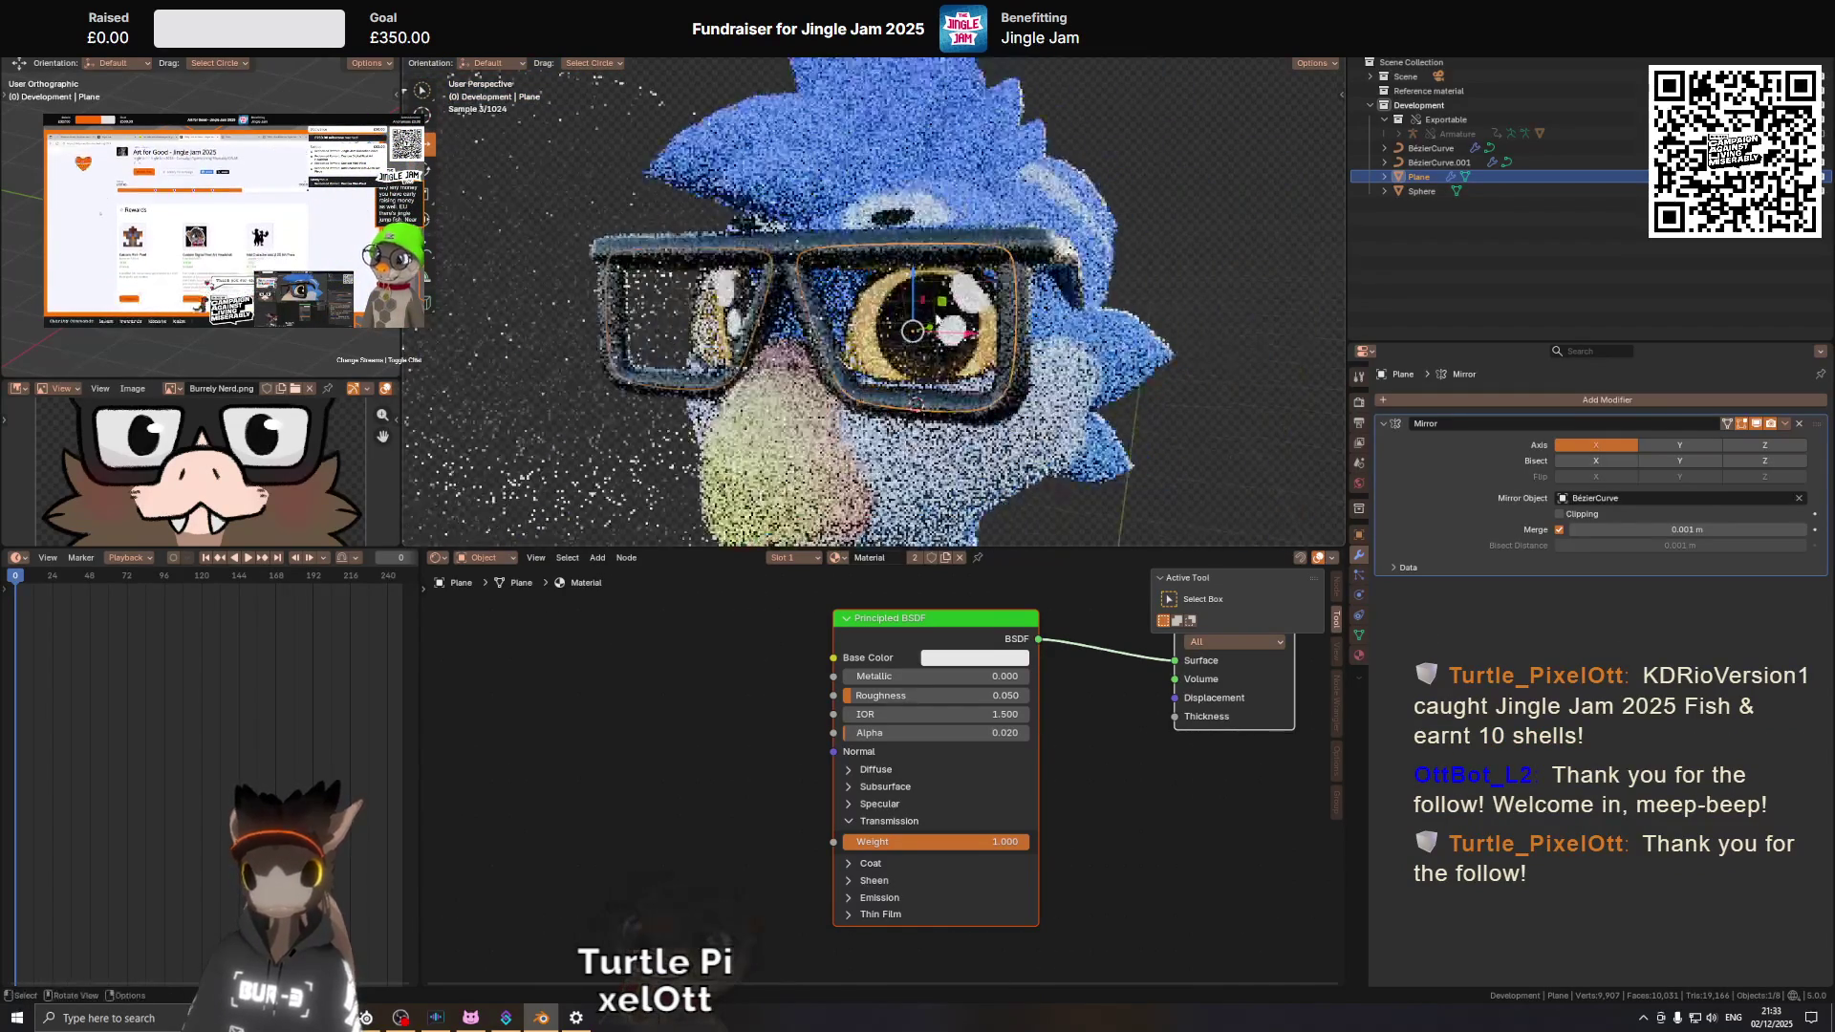
left_click_drag(1041, 346, 1063, 319)
scroll("down", 3)
Put the glasses into Sculpt Mode and switch the viewport to Material Preview.
key("Tab")
scroll("up", 3)
key("ctrl+Tab")
left_click_drag(897, 439, 918, 427)
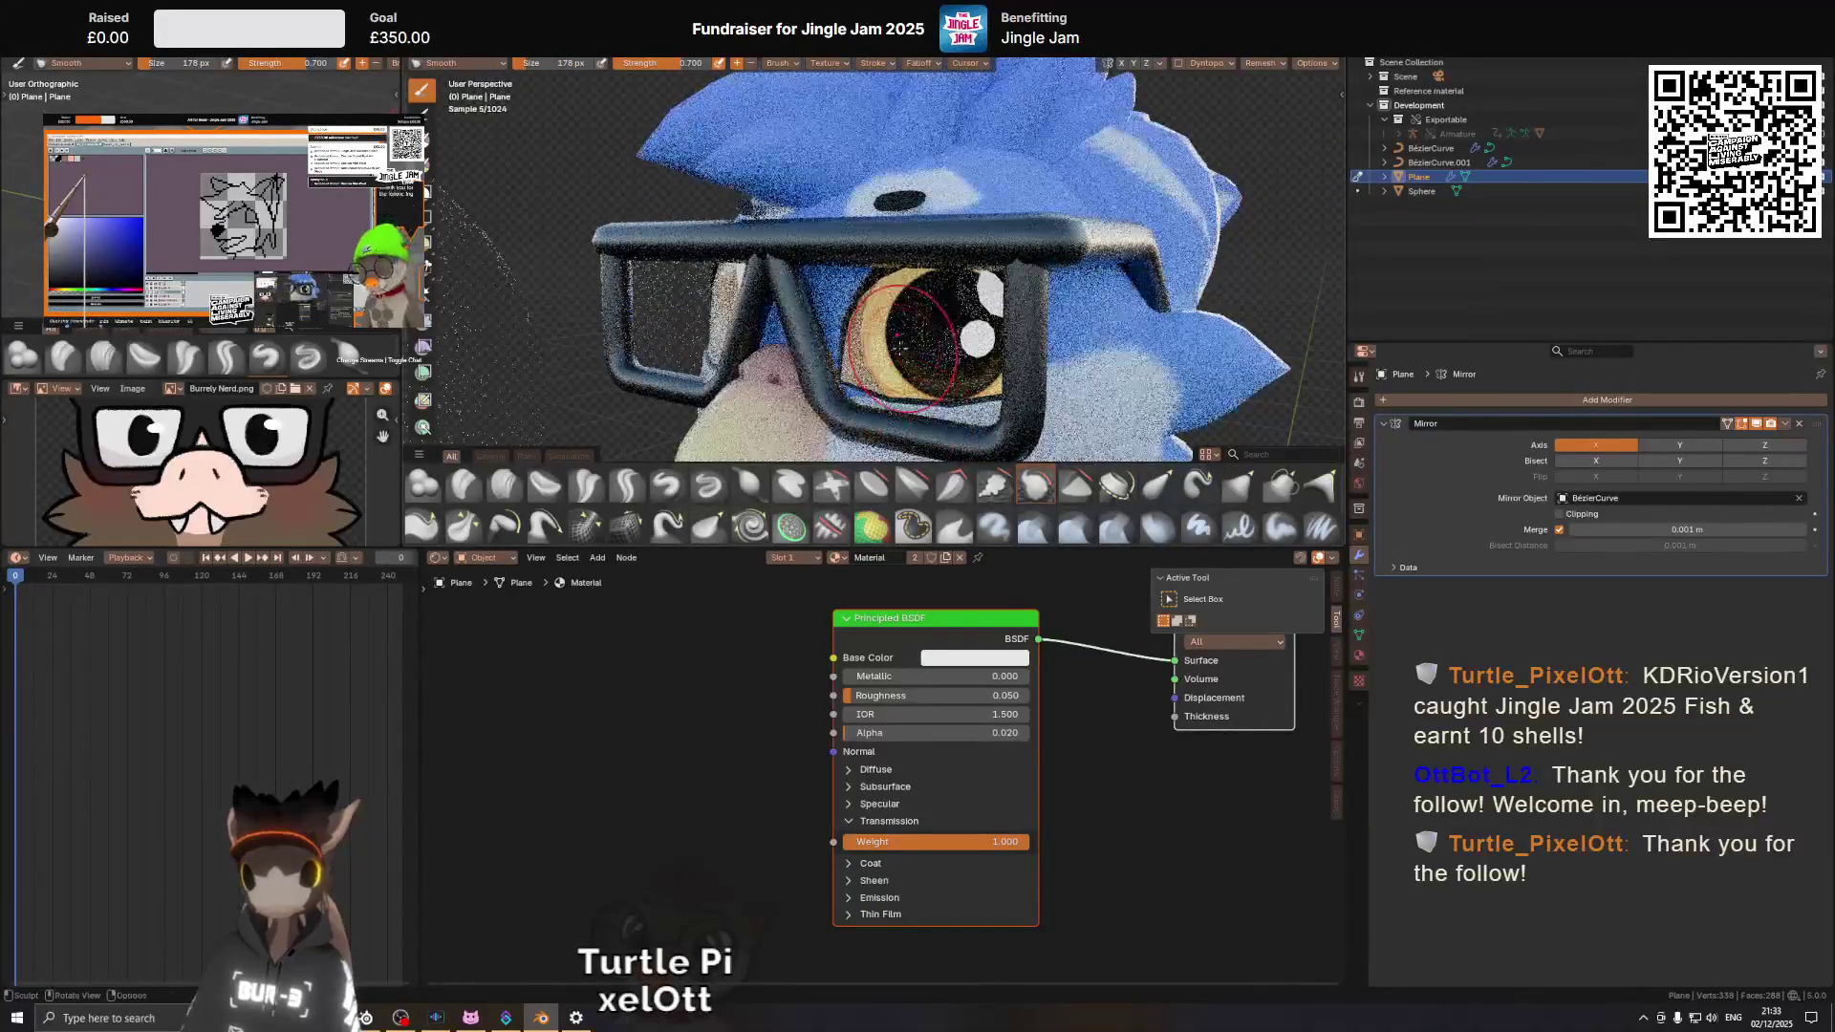
left_click_drag(913, 349, 906, 340)
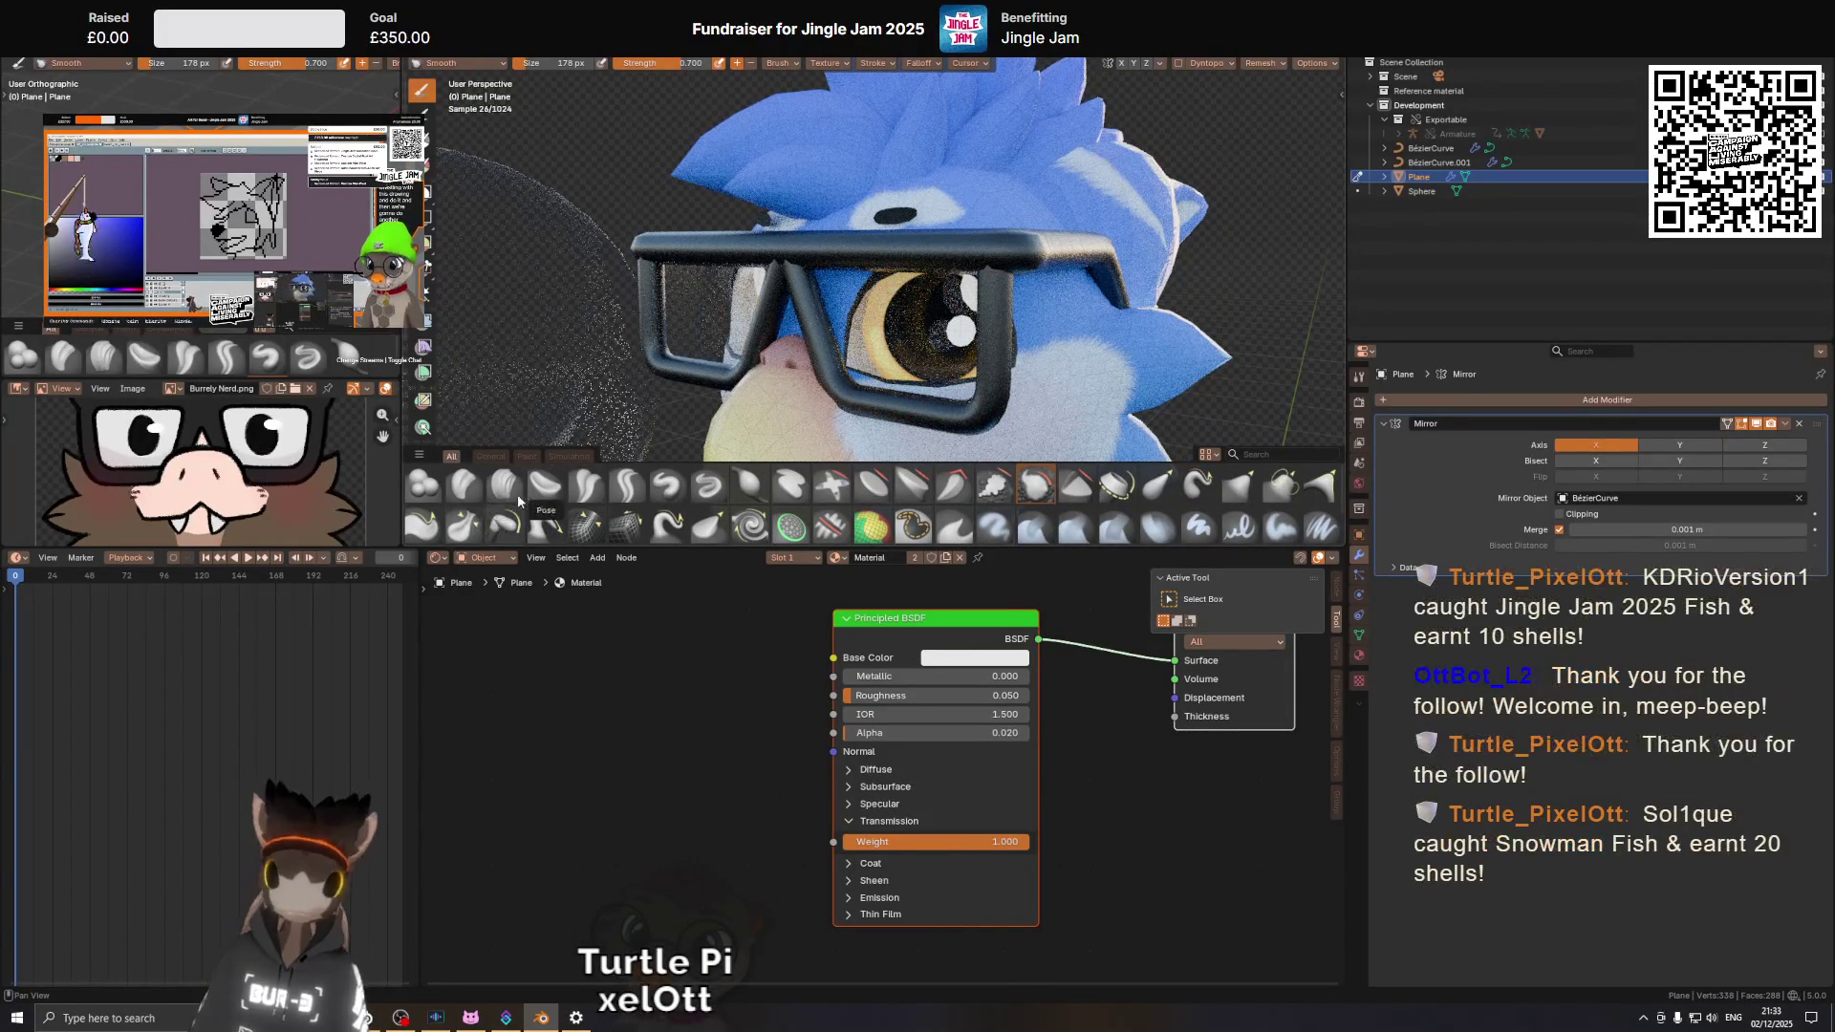
left_click(977, 366)
left_click_drag(977, 365, 969, 251)
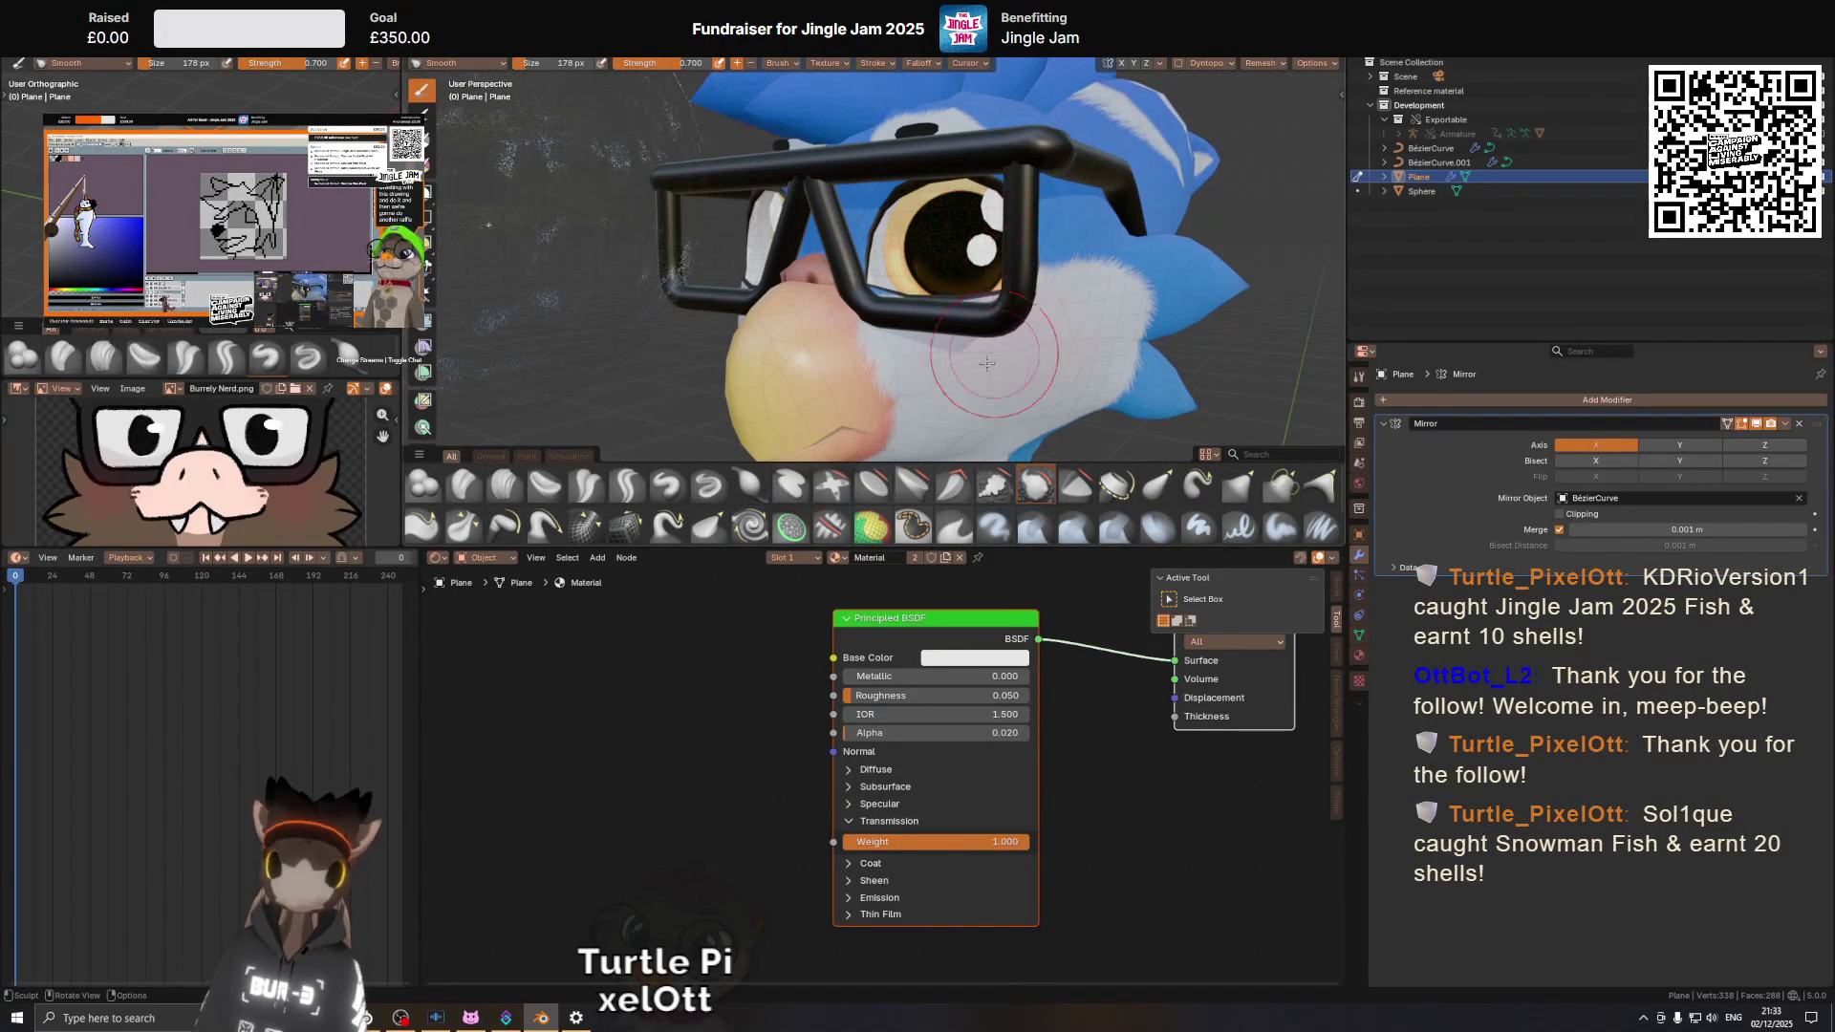
Set the Principled BSDF Alpha of the lens material to 0.229.
left_click_drag(882, 732, 870, 768)
left_click_drag(870, 768, 893, 768)
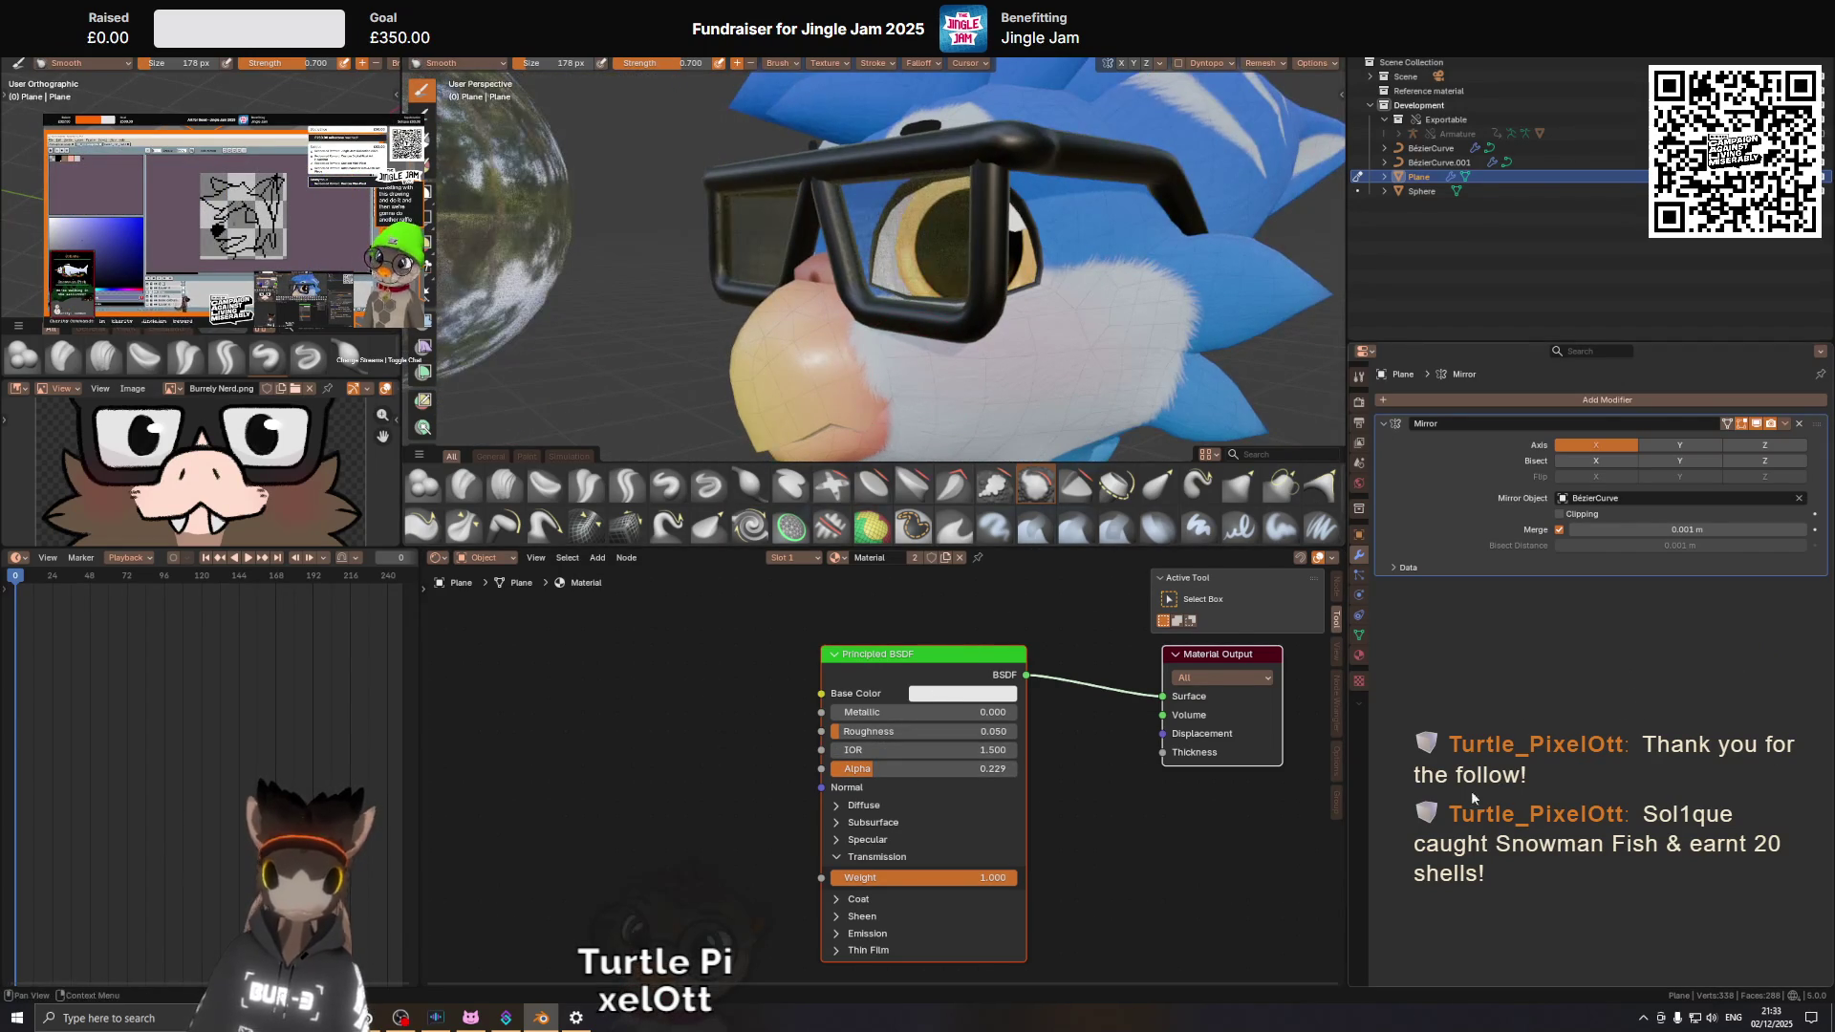
left_click(1359, 656)
Set the material's Render Method to Blended.
scroll("down", 3)
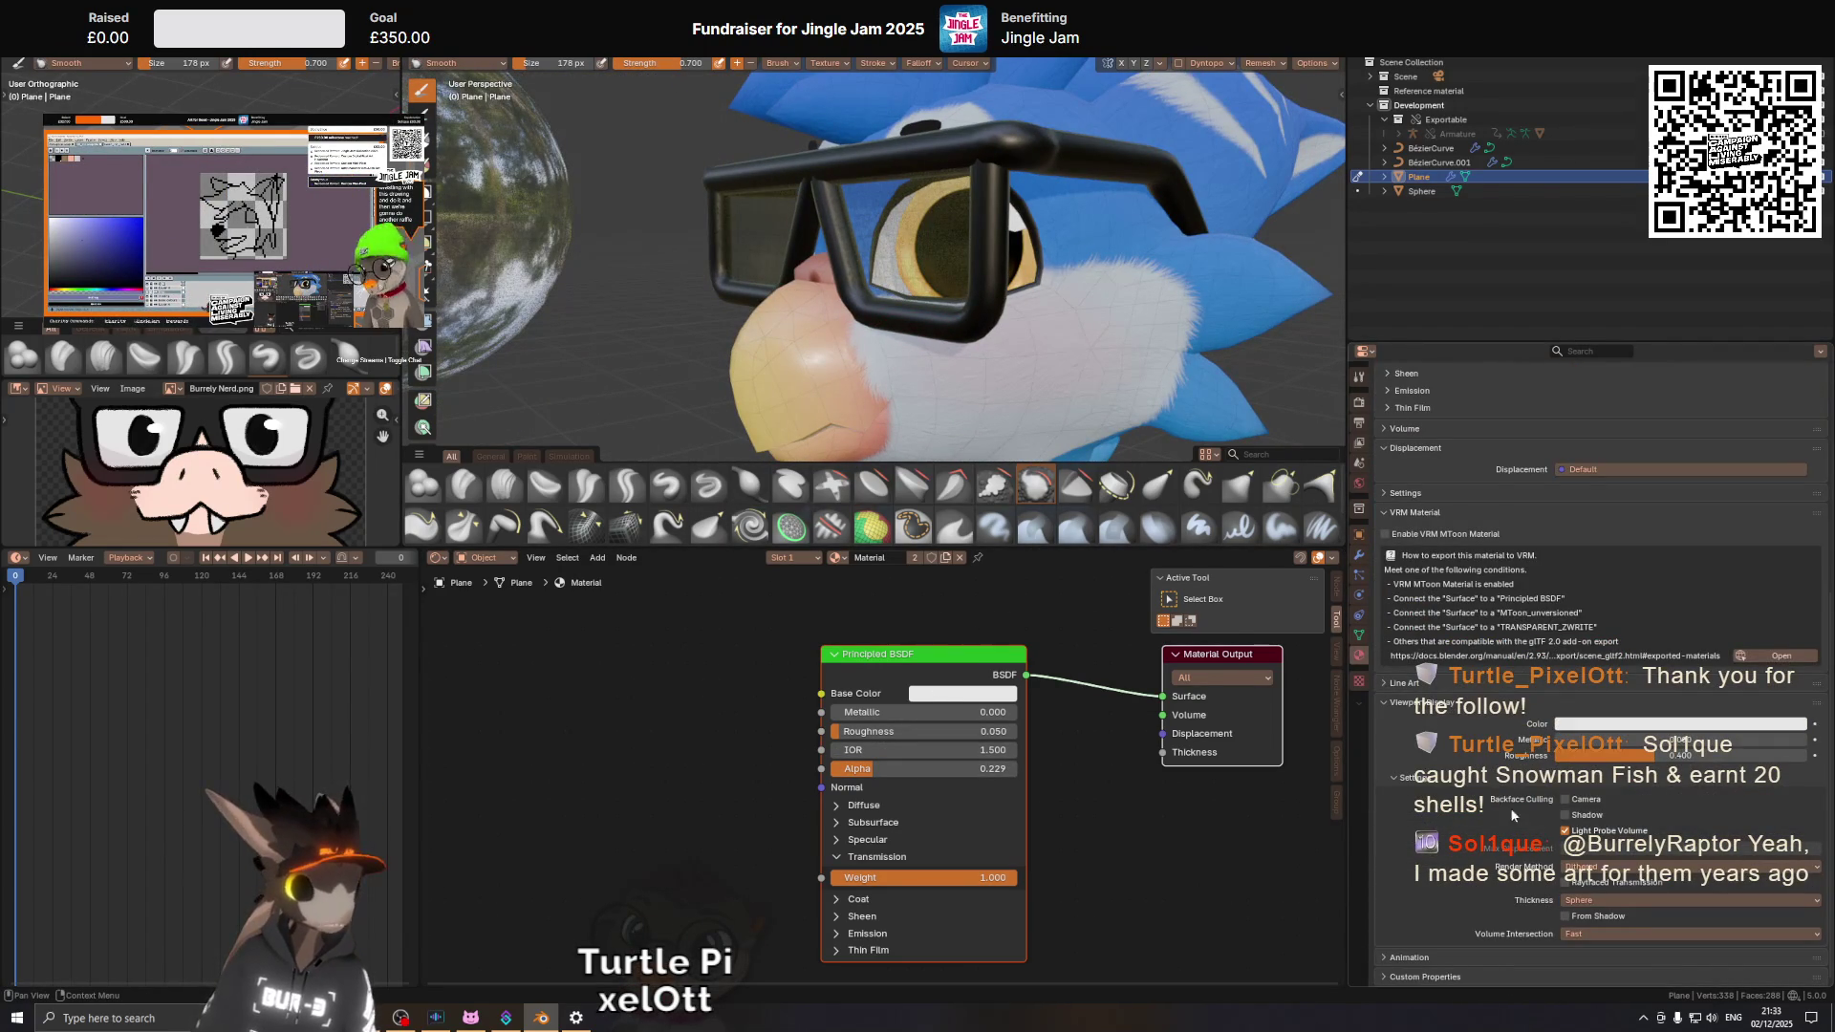
left_click(1687, 866)
left_click(1687, 895)
left_click_drag(956, 239, 917, 312)
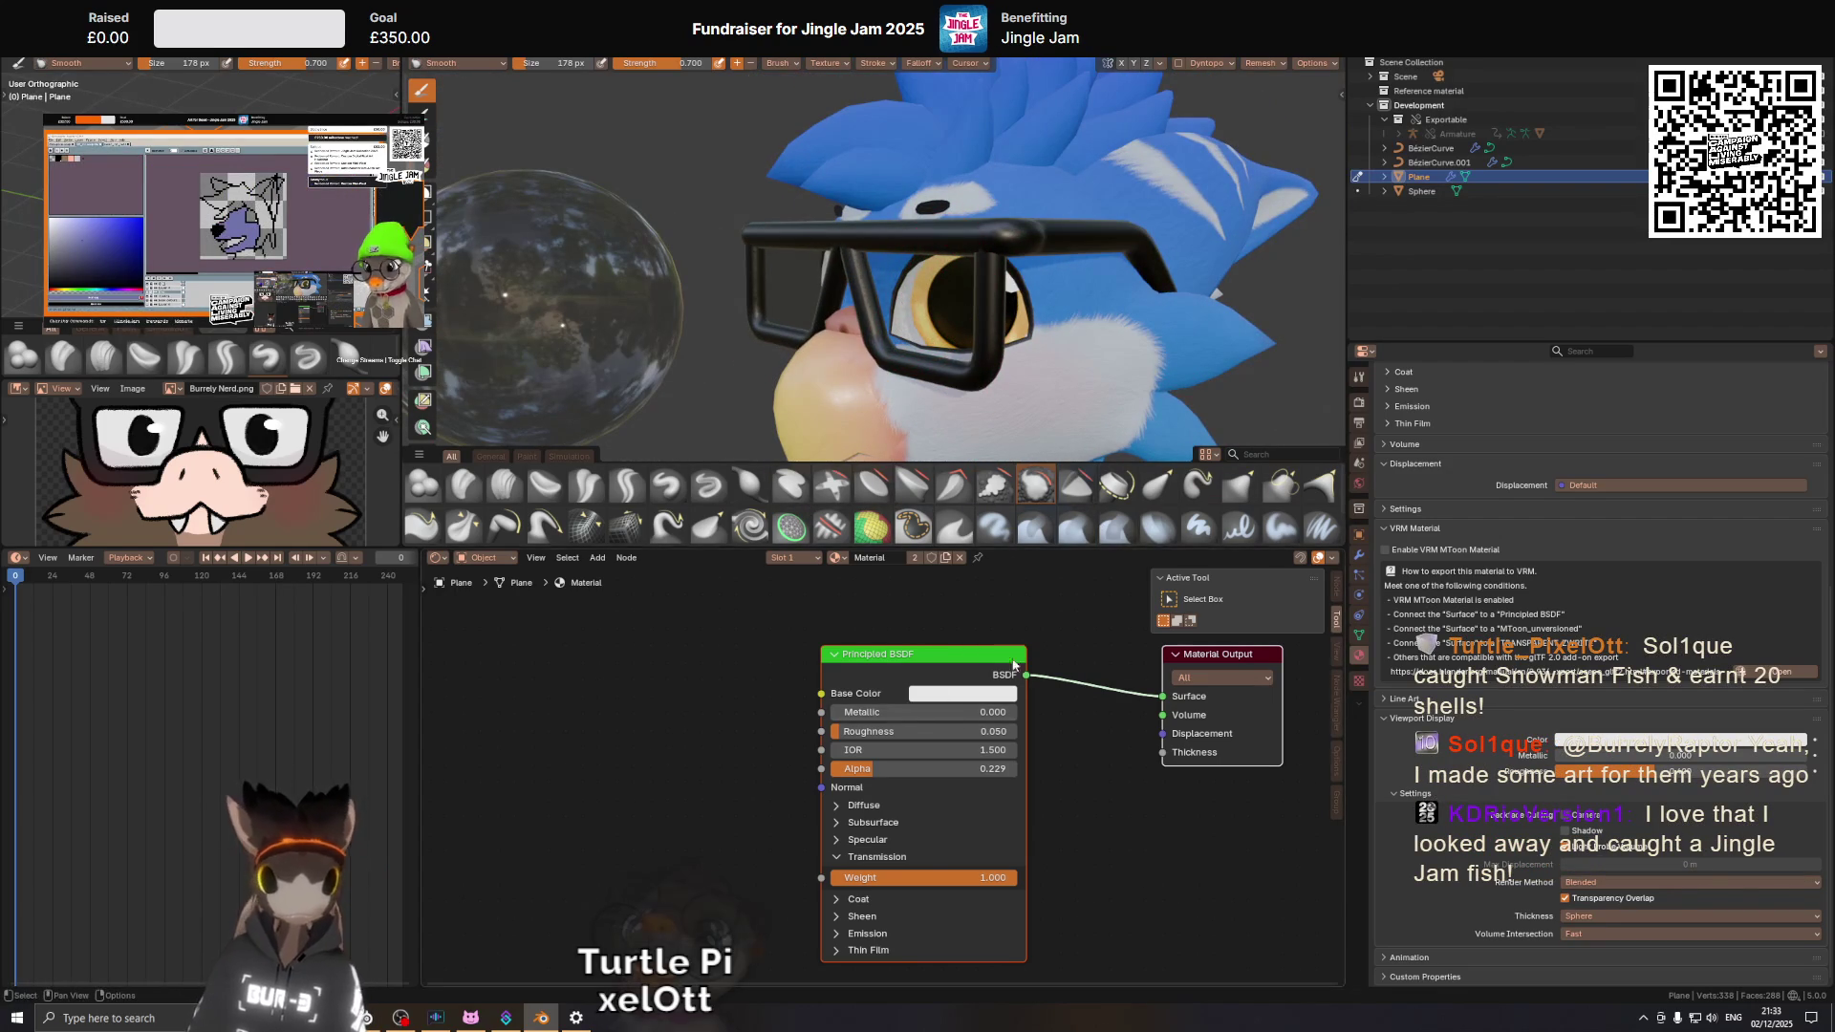
Disable Scene World in Viewport Shading and pick a warmer preview HDRI.
left_click(1325, 61)
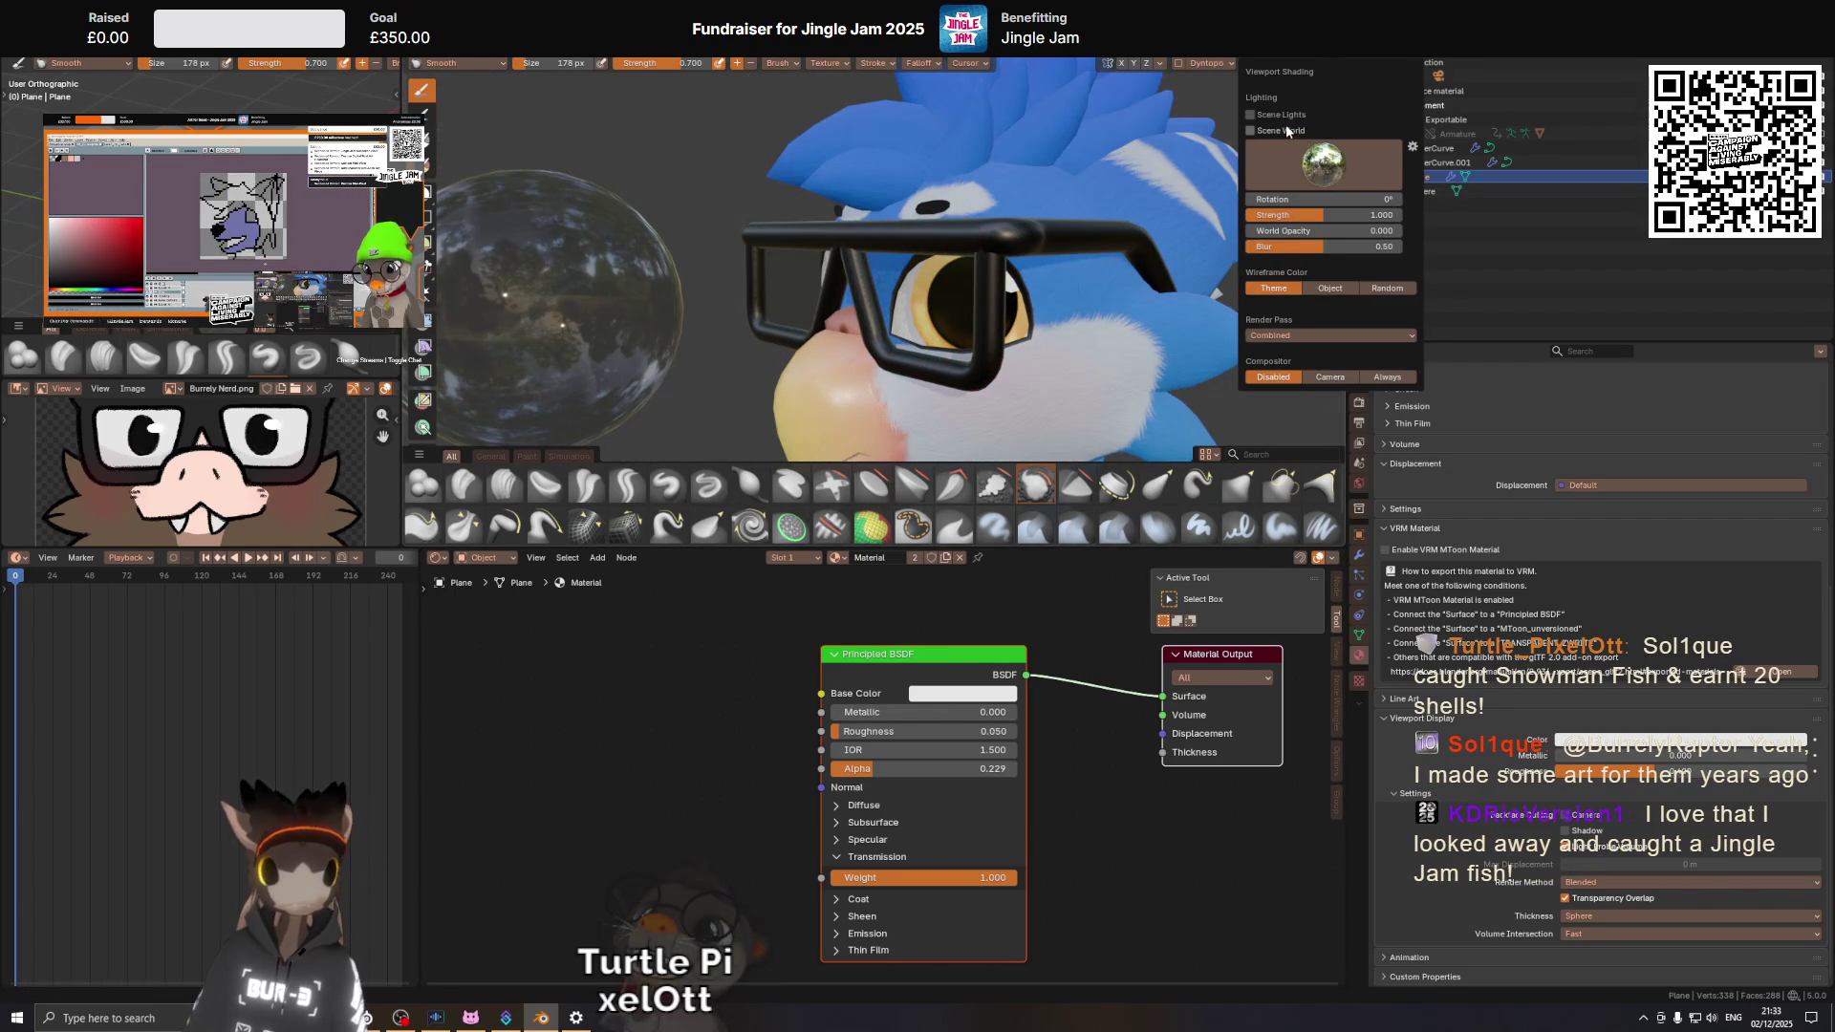
left_click(1286, 130)
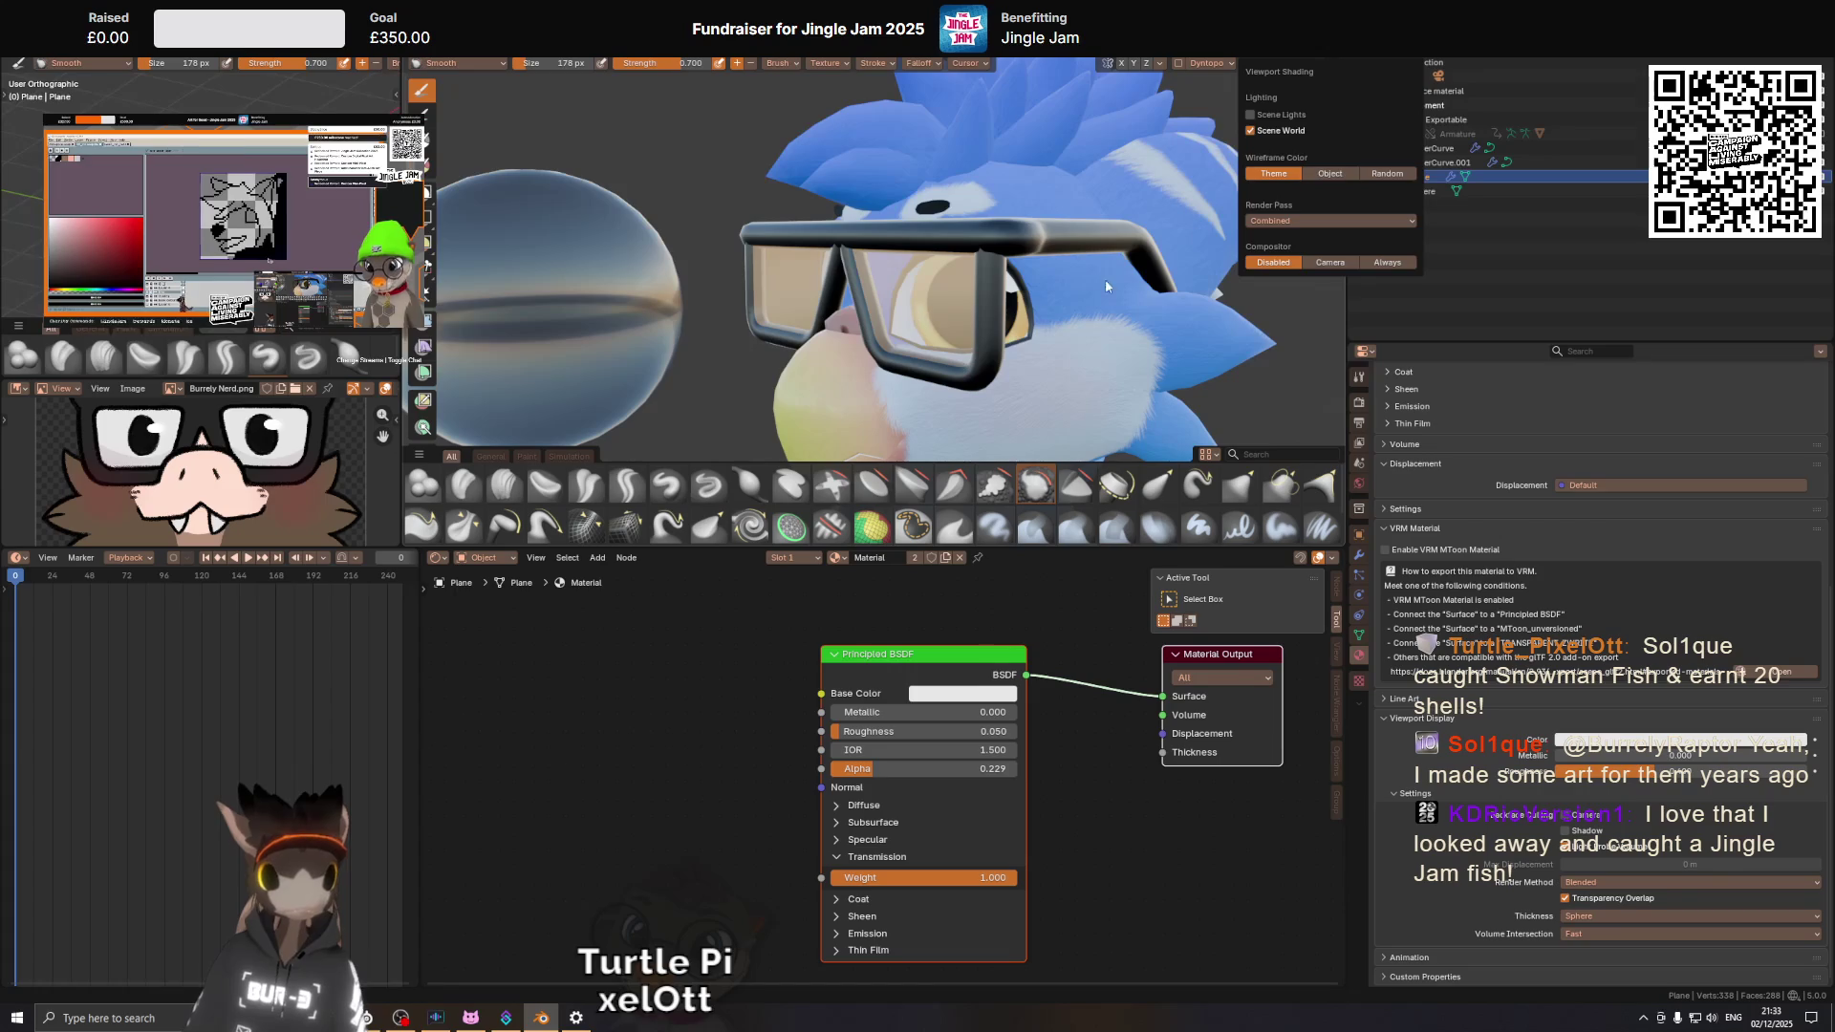
left_click(1285, 131)
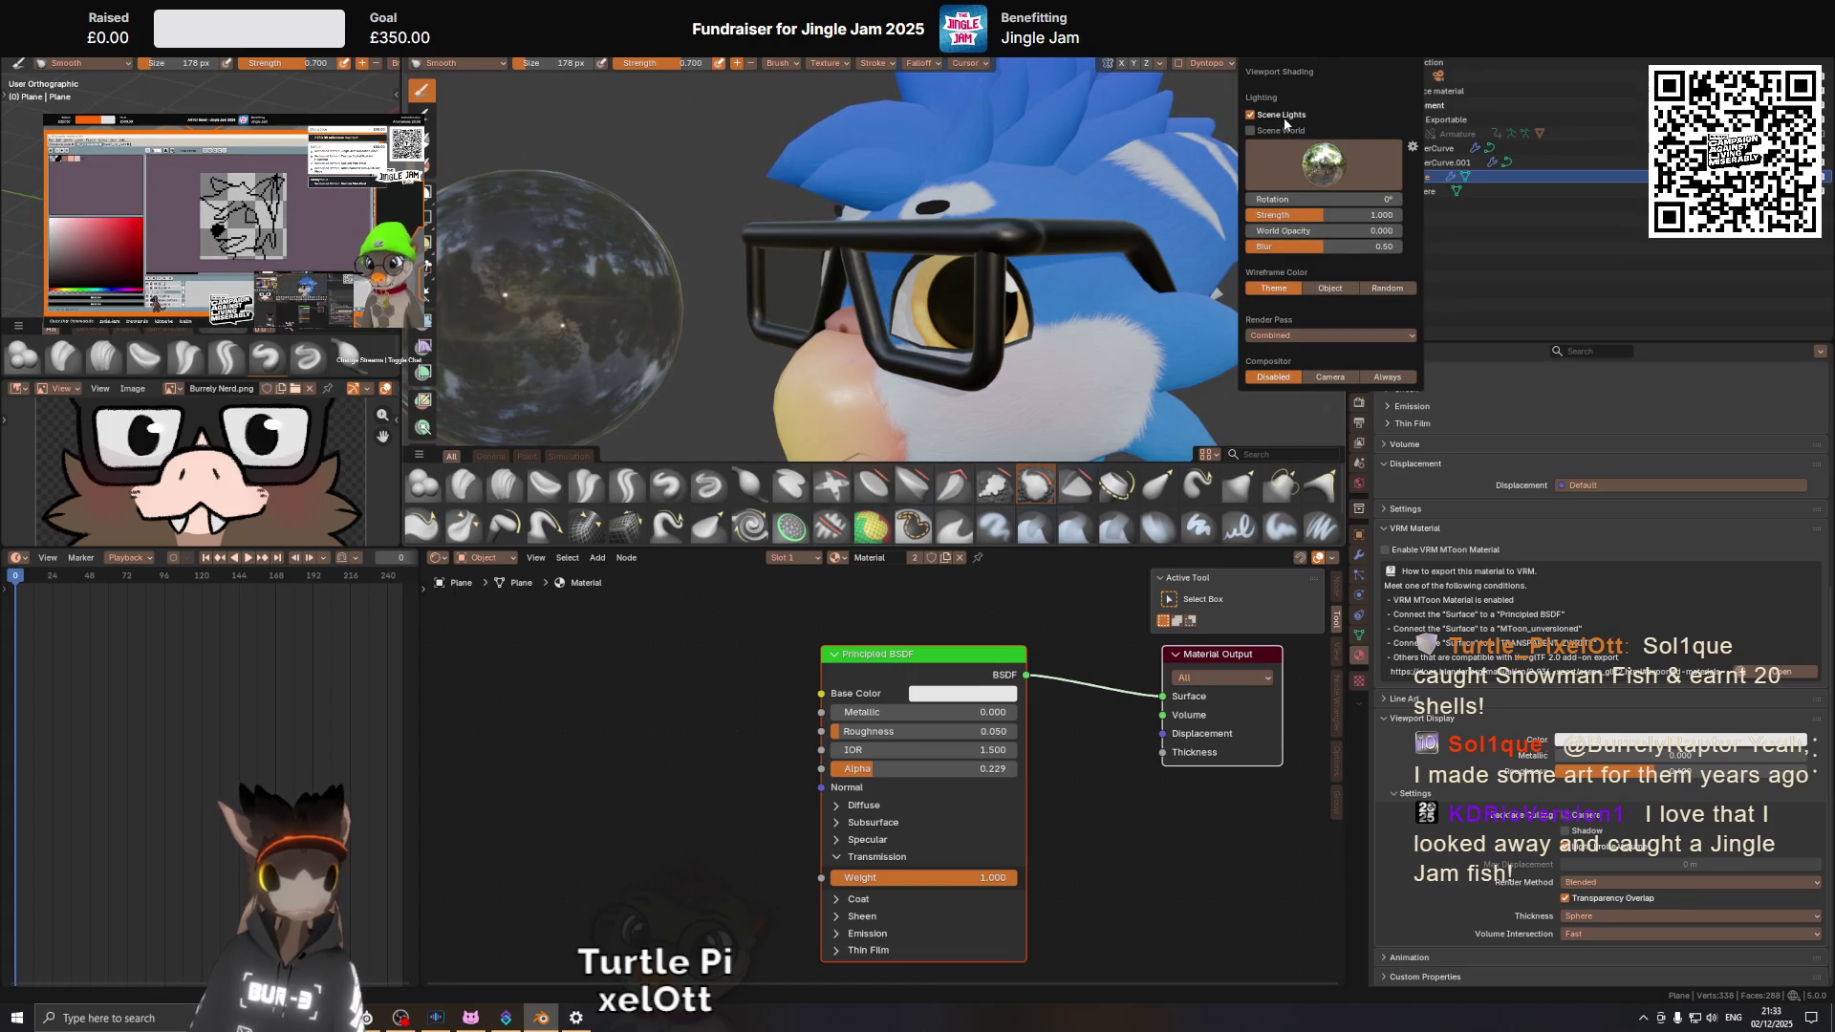
left_click(1285, 131)
left_click(1285, 131)
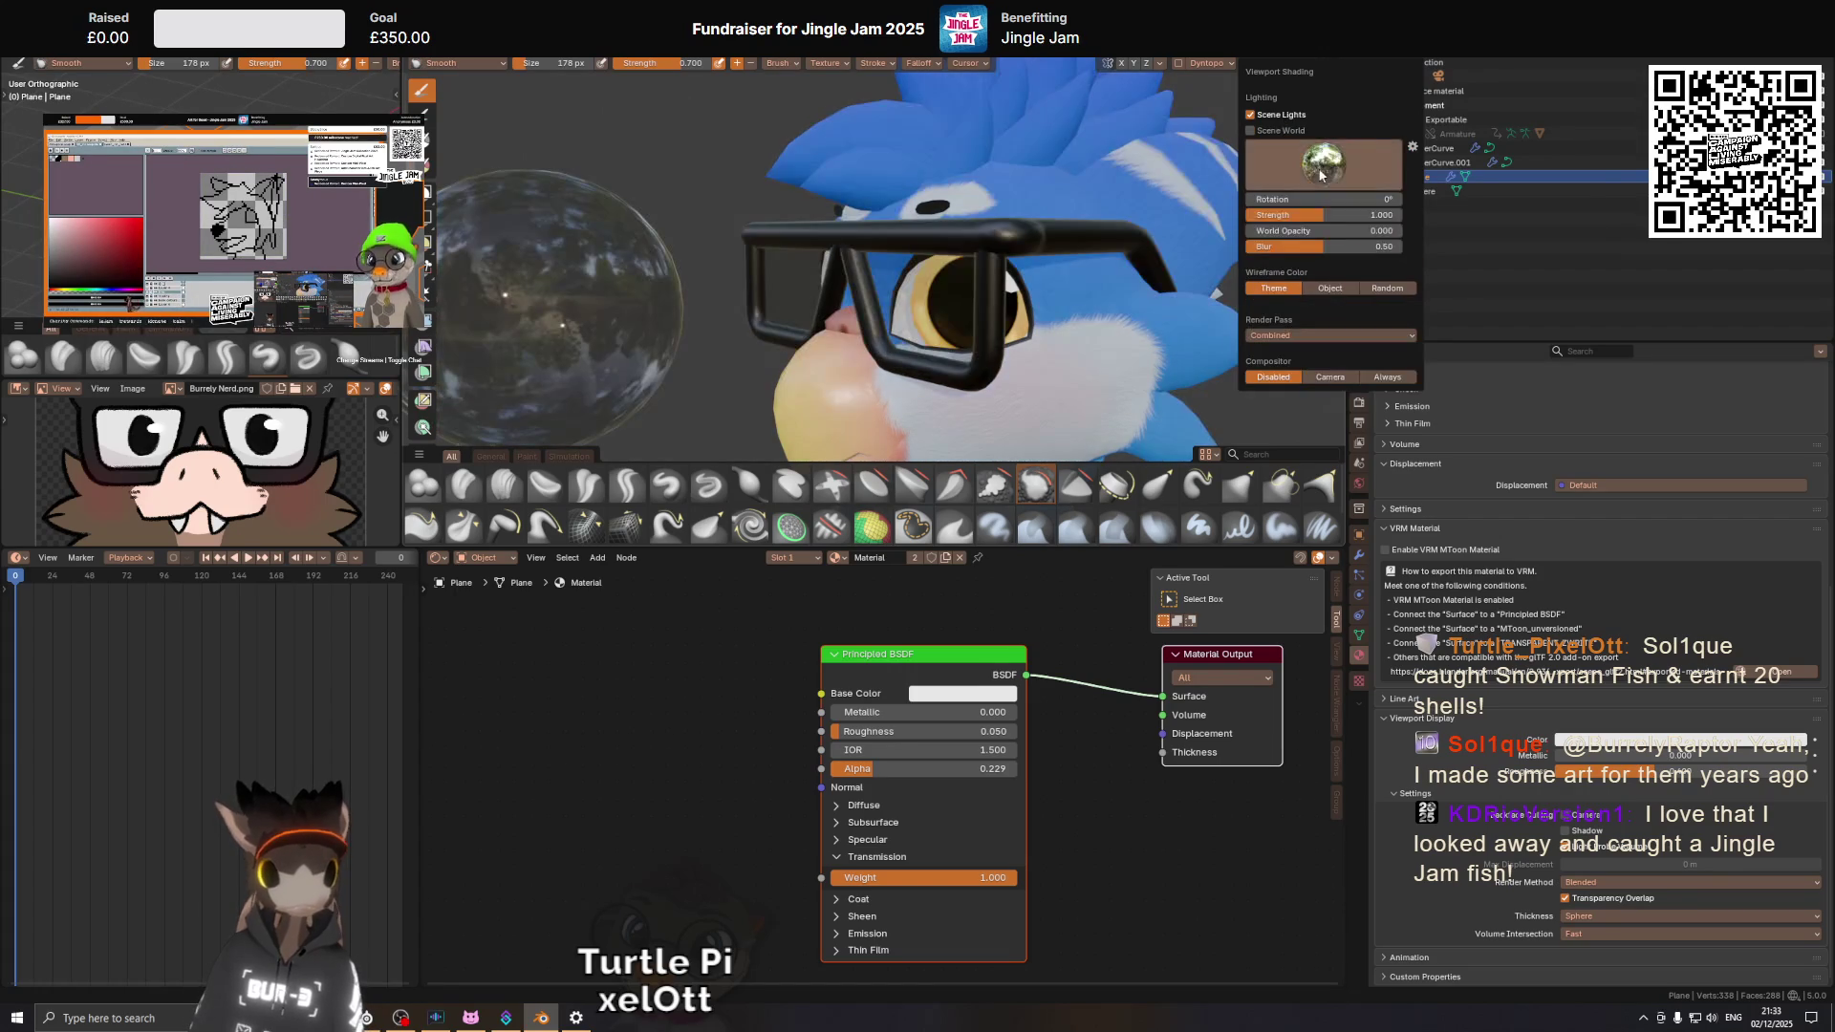
left_click(1292, 219)
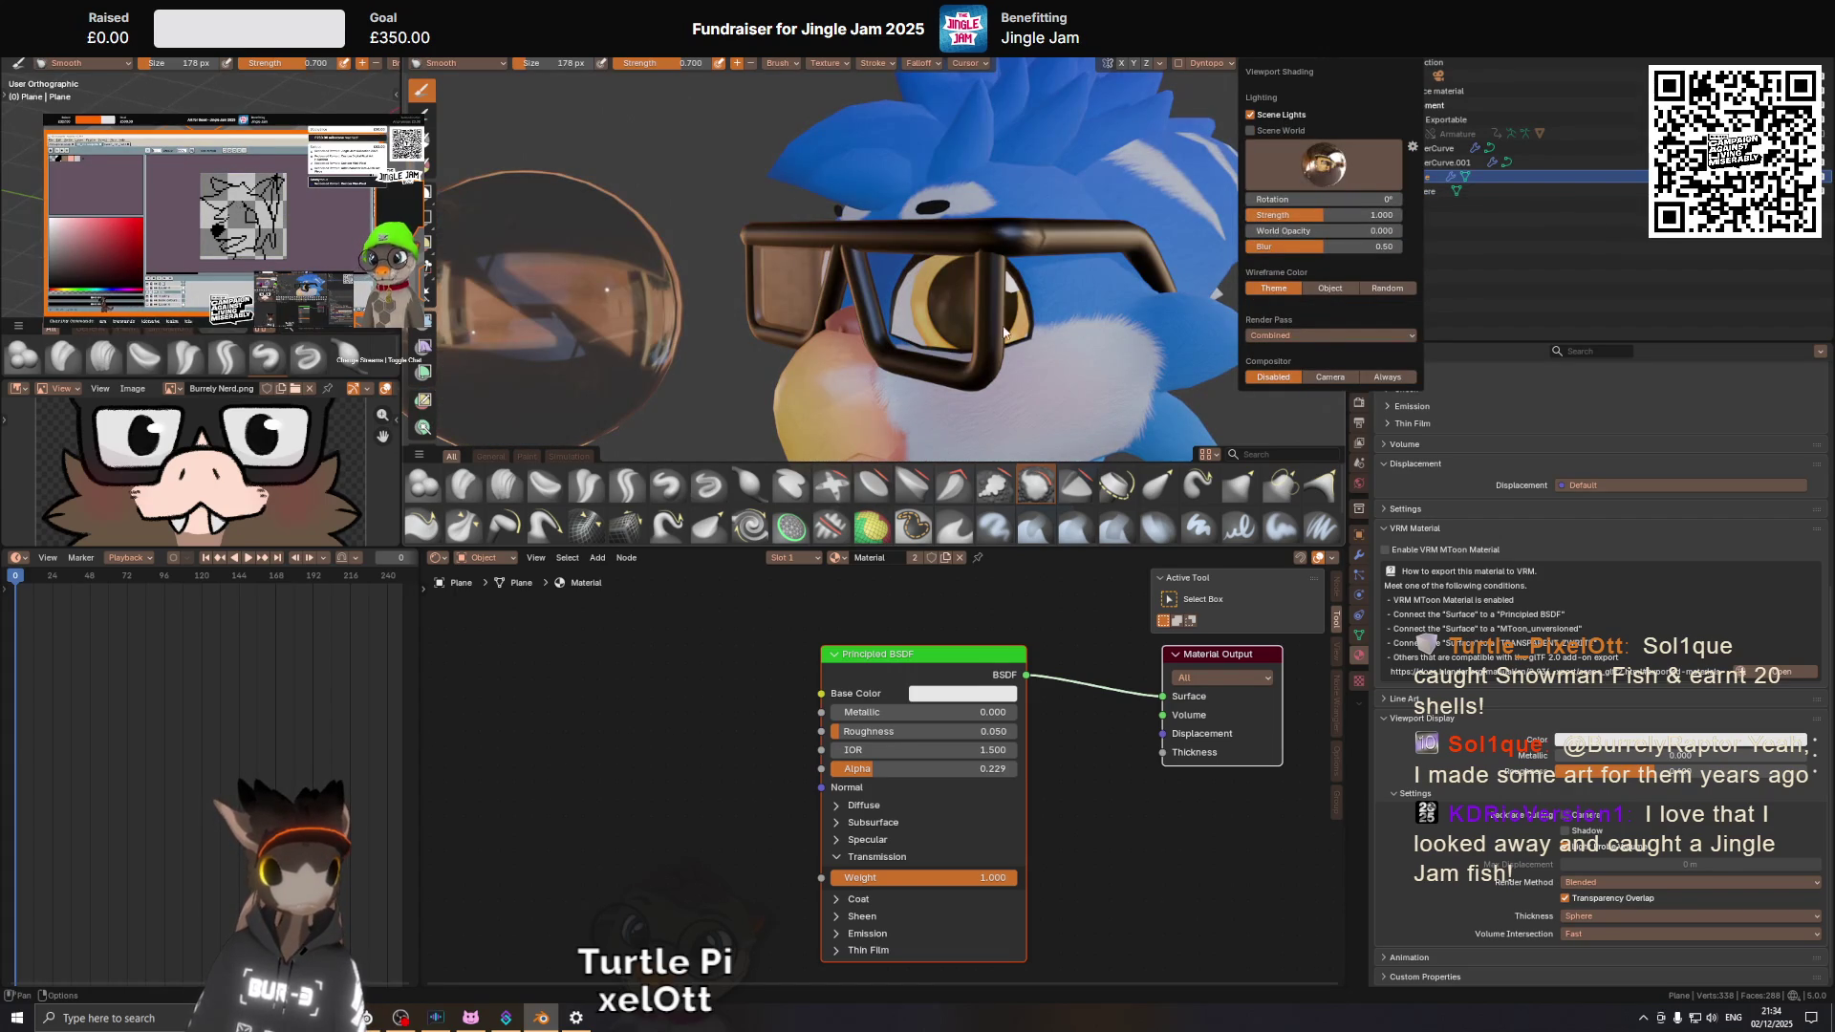
left_click_drag(889, 296, 936, 309)
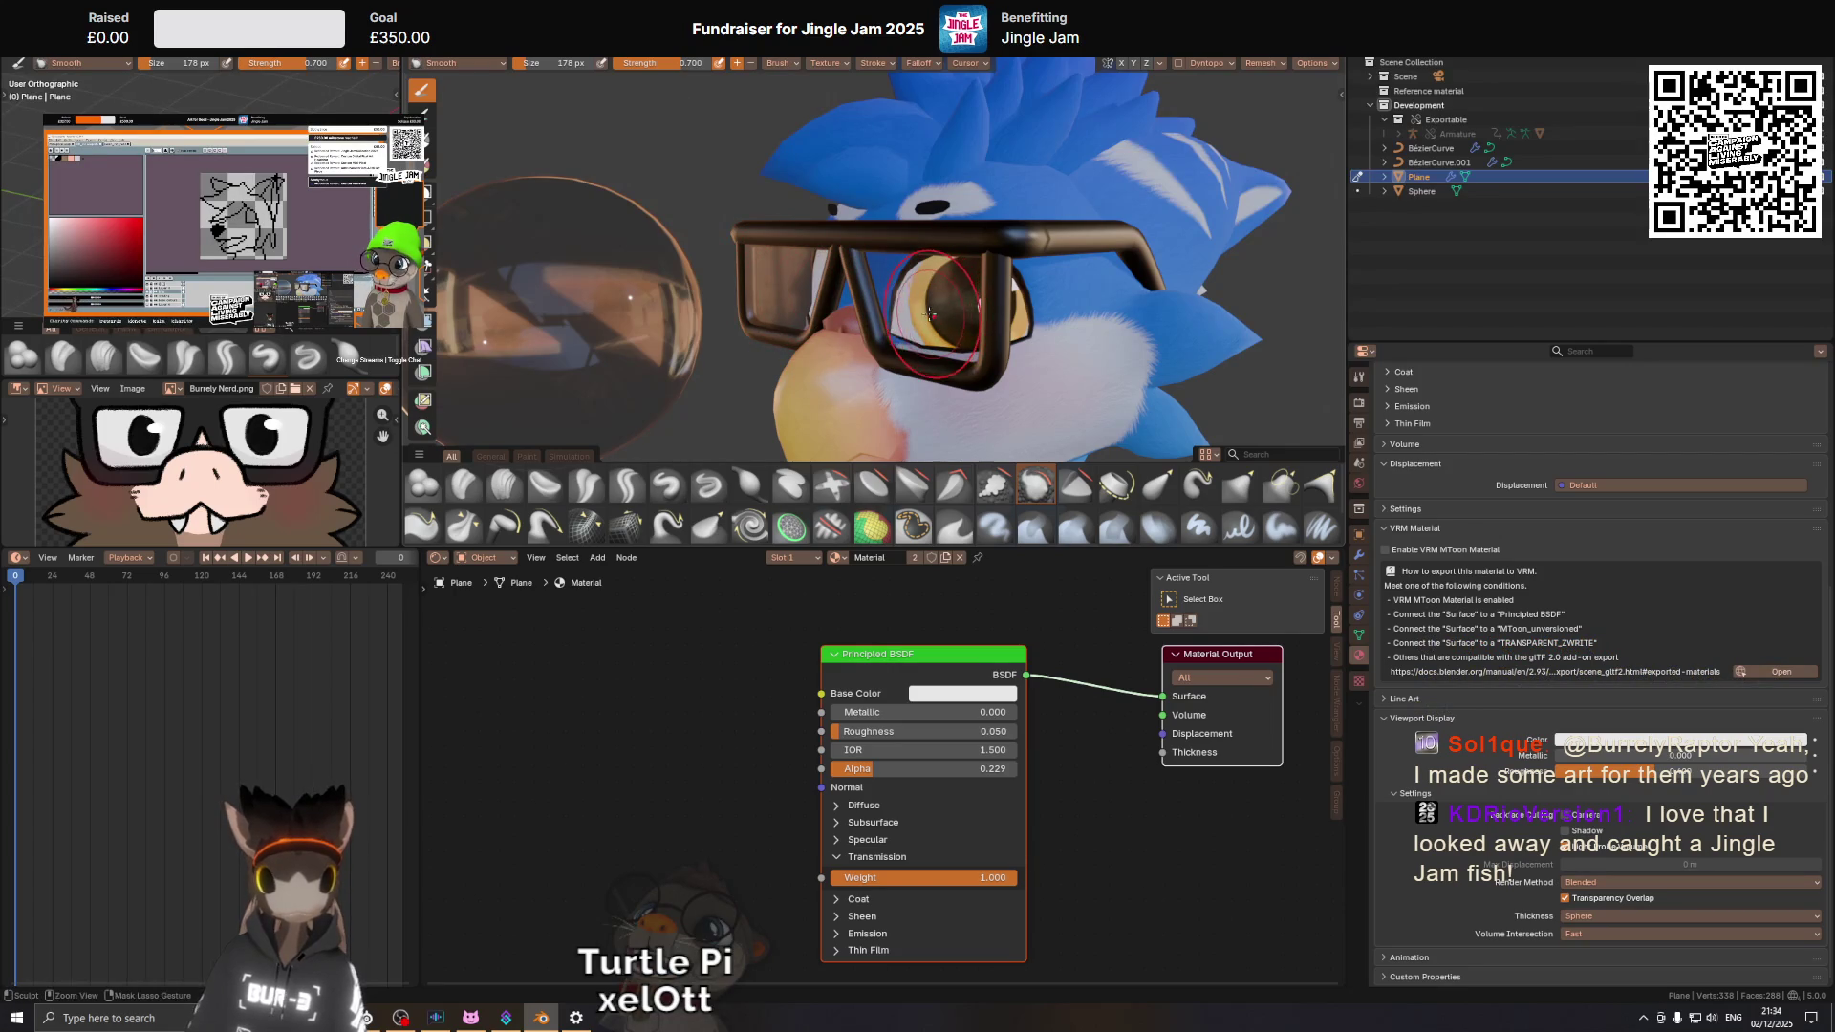
Choose the Blob sculpt brush, enlarge it, then return to Object Mode.
left_click(428, 485)
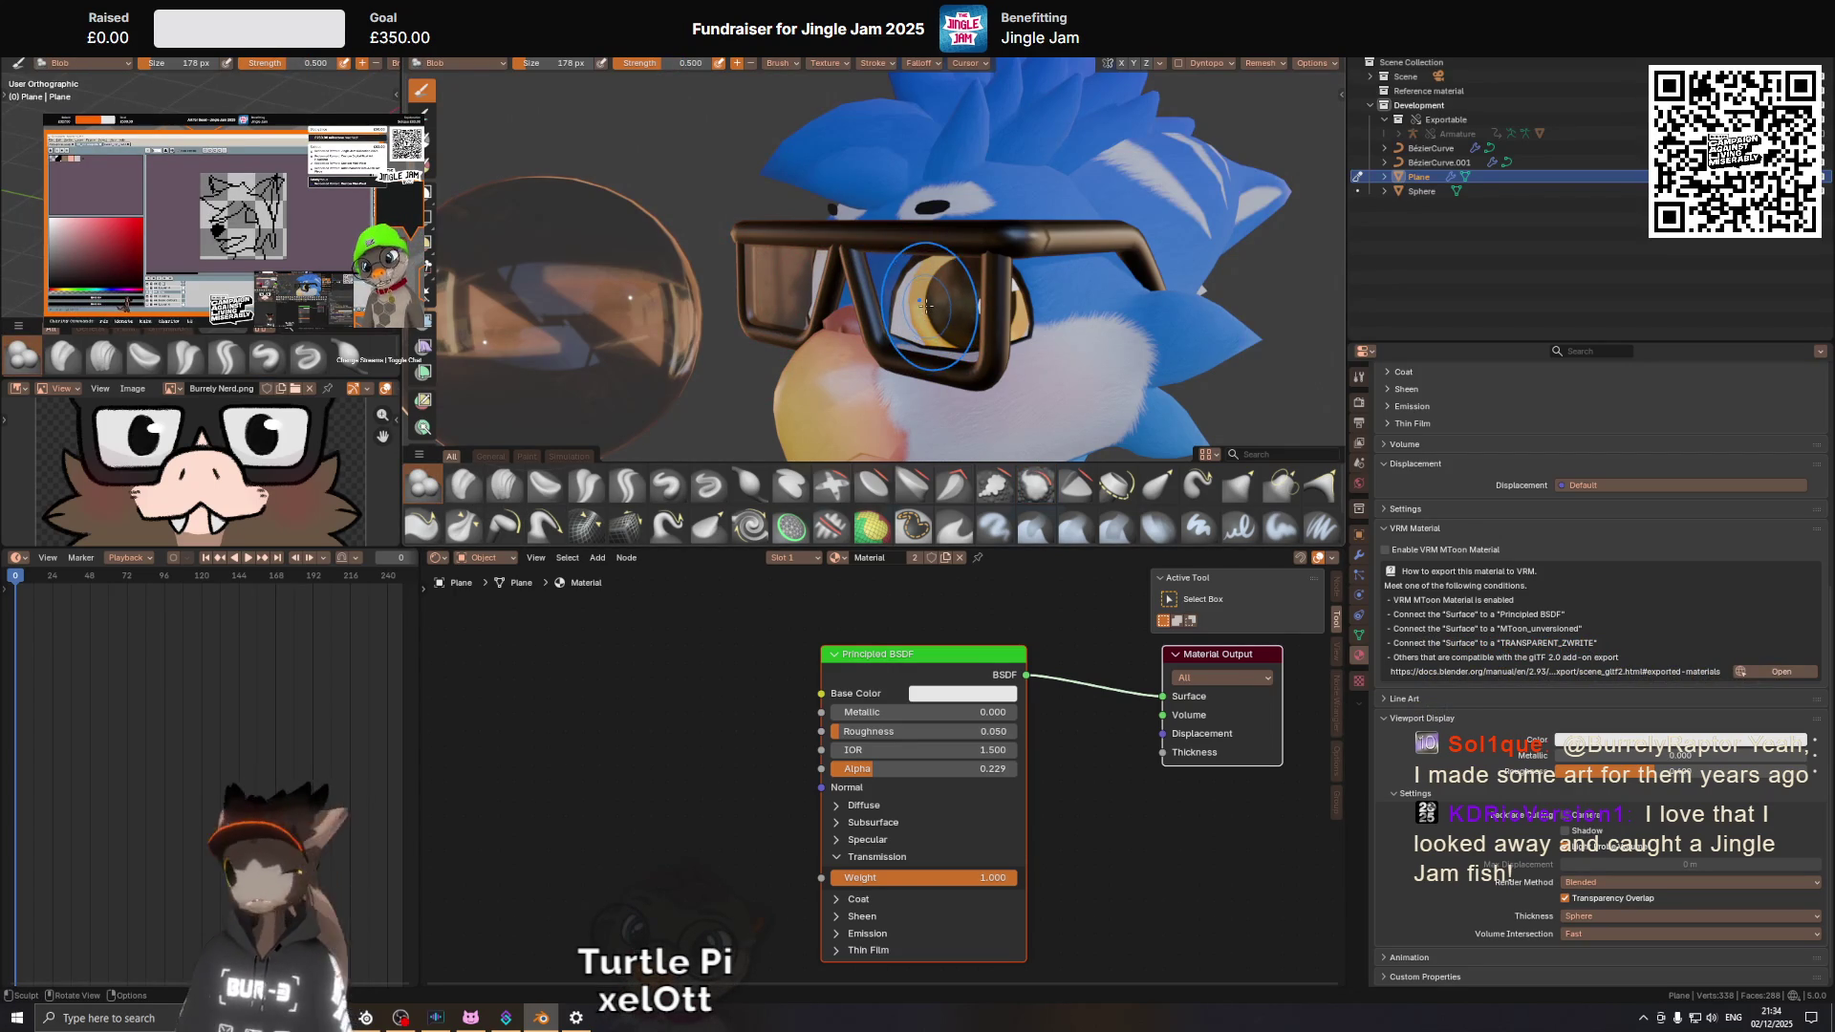
key("bracketright")
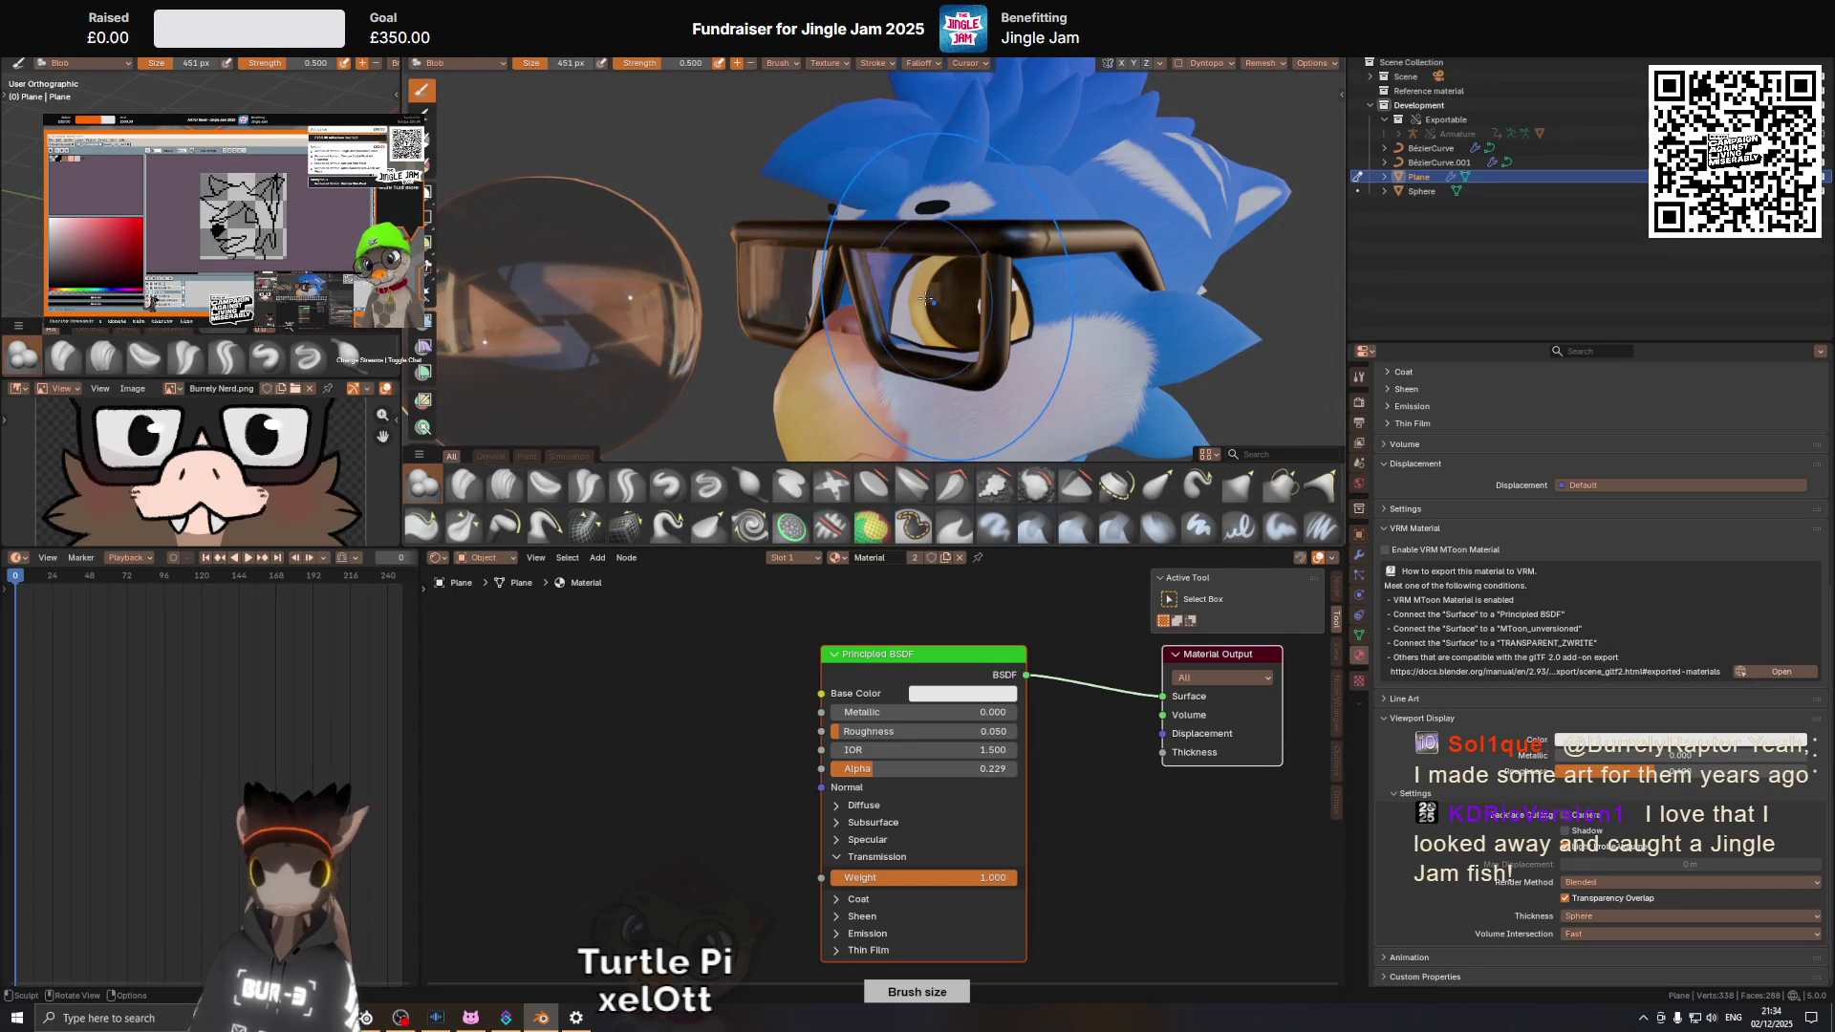
key("ctrl+Tab")
right_click(1059, 291)
Shade the glasses smooth, briefly re-enter sculpting, then go back to Object Mode.
left_click(1059, 292)
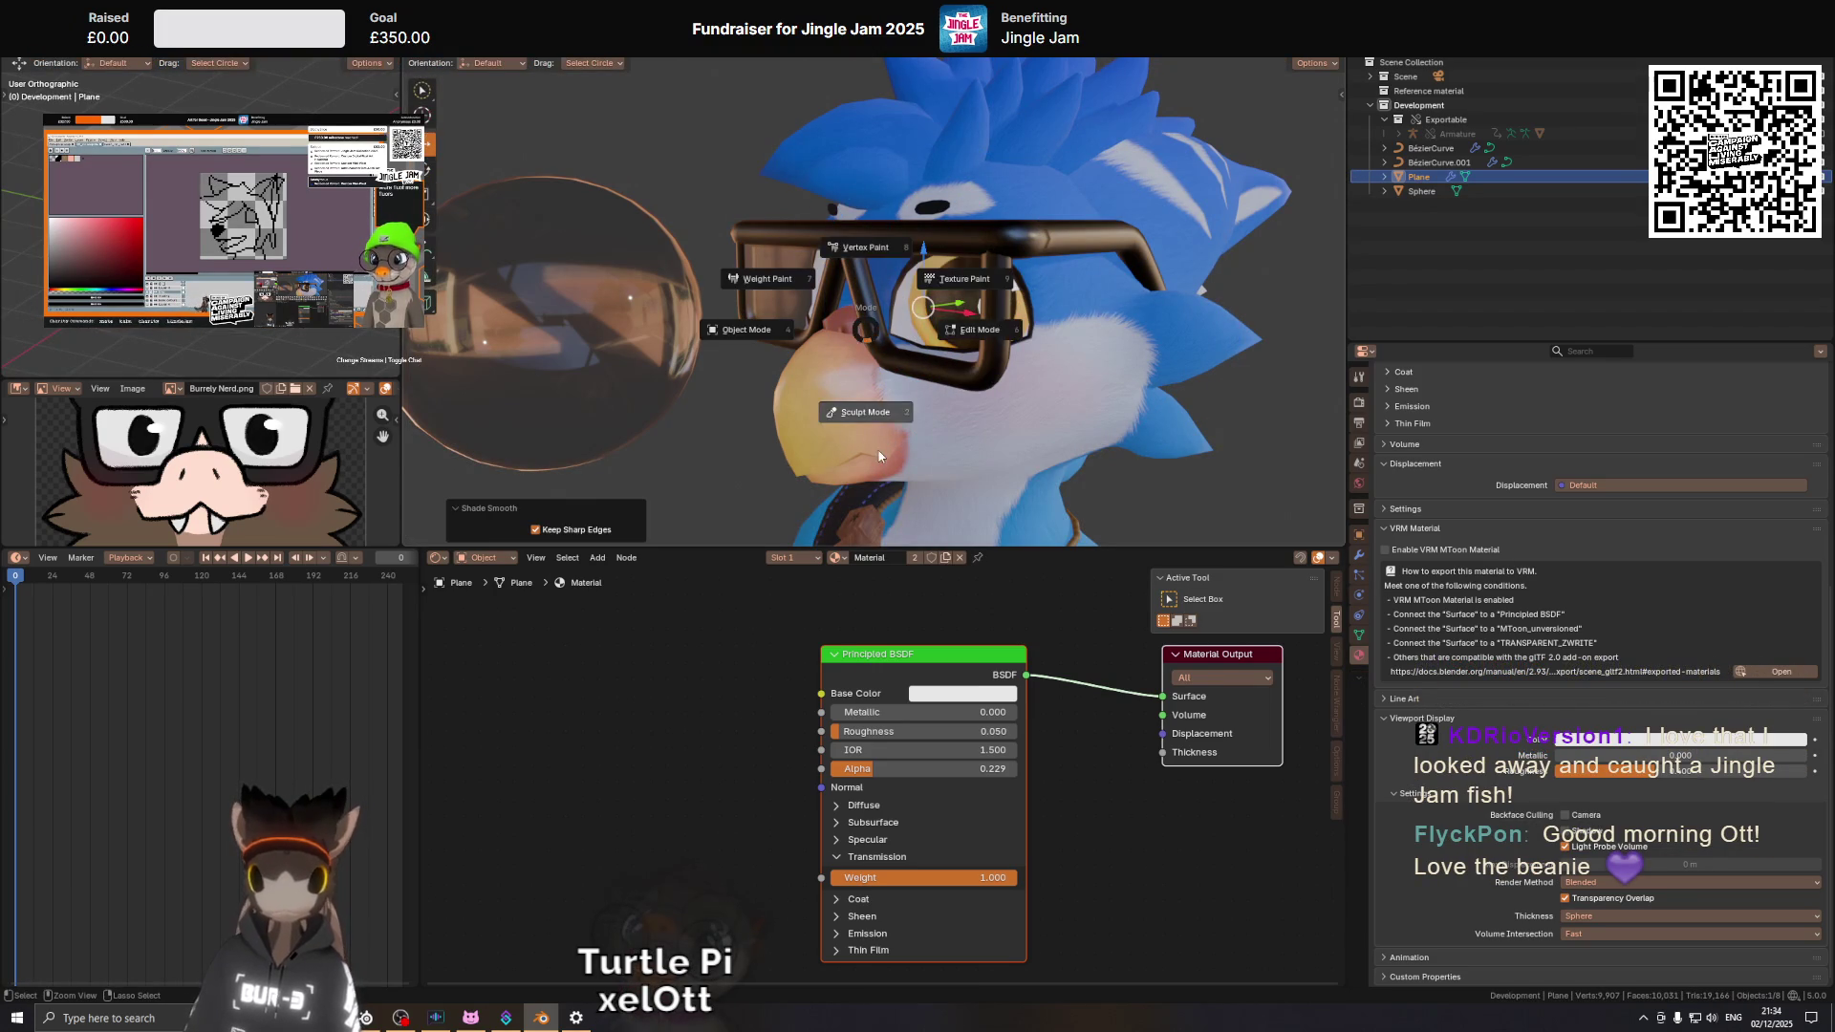
left_click(879, 456)
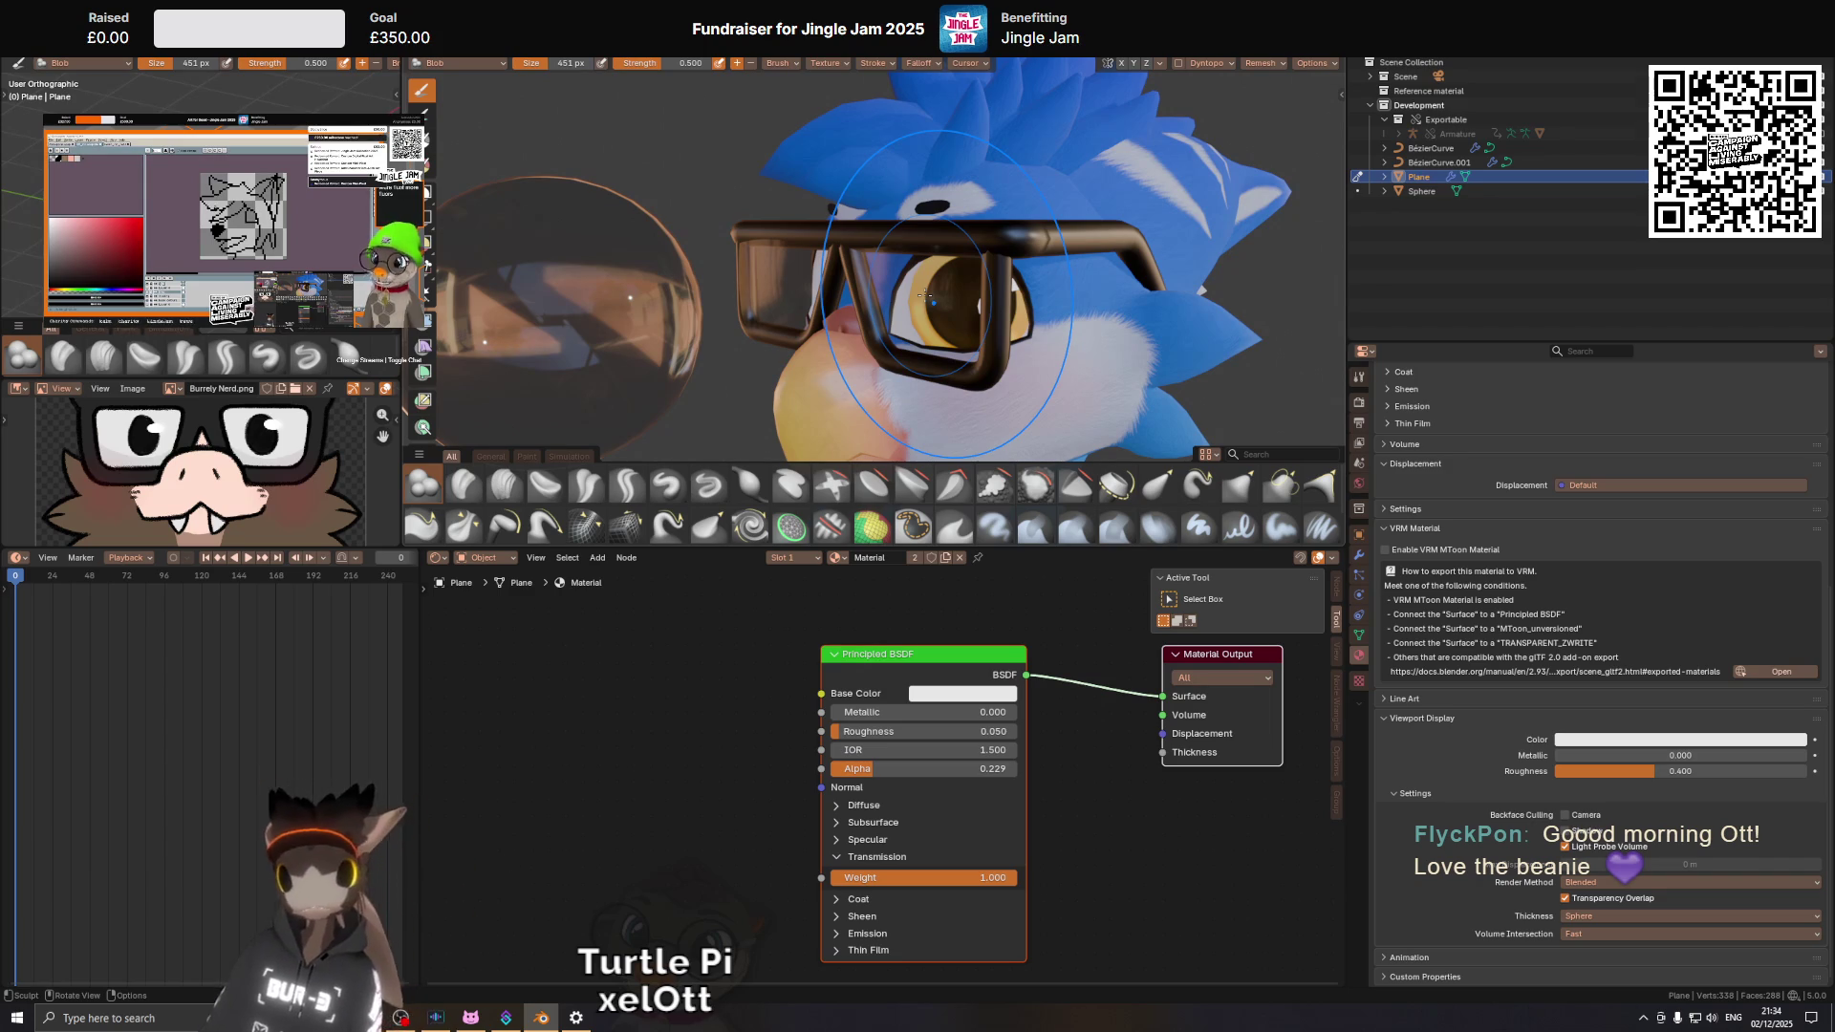
left_click_drag(925, 295, 1233, 292)
key("ctrl+Tab")
Nudge the glasses slightly along Y, orbit to the front and enter Sculpt Mode.
key("g")
key("y")
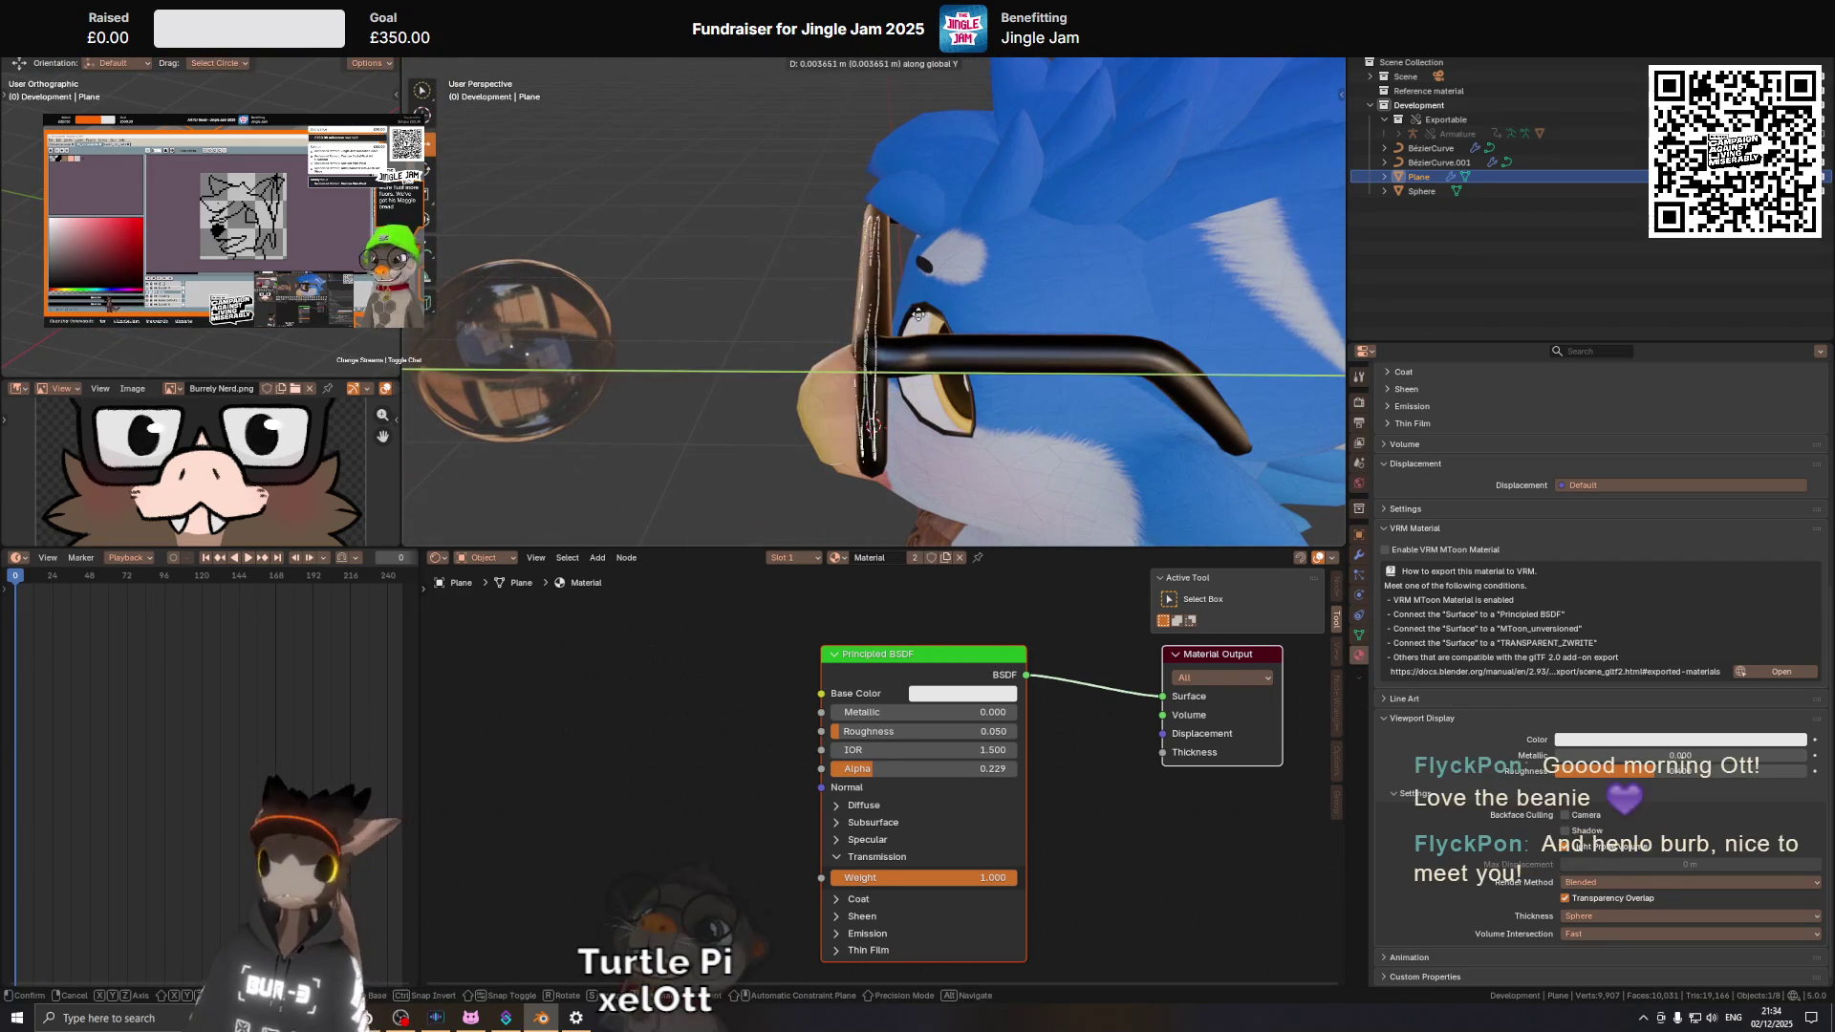
left_click(923, 319)
left_click_drag(924, 318, 1105, 262)
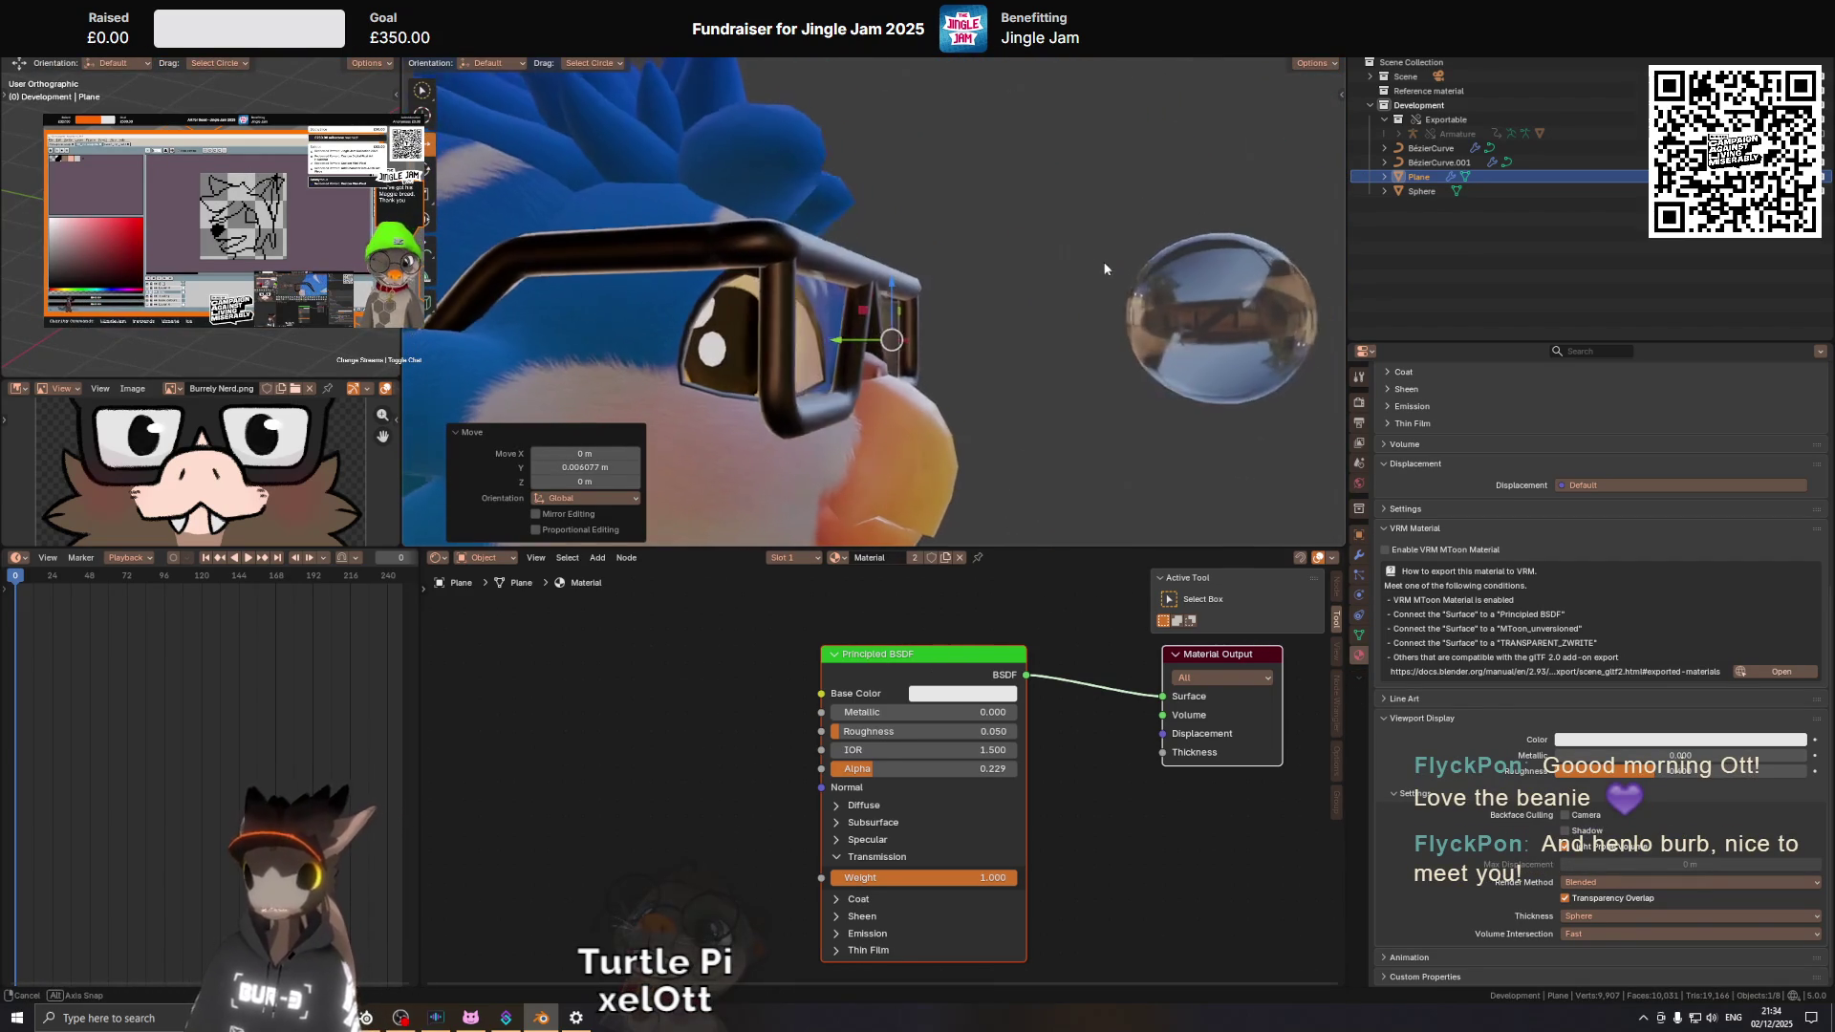
left_click_drag(1081, 281, 1094, 411)
key("ctrl+Tab")
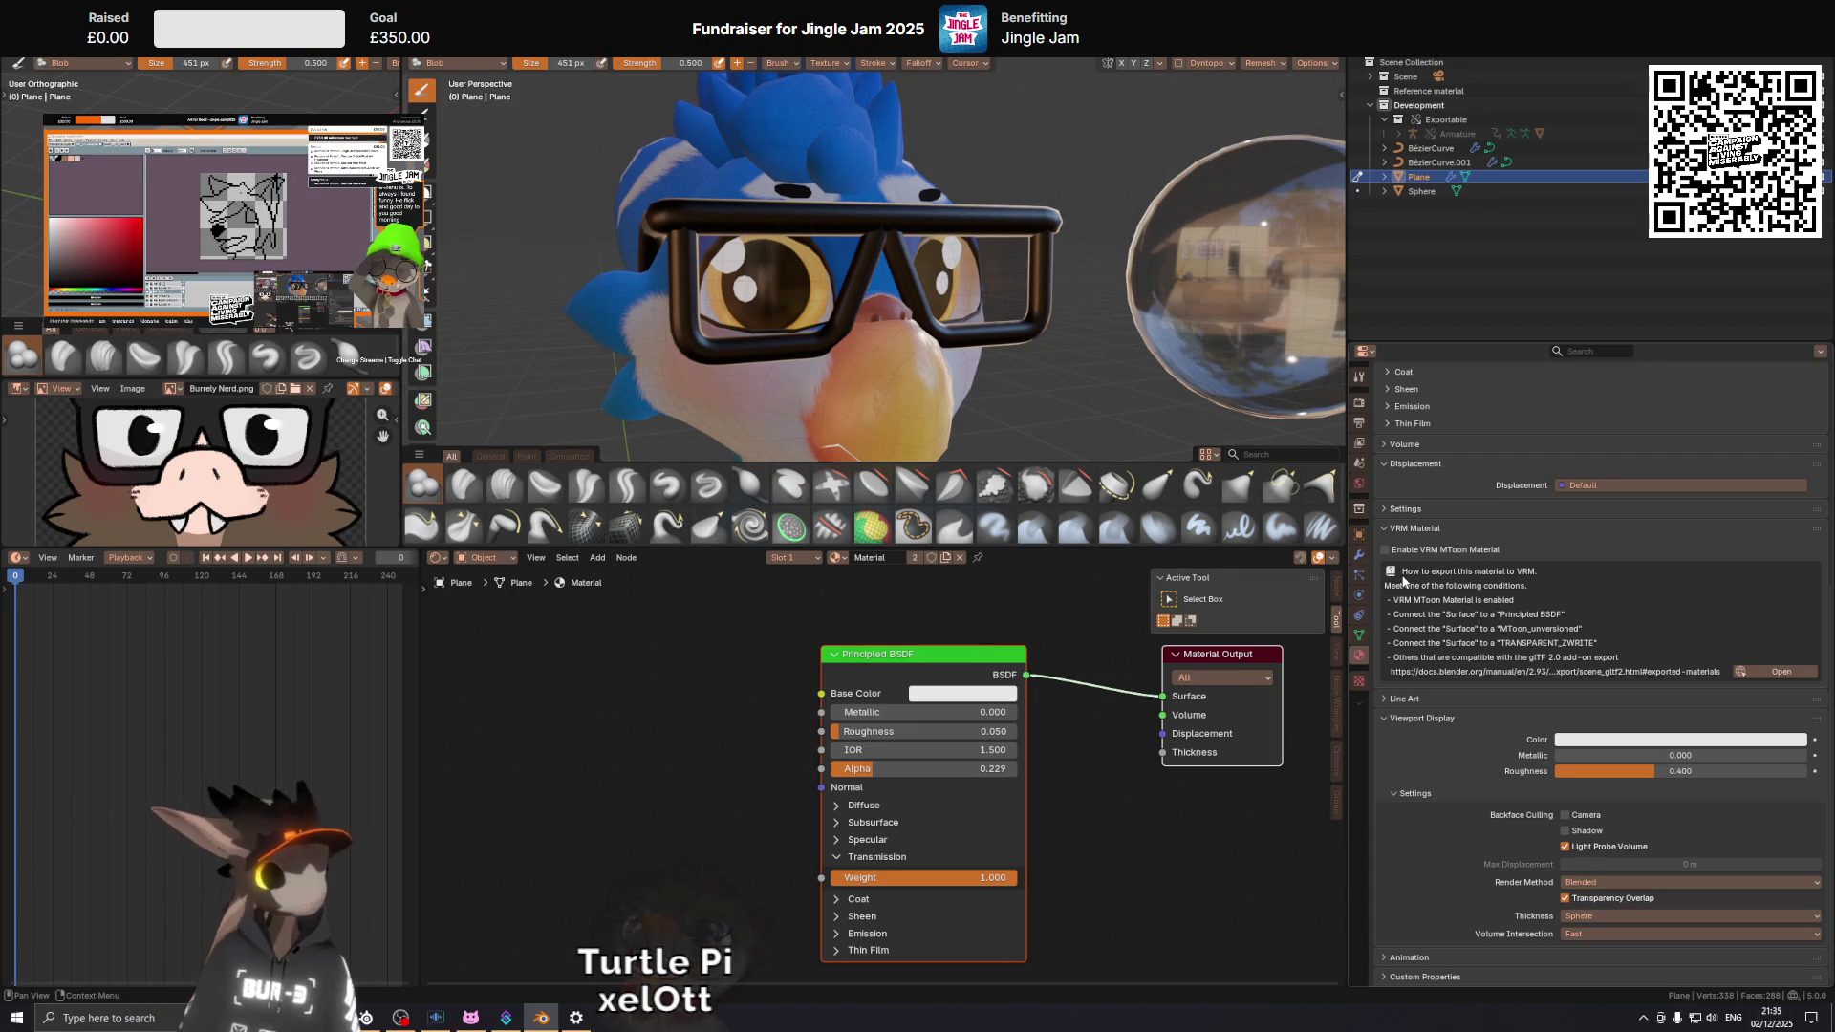
Switch the viewport to Rendered shading to see the bird with its glasses.
left_click_drag(1004, 244, 1007, 433)
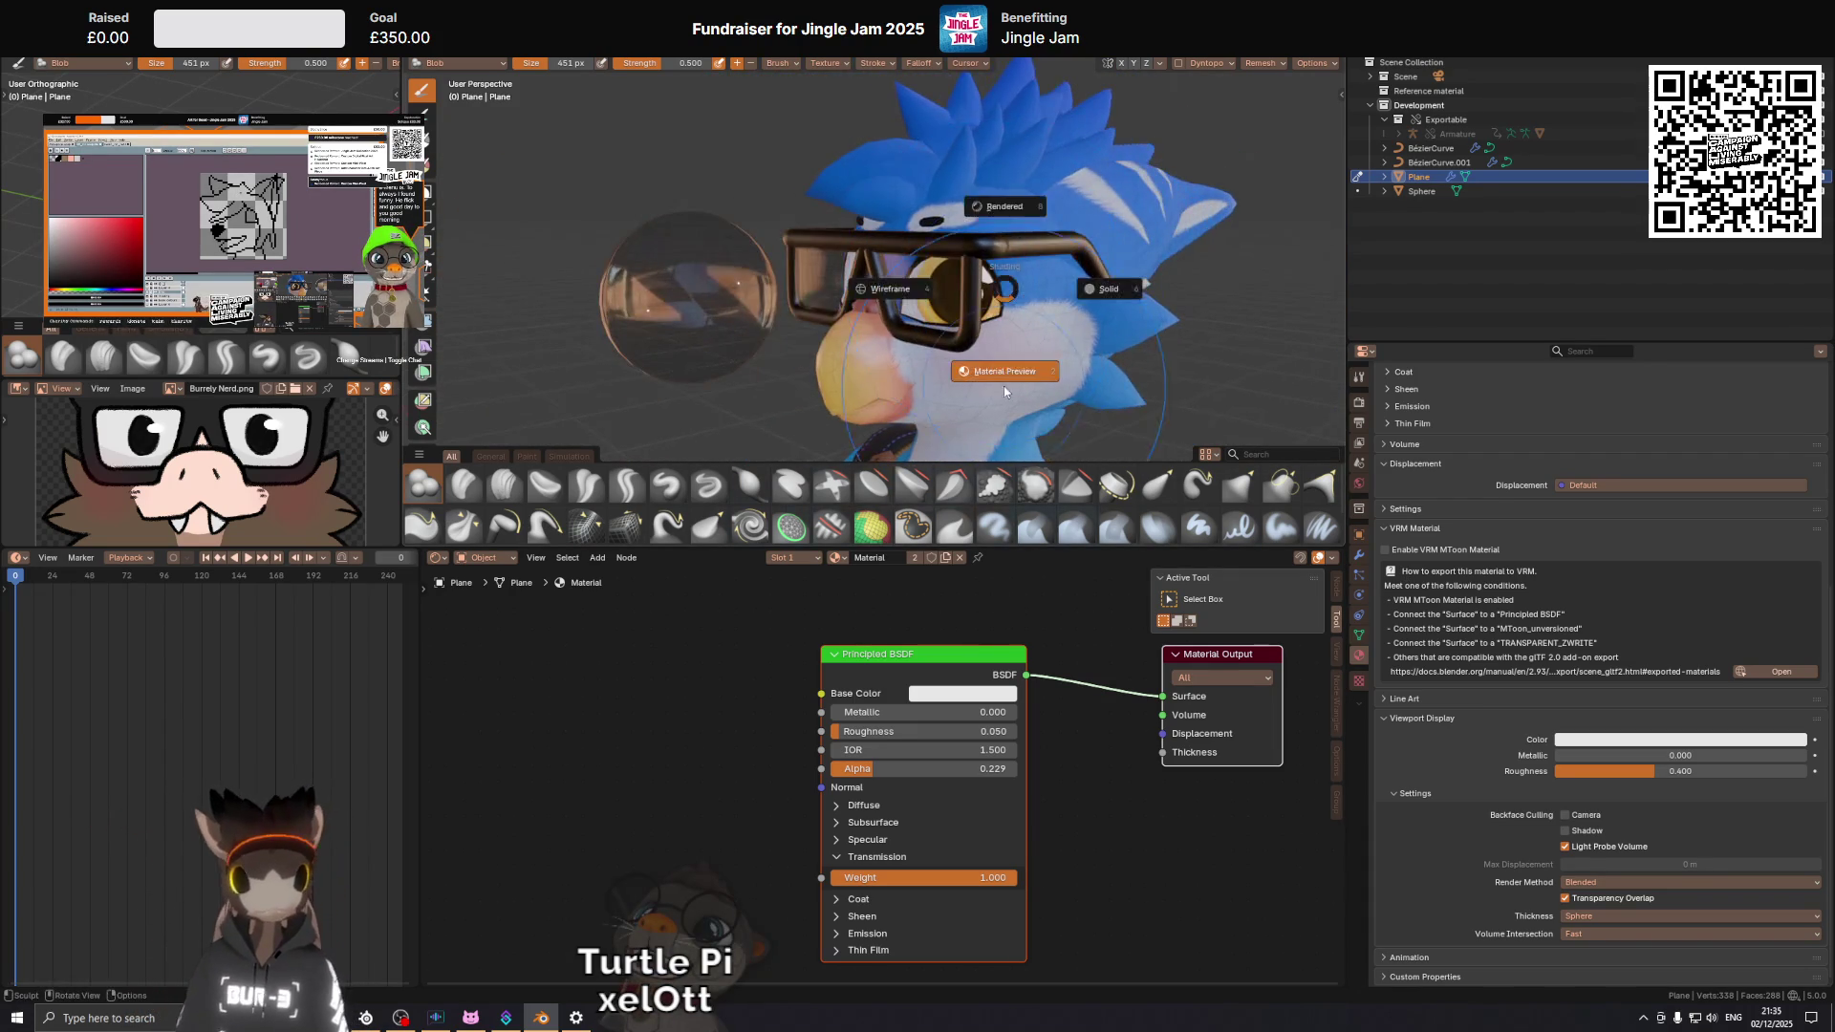
key("z")
left_click(1137, 334)
key("z")
left_click(994, 211)
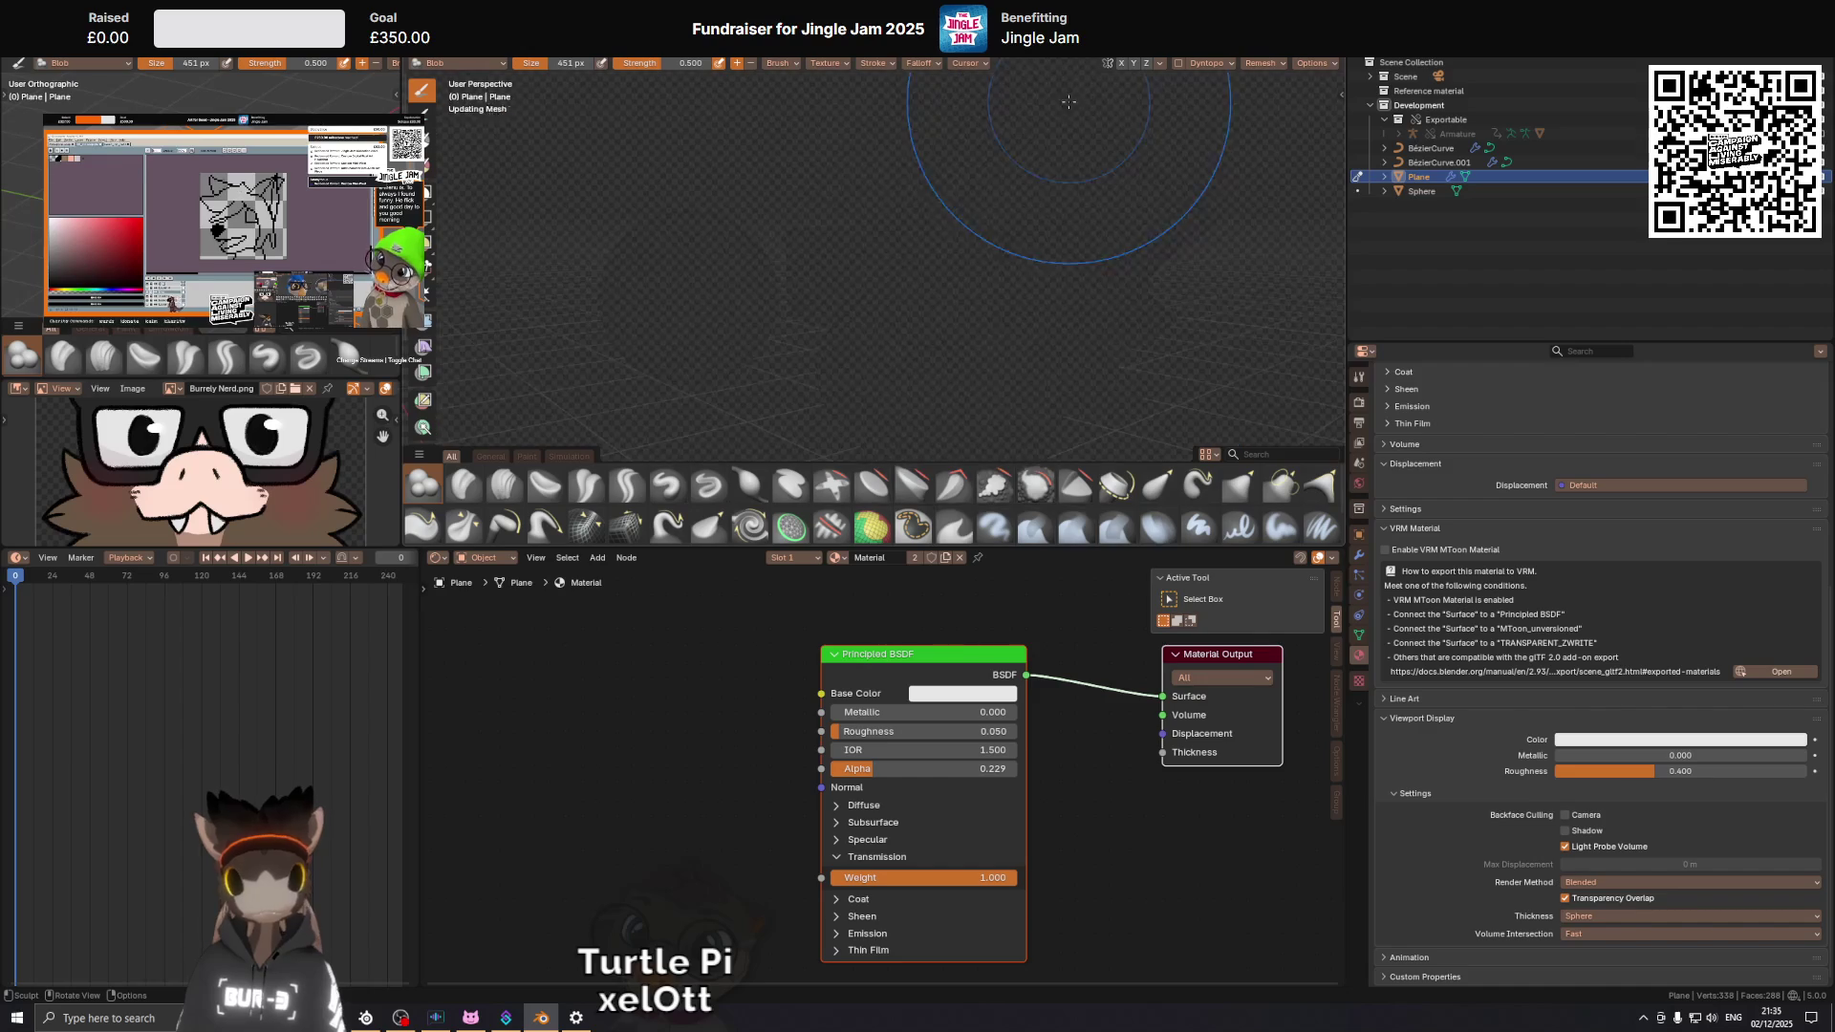
Return to Object mode, then select and delete the reflective test sphere.
left_click(1357, 177)
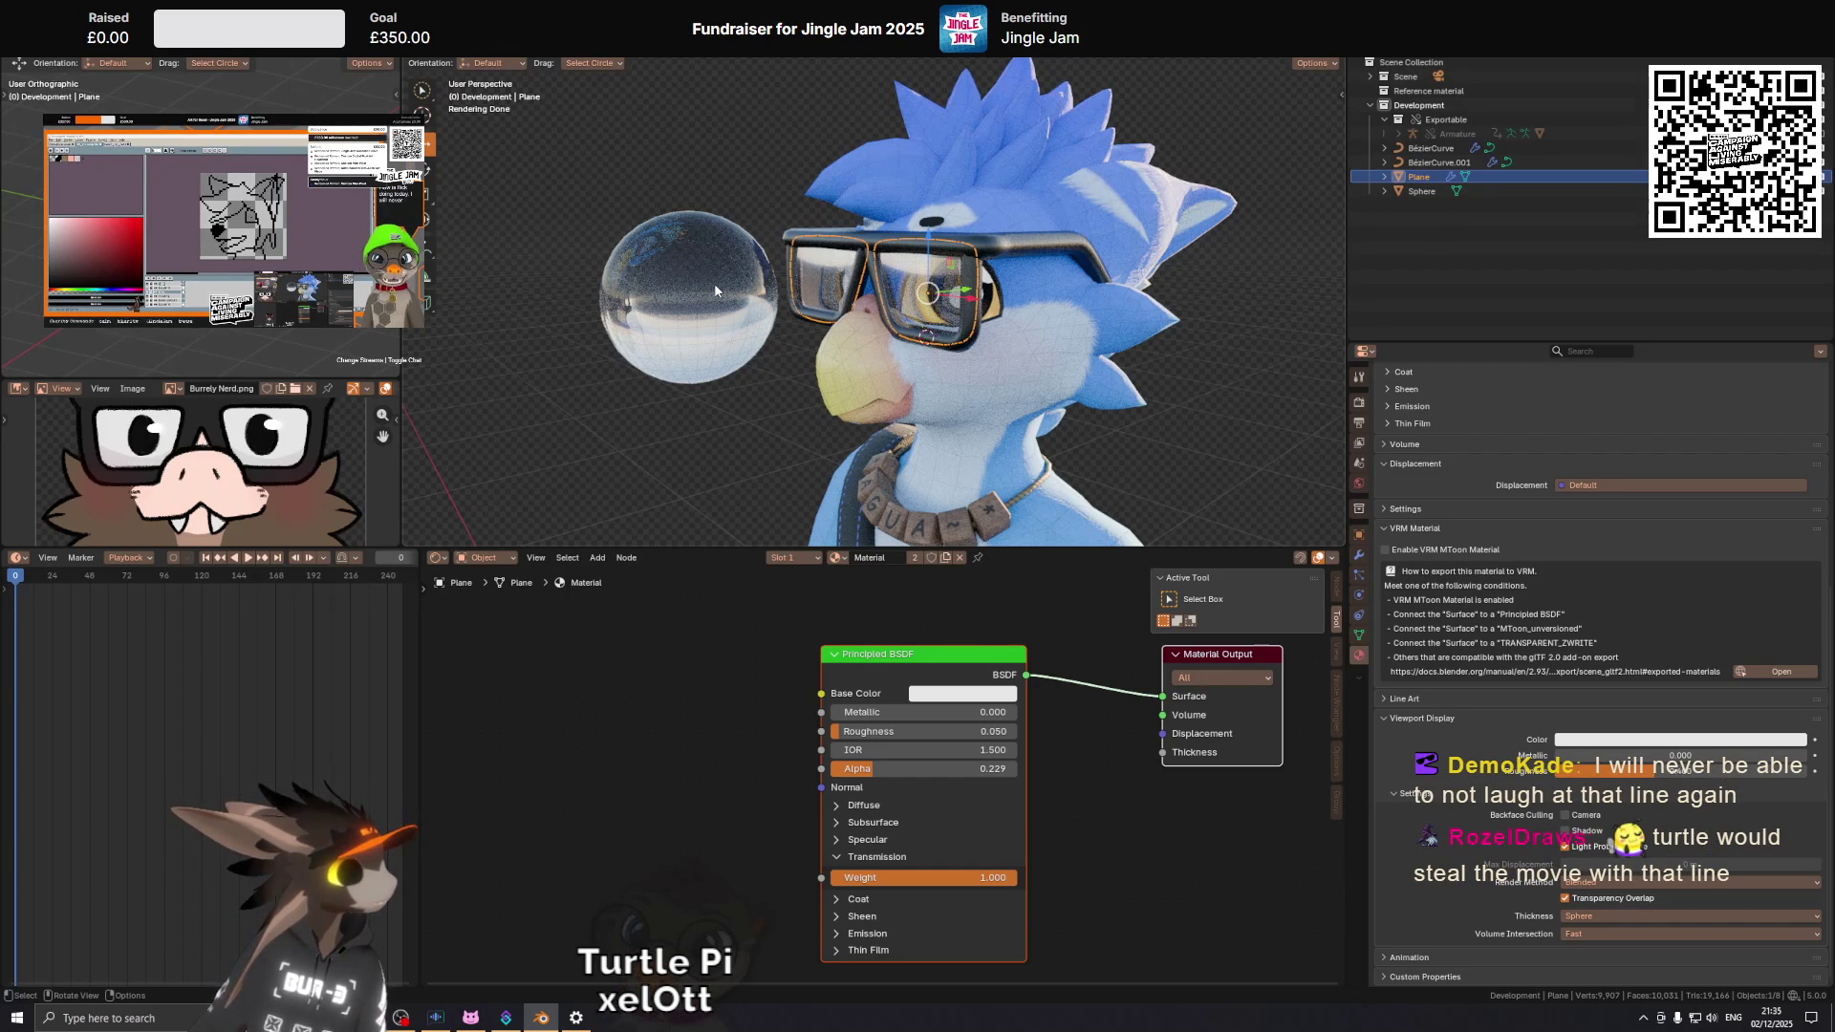
left_click(714, 283)
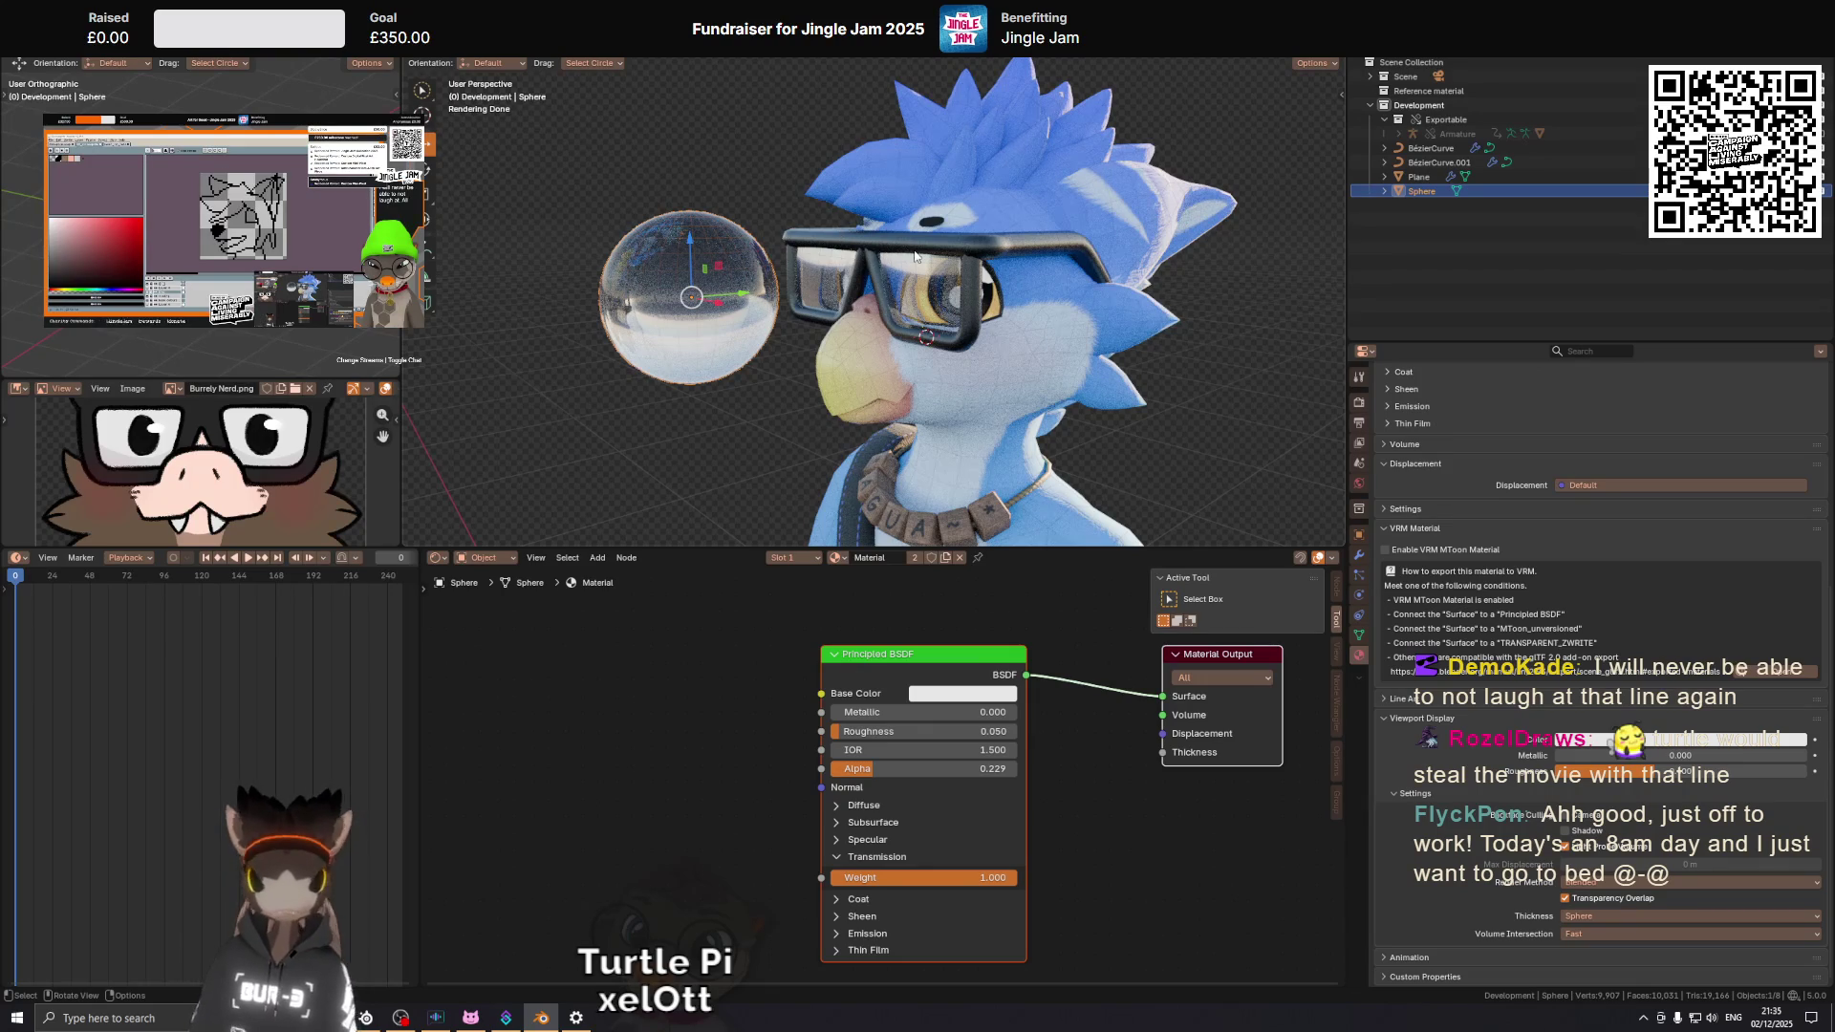
left_click(1312, 67)
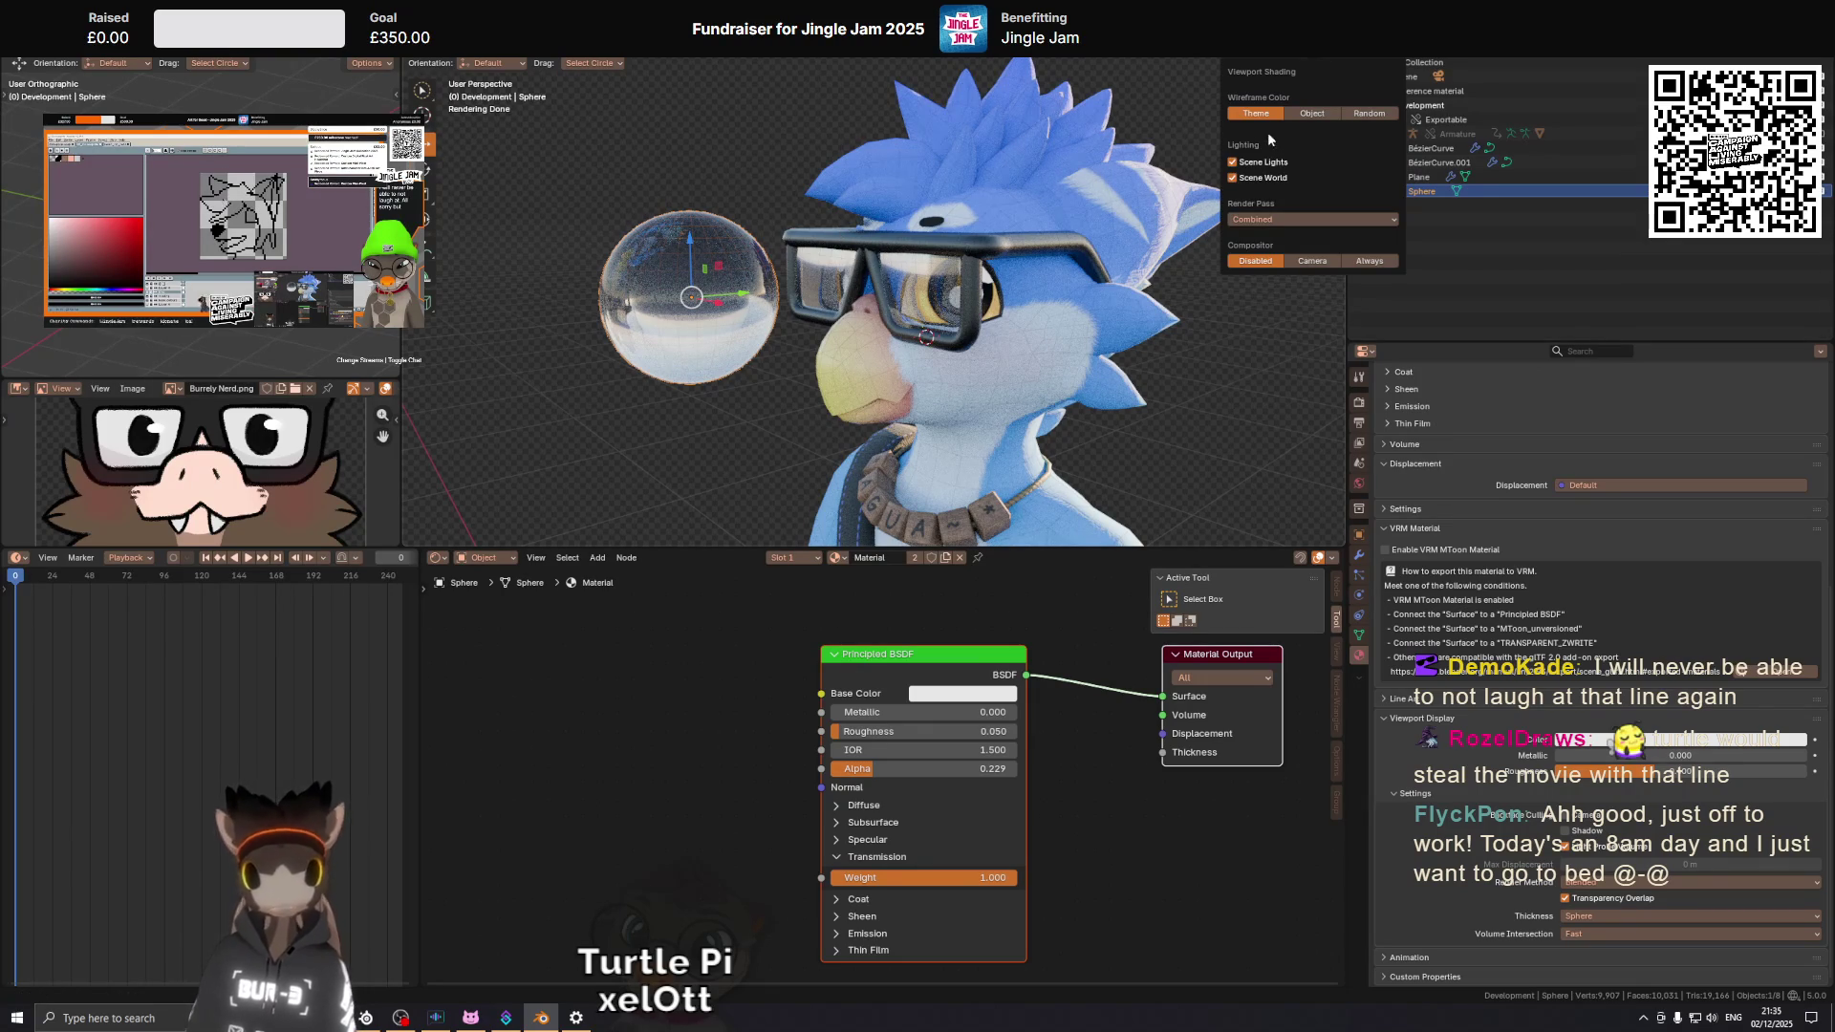
key("x")
left_click(732, 260)
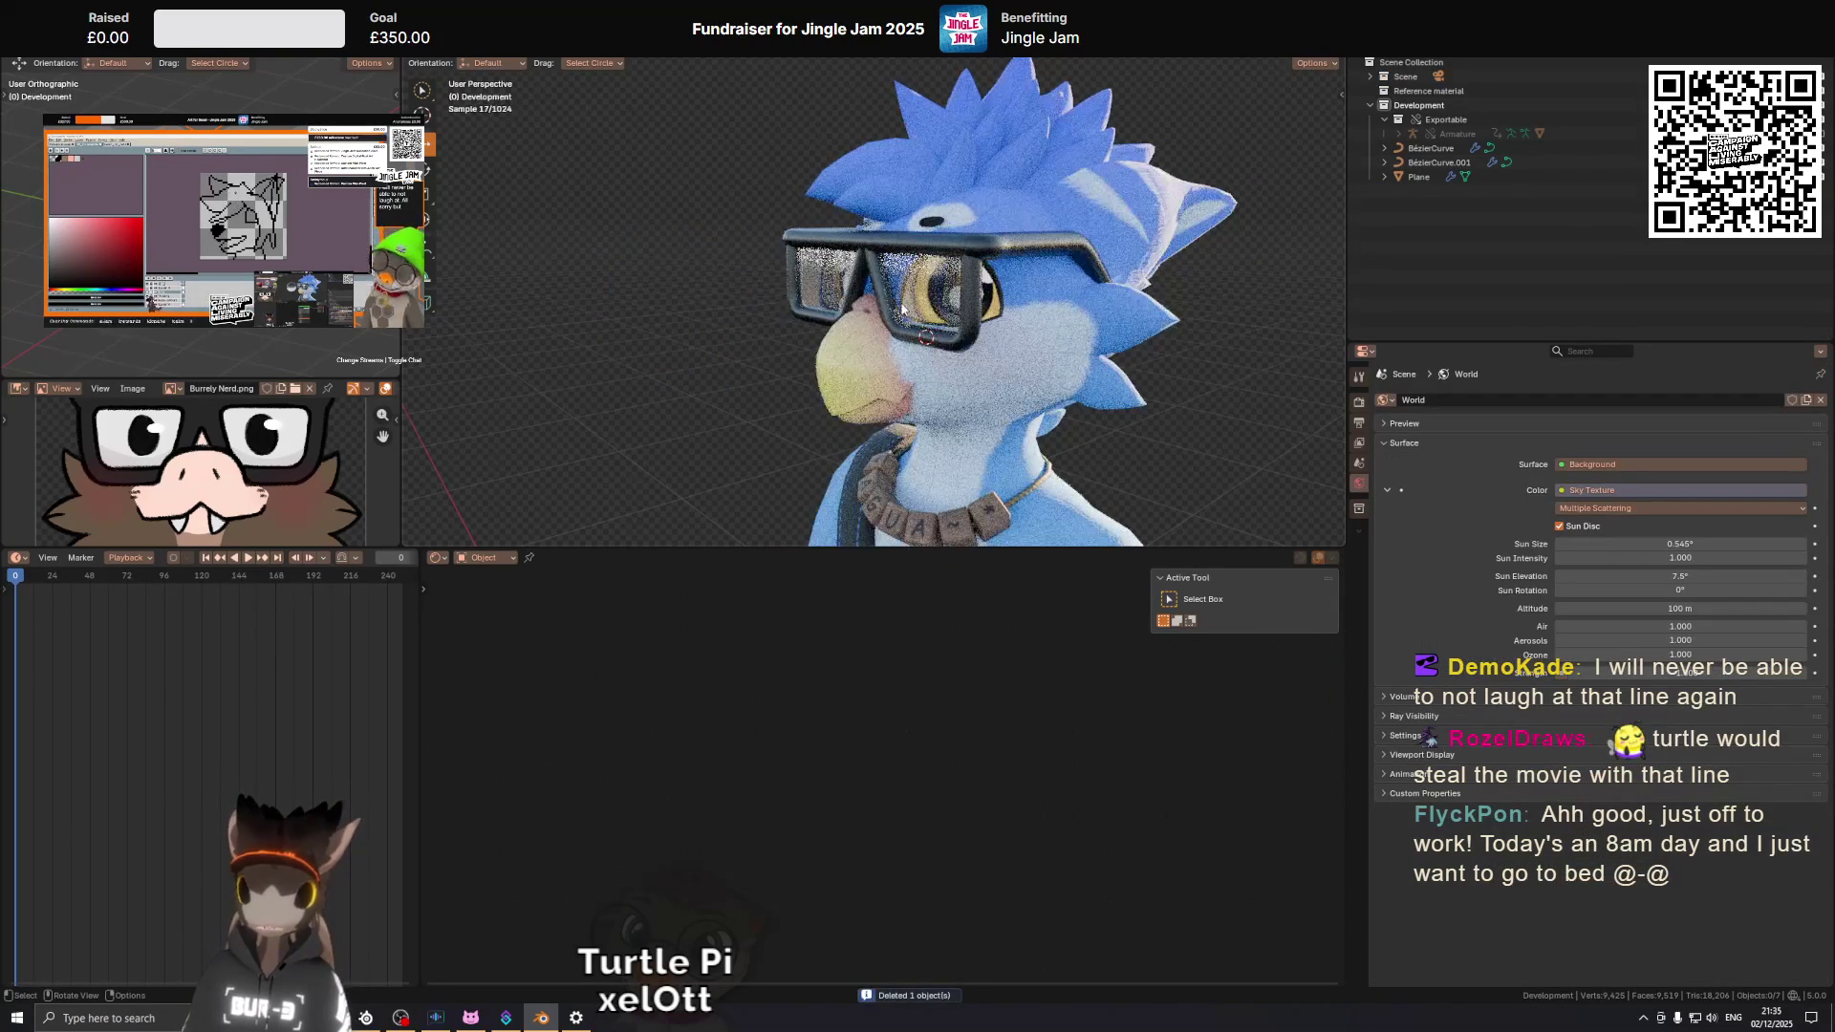
Orbit to a frontal view of the head and select the glasses lens object.
scroll("up", 3)
scroll("down", 3)
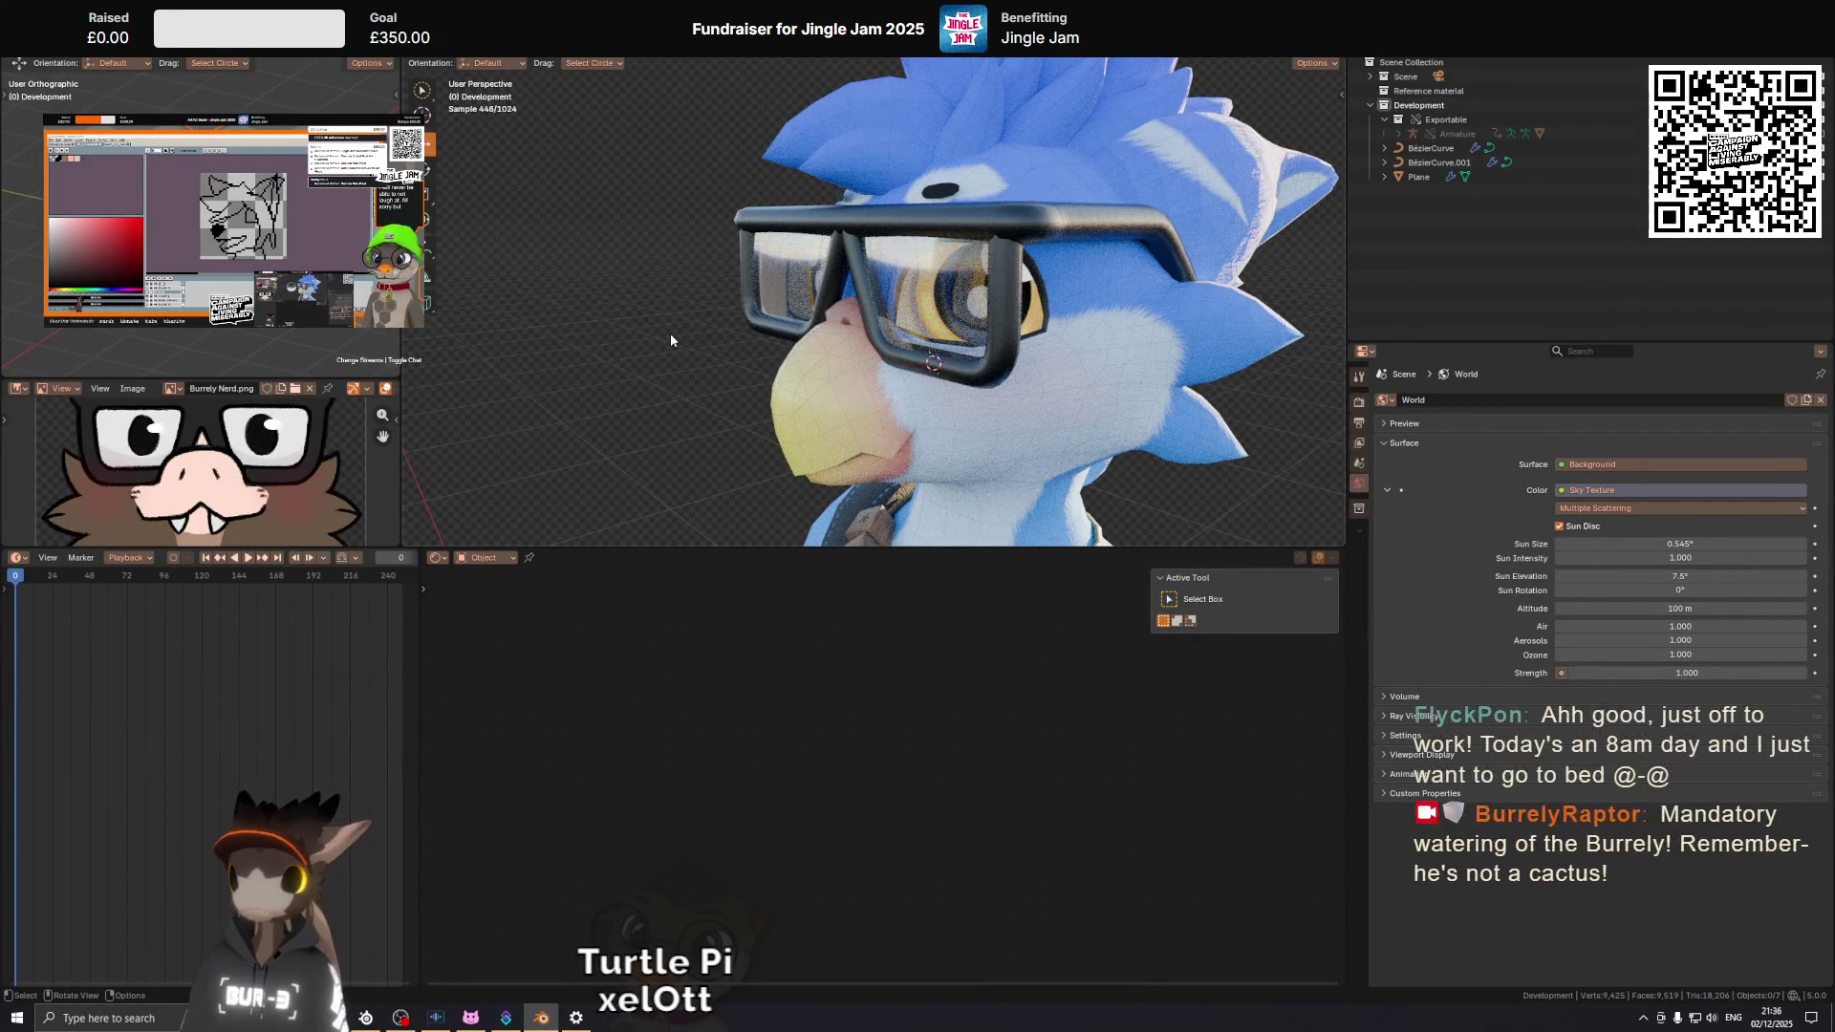
left_click_drag(671, 341, 986, 258)
left_click(985, 258)
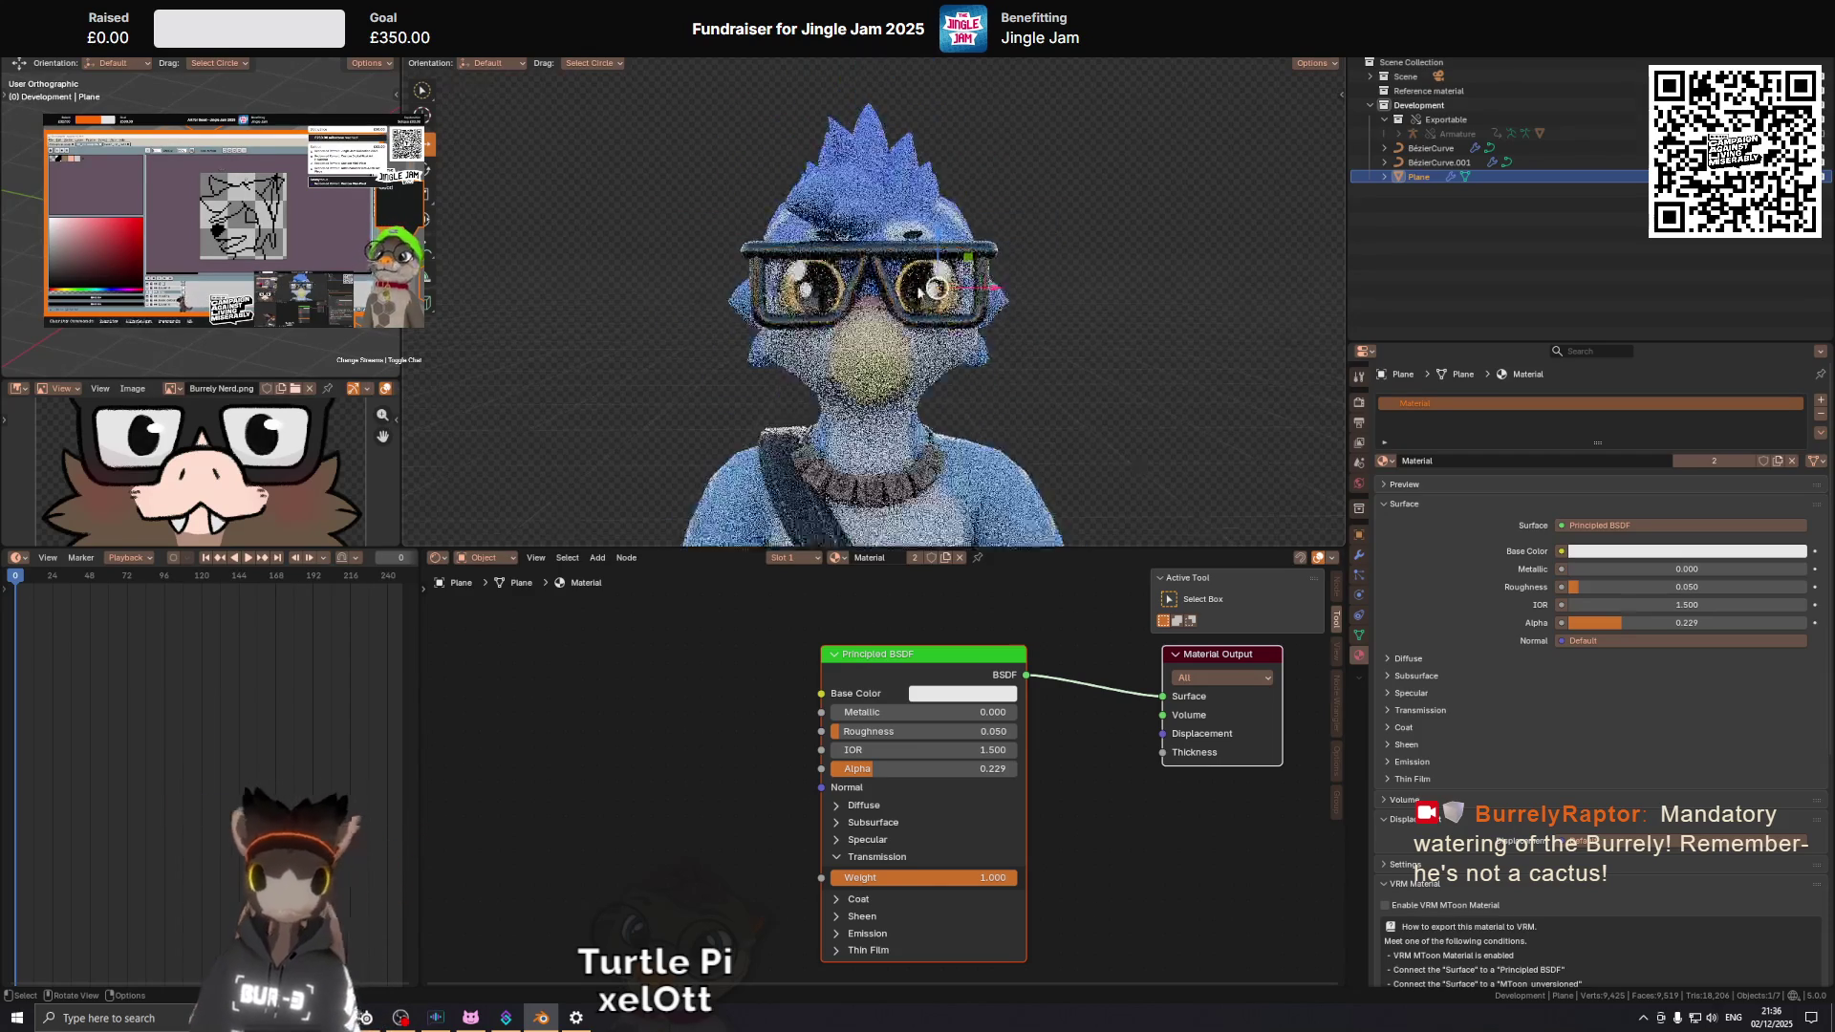
left_click_drag(958, 301, 966, 300)
scroll("up", 3)
Switch to Material Preview shading, then put the black plastic frame curve into Edit Mode.
key("z")
key("6")
key("z")
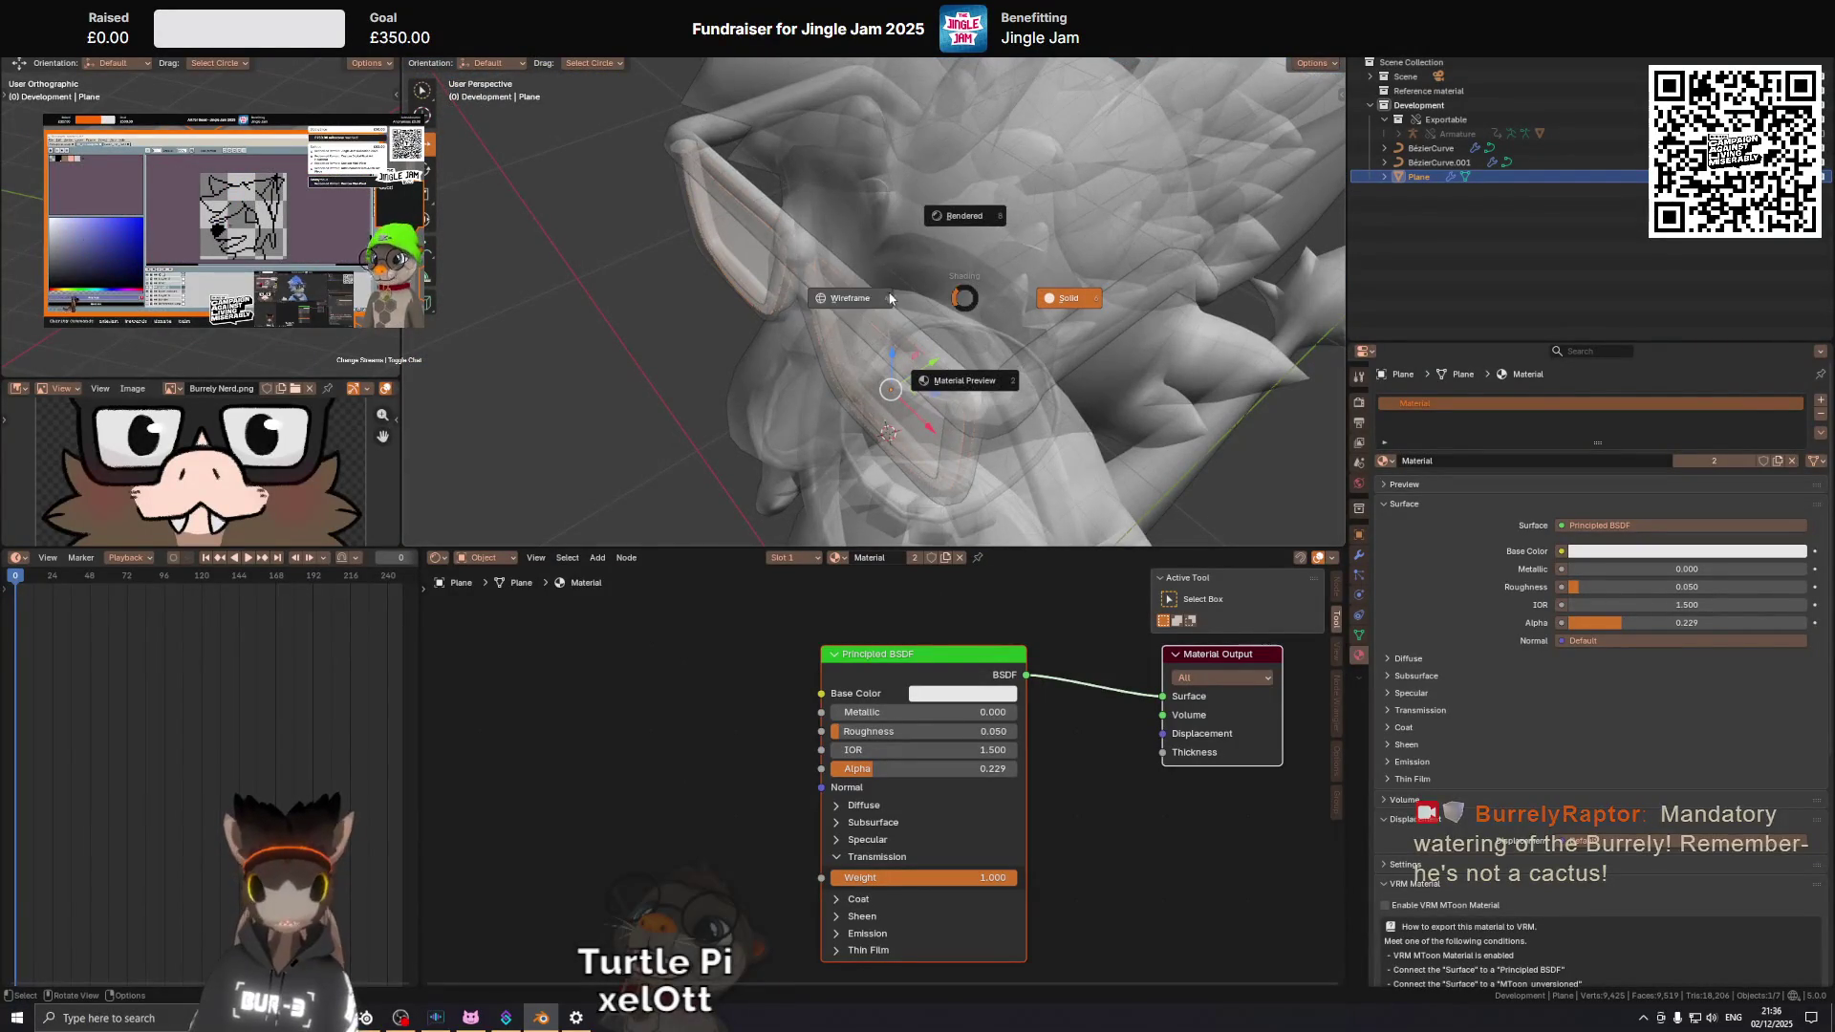
left_click(961, 373)
left_click_drag(960, 373, 951, 311)
left_click(879, 335)
key("Tab")
key("Tab")
right_click(1216, 388)
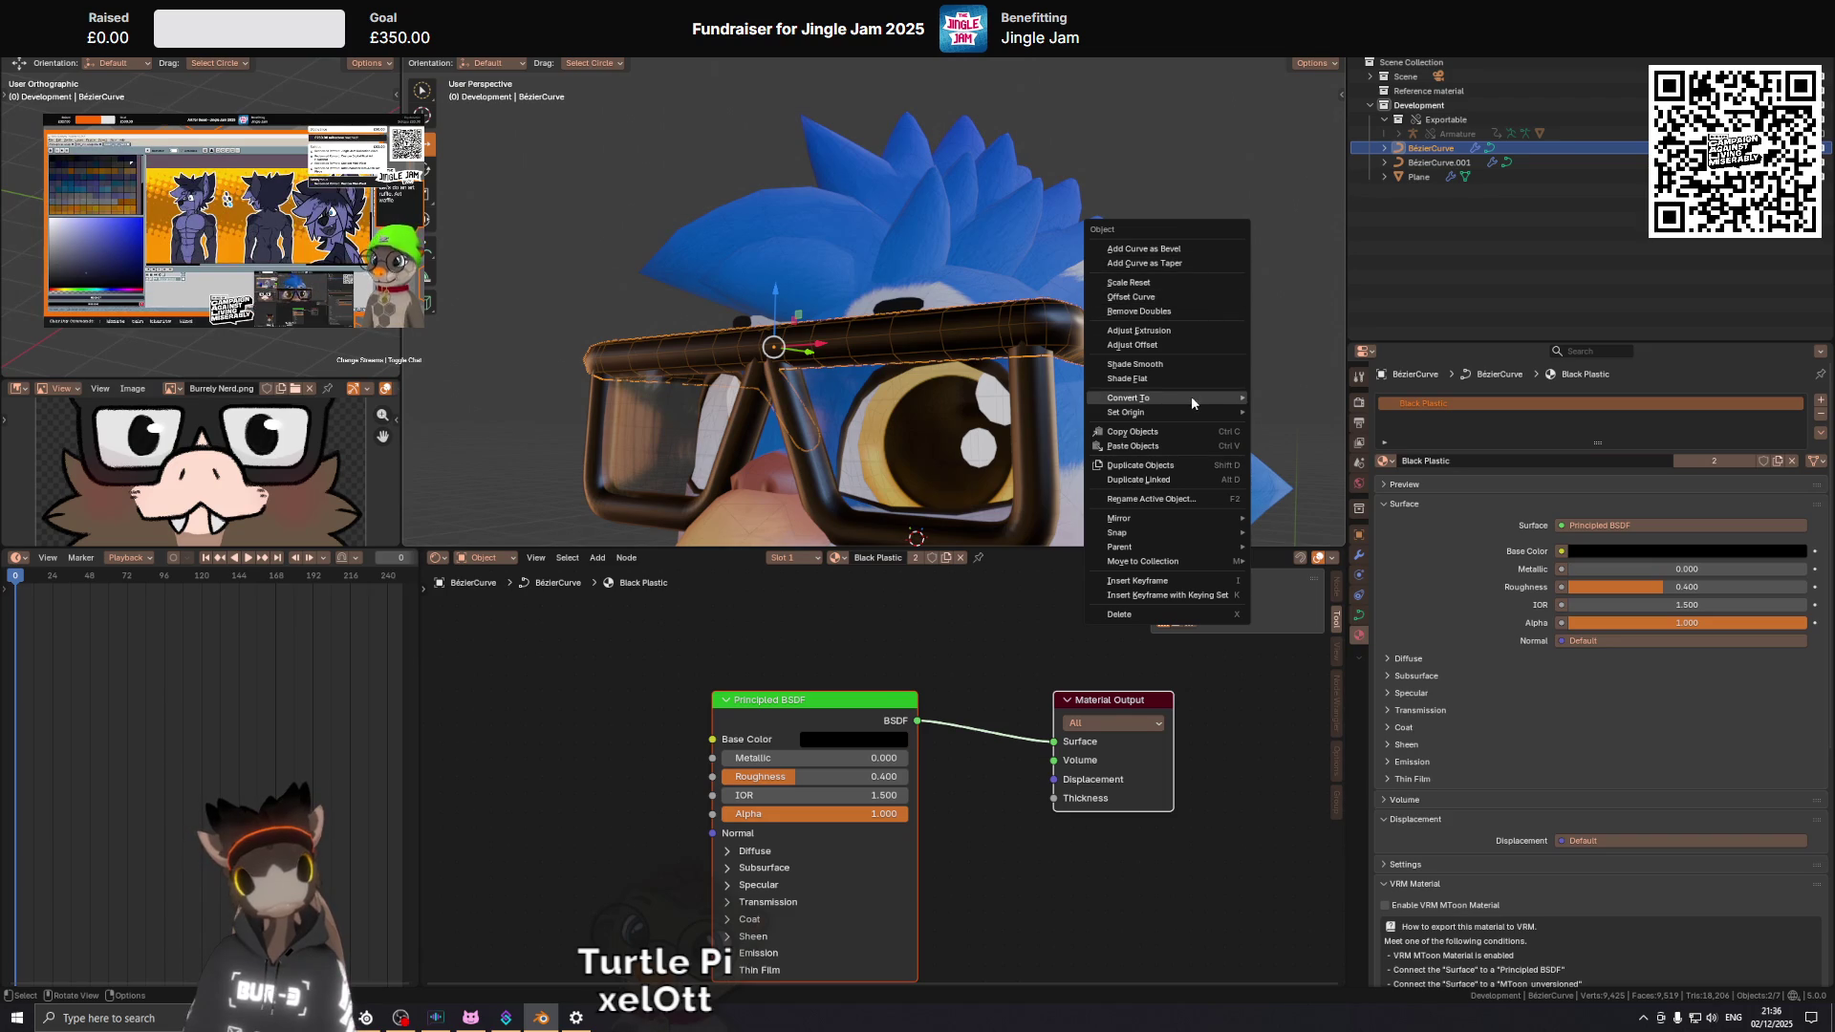
Convert the BezierCurve glasses rims into a mesh and start editing it.
mouse_move(1195, 417)
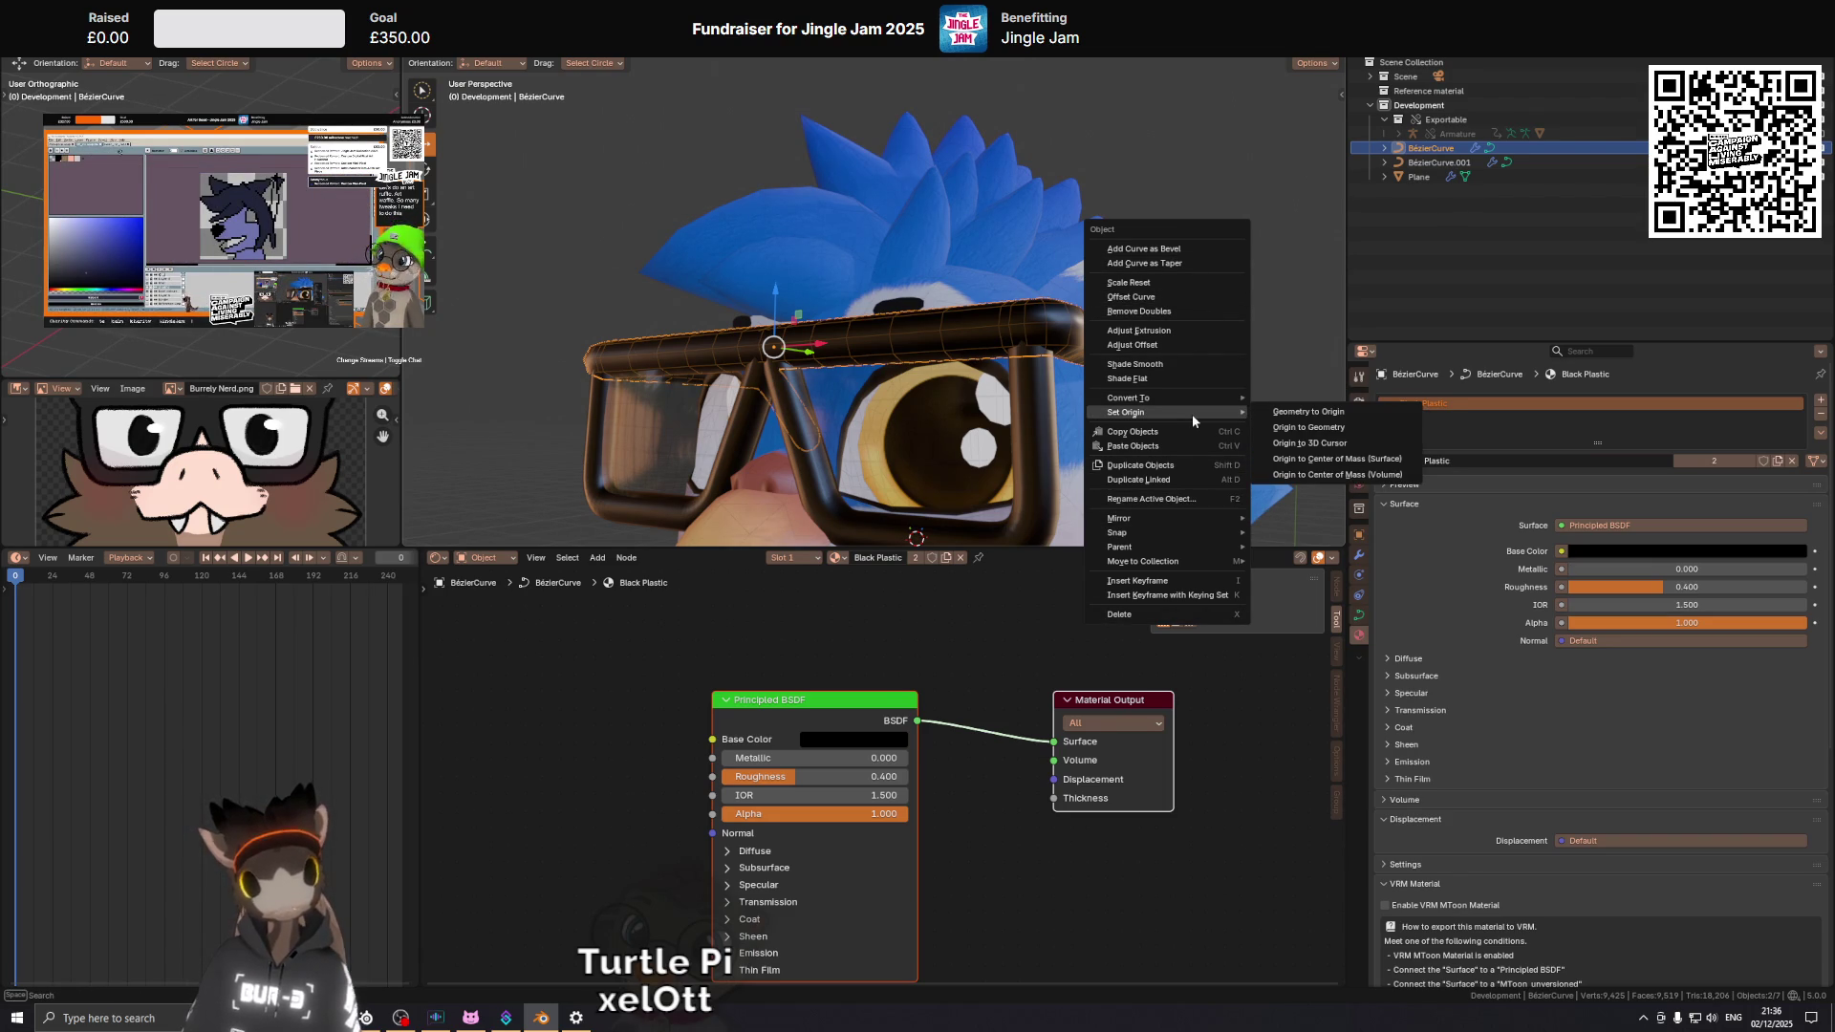
left_click(1314, 391)
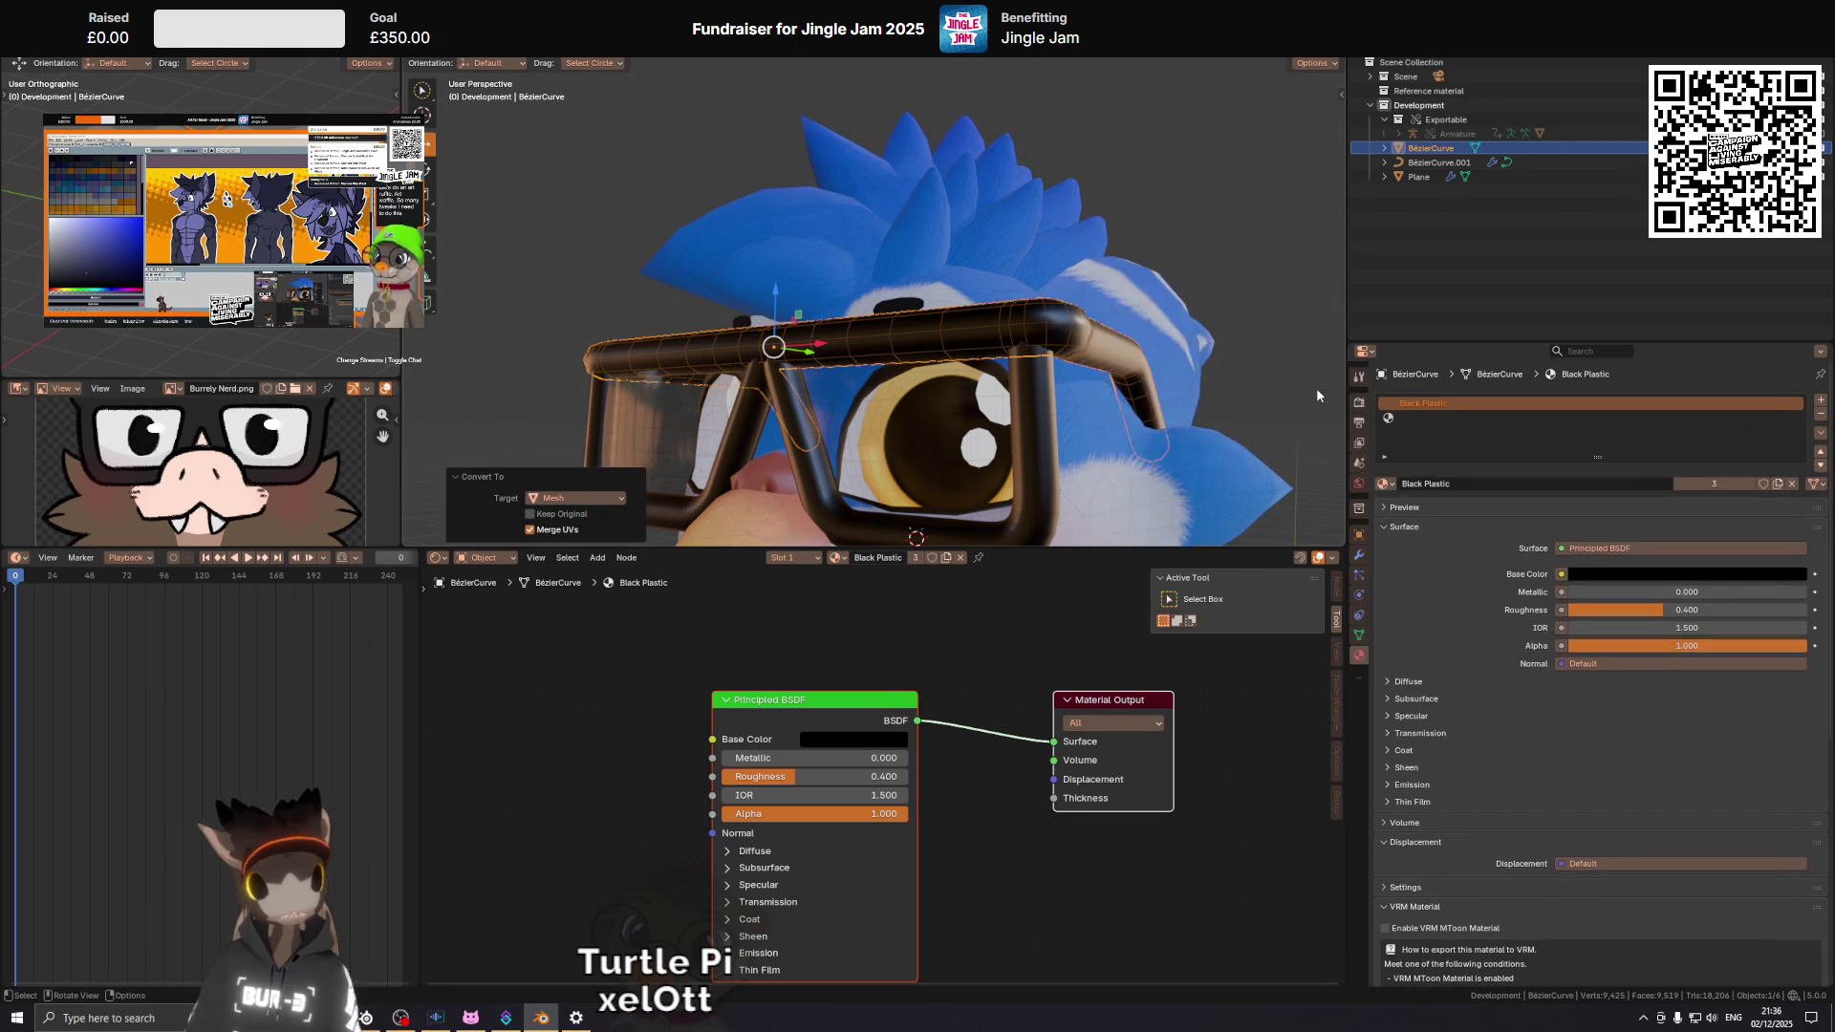
key("Tab")
scroll("up", 3)
left_click_drag(1014, 382, 869, 368)
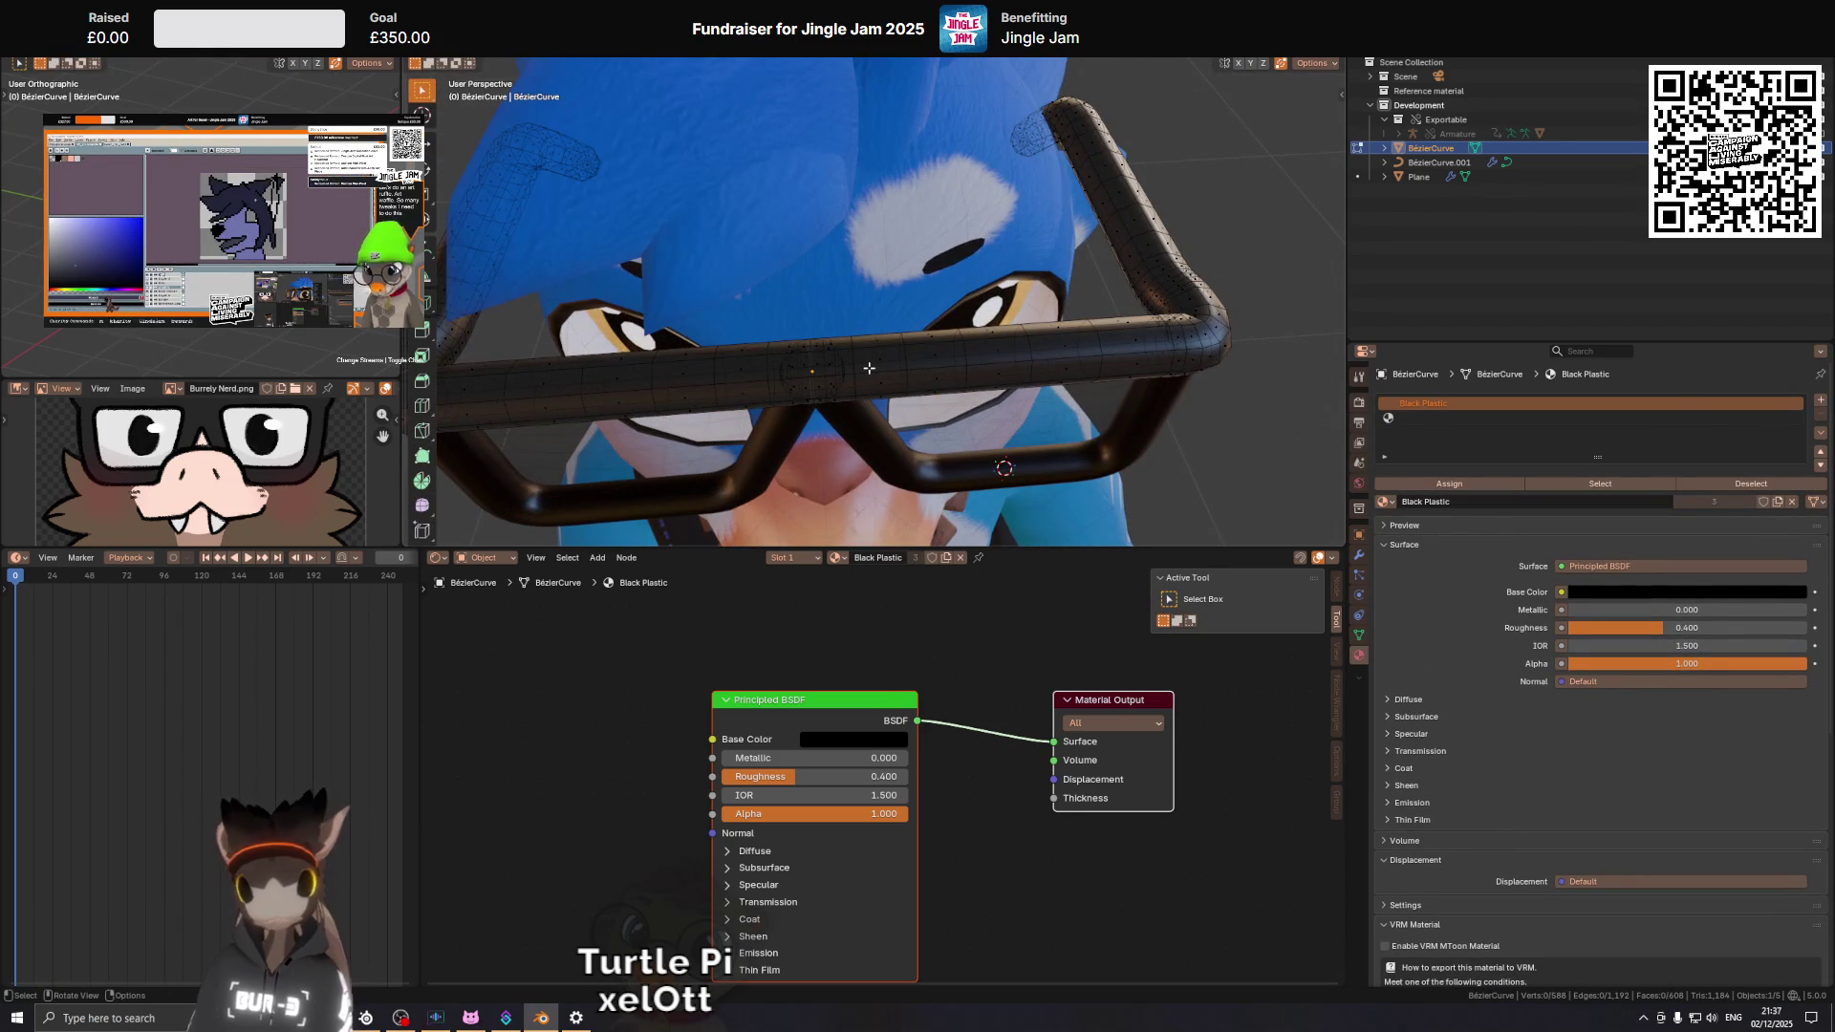
From top view, mark the vertical edge loop across the frame bar as a seam.
scroll("up", 3)
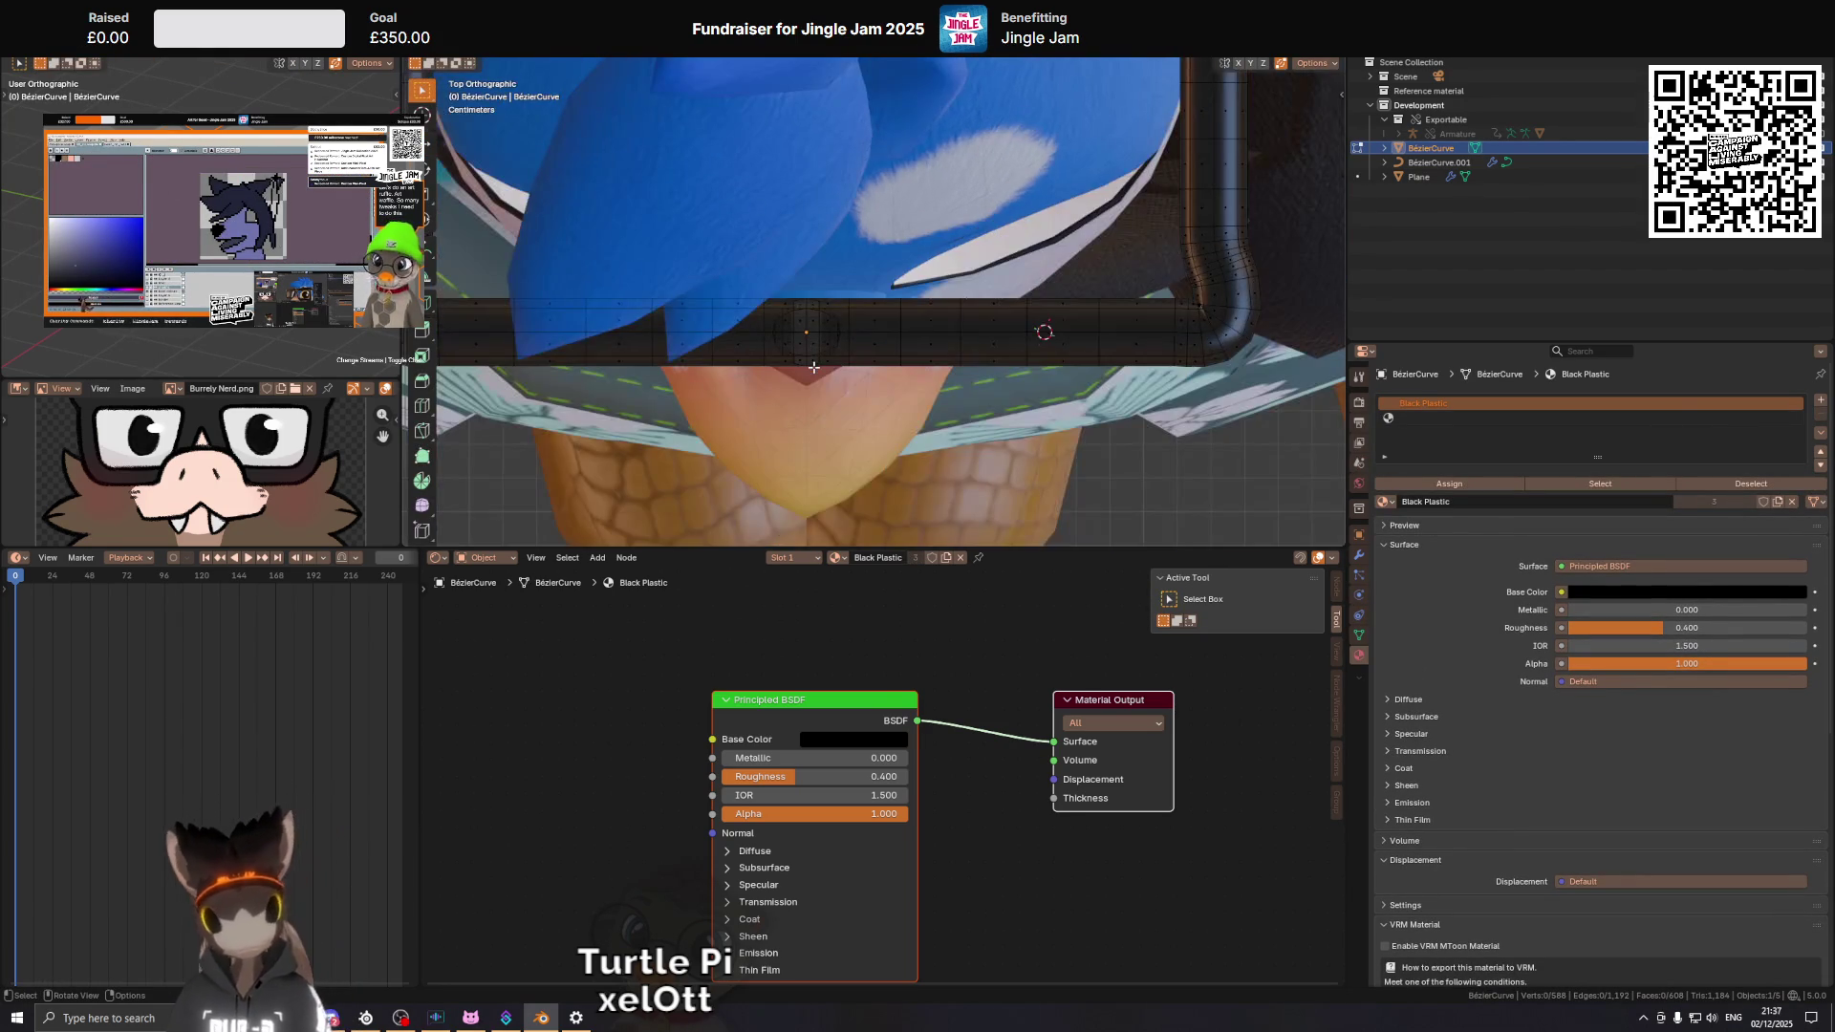
key("KP_7")
scroll("up", 3)
left_click(731, 371)
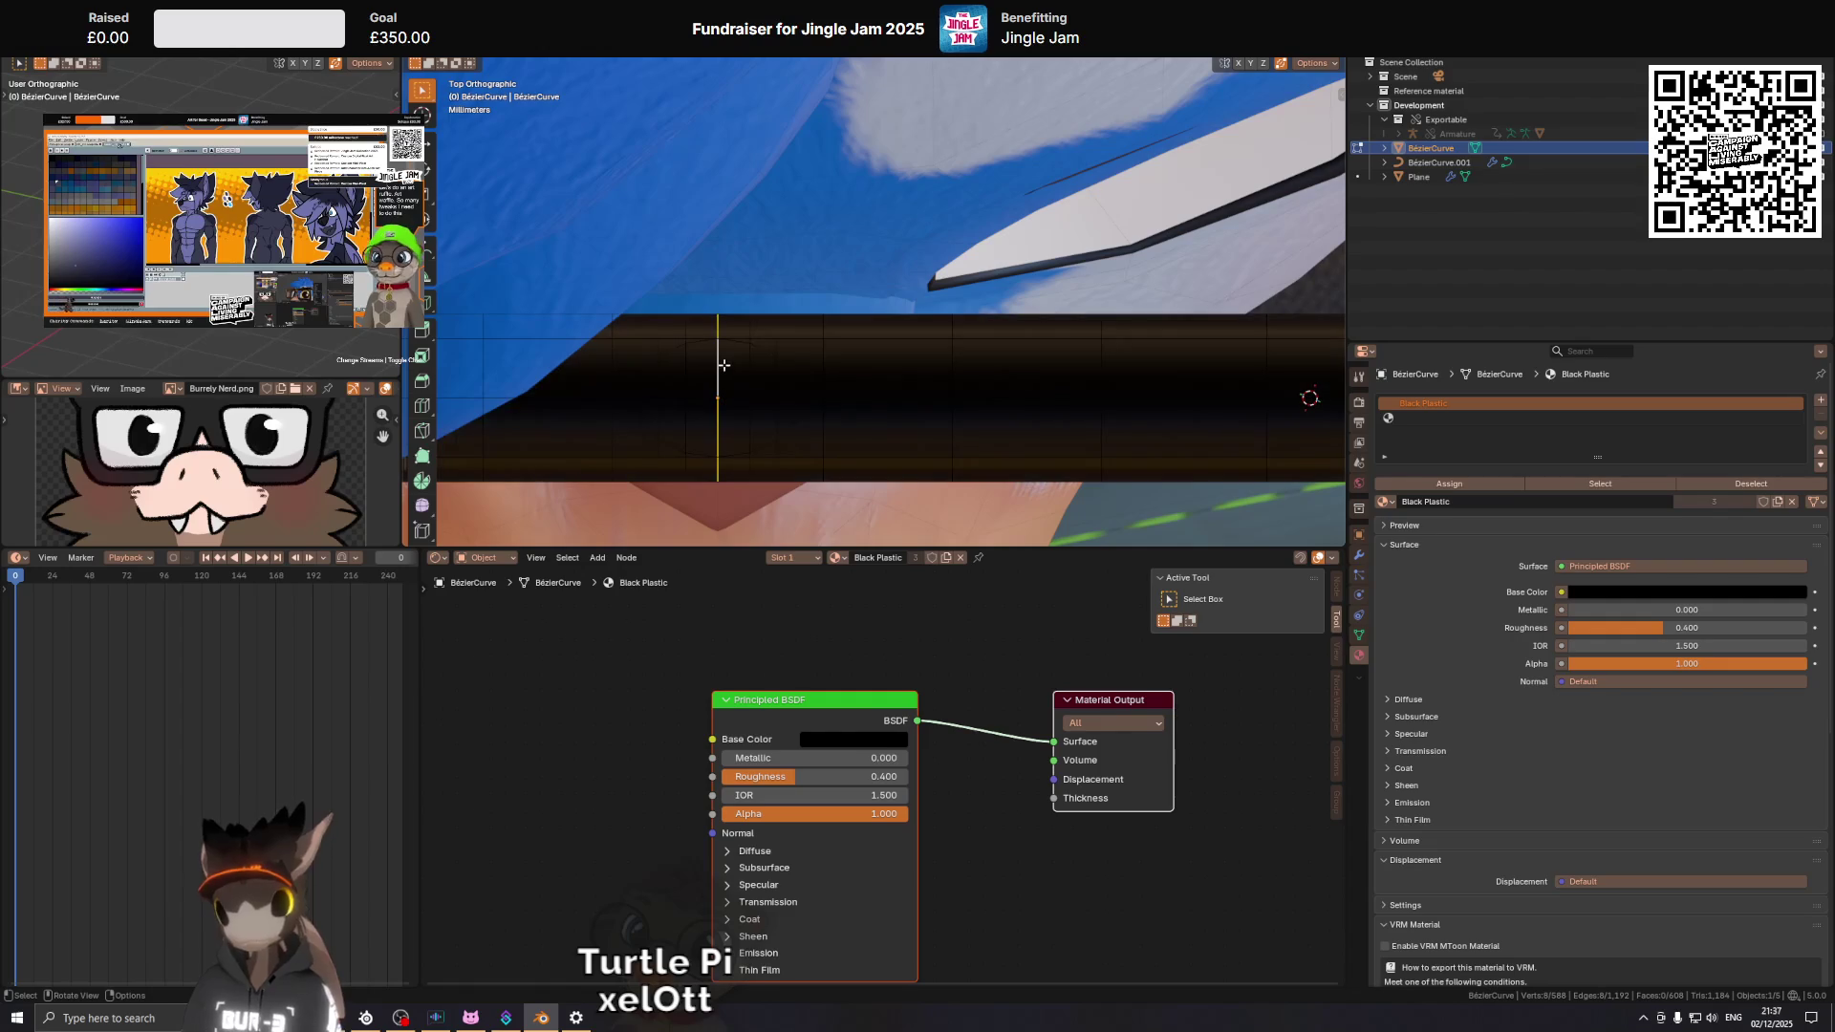
key("ctrl+e")
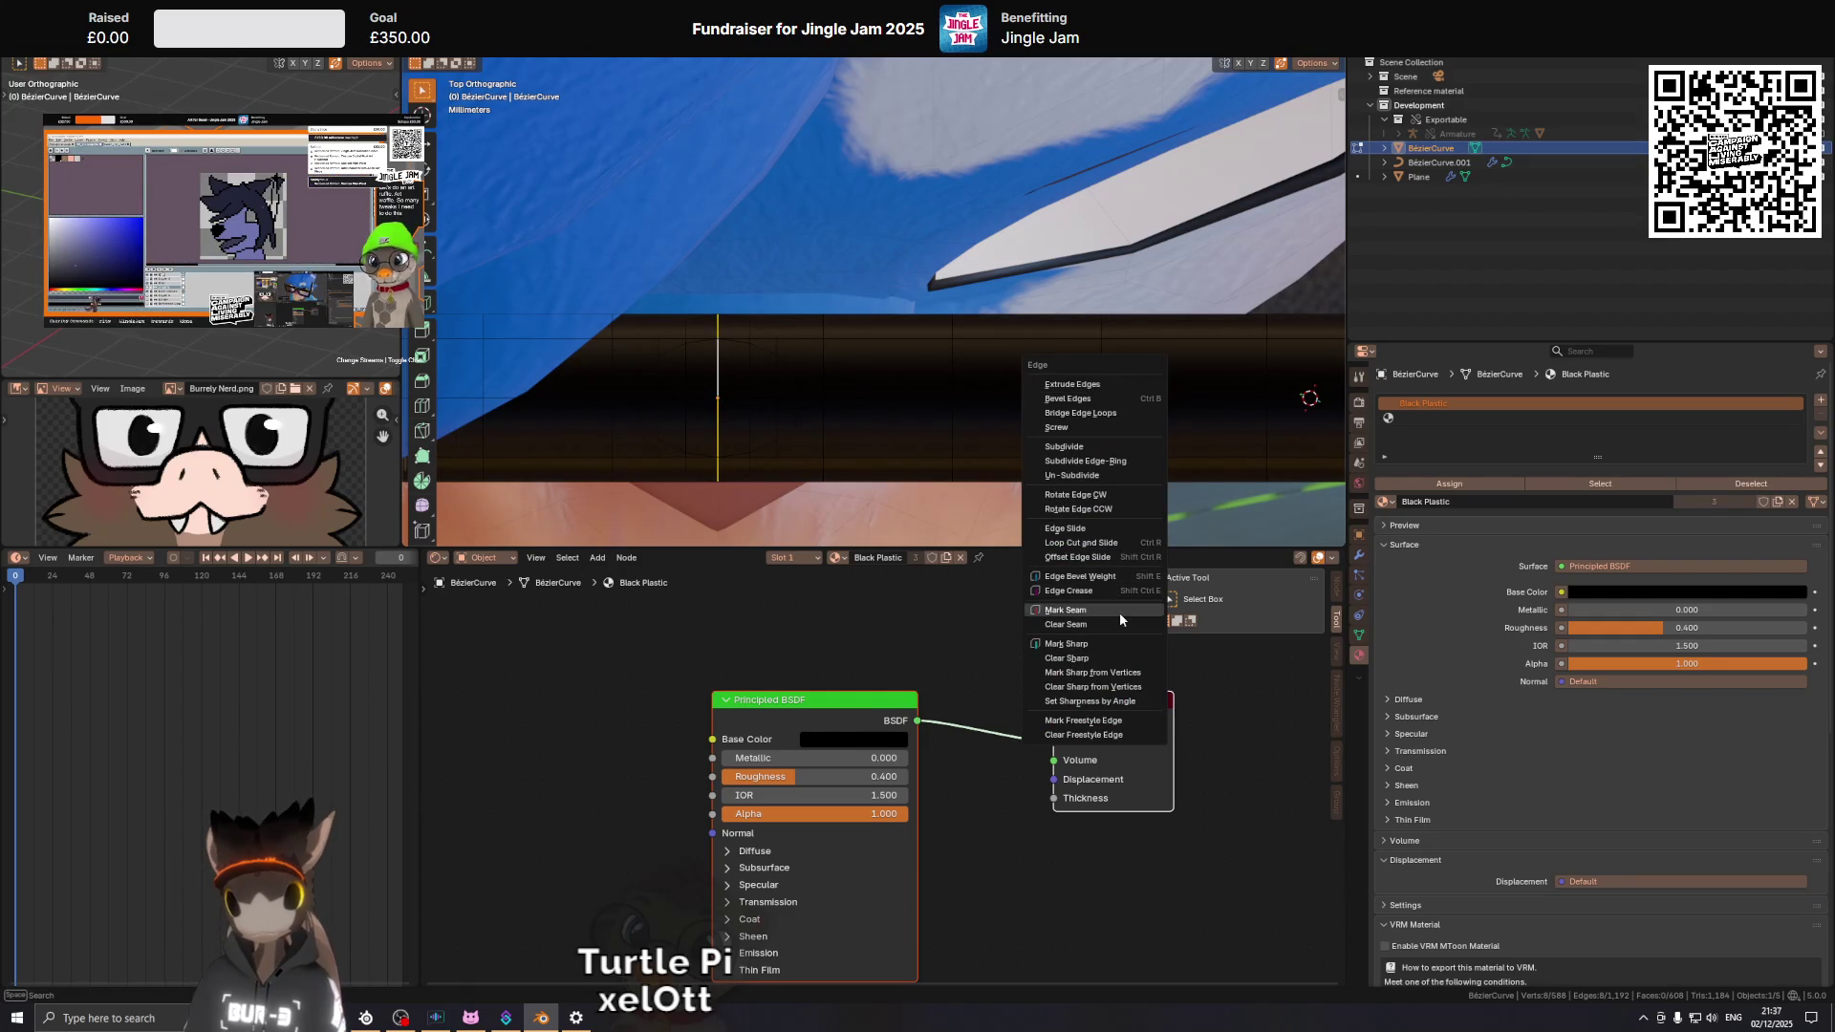
left_click(1119, 613)
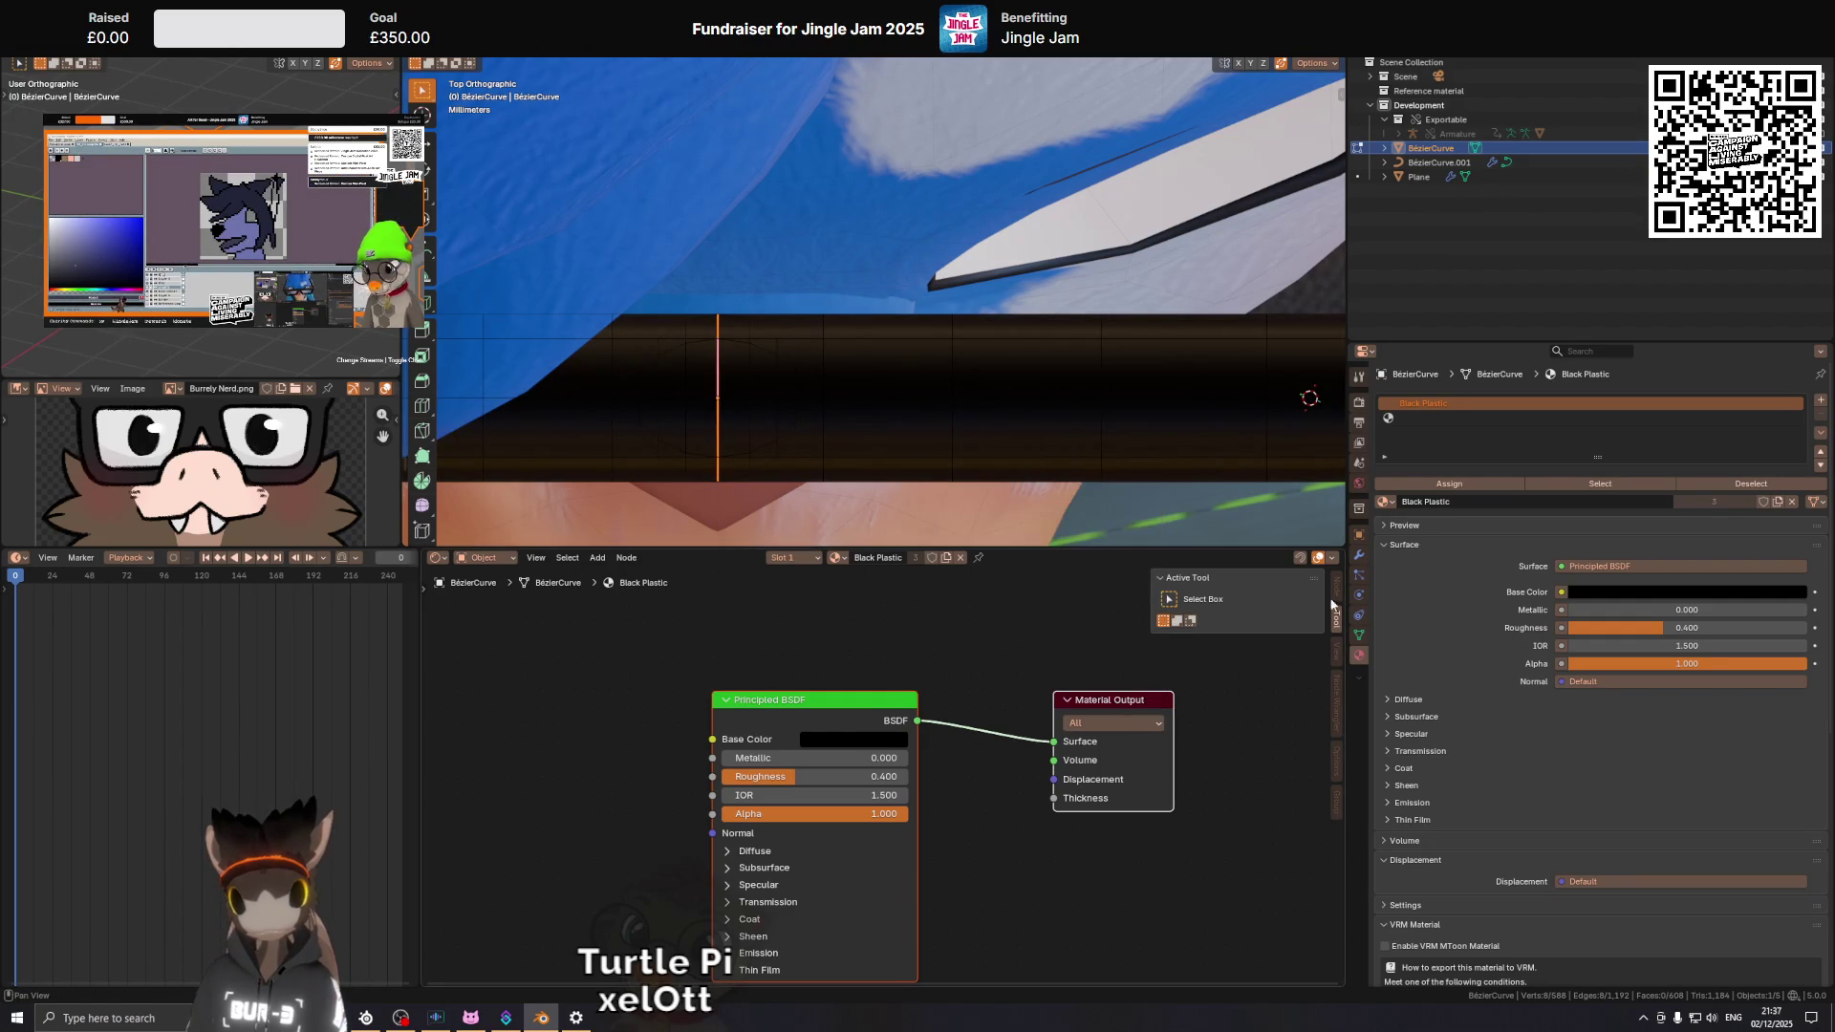
Remove the frame's Mirror modifier and convert the frame half into a mesh.
left_click(1360, 556)
key("Tab")
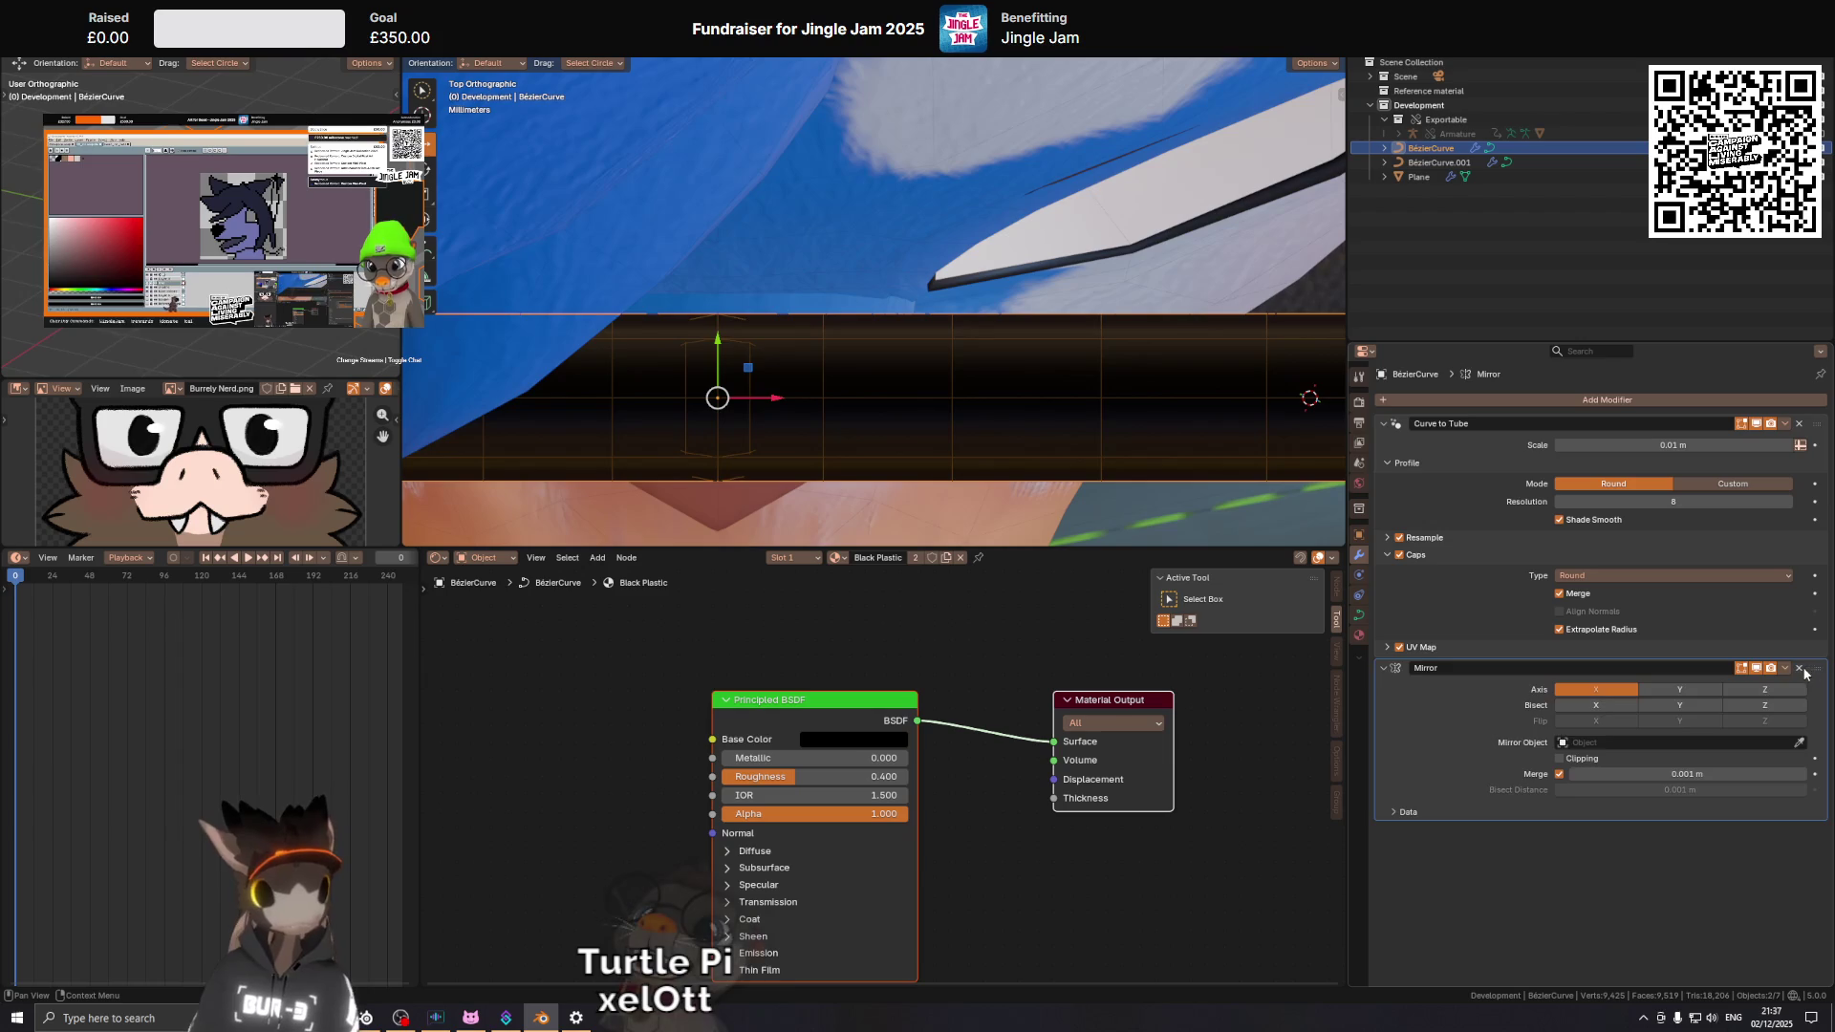
left_click(1799, 668)
scroll("down", 3)
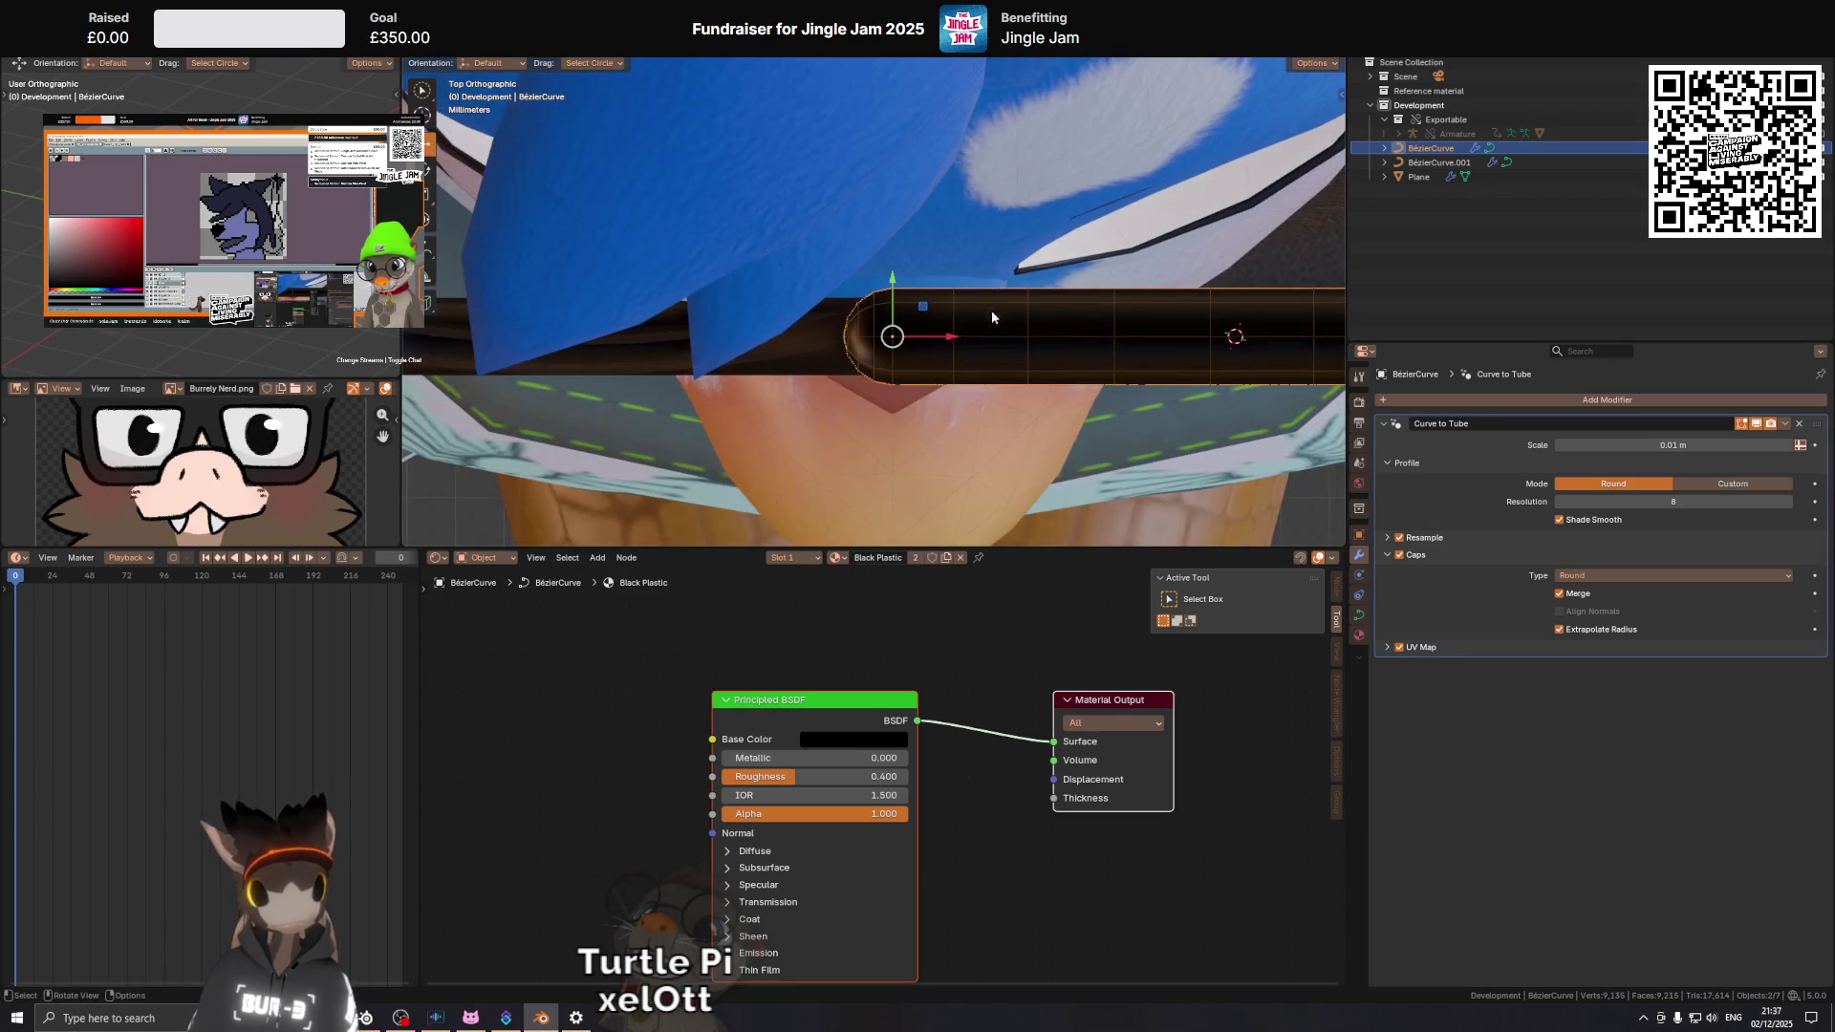
right_click(1145, 324)
mouse_move(1144, 324)
left_click(1260, 326)
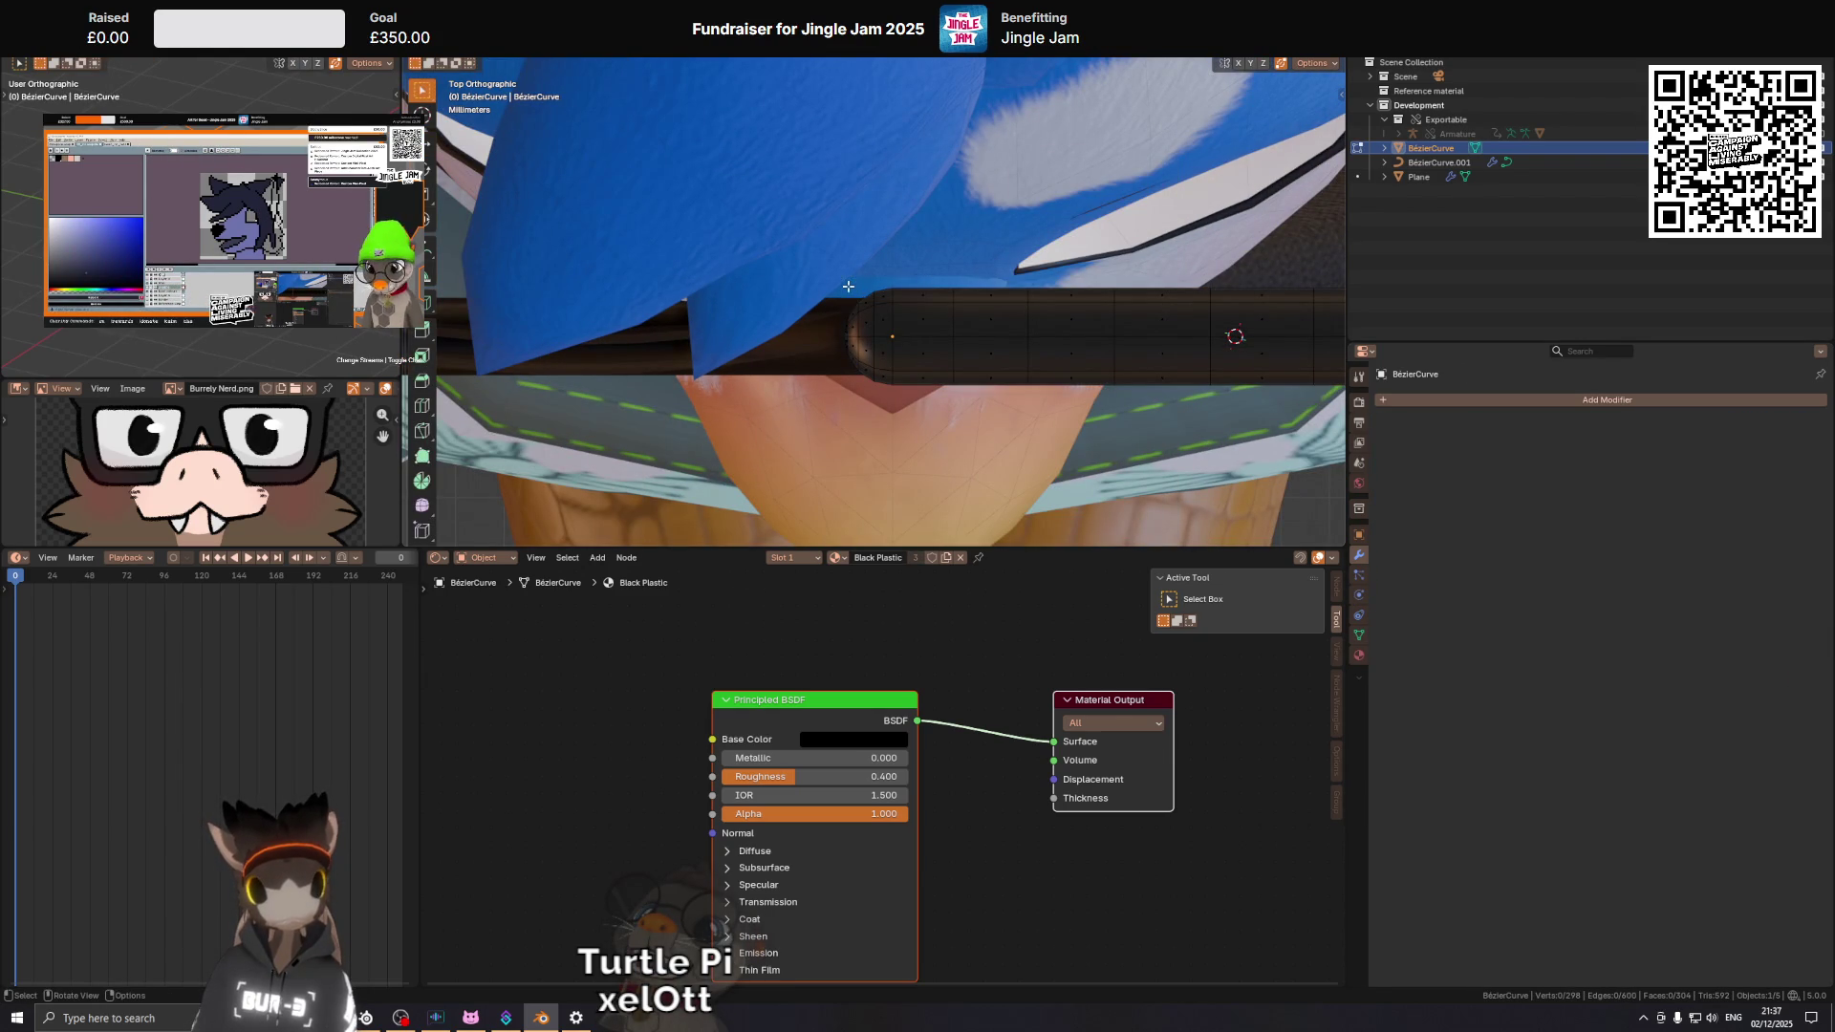
Box-select and delete the rounded centre end cap vertices, then return to Object mode.
key("Tab")
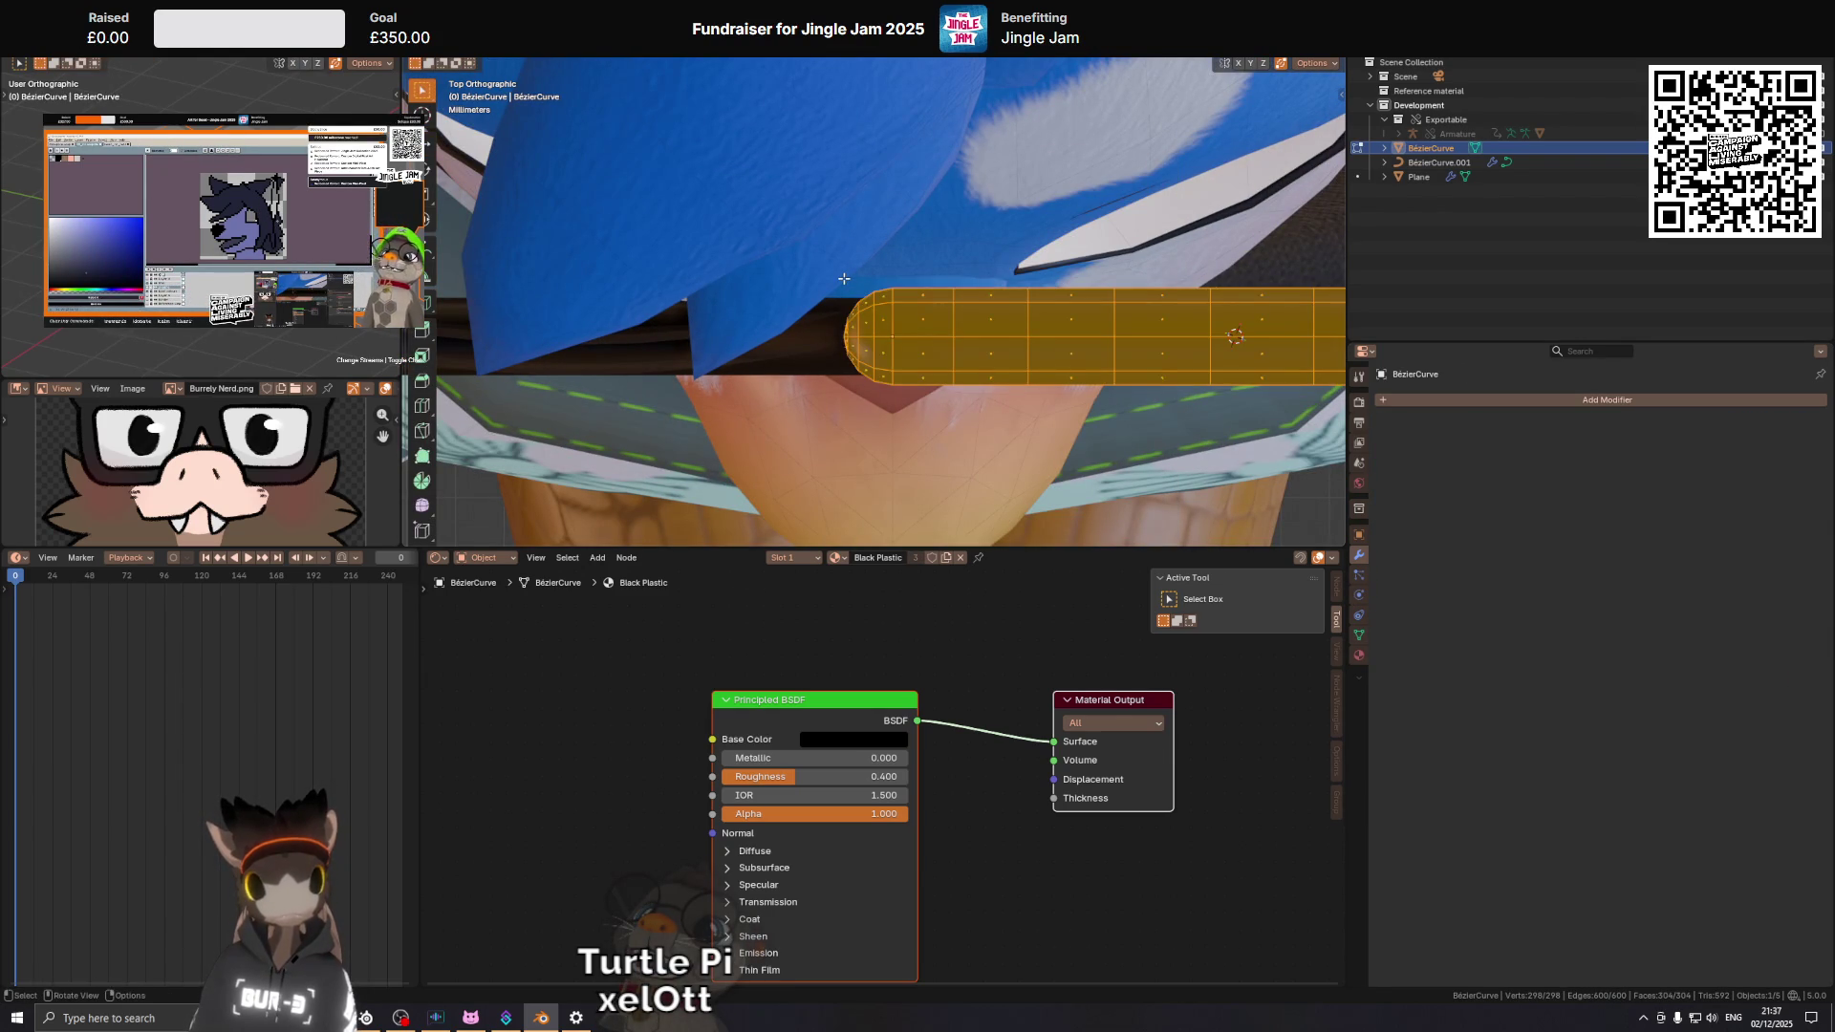
key("alt+a")
key("b")
left_click_drag(827, 252, 892, 408)
key("x")
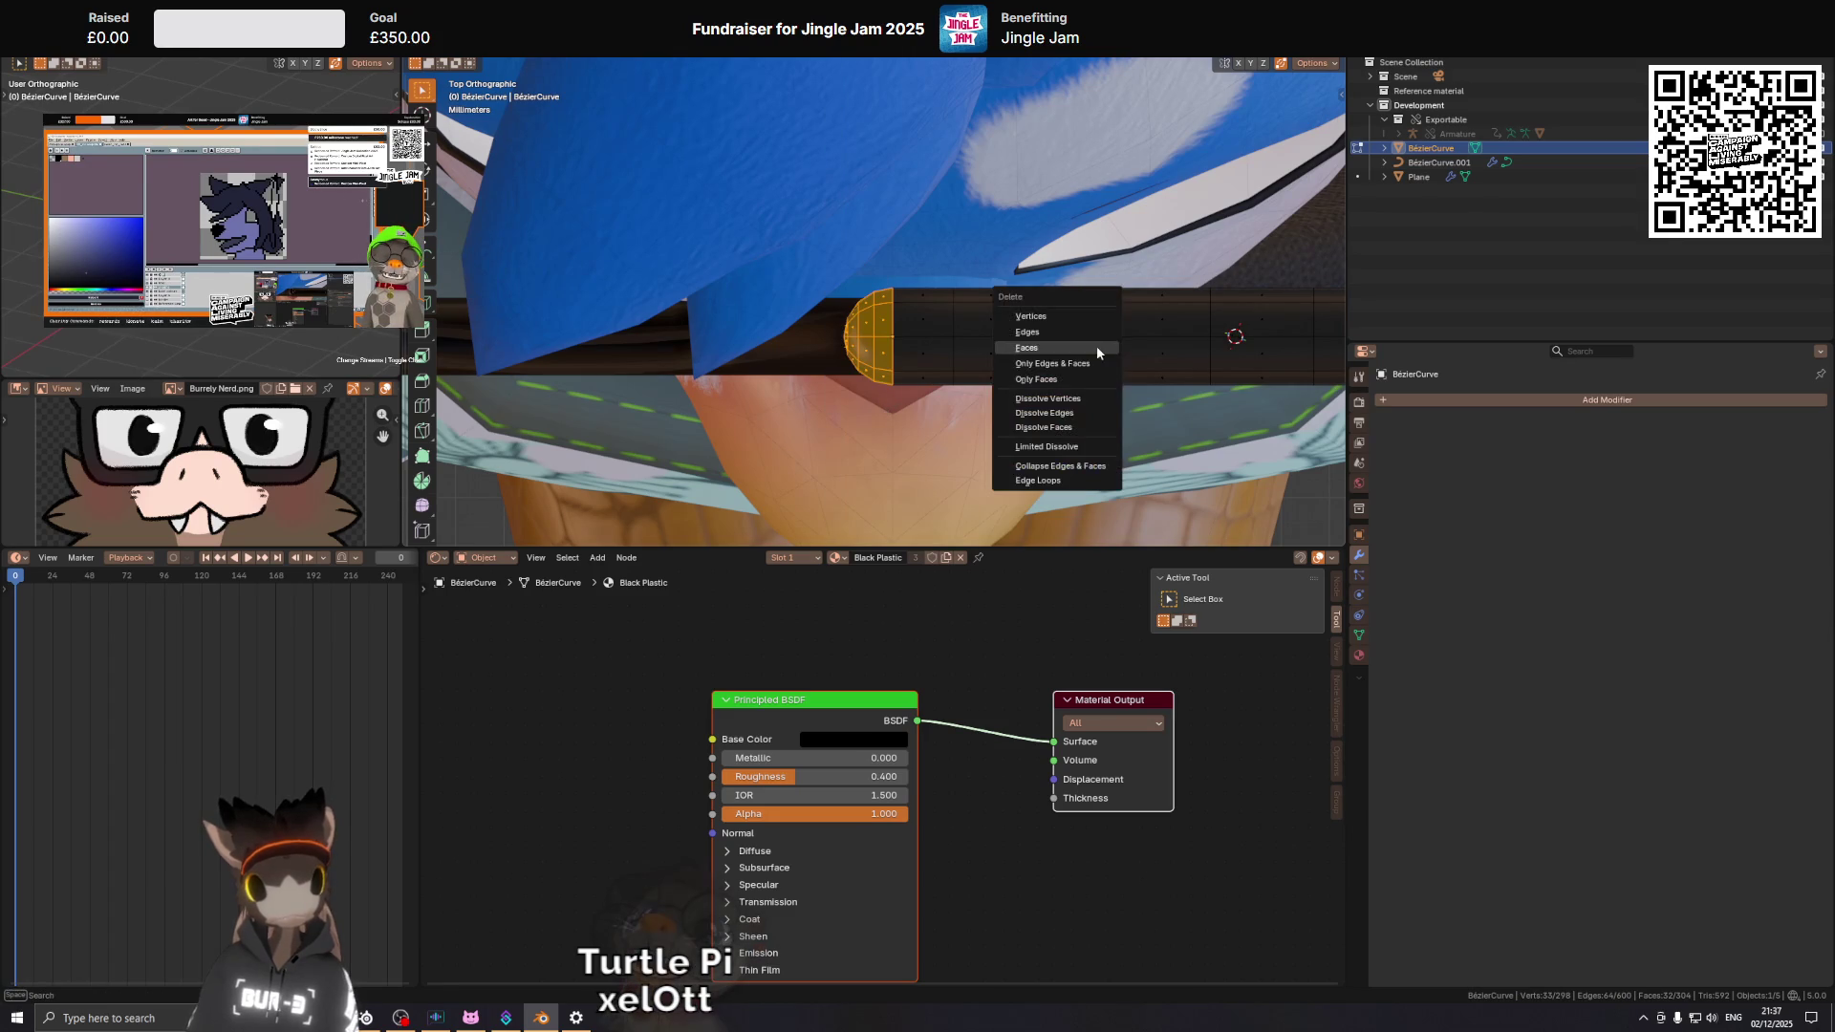
left_click(1098, 344)
key("Tab")
left_click(1004, 295)
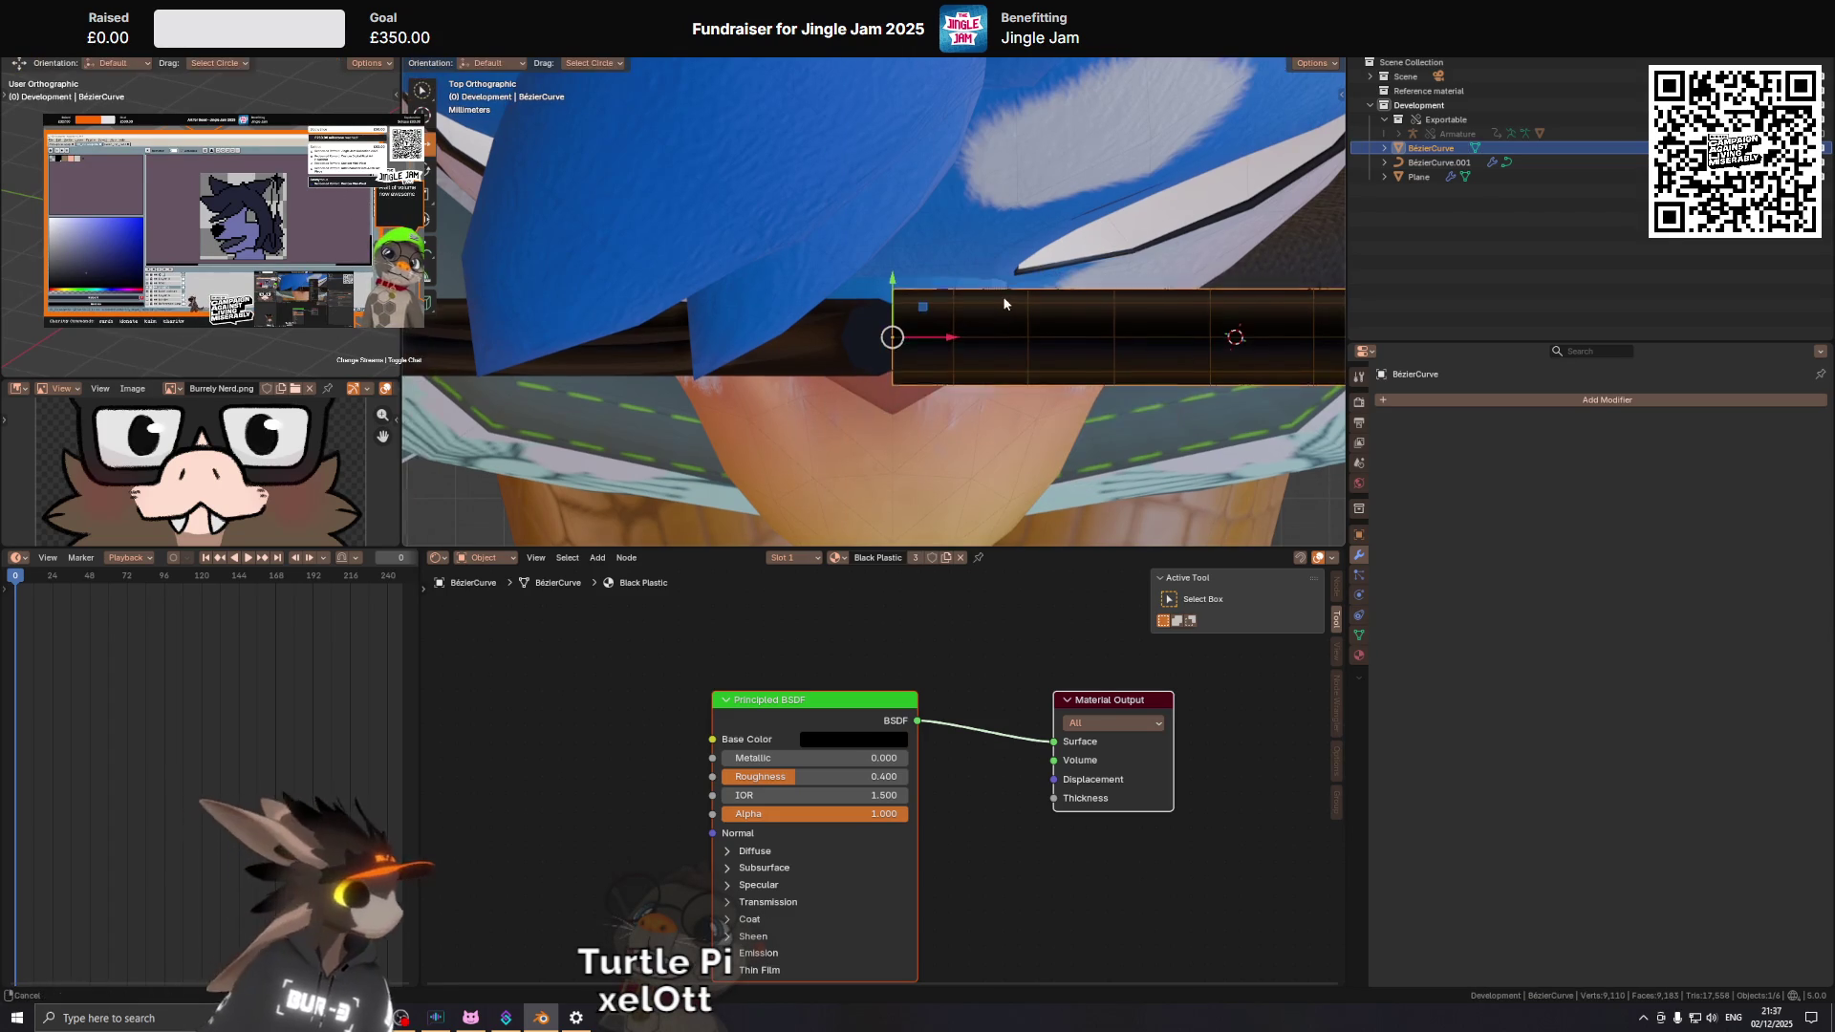
left_click(1459, 402)
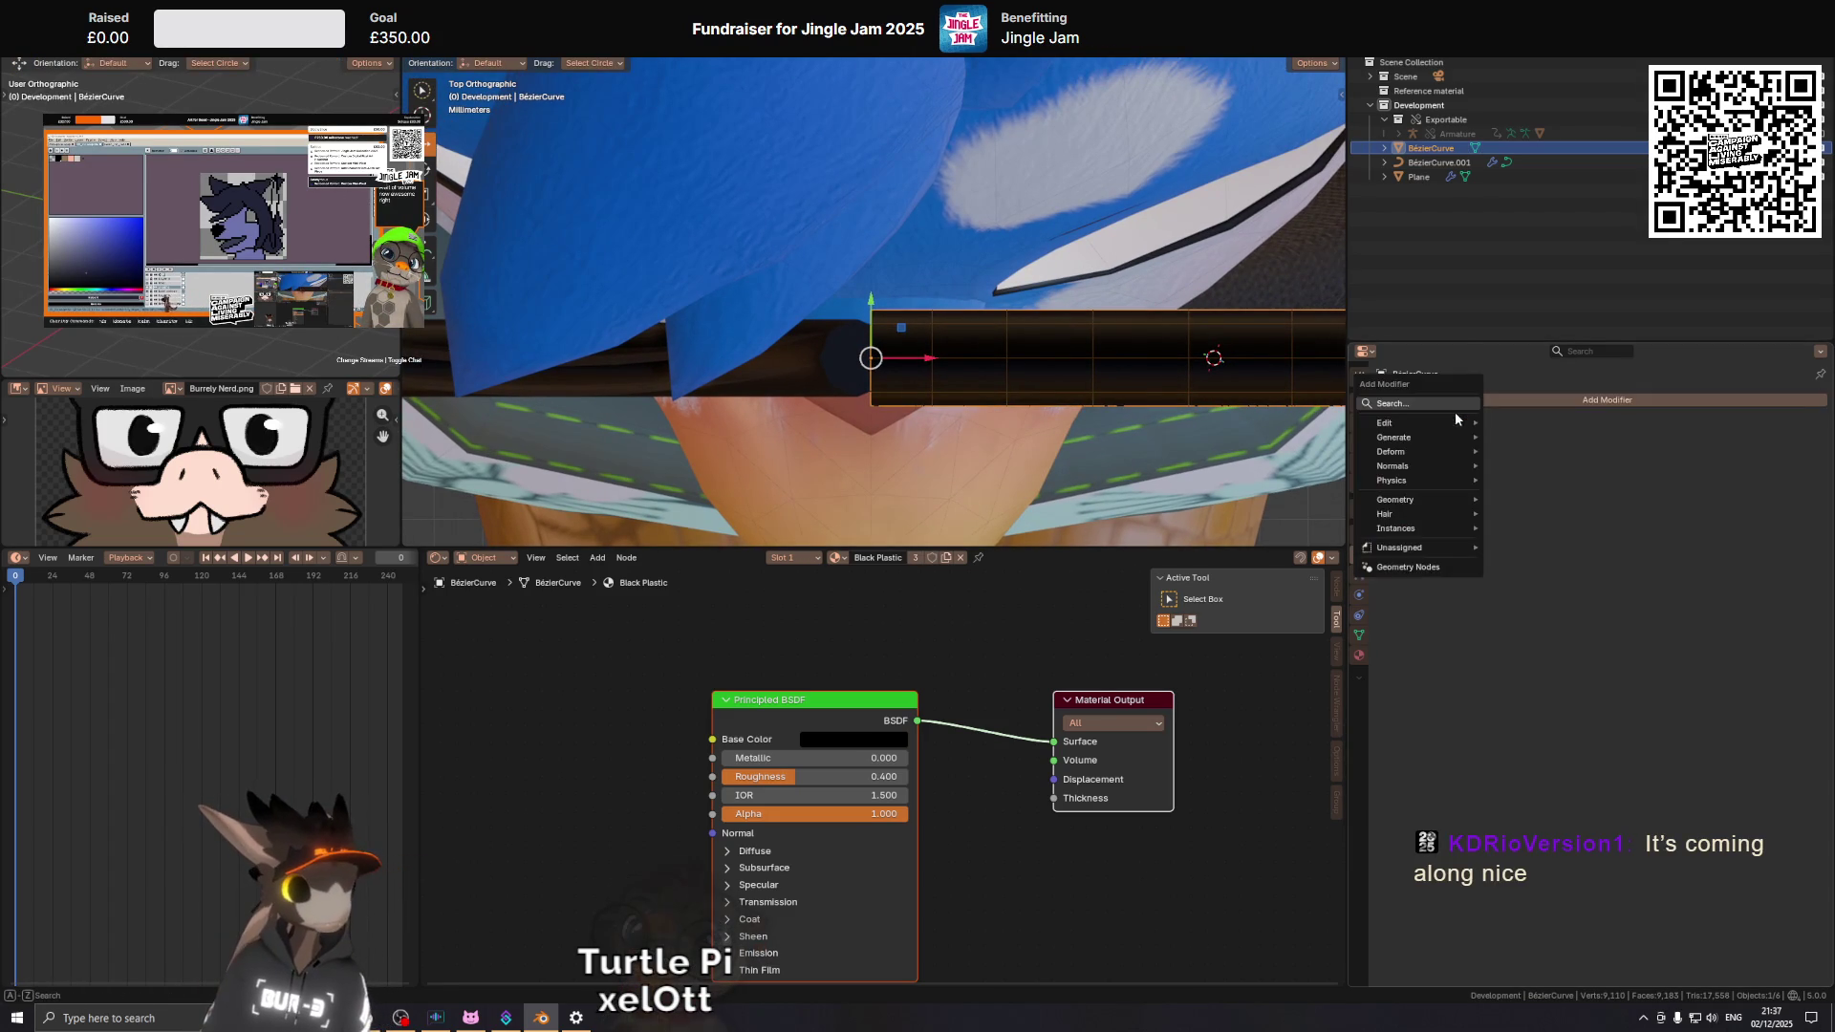
Add a Mirror modifier to the frame and view the glasses in perspective.
key("space")
left_click(1541, 436)
left_click_drag(1071, 325, 864, 300)
scroll("up", 3)
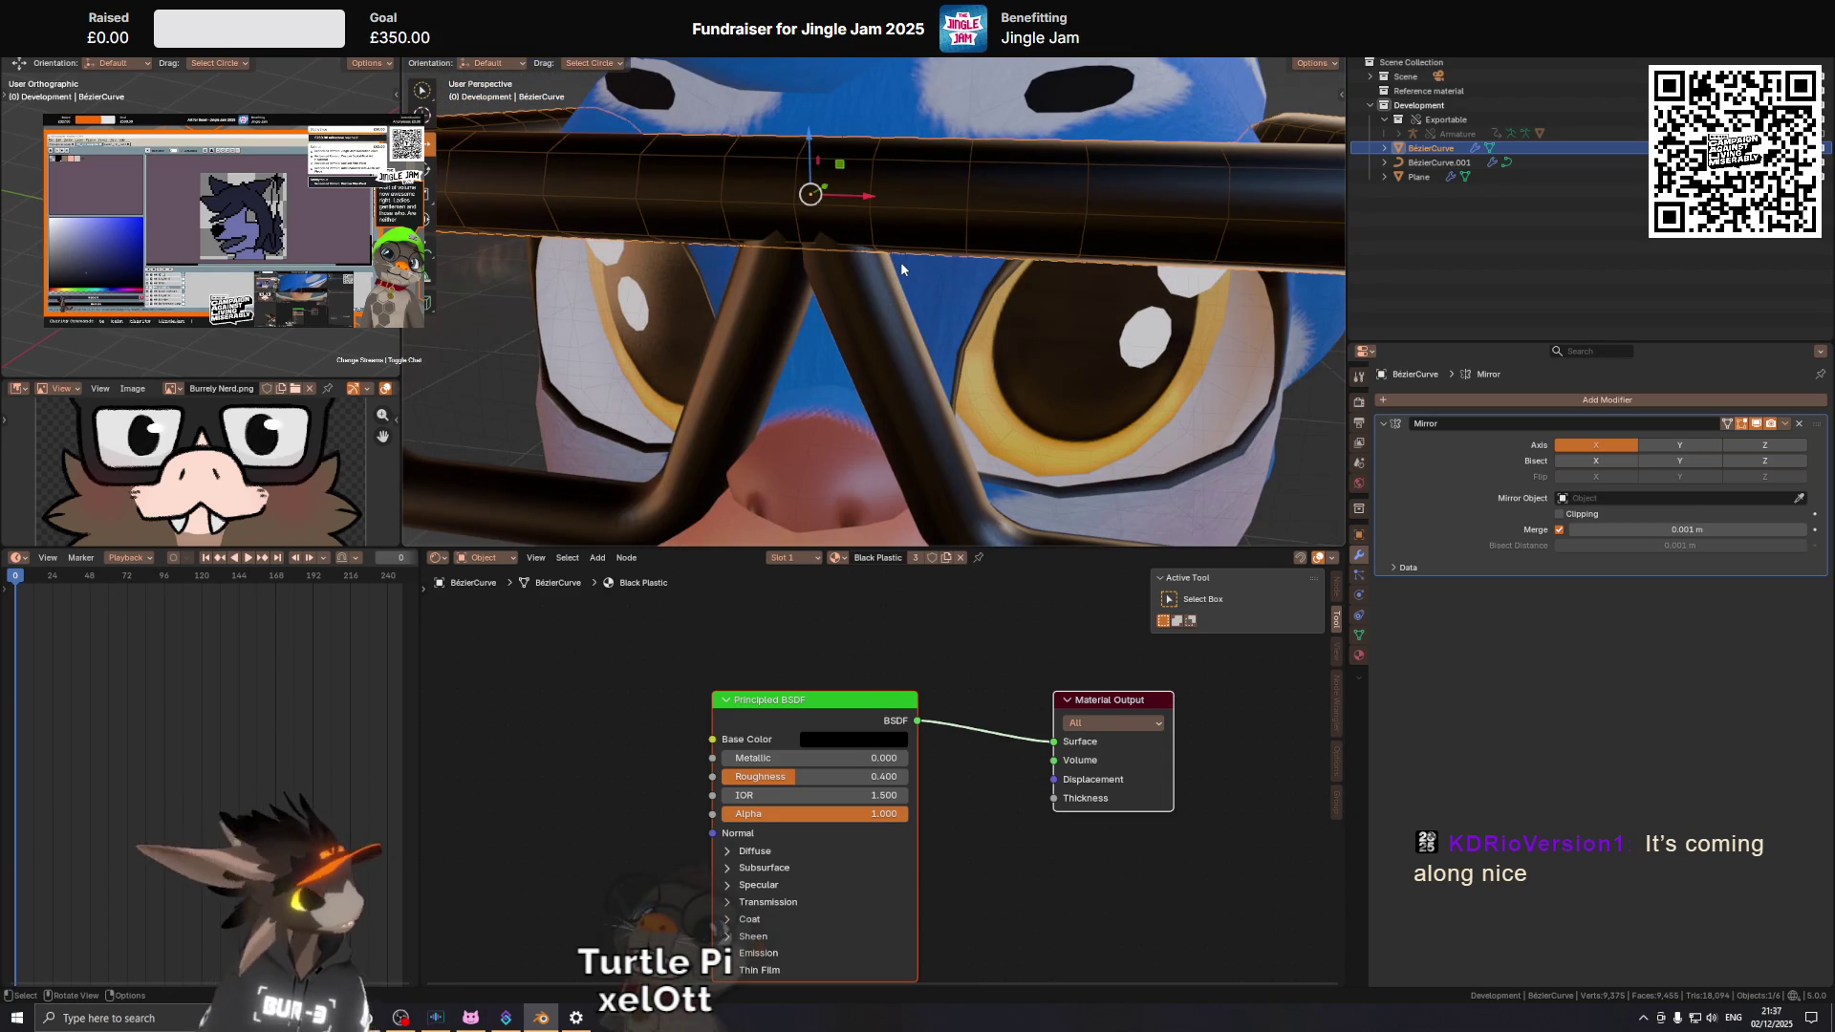
left_click_drag(900, 282, 918, 287)
Inspect the BézierCurve.001 bridge piece up close, then select the BézierCurve glasses tube.
left_click(830, 273)
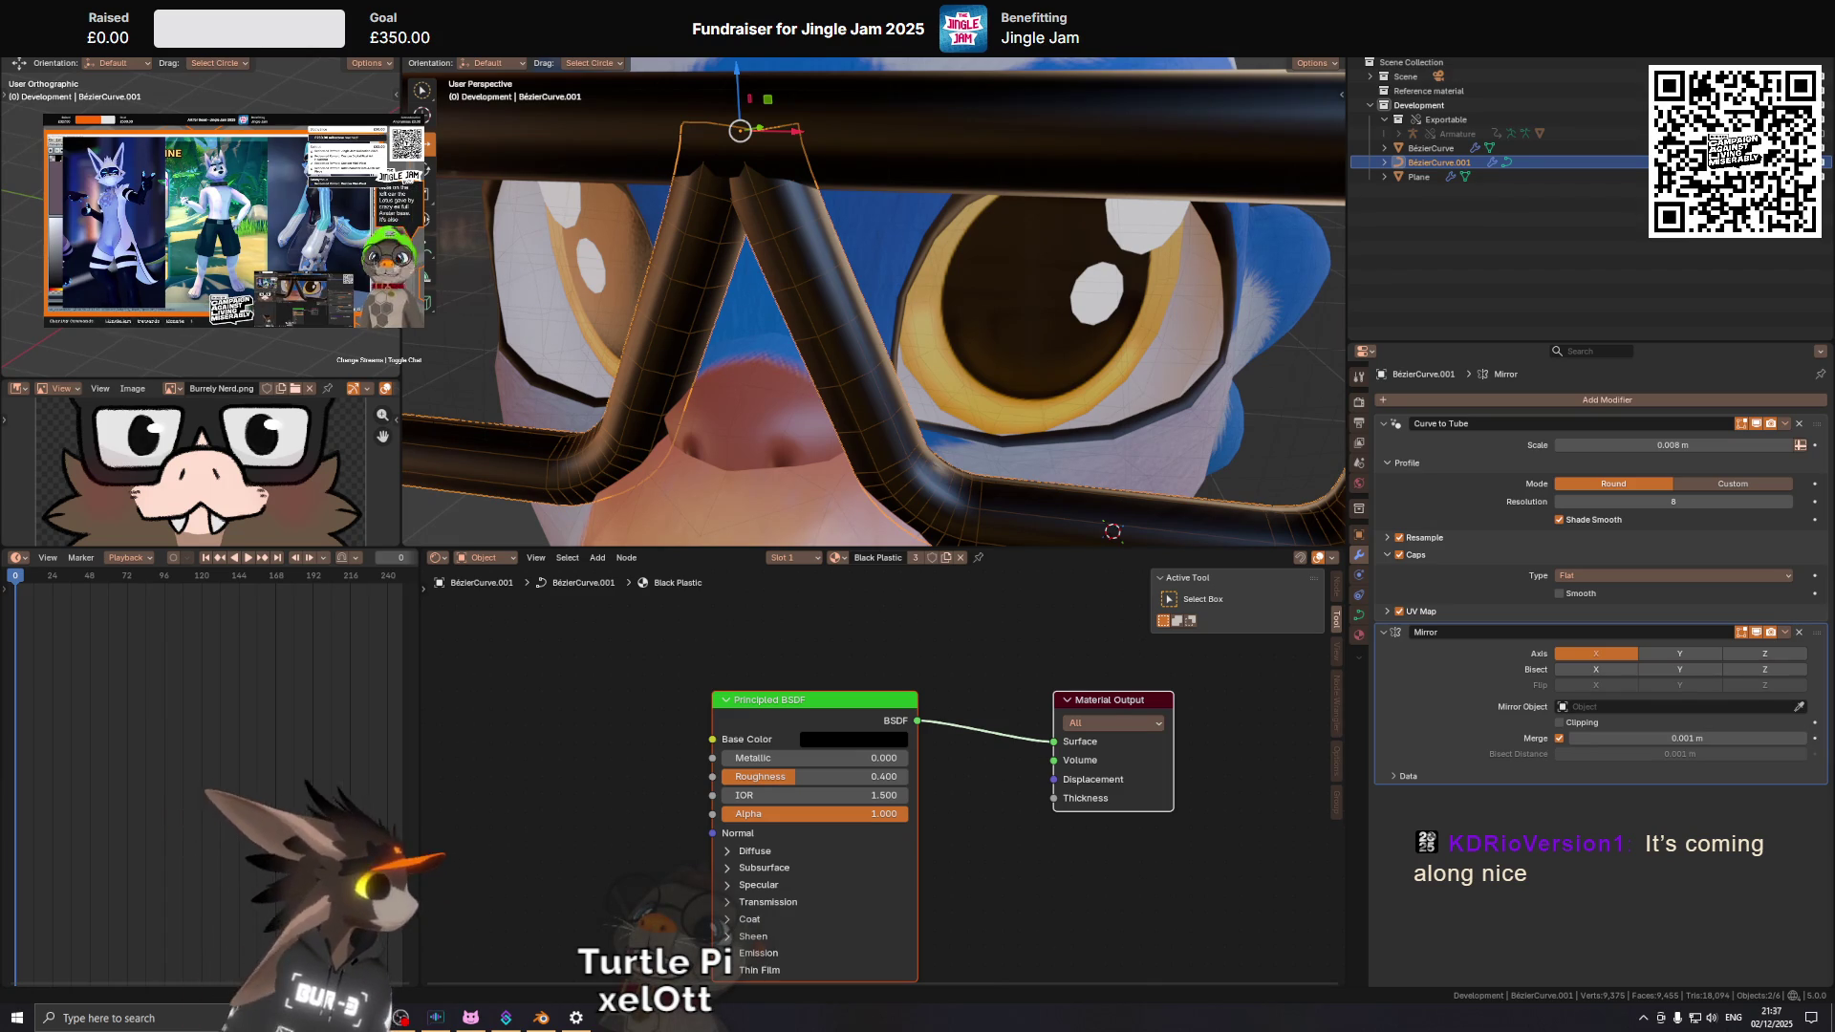
left_click_drag(1011, 348, 884, 344)
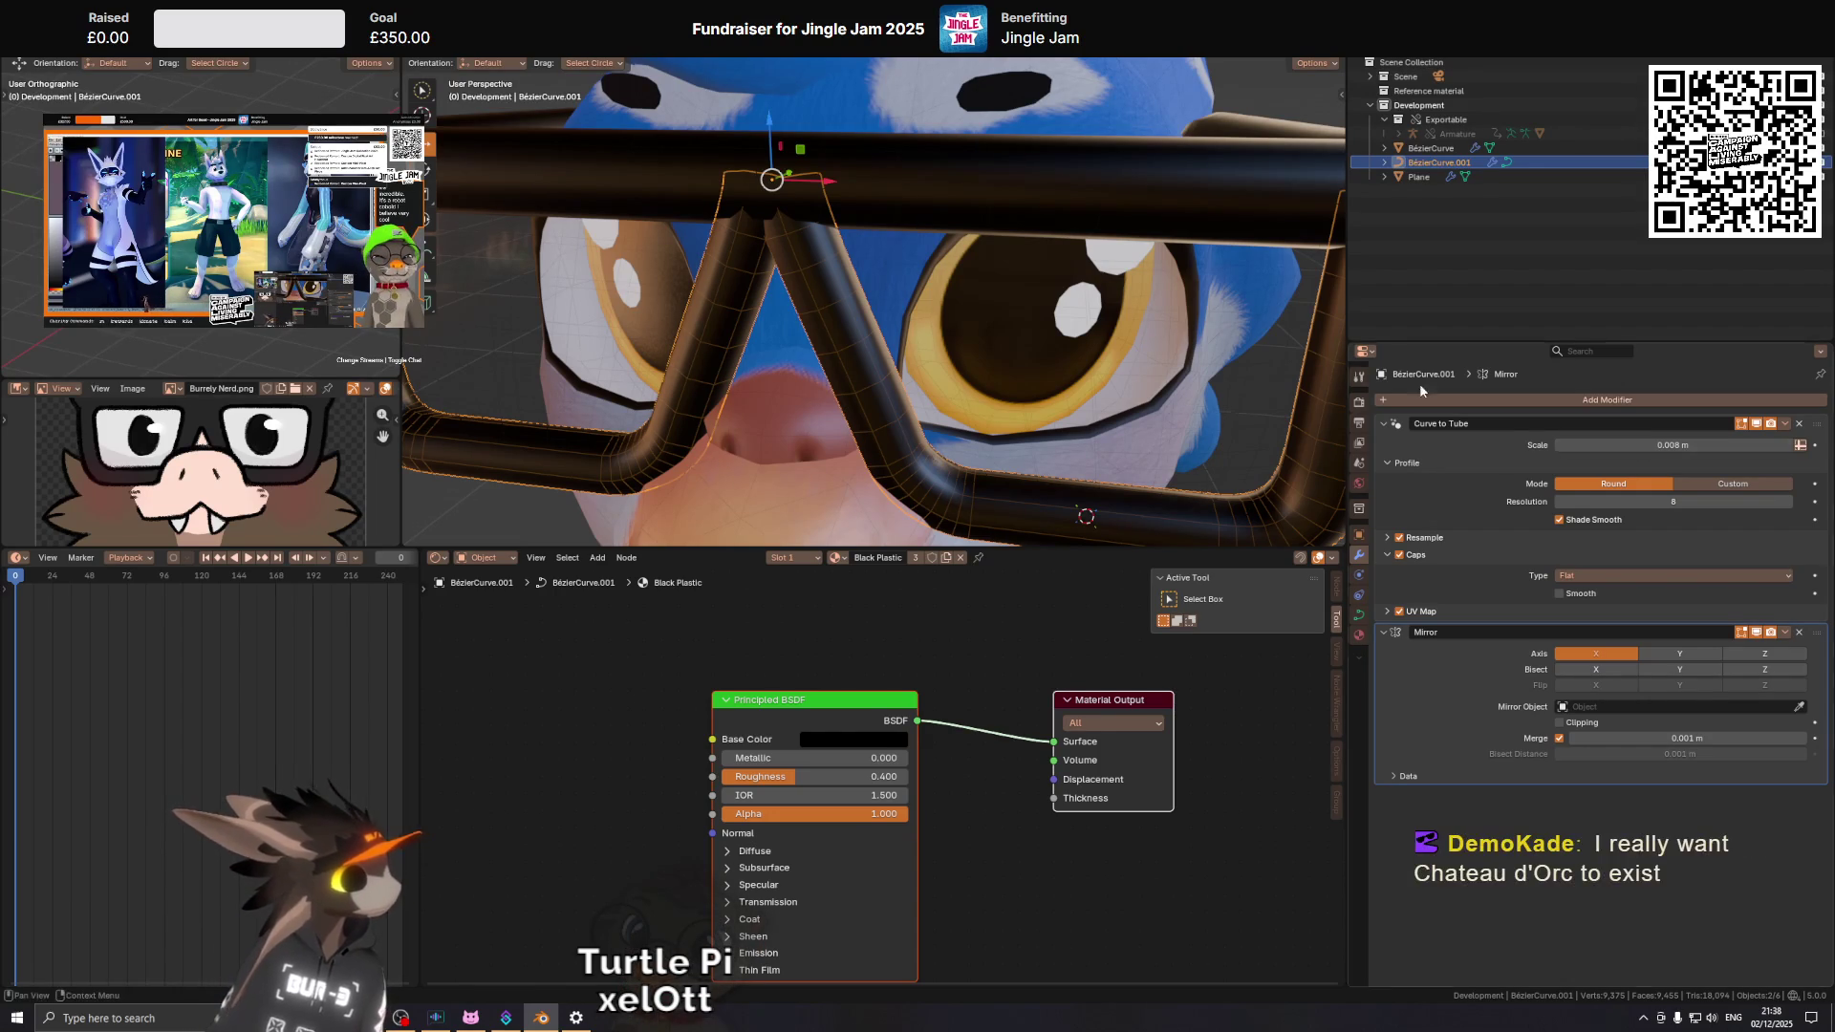
left_click_drag(1092, 338, 880, 364)
scroll("down", 3)
left_click(897, 317)
In top view, dissolve the redundant edge loop across the tube corner.
key("Tab")
scroll("up", 3)
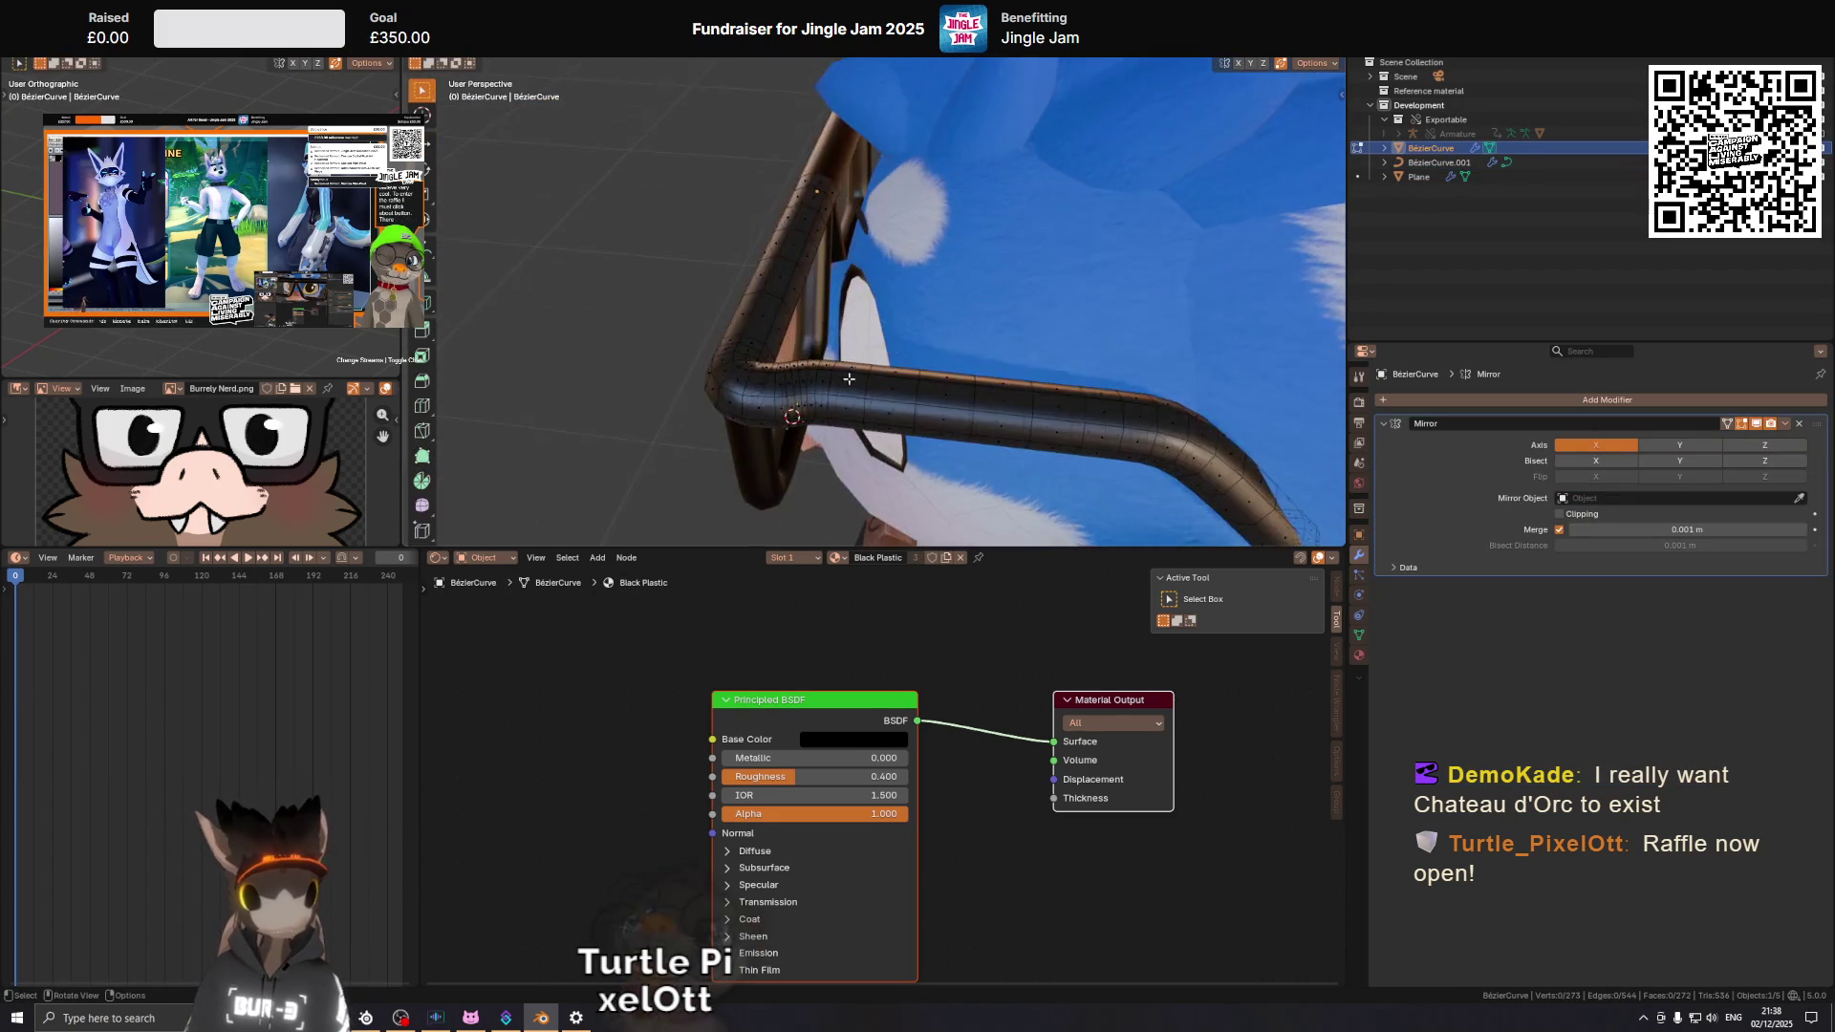
scroll("up", 3)
left_click_drag(785, 410, 853, 401)
key("KP_7")
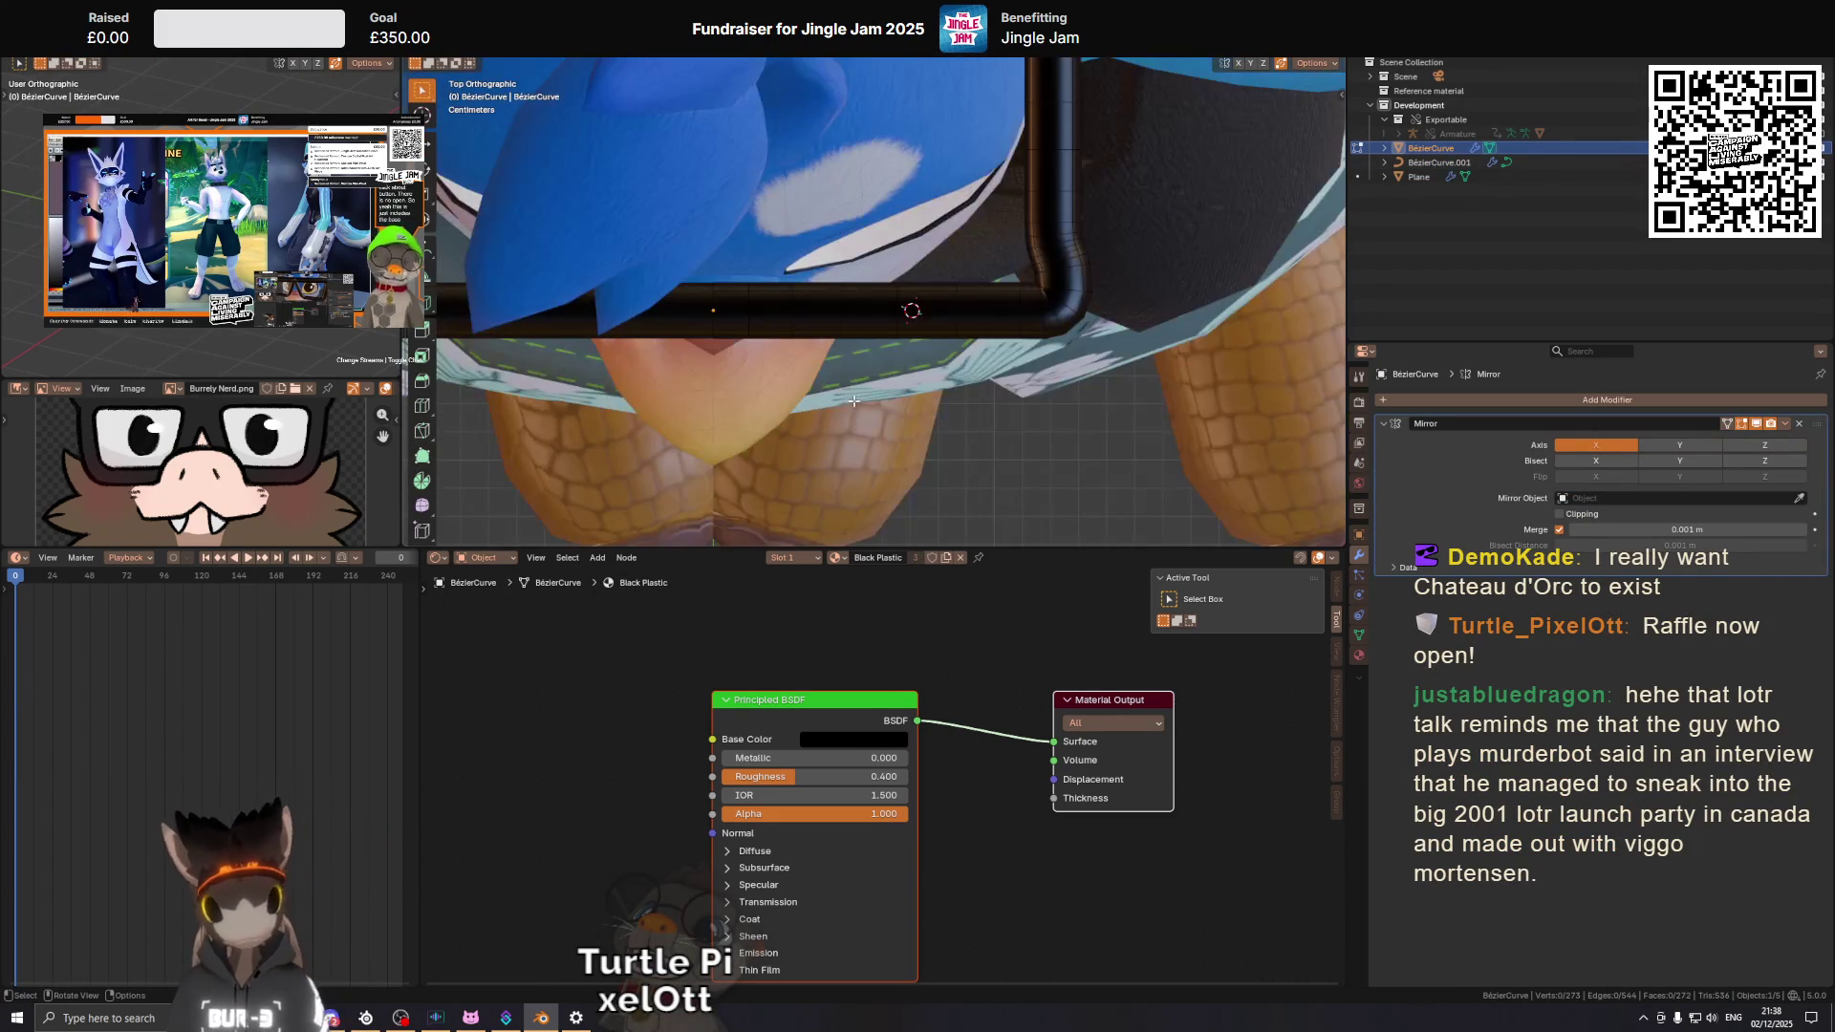
scroll("up", 3)
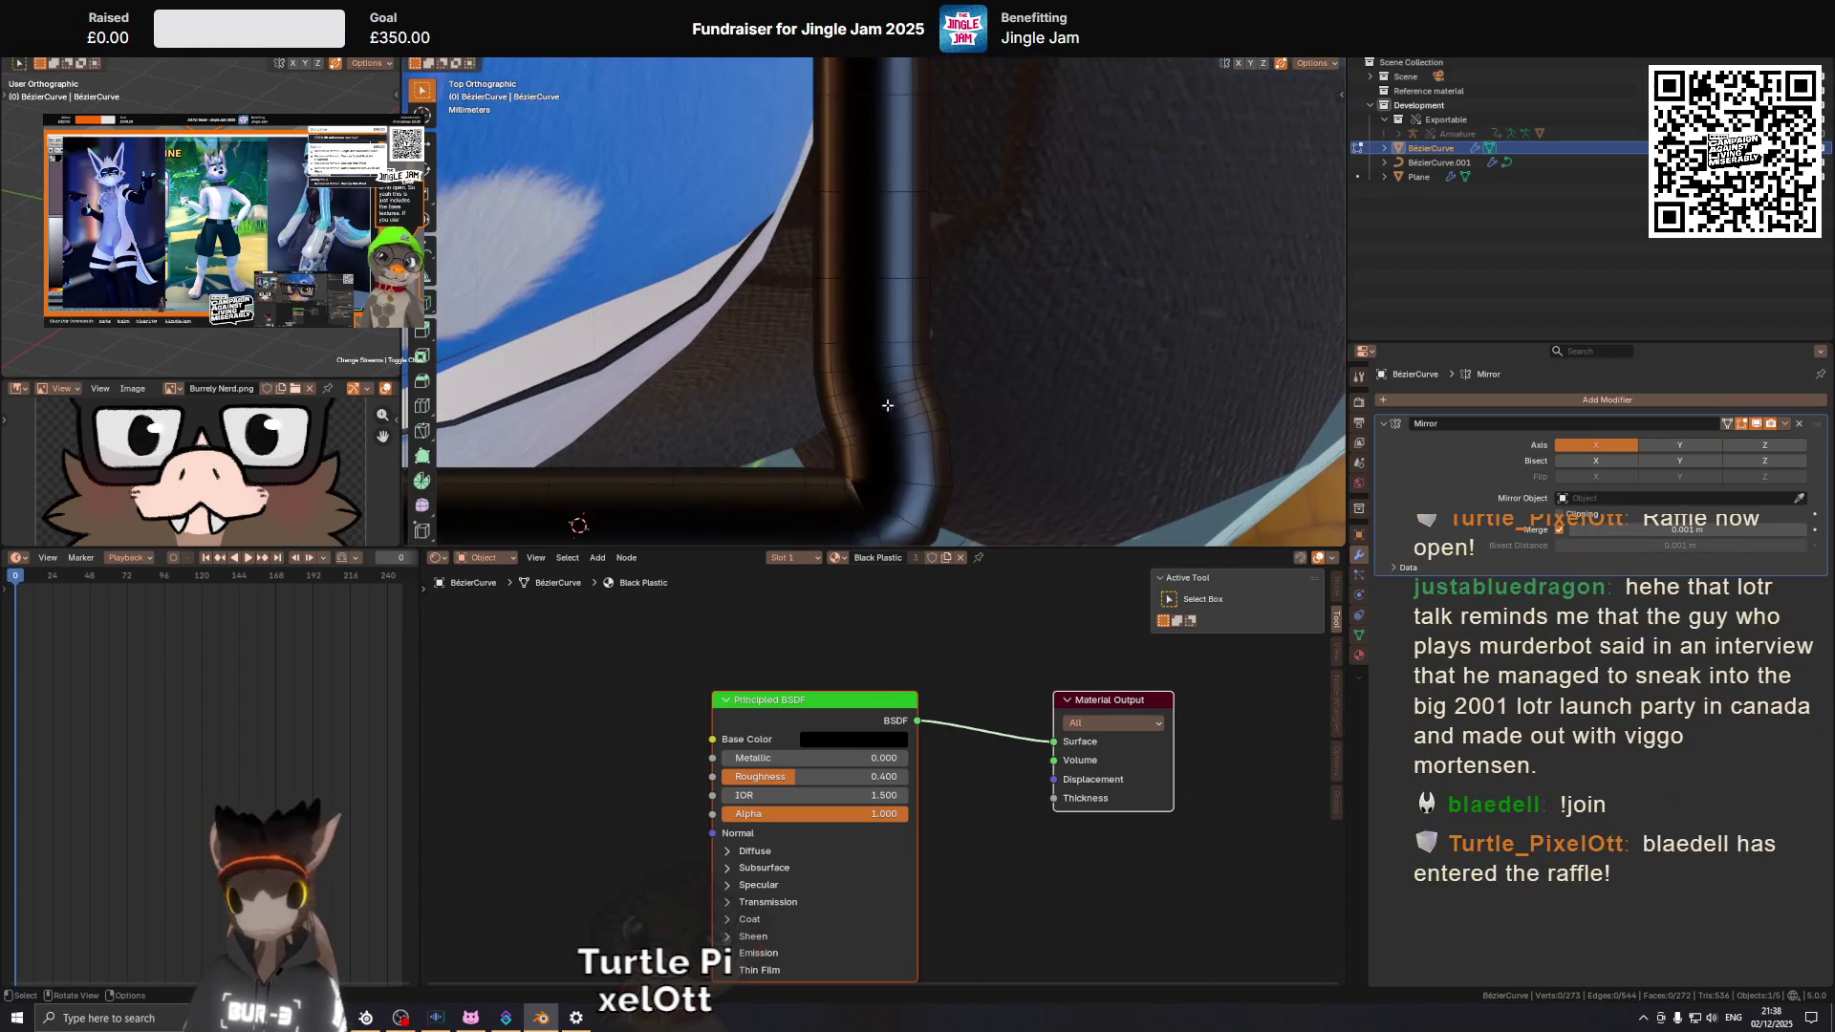
left_click(908, 409)
key("ctrl+x")
left_click_drag(913, 419, 931, 305)
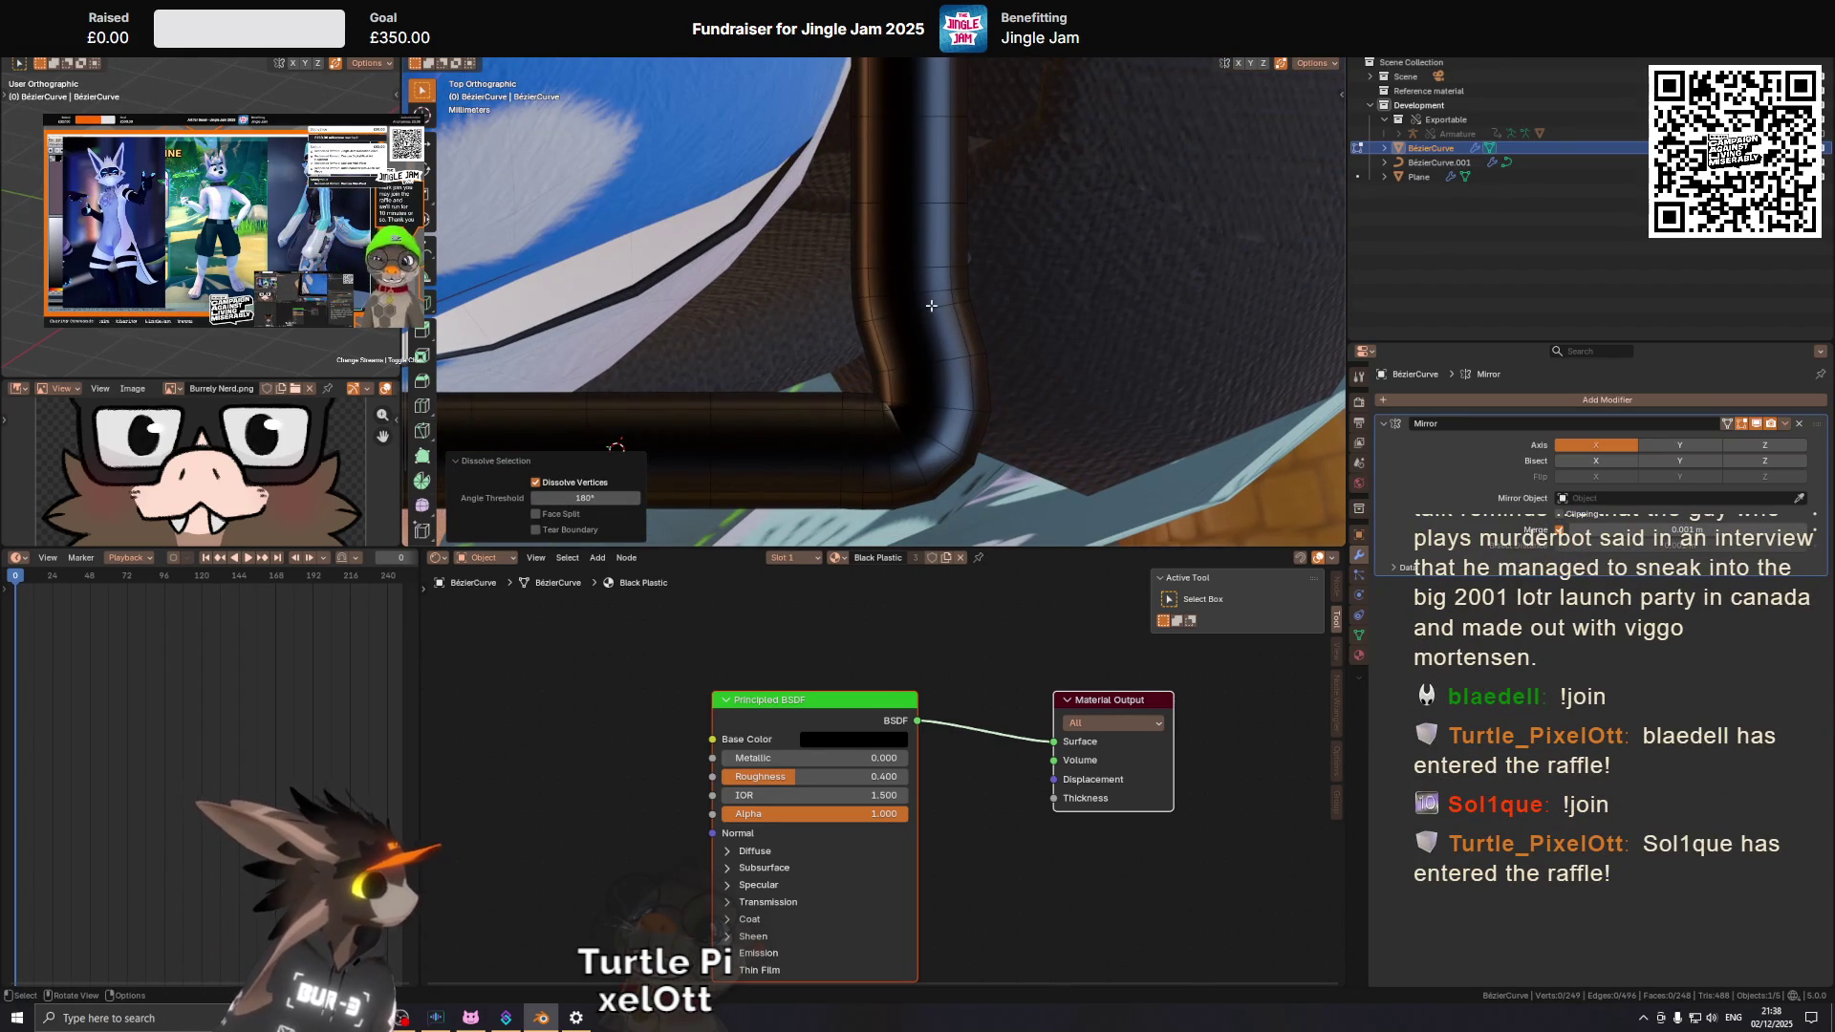
left_click(944, 304)
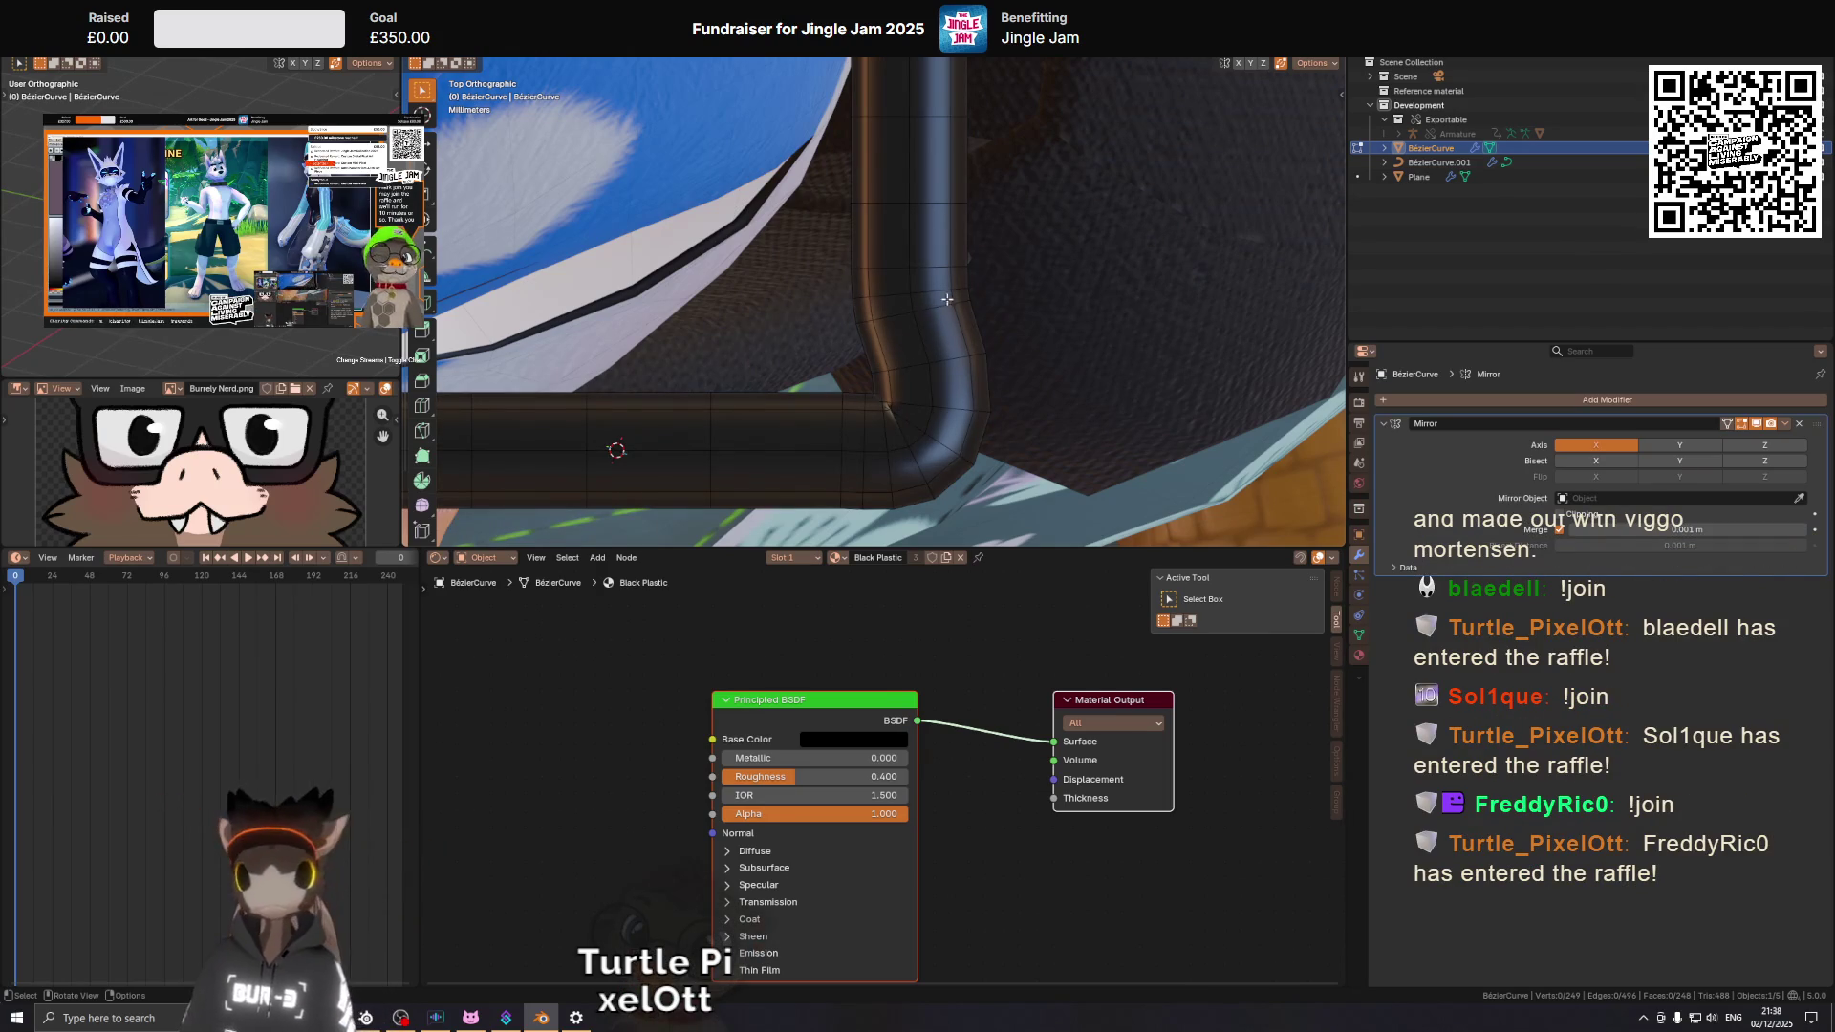
Nudge the neighbouring face rings slightly along Y, then select the corner edge loop.
left_click(922, 353)
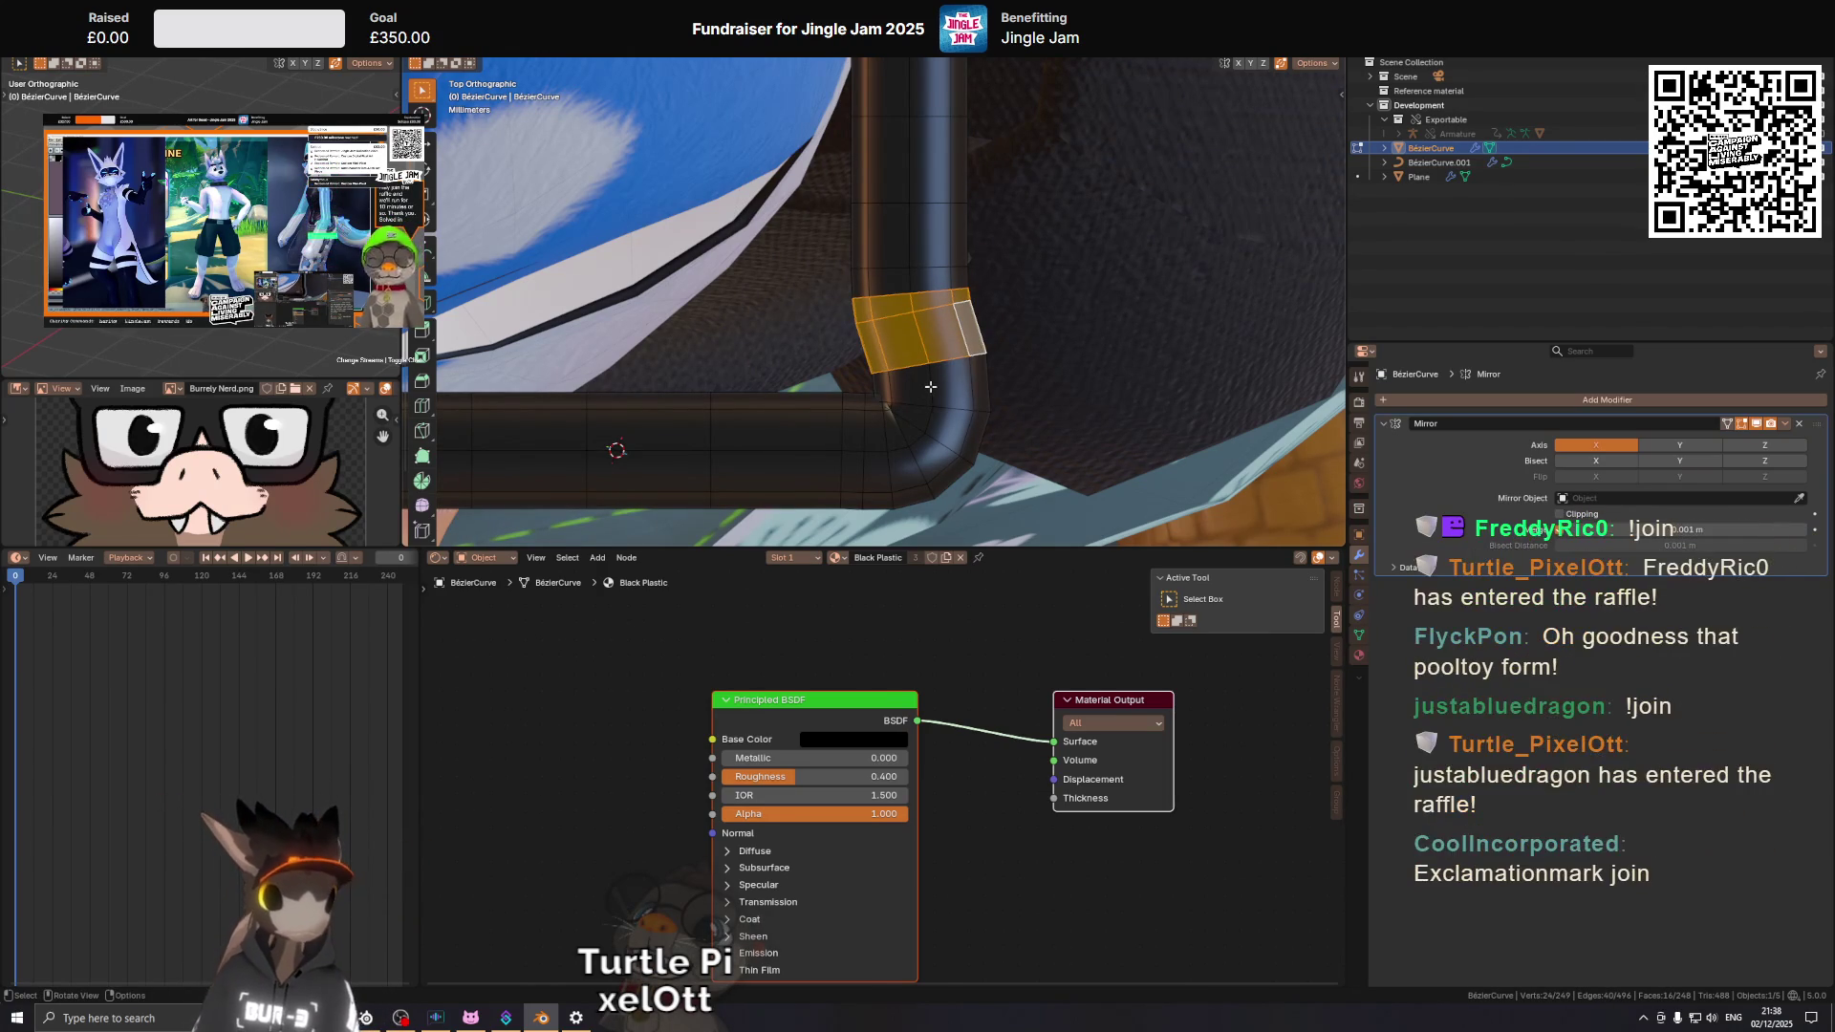
key("g")
key("z")
key("y")
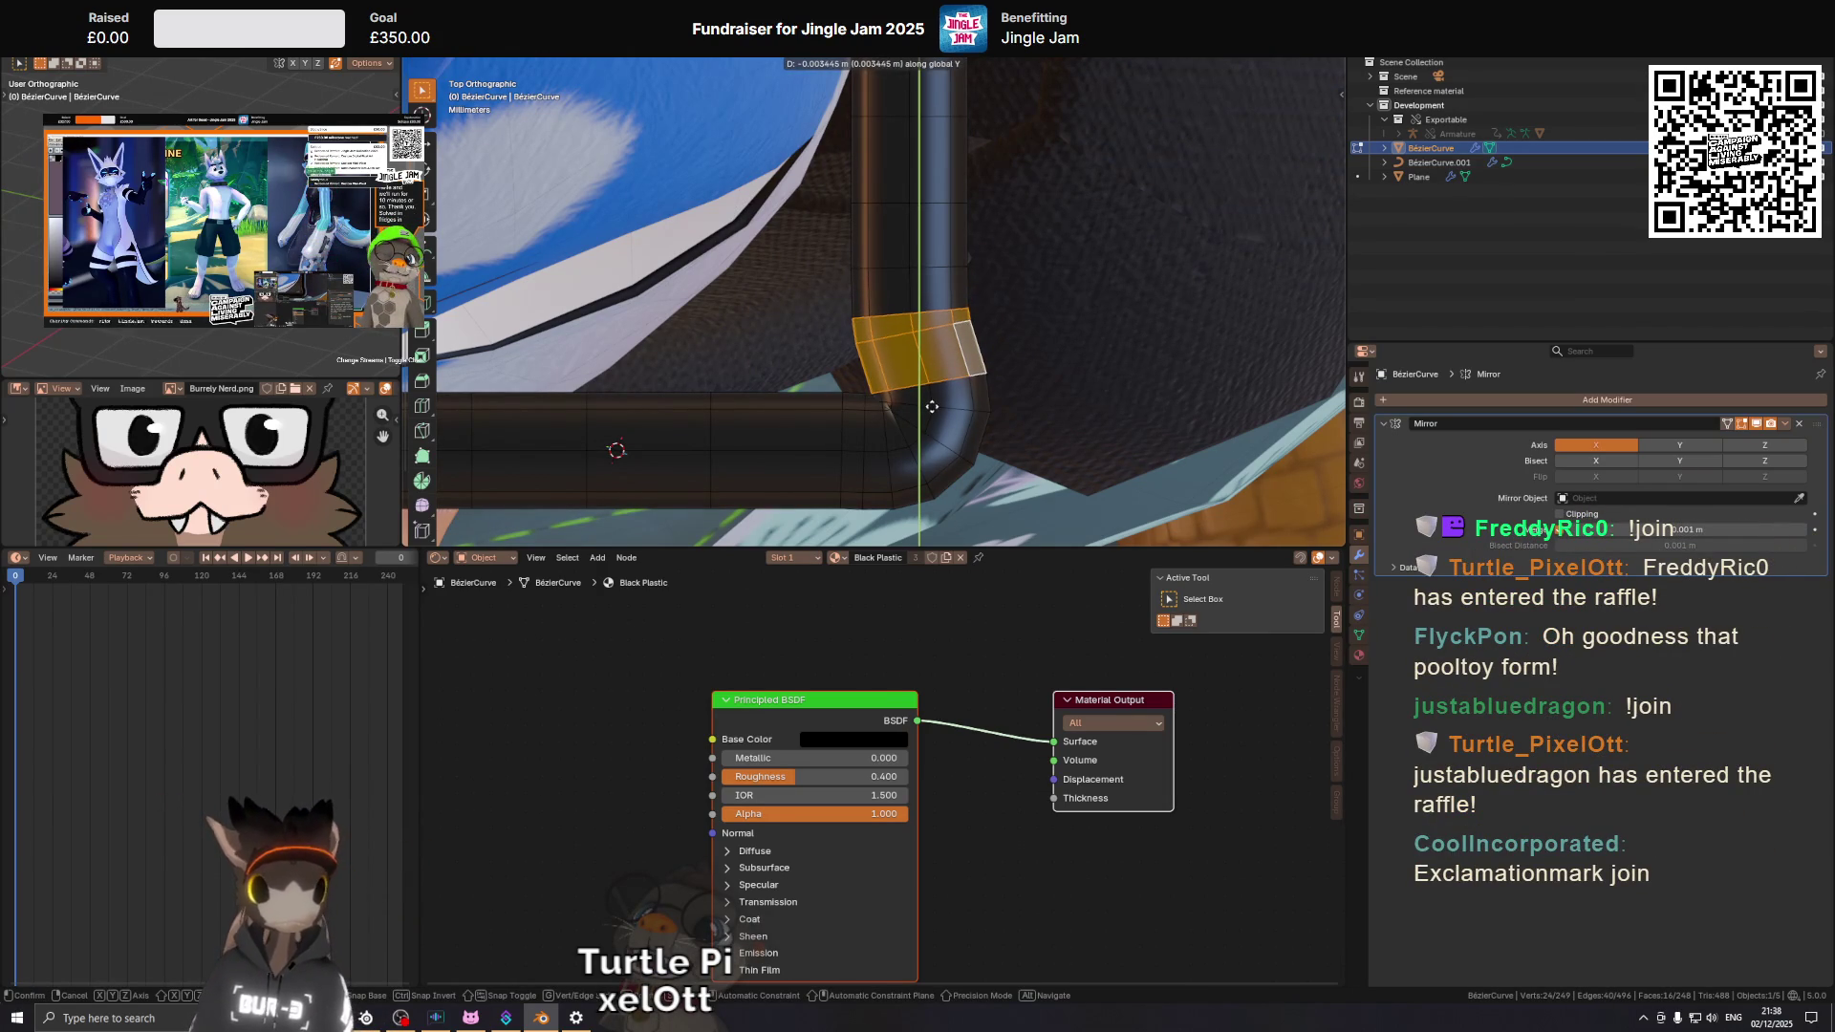
left_click(932, 406)
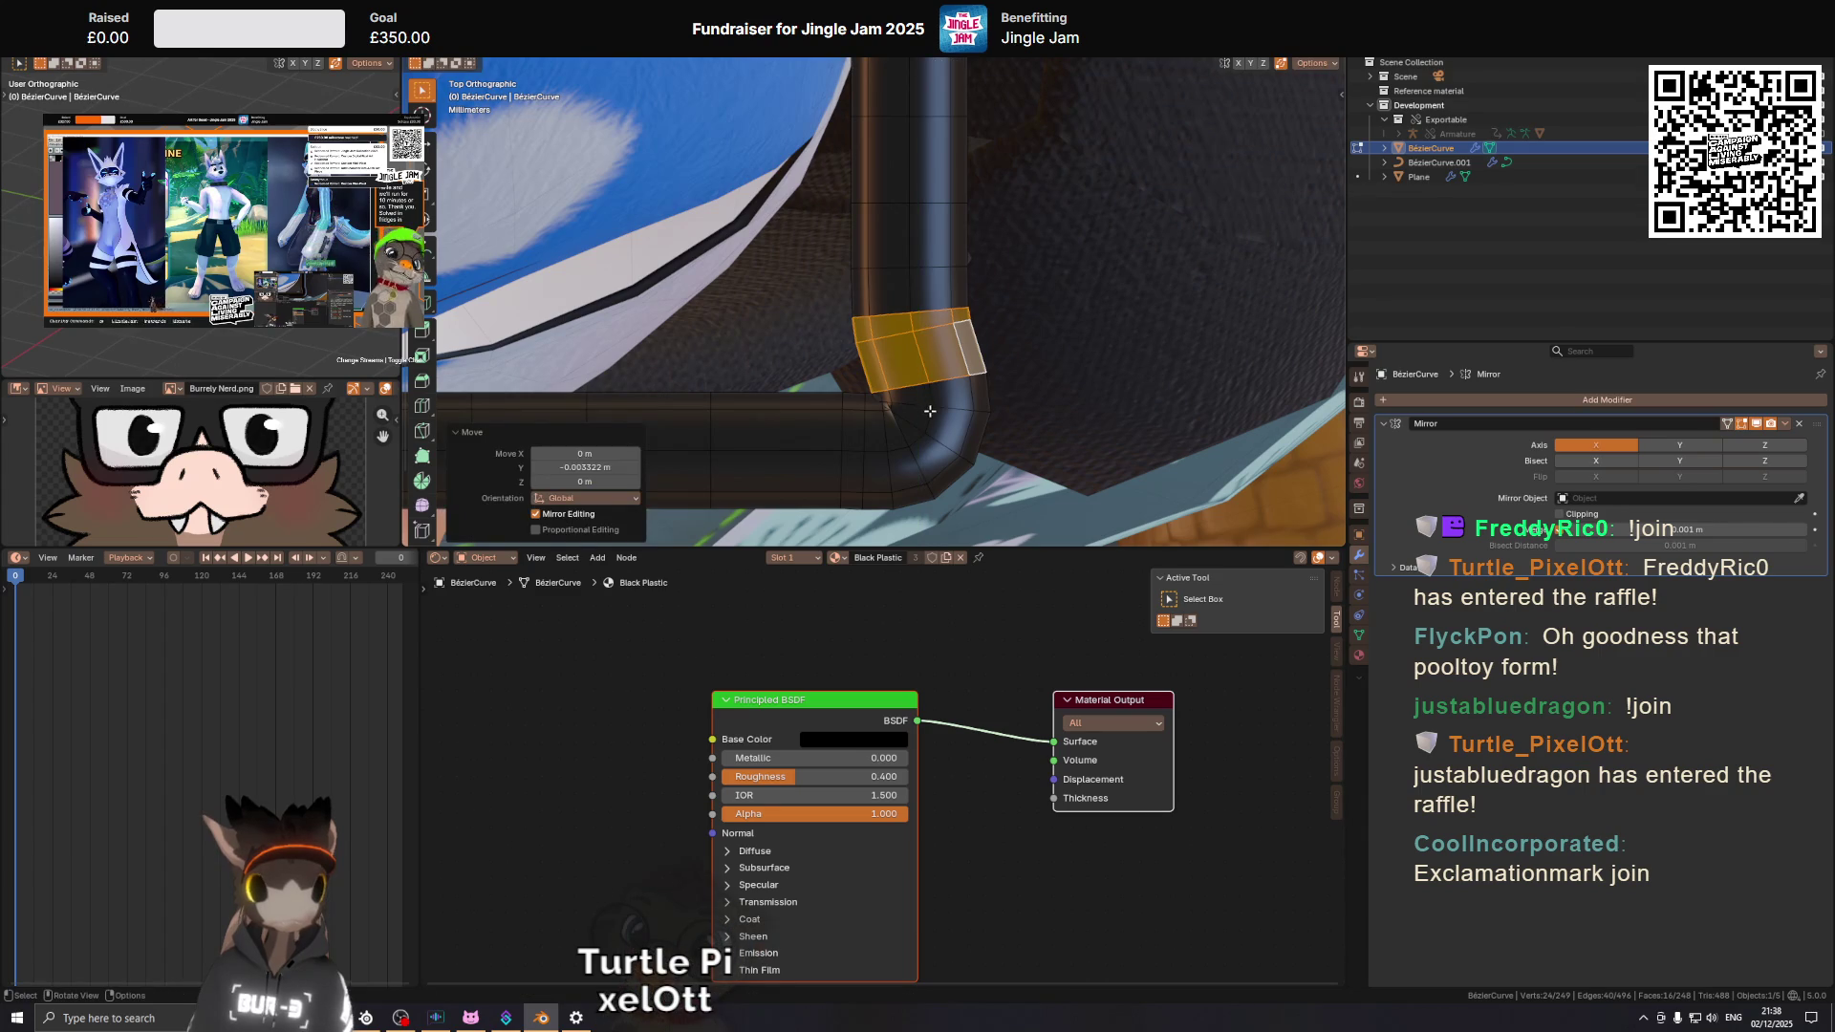
left_click(927, 412)
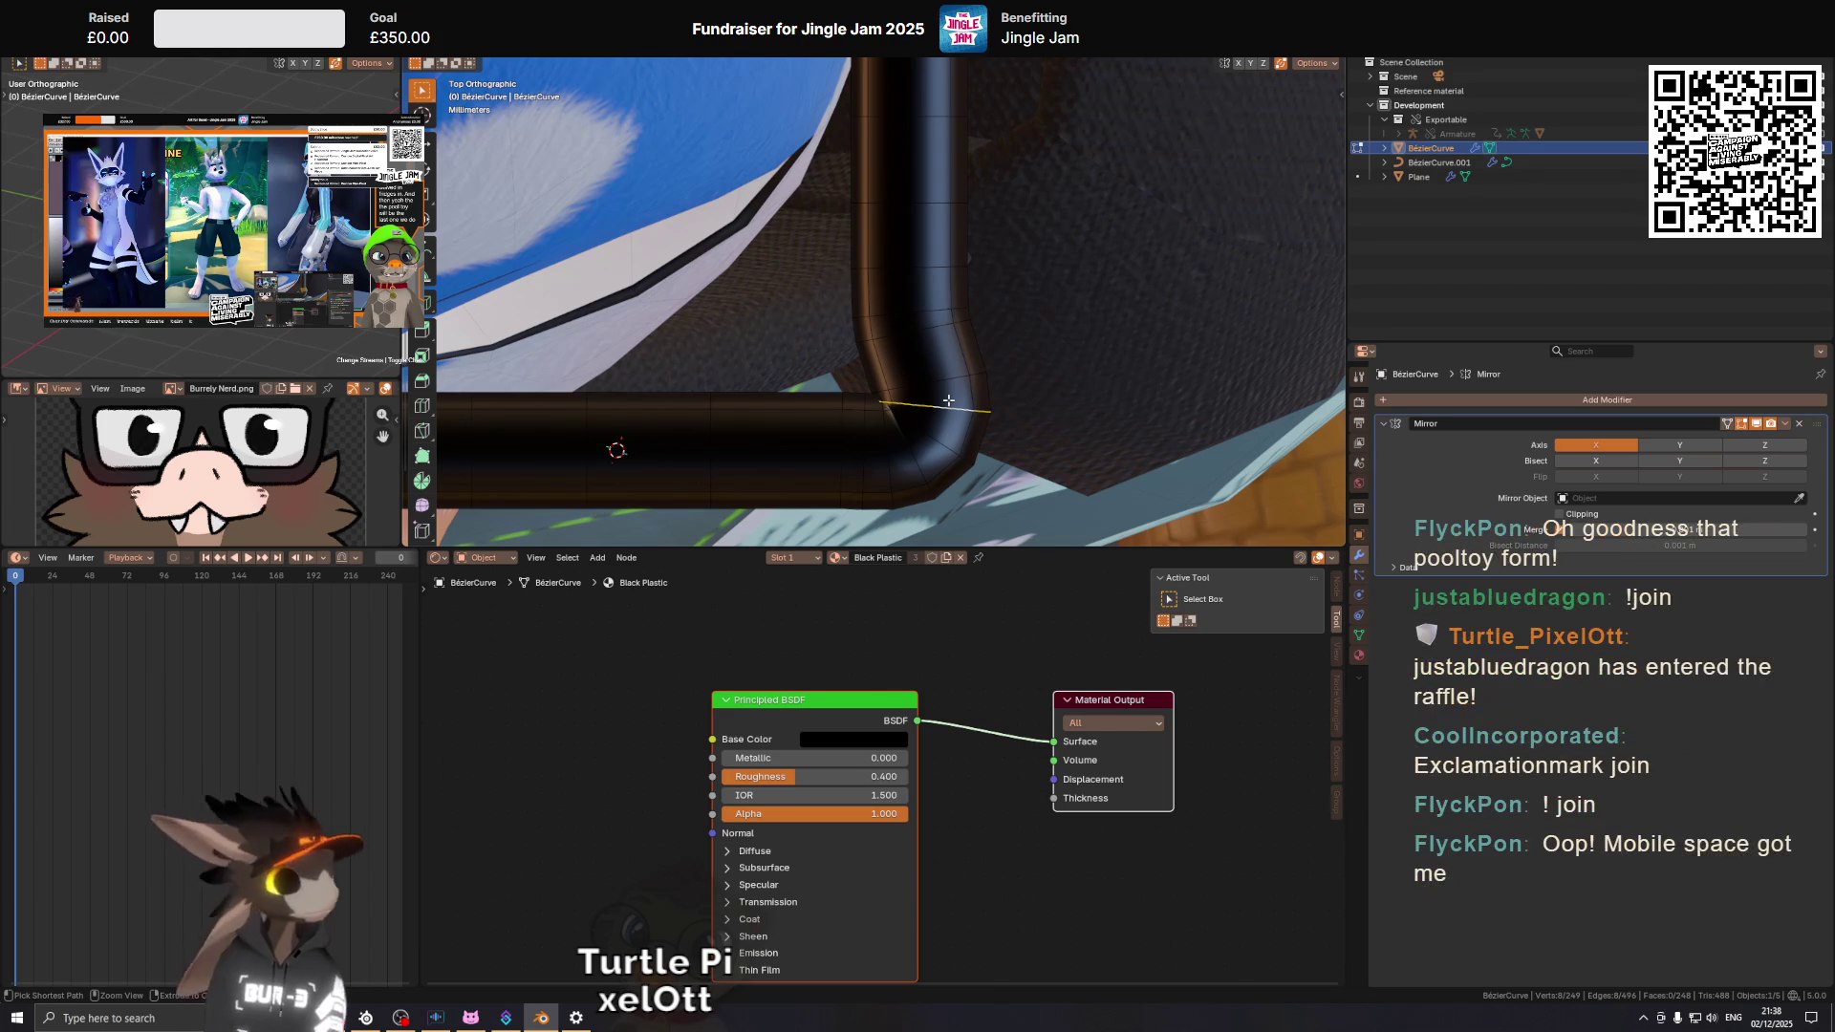
left_click_drag(921, 407, 933, 389)
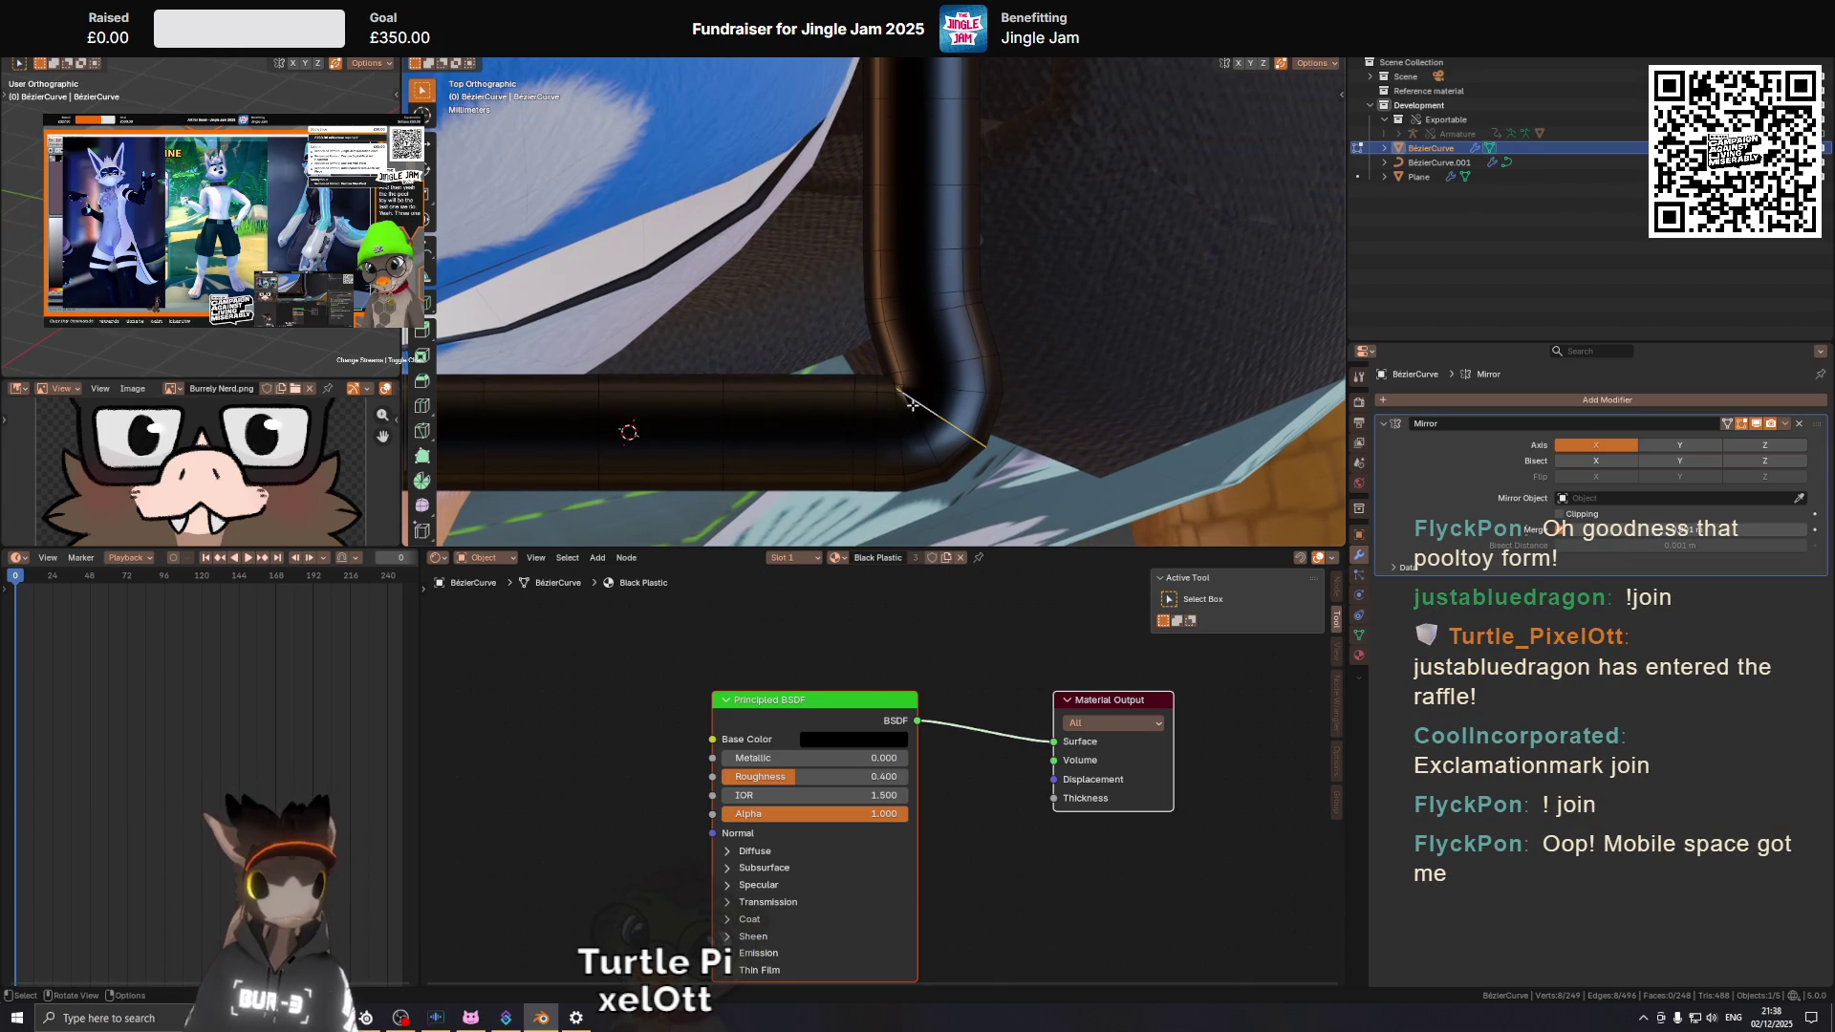
scroll("up", 3)
scroll("up", 3)
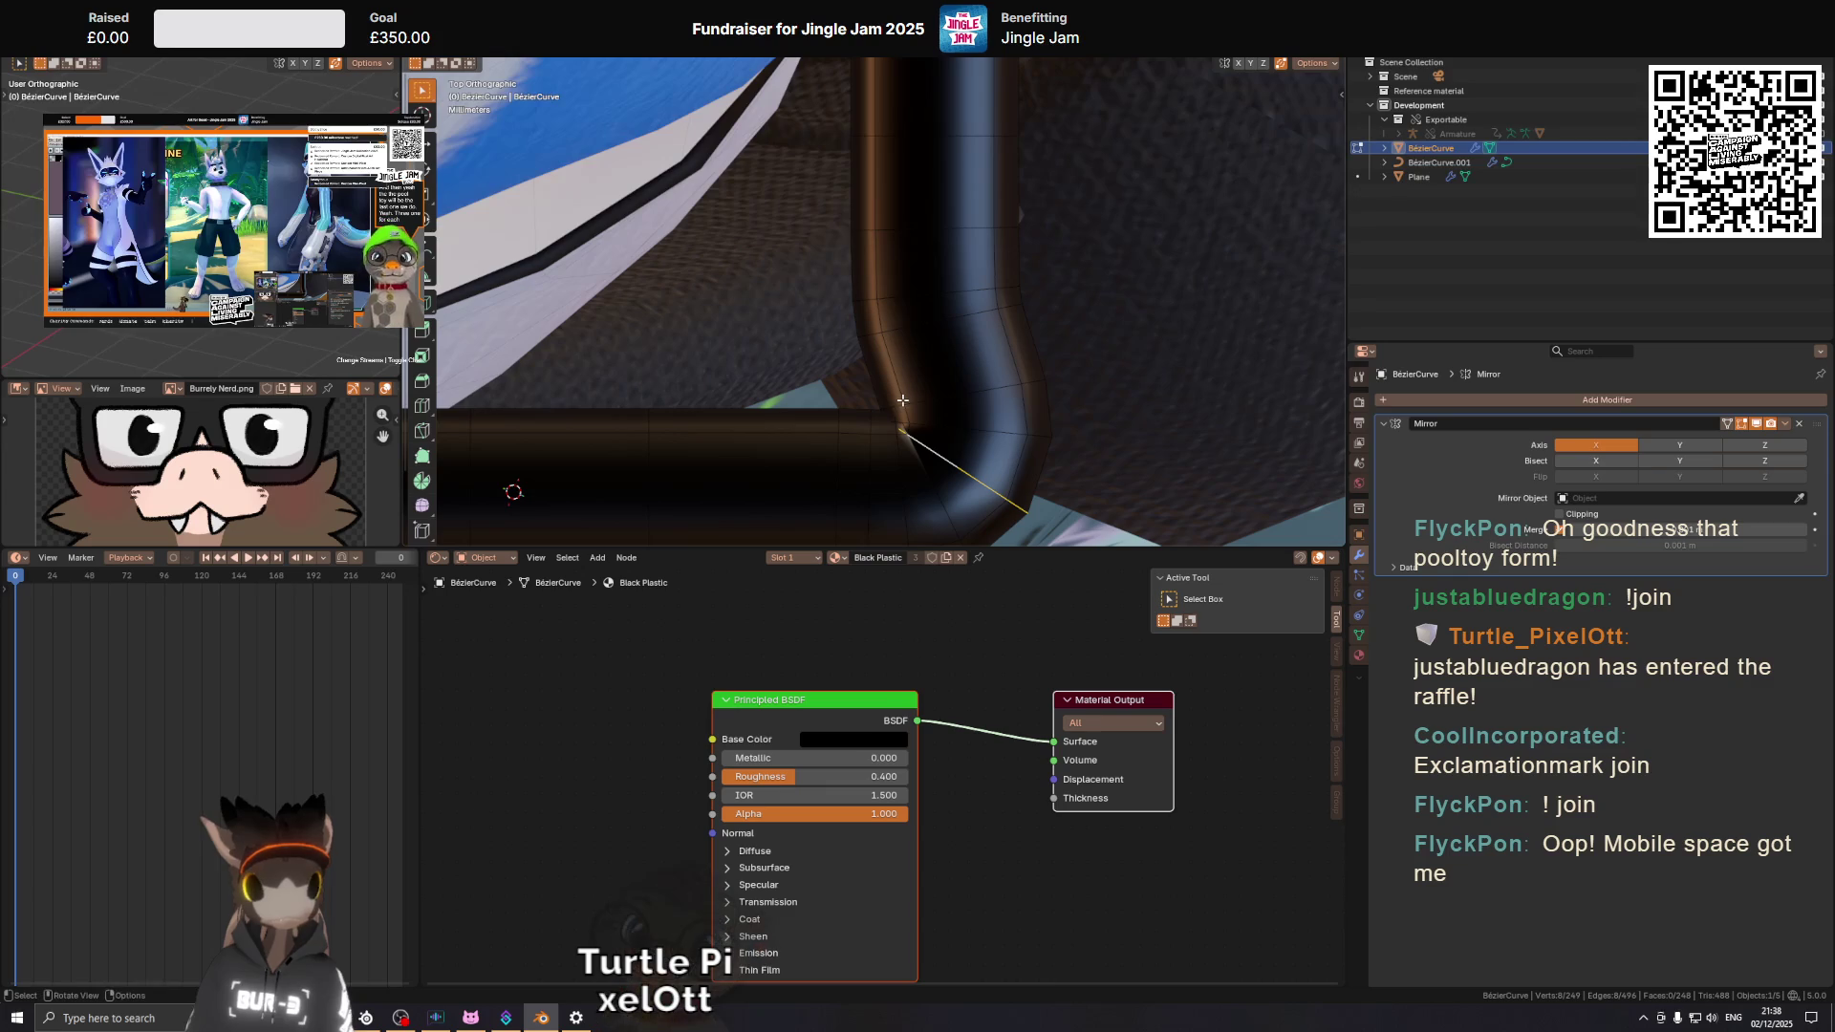
left_click_drag(903, 400, 854, 271)
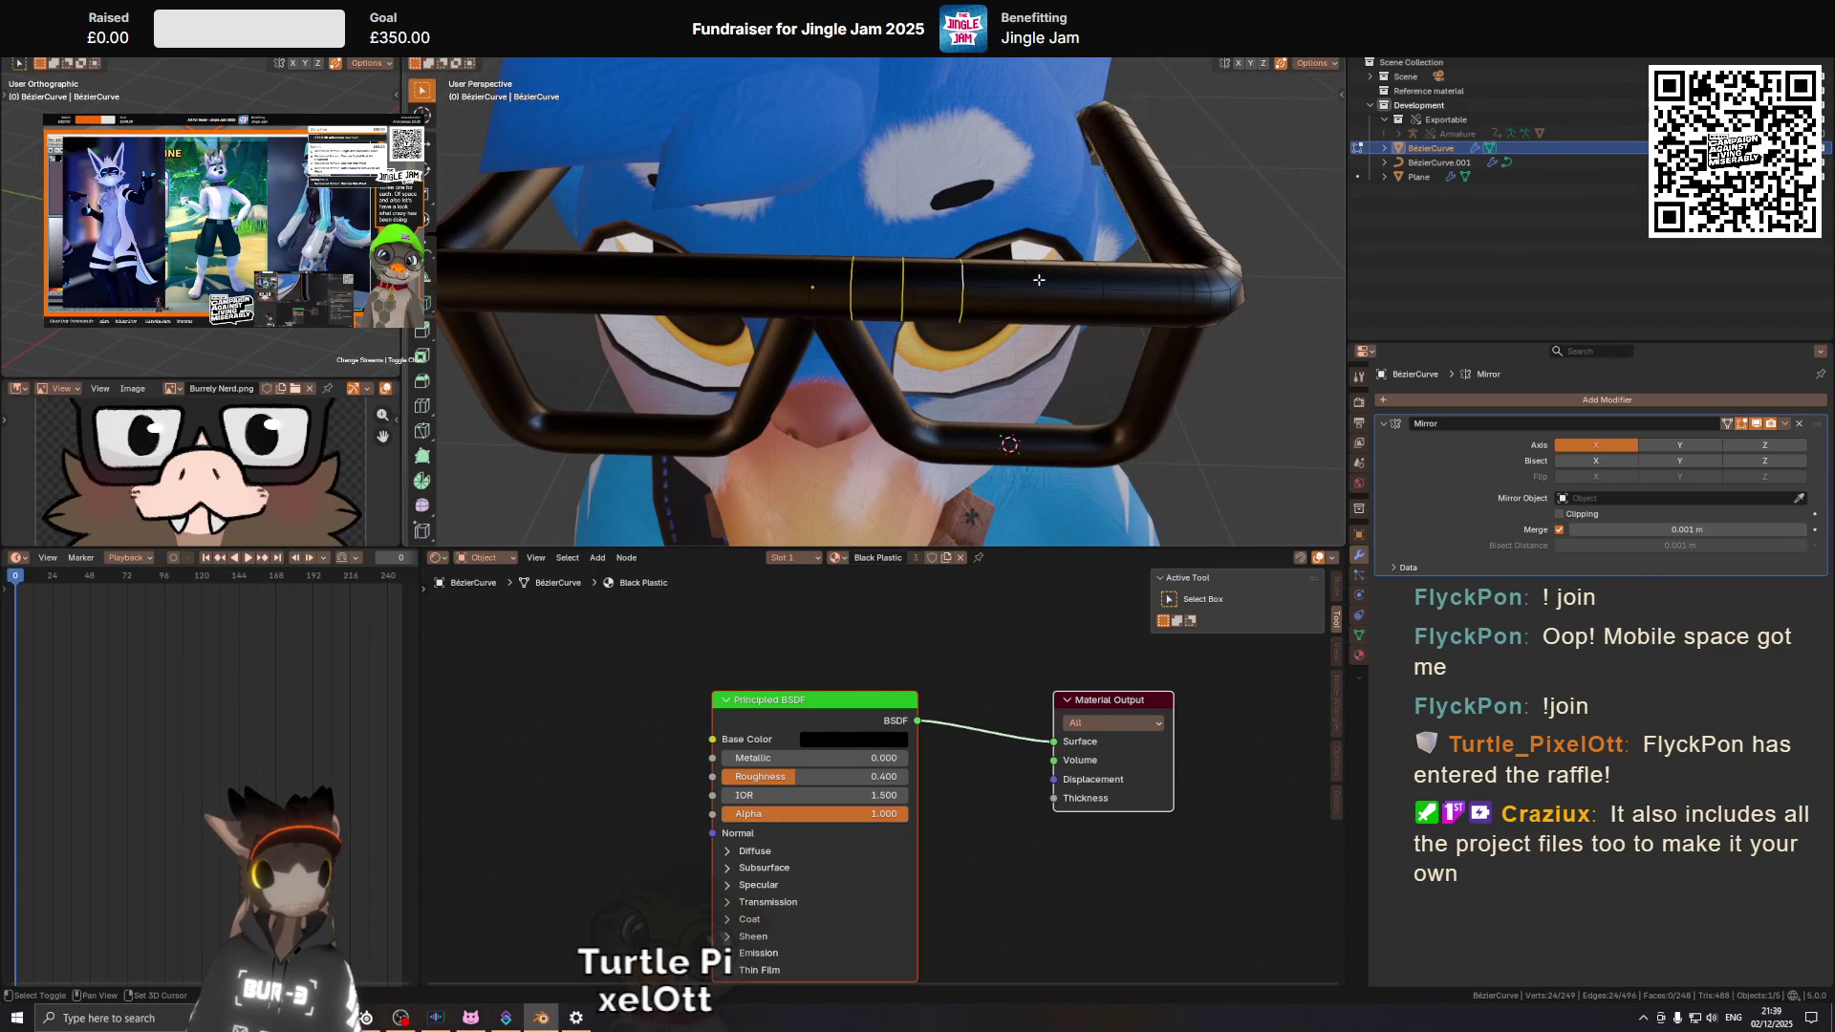
Undo the stray extra edge and dissolve the selected top-bar edge loops.
right_click(1033, 282)
key("ctrl+z")
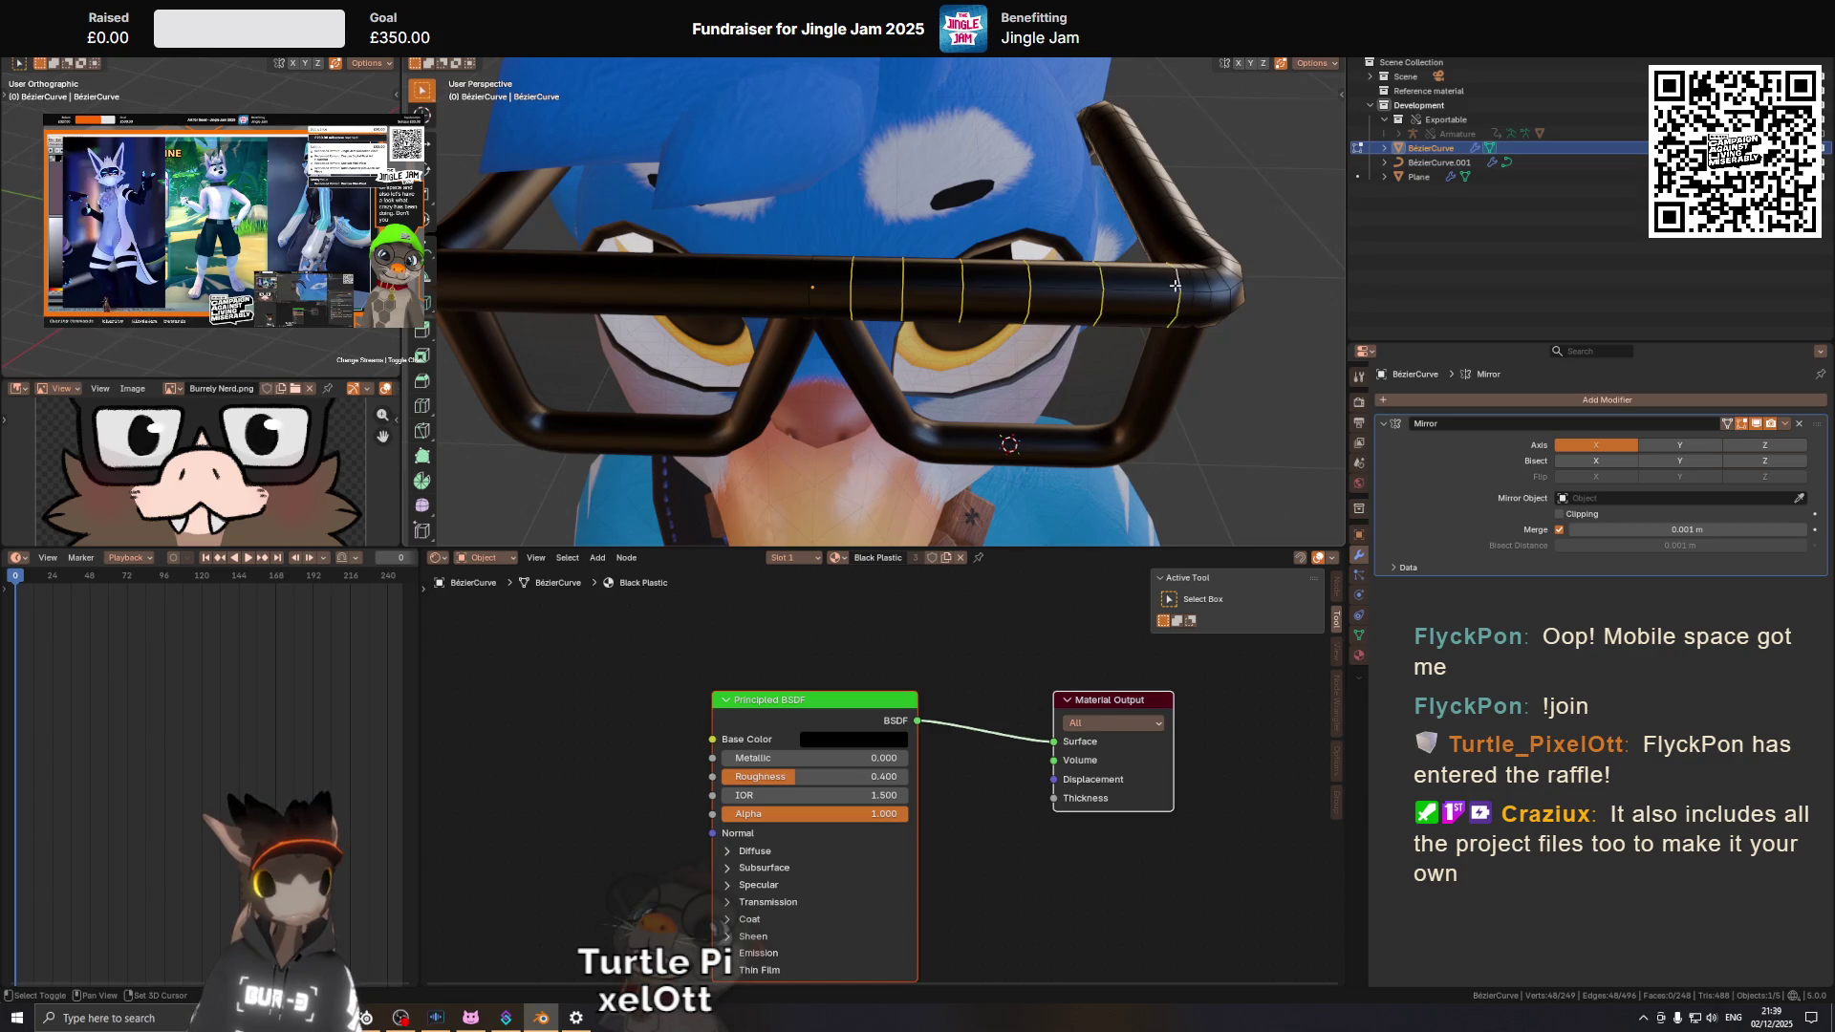
key("ctrl+x")
left_click_drag(1176, 285, 1123, 326)
left_click_drag(1211, 463, 914, 343)
View the tube corner from directly above and select its inner corner vertex.
key("ctrl+r")
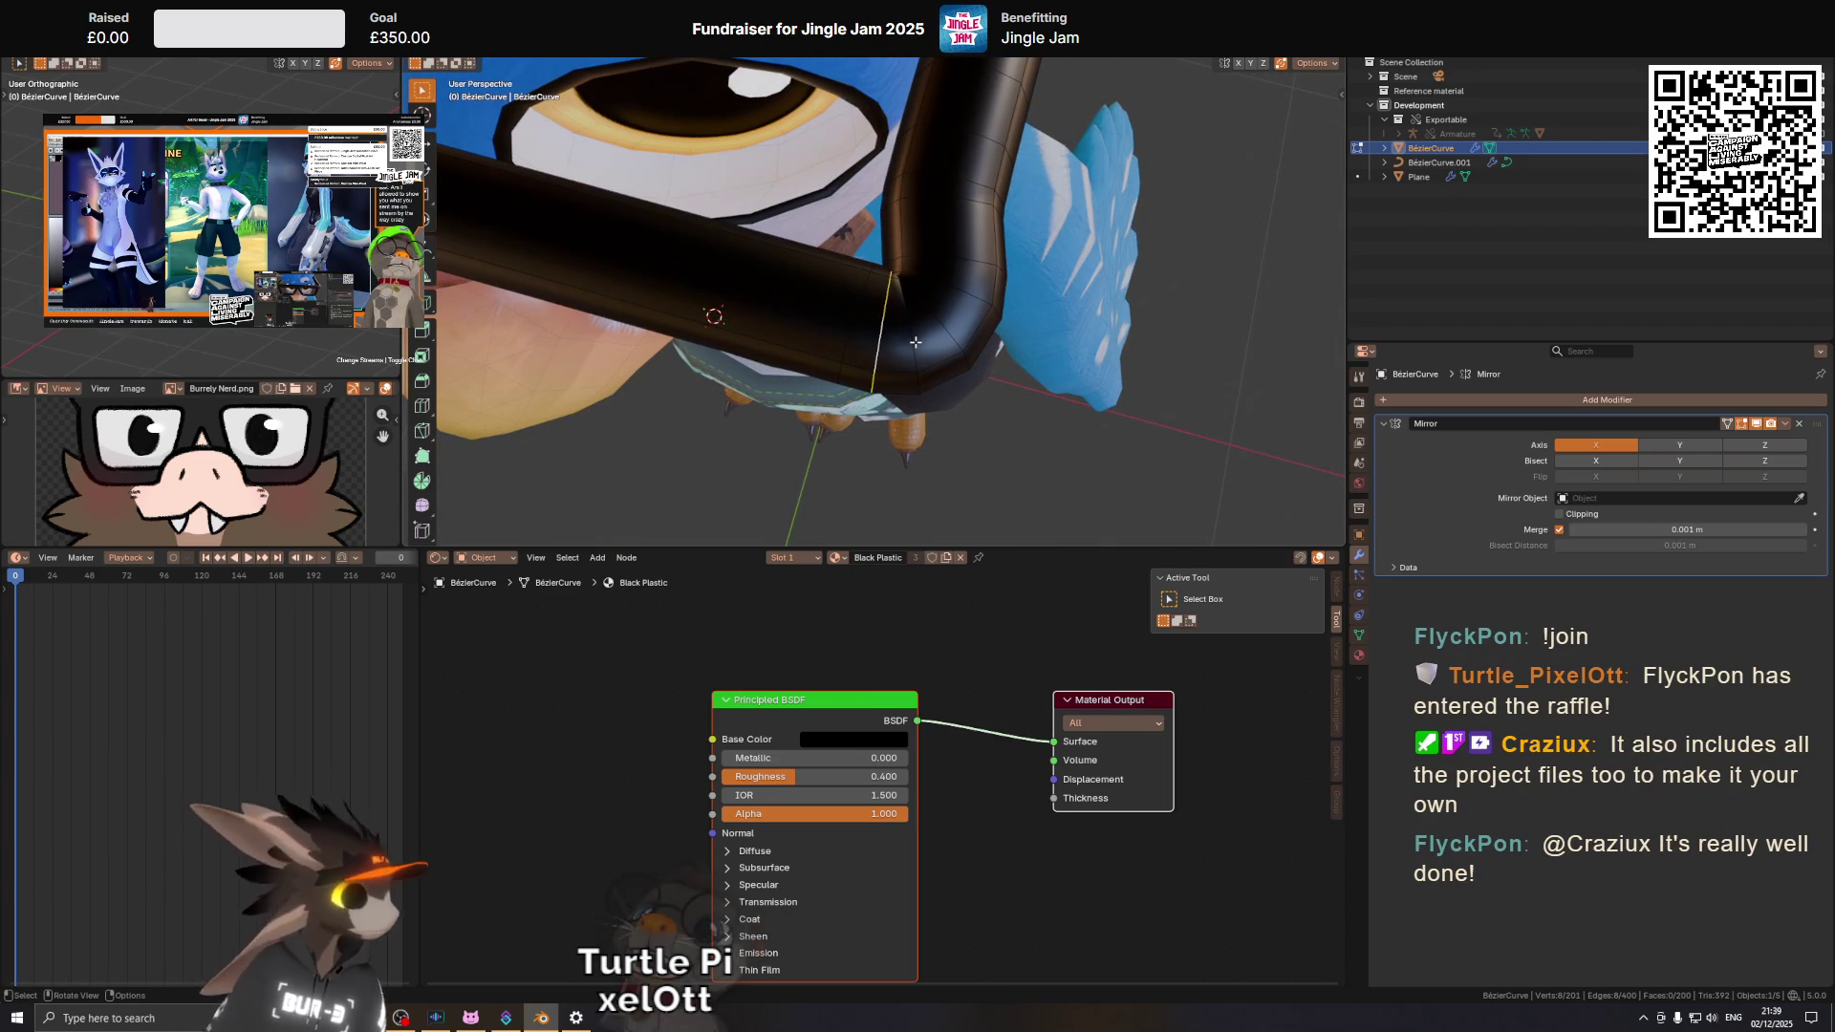
key("KP_7")
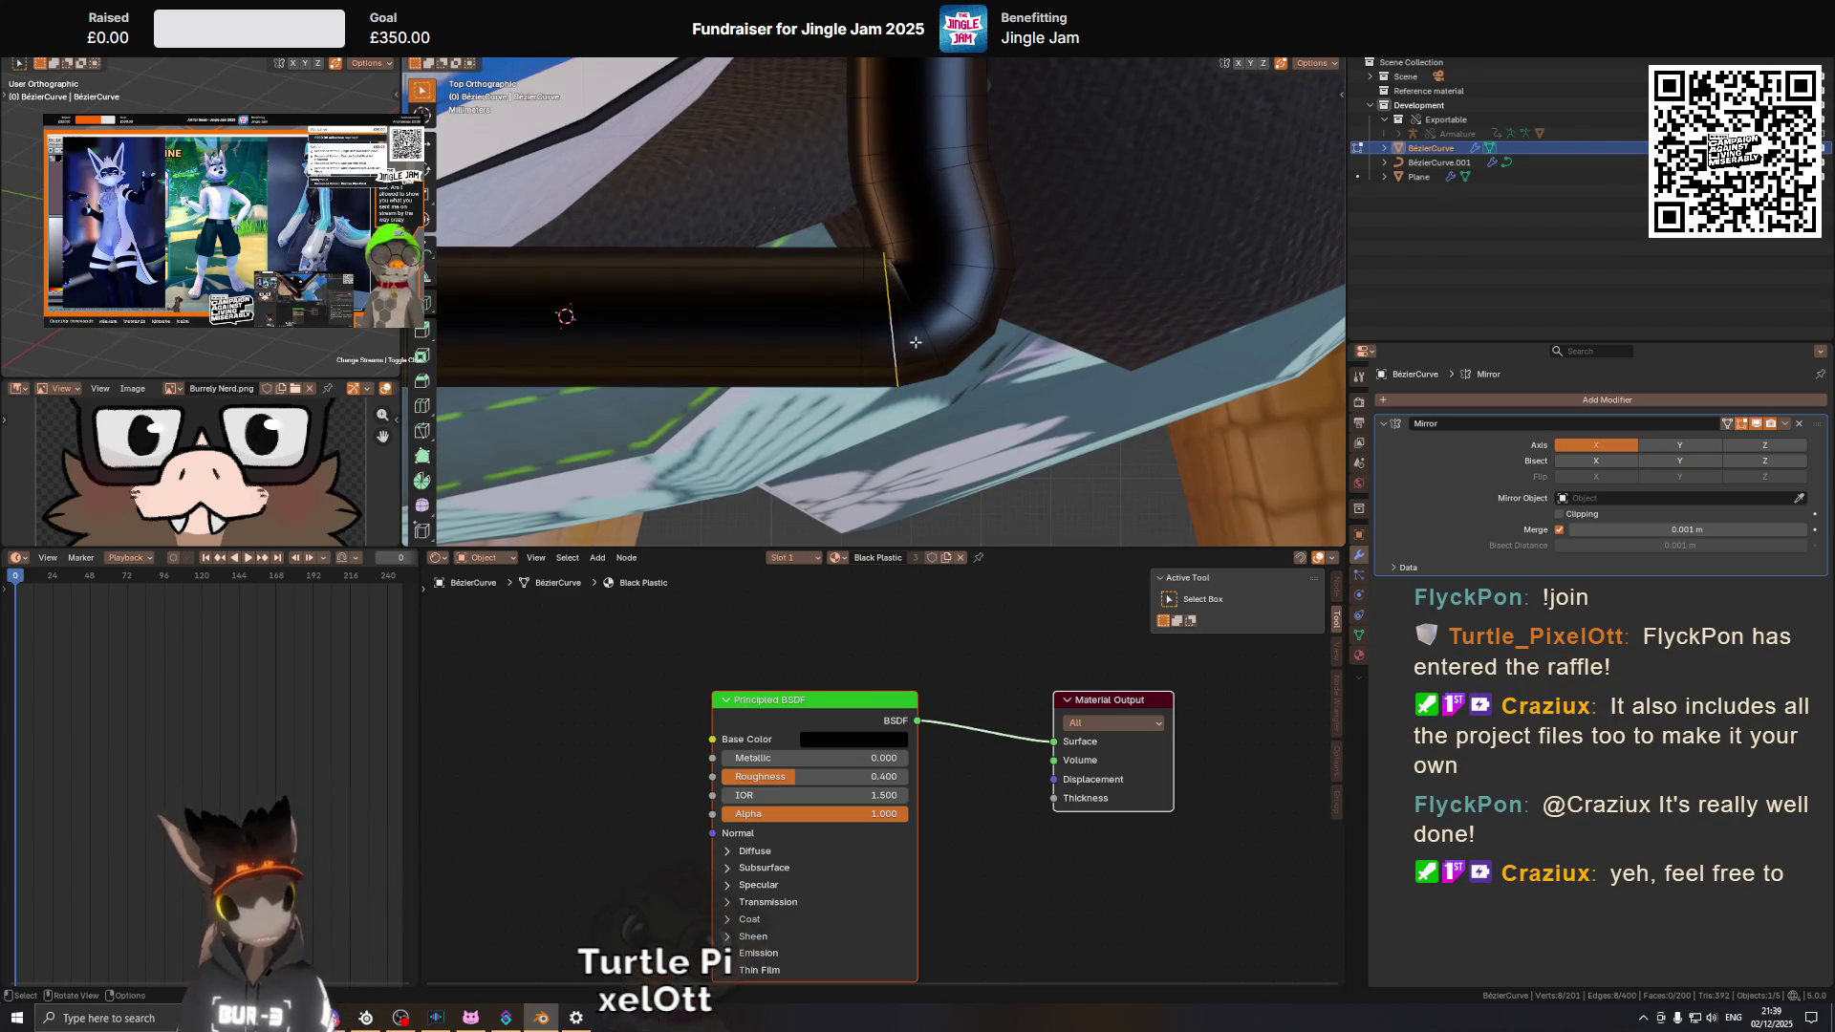
left_click_drag(930, 282, 917, 348)
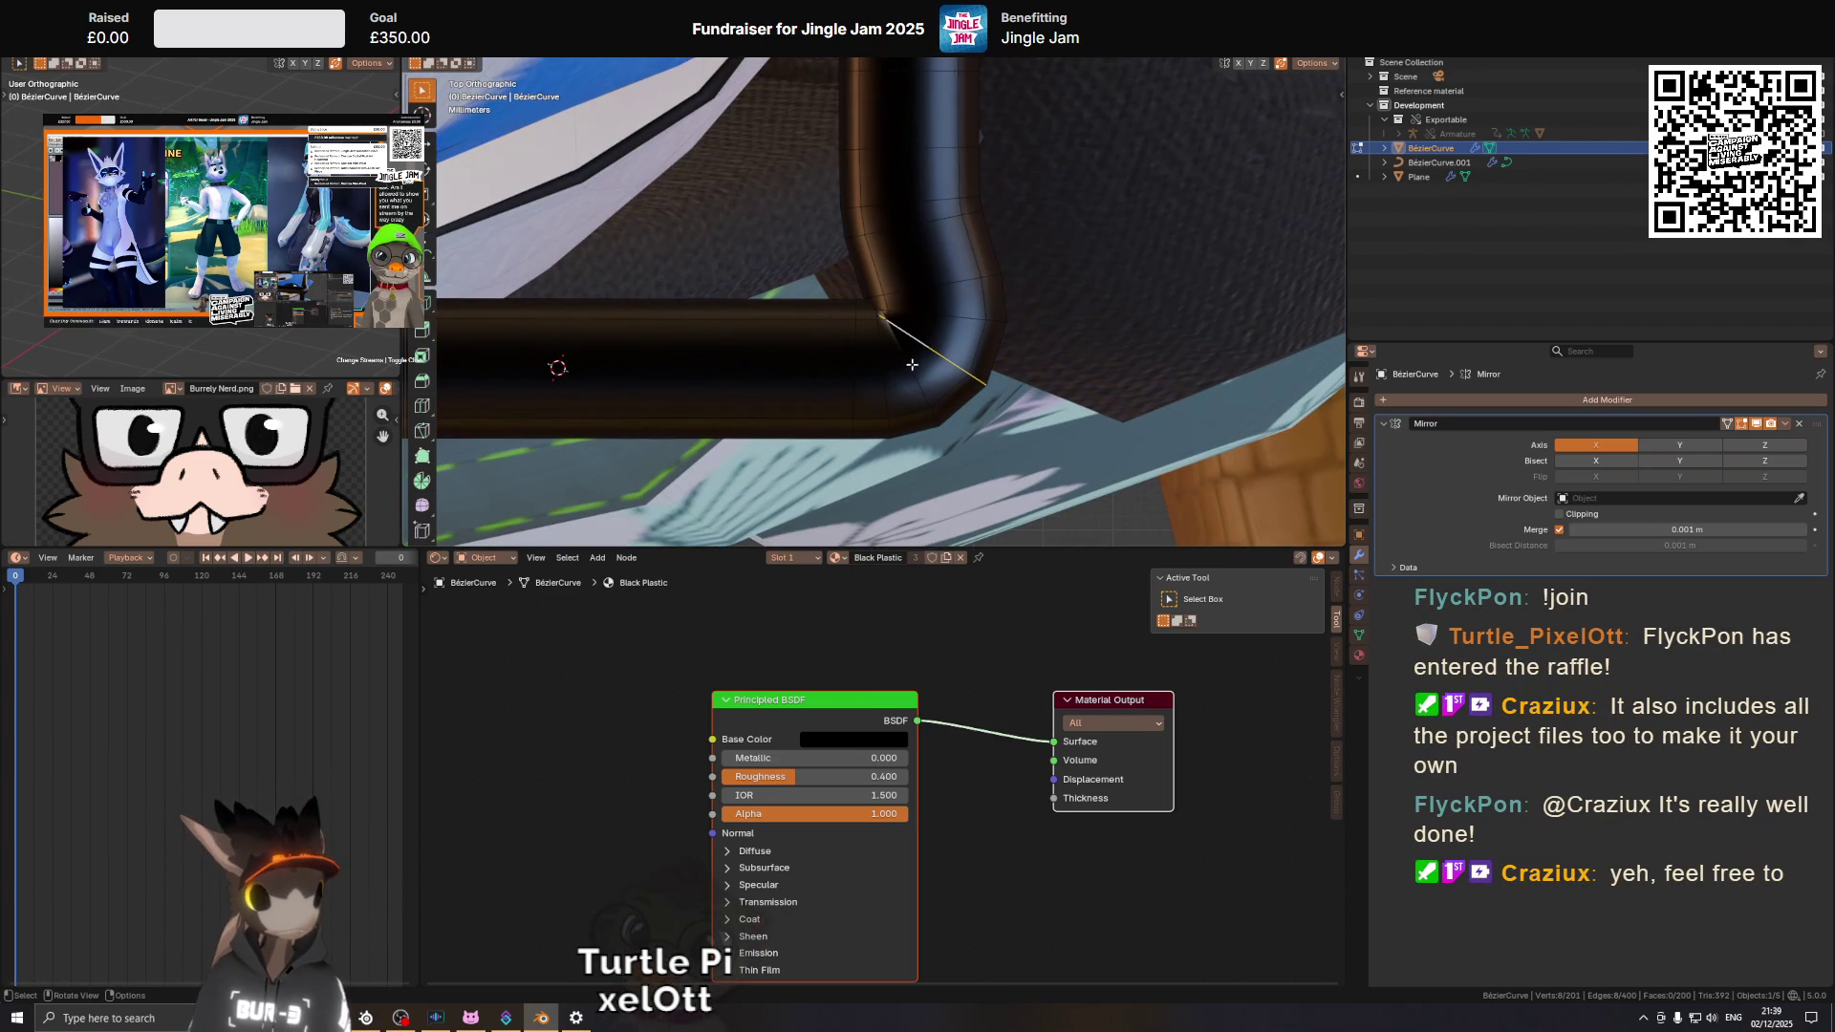
left_click_drag(922, 294, 923, 298)
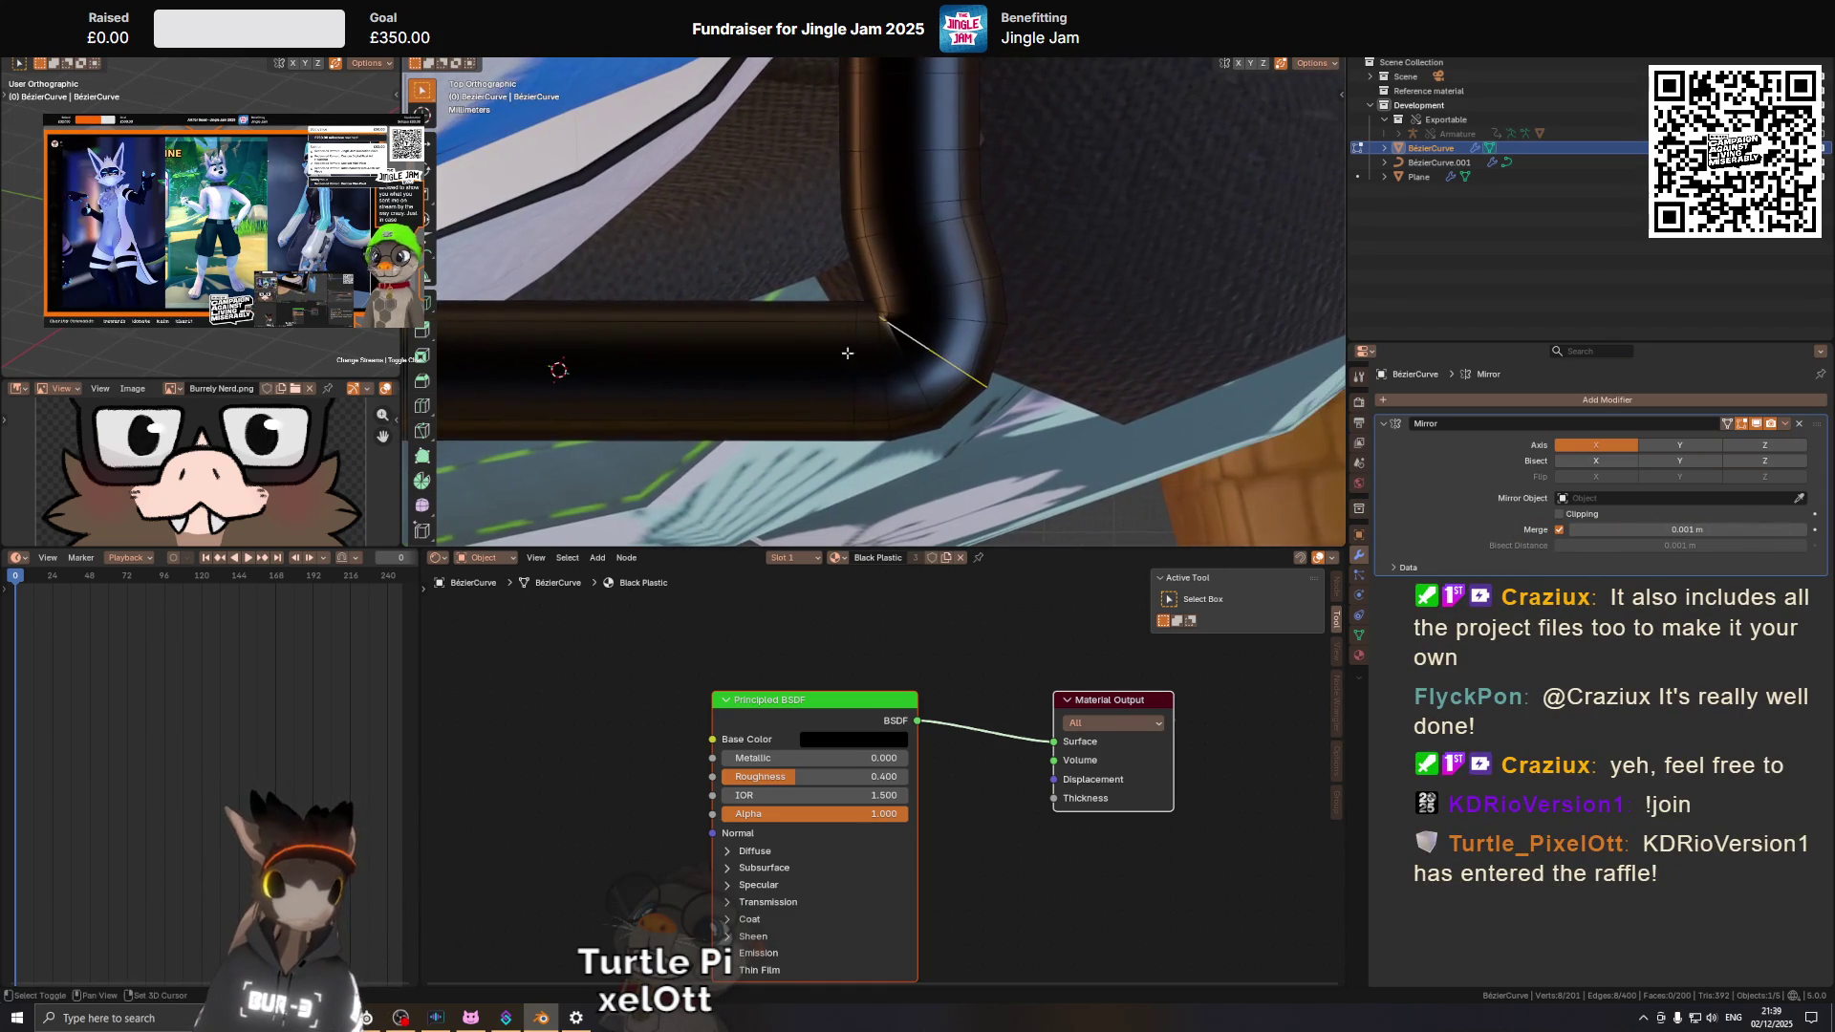
scroll("up", 3)
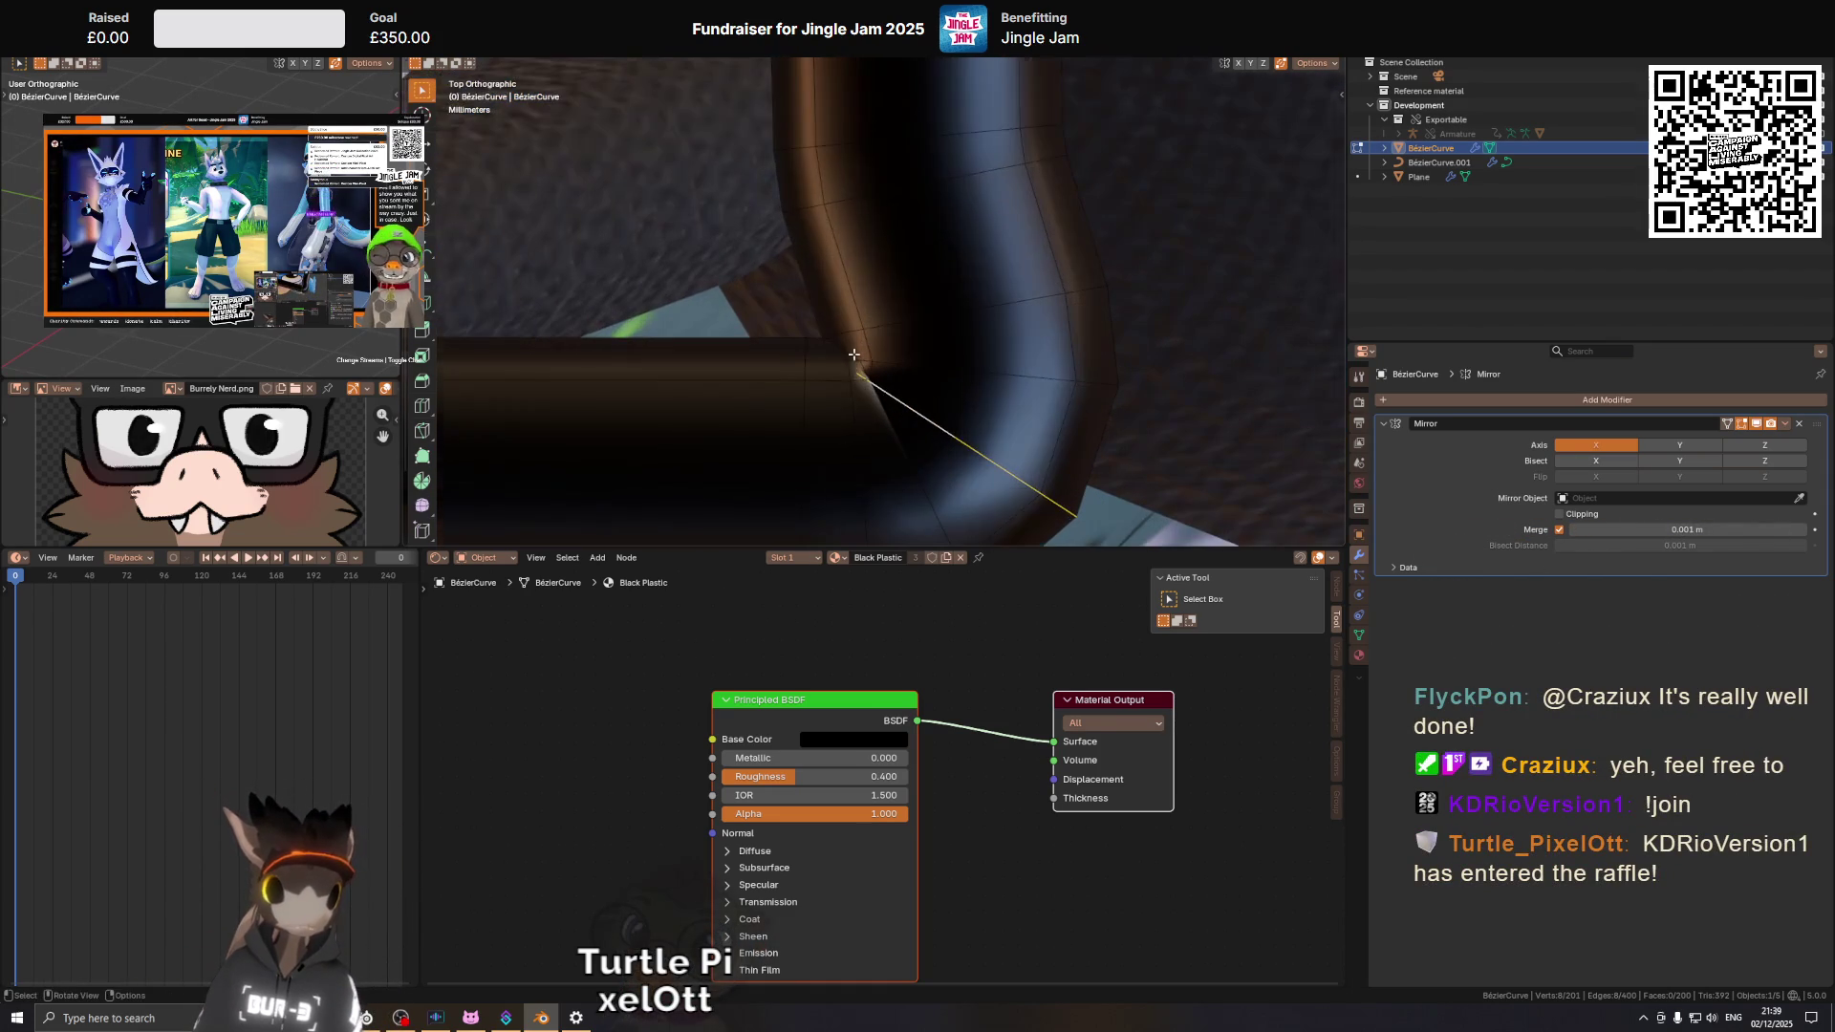
scroll("up", 3)
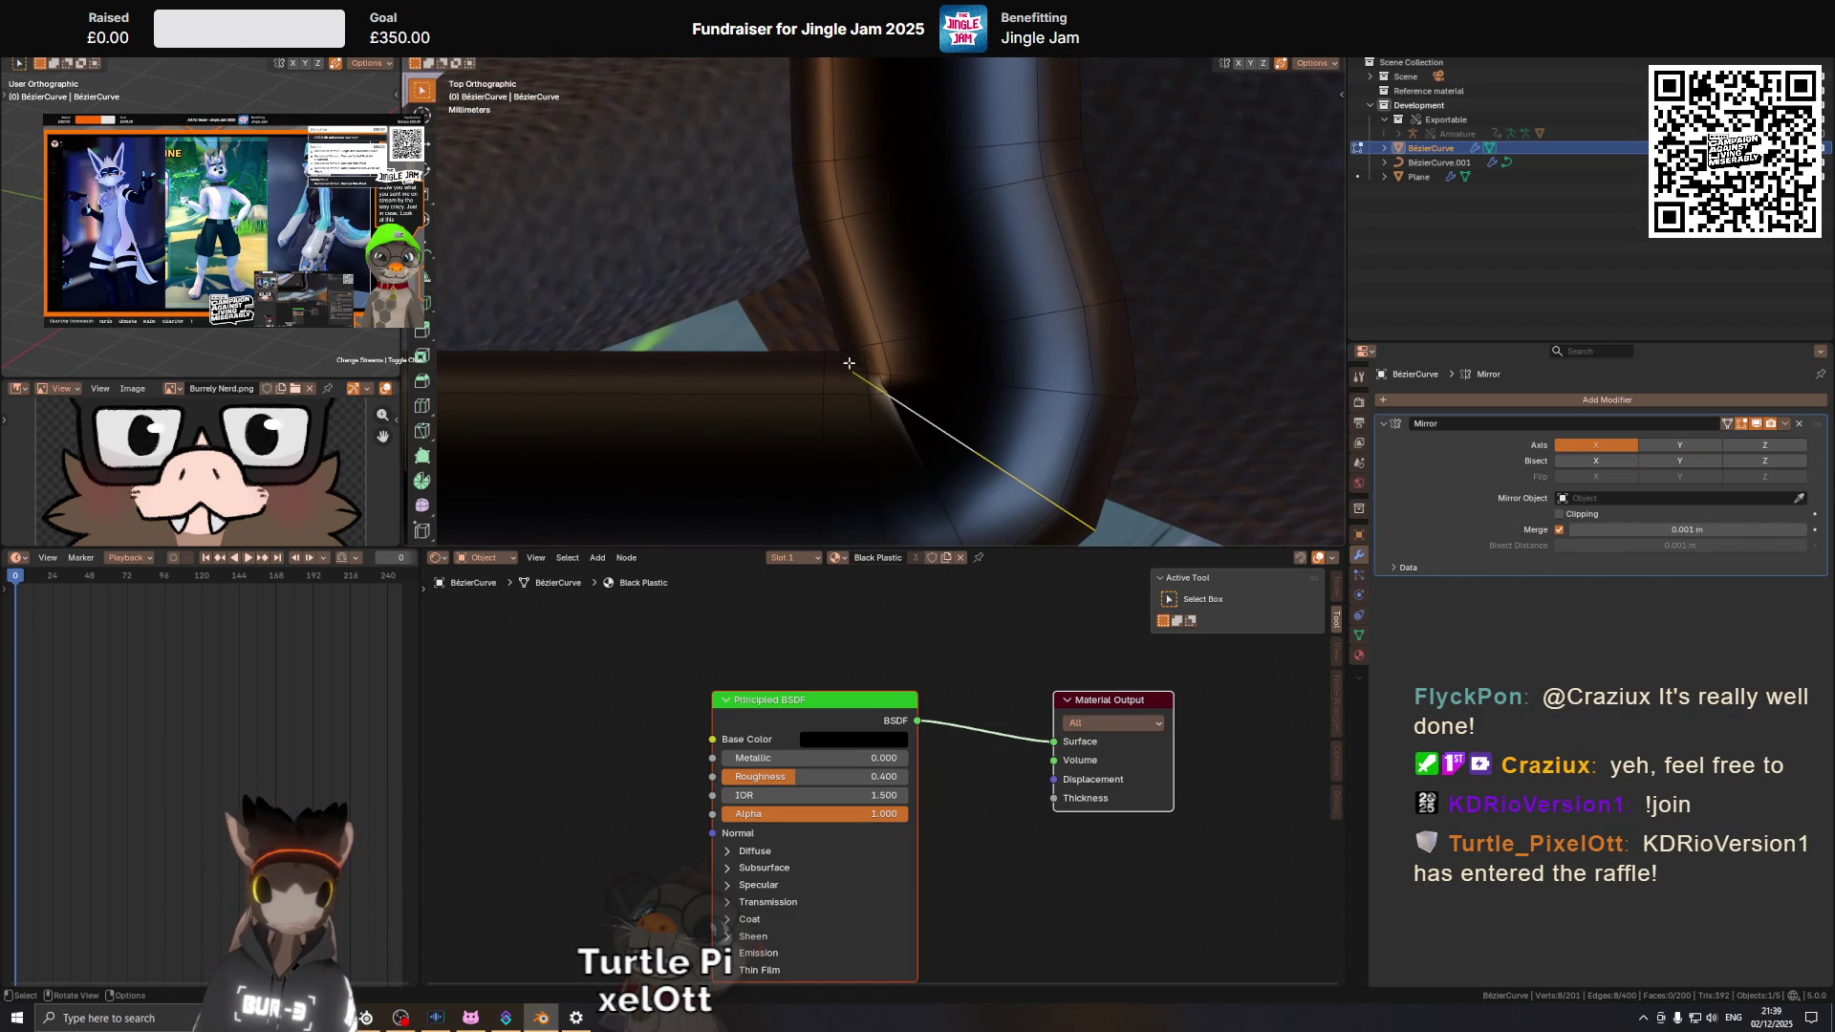
left_click(849, 364)
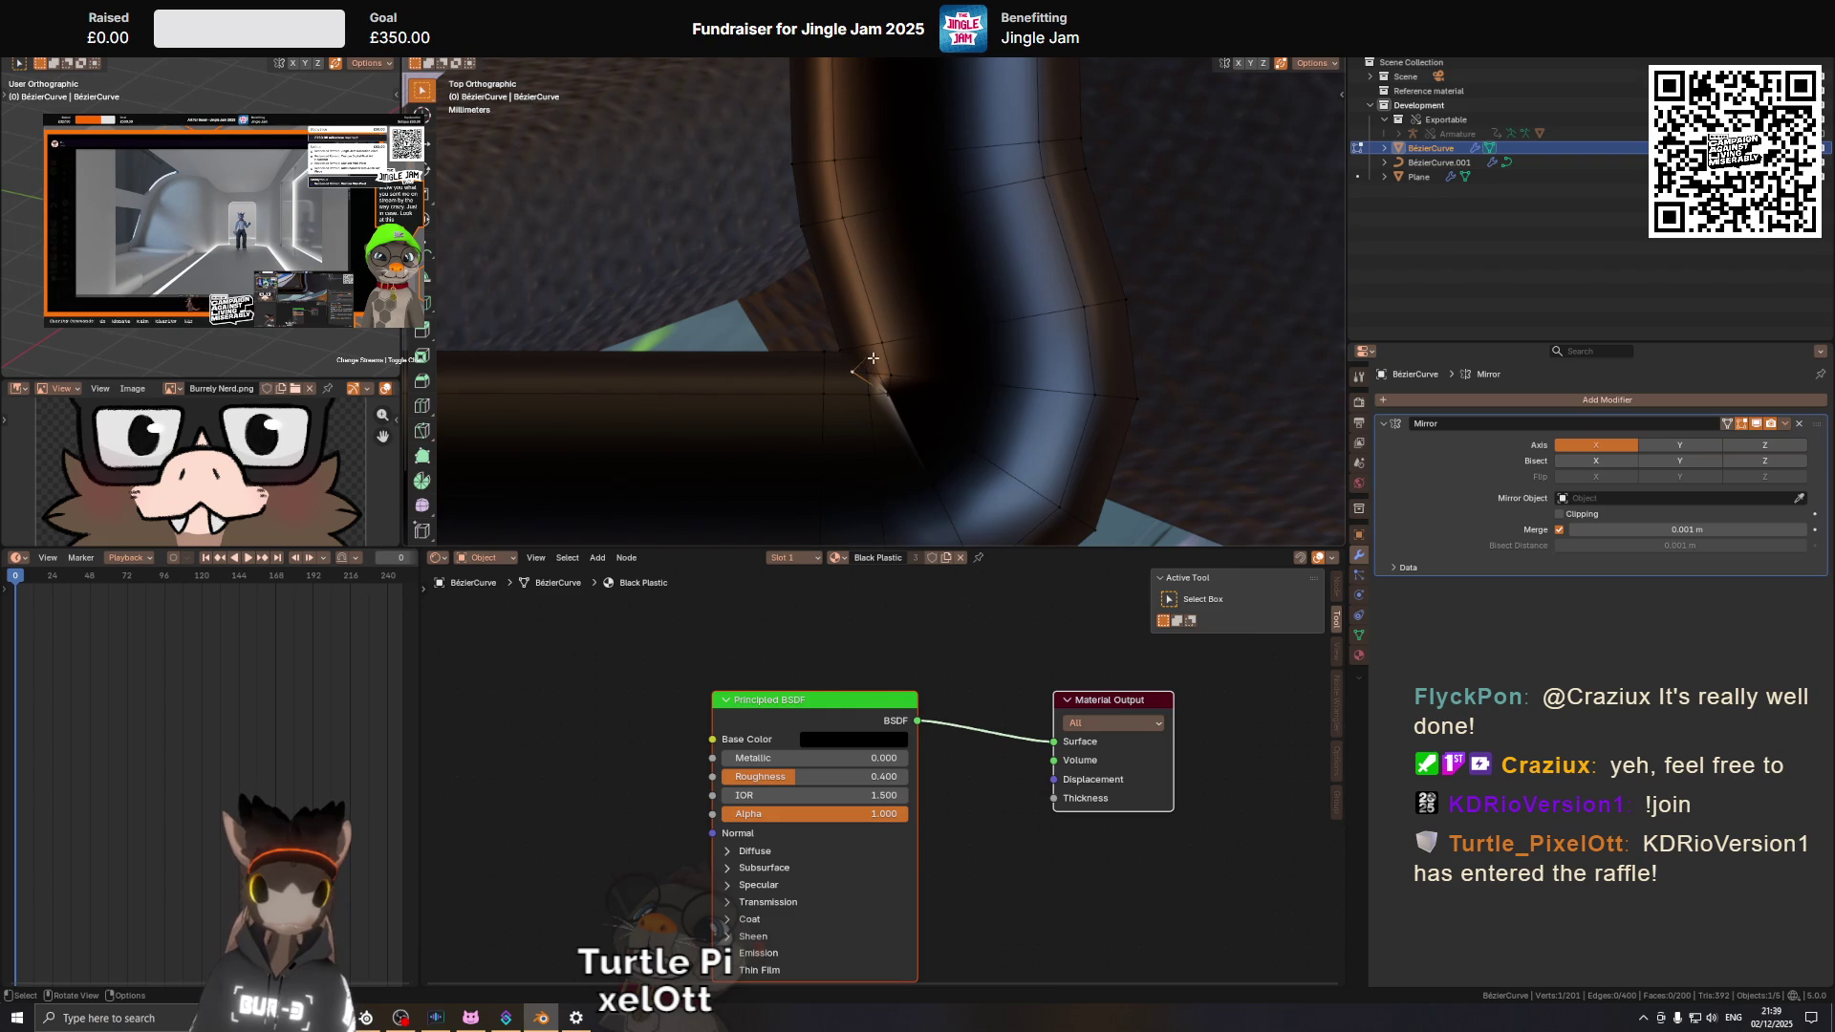
Undo a trial merge, then vertex-slide the crease vertices onto their neighbours.
key("m")
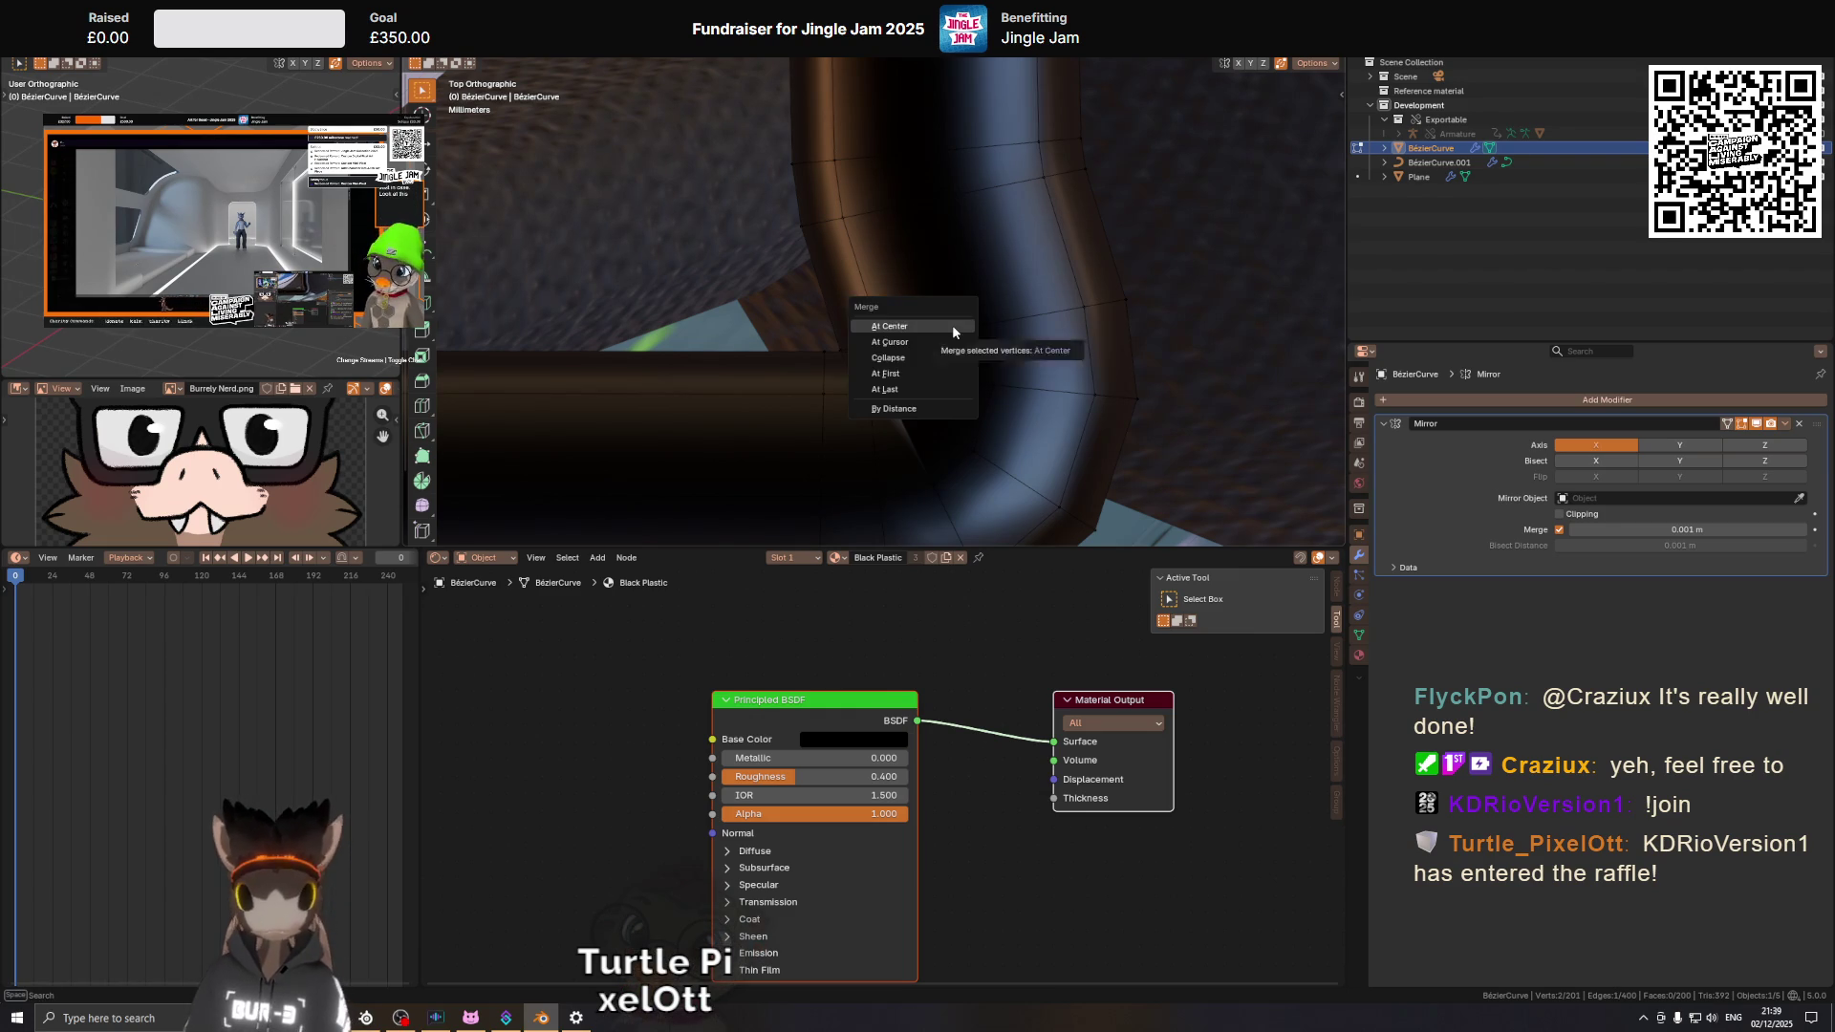
left_click(905, 353)
left_click_drag(863, 362, 992, 231)
key("ctrl+z")
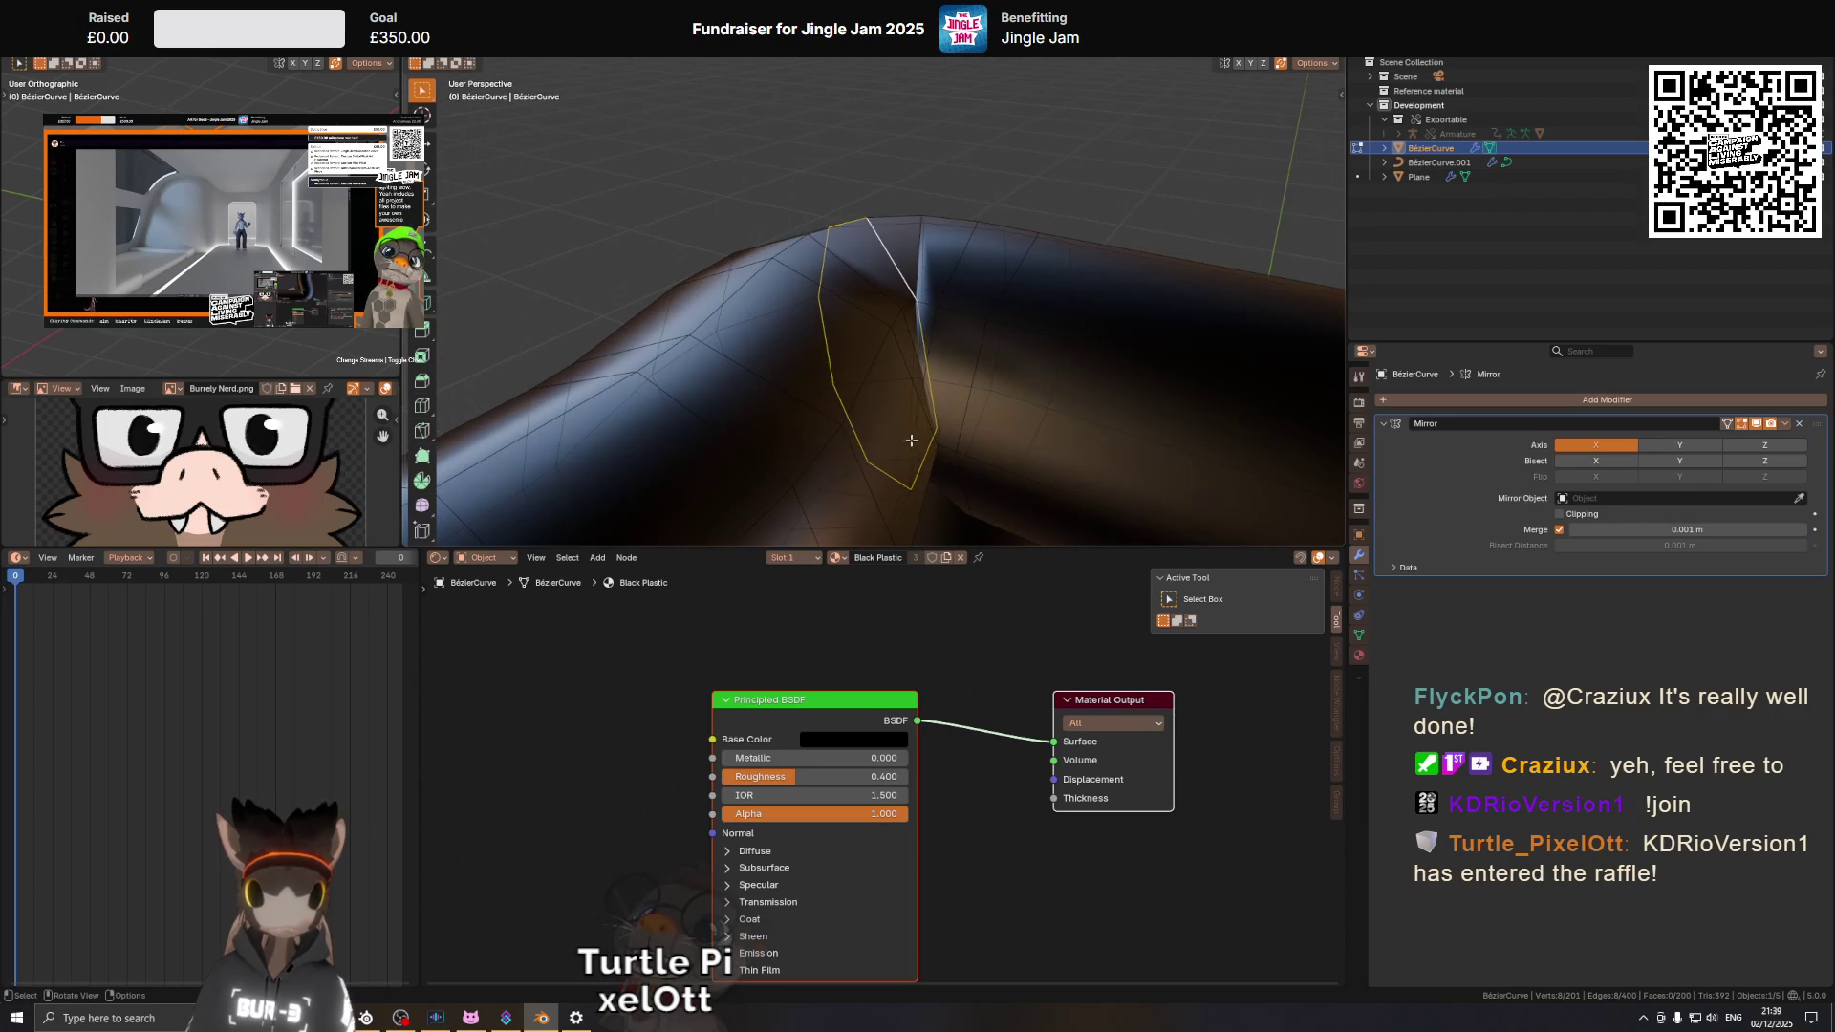
left_click(909, 435)
key("shift+v")
left_click(937, 449)
key("shift+v")
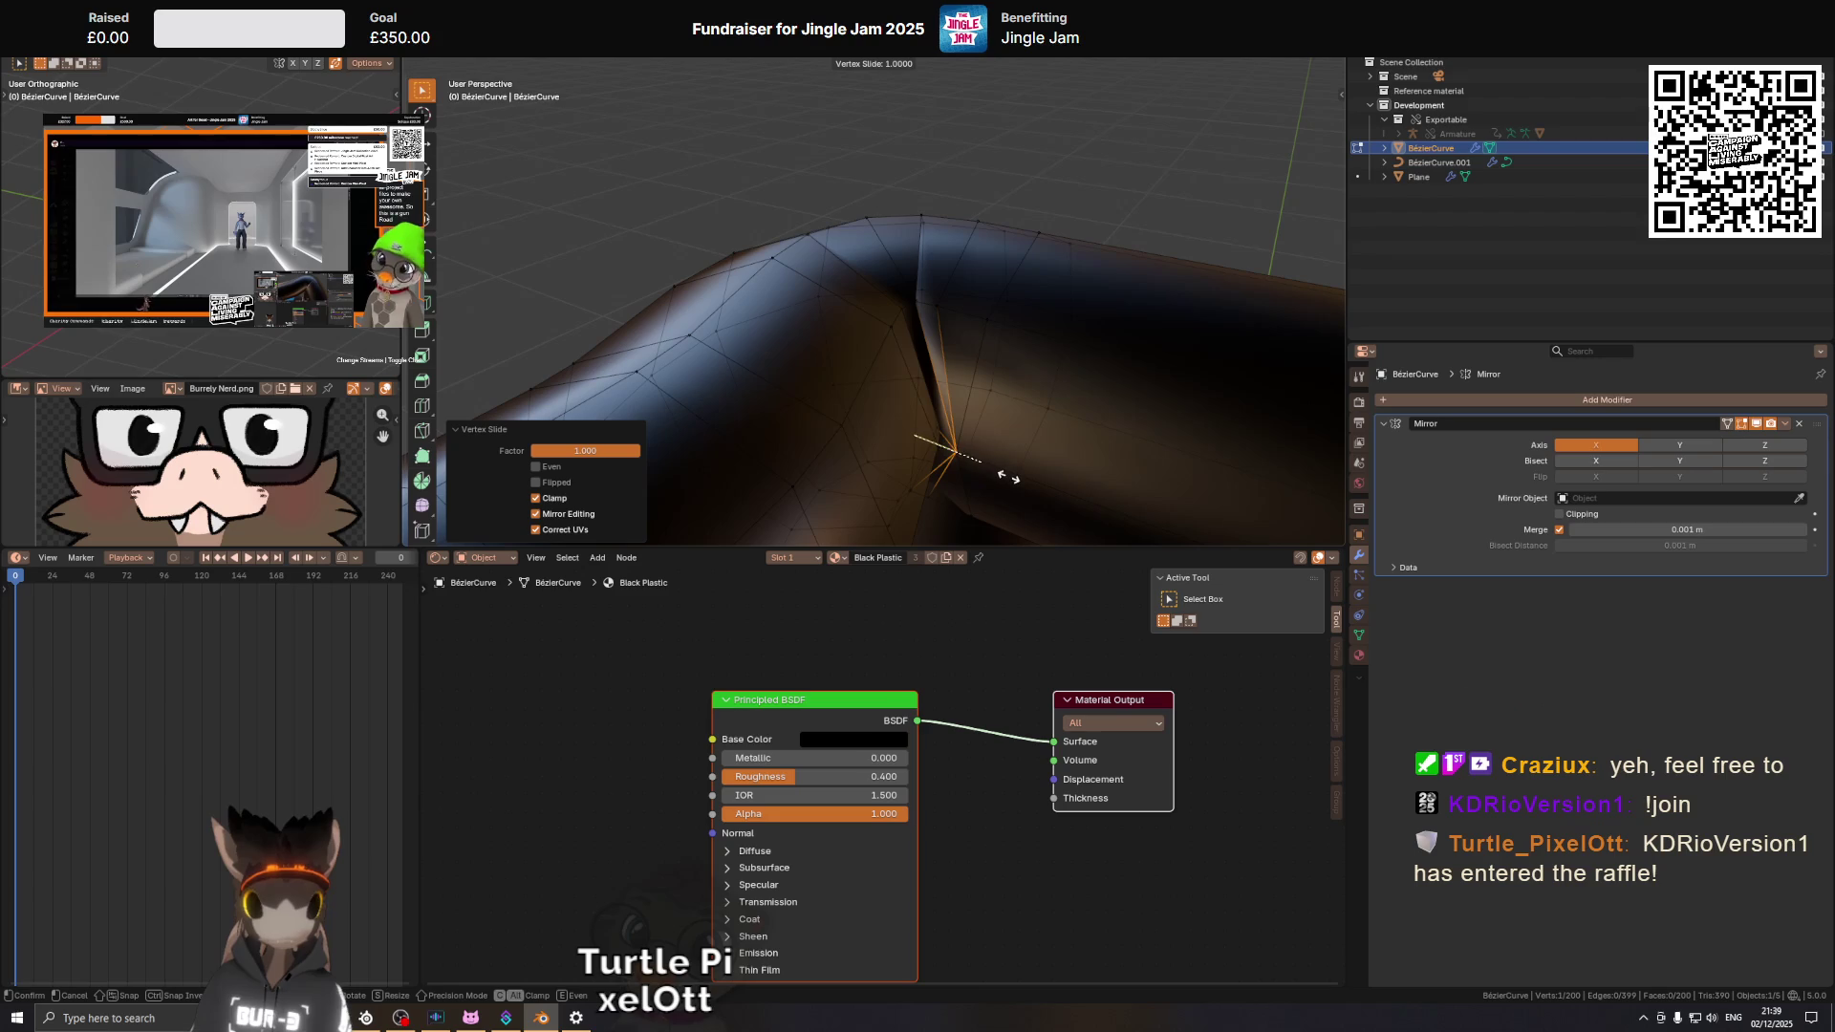
left_click(1008, 477)
left_click_drag(1008, 477, 975, 410)
key("shift+v")
Nudge the inner-bend vertex slightly along X and then along Y.
left_click(972, 471)
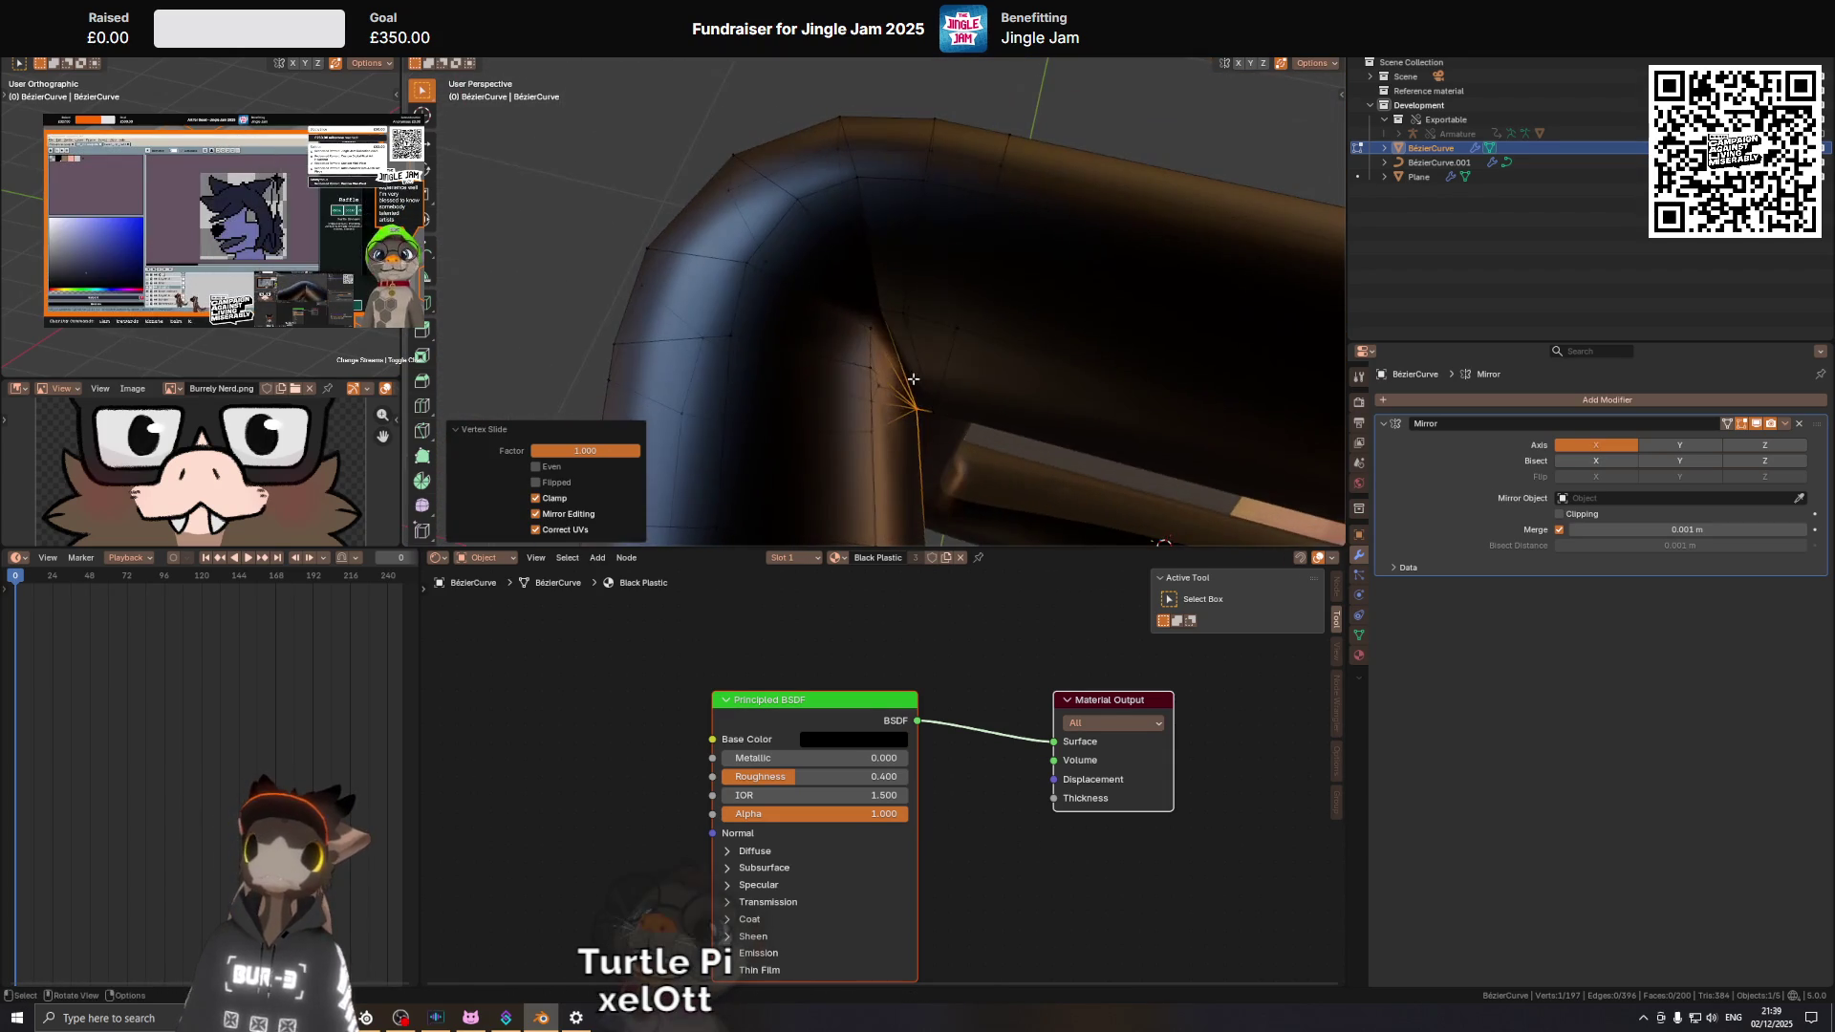
left_click(936, 404)
key("g")
key("g")
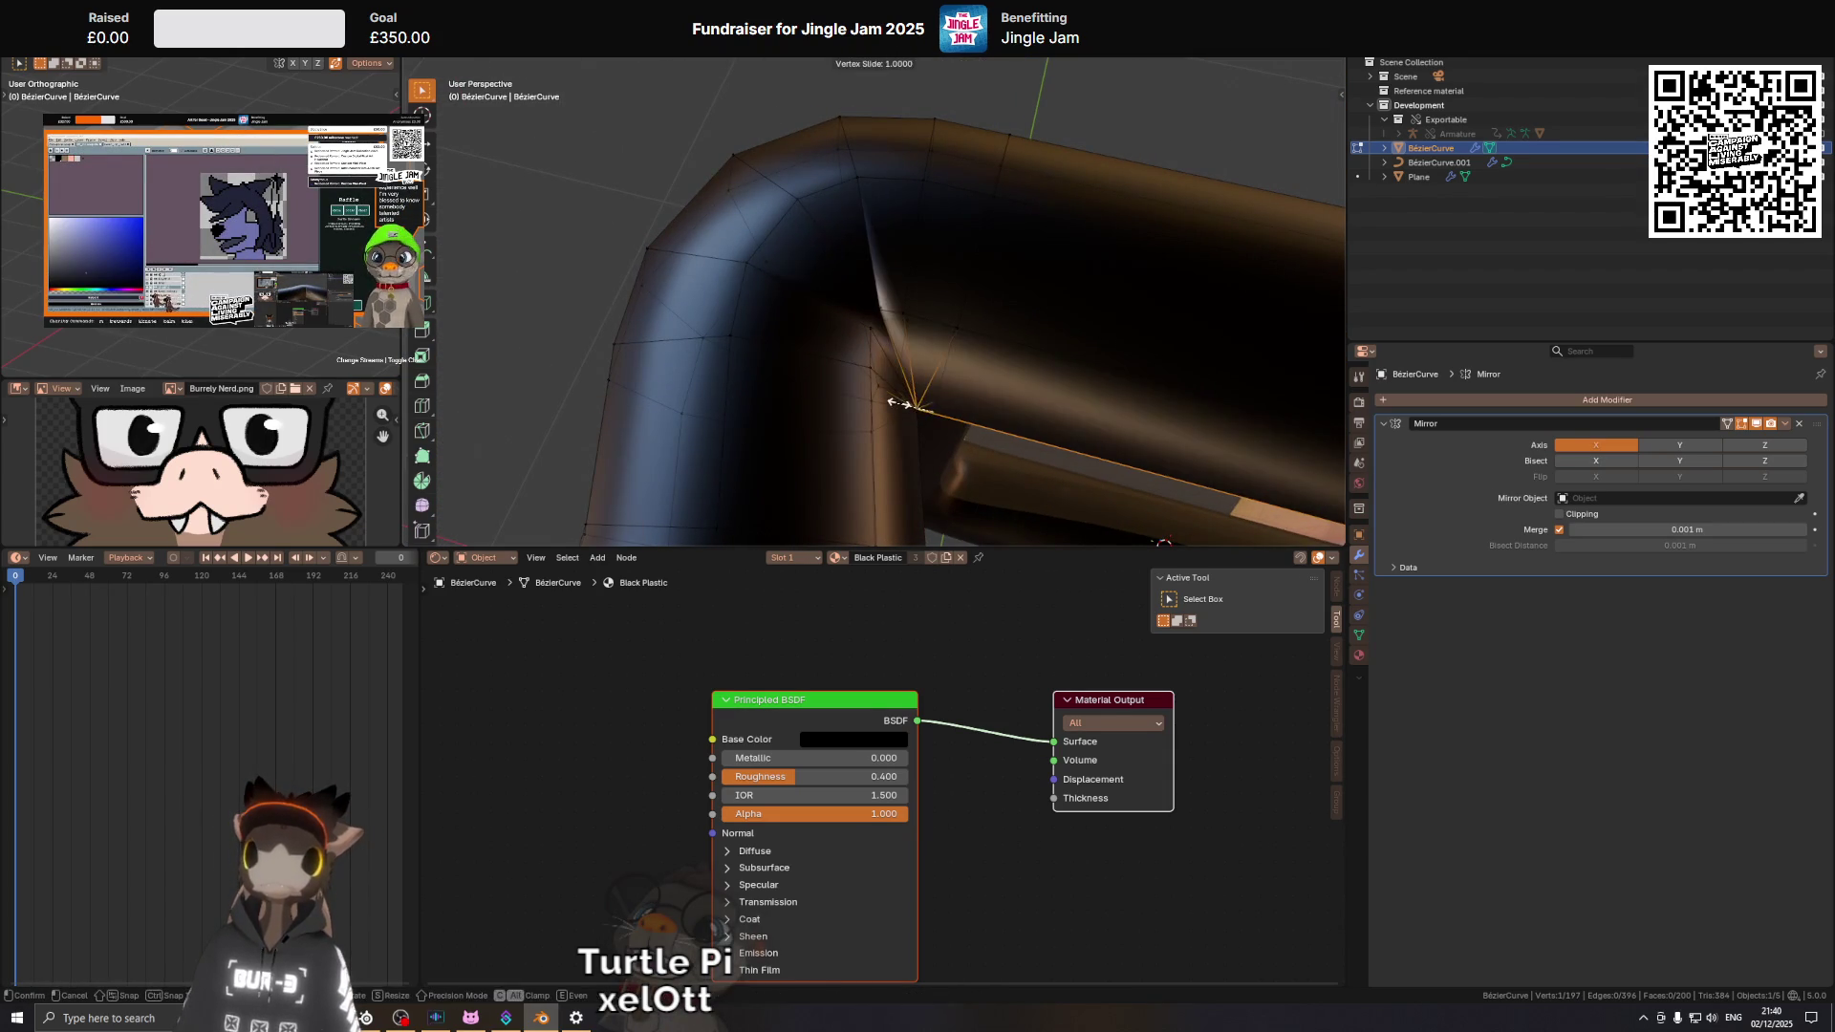
left_click_drag(949, 379, 908, 400)
key("g")
key("x")
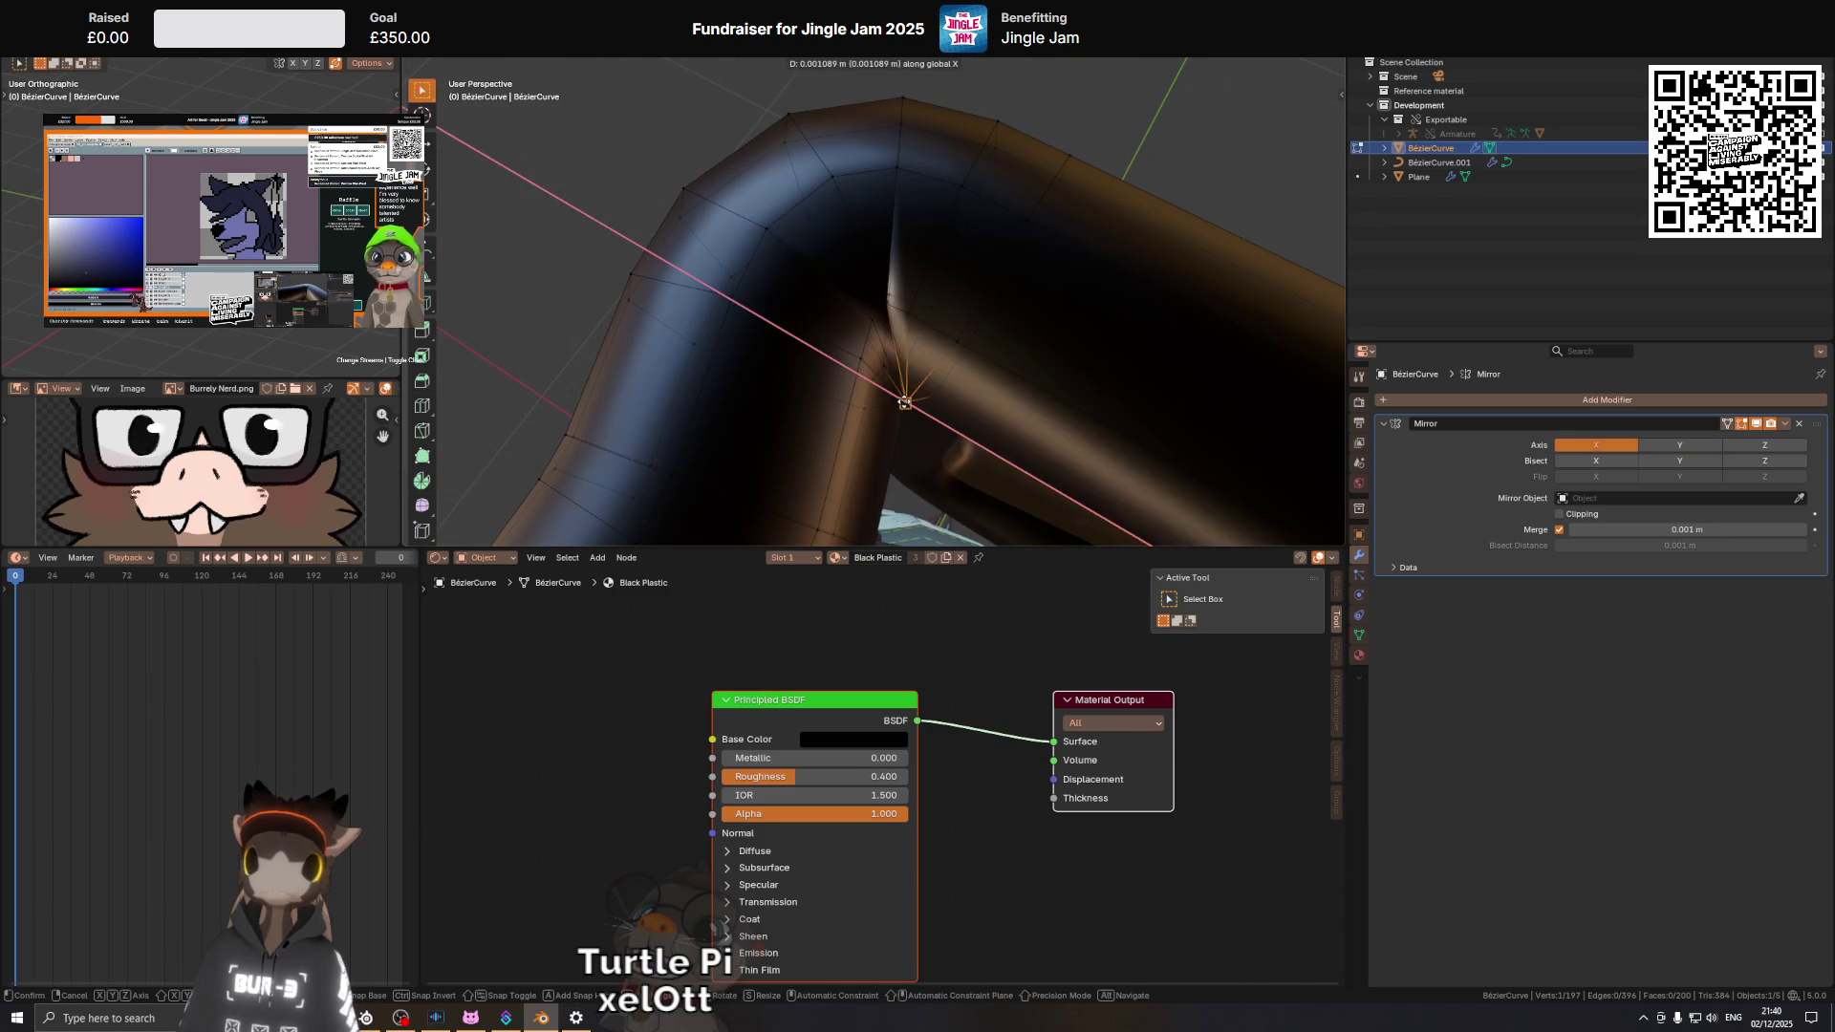
left_click(903, 402)
scroll("up", 3)
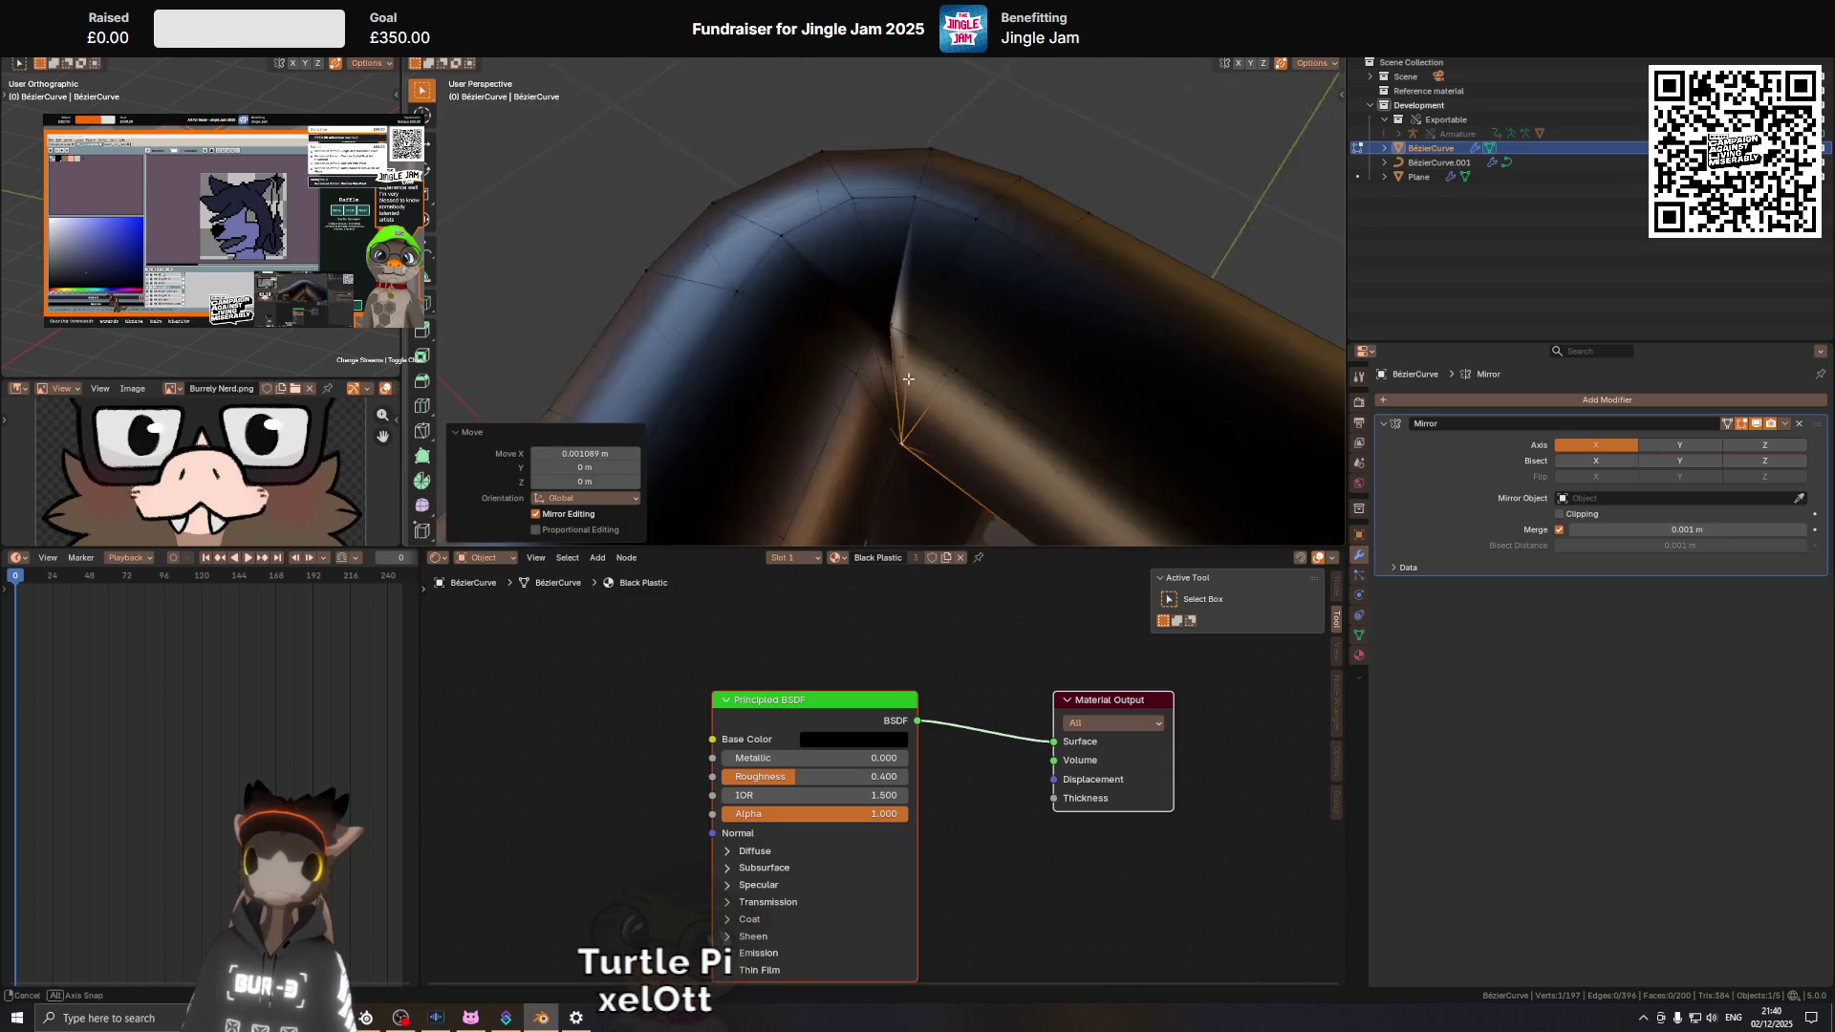
left_click_drag(1070, 392, 902, 287)
key("g")
key("y")
left_click(889, 340)
Merge two overlapping vertex pairs at the tube corner at centre, then clear the selection.
scroll("up", 3)
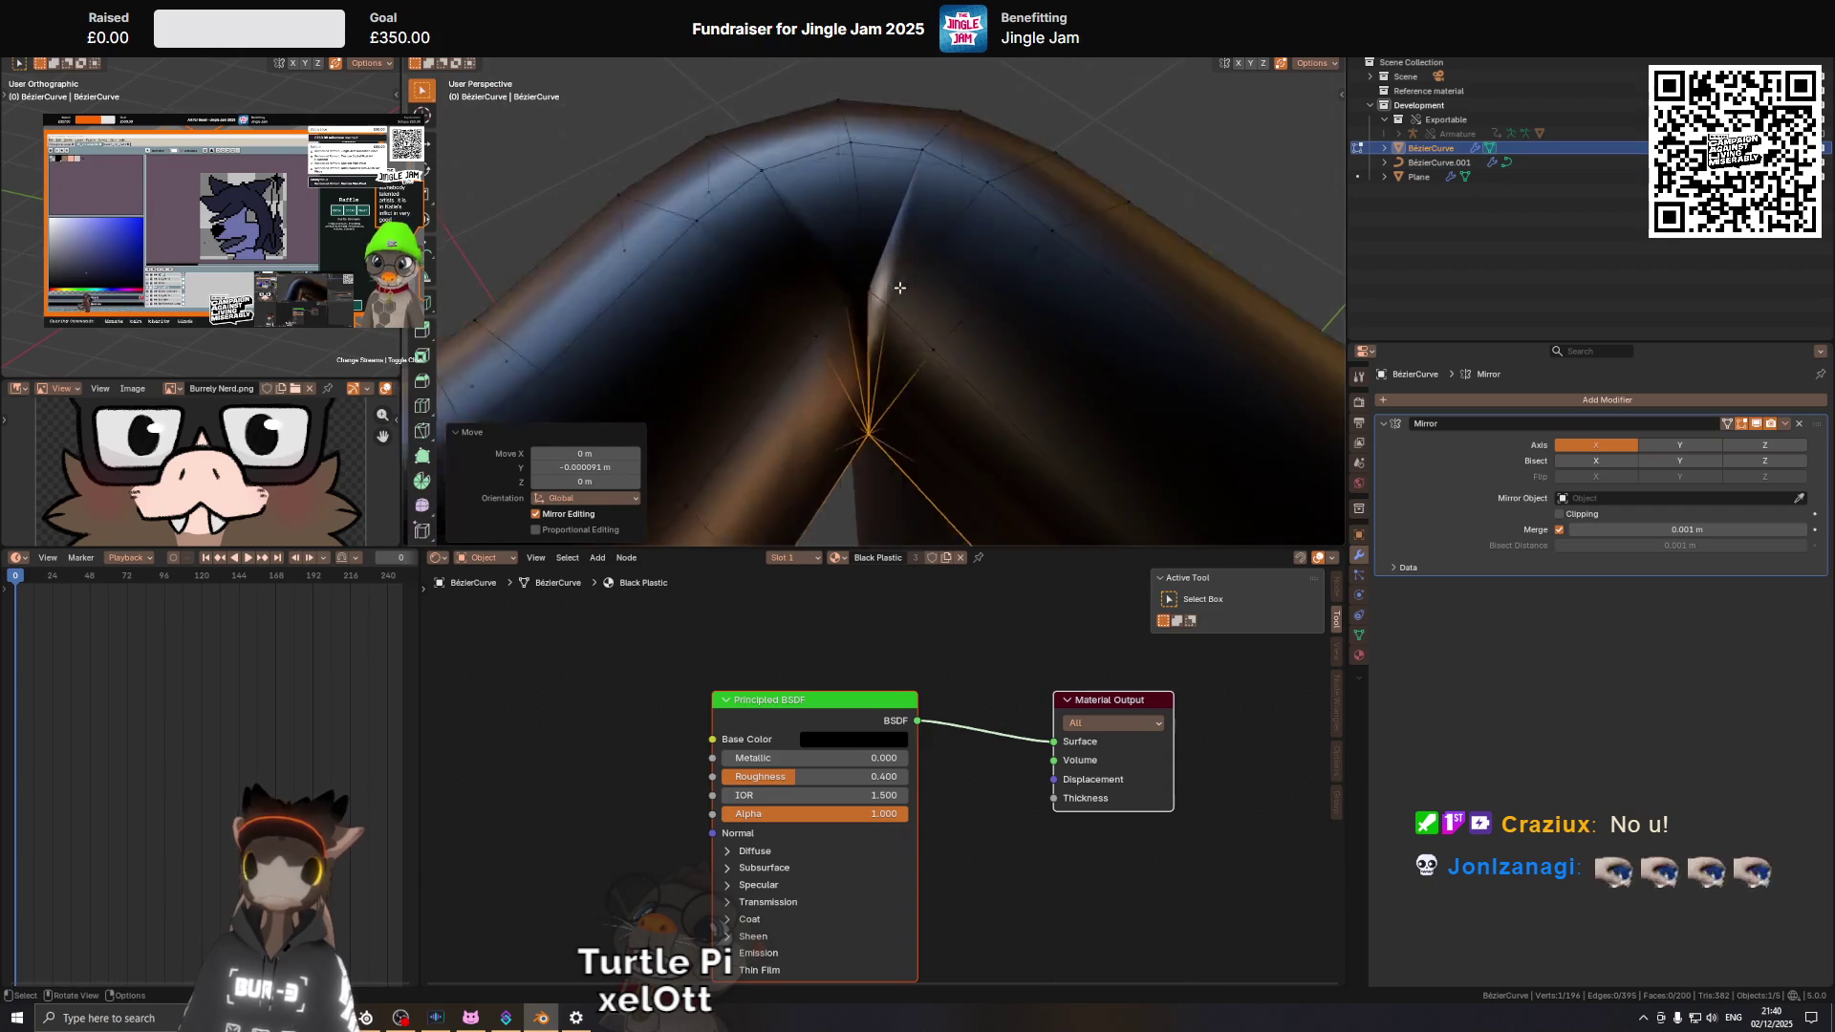
left_click(863, 294)
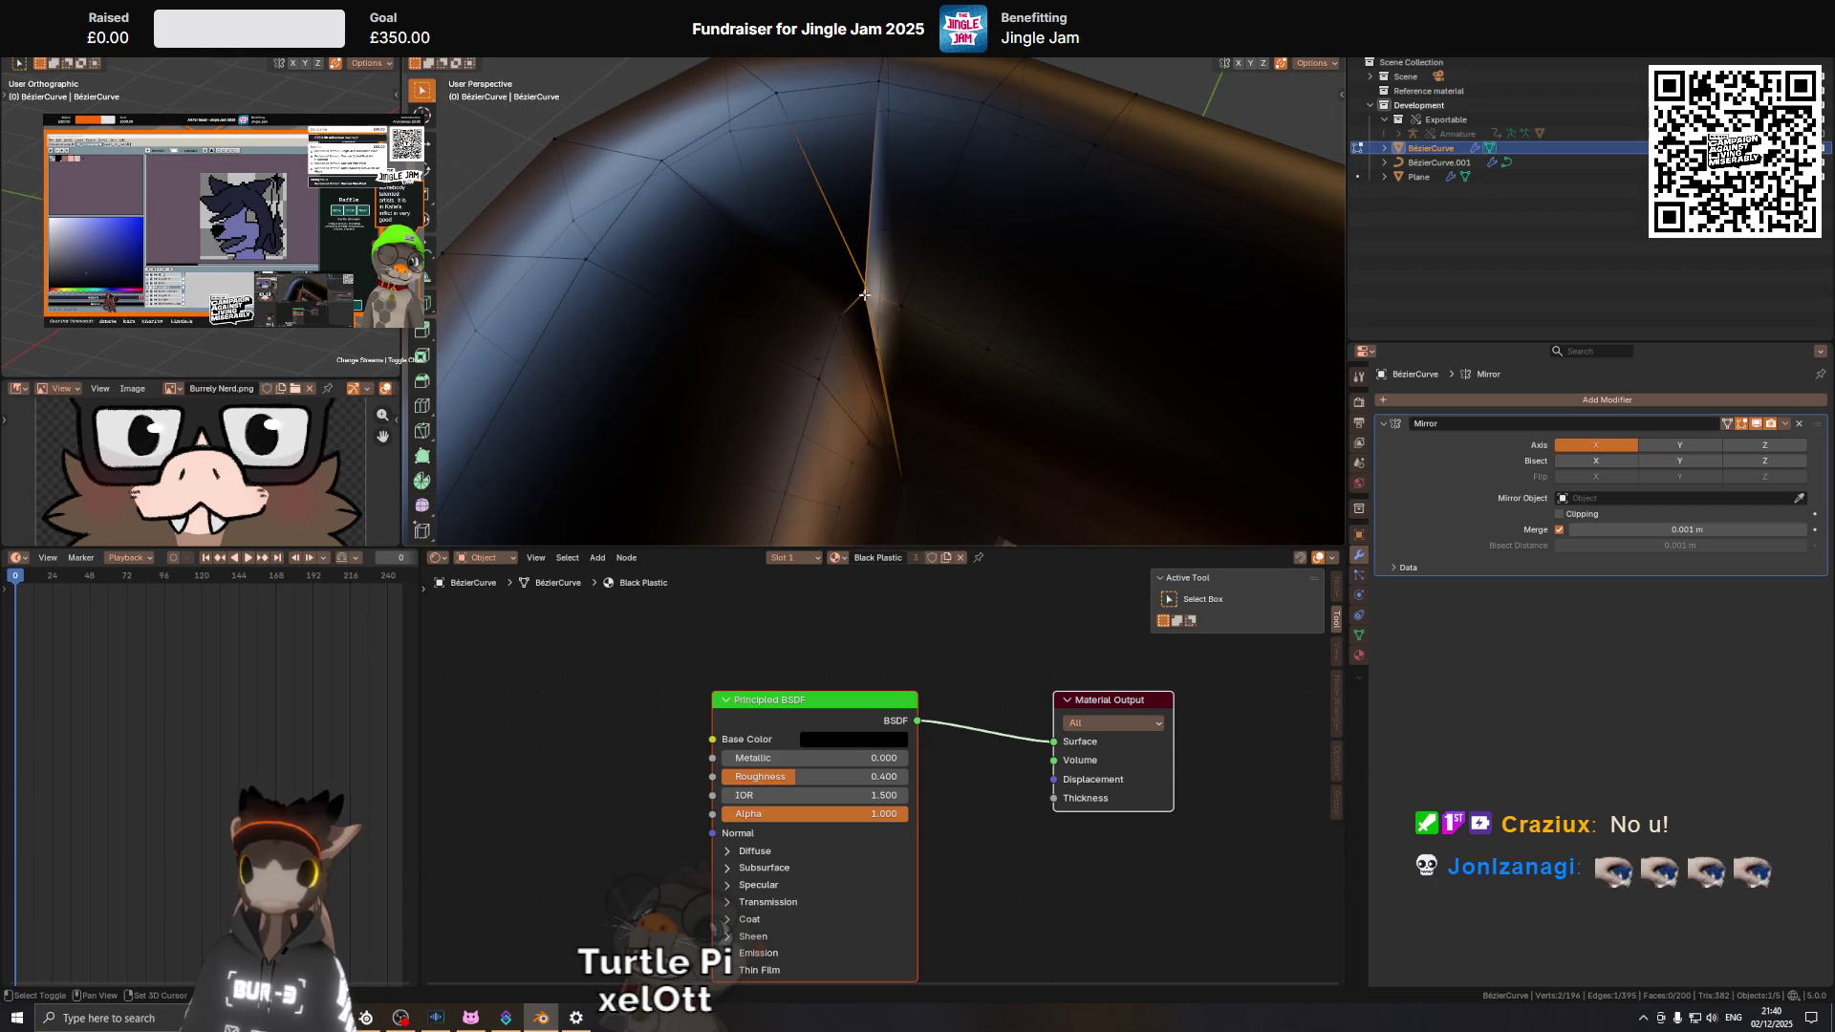
key("m")
left_click(996, 272)
left_click_drag(975, 298, 962, 389)
left_click(889, 398)
key("m")
left_click(1009, 321)
key("alt+a")
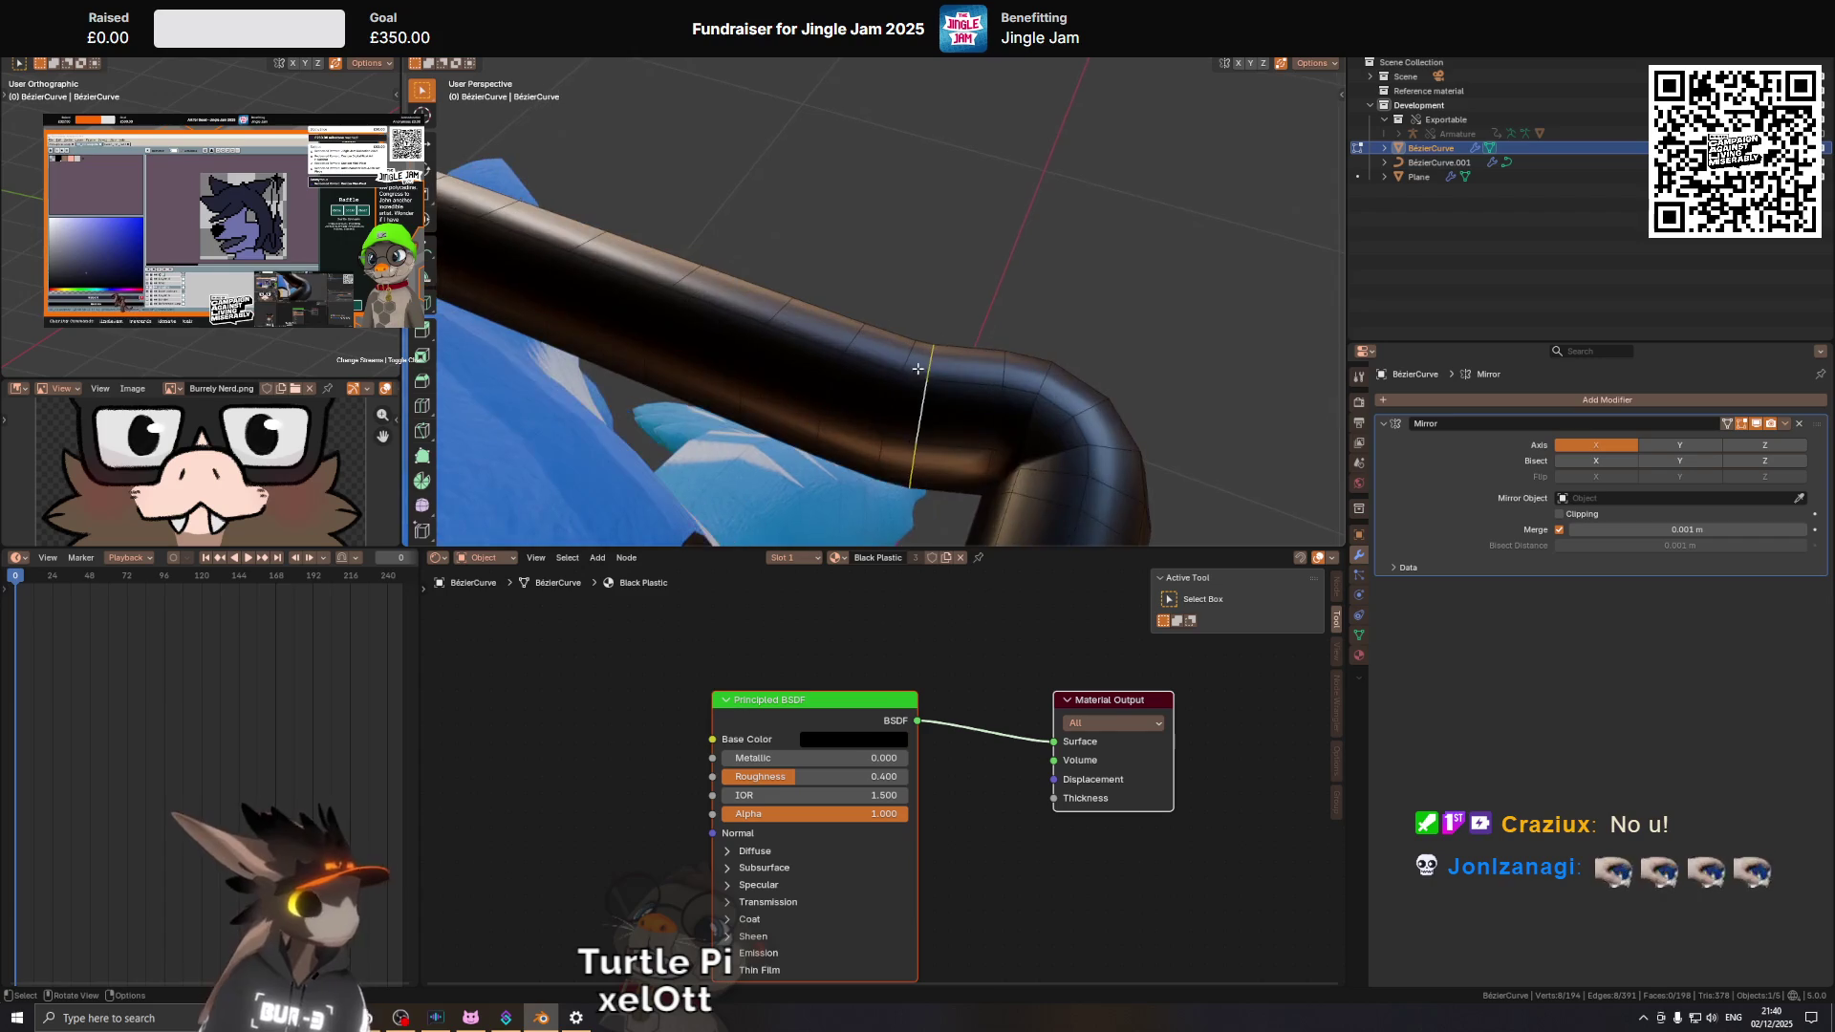
Place an edge loop on the glasses tube, dissolve the extra geometry, and exit Edit Mode.
left_click(956, 389)
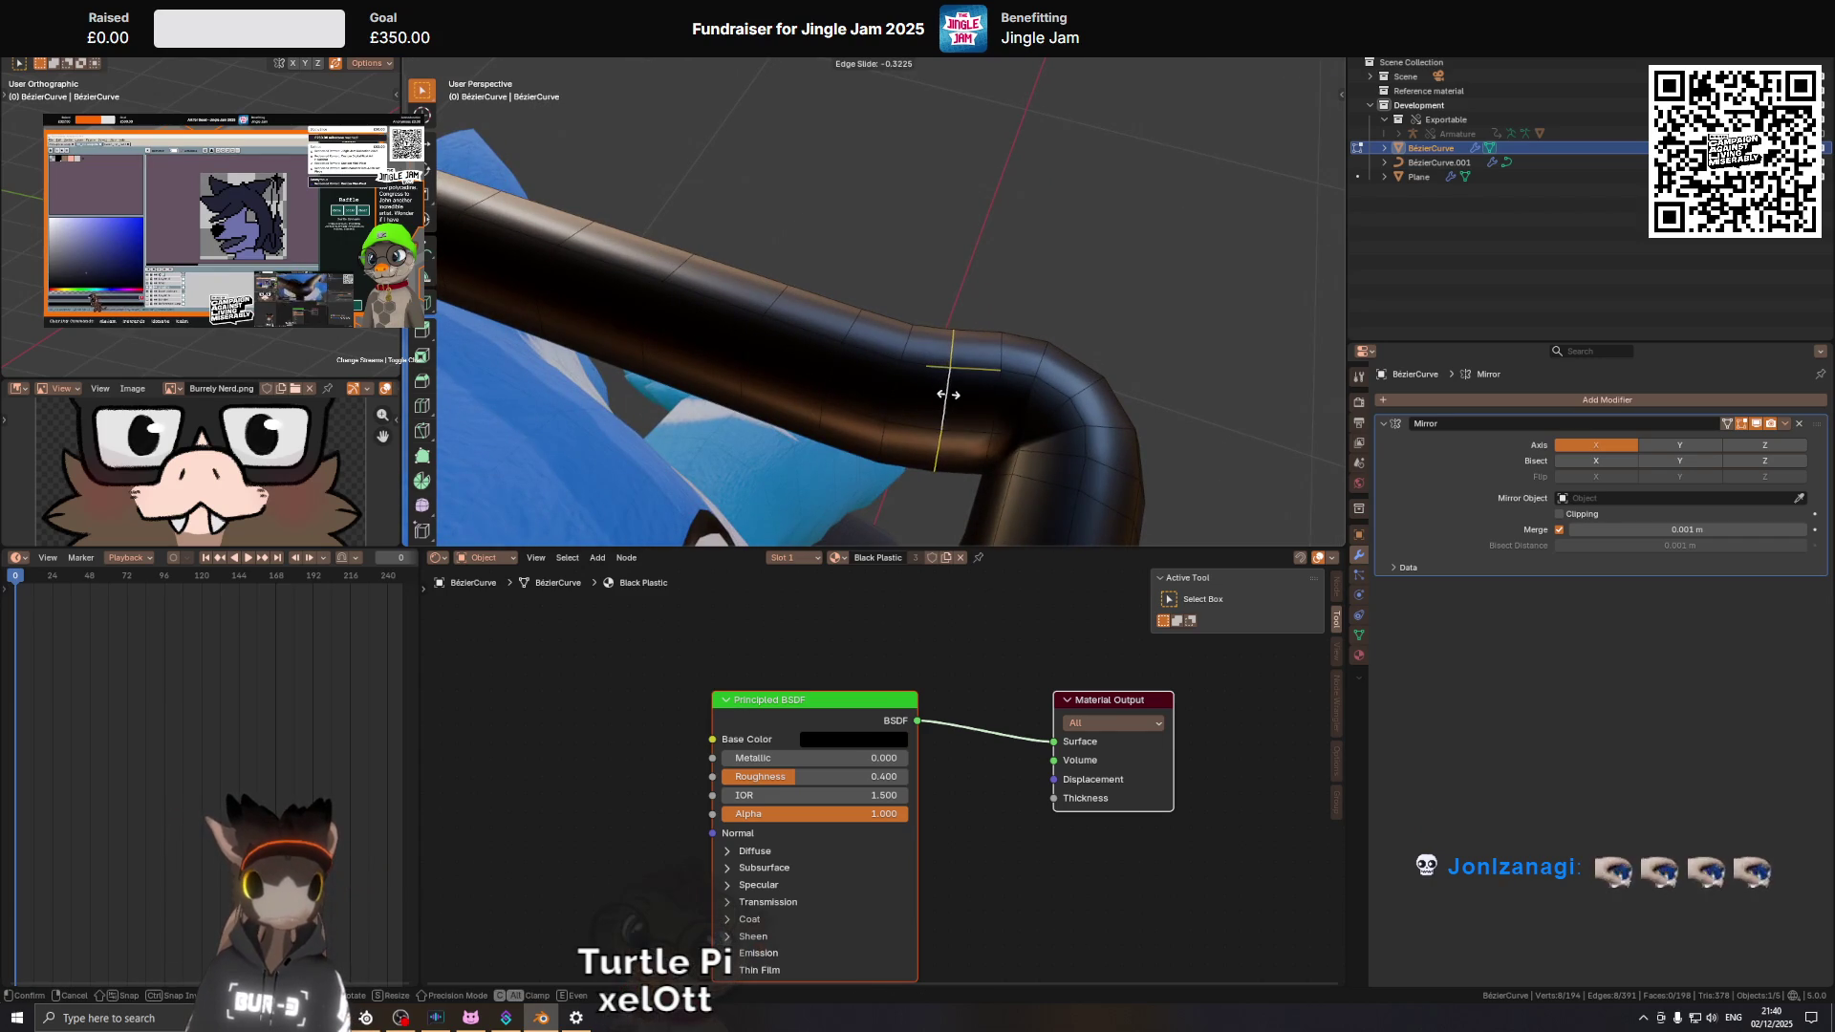
left_click(950, 390)
left_click_drag(950, 390, 966, 261)
scroll("up", 3)
key("ctrl+x")
key("Tab")
key("Tab")
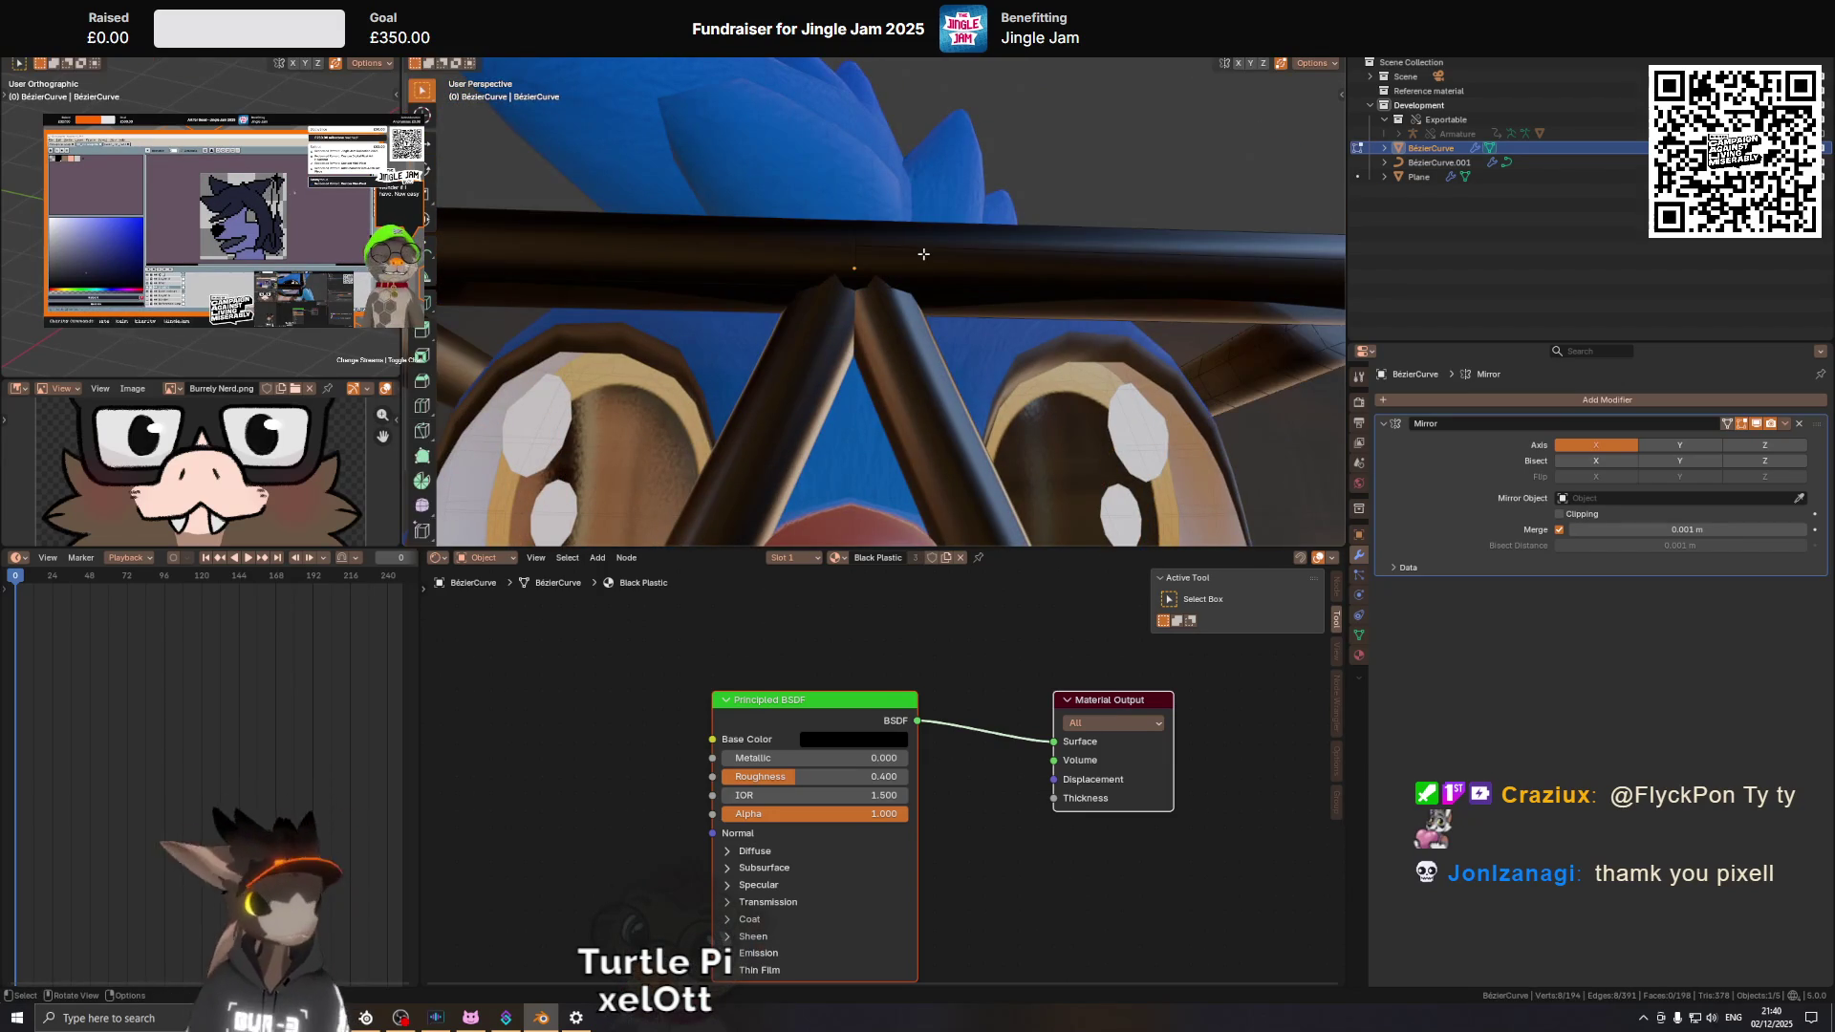
Add a loop cut across the top bar of the glasses.
key("ctrl+r")
left_click(923, 253)
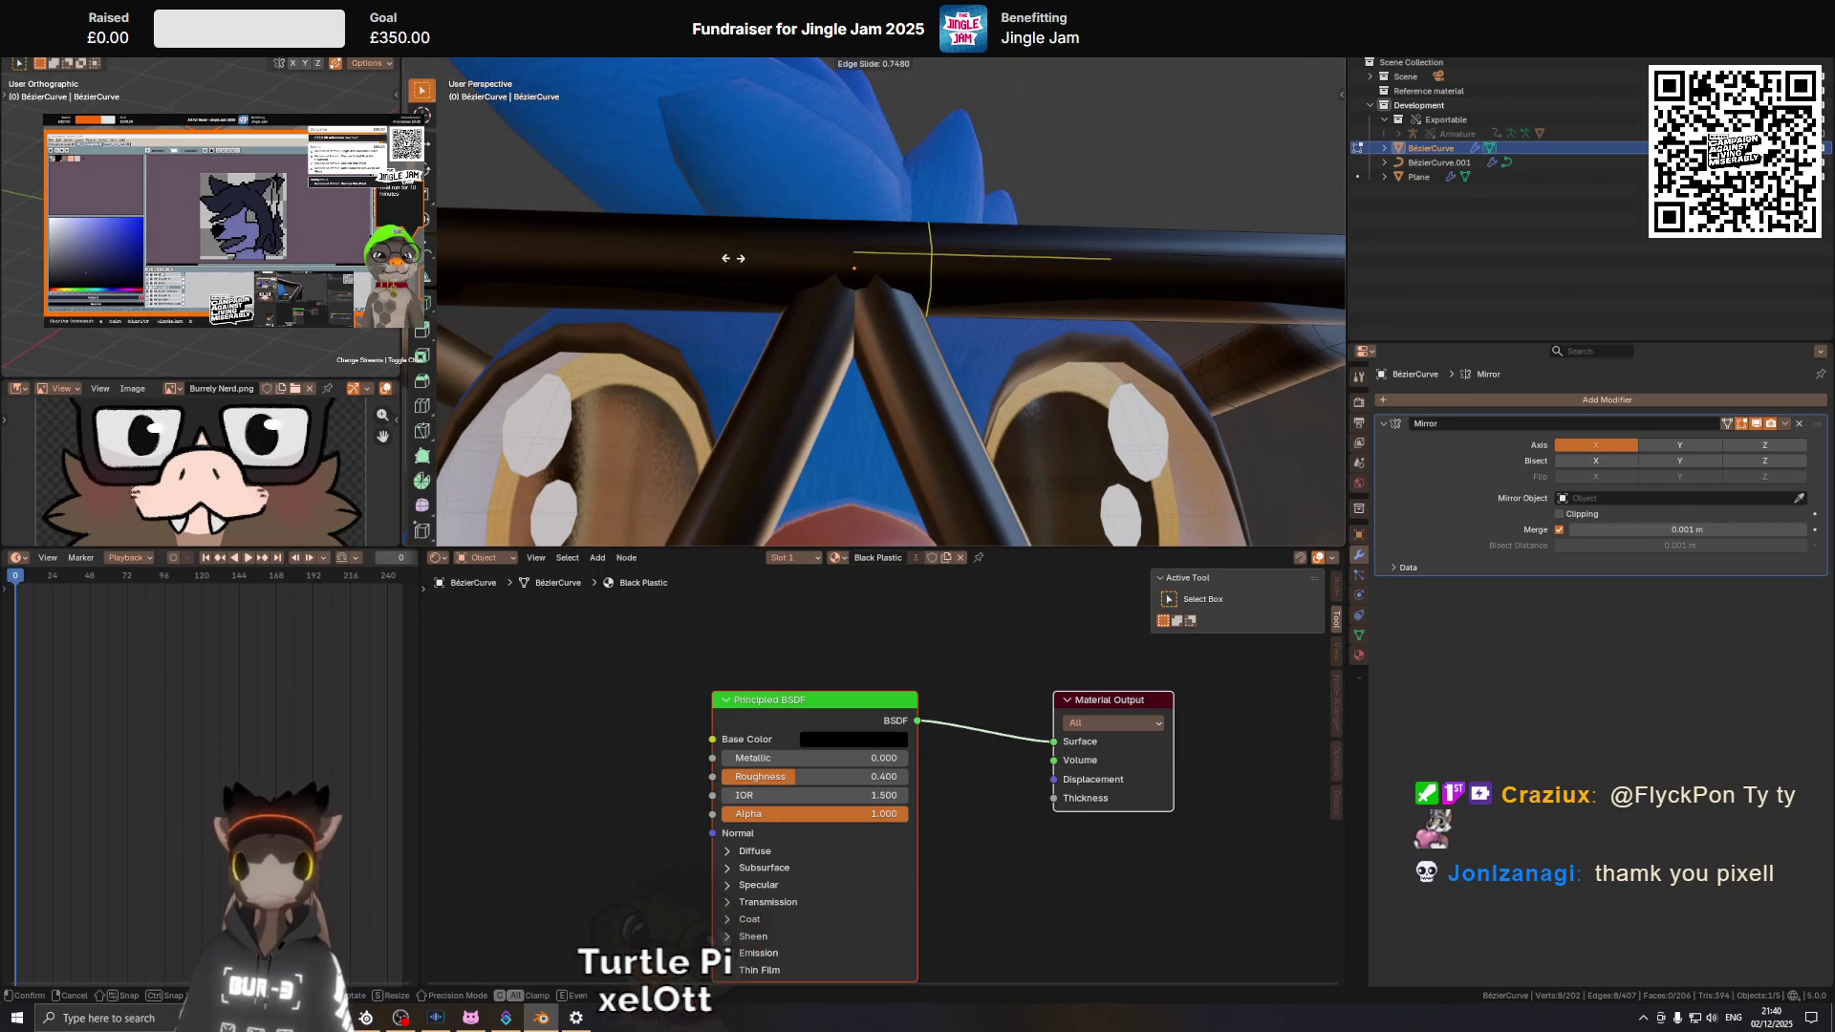
left_click(728, 258)
left_click_drag(900, 243, 888, 274)
Shift a top-bar edge along X so the new loop sits near the bridge centre.
left_click(923, 327)
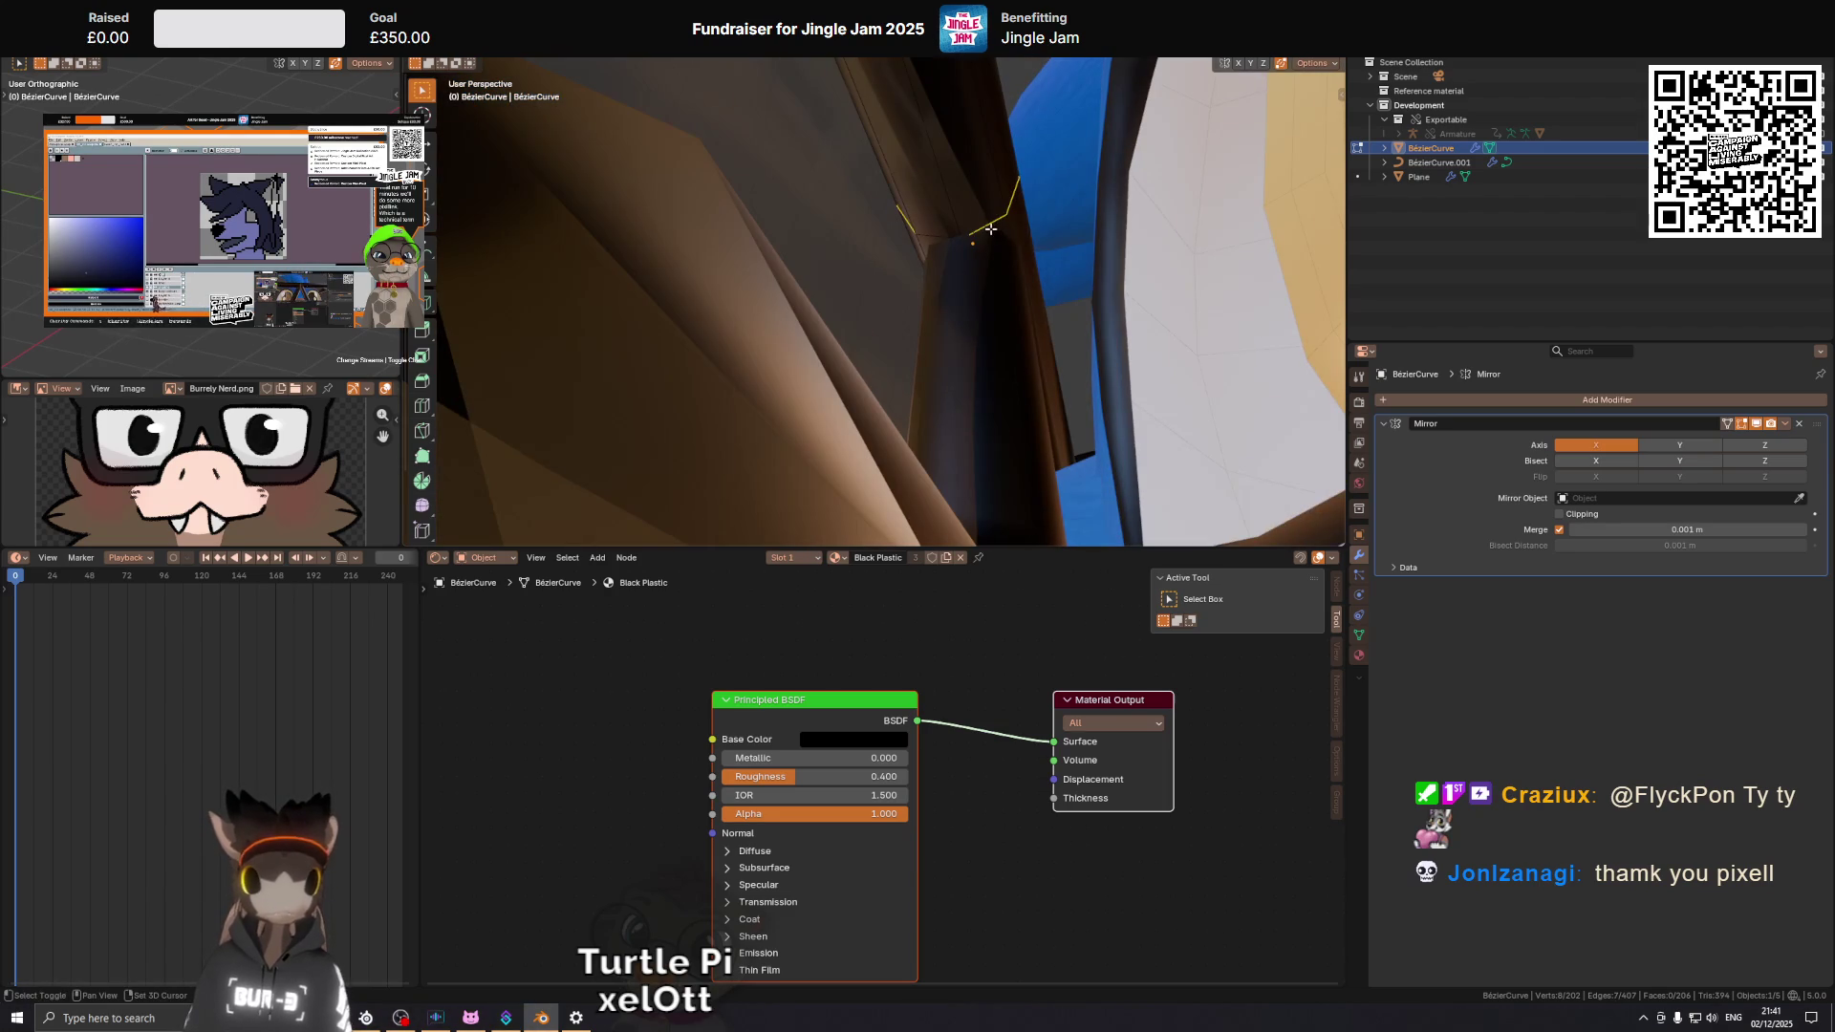
scroll("down", 3)
key("g")
key("x")
left_click(983, 298)
left_click_drag(983, 298, 913, 322)
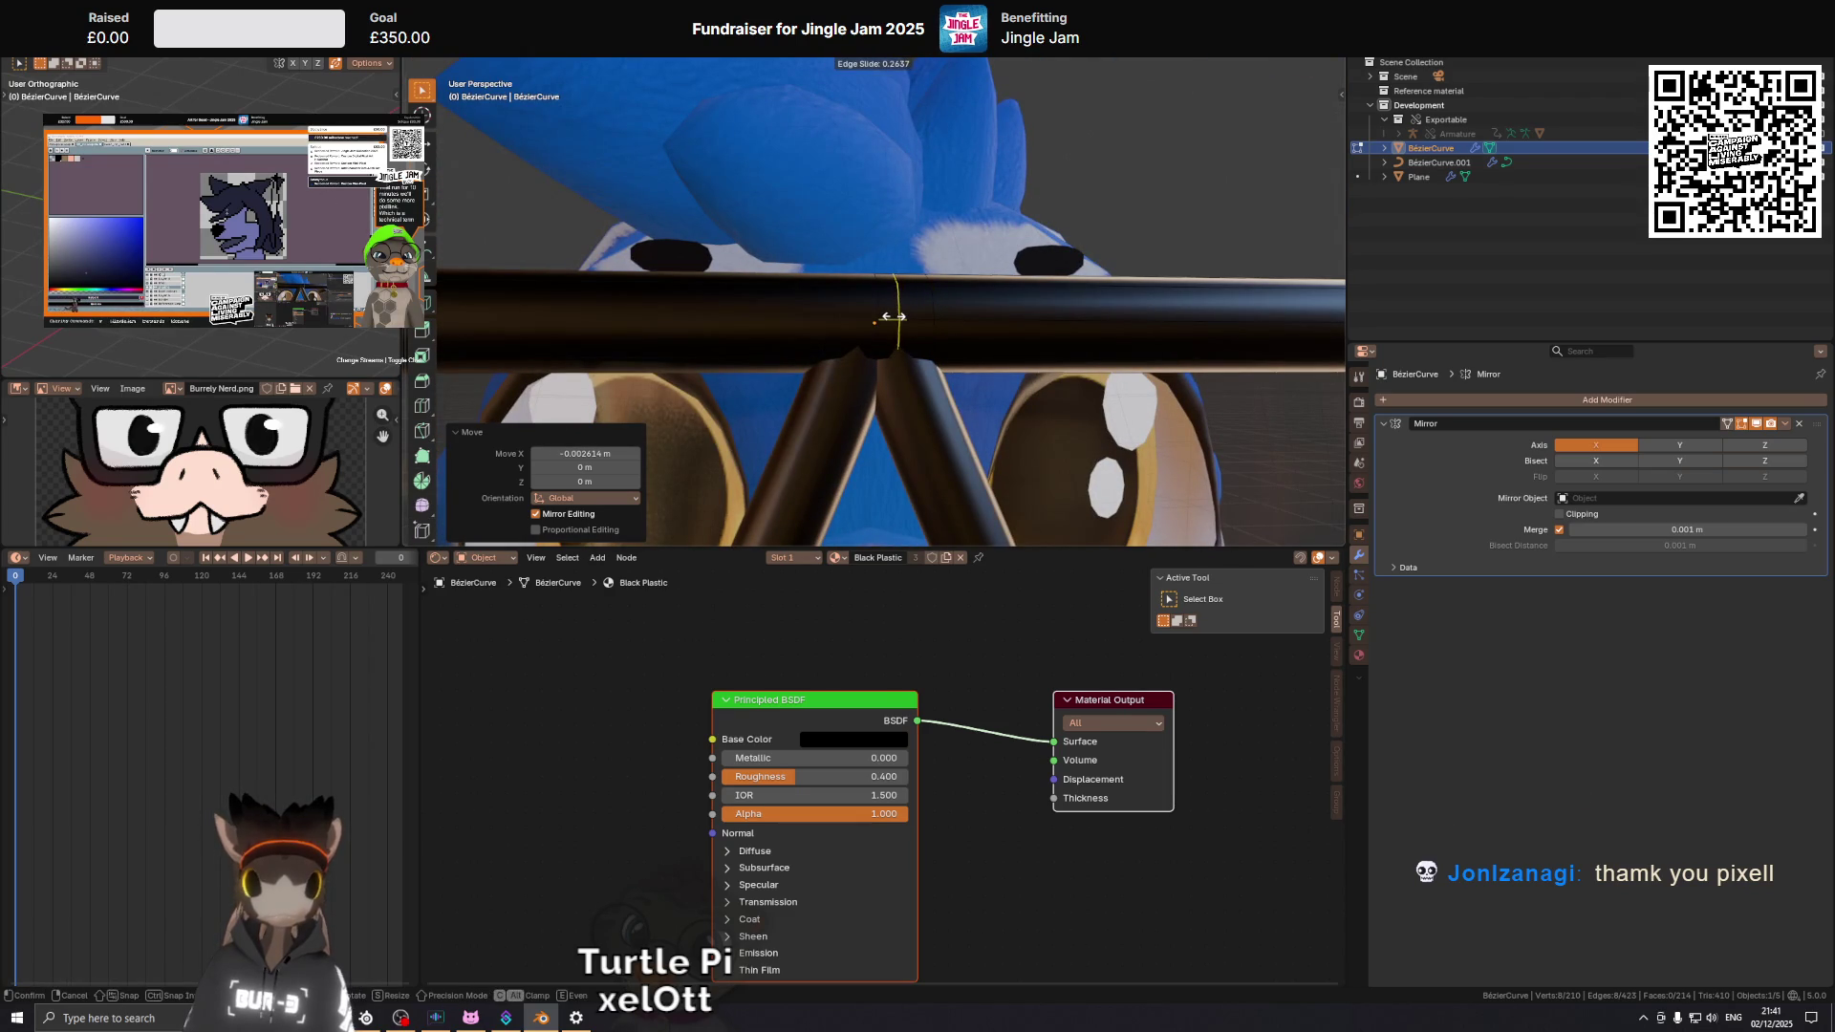
left_click(889, 308)
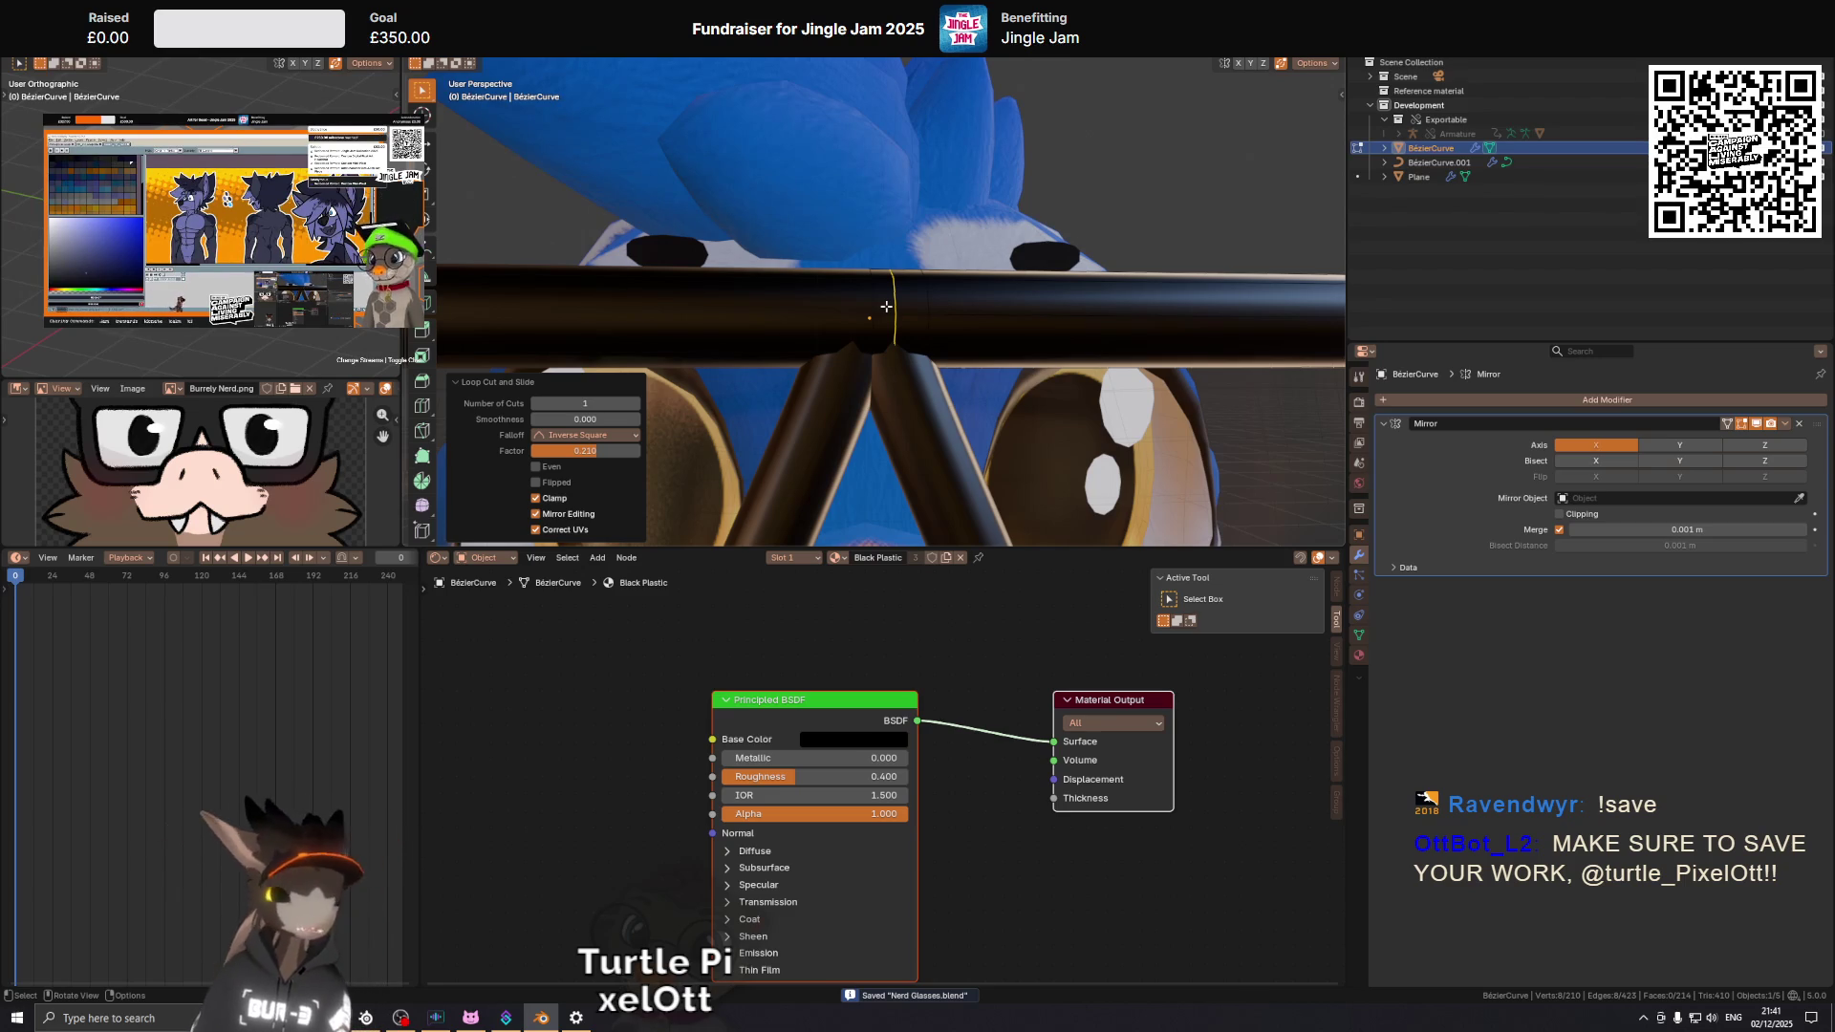
Exit Edit Mode and select the V-shaped bridge legs object.
left_click_drag(886, 306, 833, 298)
key("Tab")
left_click(869, 360)
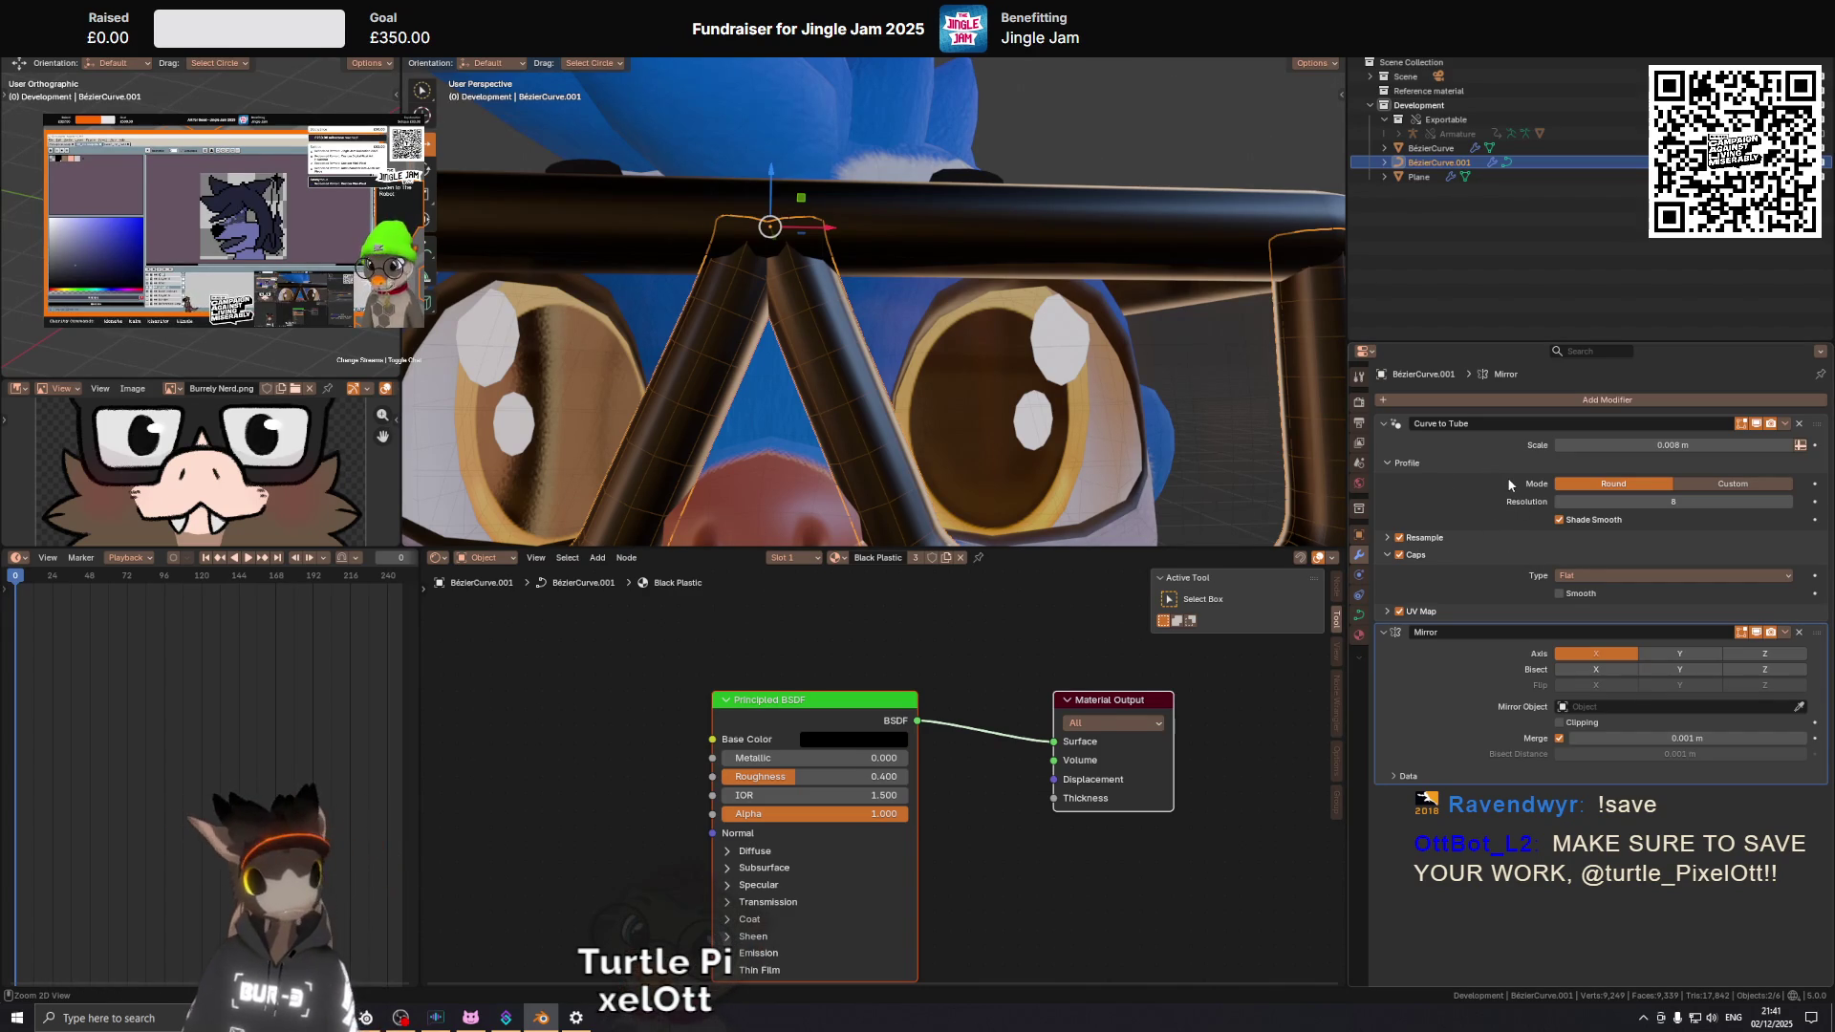
Try applying BezierCurve.001's modifiers with Ctrl+A, then bring up its object context menu.
key("ctrl+a")
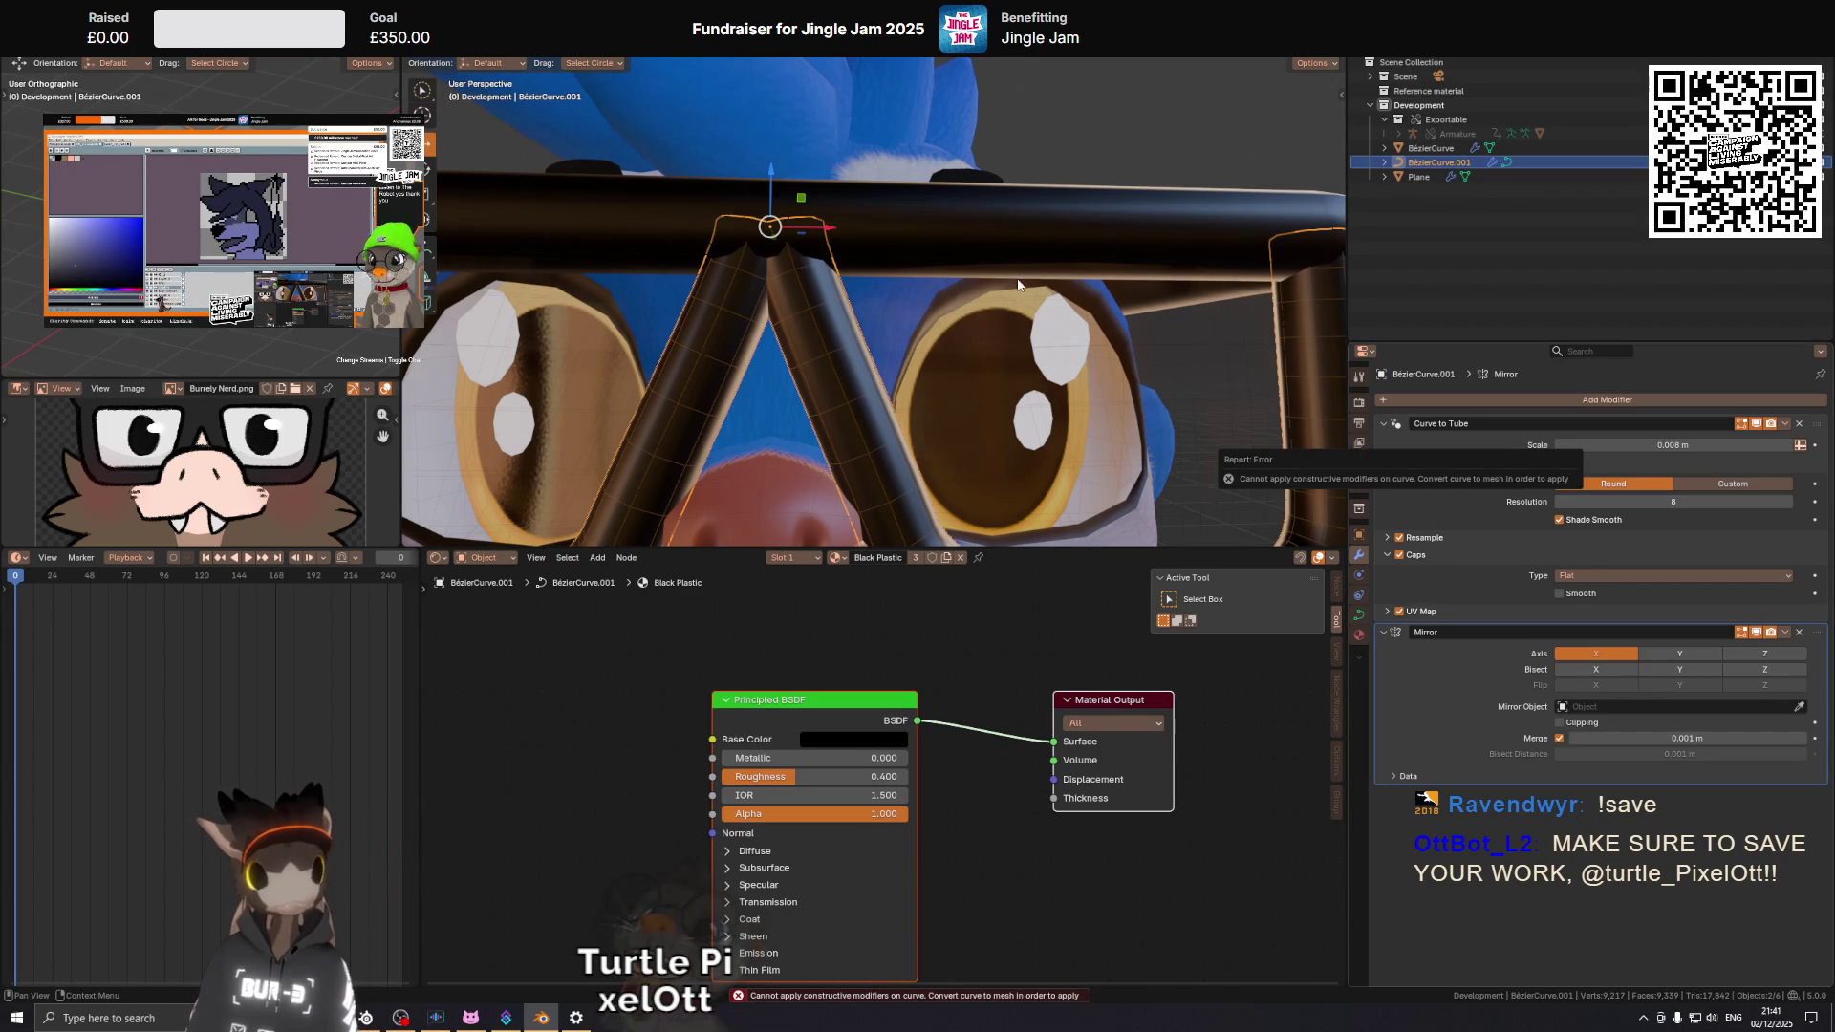
right_click(1116, 321)
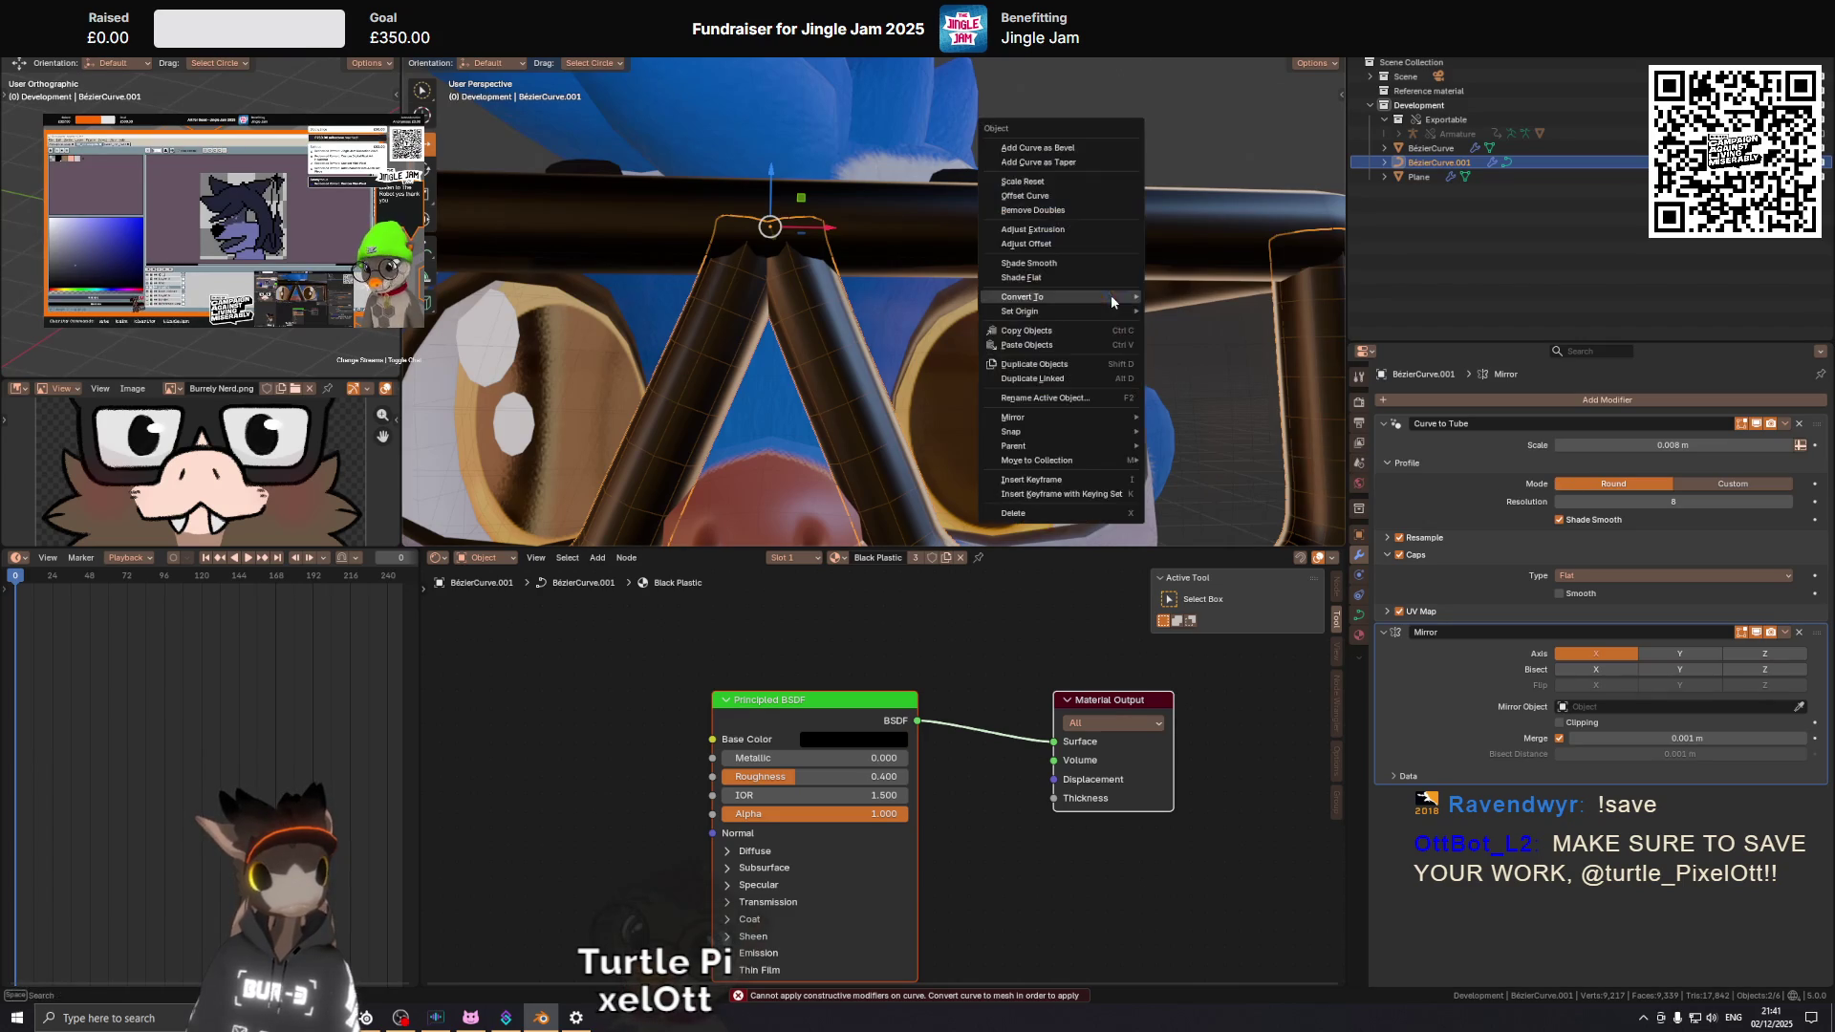
Delete the Mirror modifier from BezierCurve.001 and convert it to a mesh.
mouse_move(1061, 296)
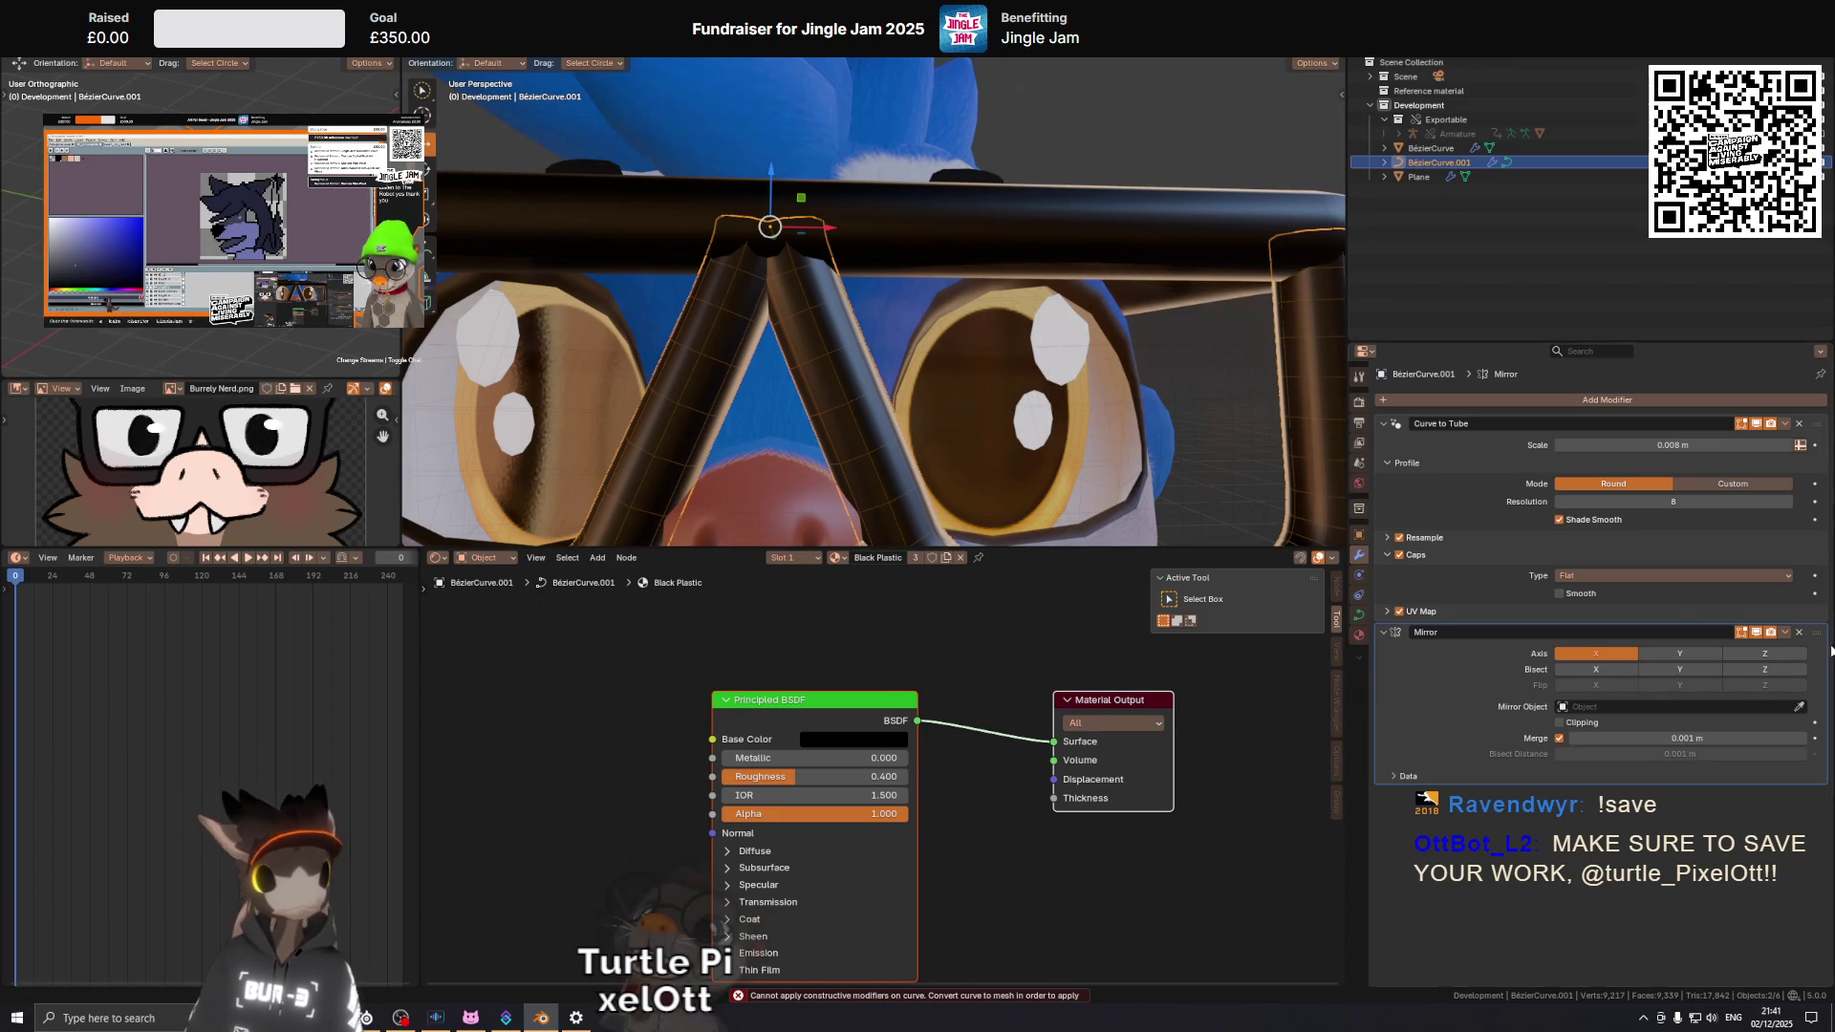
left_click(1803, 635)
right_click(981, 355)
mouse_move(1002, 341)
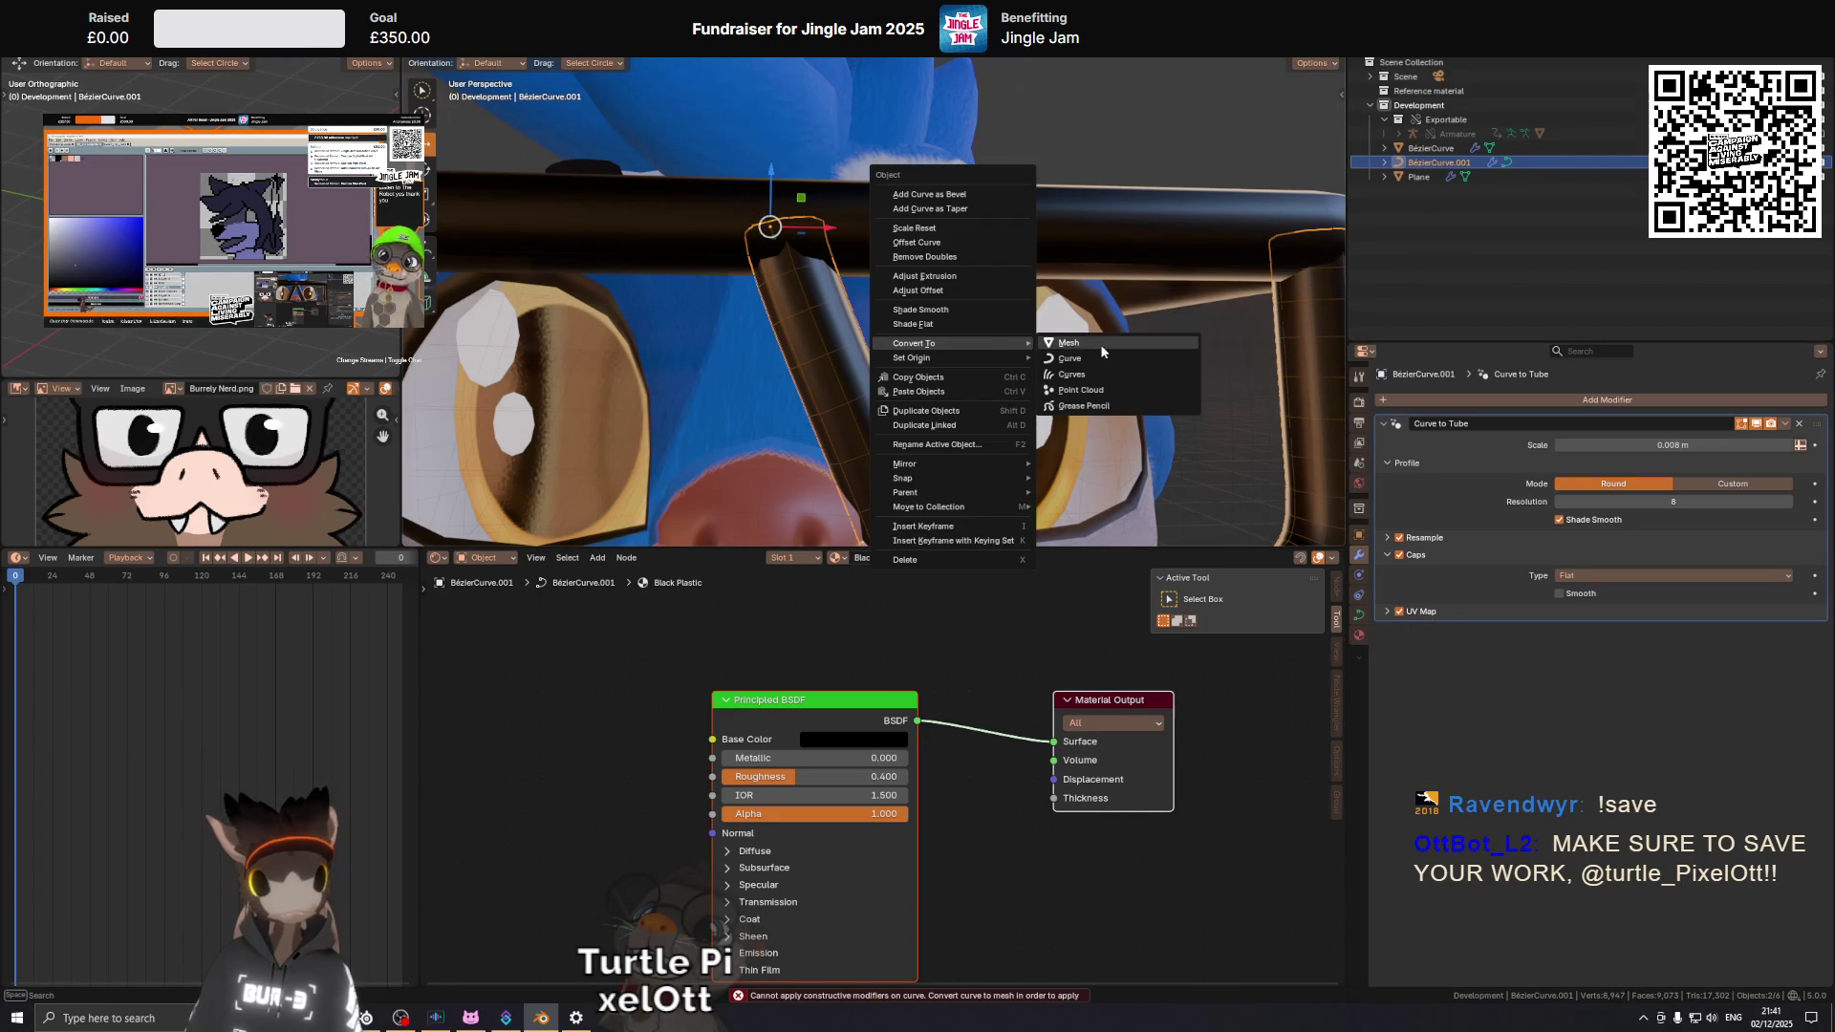
left_click(1098, 346)
Join the bridge legs into the main BezierCurve frame and enter Edit Mode.
key("ctrl+z")
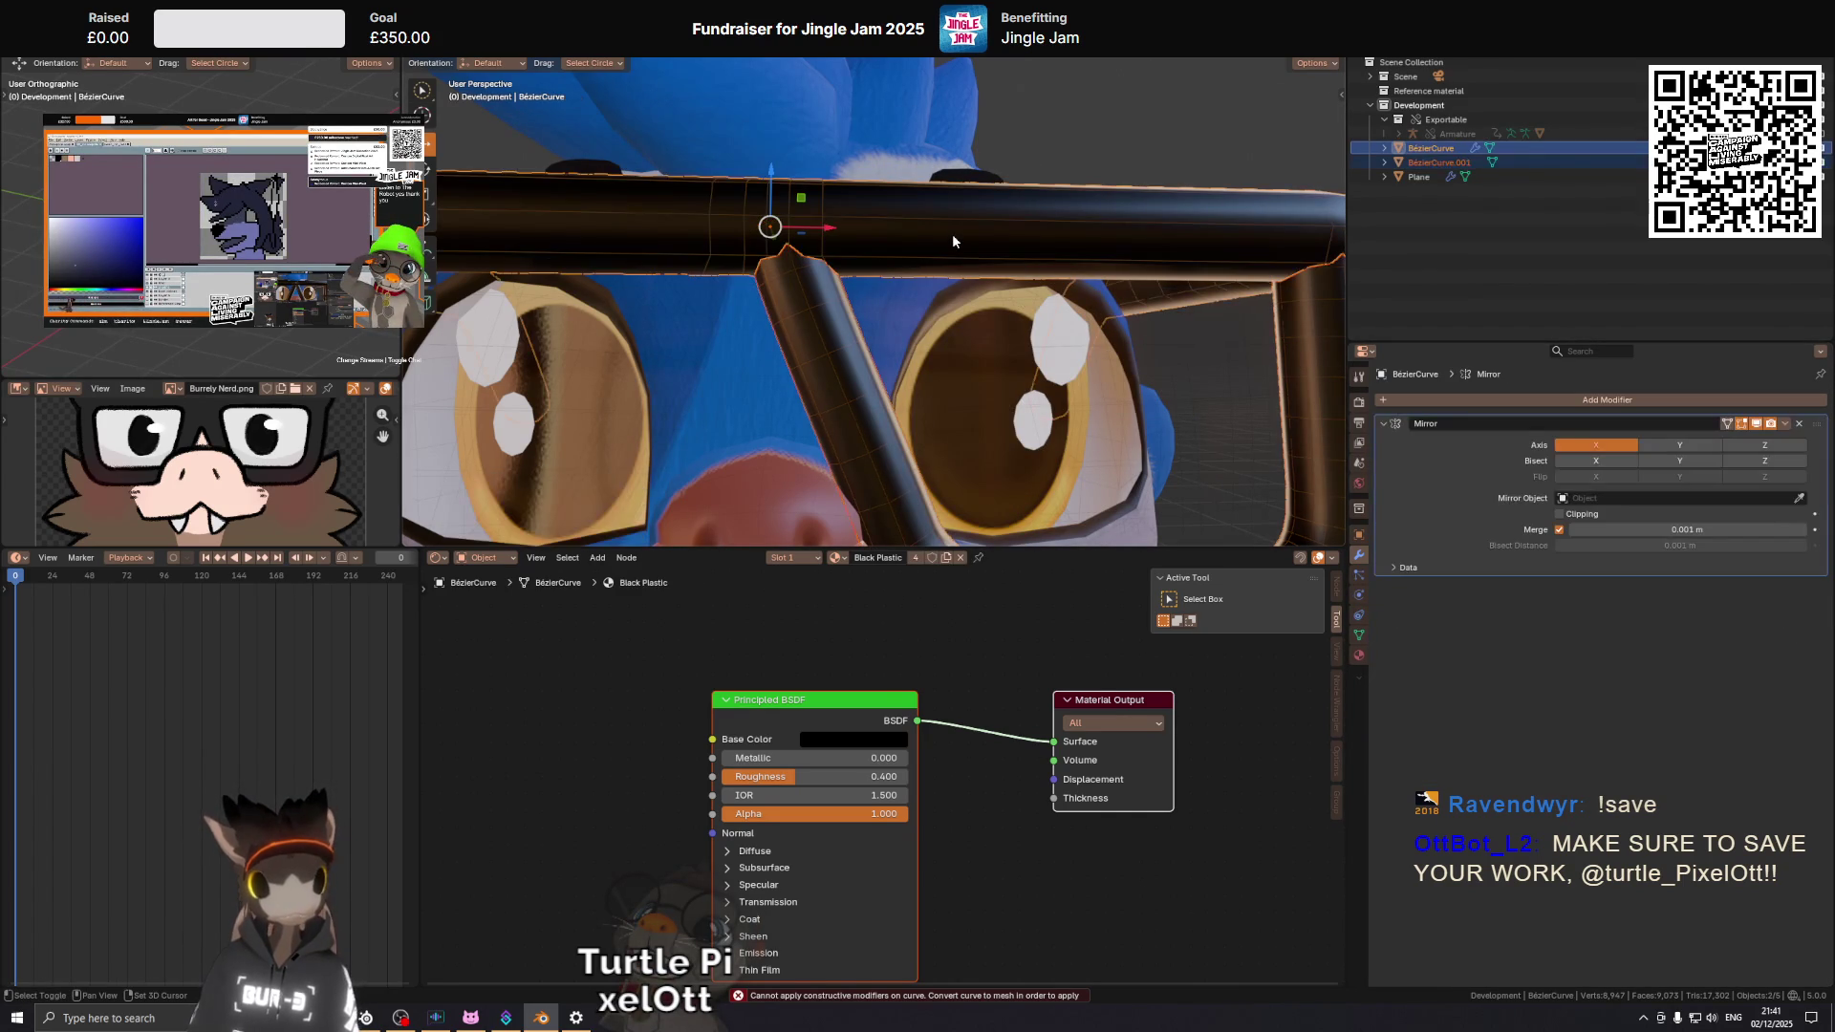
key("Tab")
scroll("up", 3)
left_click_drag(892, 248, 894, 275)
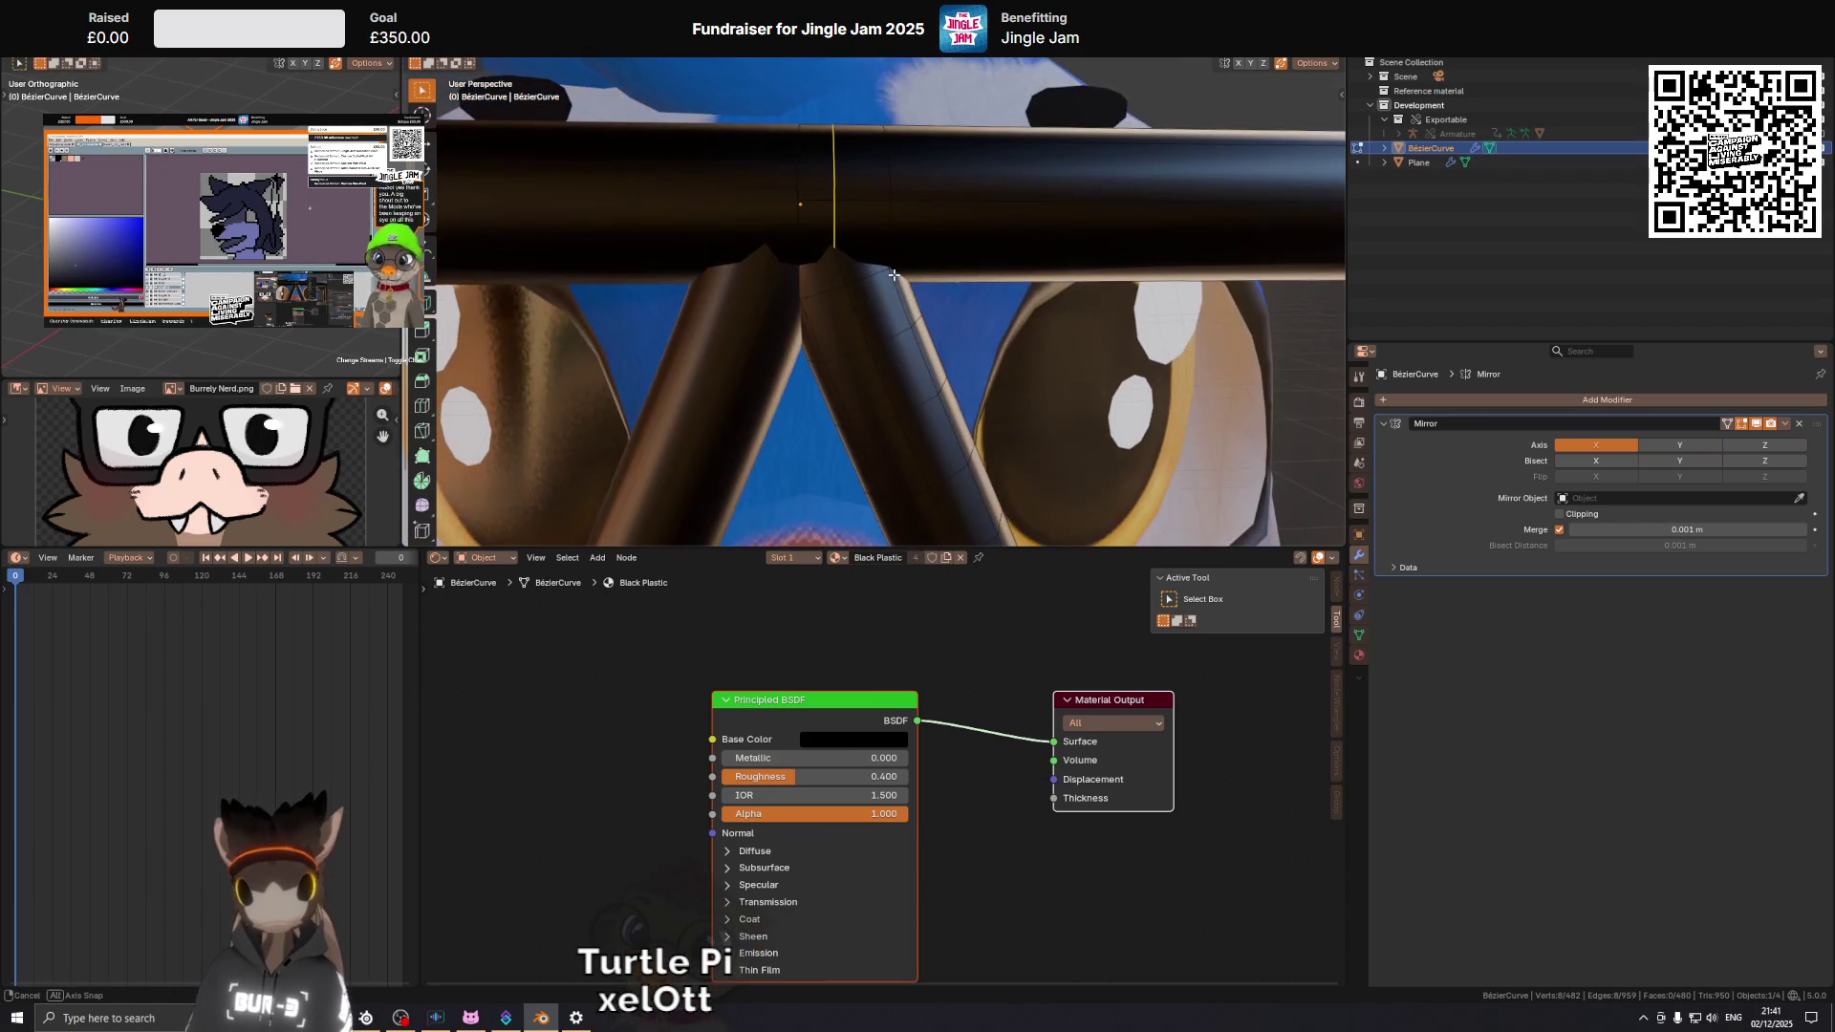
In front orthographic view, edge-slide a top-bar loop fully to the end.
key("KP_1")
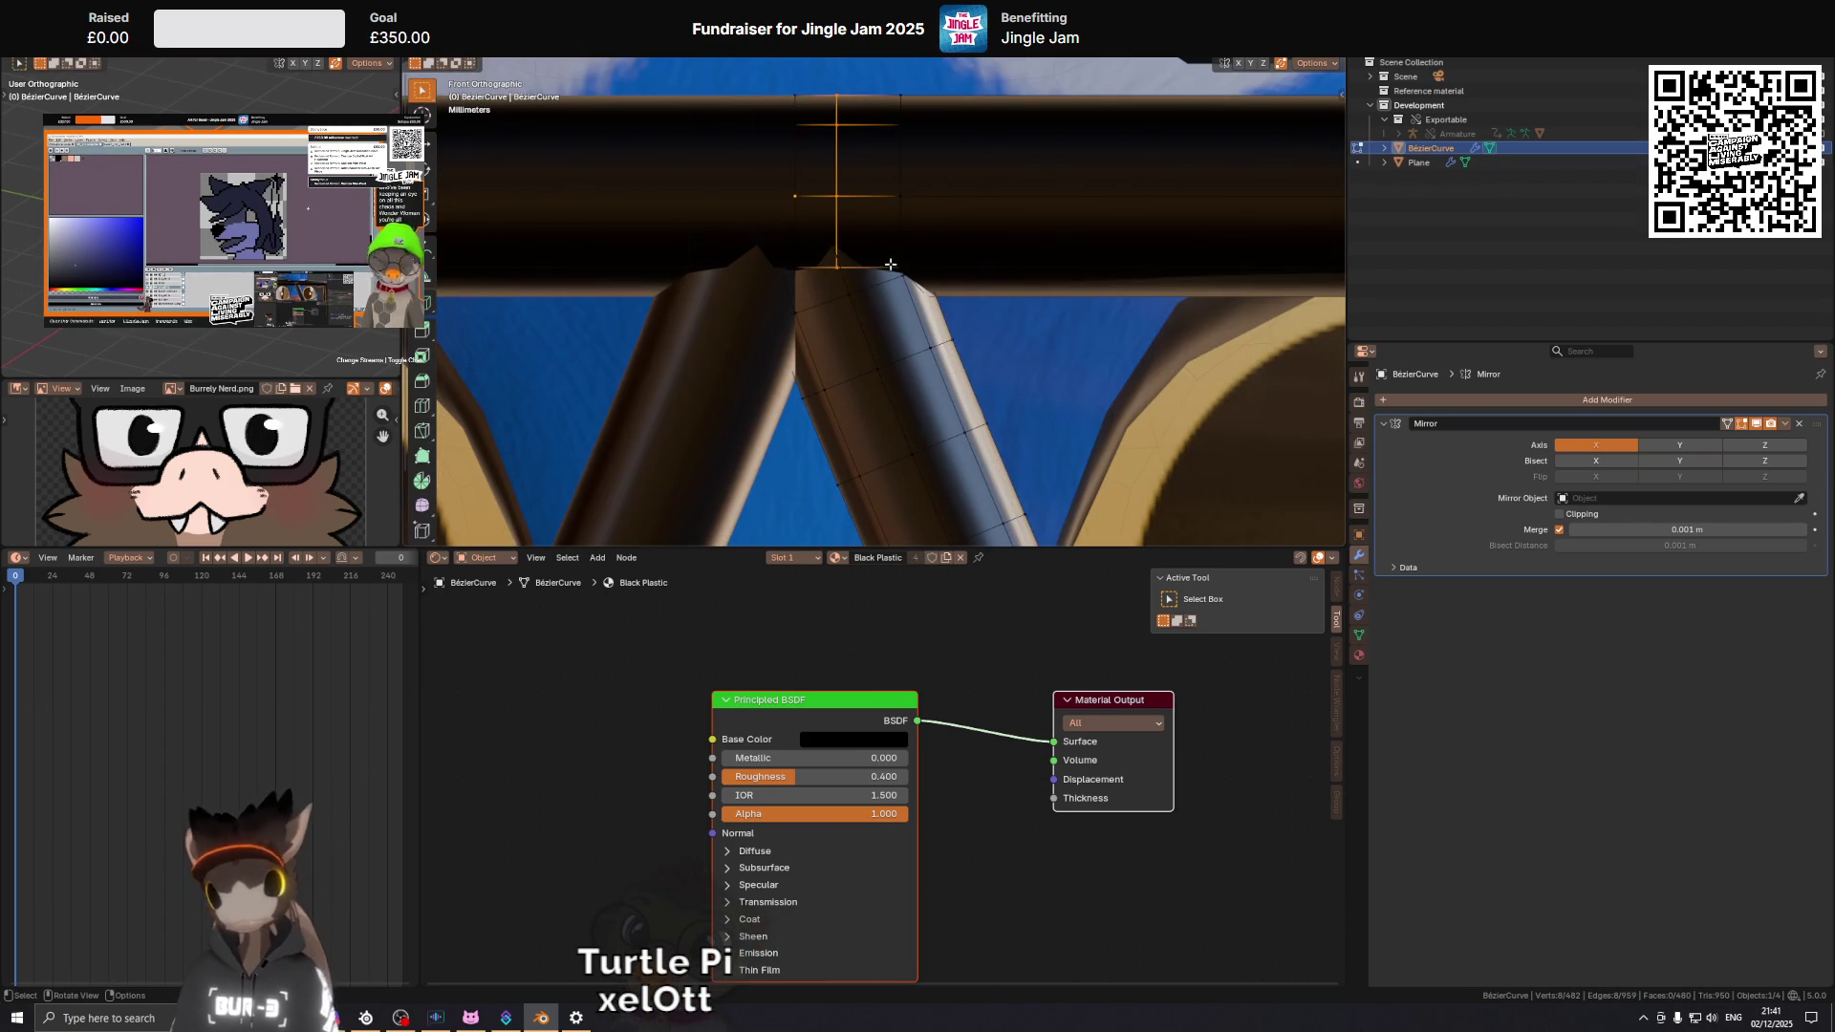
left_click(916, 269)
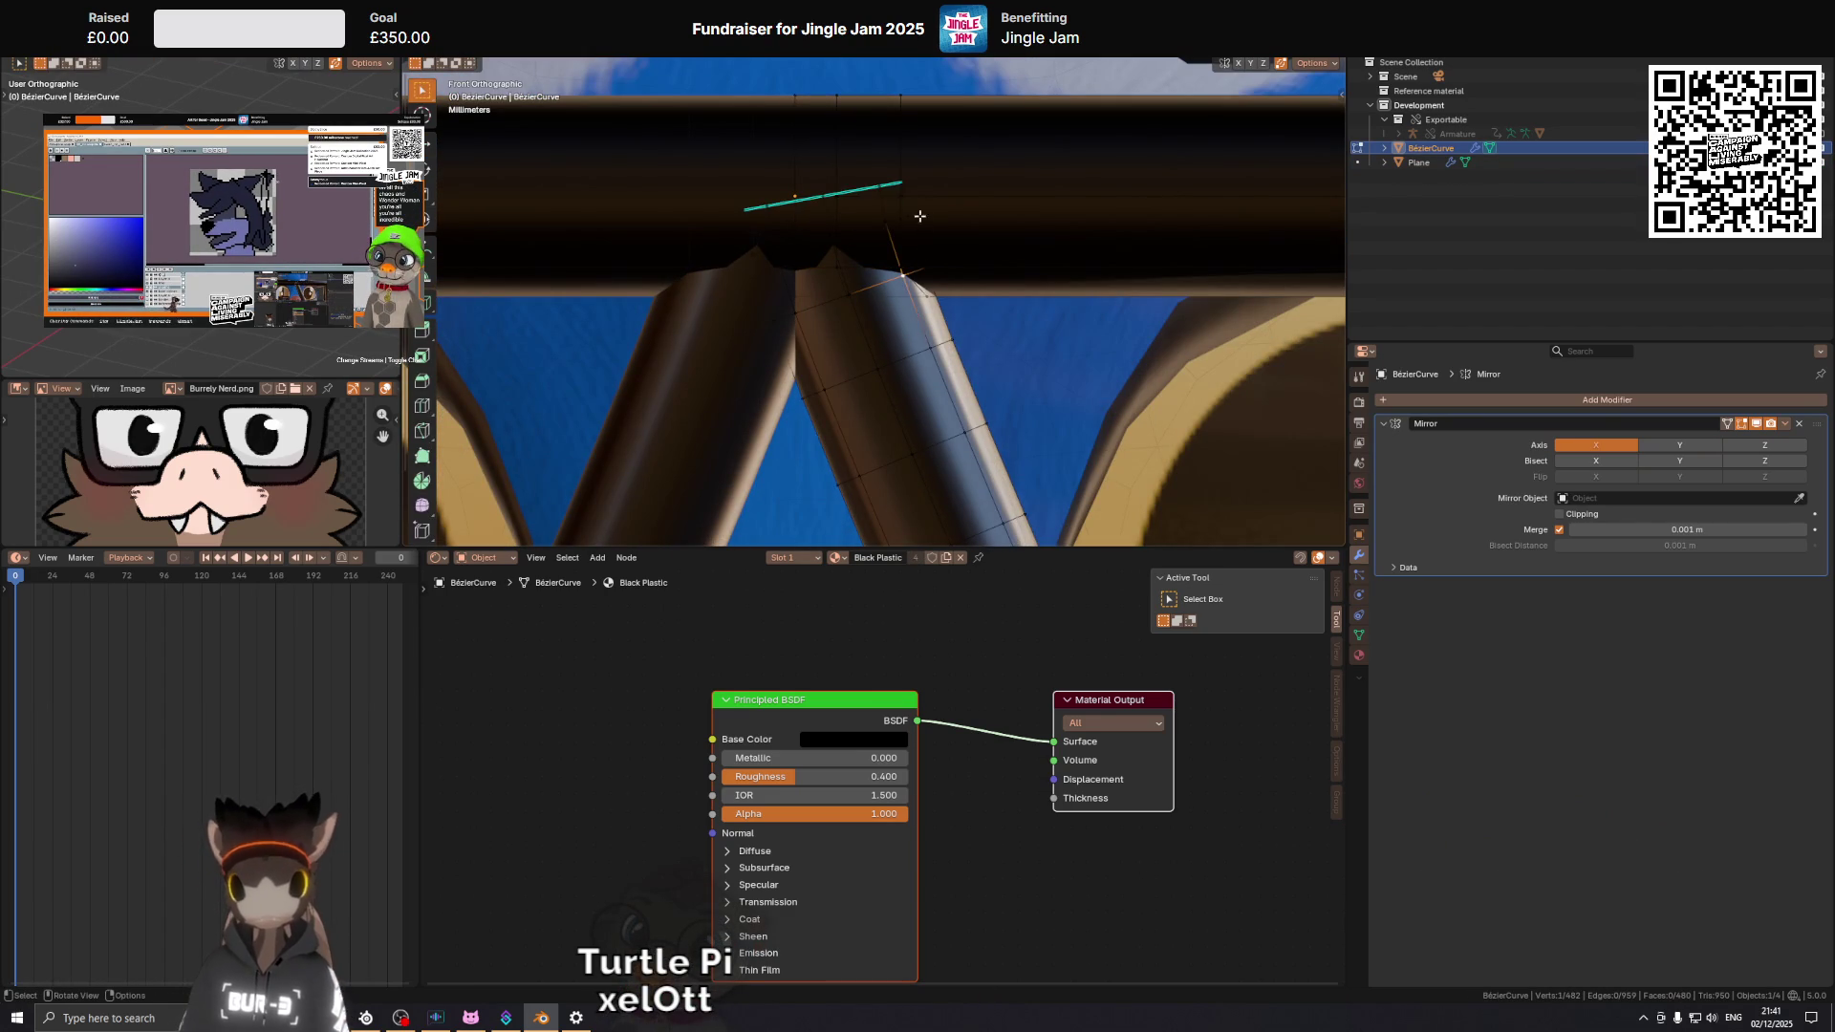
key("g")
key("g")
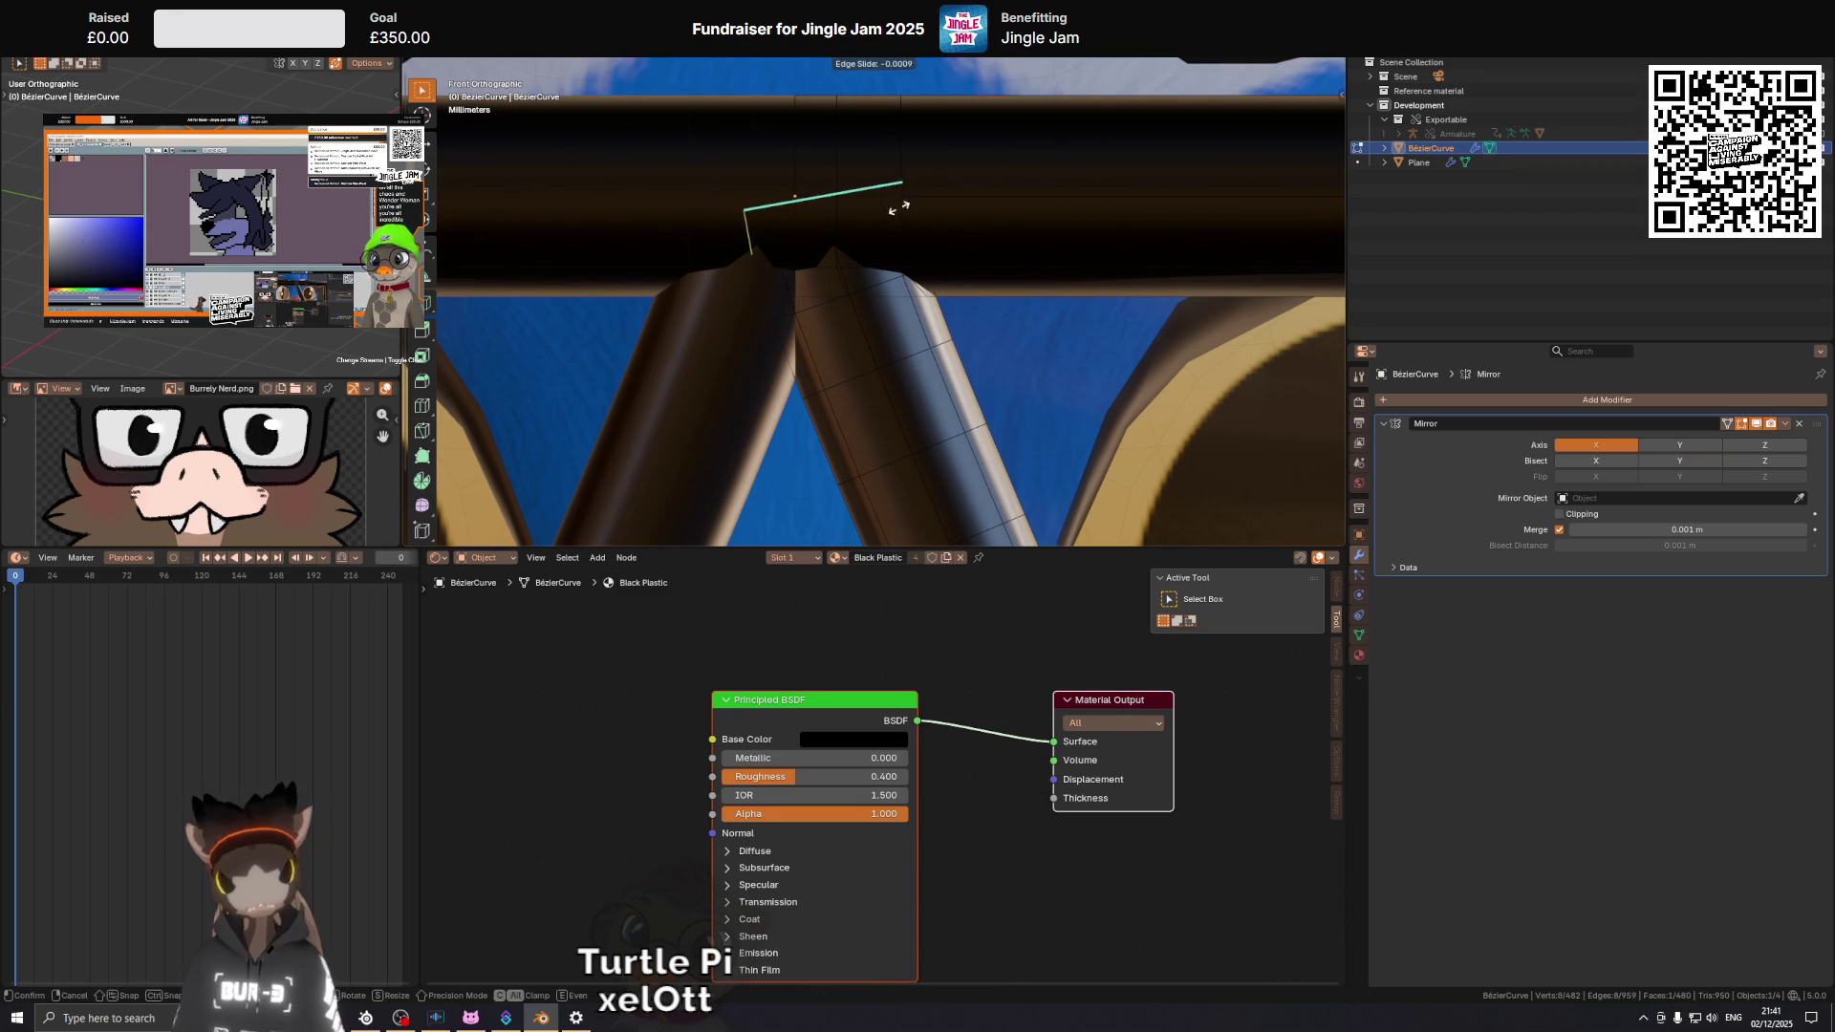
left_click(545, 212)
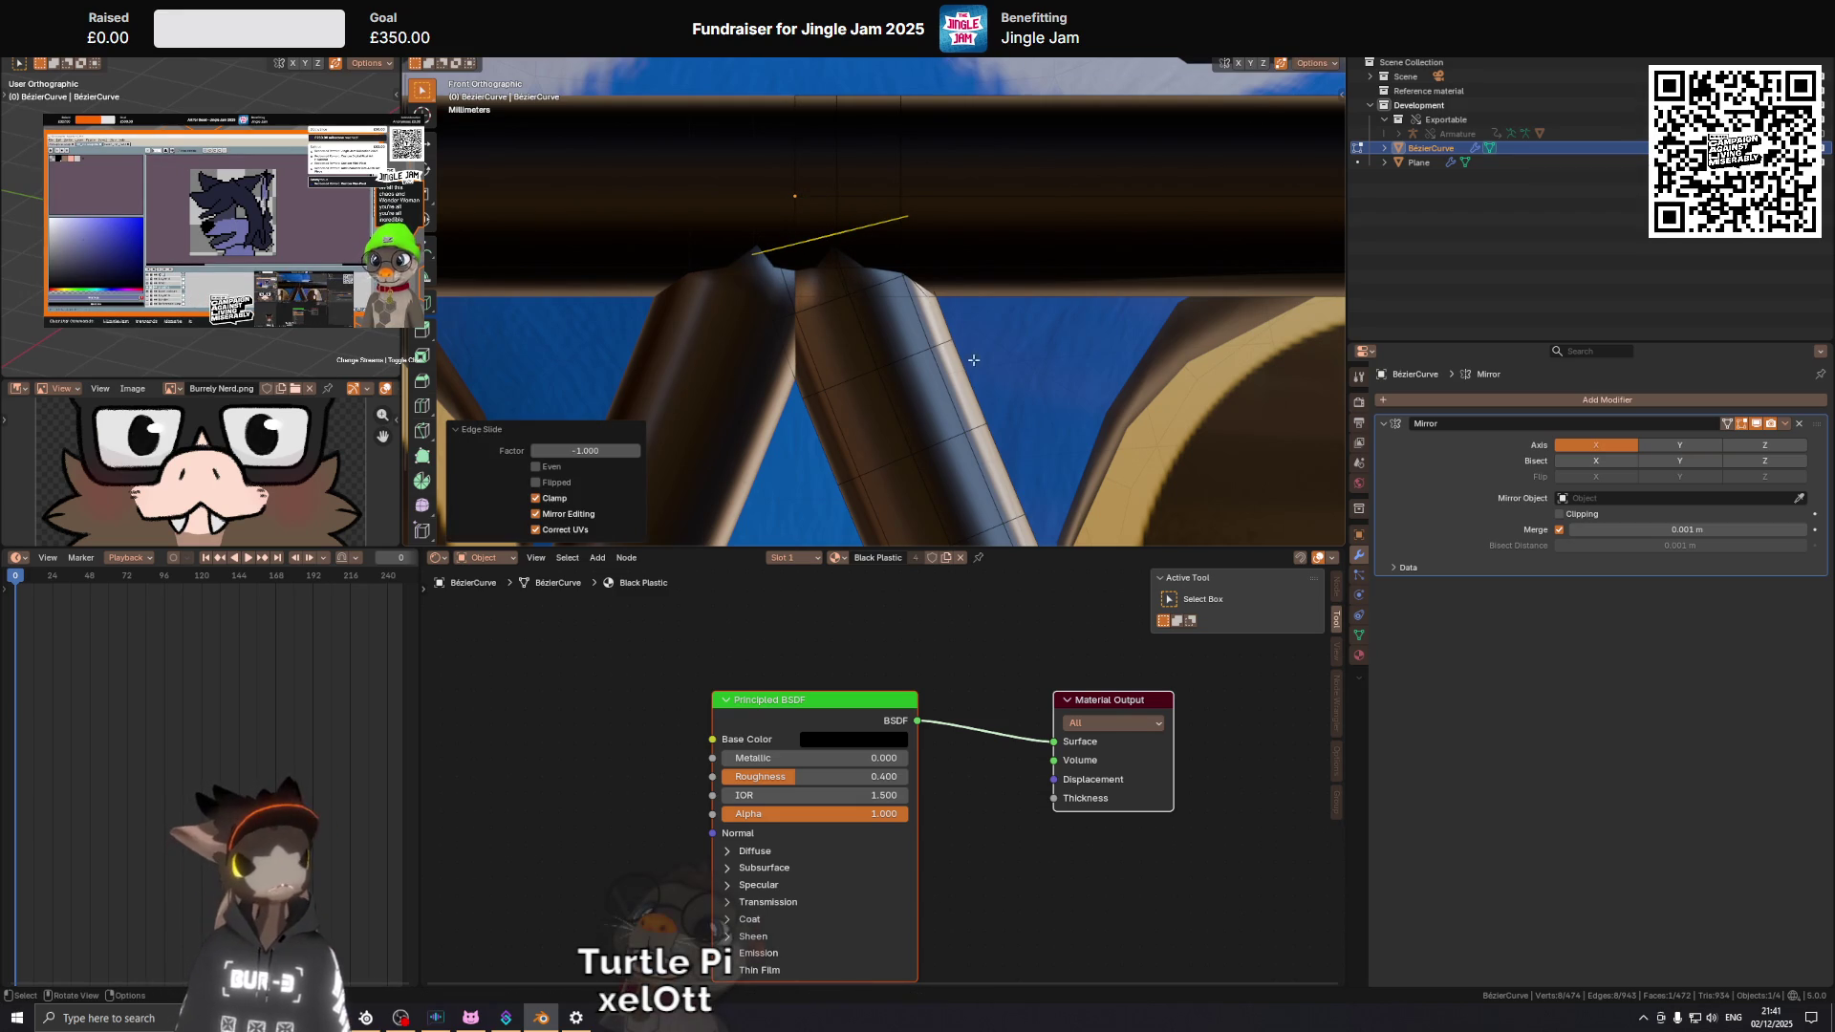
left_click_drag(973, 249, 946, 193)
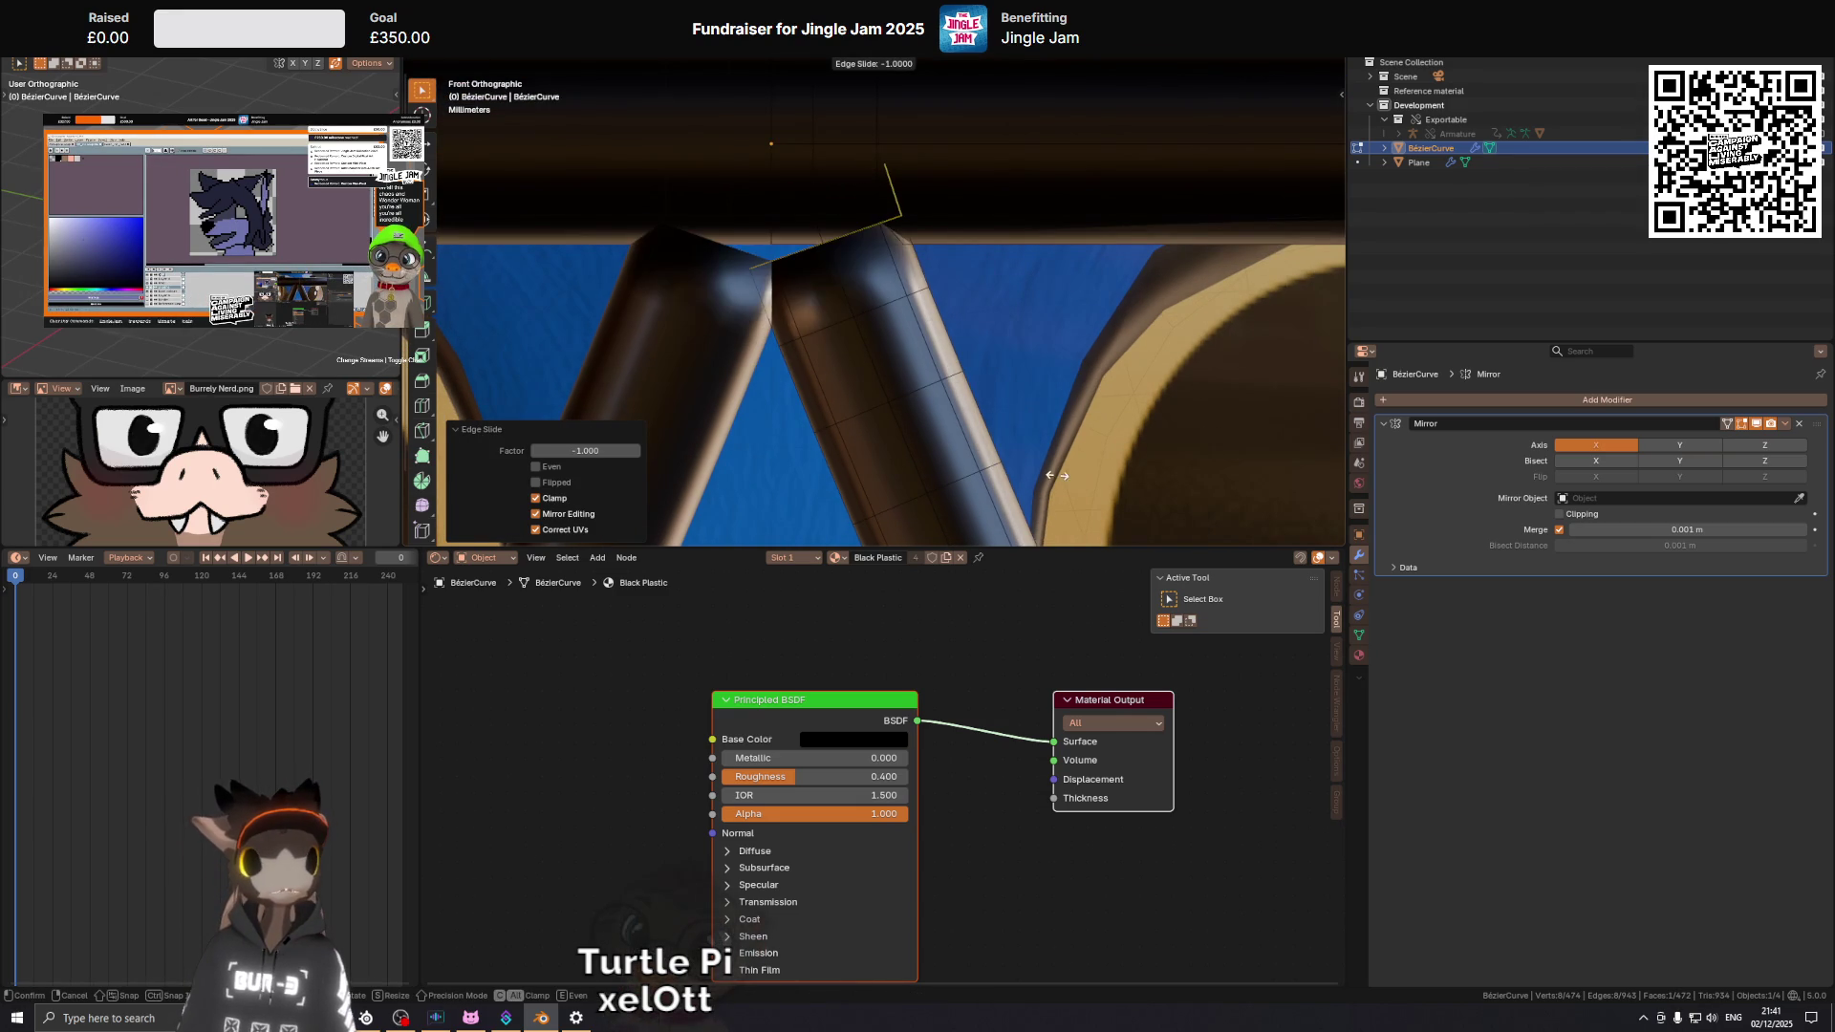
Move the bridge-joint edge along X onto the joining peak.
left_click(753, 270)
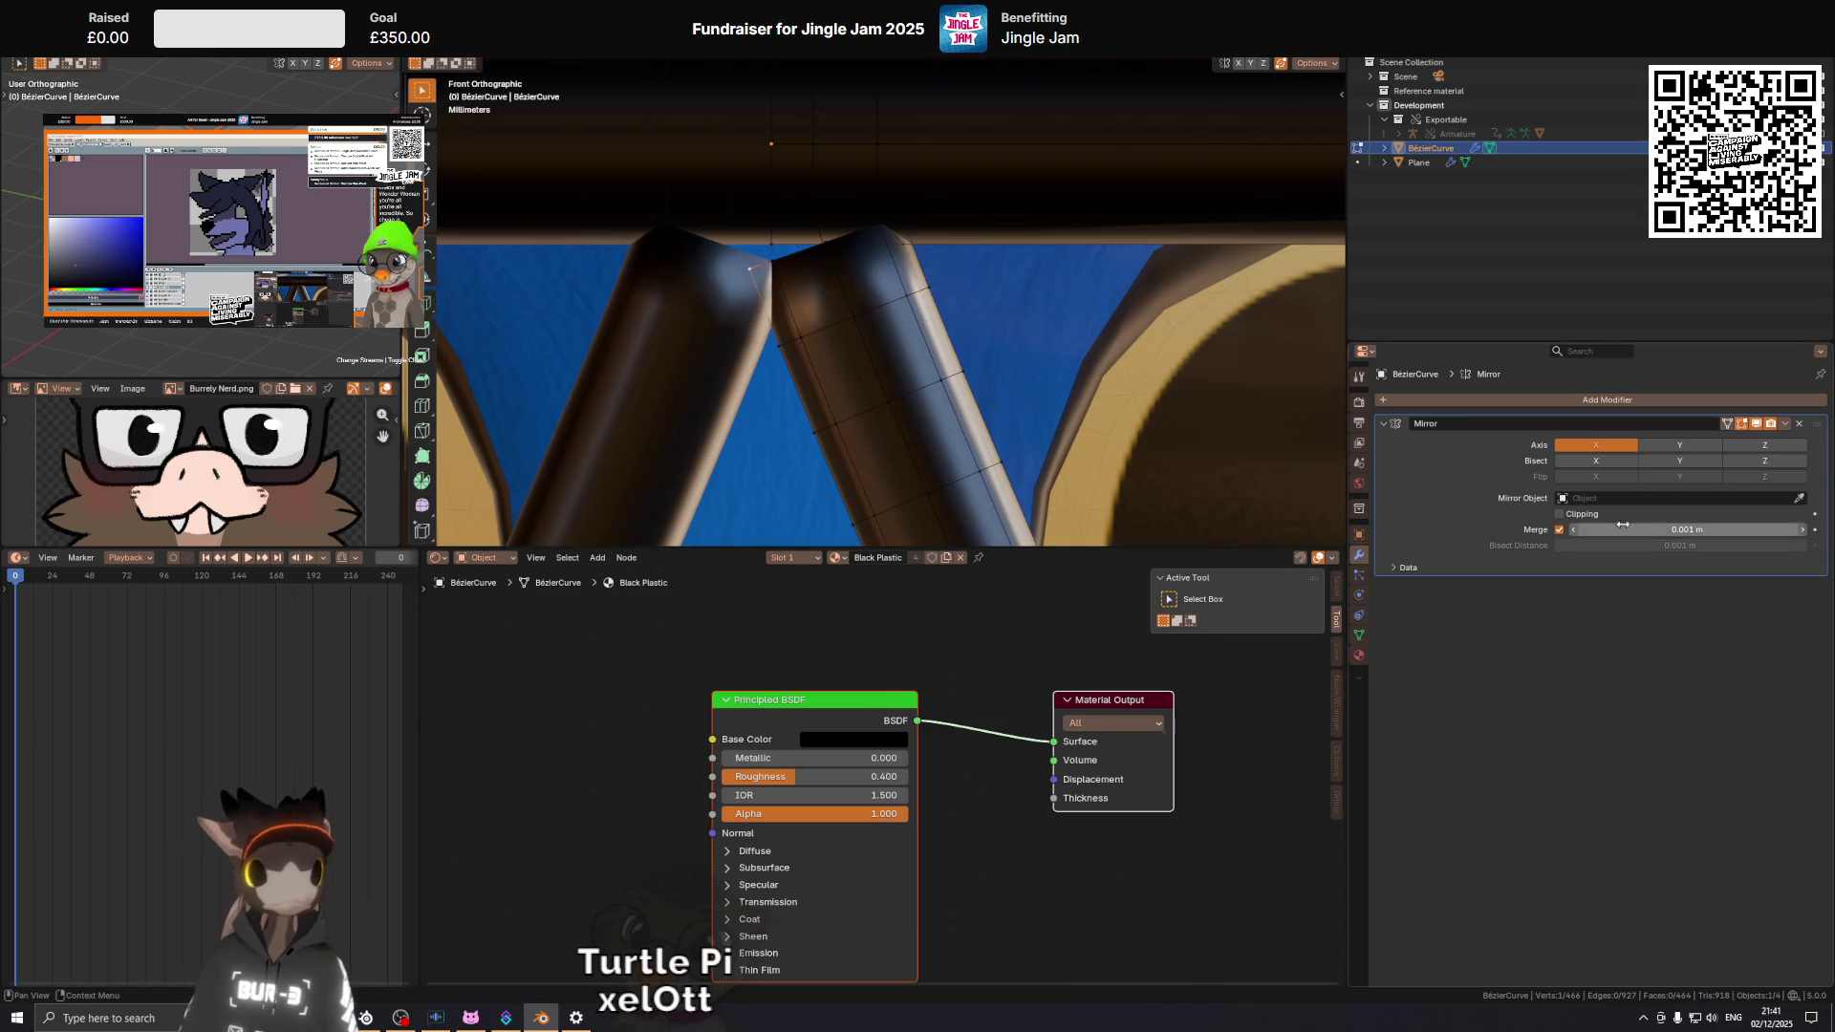
key("g")
key("x")
left_click(763, 326)
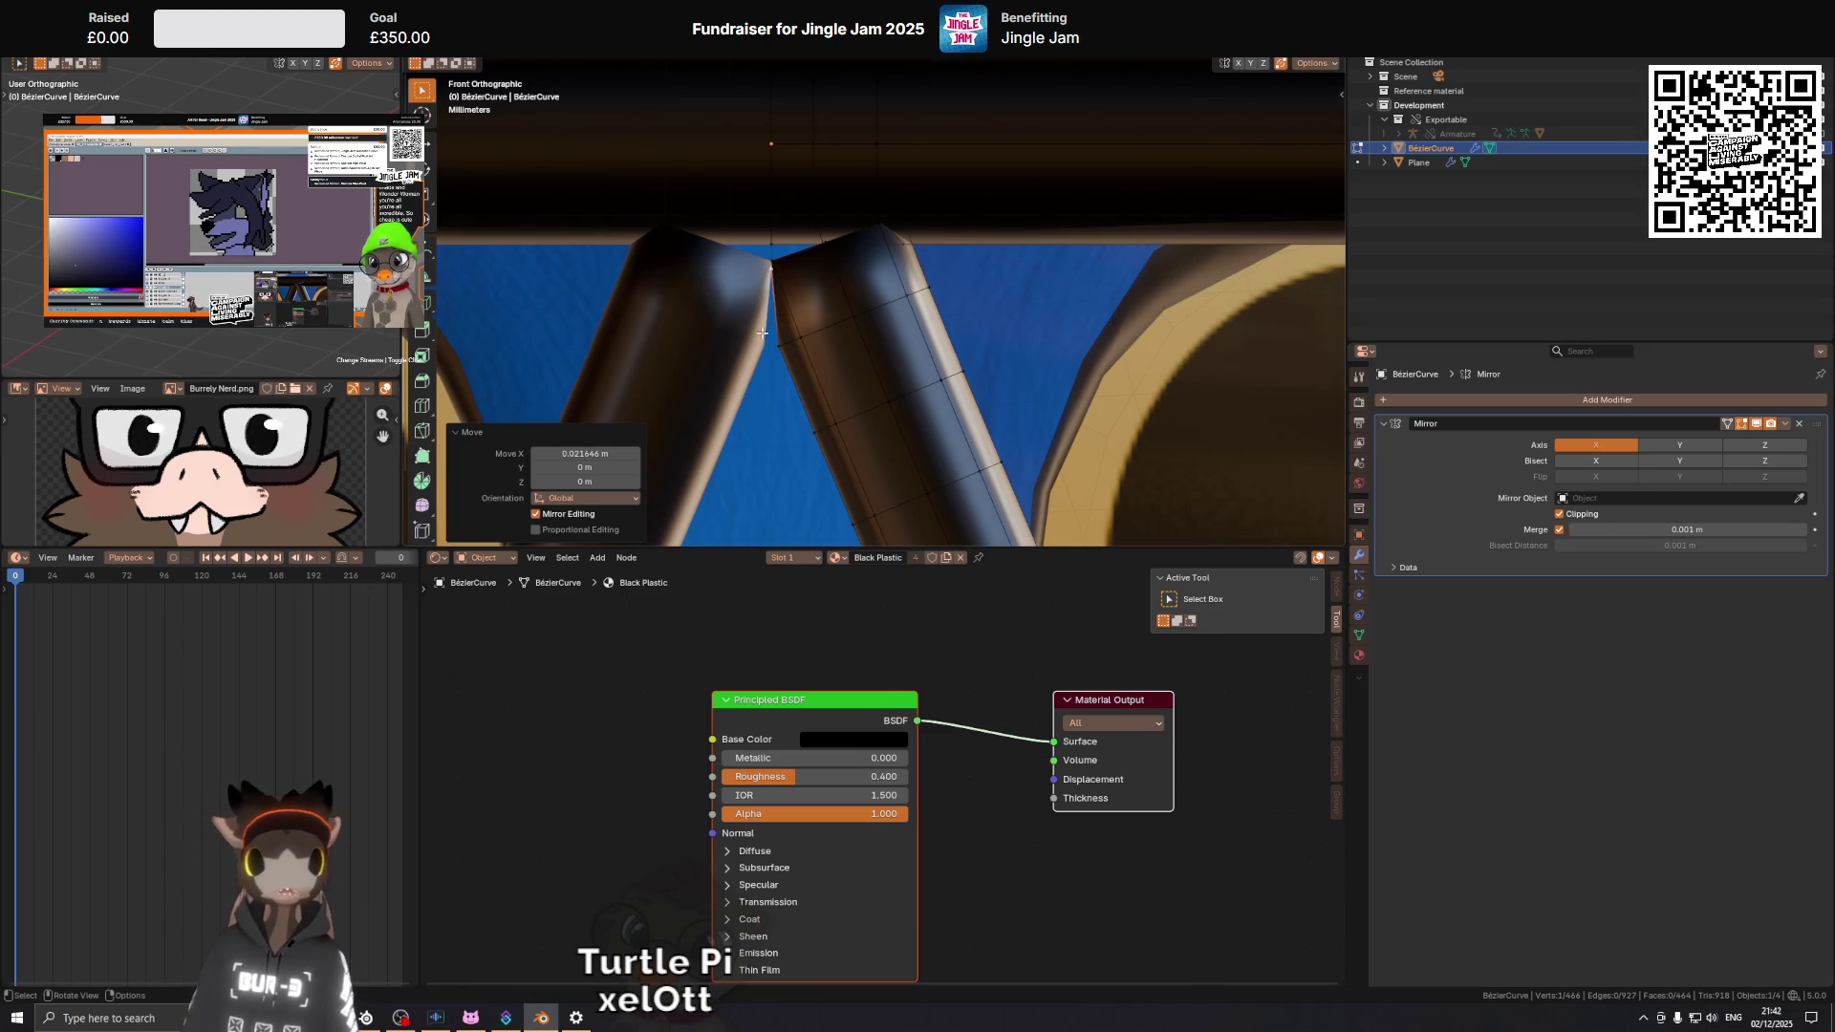
key("g")
key("x")
left_click(735, 354)
Raise the joint edge 0.000977 m along Z, then select the tube-corner vertex.
key("g")
key("z")
left_click(739, 283)
left_click_drag(878, 266, 867, 456)
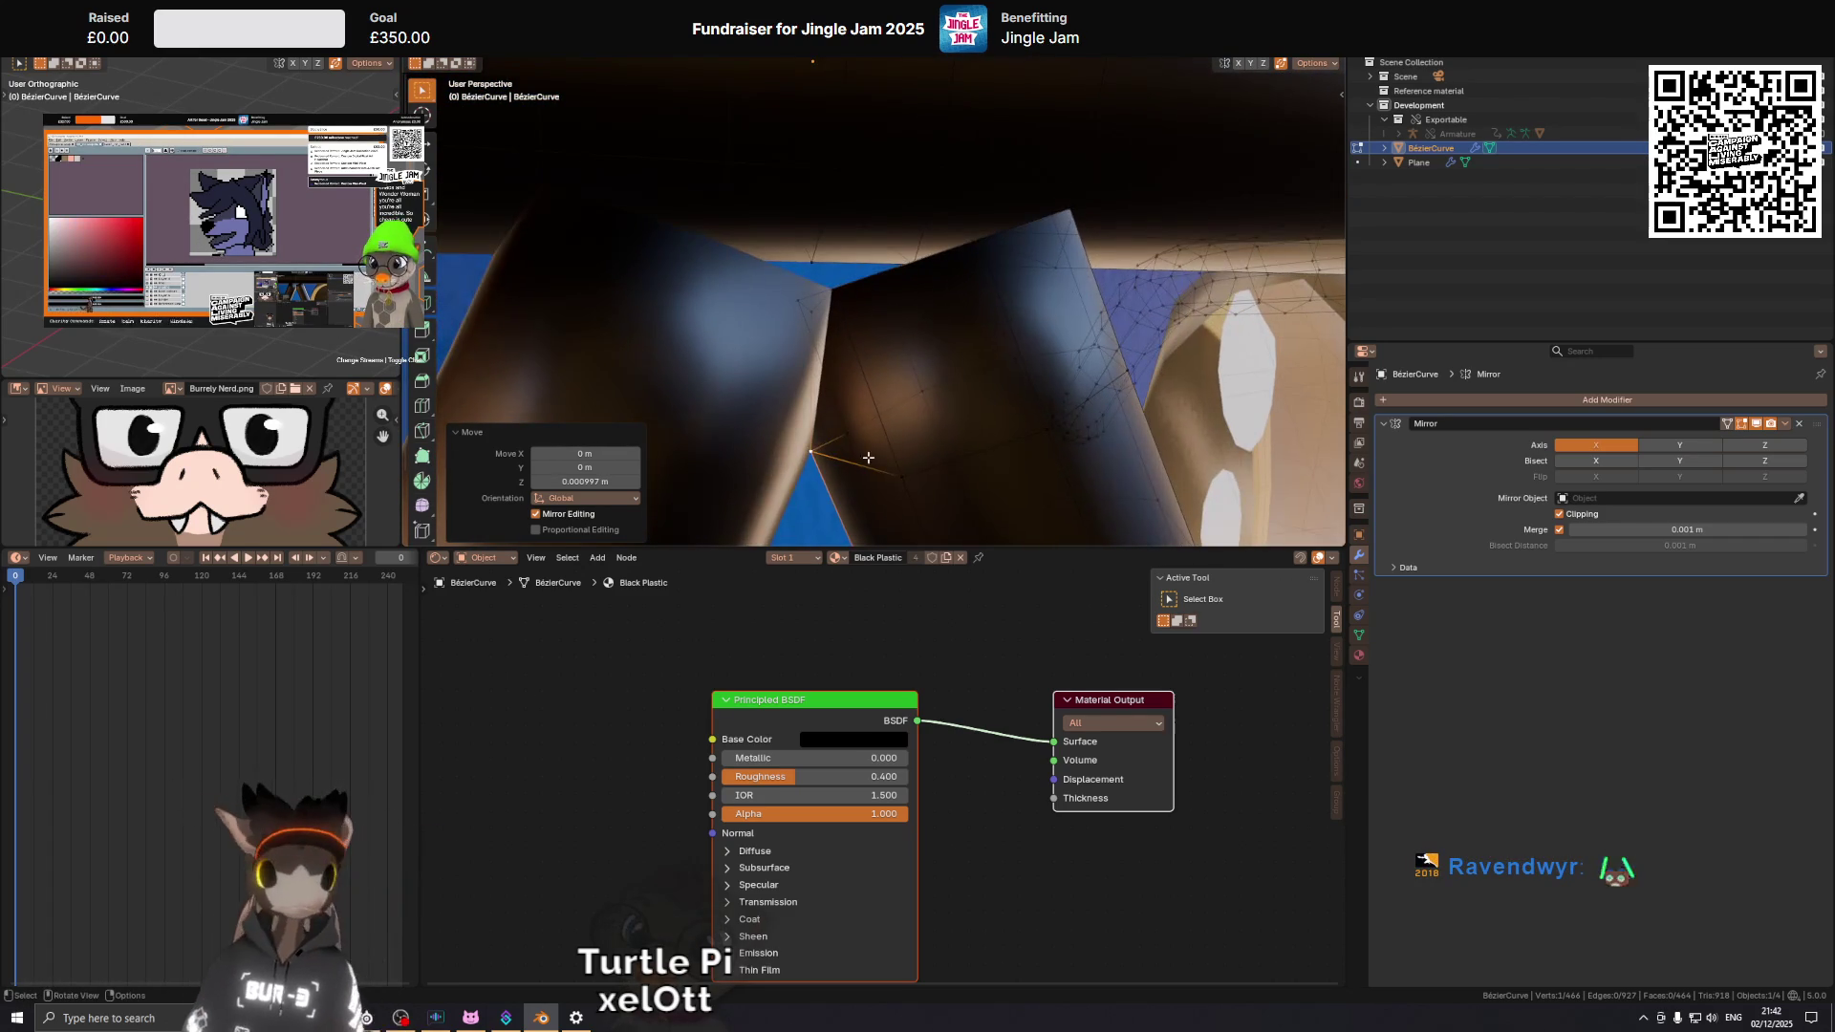
left_click(832, 287)
Slide the joint vertex along its edge and add a vertex and edge near the corner.
key("g")
key("g")
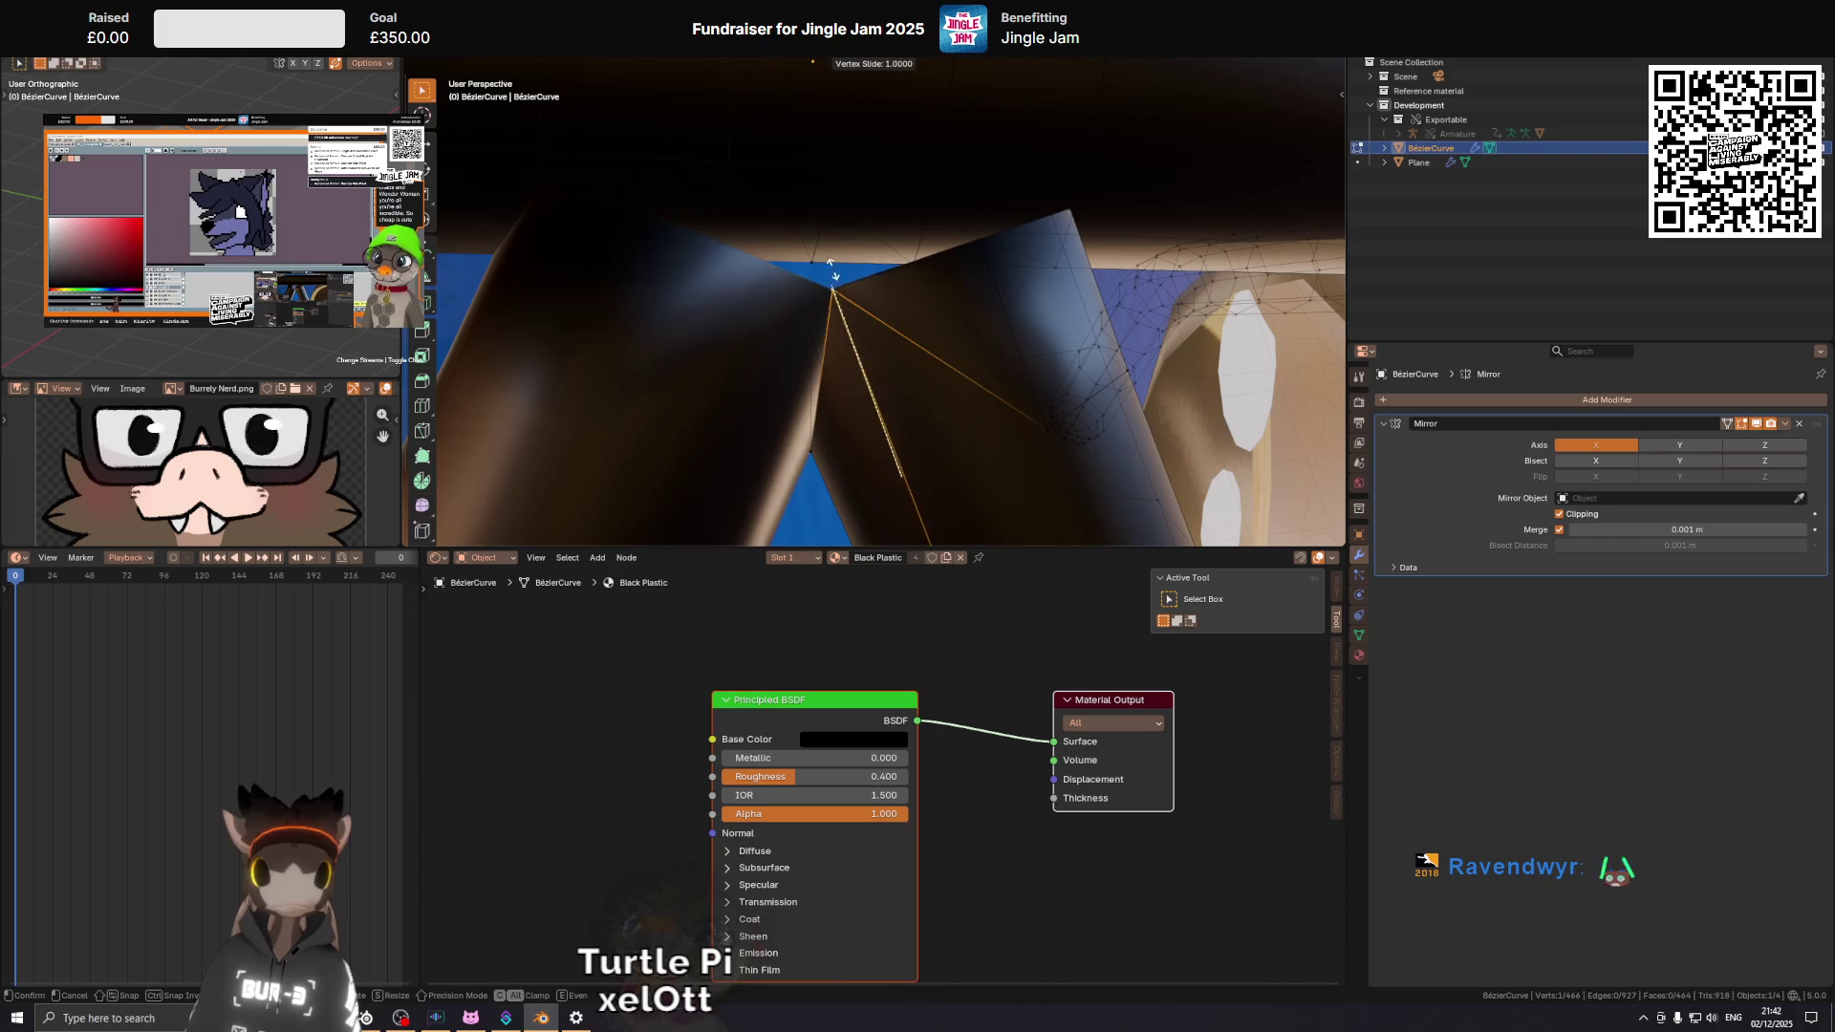
left_click(813, 218)
left_click_drag(913, 310, 860, 396)
right_click(972, 365)
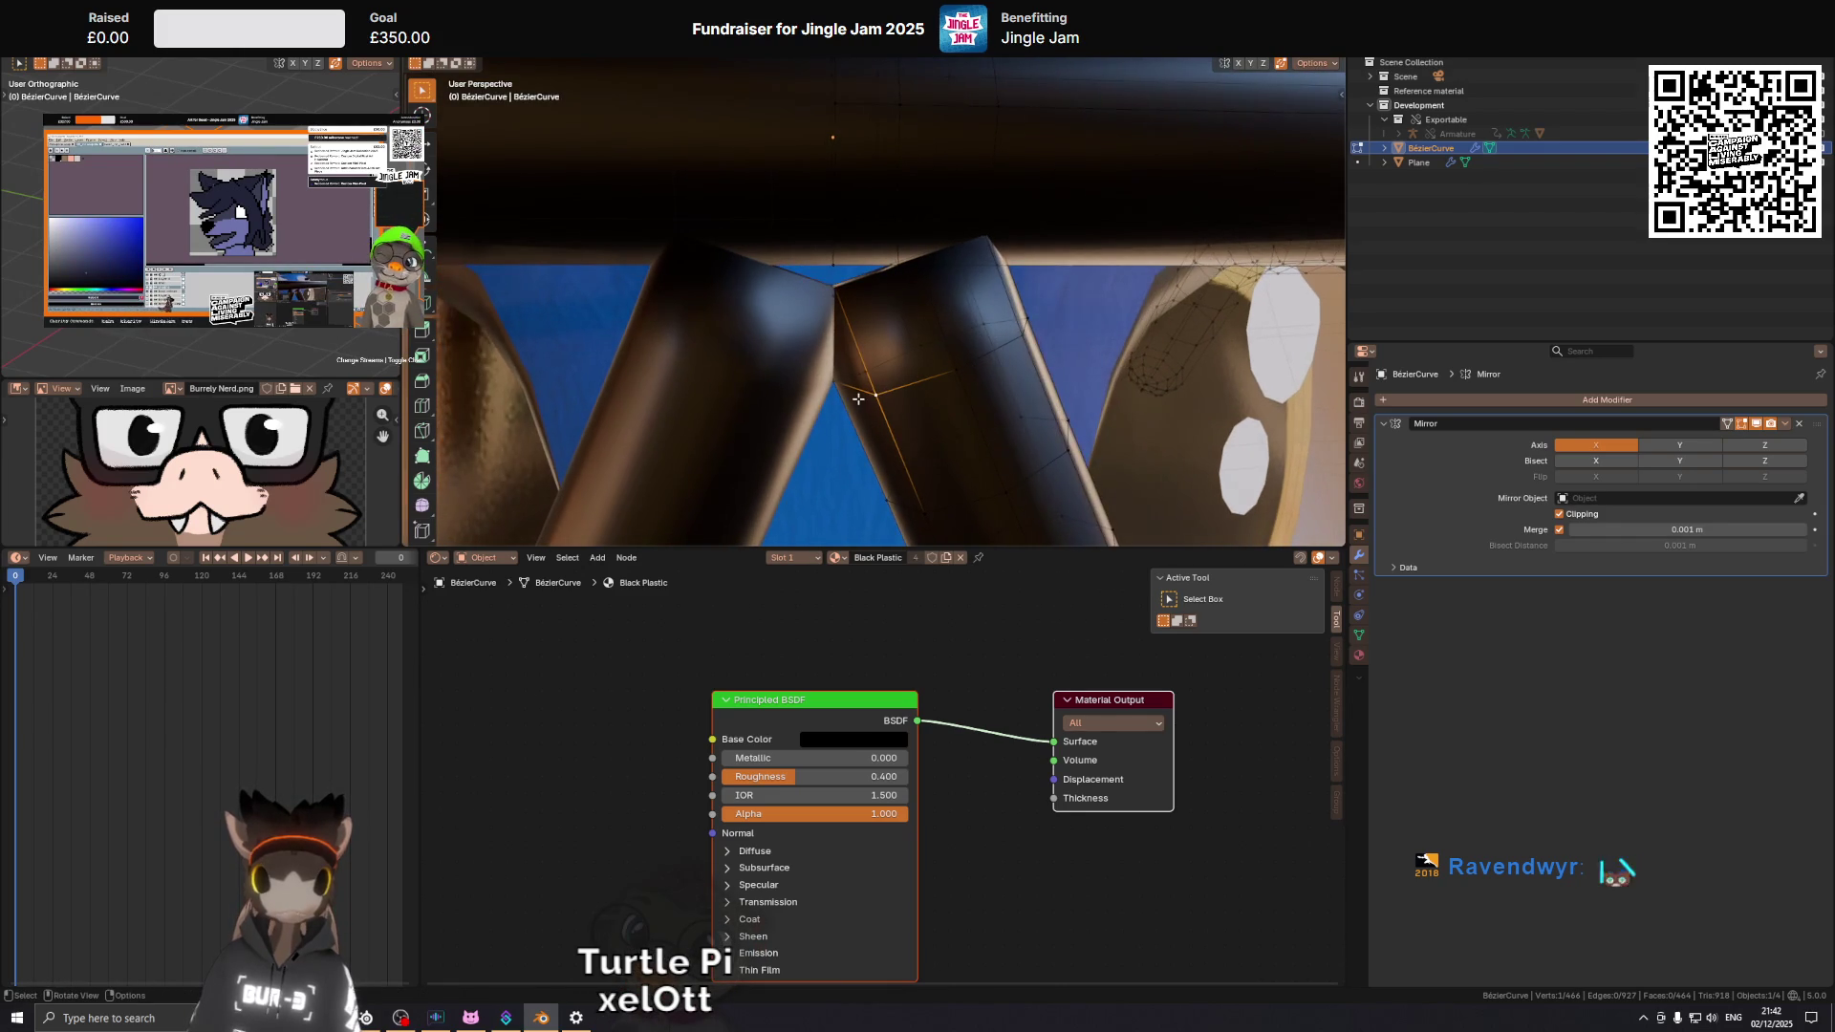
Place a new edge loop on the tube and slide it to the tube's end.
left_click(844, 385)
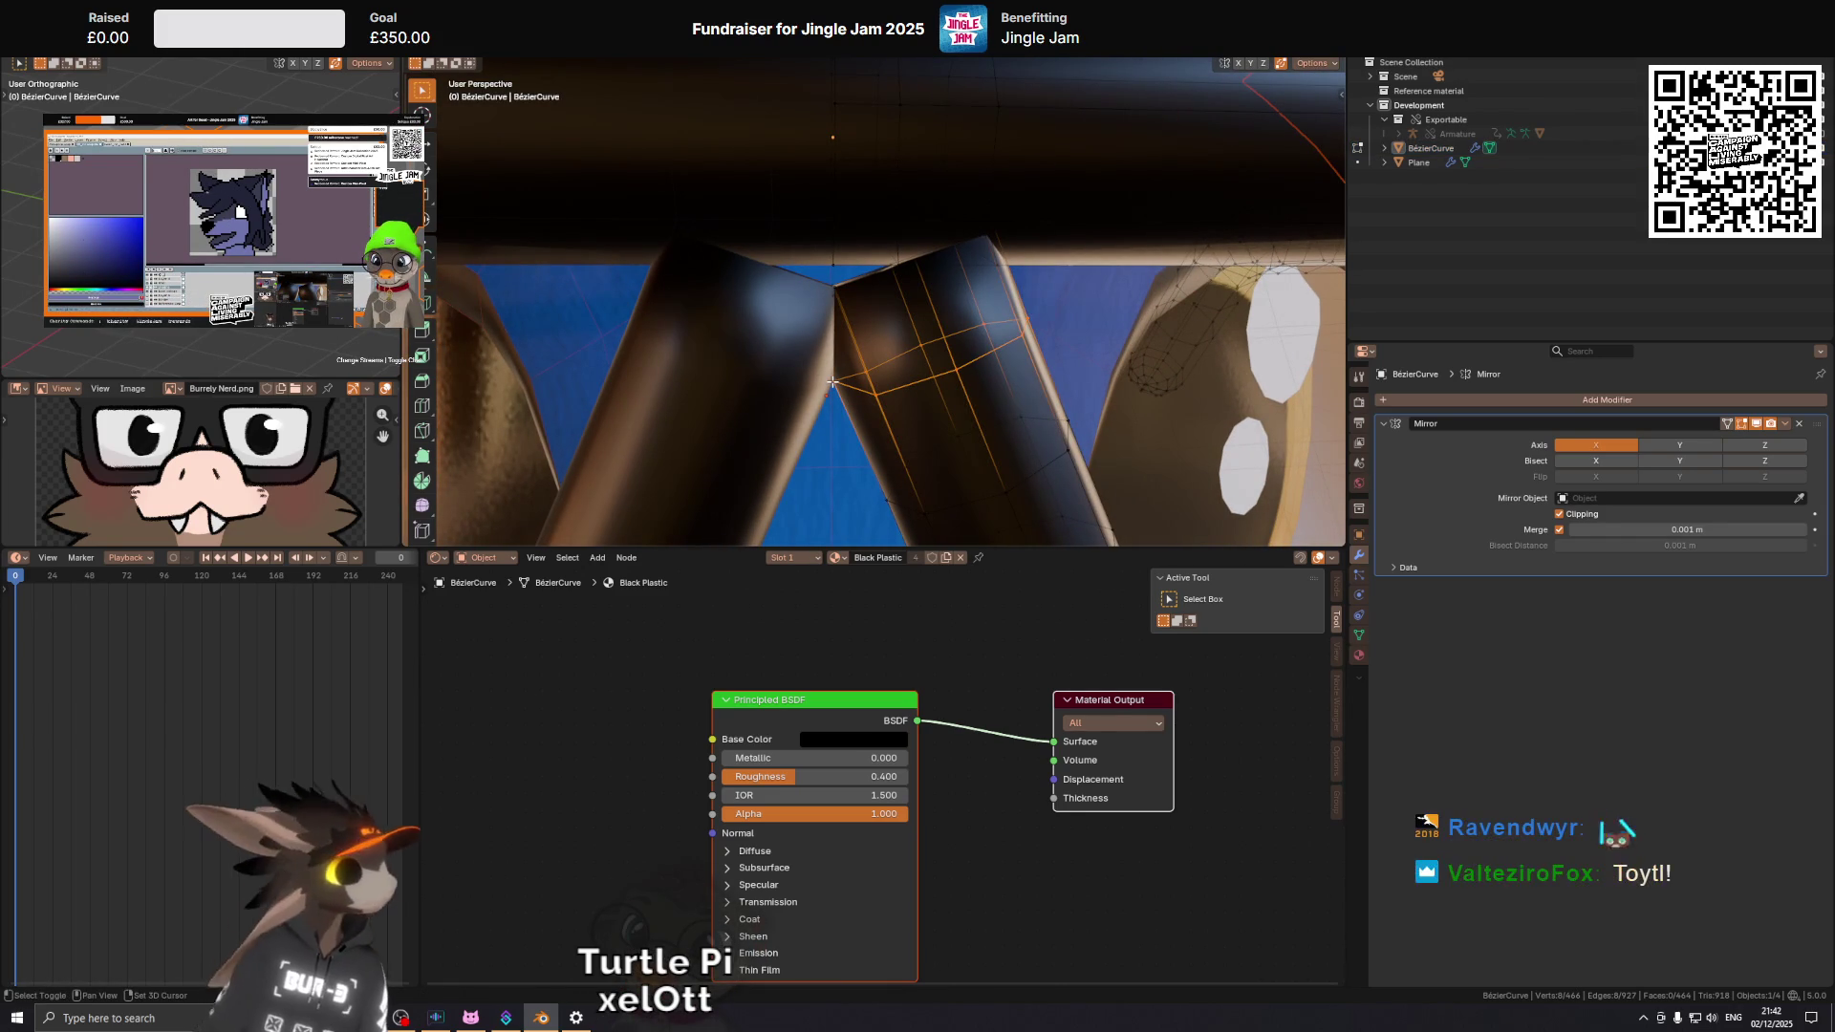
key("g")
key("g")
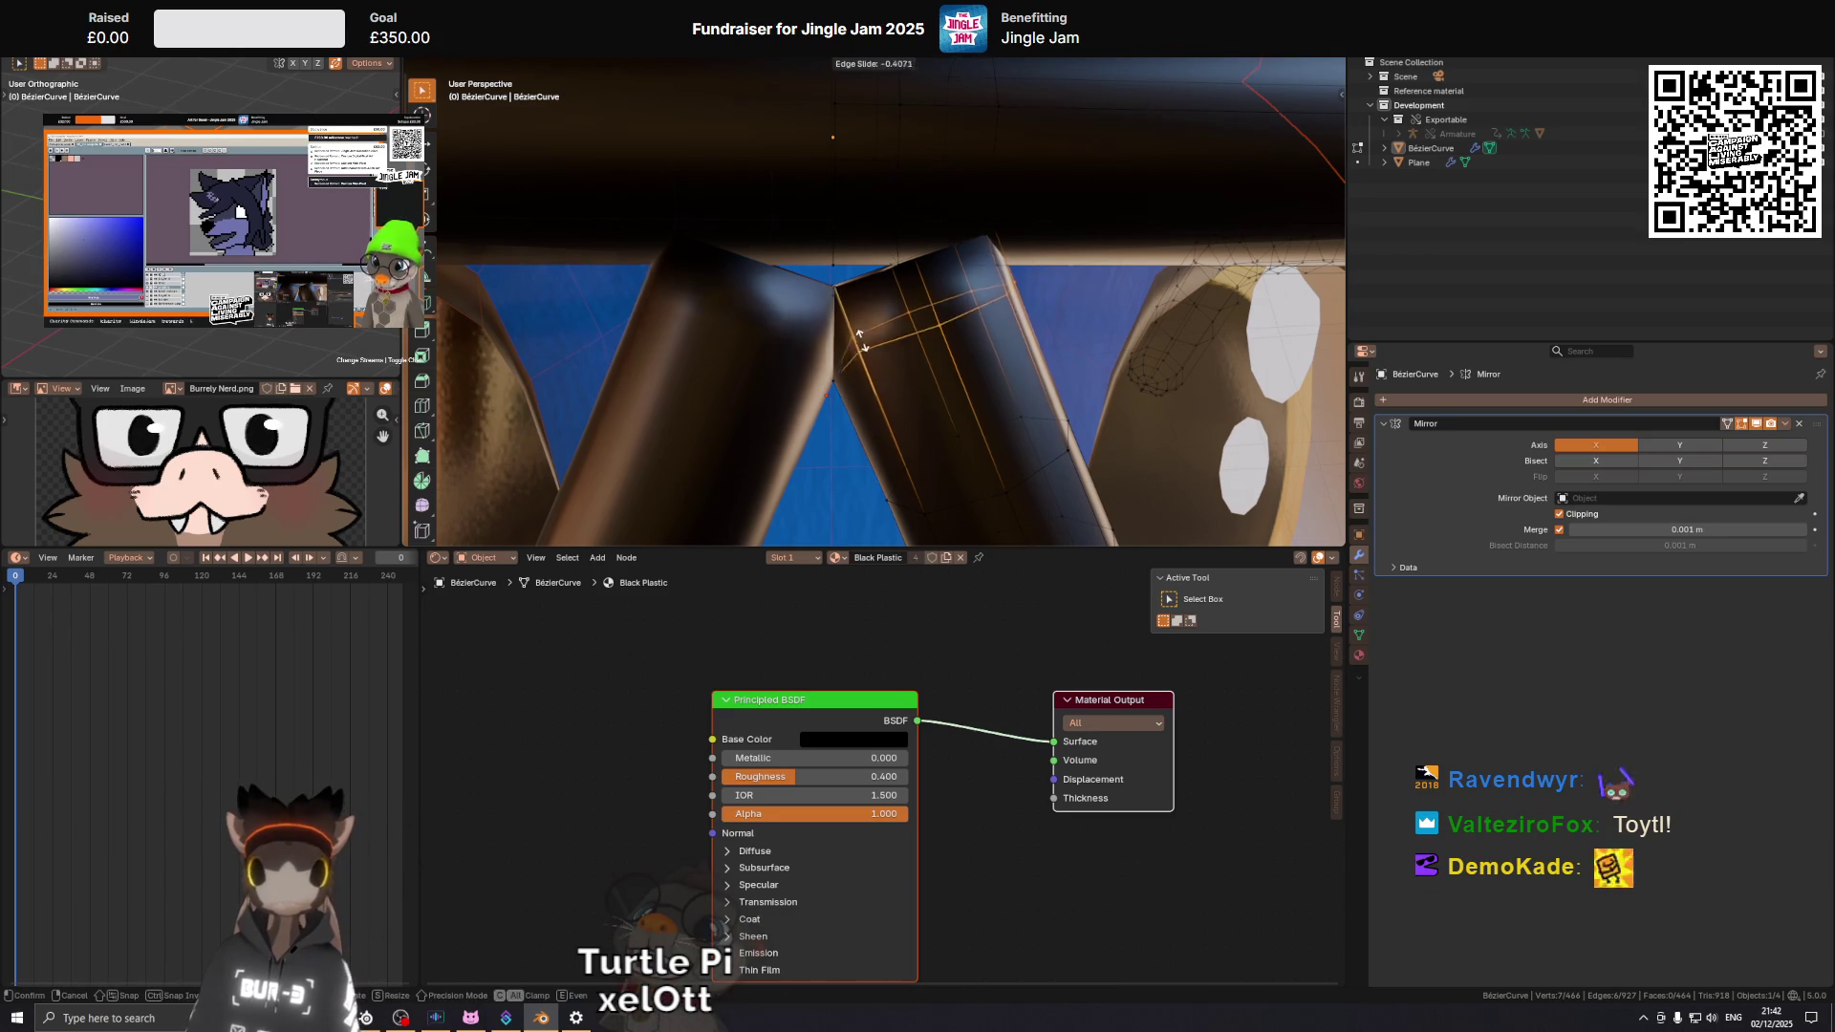
left_click(803, 212)
left_click_drag(803, 212, 927, 165)
Select the corner vertex, check the snapping options, and slide it along its edge.
left_click(947, 326)
left_click(911, 59)
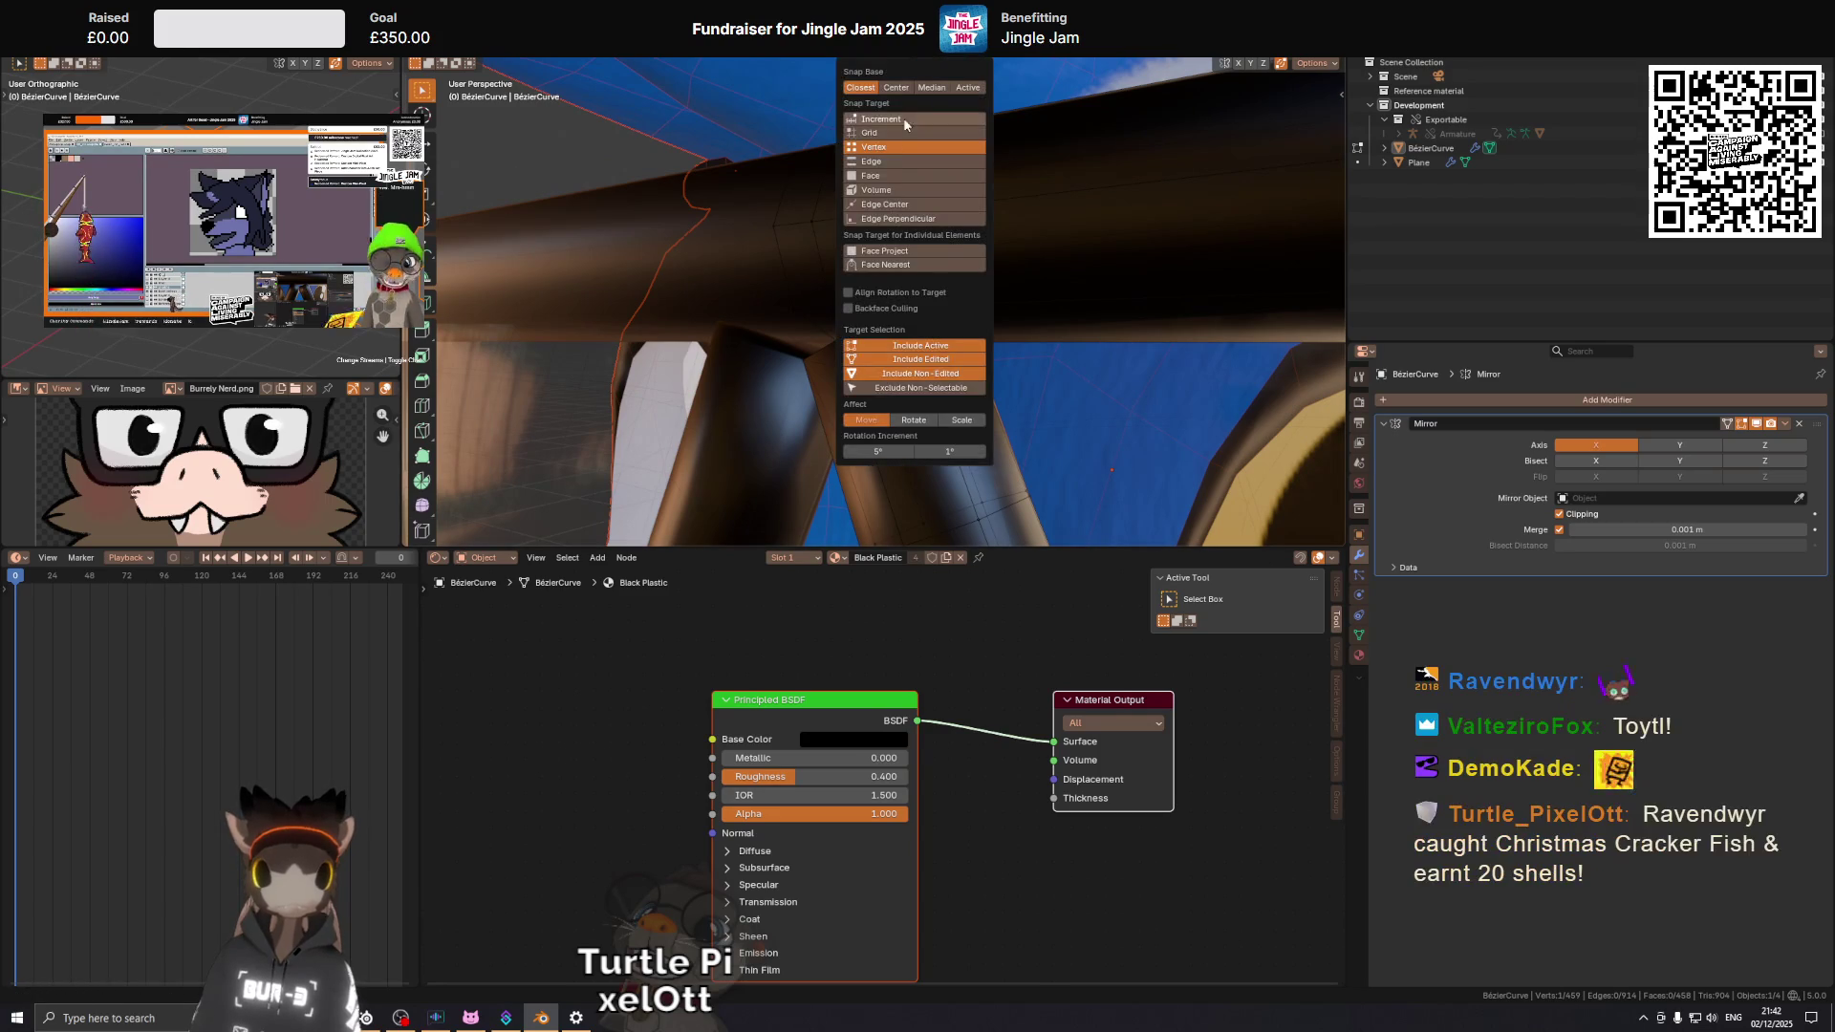
left_click_drag(1184, 457, 976, 315)
key("shift+v")
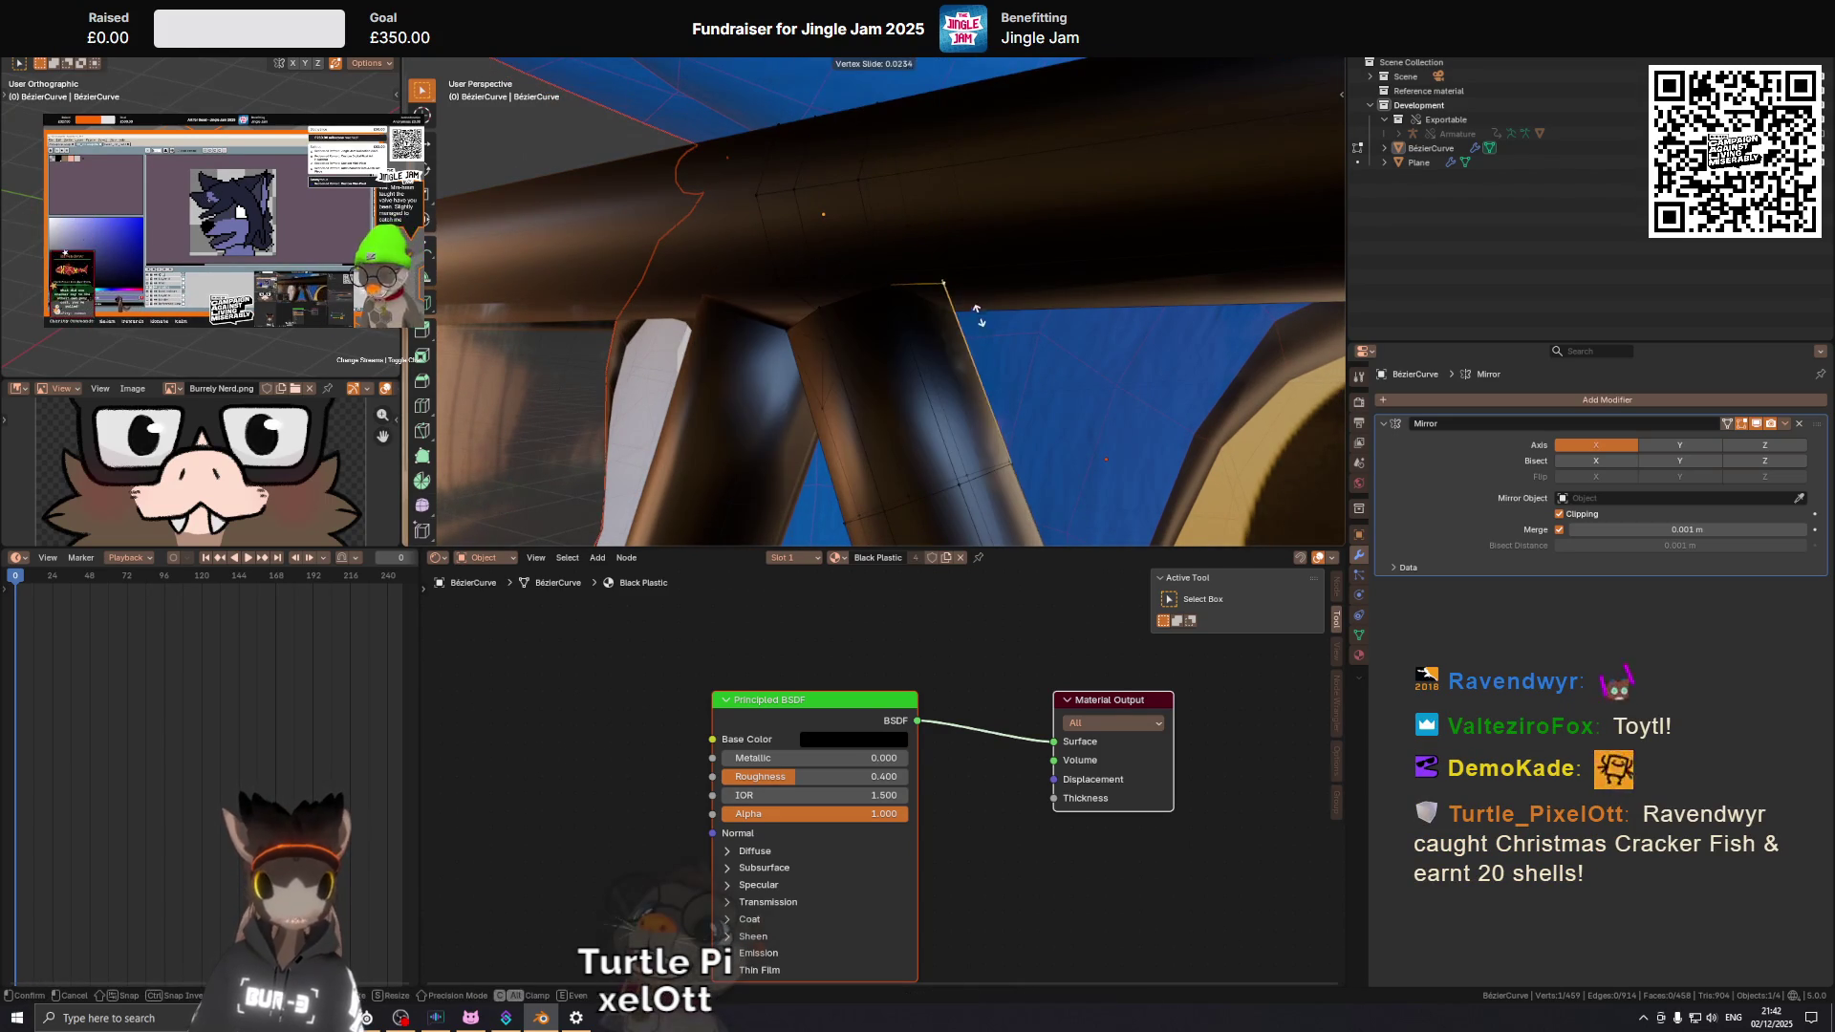
key("g")
left_click_drag(985, 306, 989, 303)
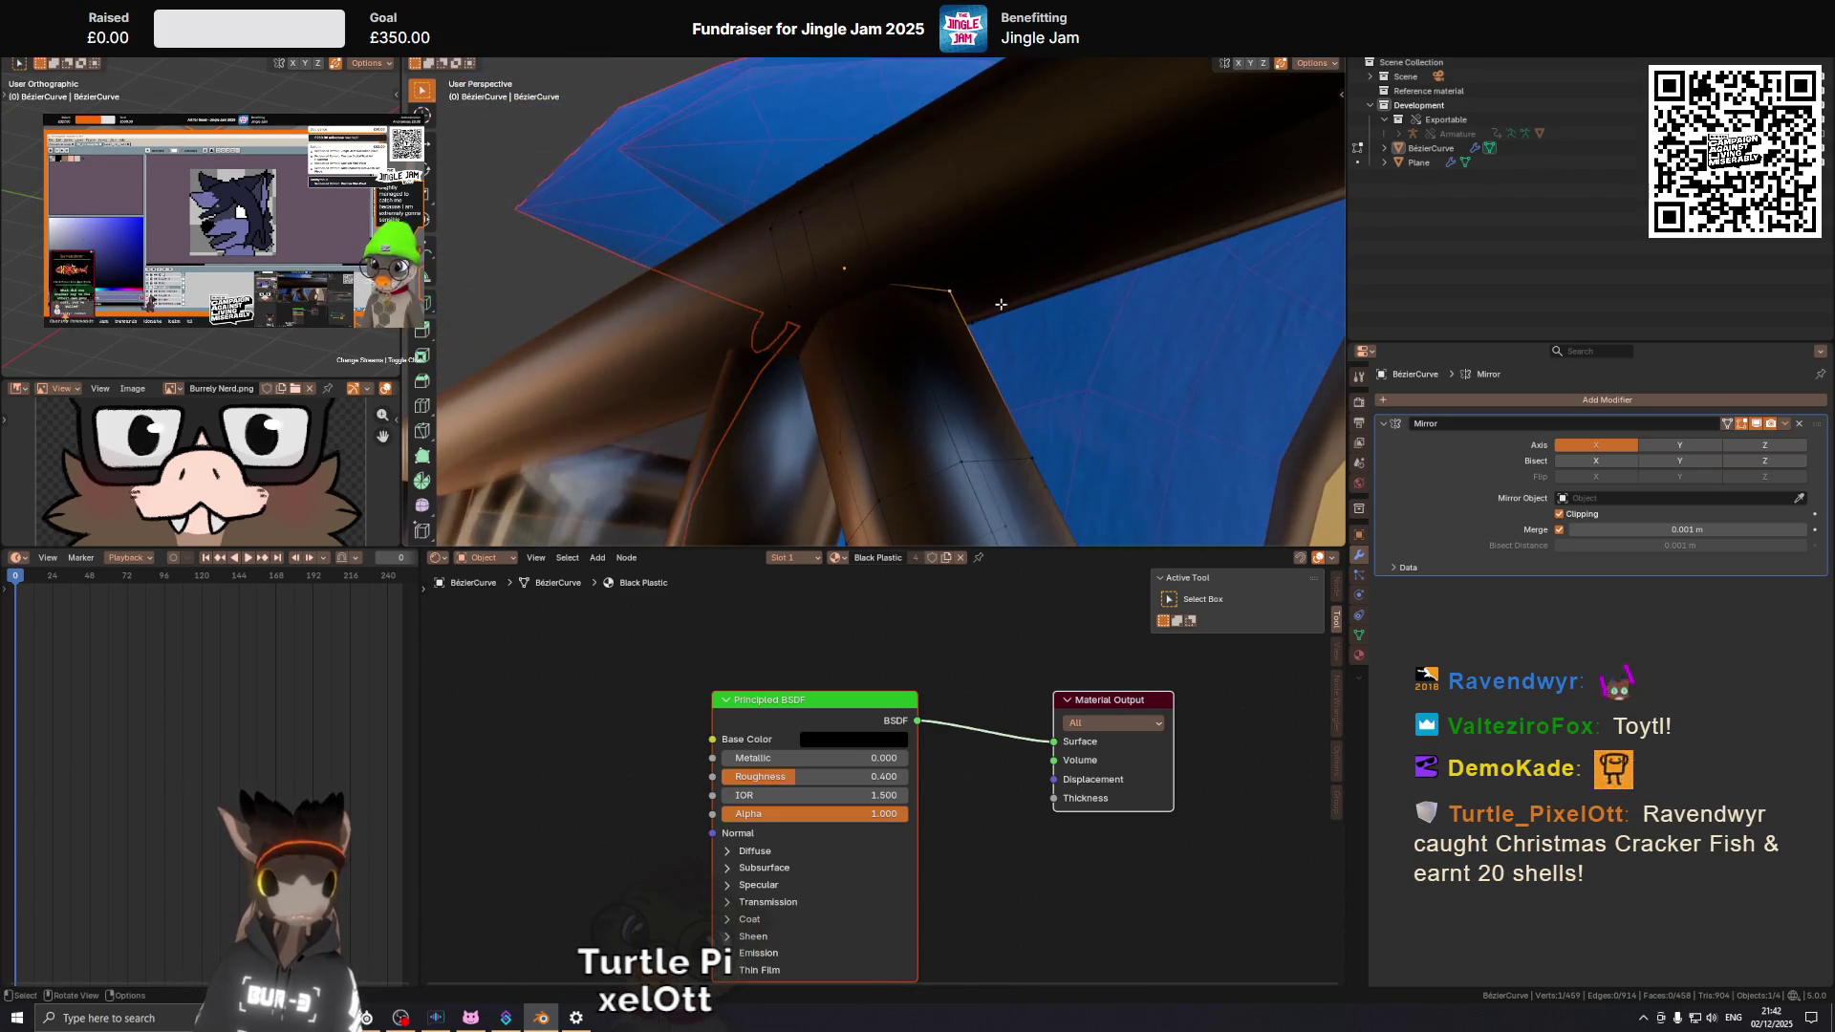
key("g")
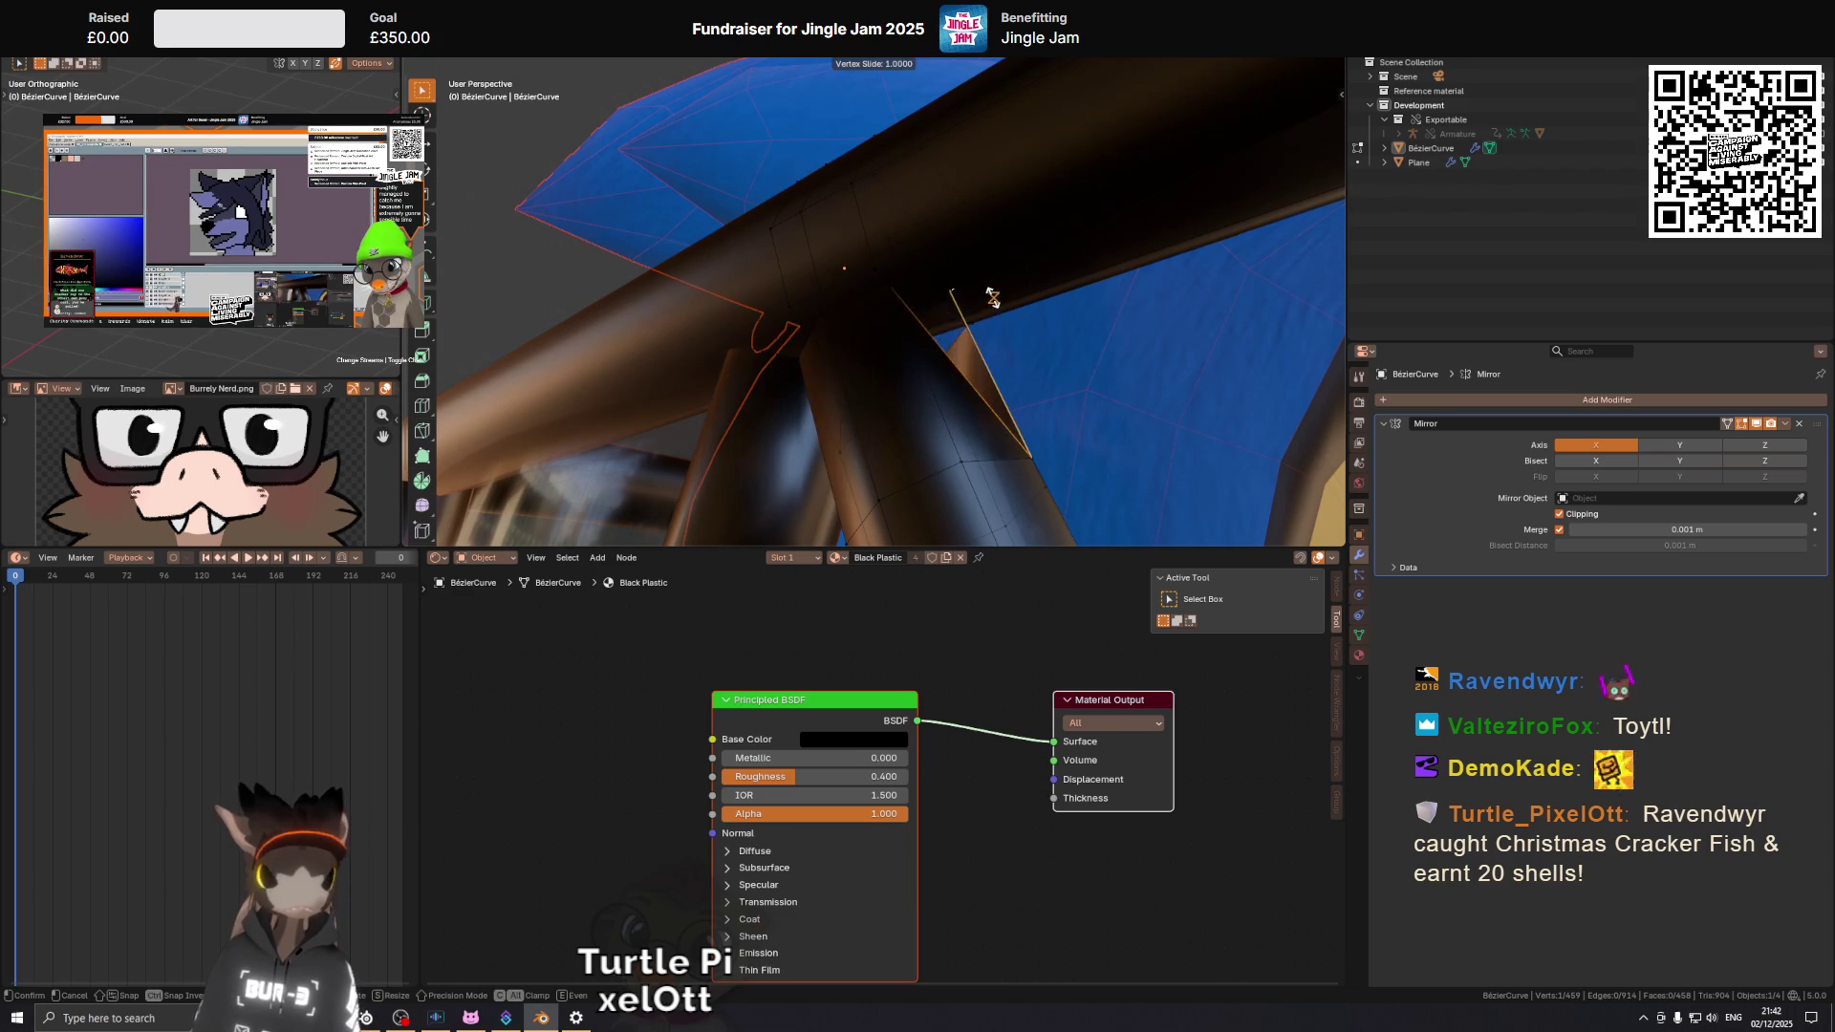
left_click(1001, 304)
left_click_drag(1001, 304, 947, 318)
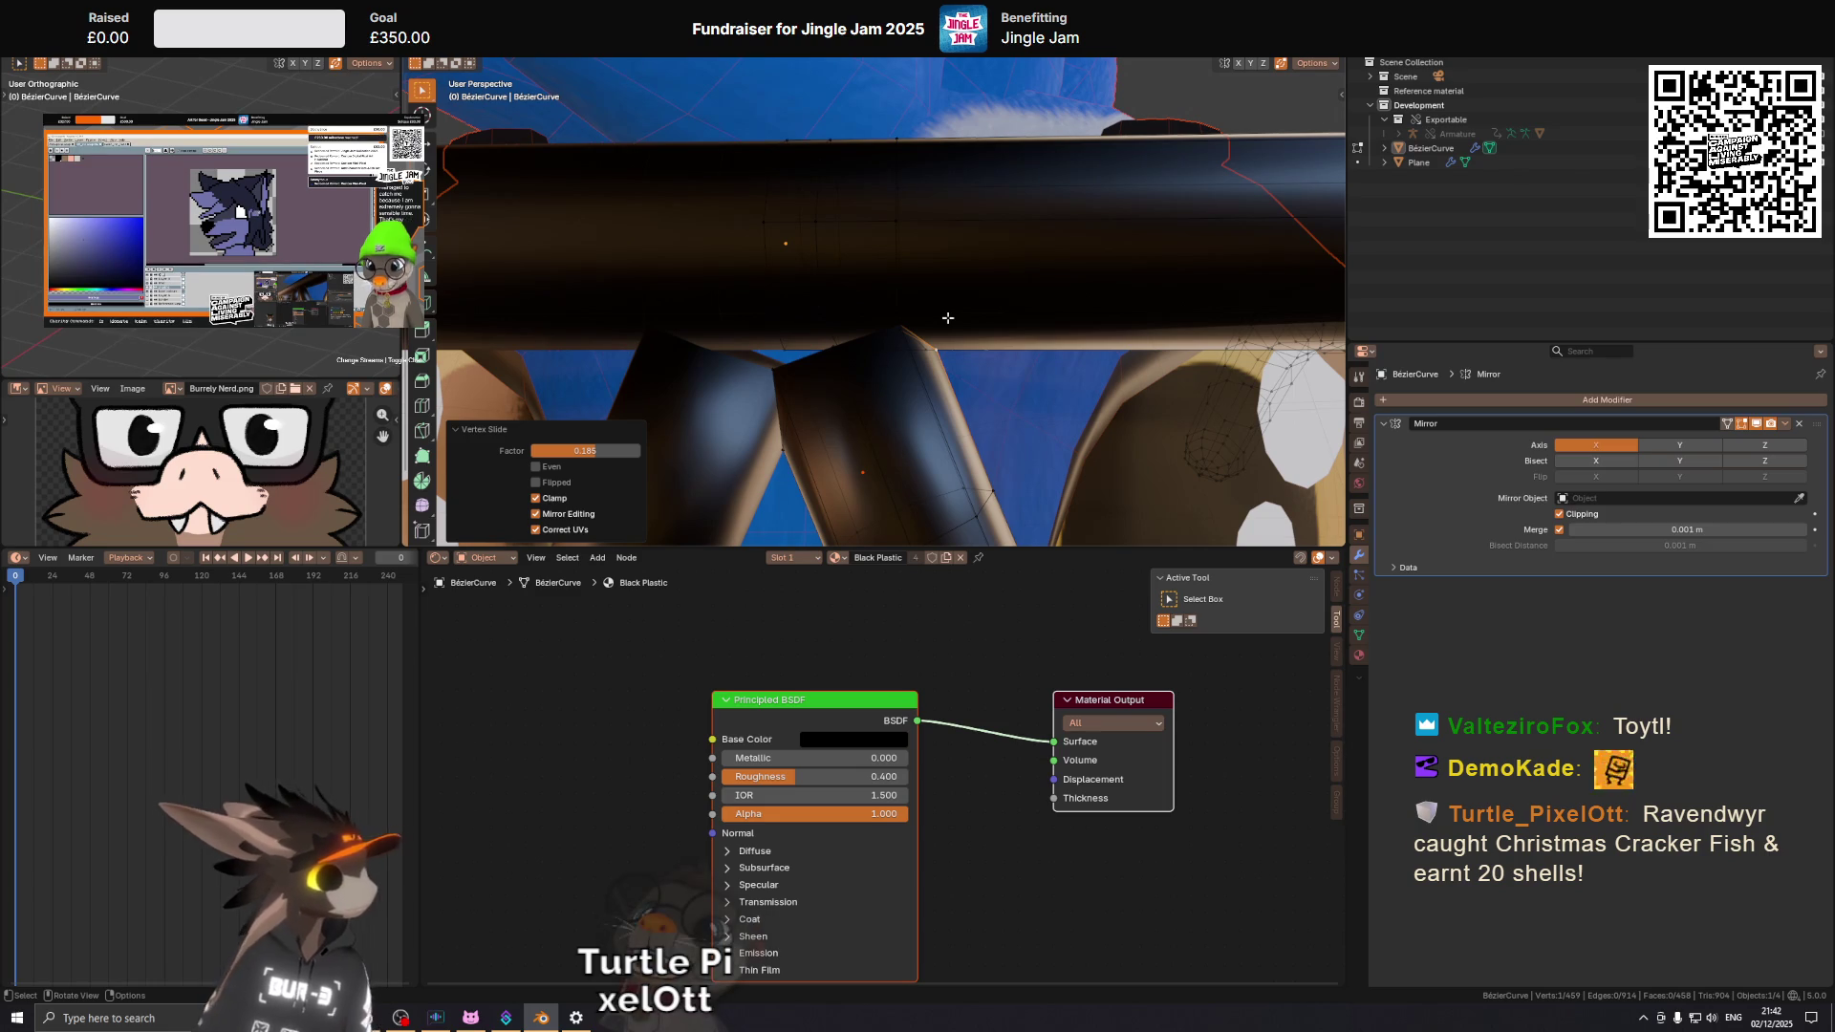
Nudge the joint vertex 0.000939 m along X to tuck the leg under the top bar.
left_click_drag(936, 309, 928, 272)
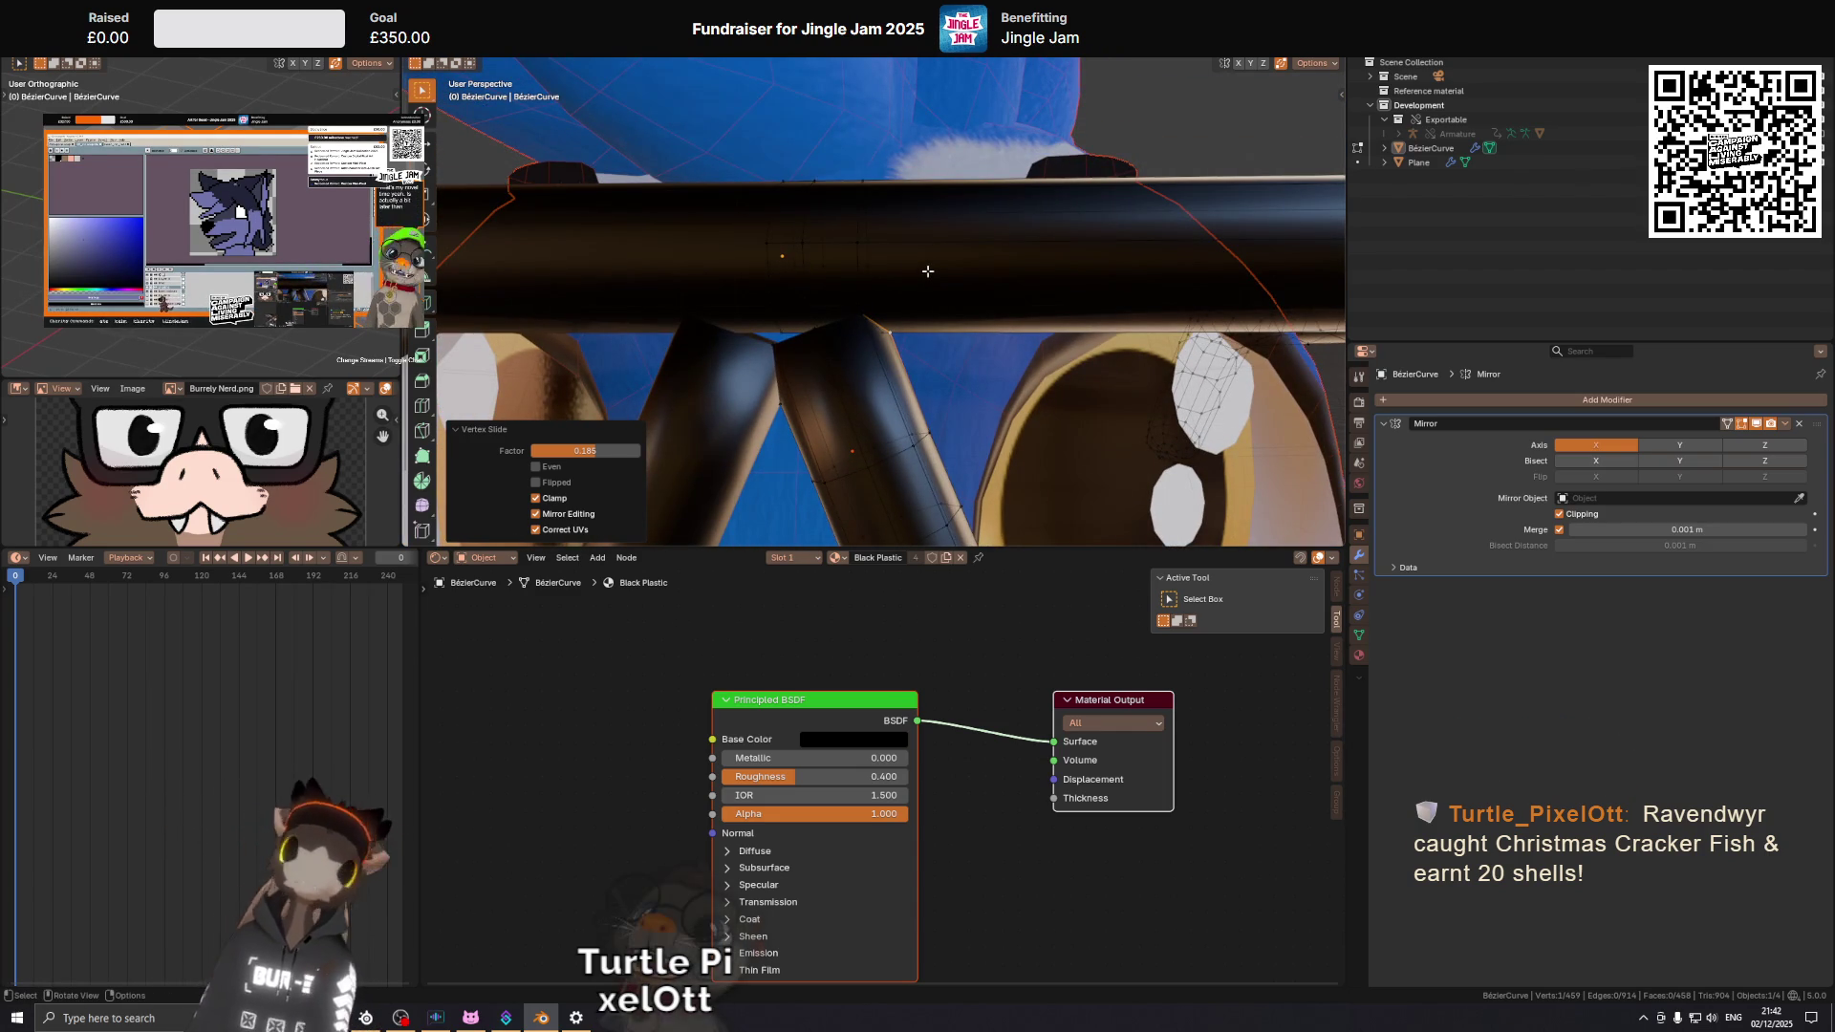
left_click_drag(929, 273, 1008, 355)
right_click(880, 342)
key("g")
key("x")
left_click(904, 357)
key("g")
key("x")
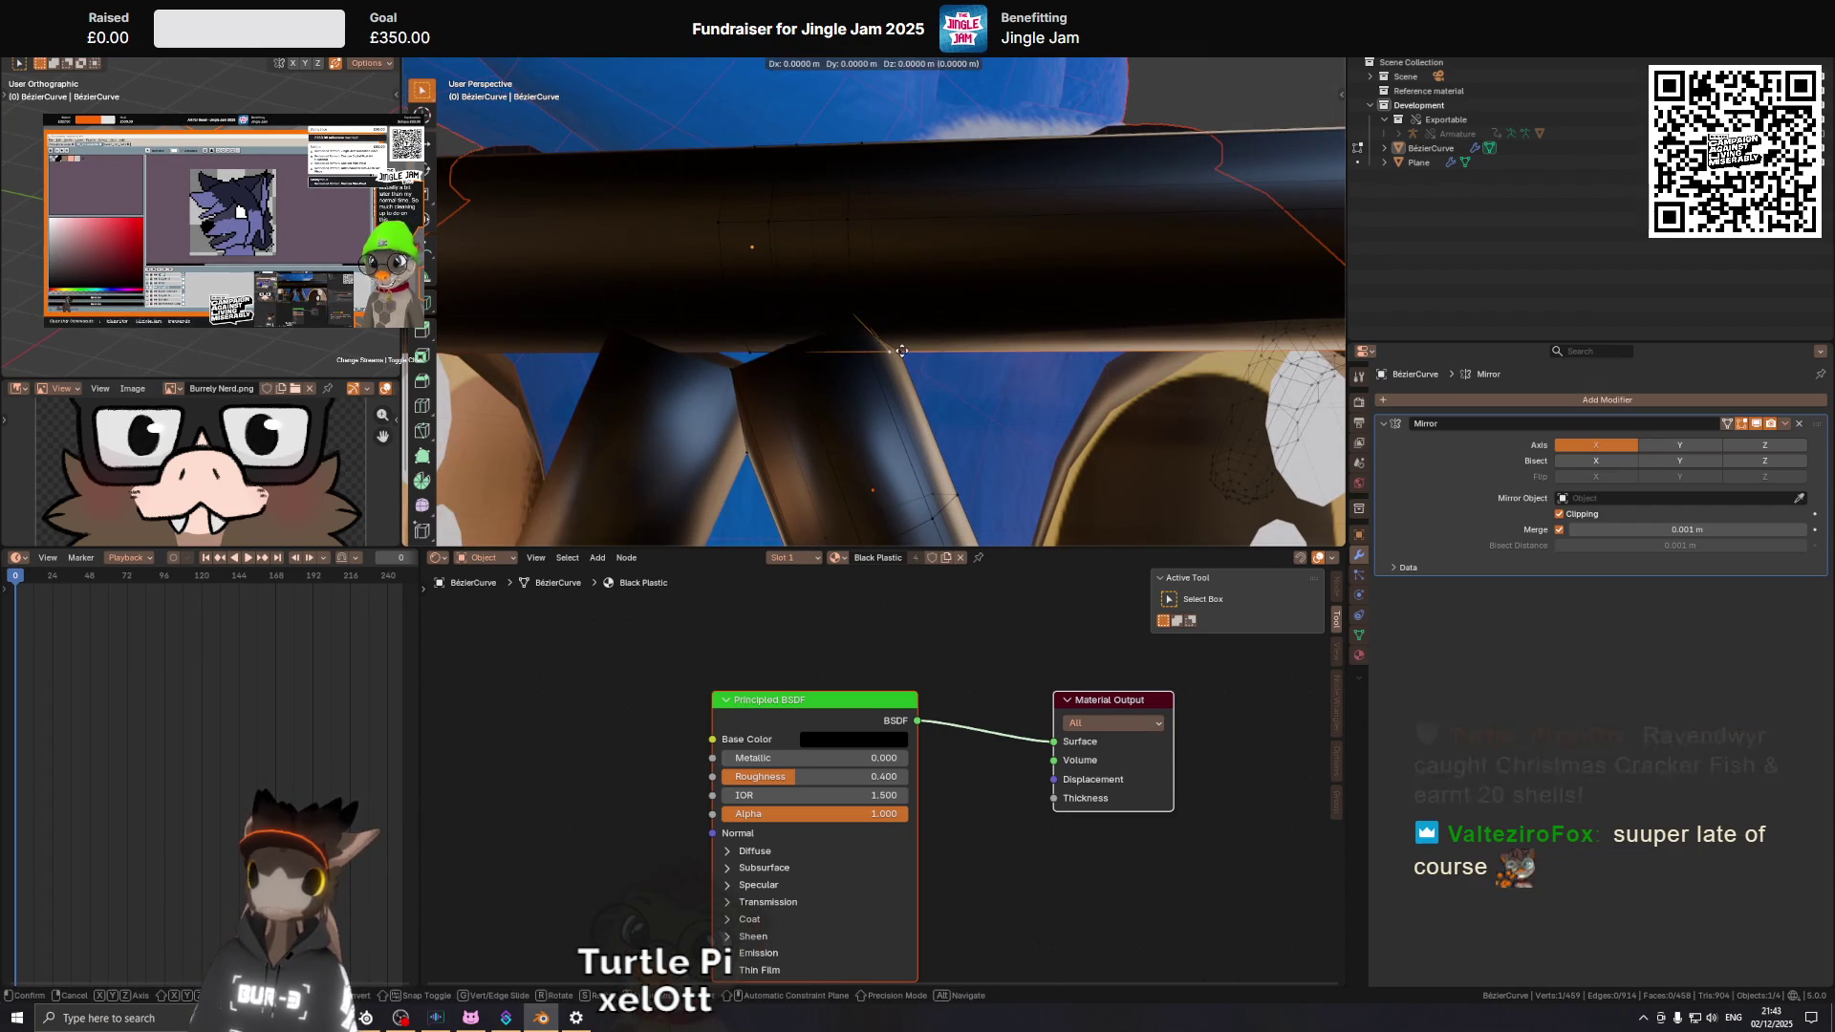
left_click(899, 354)
Select the faces at the joint between the bar and the legs.
left_click_drag(899, 354, 967, 321)
left_click(774, 338)
left_click(745, 332)
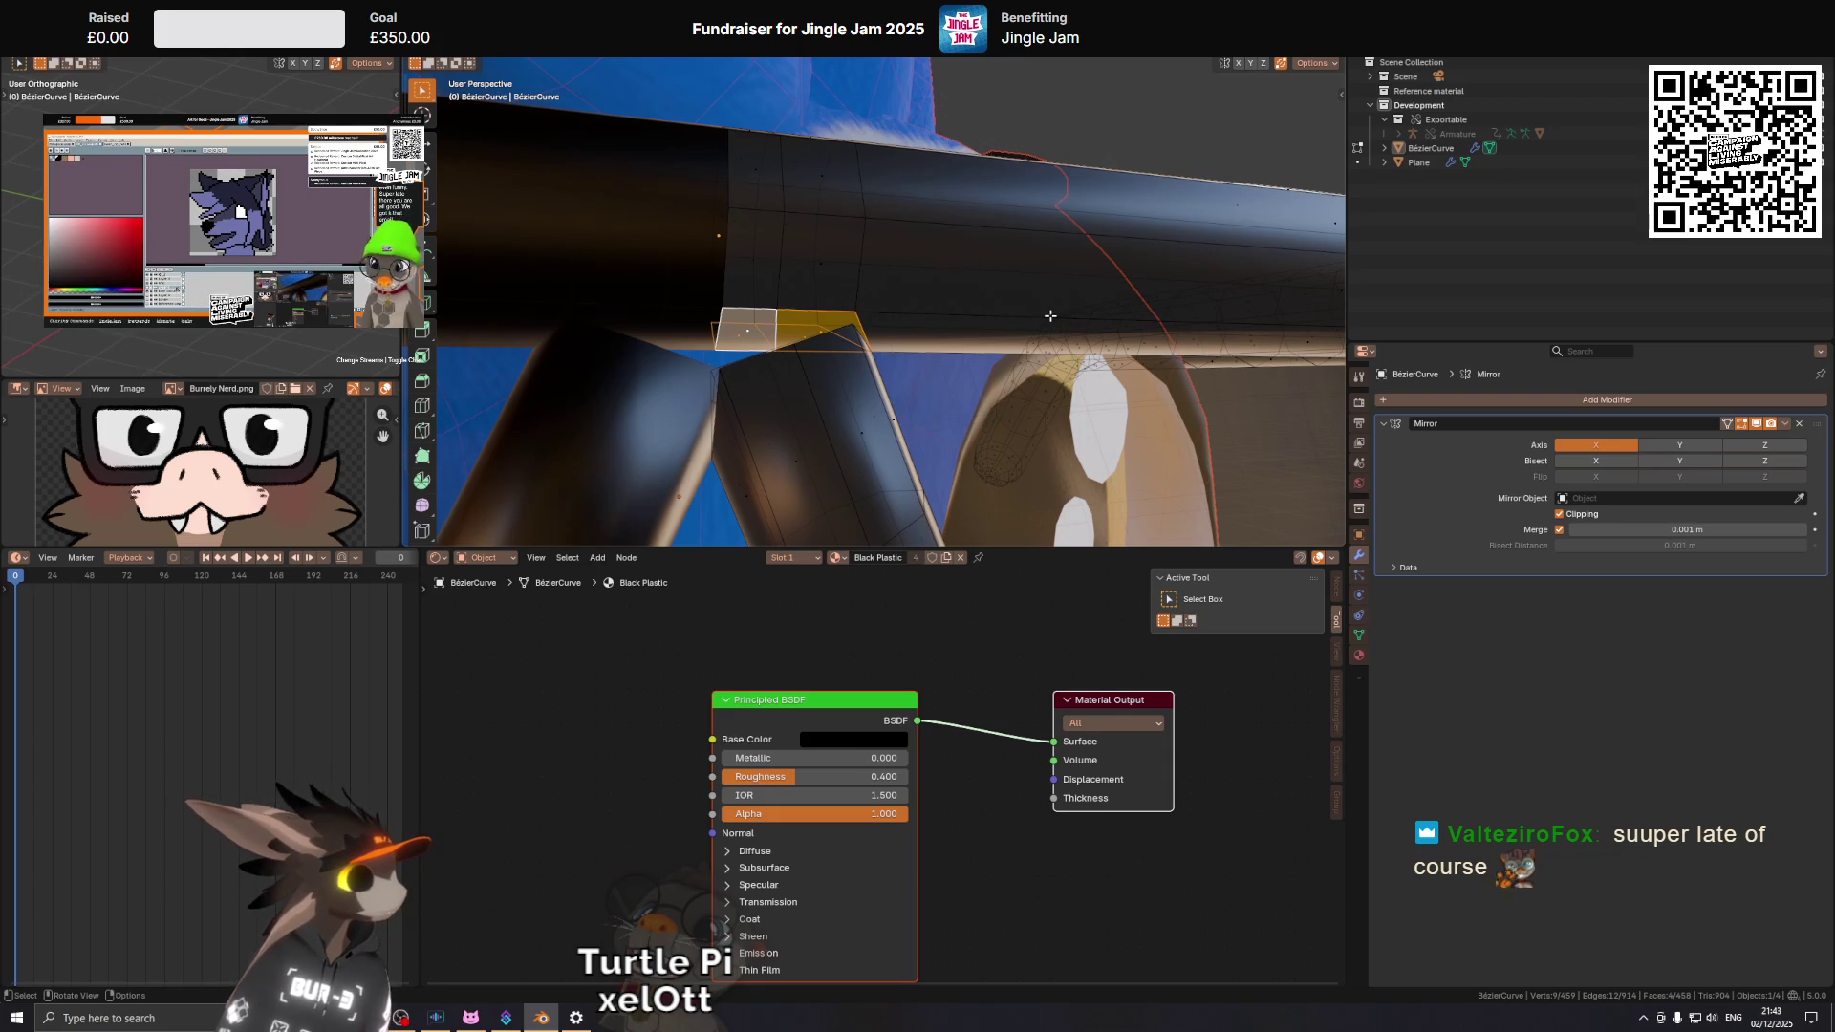
Delete the four selected faces at the bar-leg joint.
key("x")
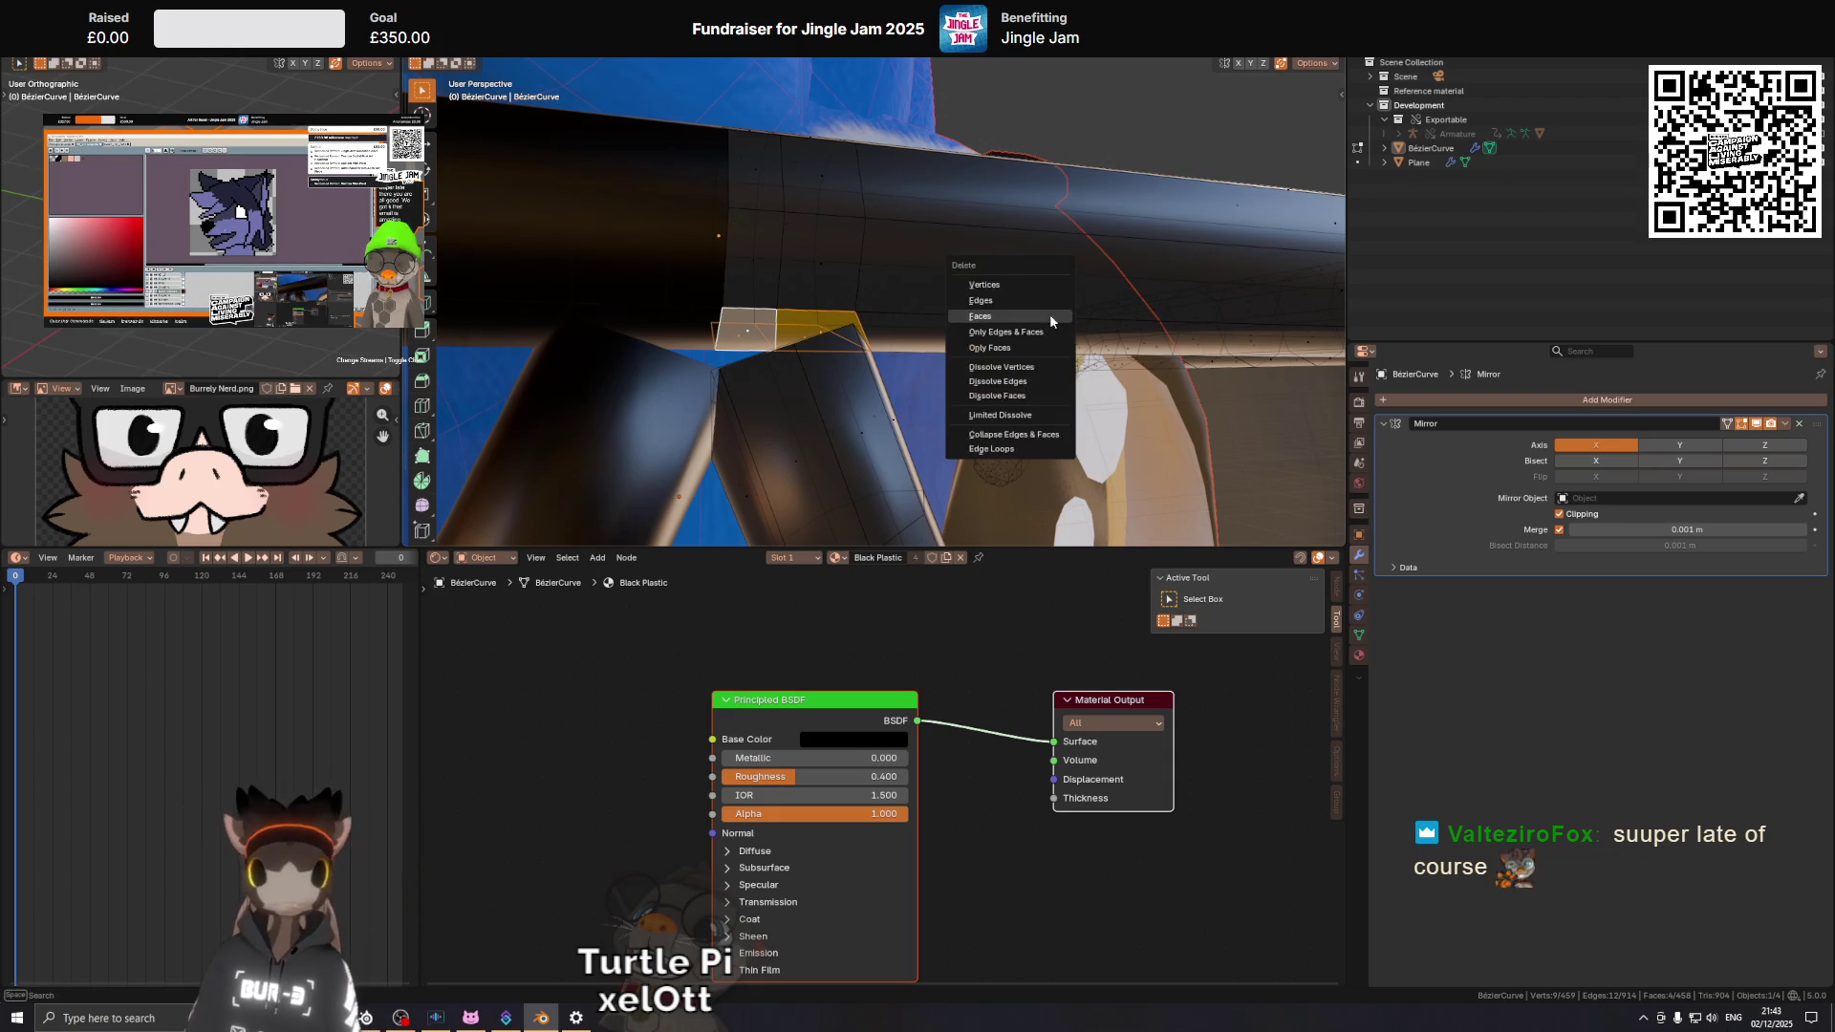
left_click(1049, 313)
left_click_drag(1049, 313, 829, 371)
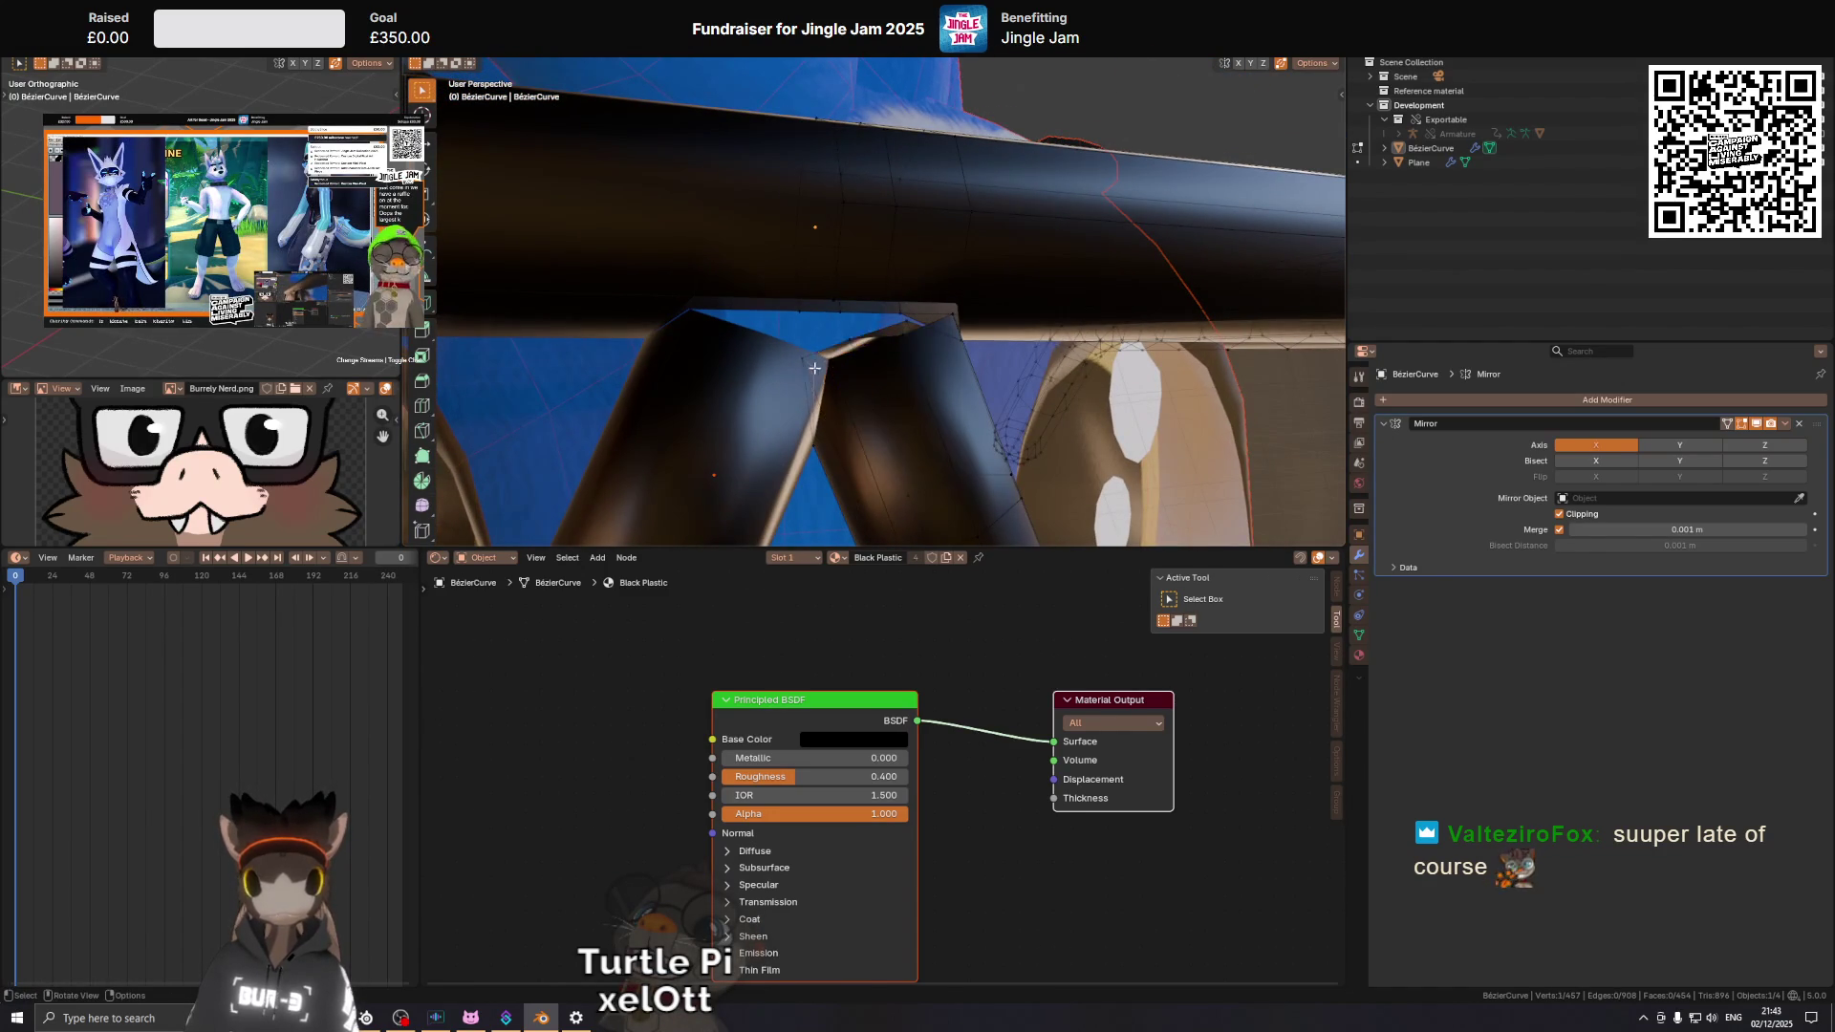
Slide a bar vertex fully along its edge (factor 1.000) to close the joint.
key("g")
key("g")
left_click(829, 538)
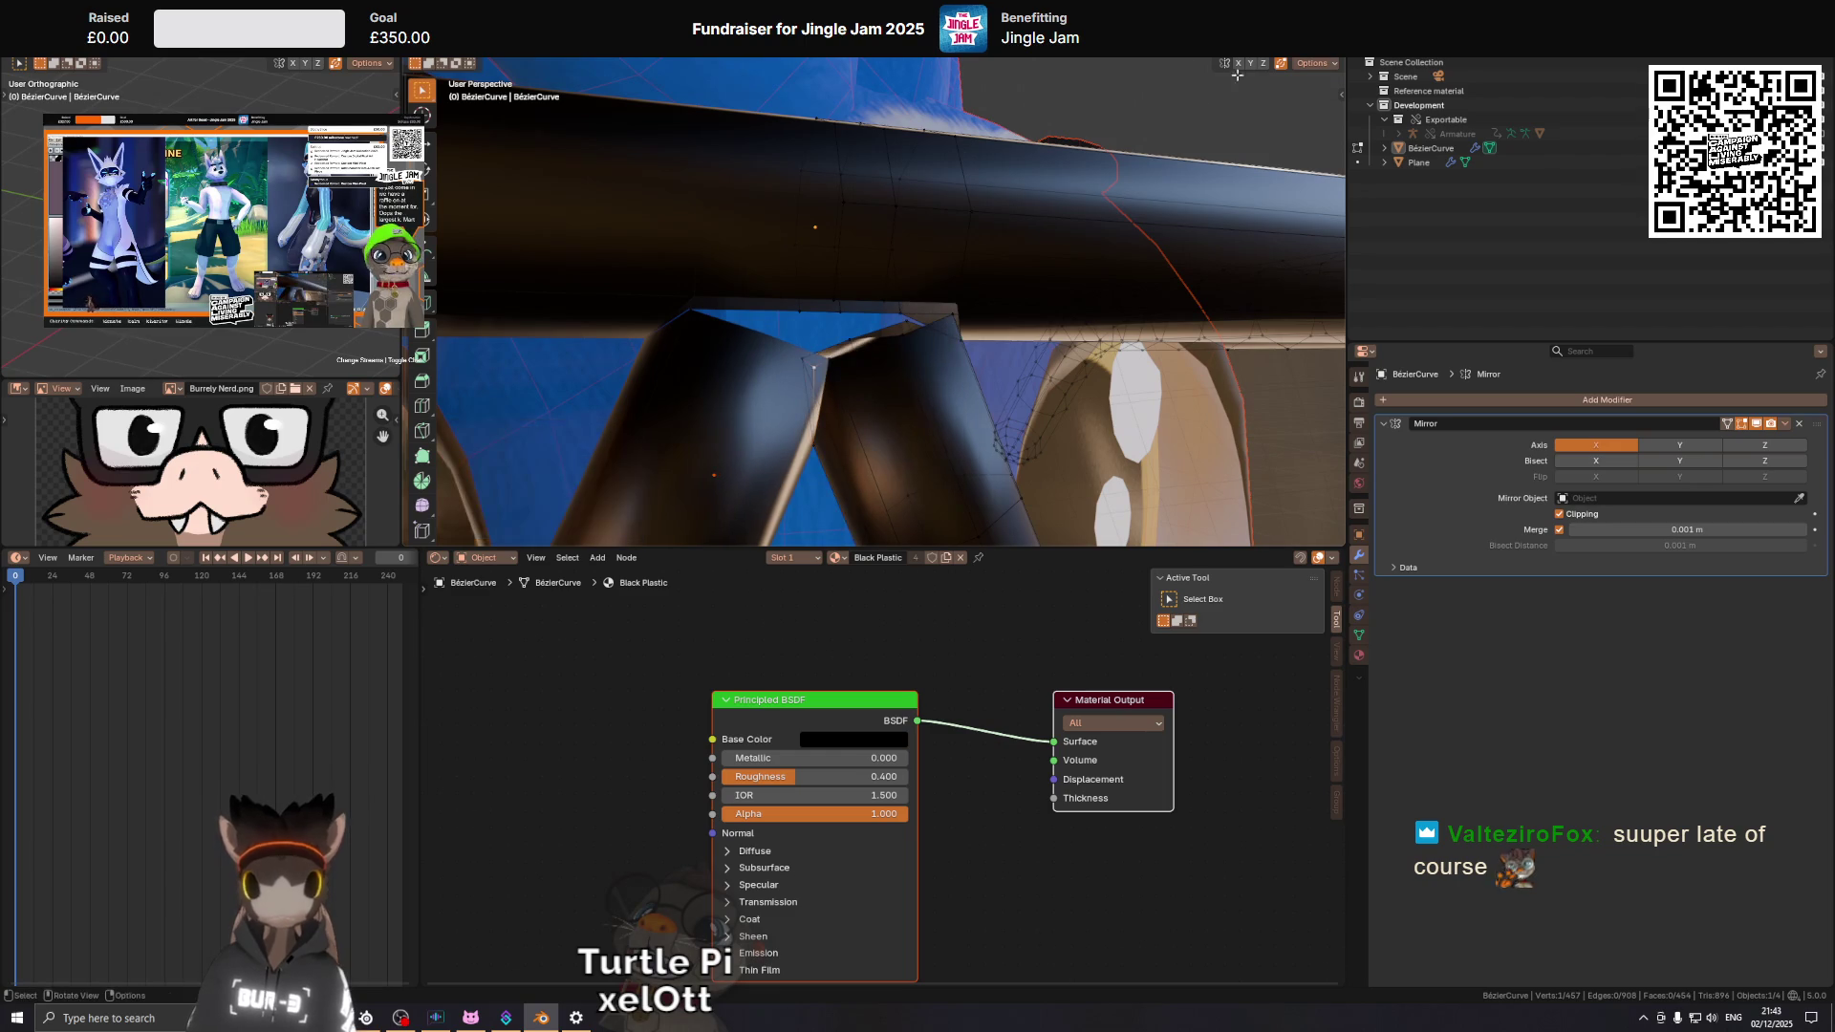
left_click_drag(956, 325, 559, 273)
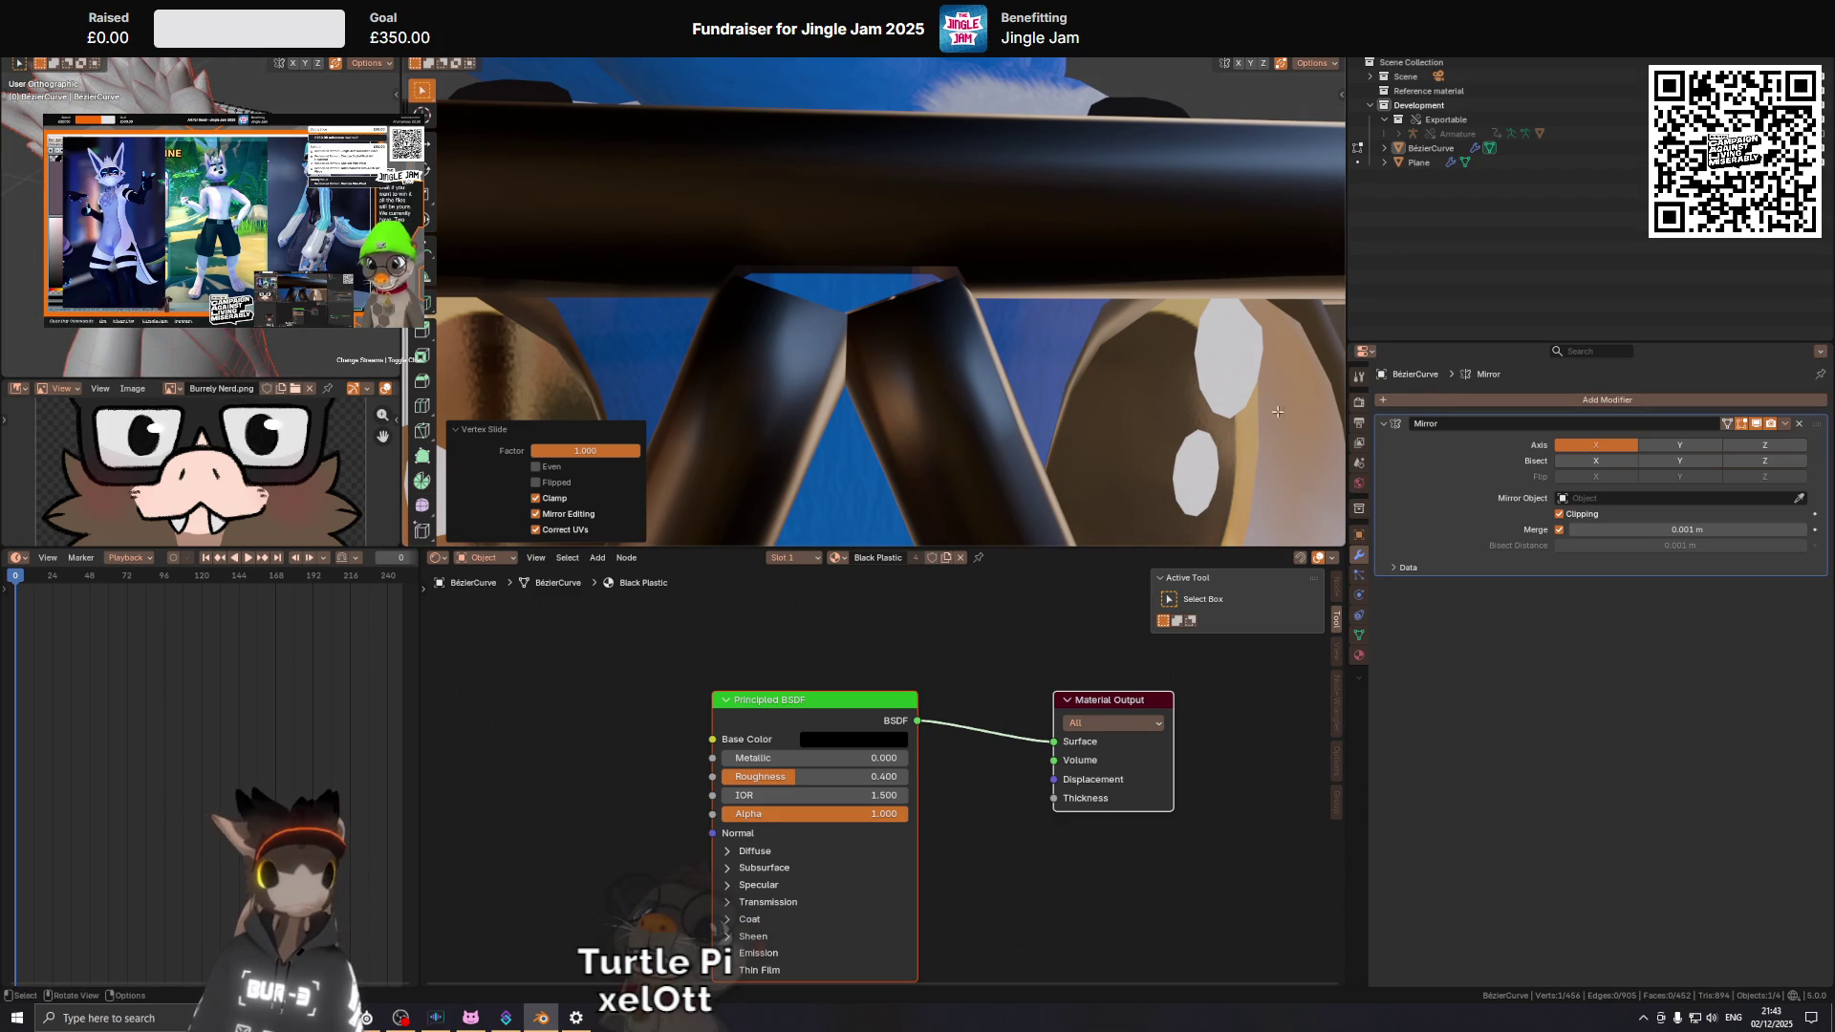
left_click_drag(1108, 362, 1108, 459)
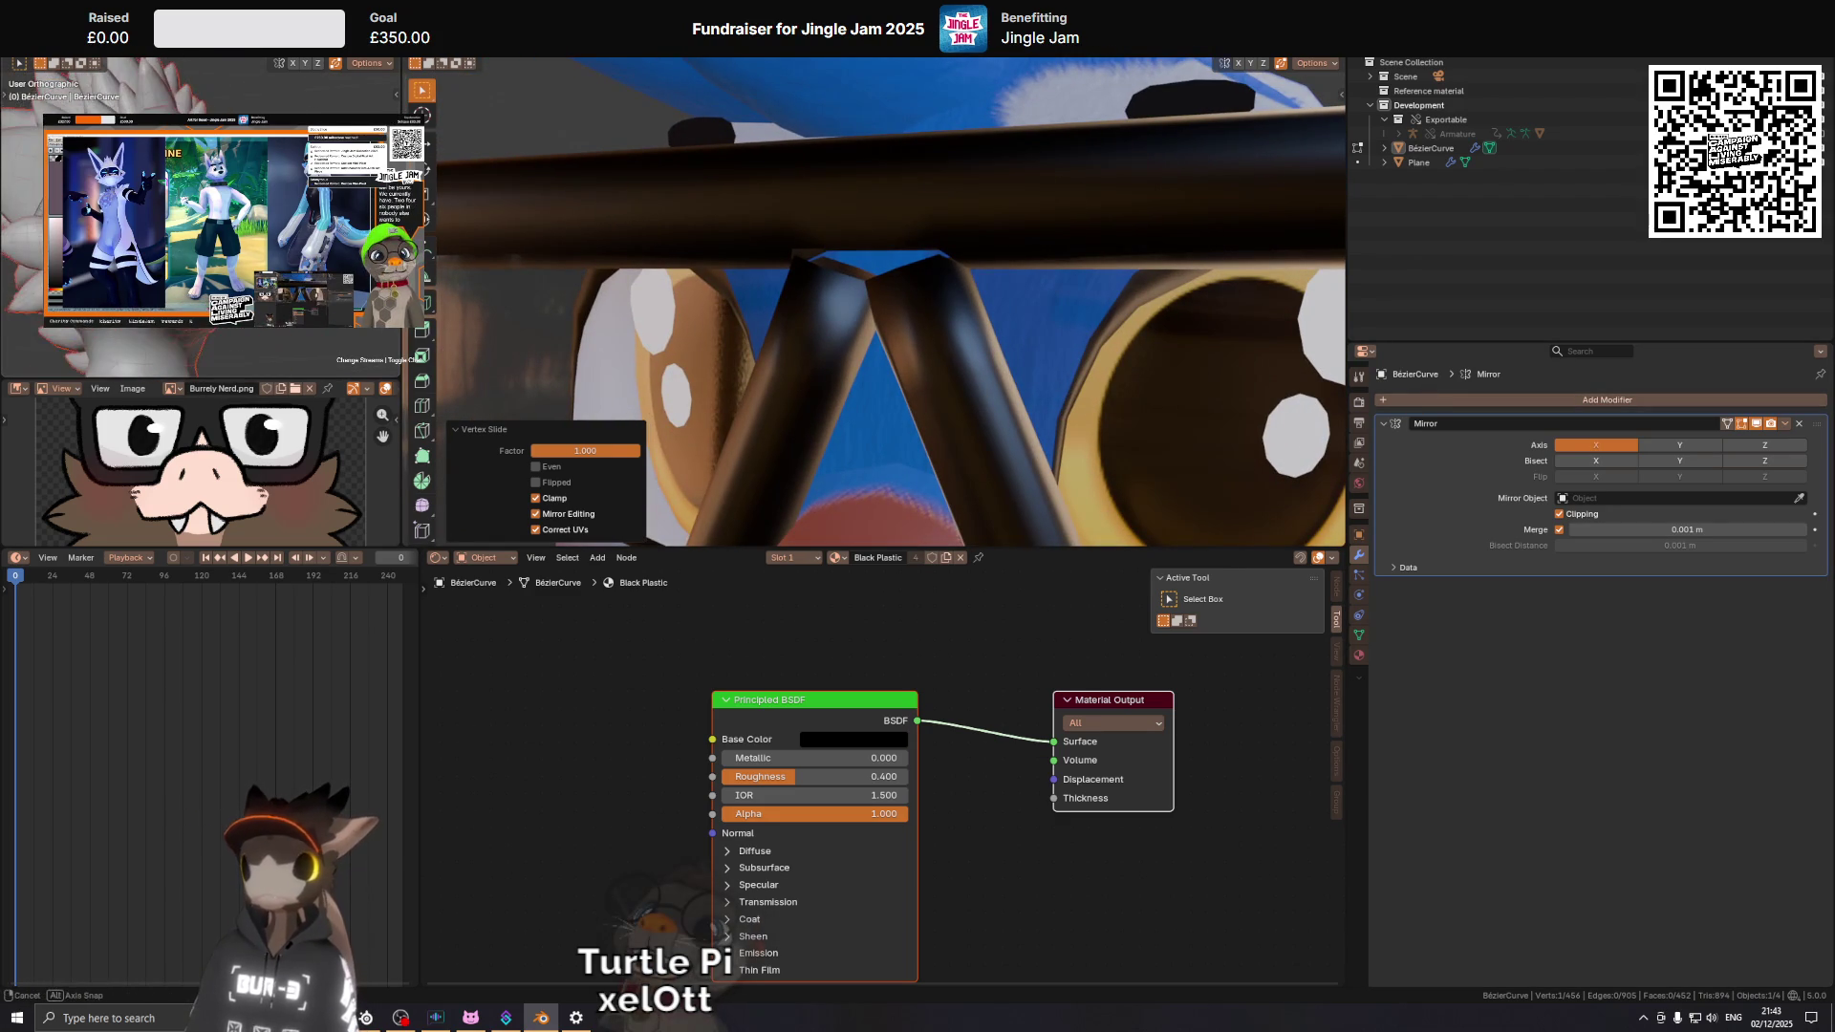
left_click_drag(991, 291, 1040, 256)
key("ctrl+r")
Loop-cut the glasses' top bar and confirm the loop's position.
left_click(1042, 256)
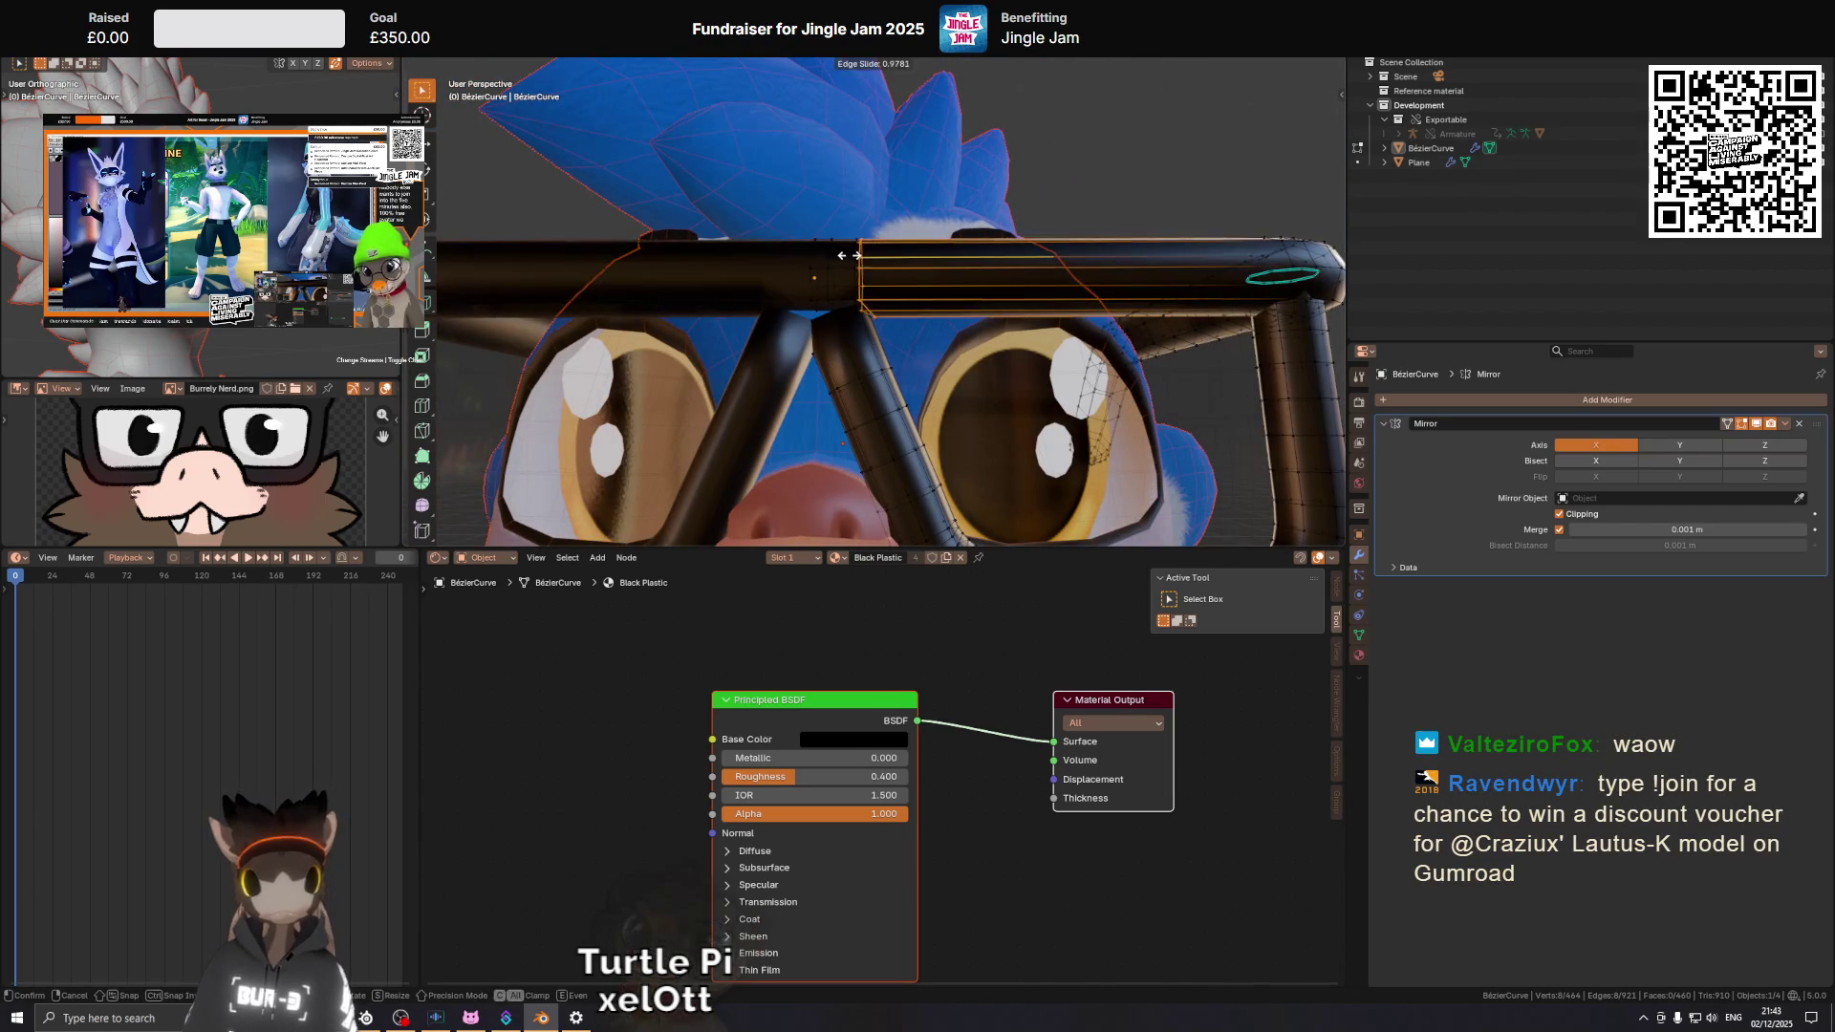
left_click(1041, 256)
scroll("up", 3)
left_click_drag(938, 283, 983, 341)
Slide a joint vertex along its edge, then shift it slightly along global X.
left_click(929, 299)
key("shift+v")
left_click(933, 307)
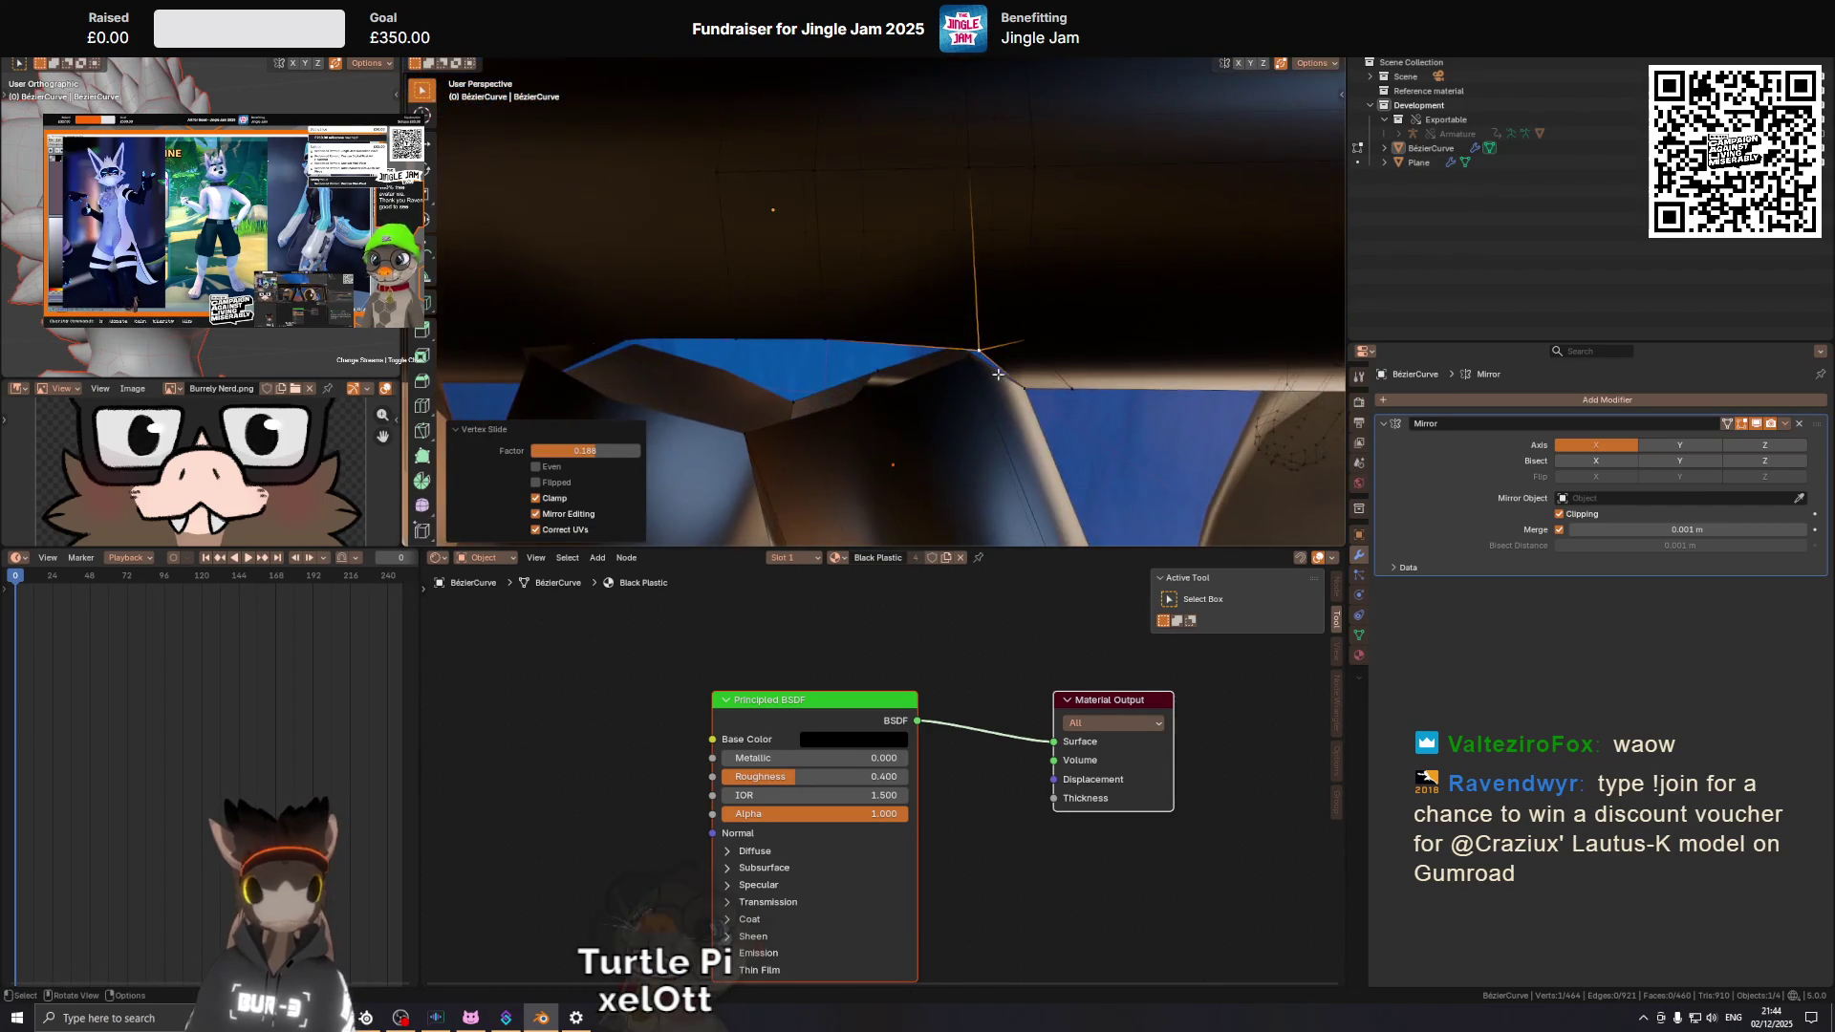
key("g")
key("x")
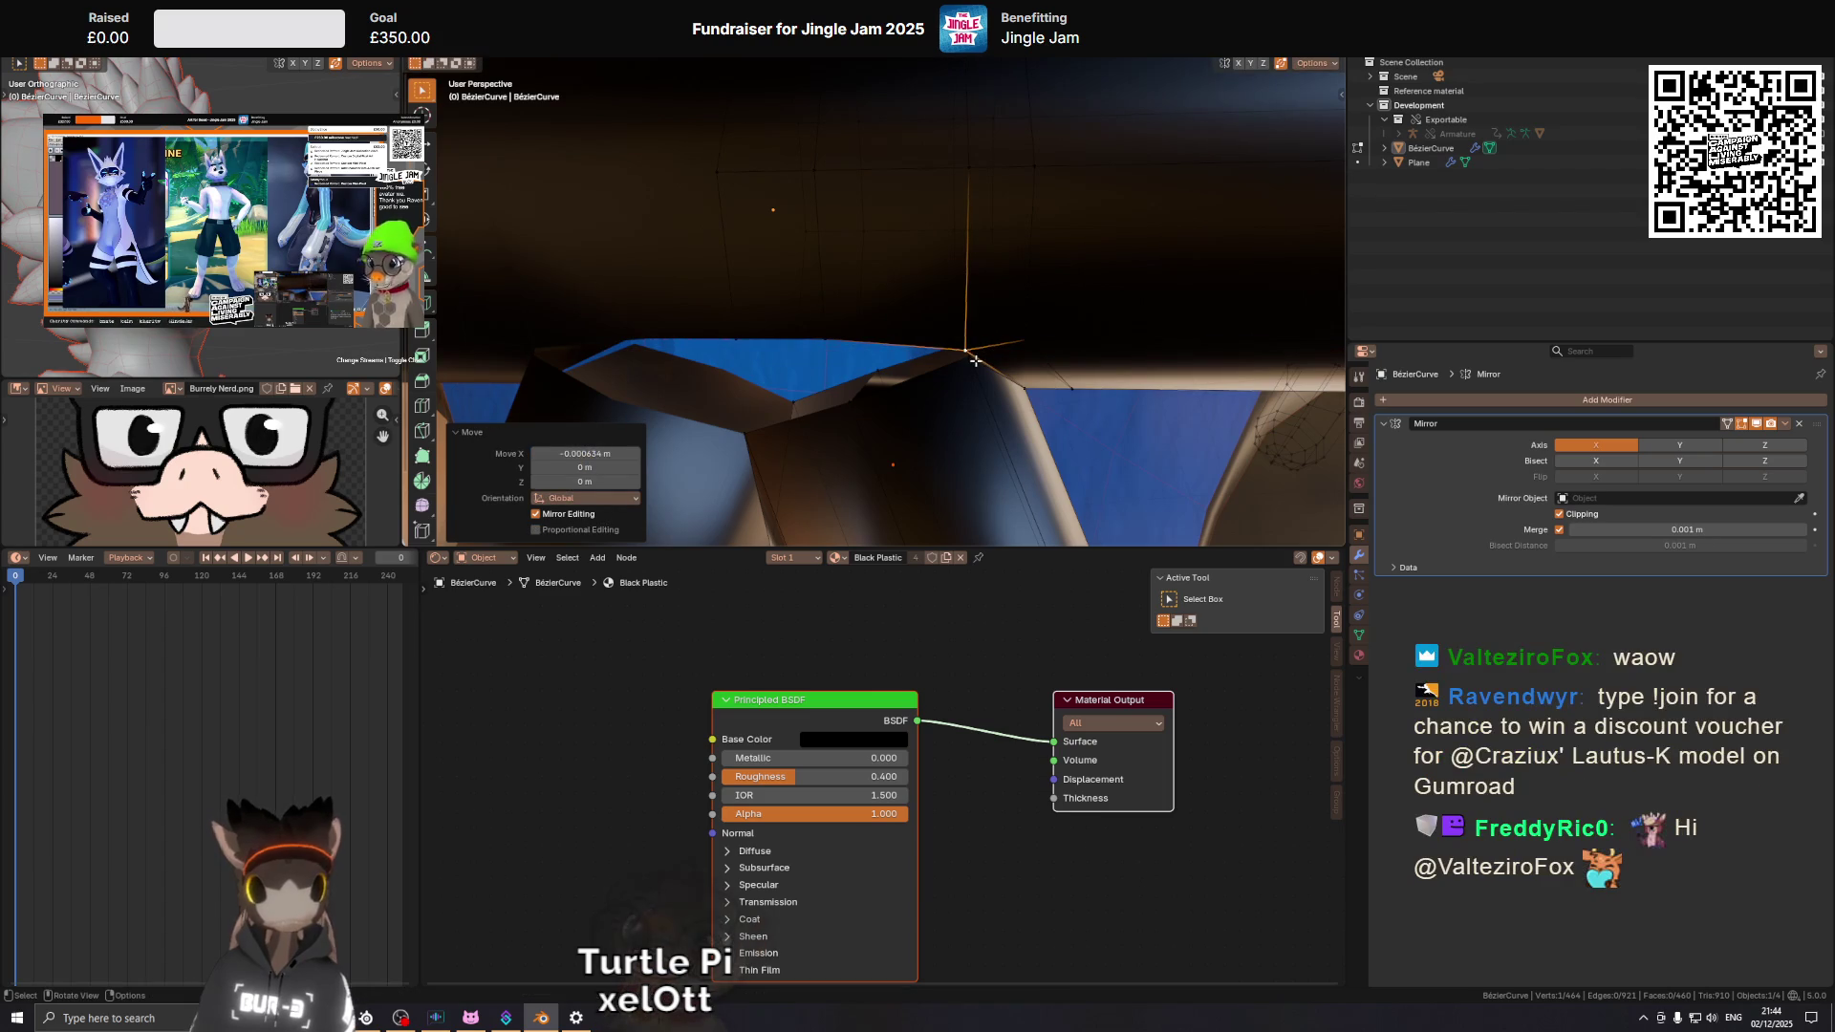
left_click(975, 359)
Nudge the joint vertex along X once more and add a second vertex to the selection.
left_click_drag(975, 359, 955, 355)
scroll("up", 3)
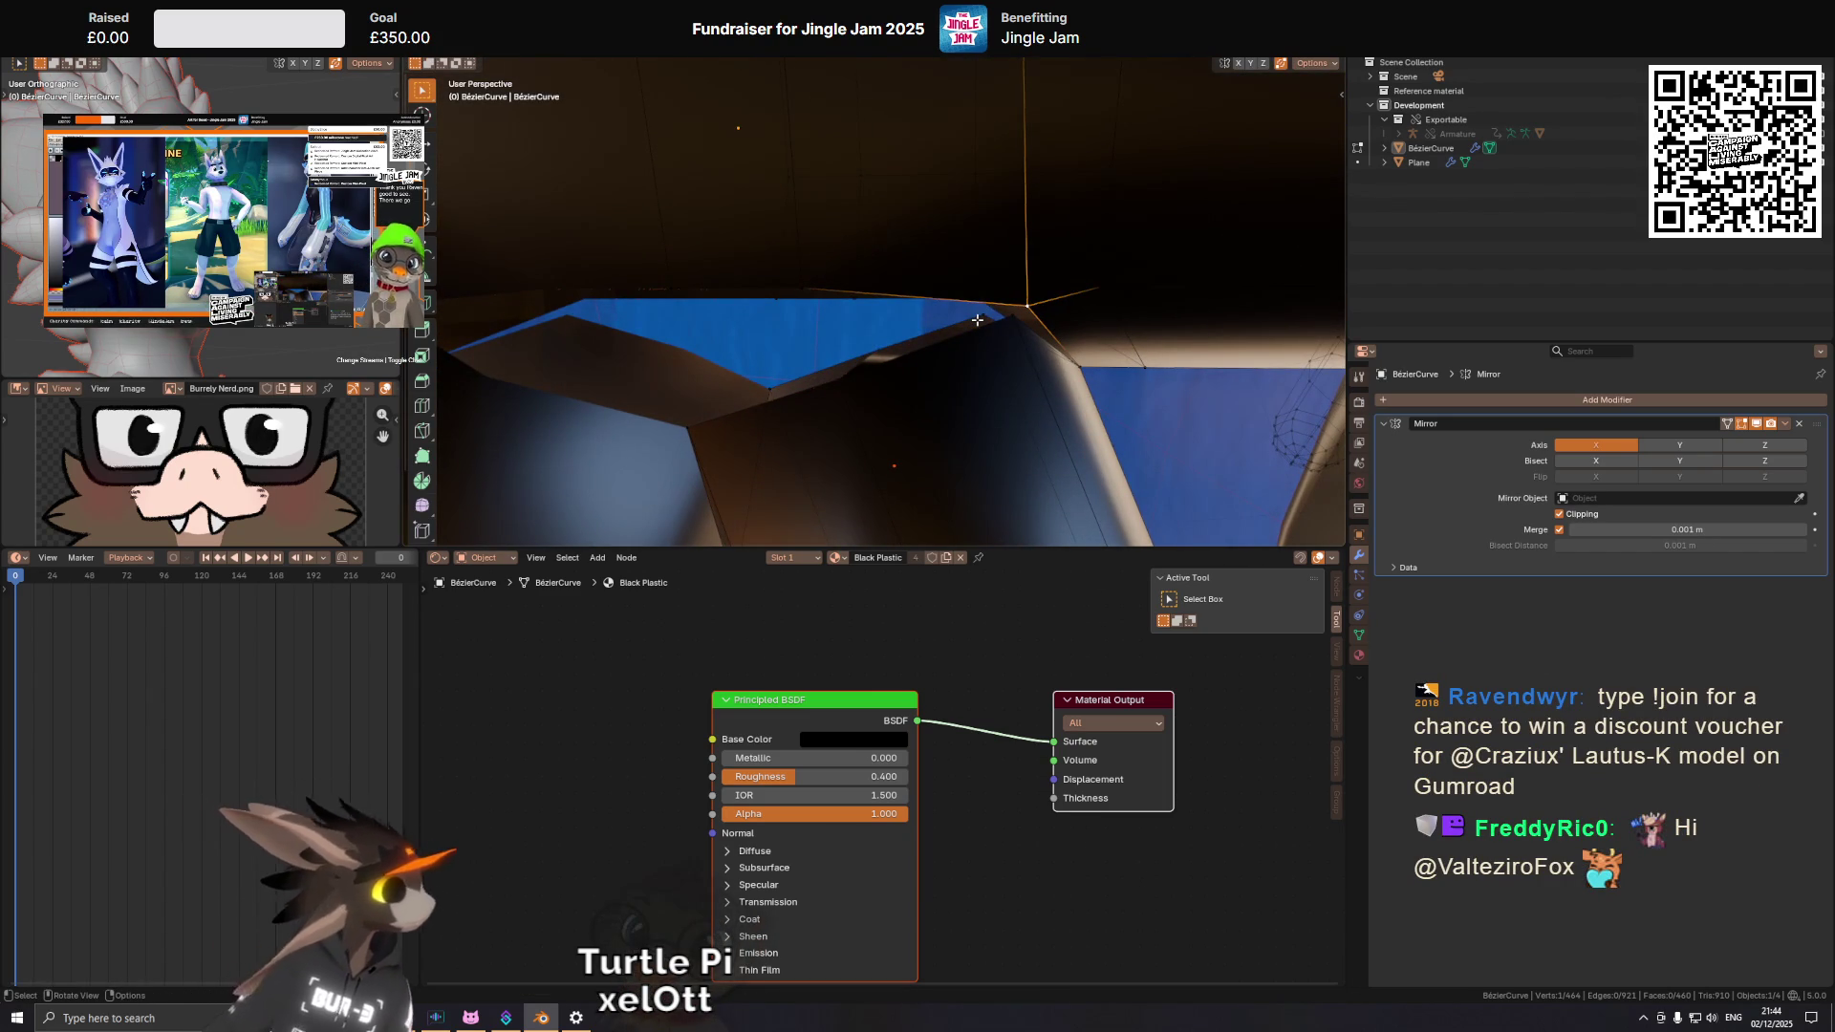
left_click_drag(977, 321, 1004, 316)
key("g")
key("x")
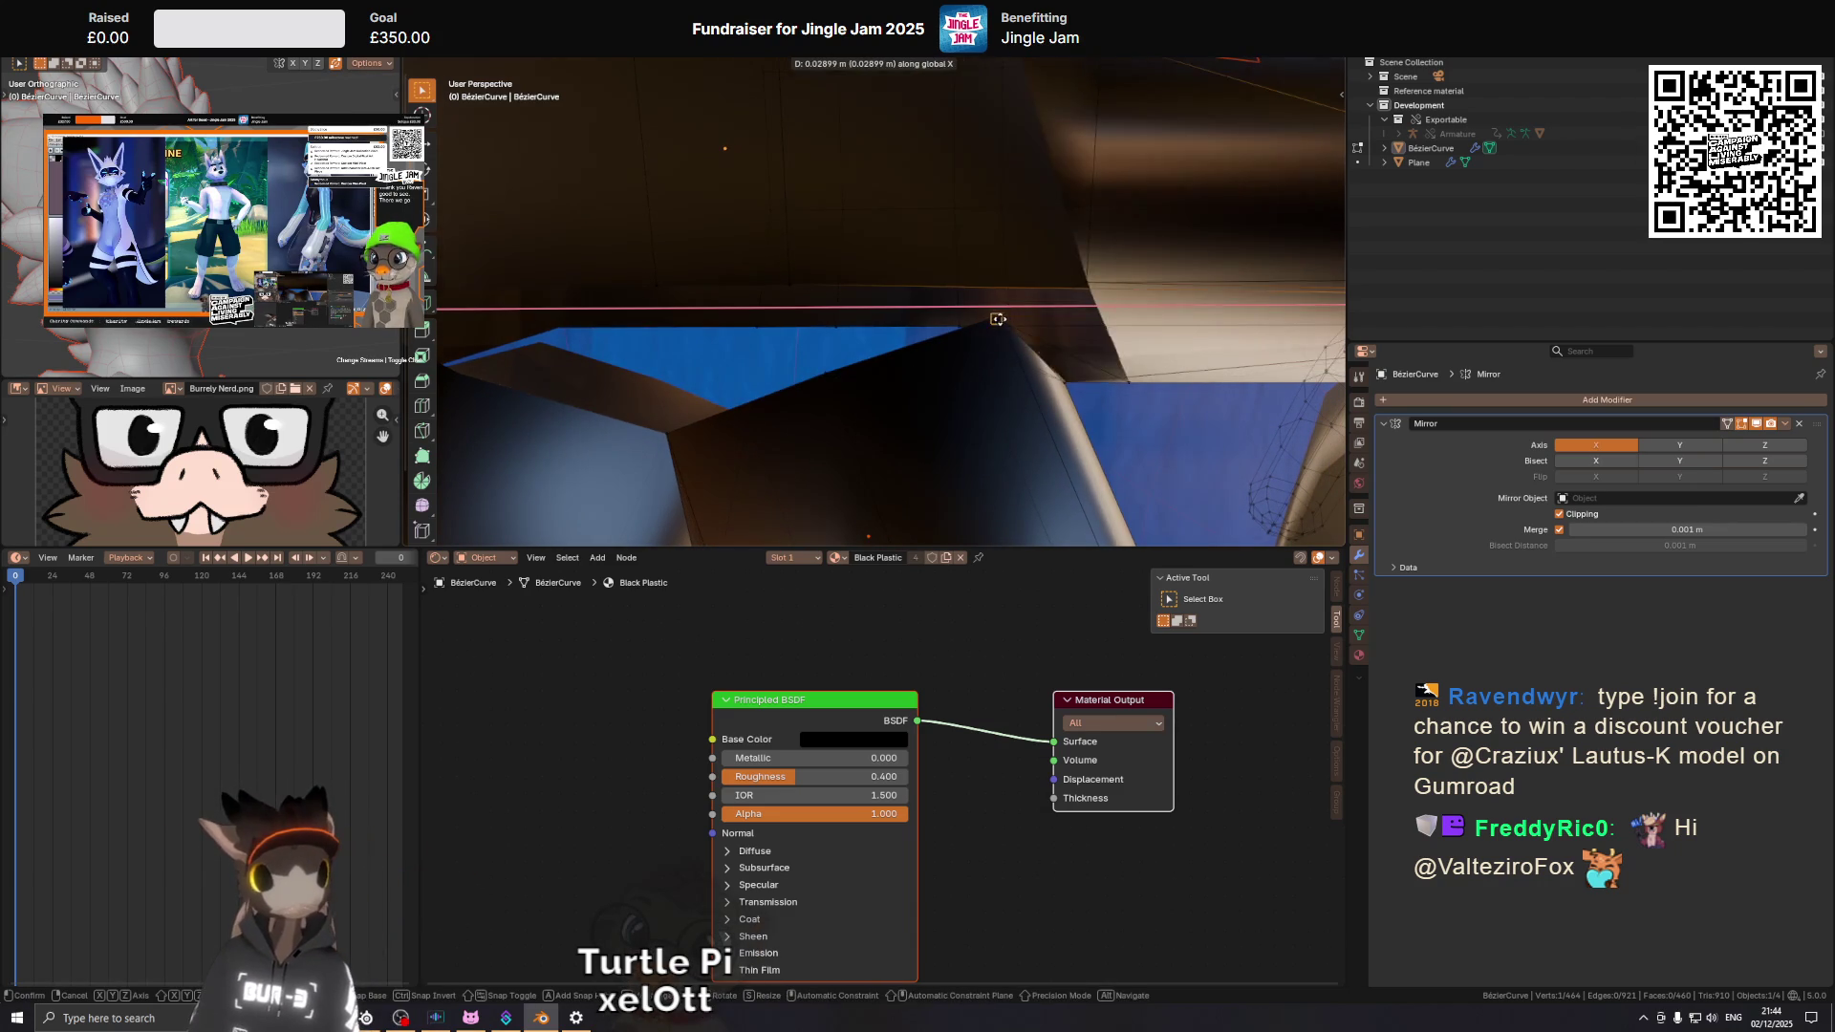
left_click(1003, 312)
left_click_drag(1004, 311, 960, 326)
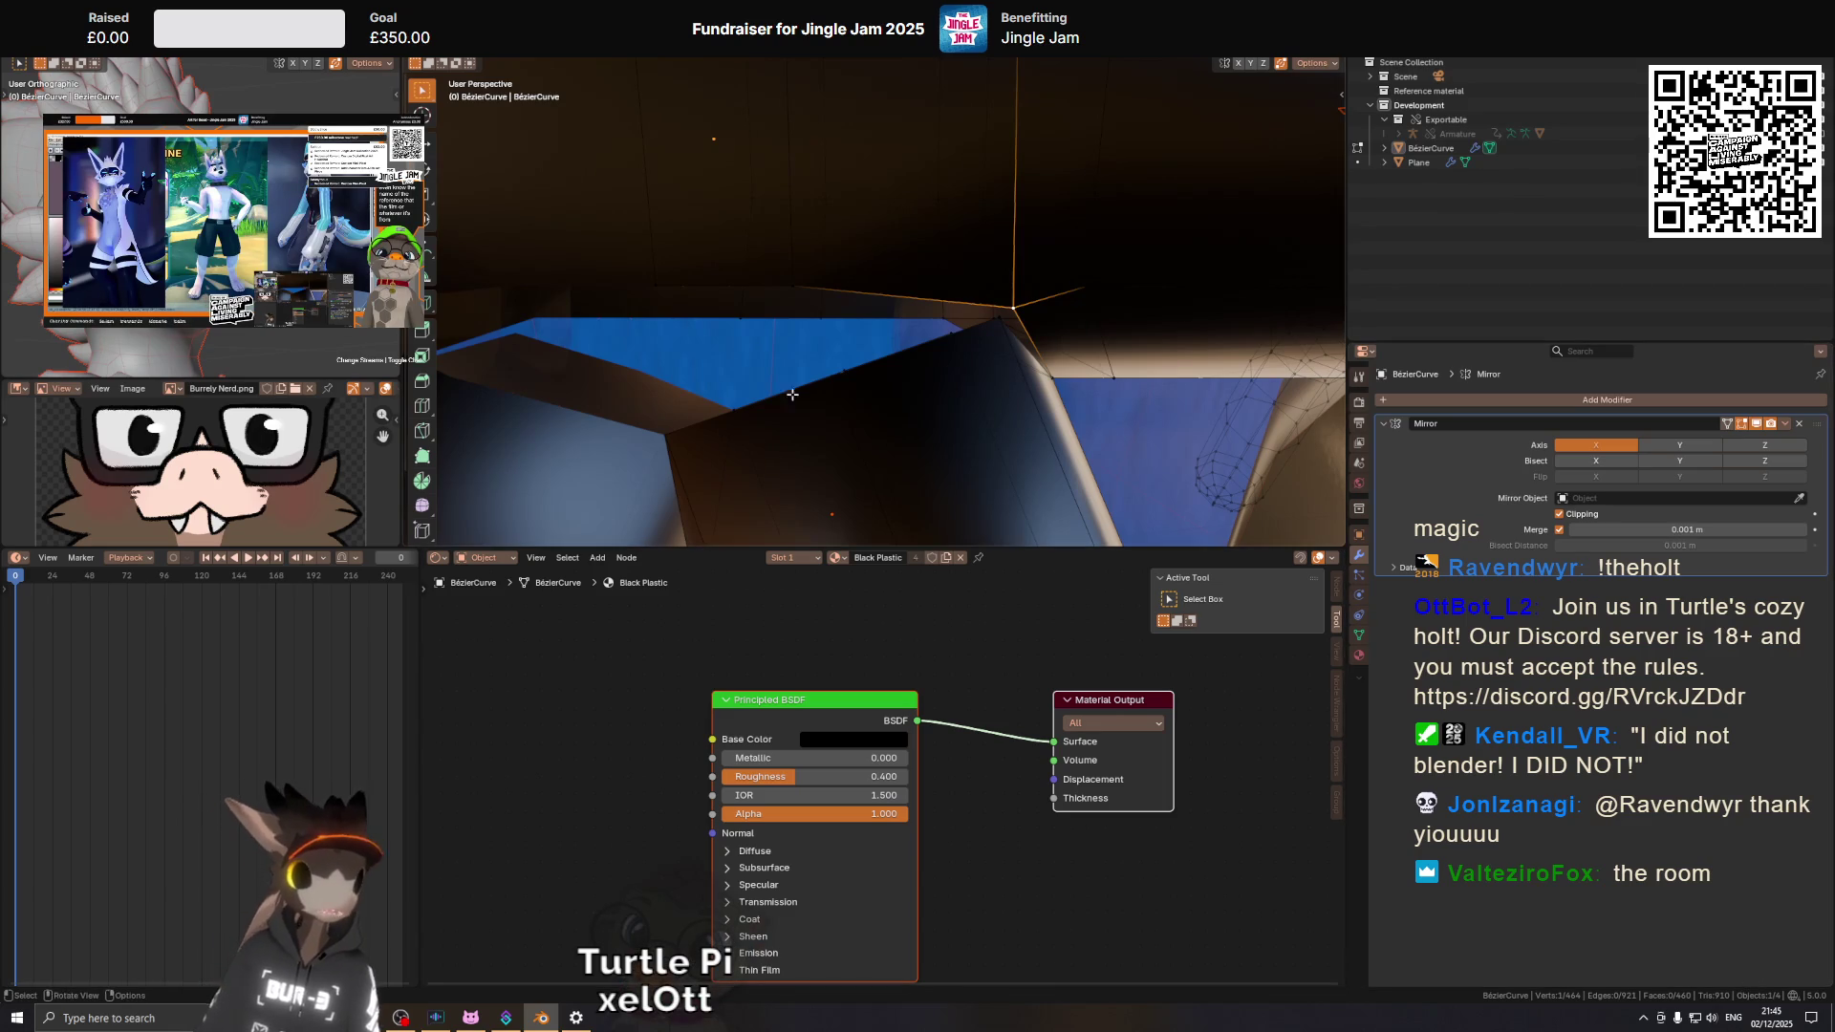
left_click(941, 315)
In front view, nudge the selected bridge vertices along global X to line up the join.
left_click_drag(1026, 275, 1007, 295)
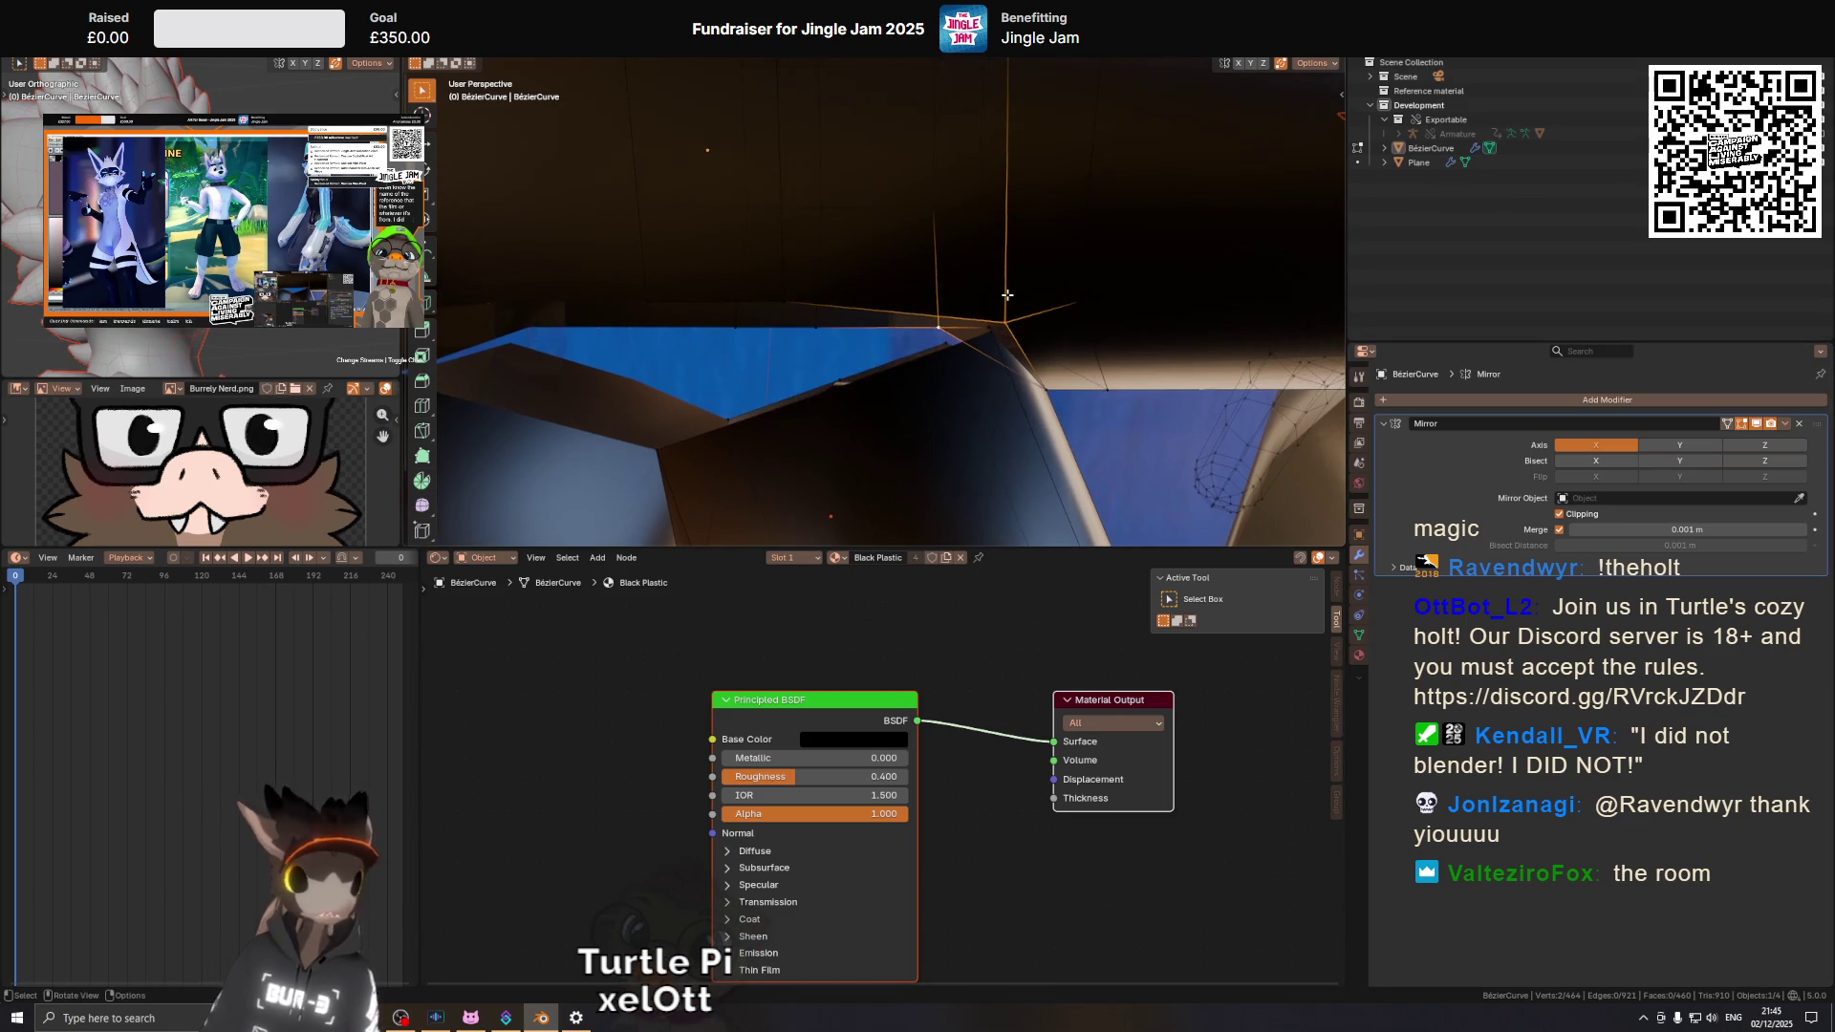
key("KP_1")
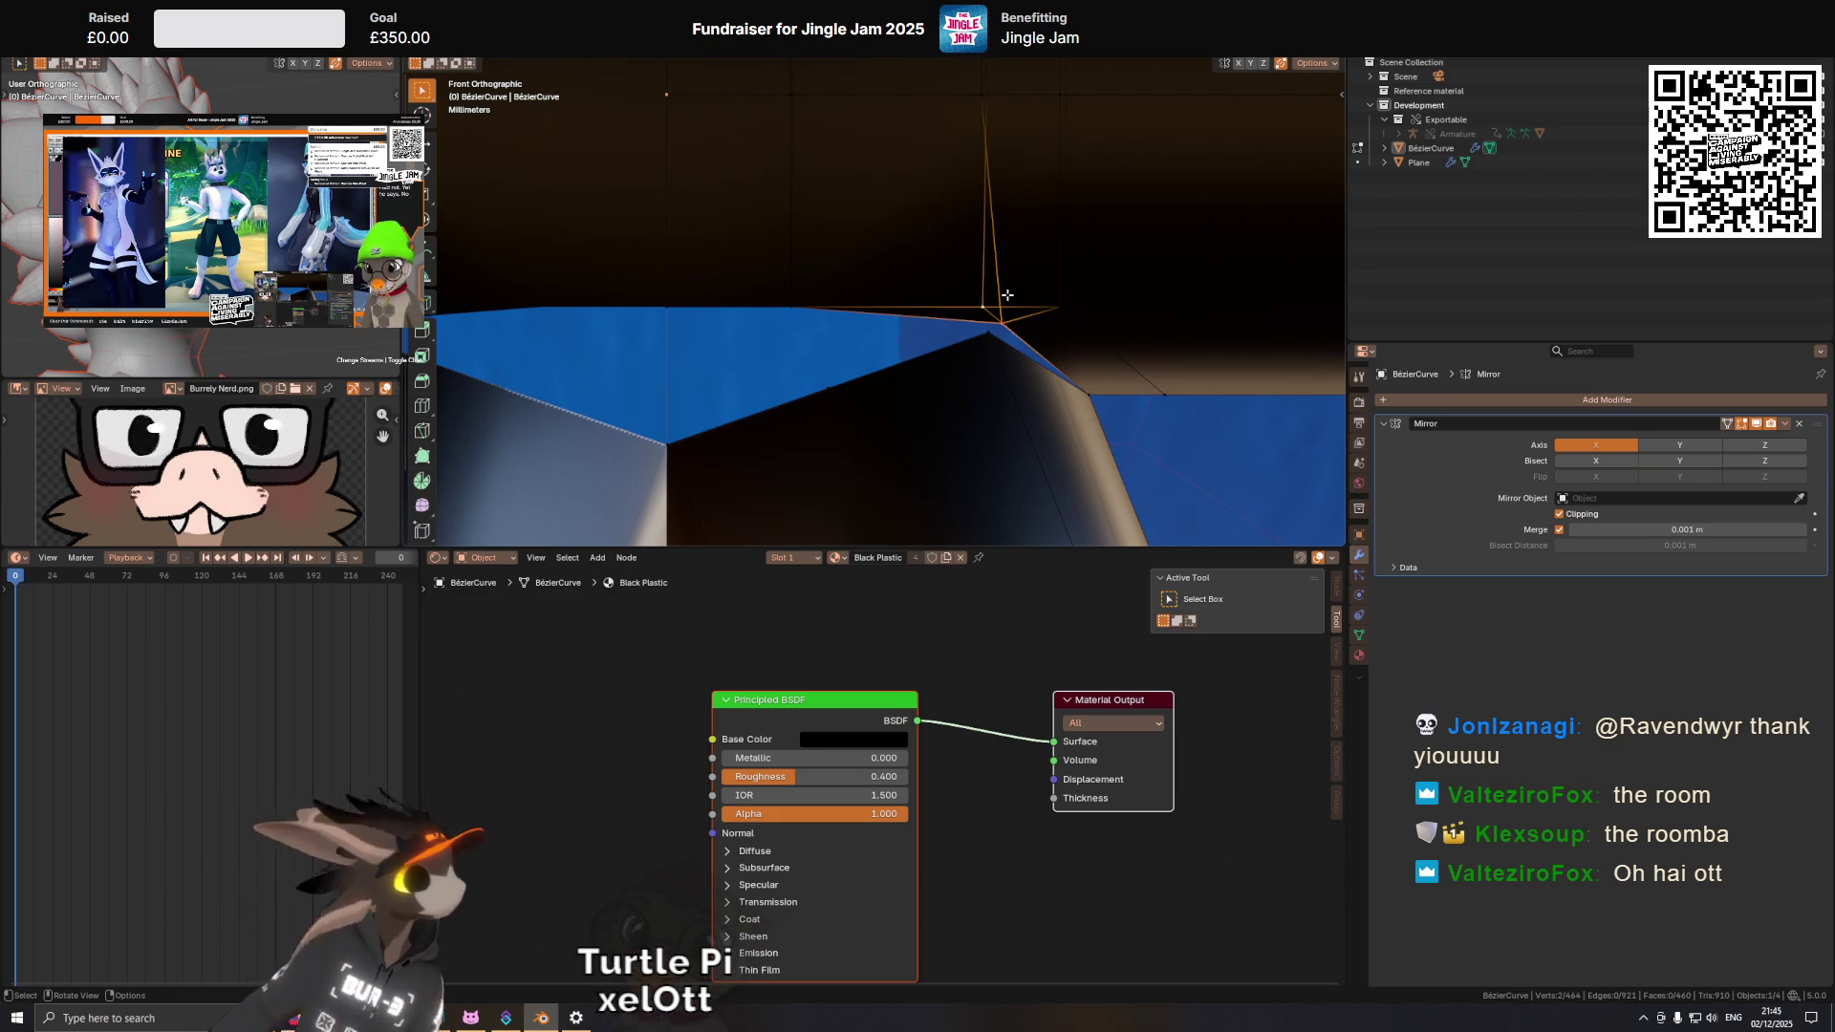
left_click_drag(1014, 317, 1033, 339)
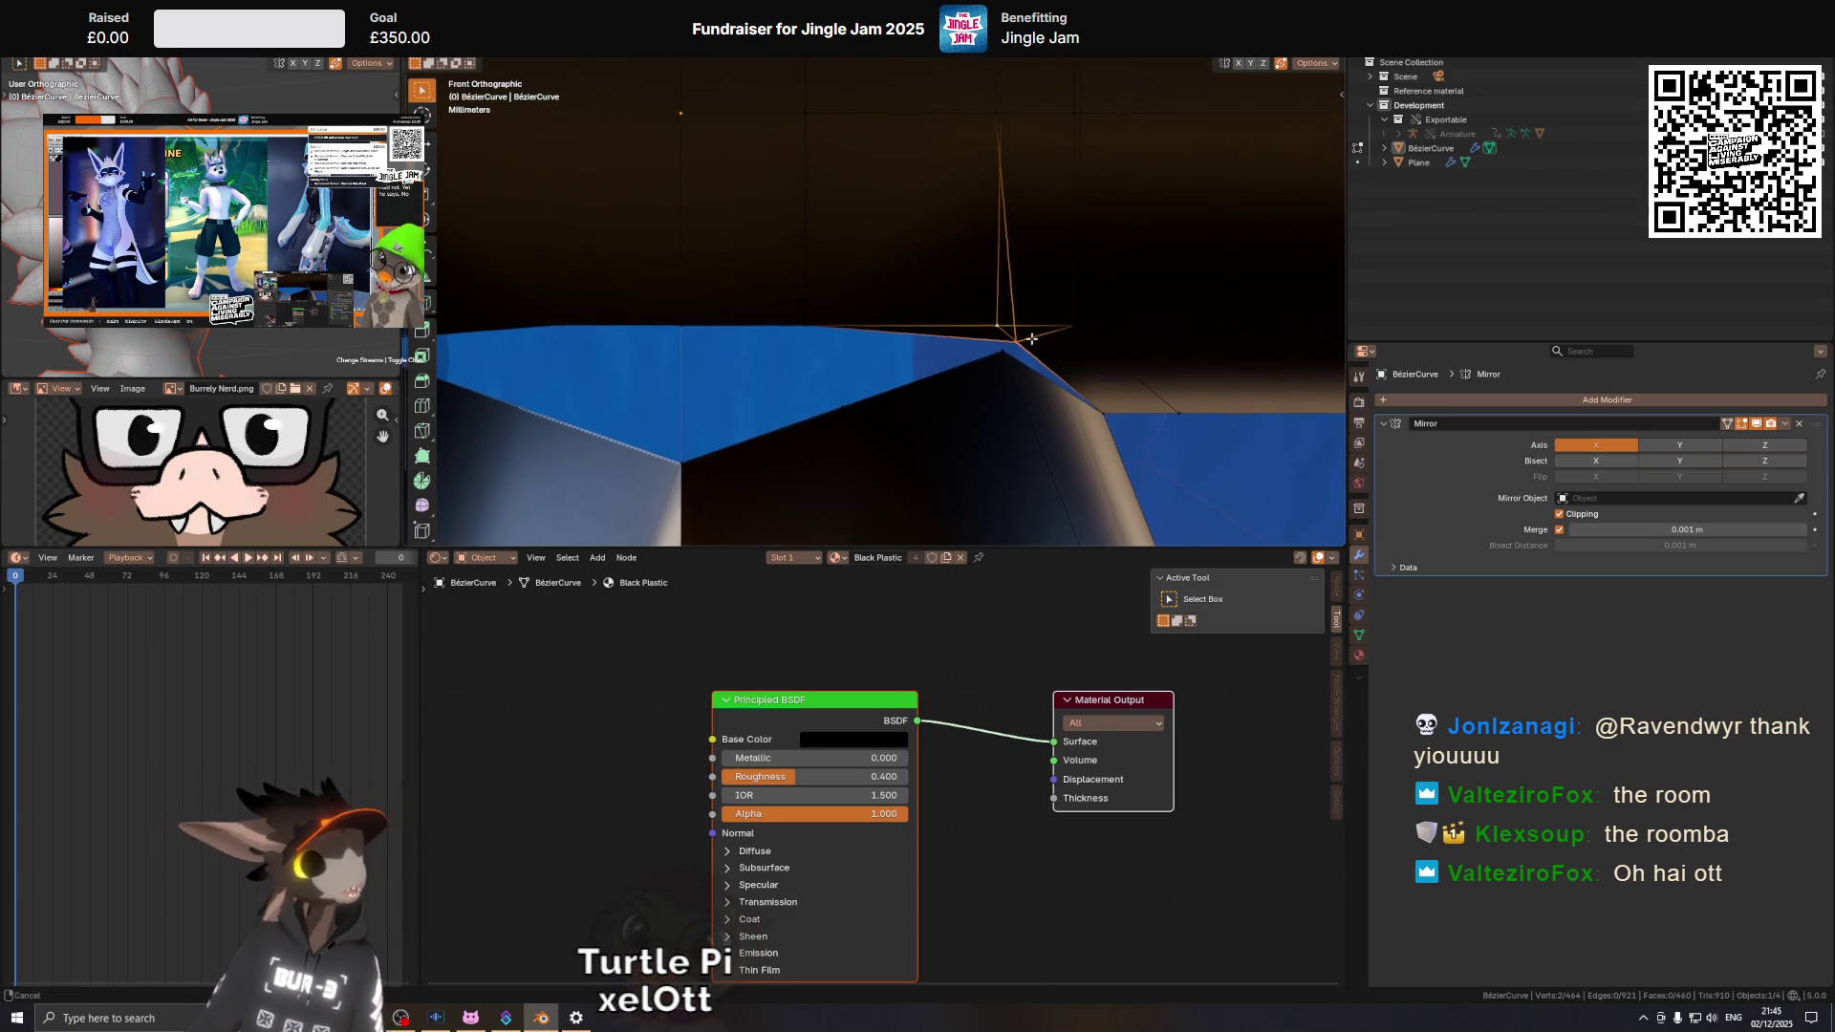
key("g")
key("x")
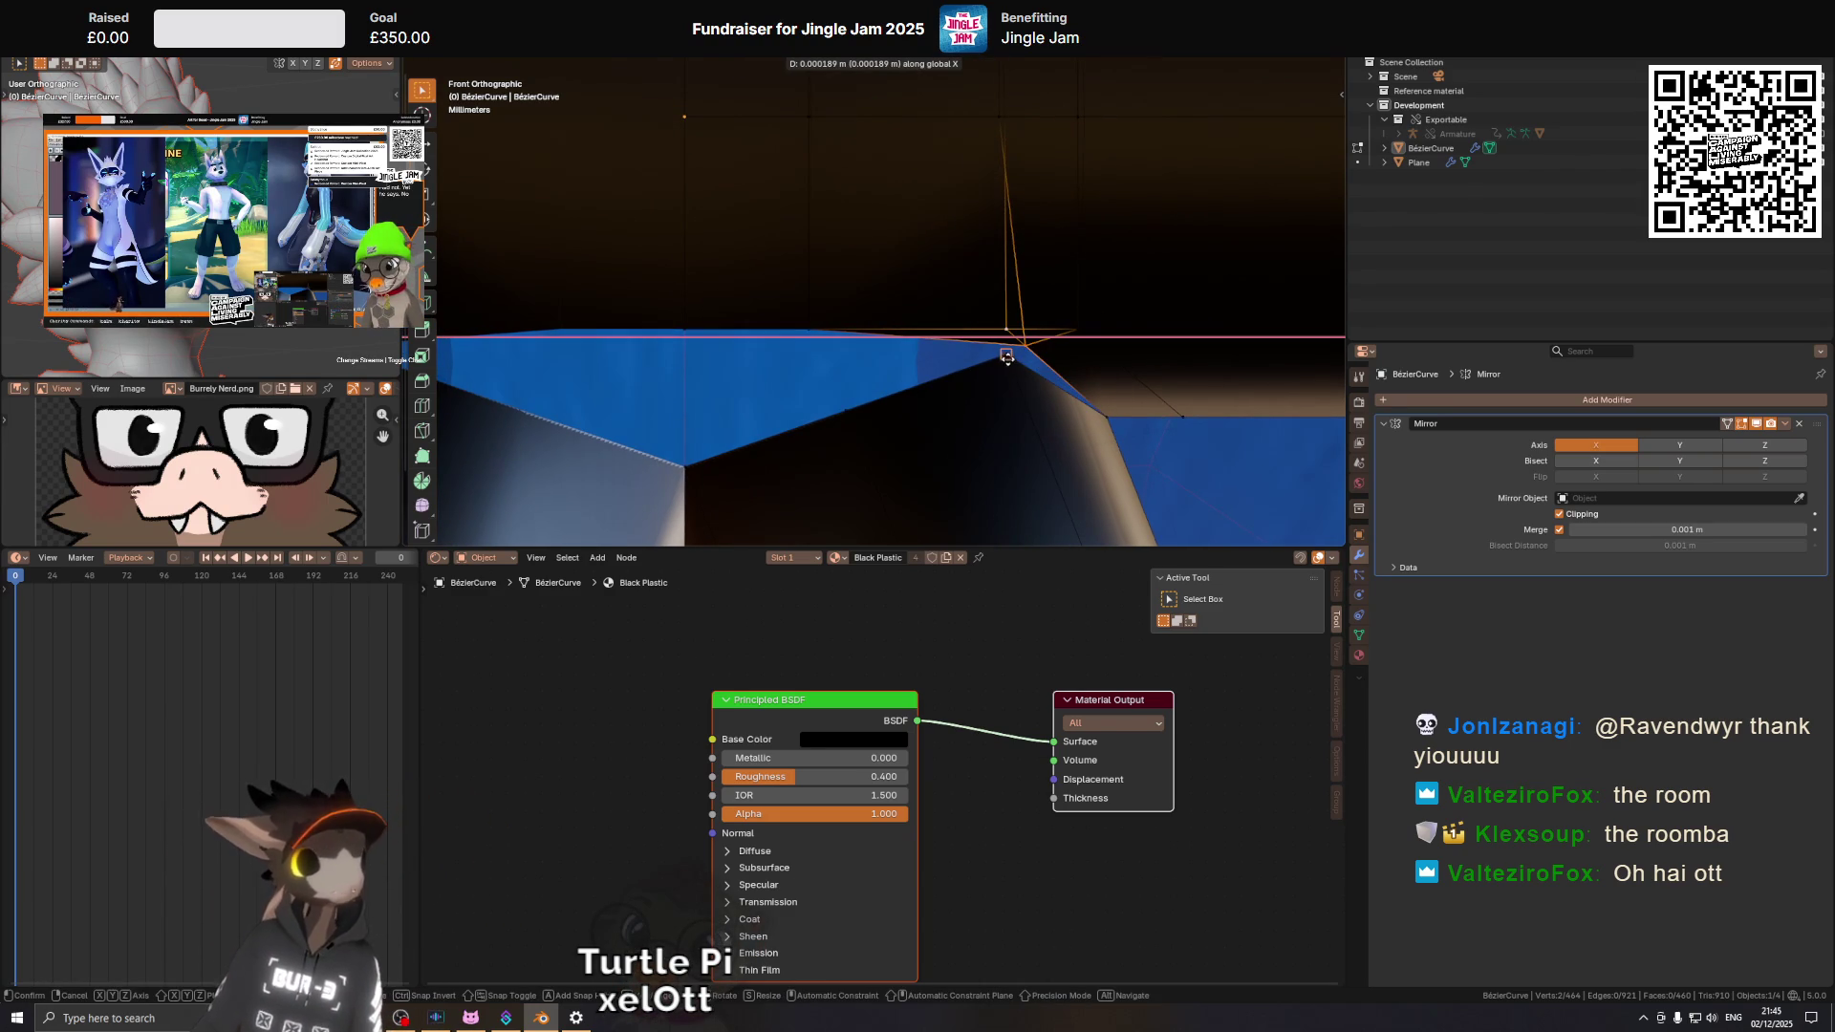
left_click(1004, 354)
left_click_drag(1048, 298, 1033, 275)
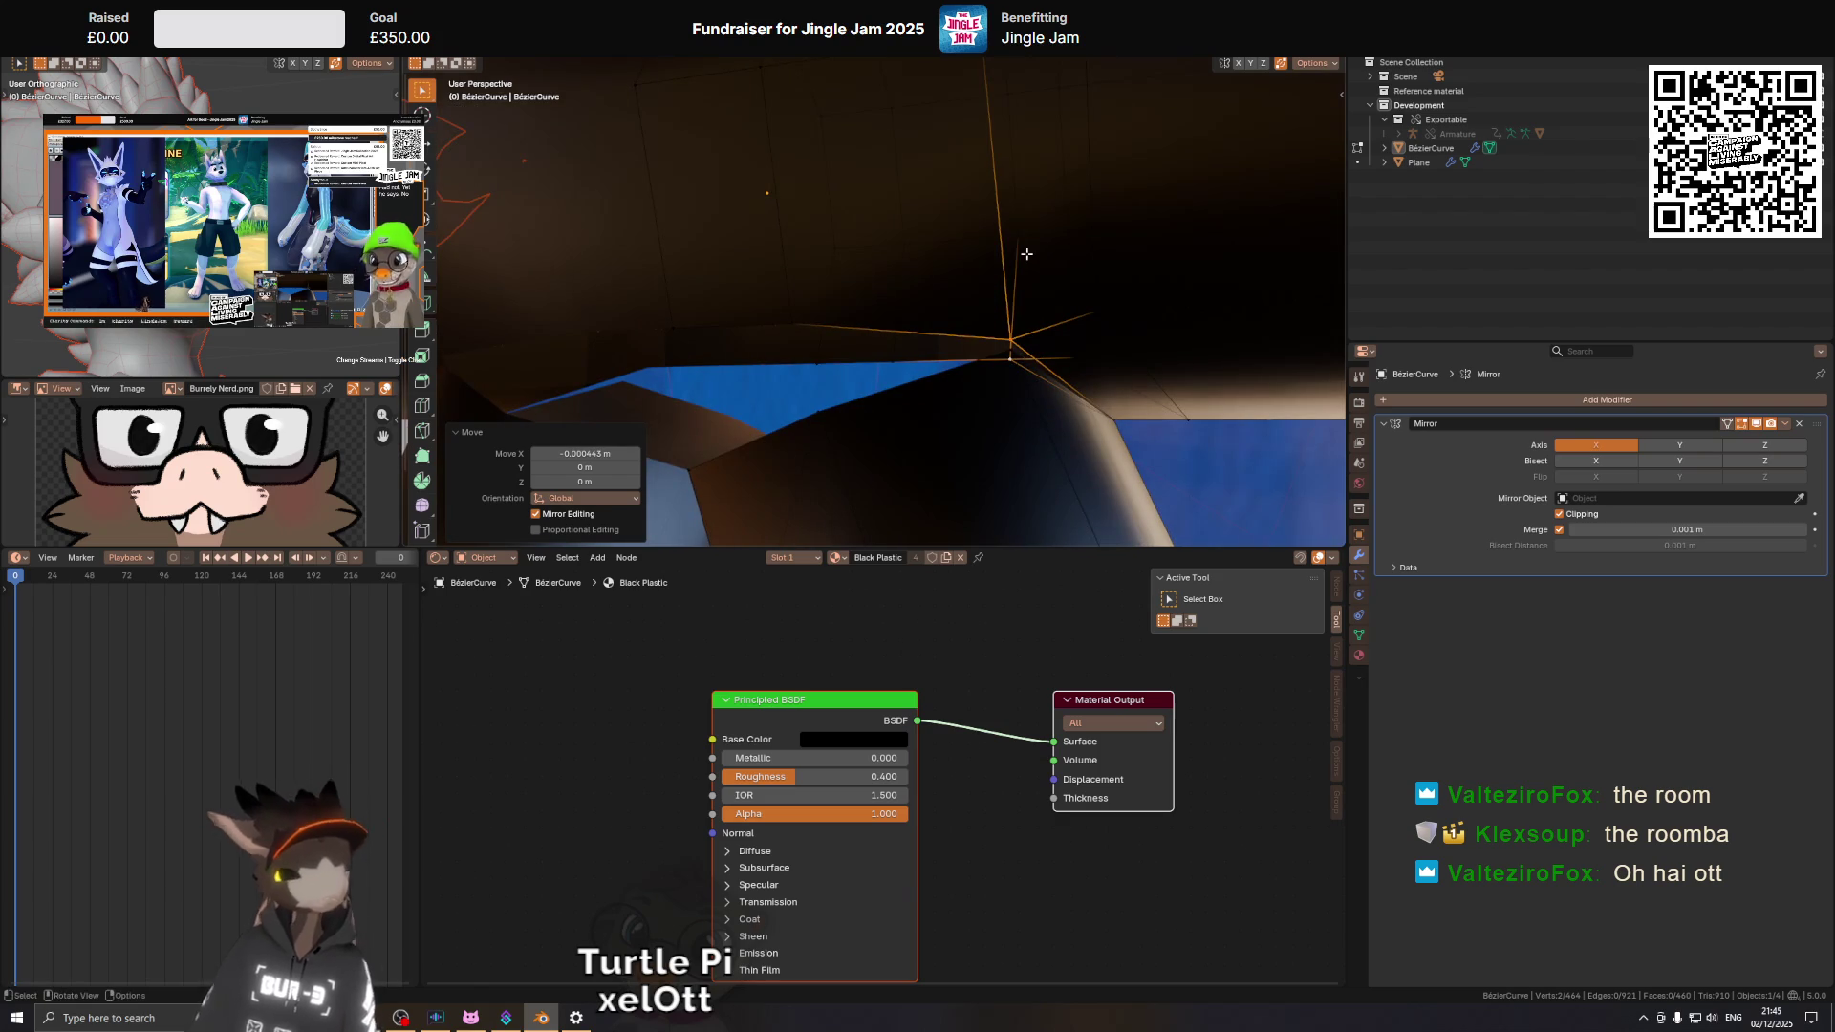
key("KP_1")
key("g")
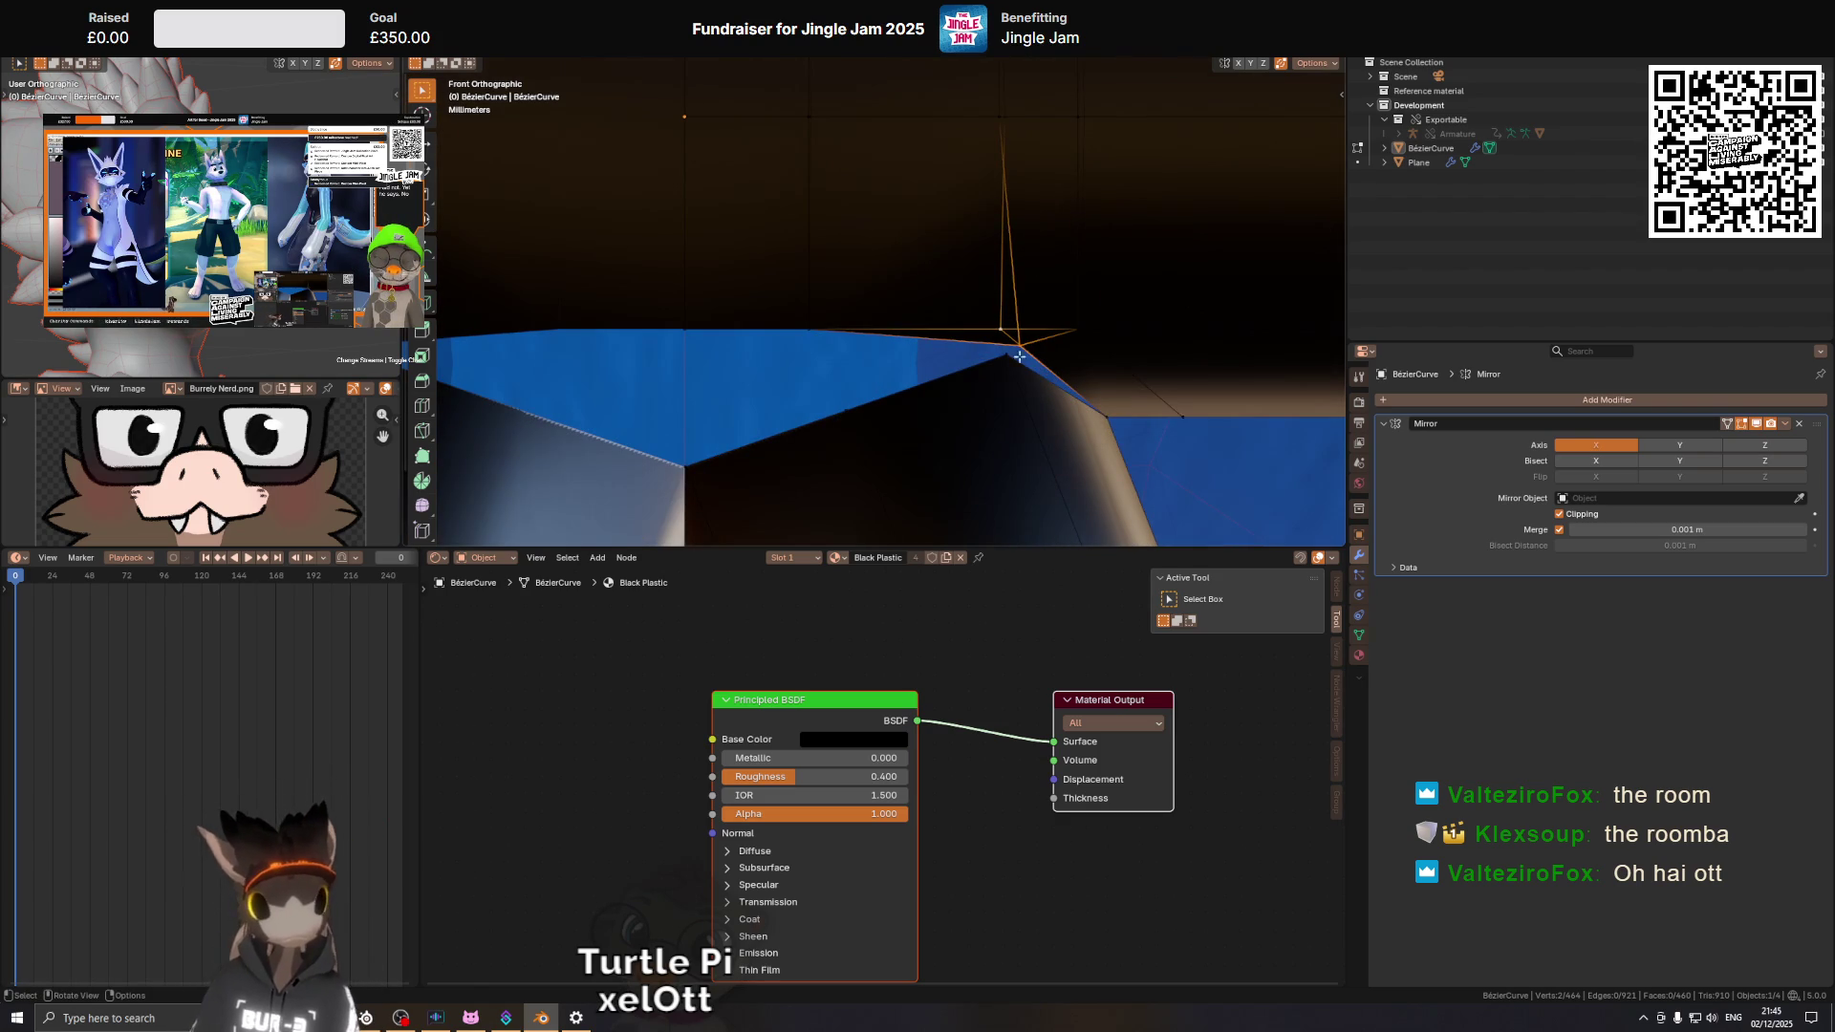
key("g")
key("x")
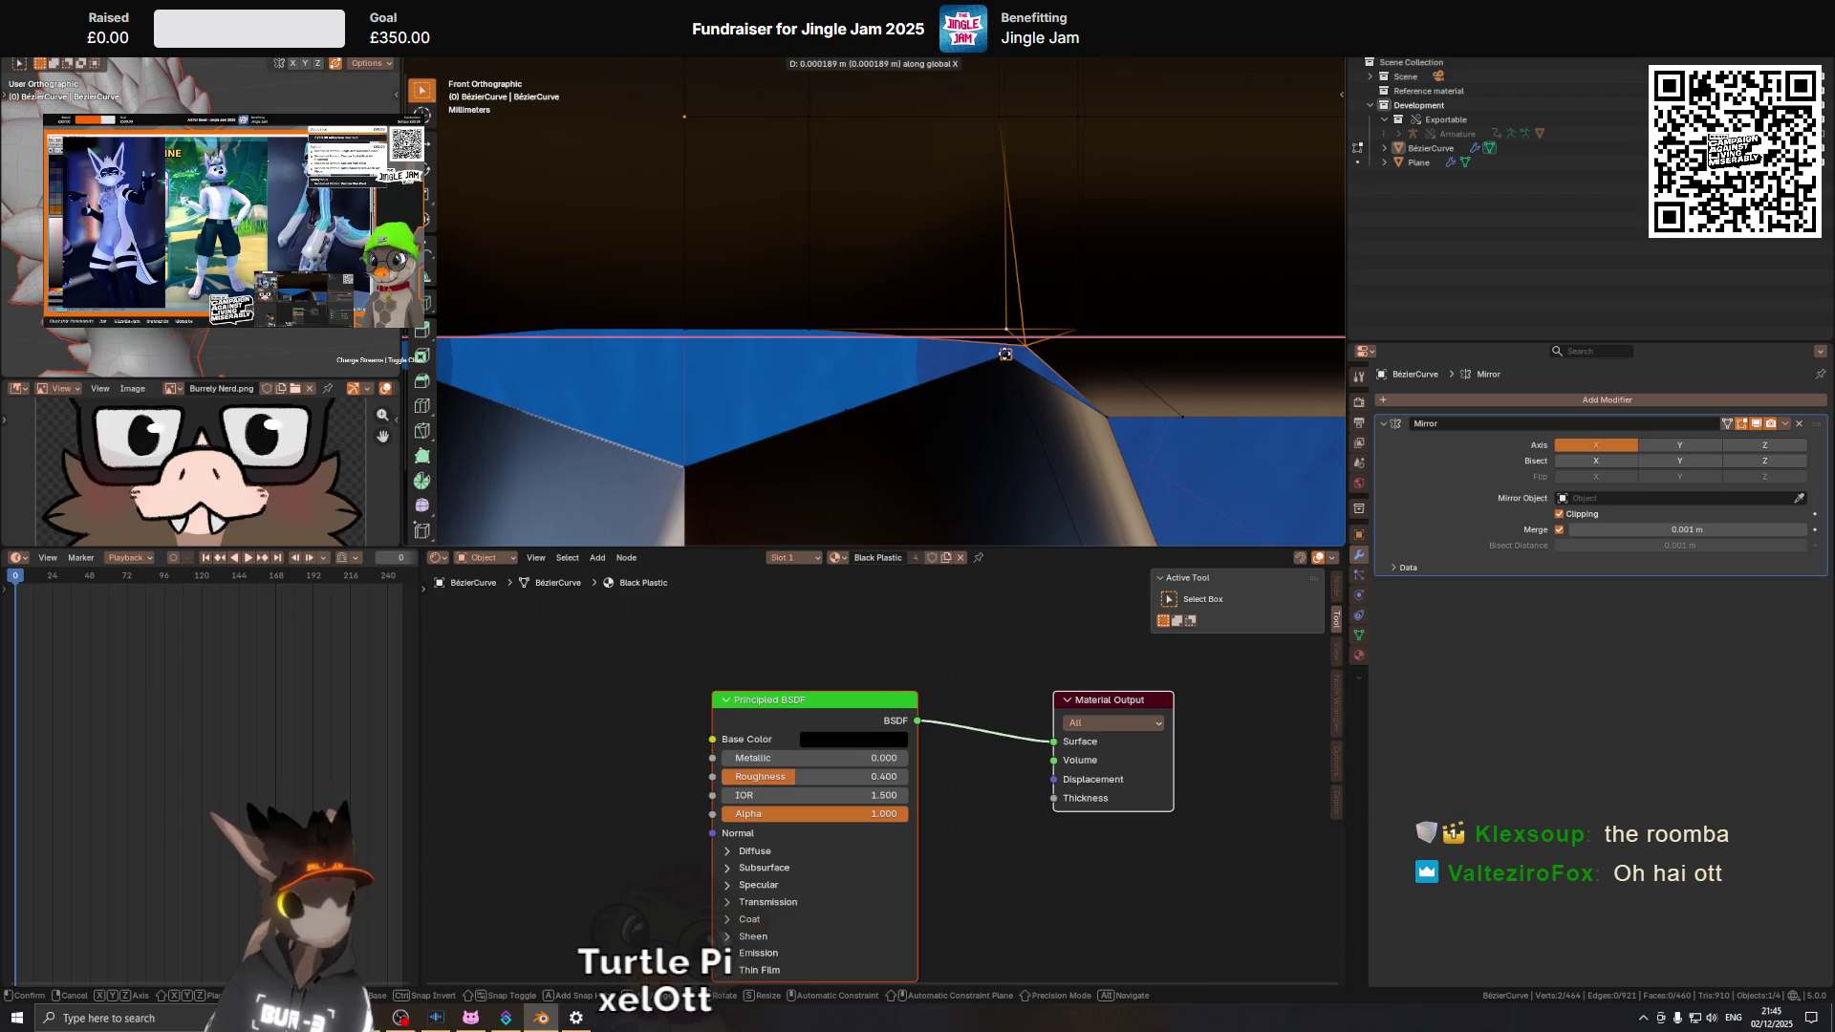
left_click(1006, 354)
Shift the joint vertex further along X, then lower it slightly on Z.
left_click_drag(1006, 354, 1021, 402)
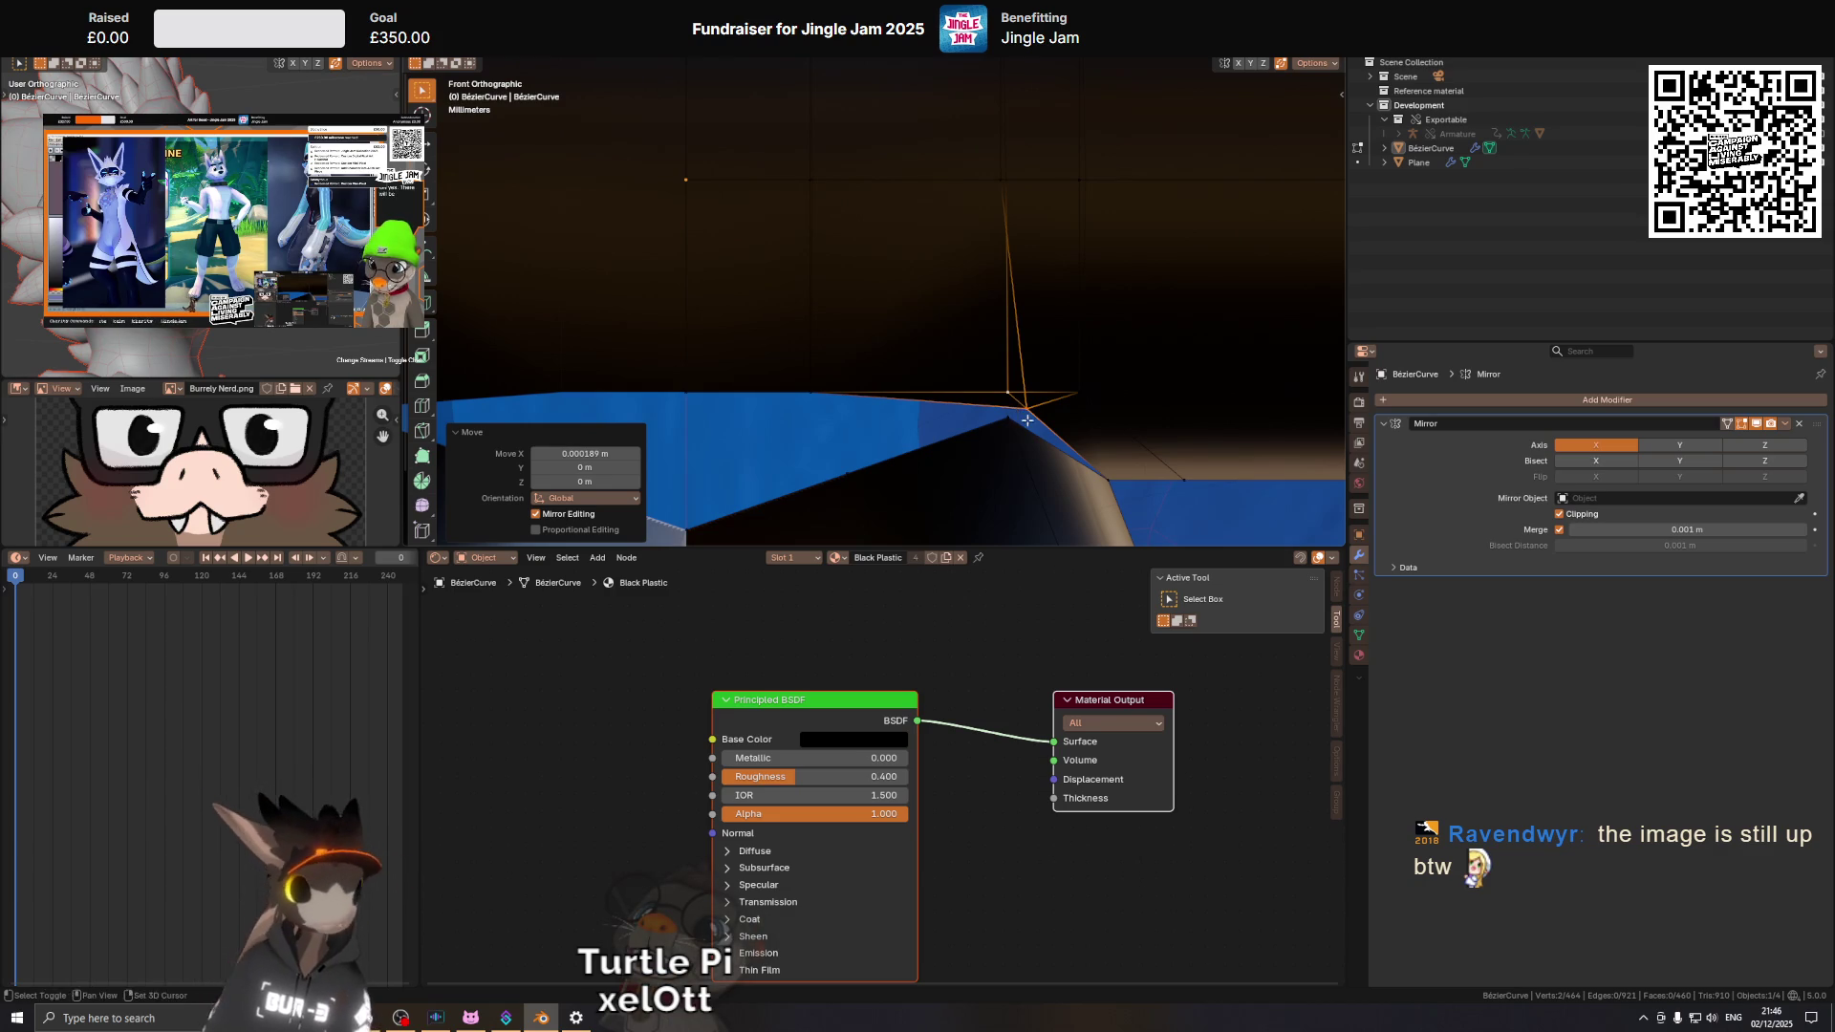
left_click_drag(1023, 420, 1057, 378)
key("g")
key("x")
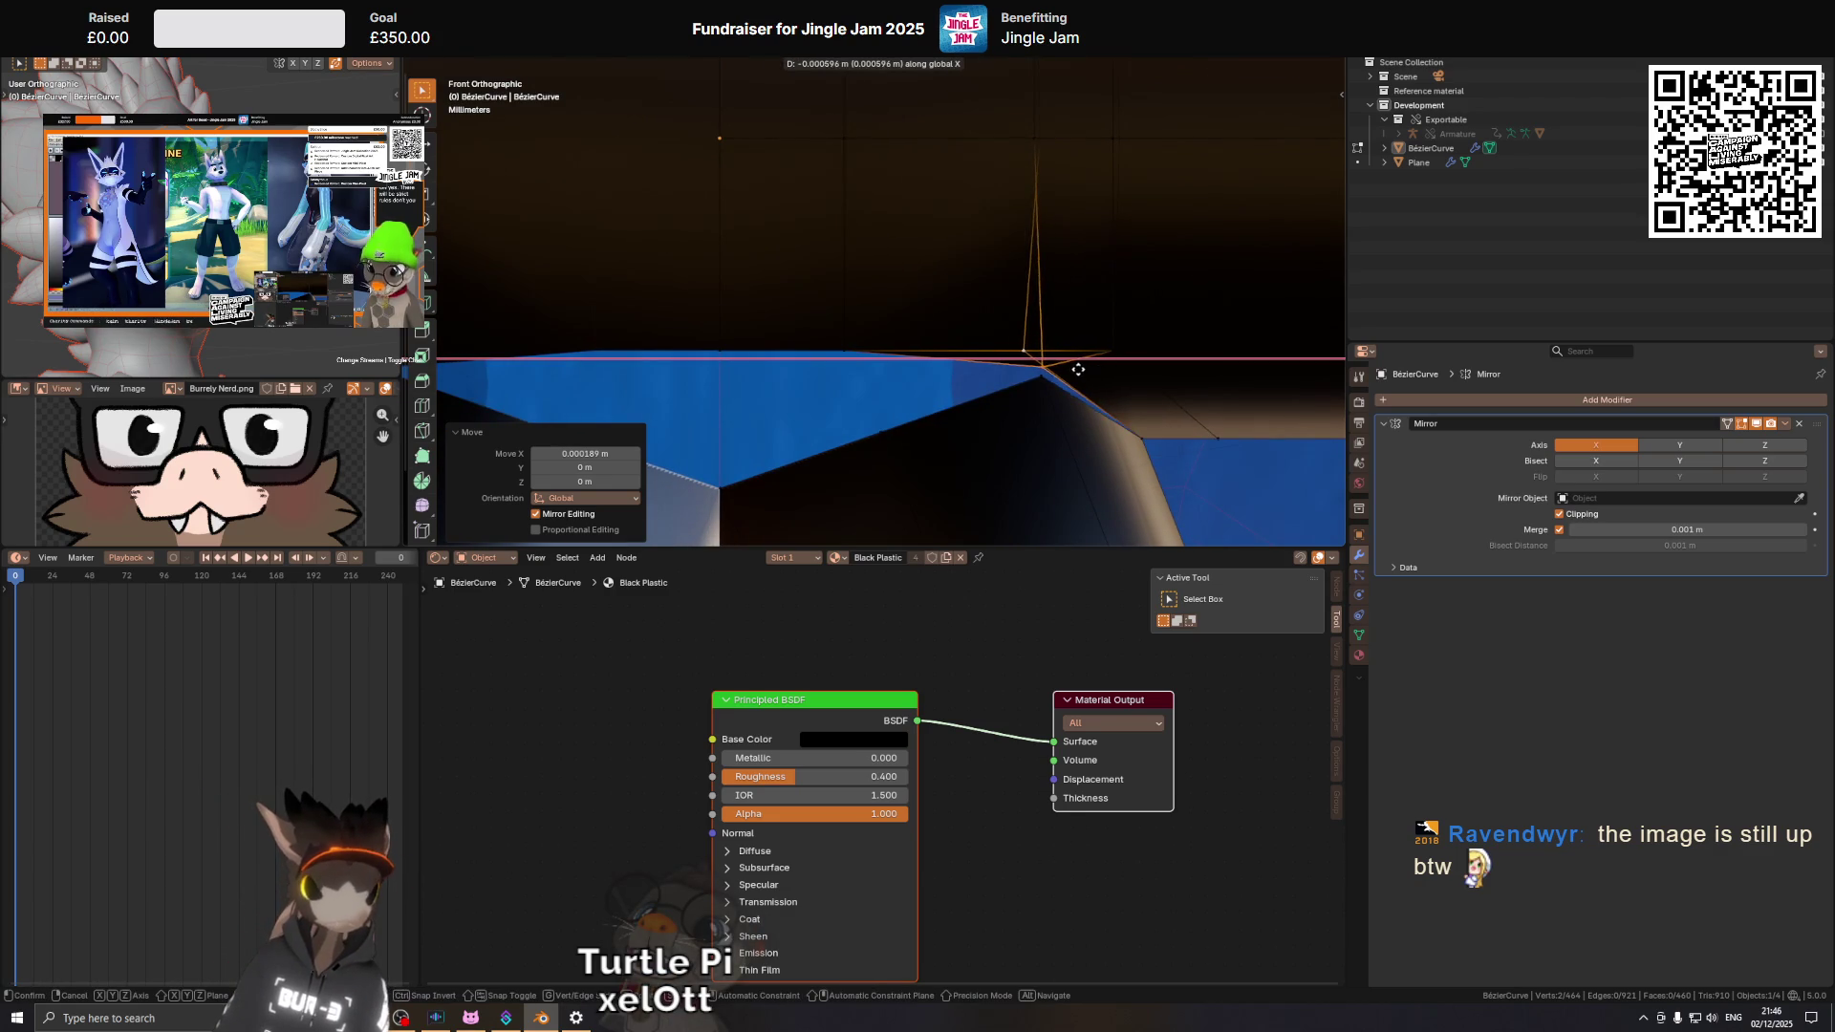
key("Escape")
scroll("down", 3)
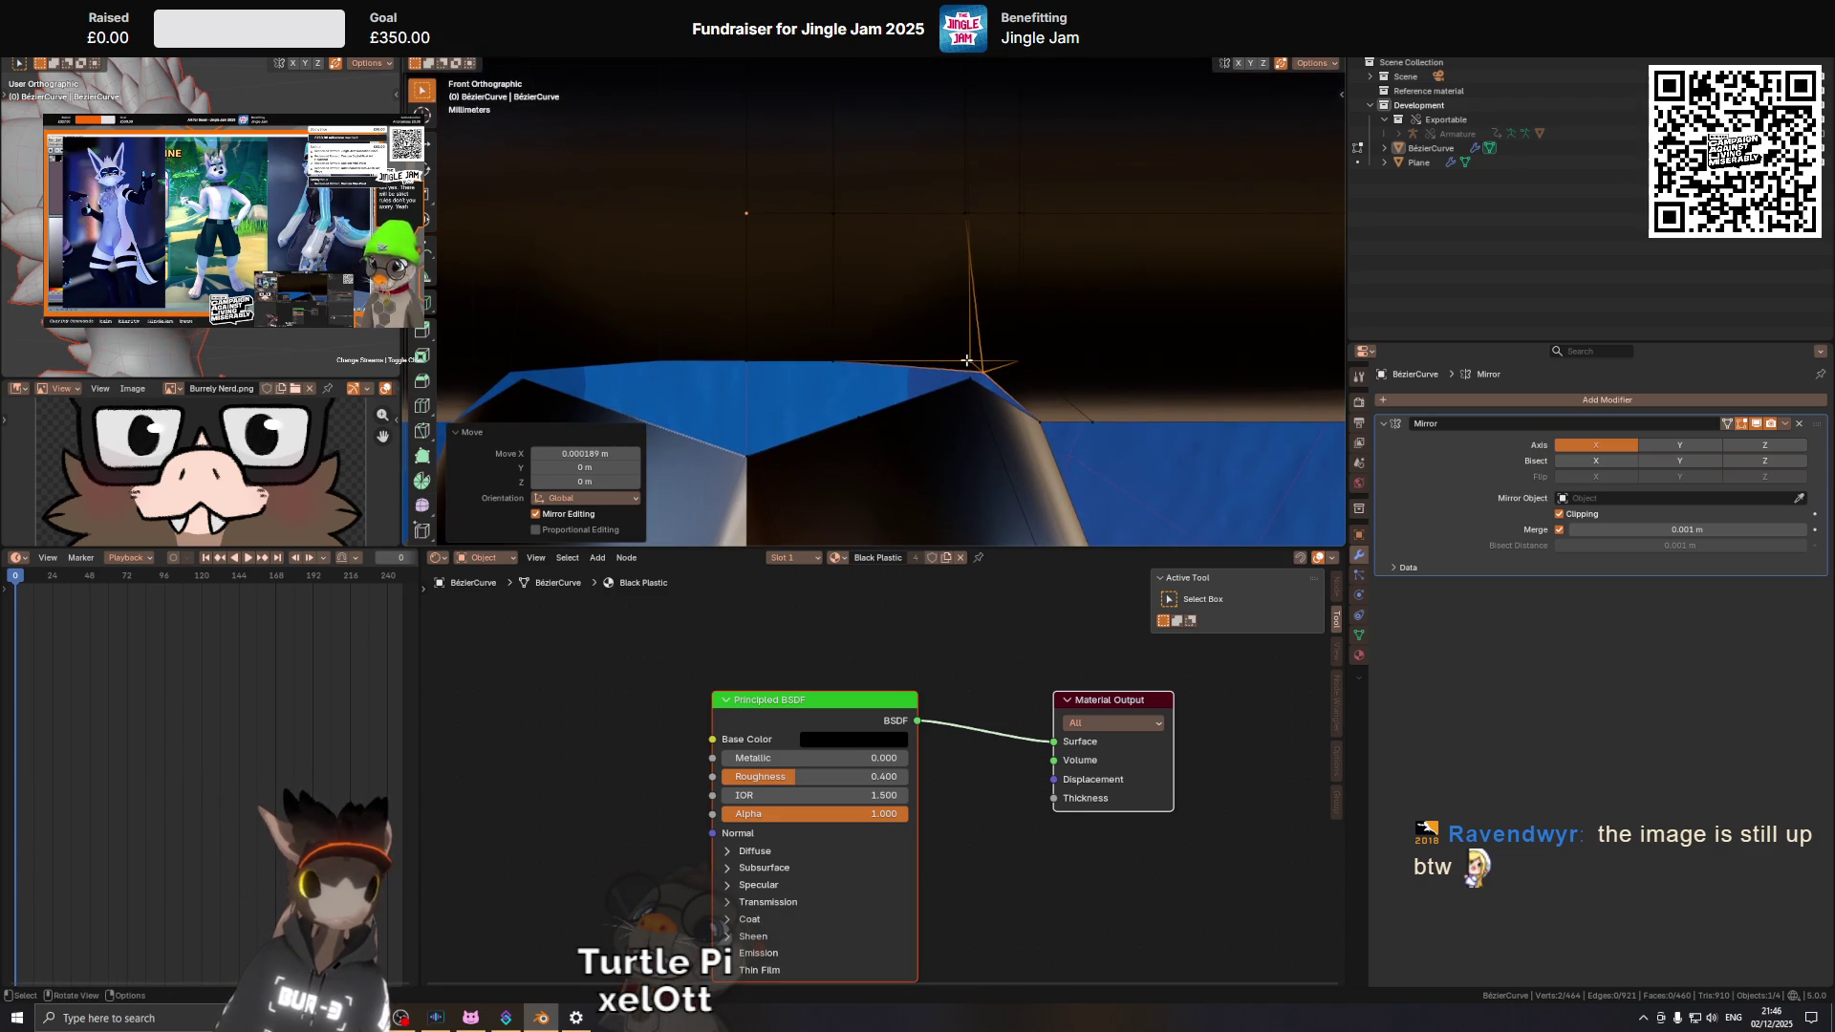
key("g")
key("x")
left_click(994, 368)
scroll("up", 3)
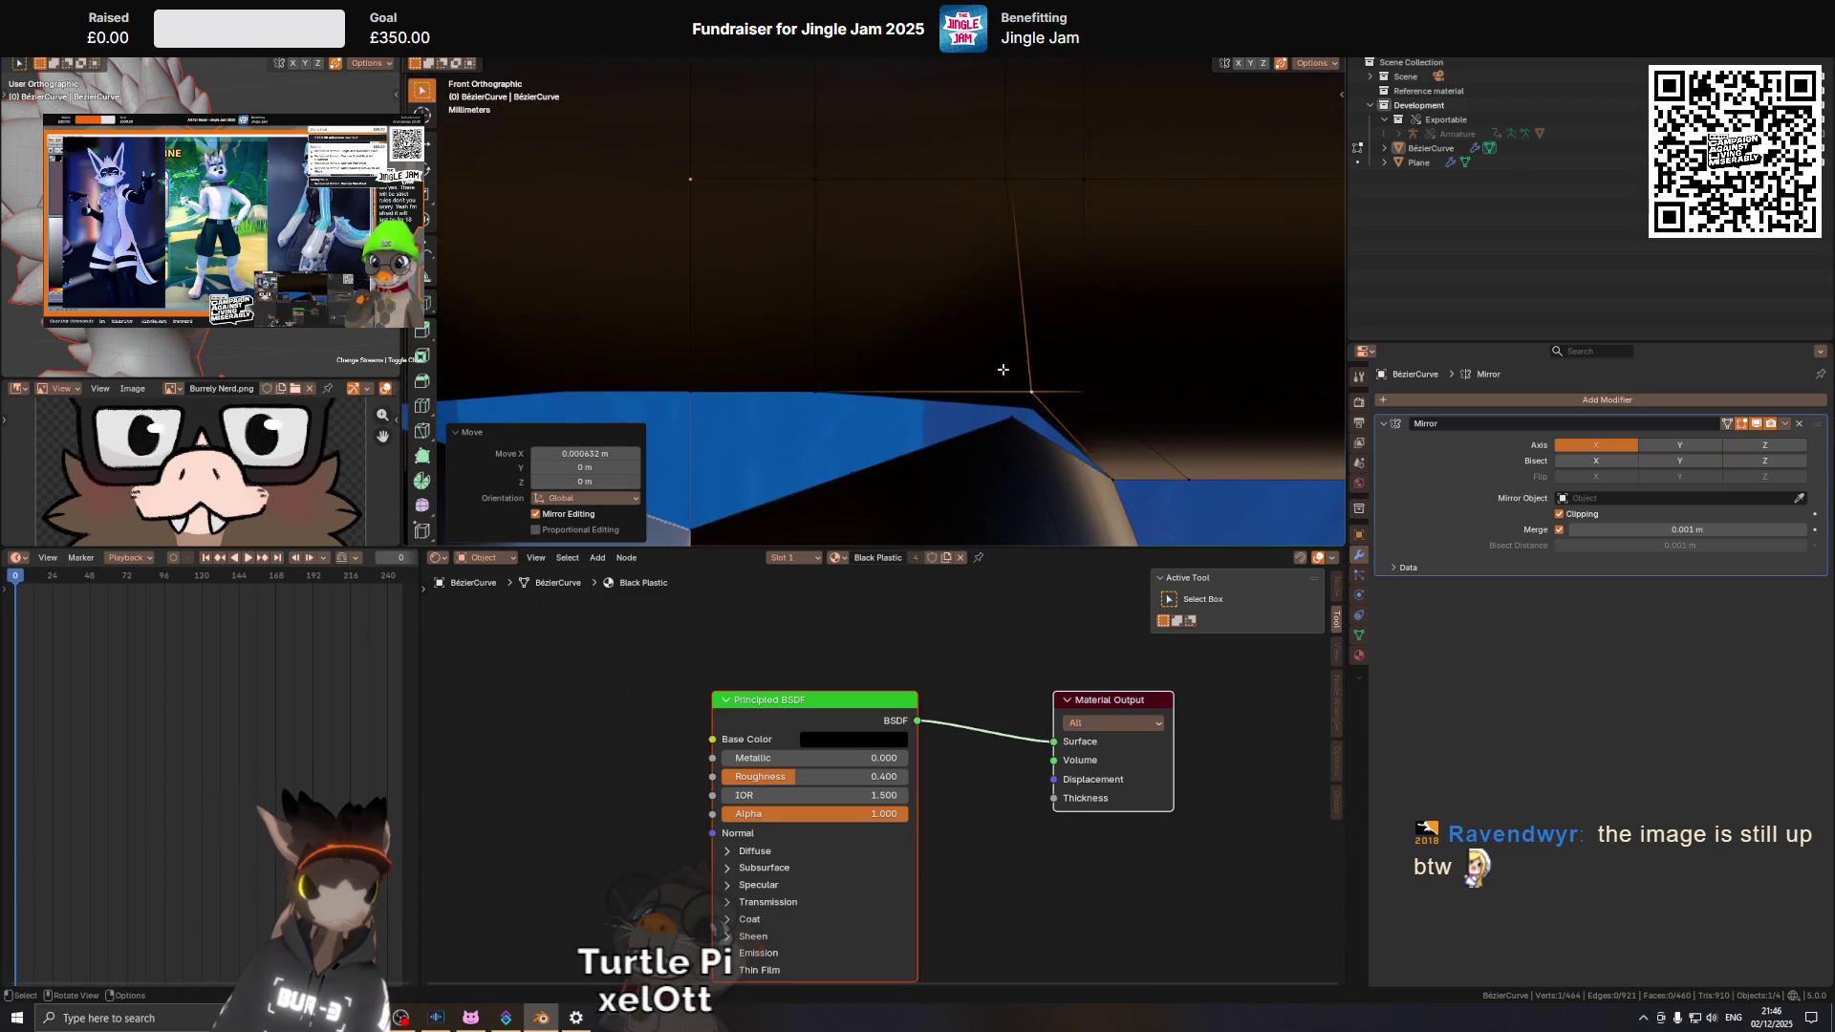
key("g")
key("z")
left_click(1041, 420)
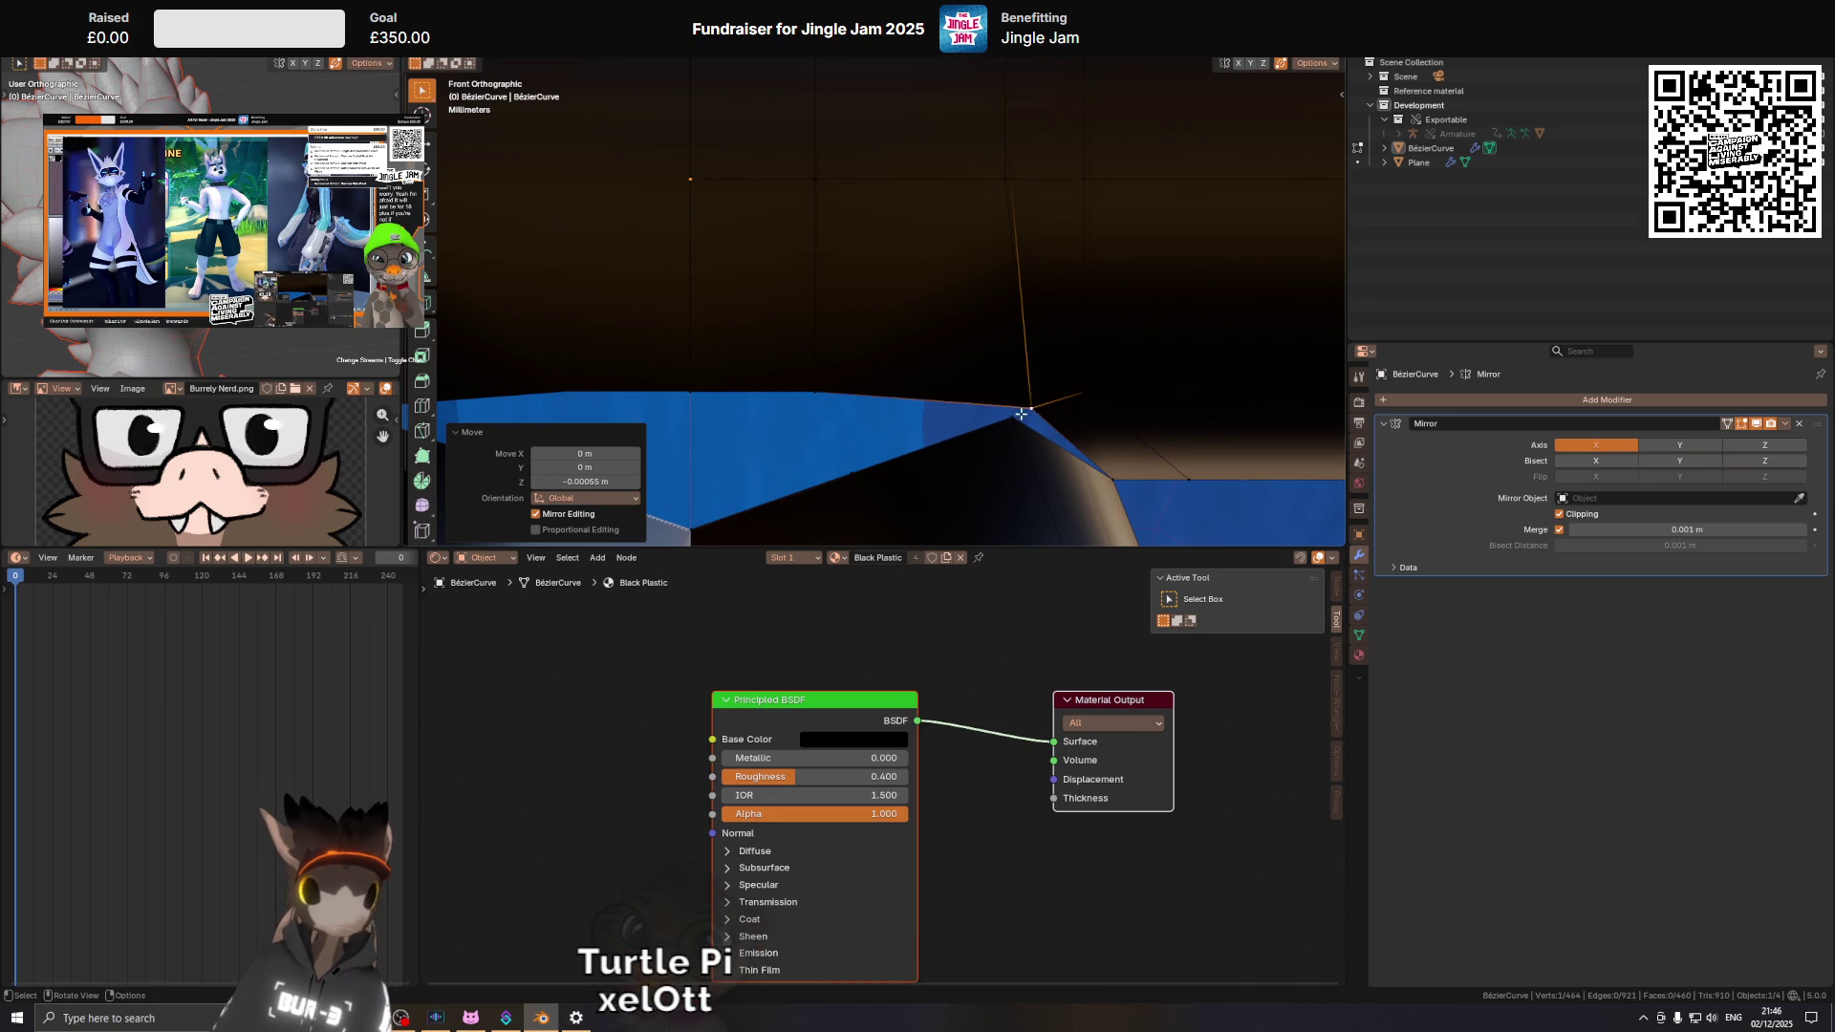
Circle-select the neighbouring vertex and nudge both vertices sideways along X into place.
key("c")
left_click(1032, 402)
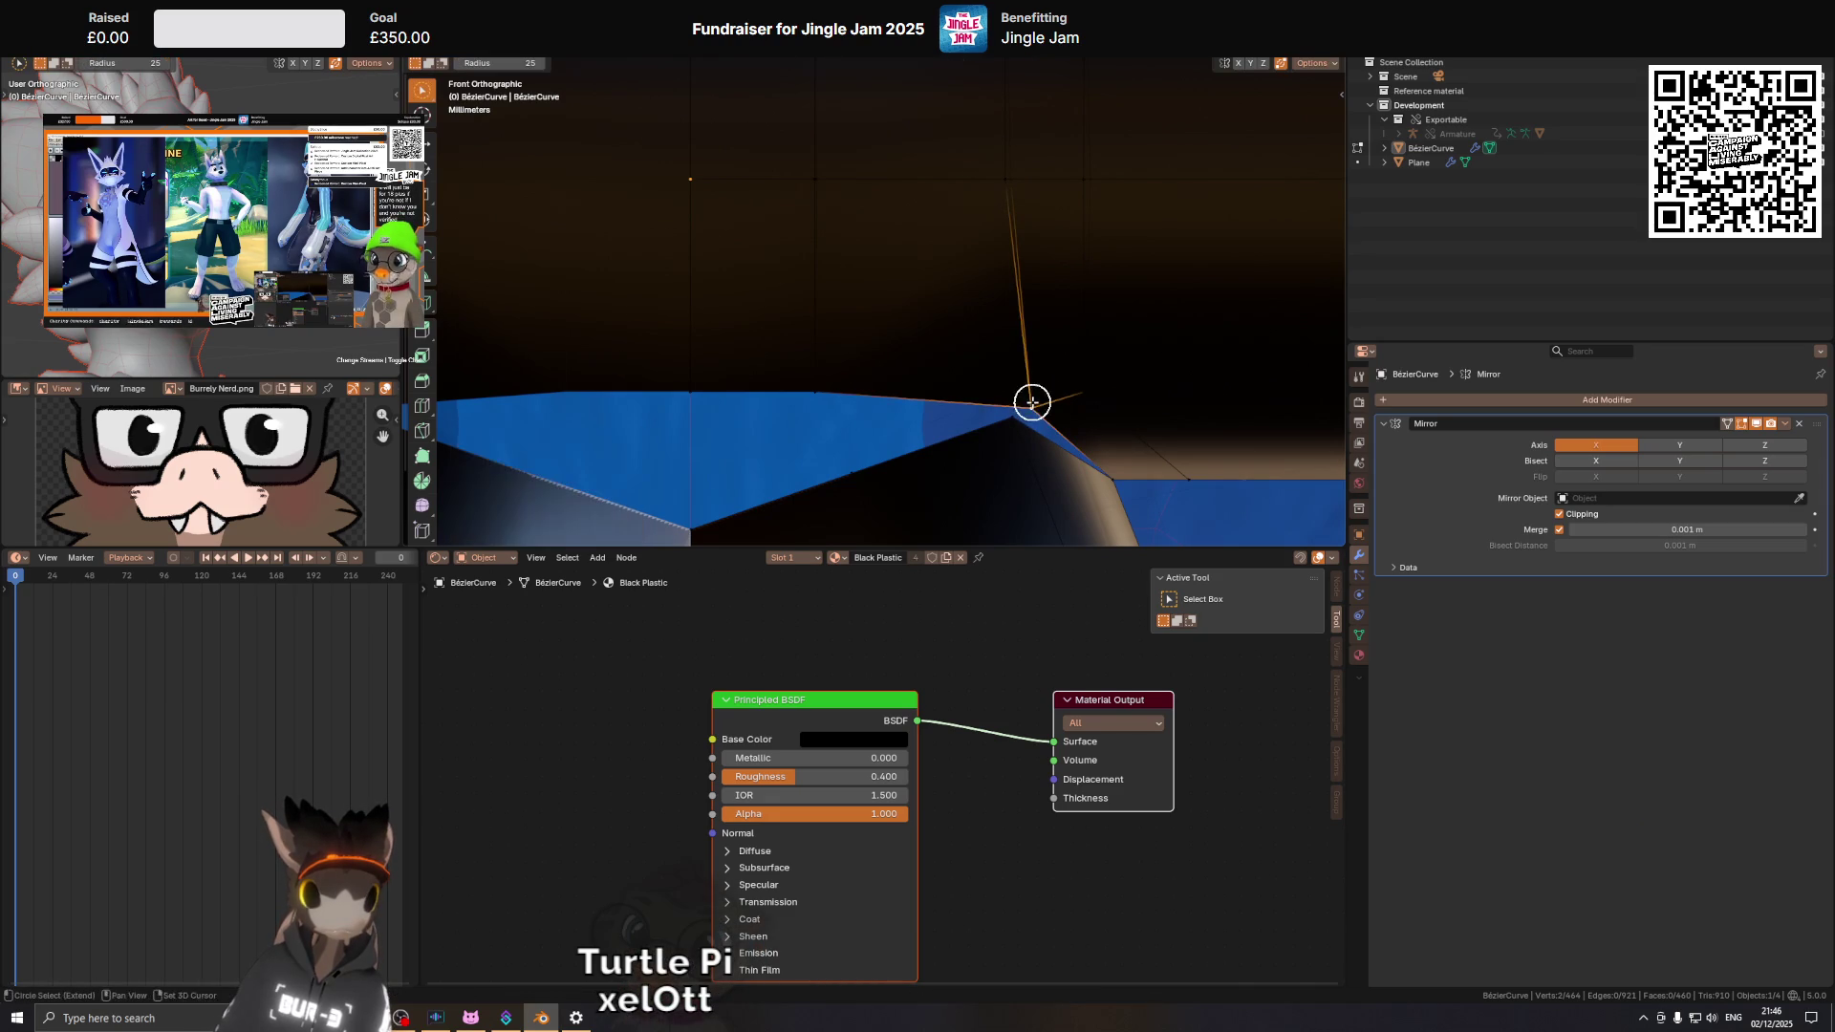
key("Escape")
key("g")
key("x")
left_click(1051, 422)
key("g")
key("x")
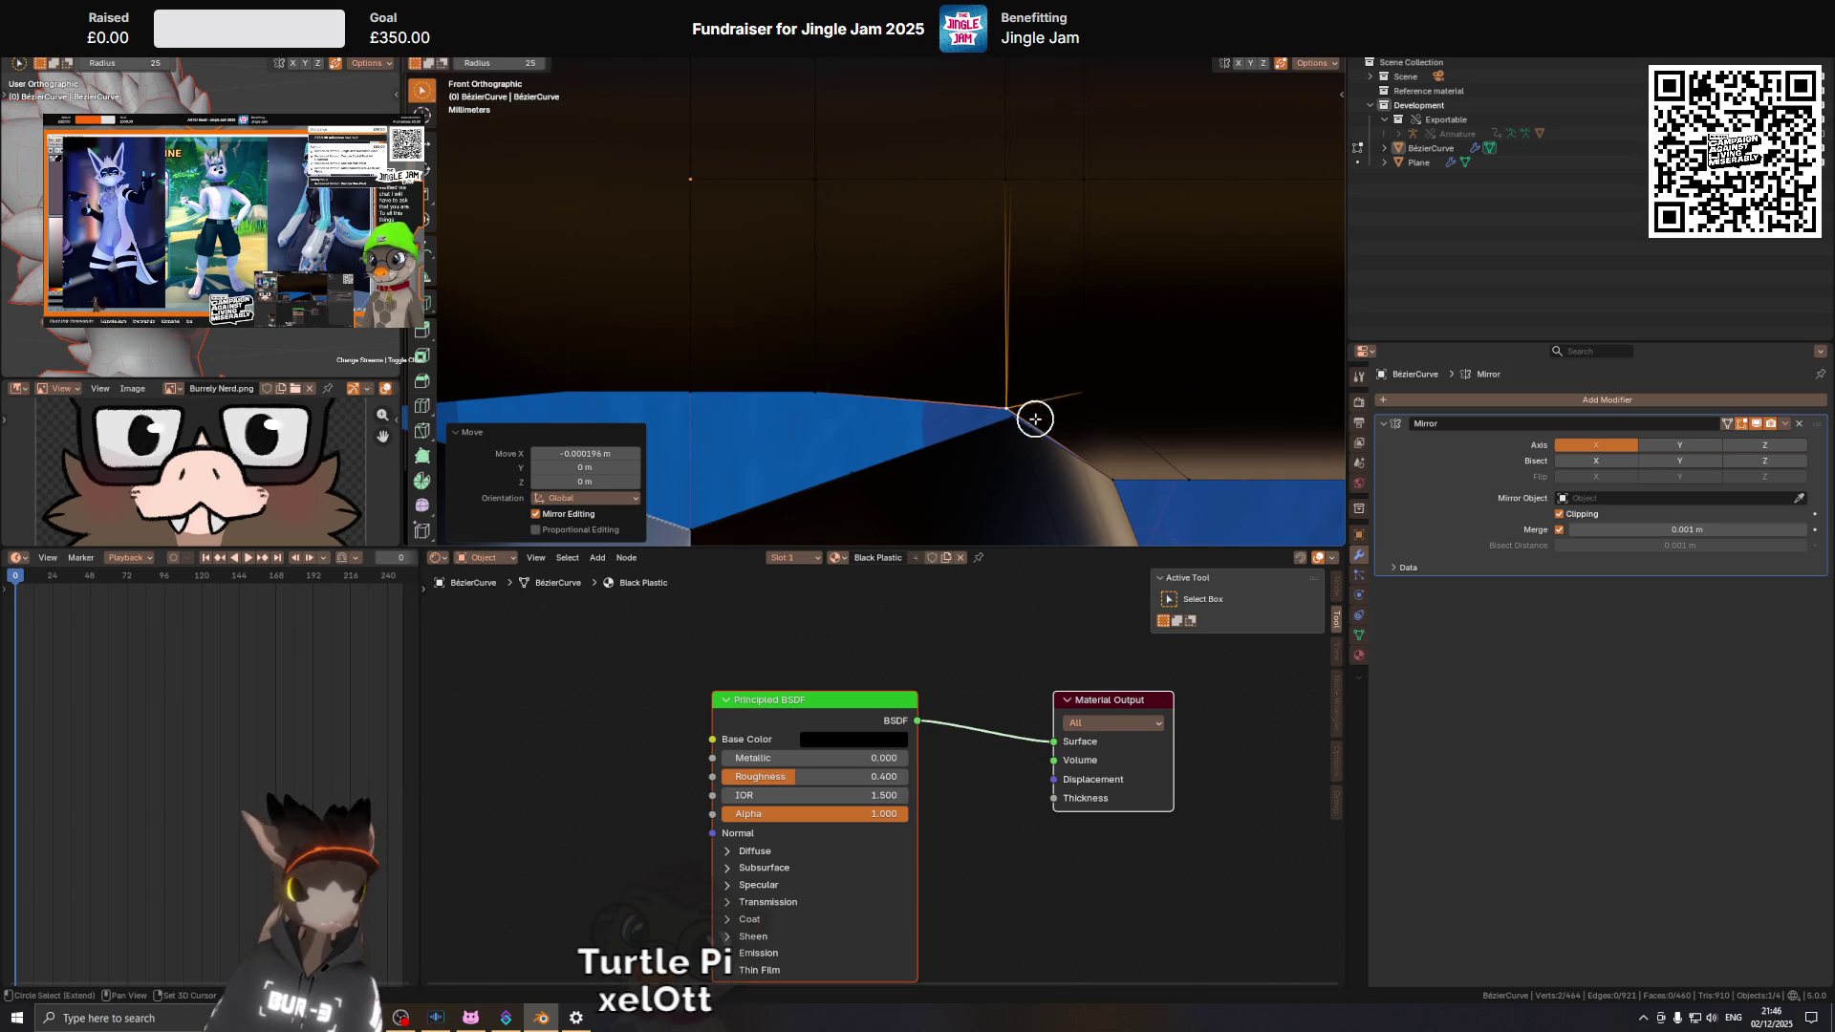
key("Escape")
key("g")
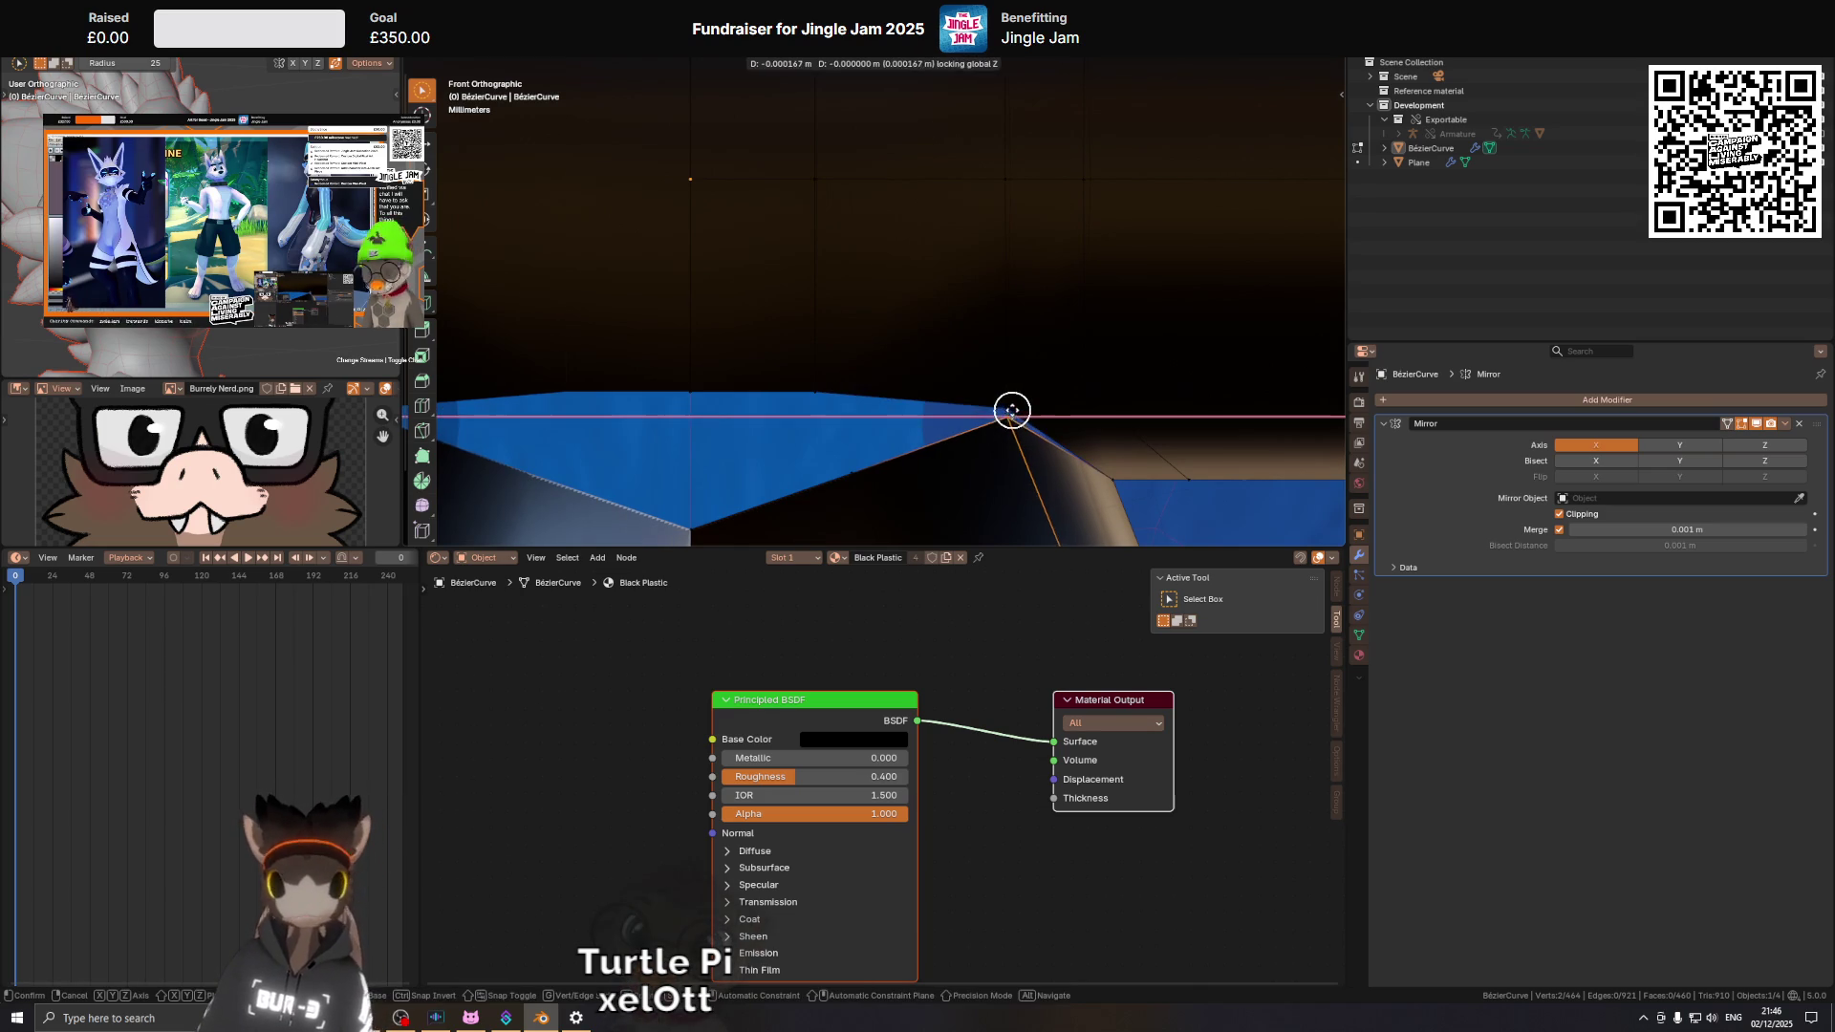
left_click(1012, 411)
Check the bridge join in 3D and adjust the vertex's depth along Y.
scroll("up", 3)
left_click_drag(1026, 458, 798, 391)
left_click_drag(1048, 247, 1132, 247)
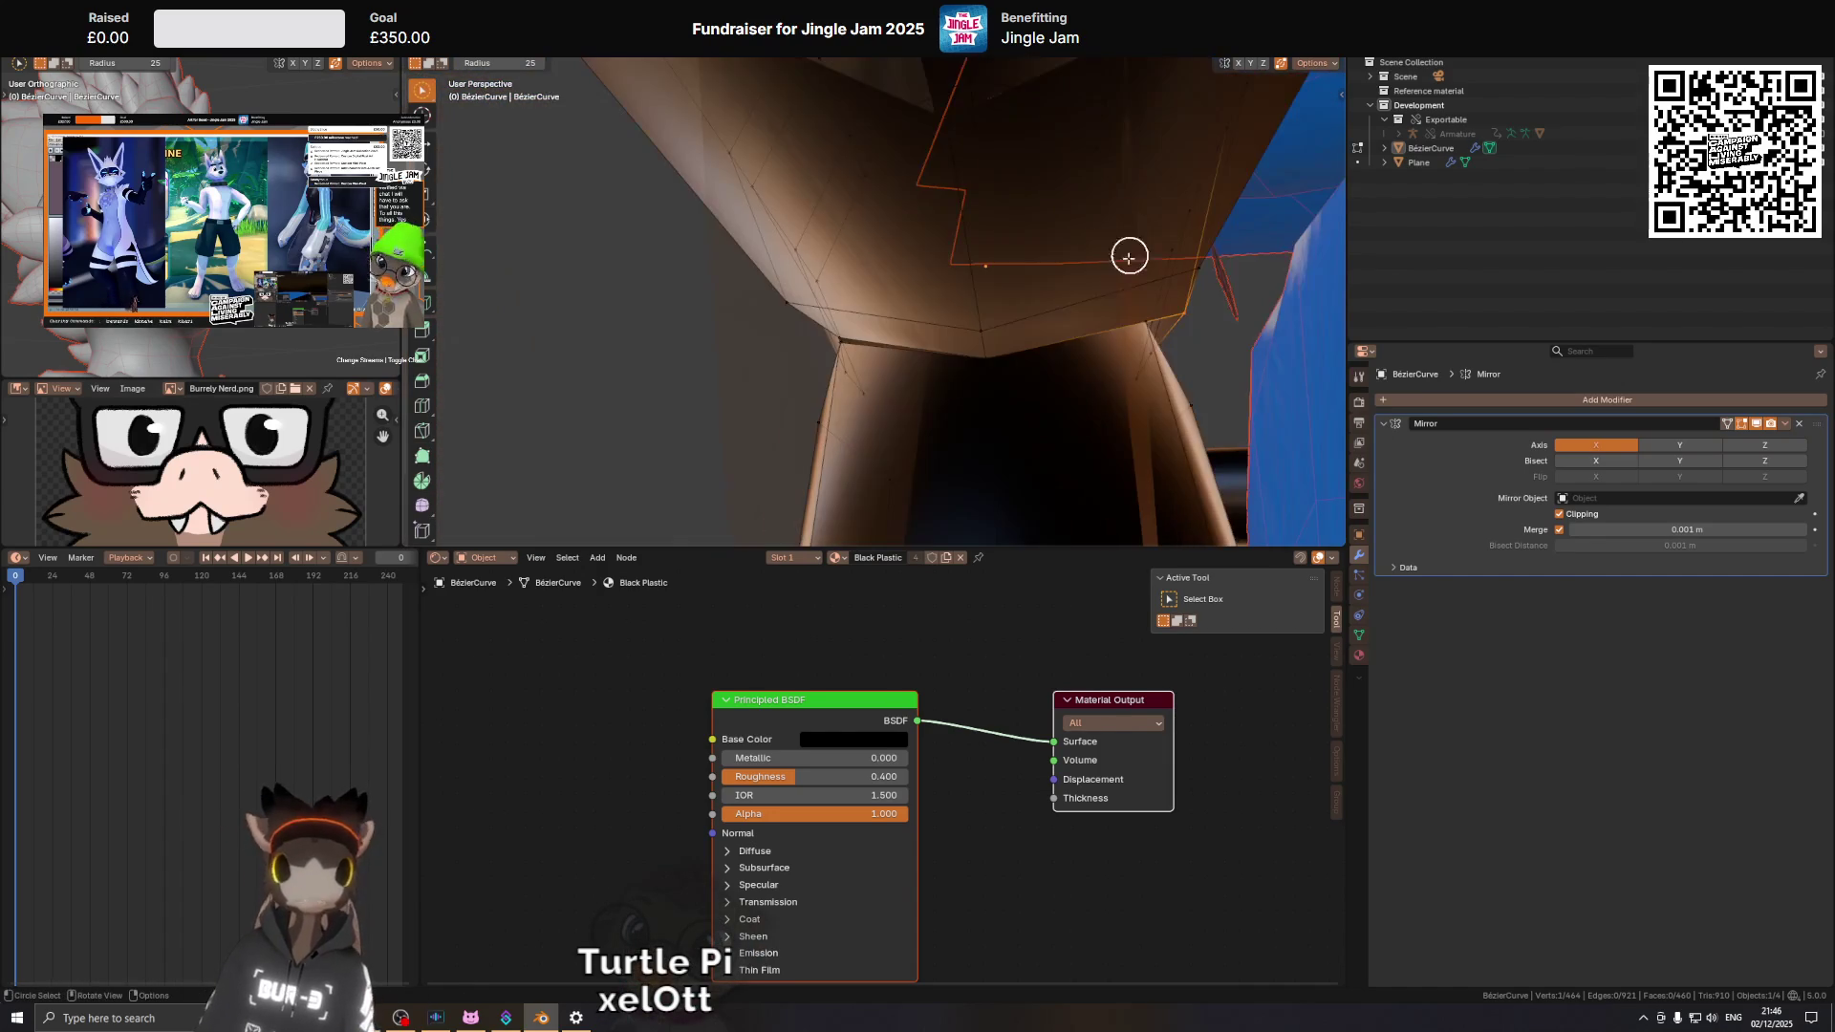
key("g")
key("y")
left_click(1140, 316)
Add the other notch vertex and reposition both in front orthographic view.
left_click_drag(1139, 316, 1015, 381)
key("KP_1")
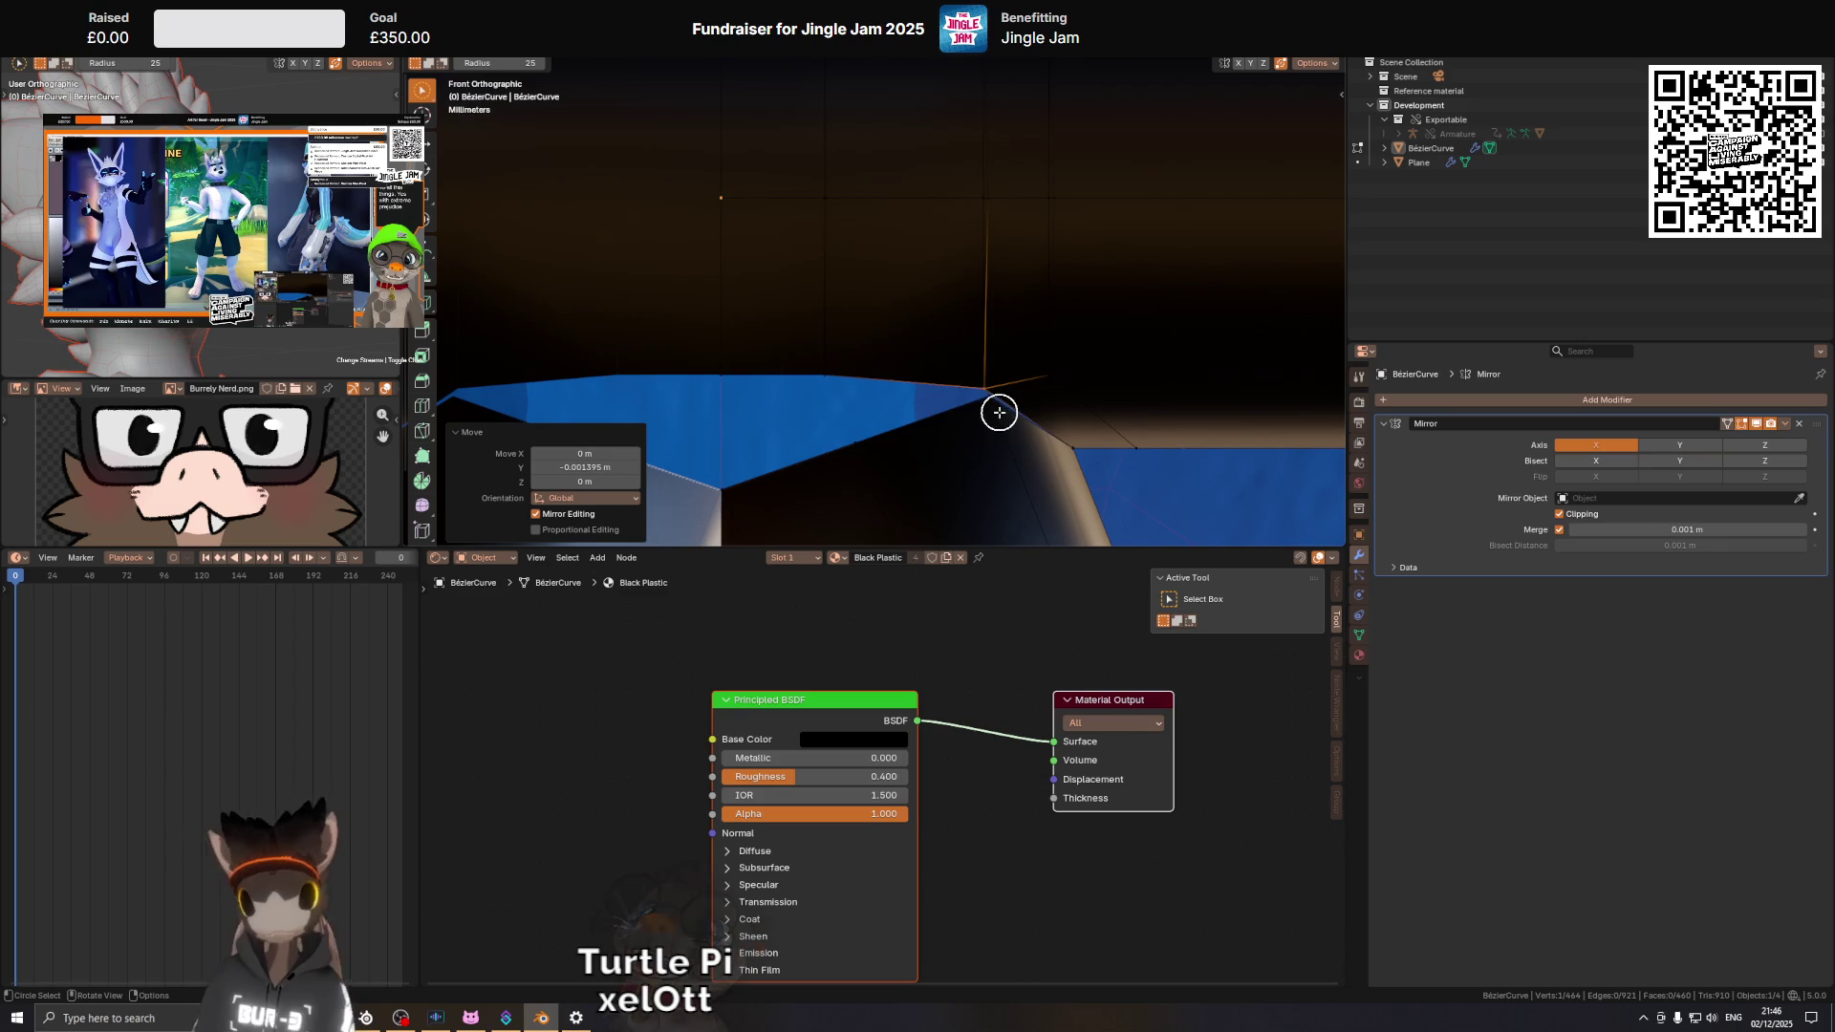
left_click(992, 404)
key("g")
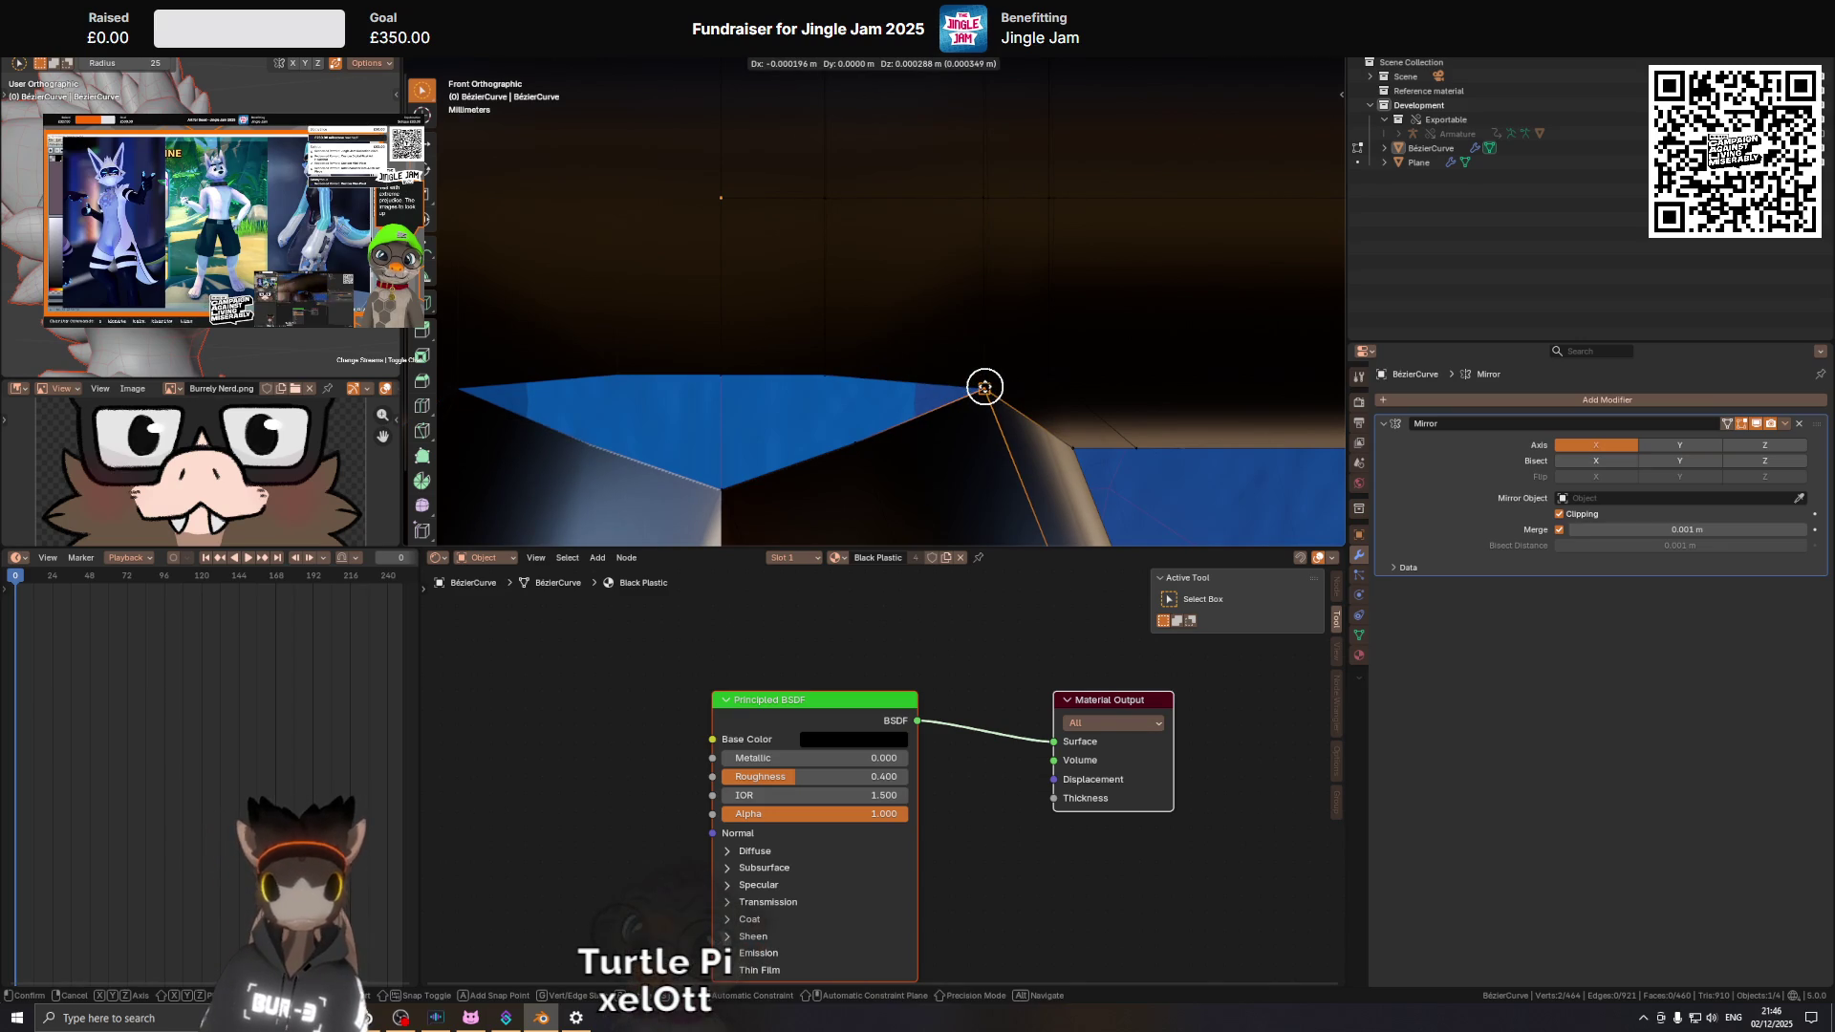
left_click(984, 387)
left_click_drag(987, 385, 975, 414)
Create a custom transform orientation from the edge running down from the notch.
key("KP_1")
left_click(1159, 426)
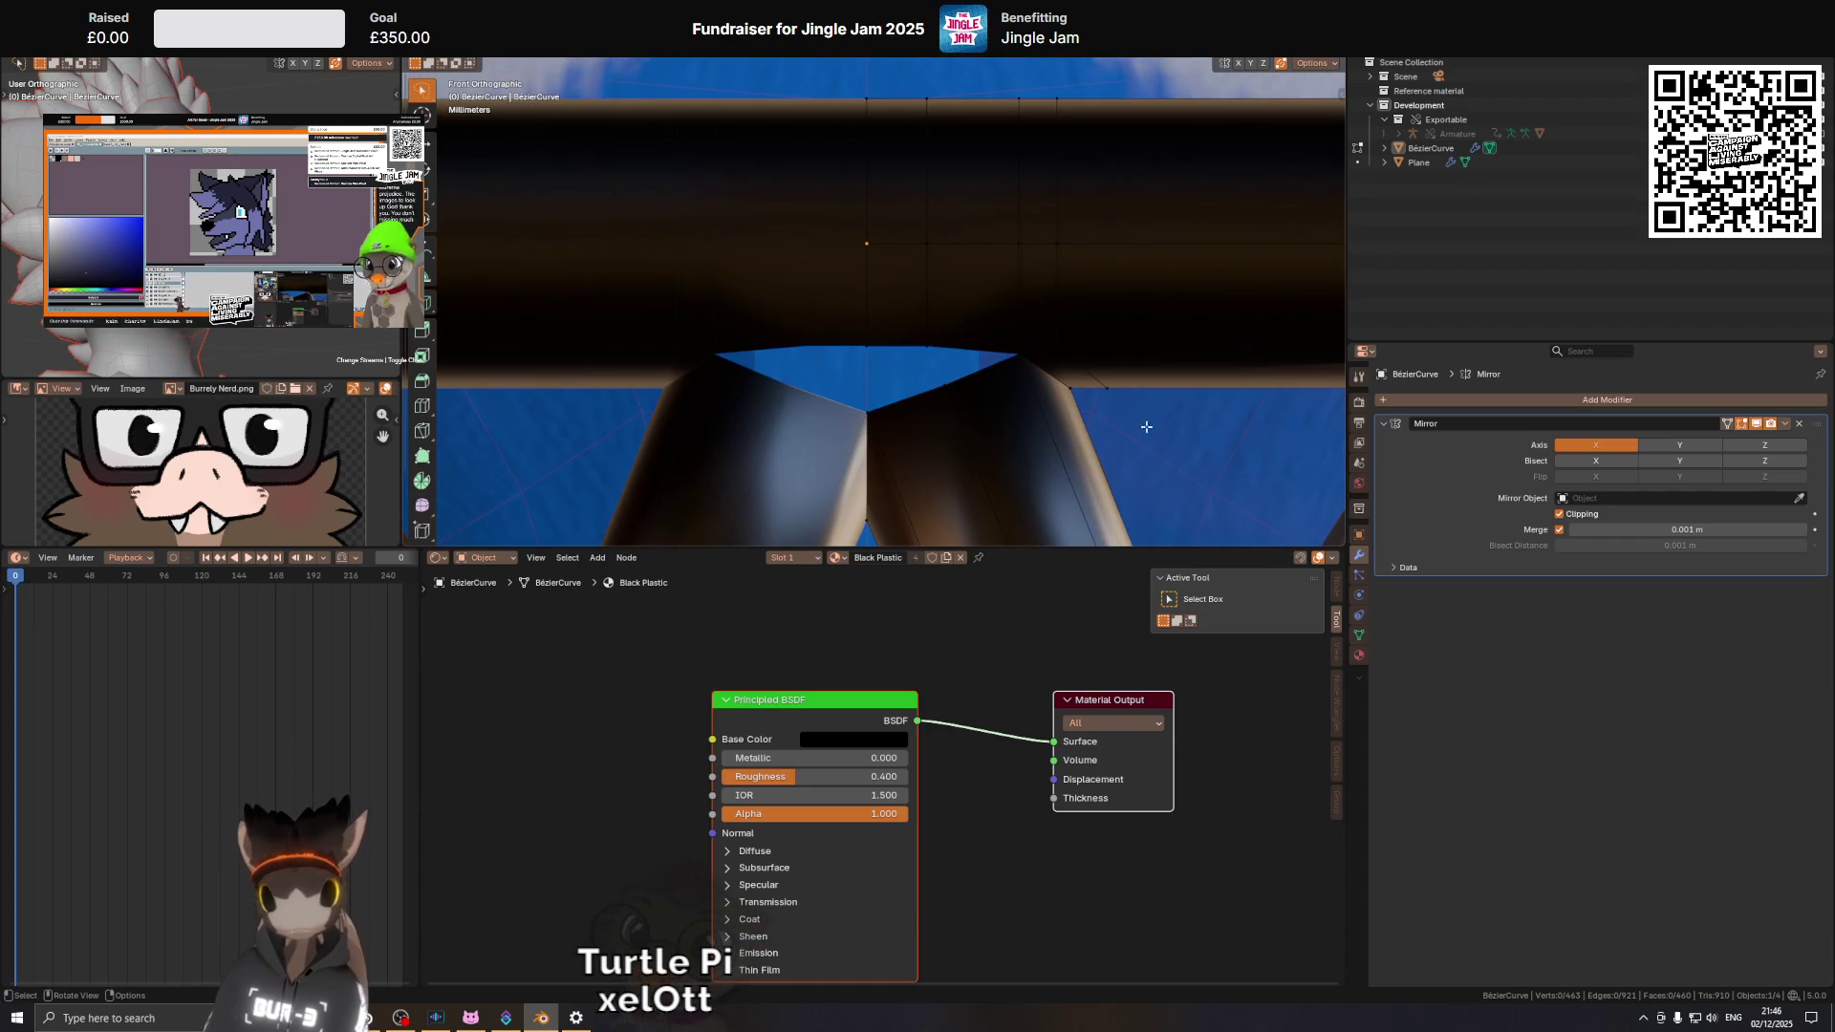
left_click(977, 460)
key("q")
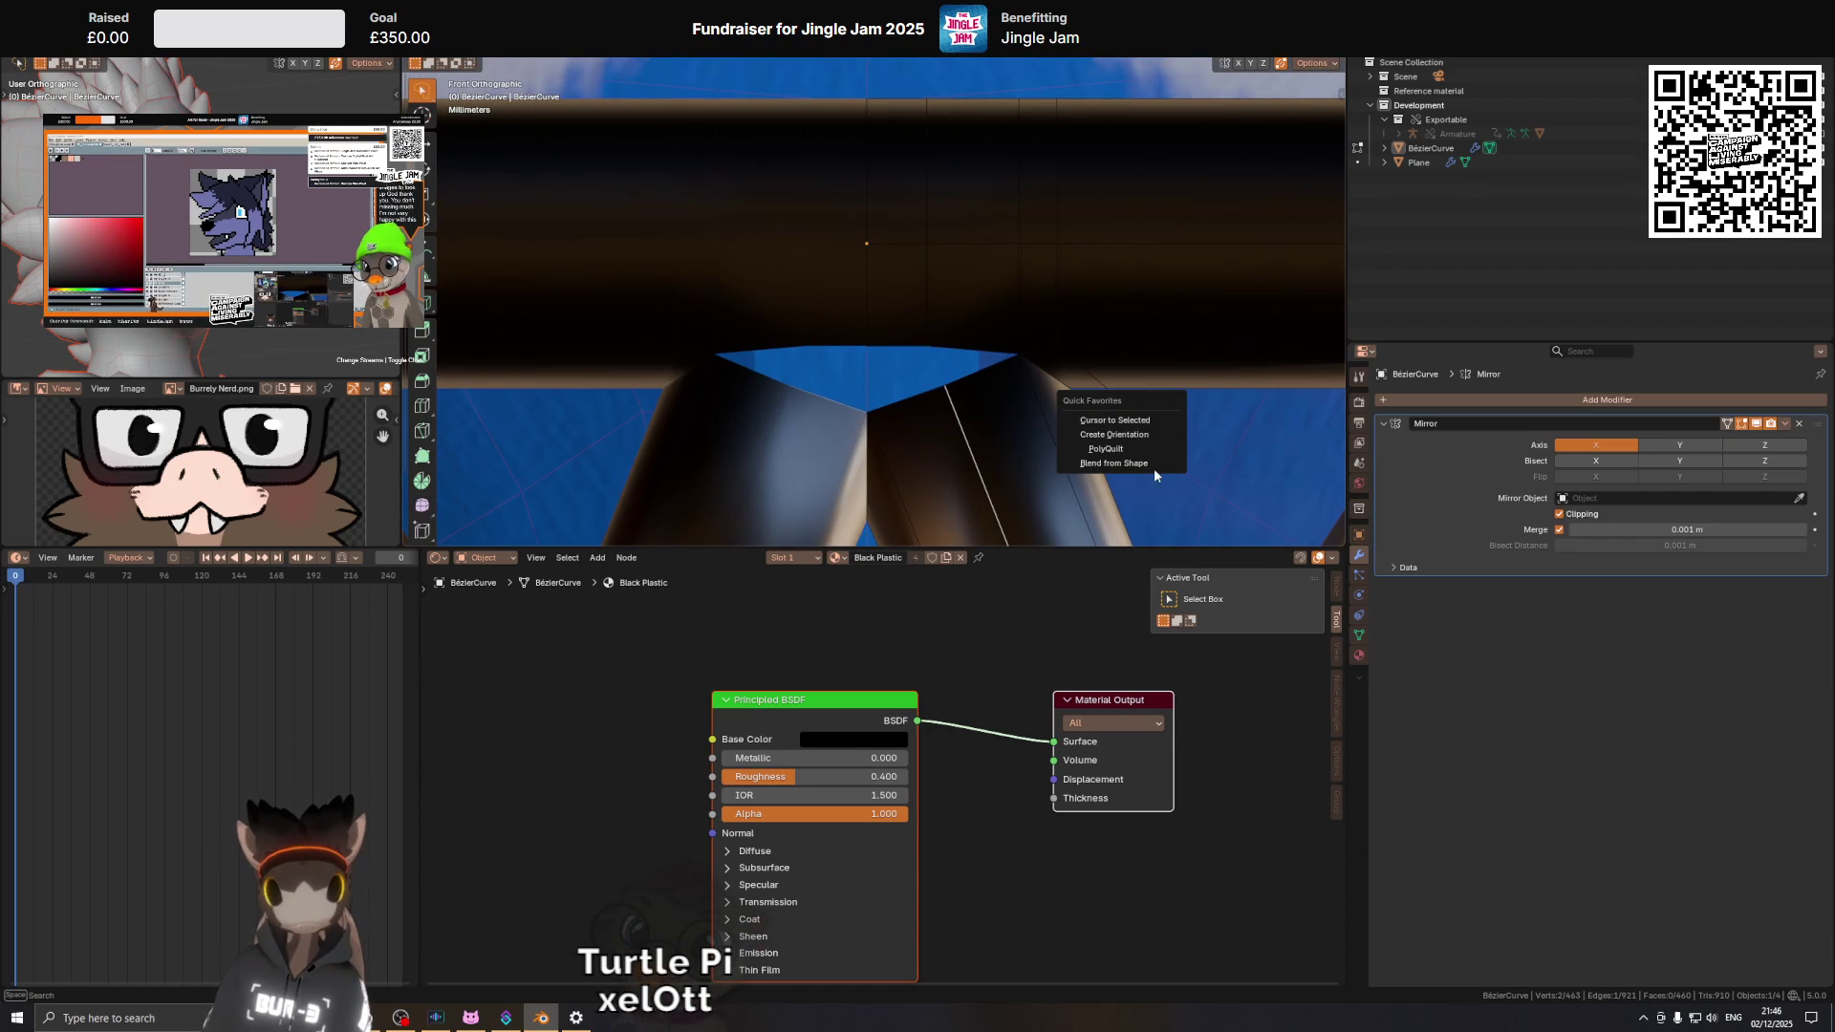
left_click(1153, 437)
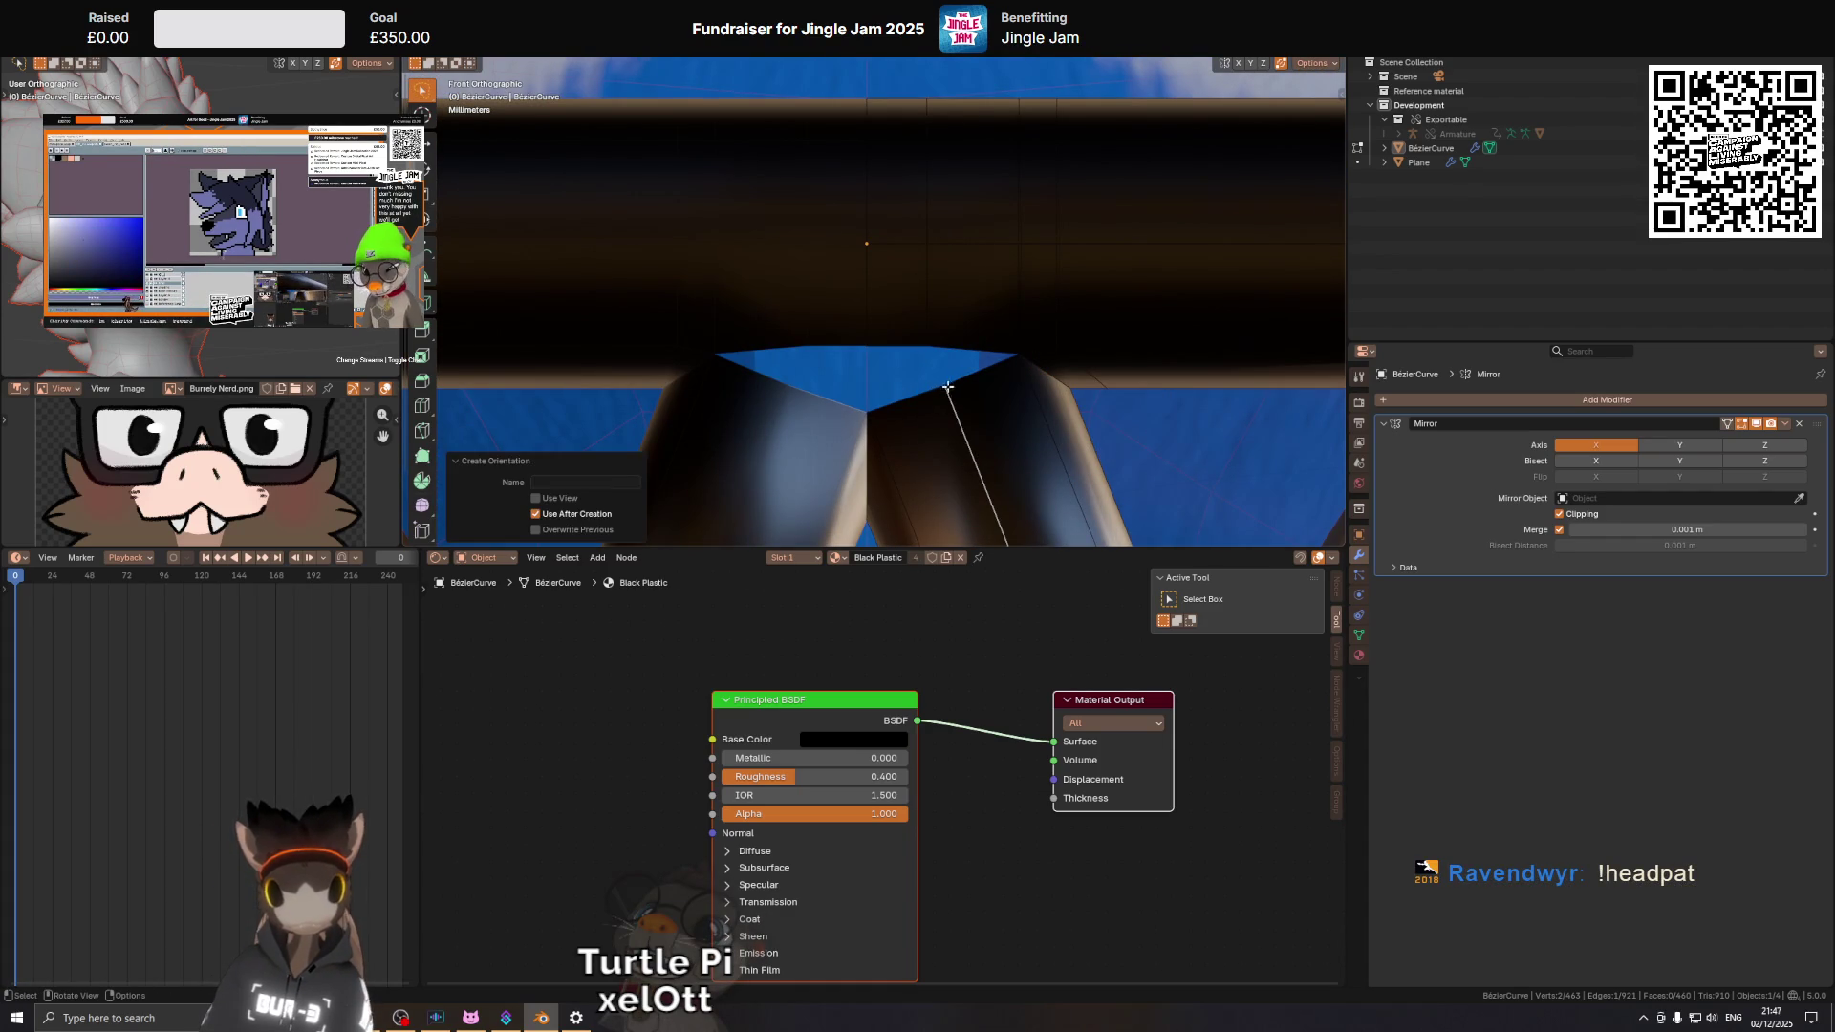
Slide the notch's upper-right corner vertex 0.002973 m along the edge orientation.
left_click(947, 386)
left_click_drag(961, 367, 930, 366)
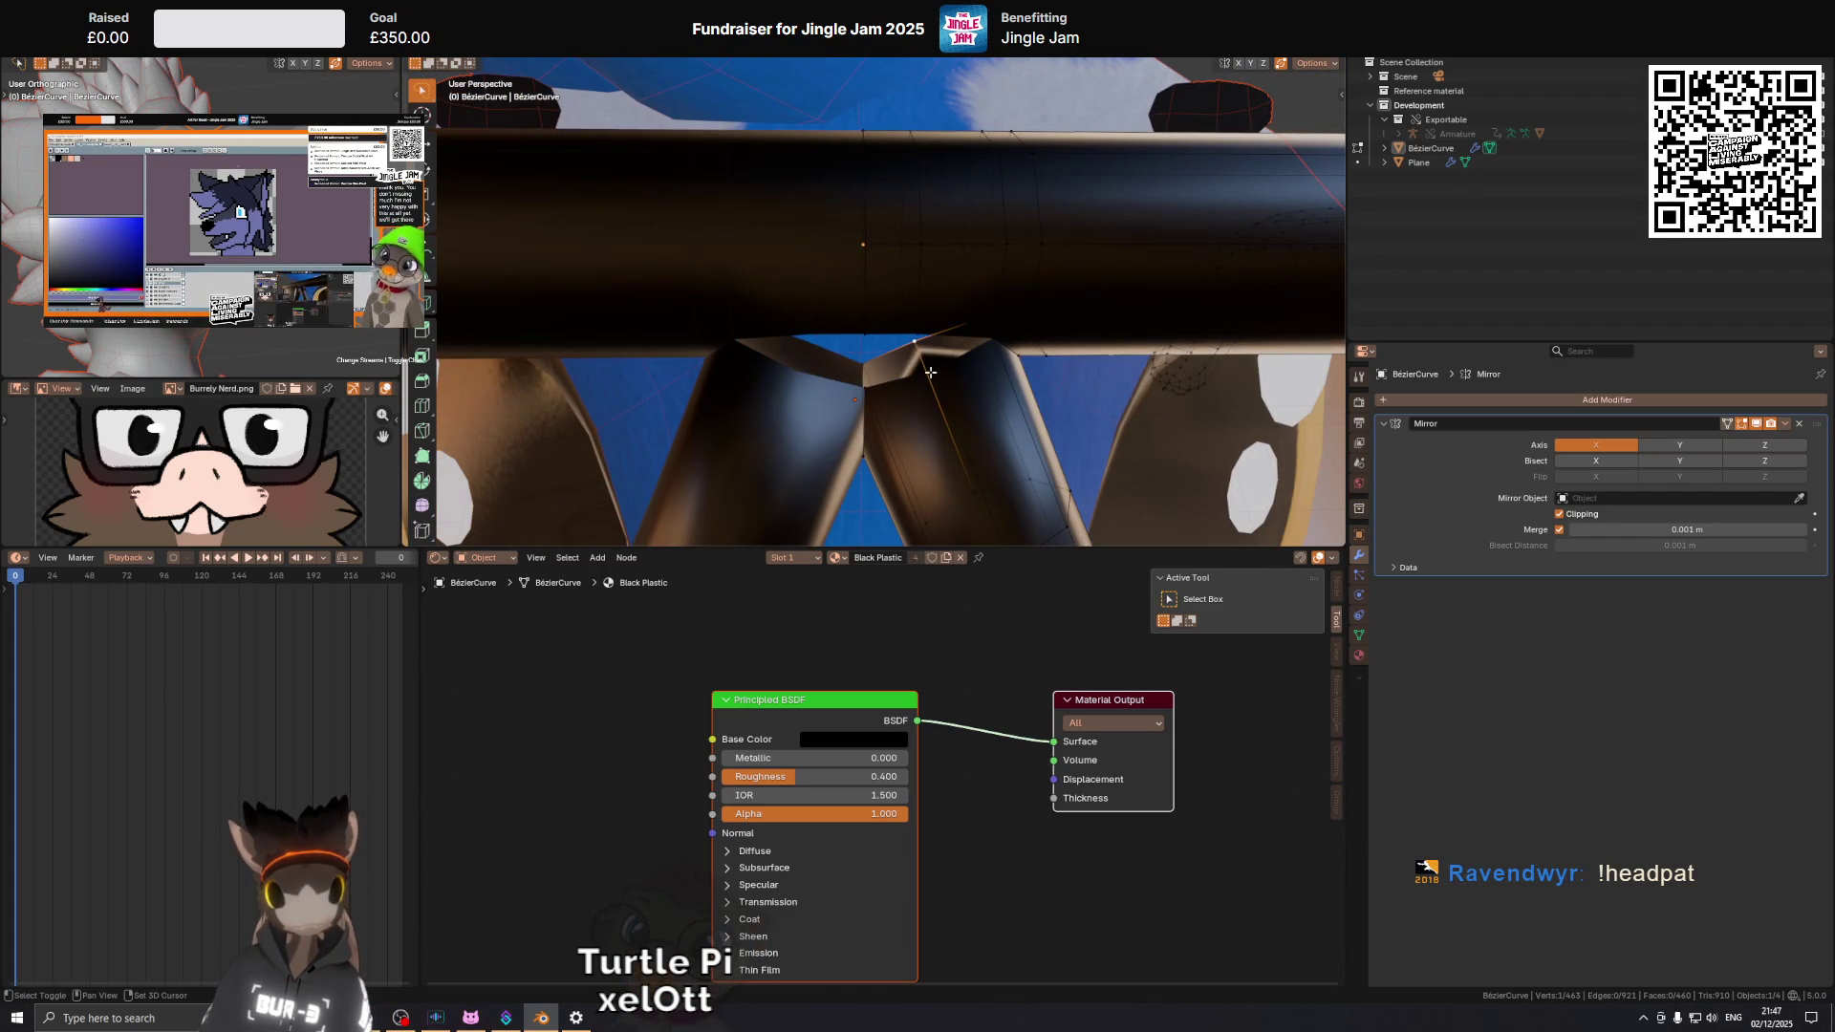
key("KP_1")
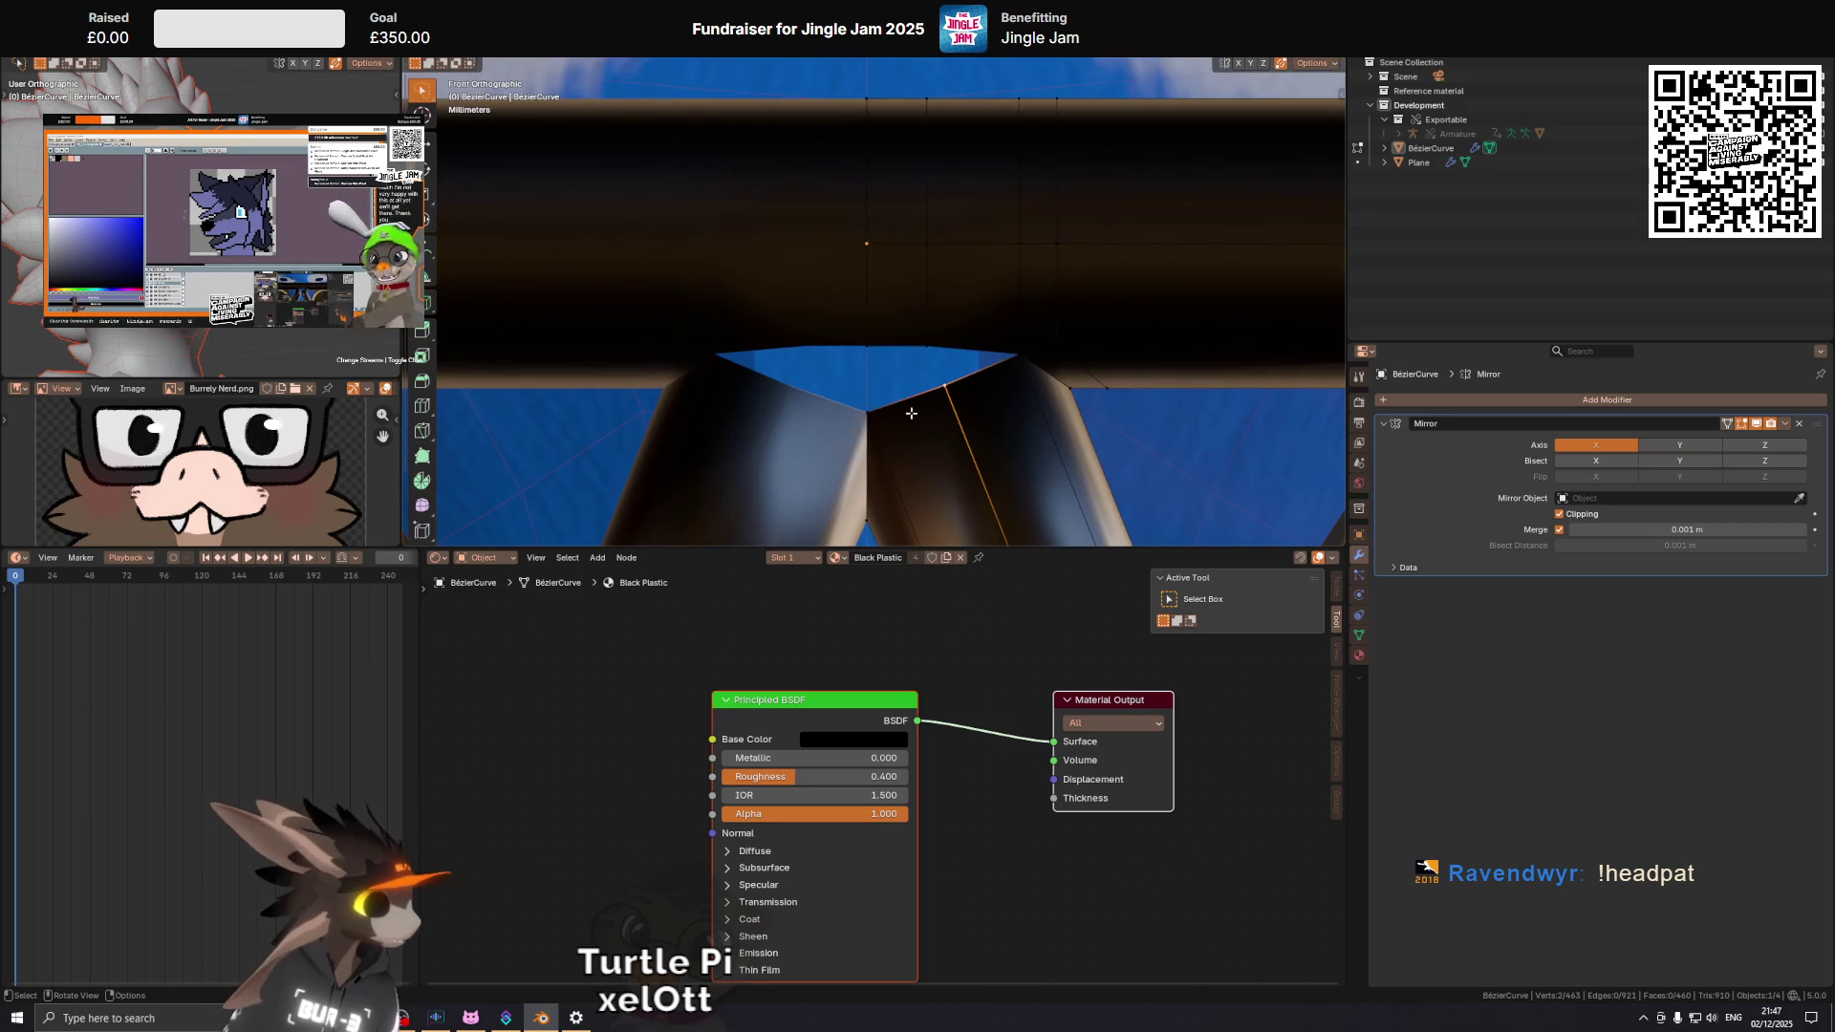
scroll("up", 3)
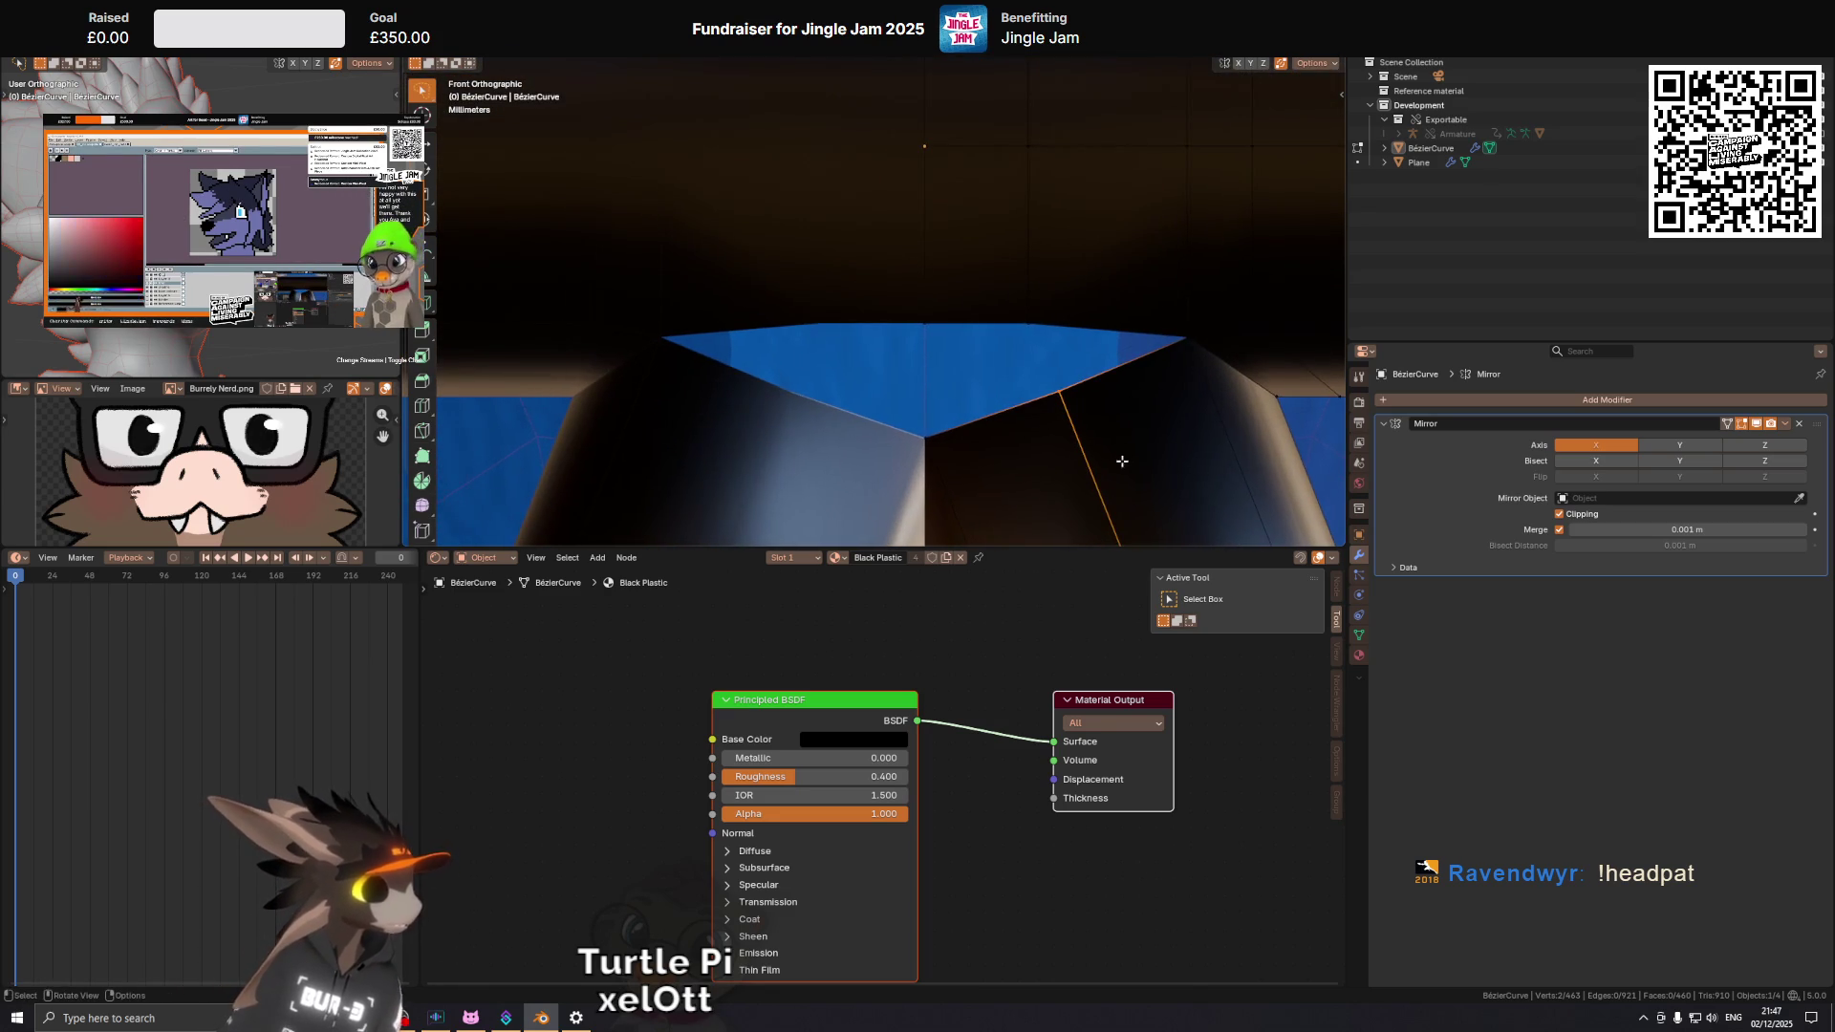
key("g")
key("y")
key("y")
left_click(1028, 344)
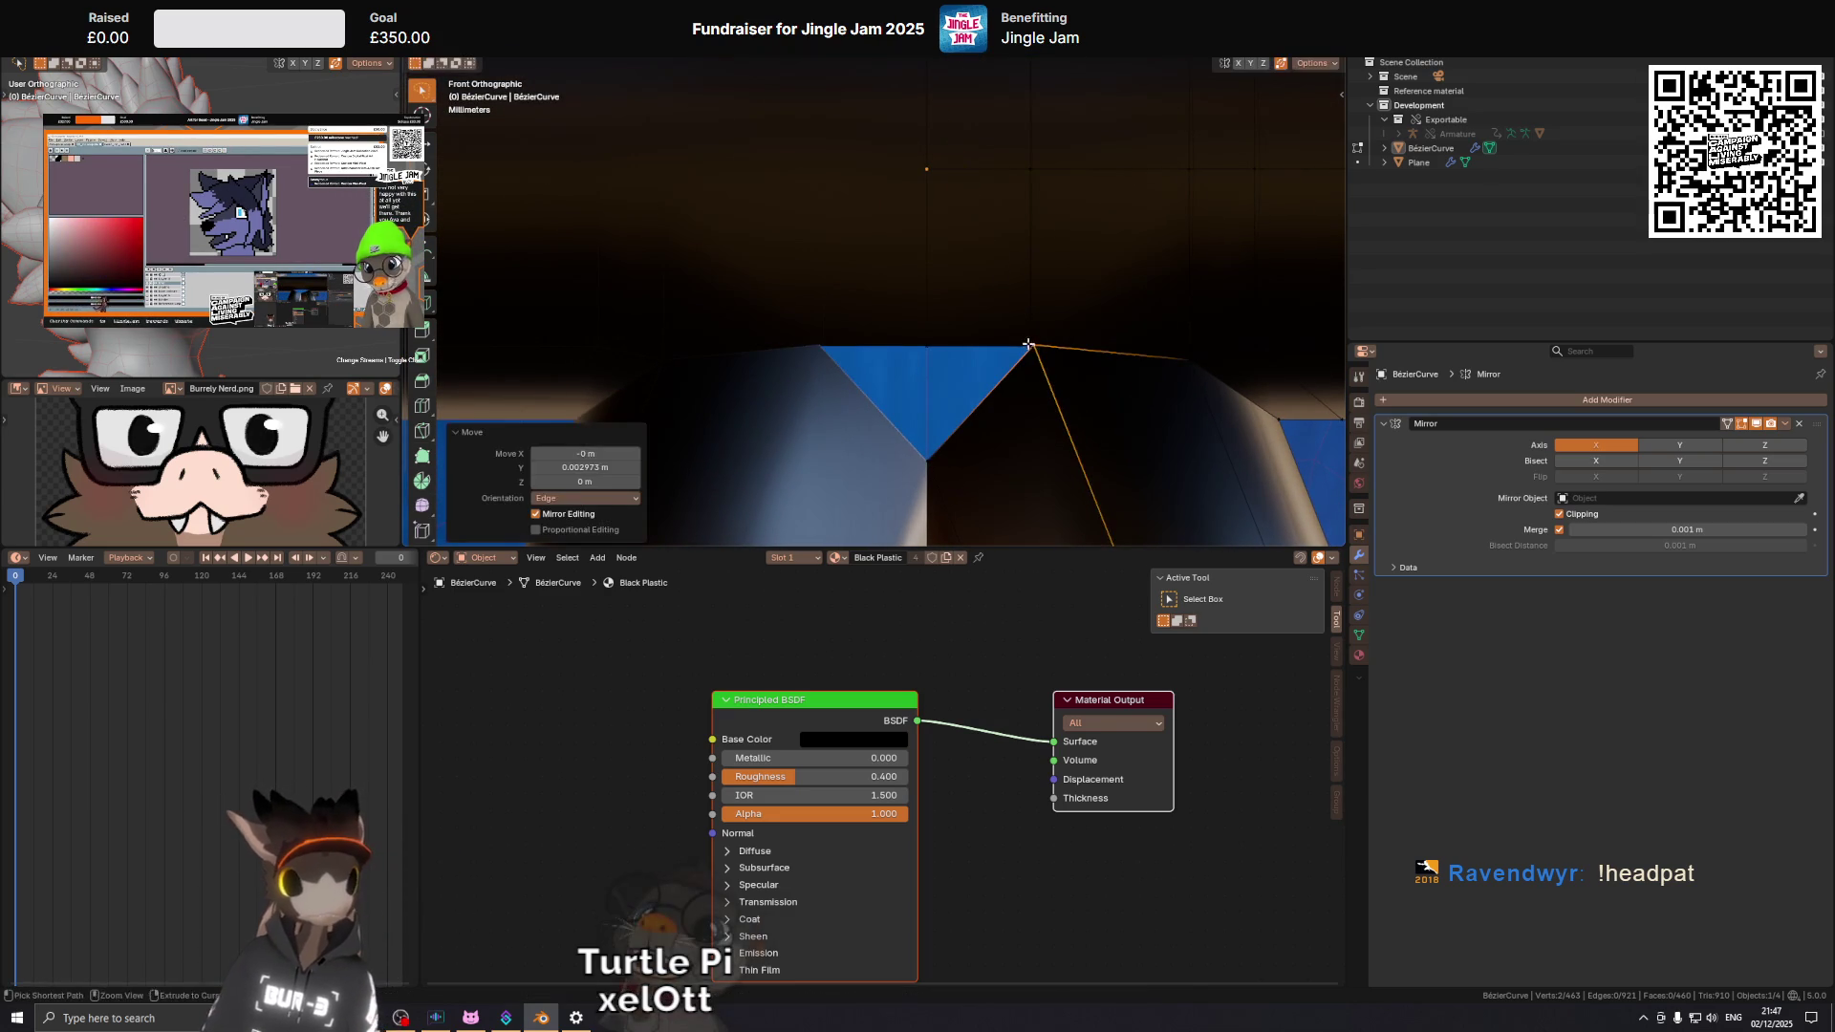
Select the notch tip and edge vertices below it and raise them 0.004581 m on Z.
left_click(934, 428)
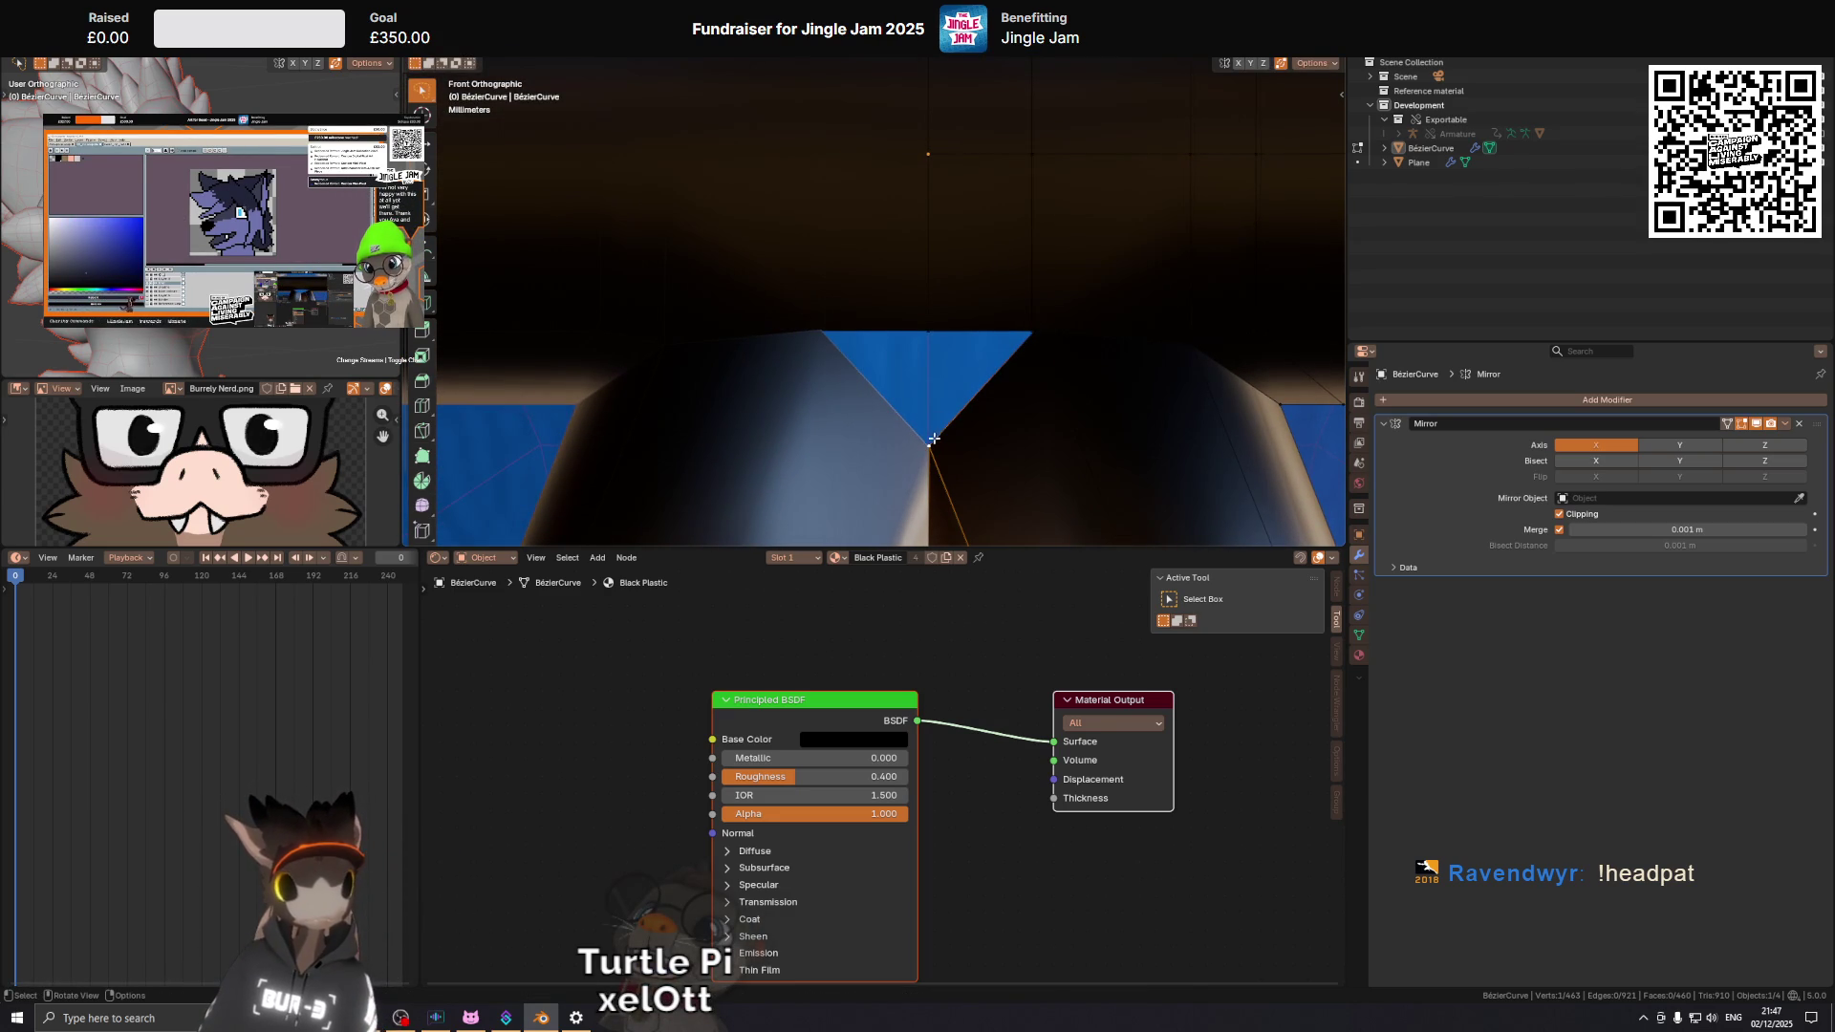
key("w")
left_click(931, 441)
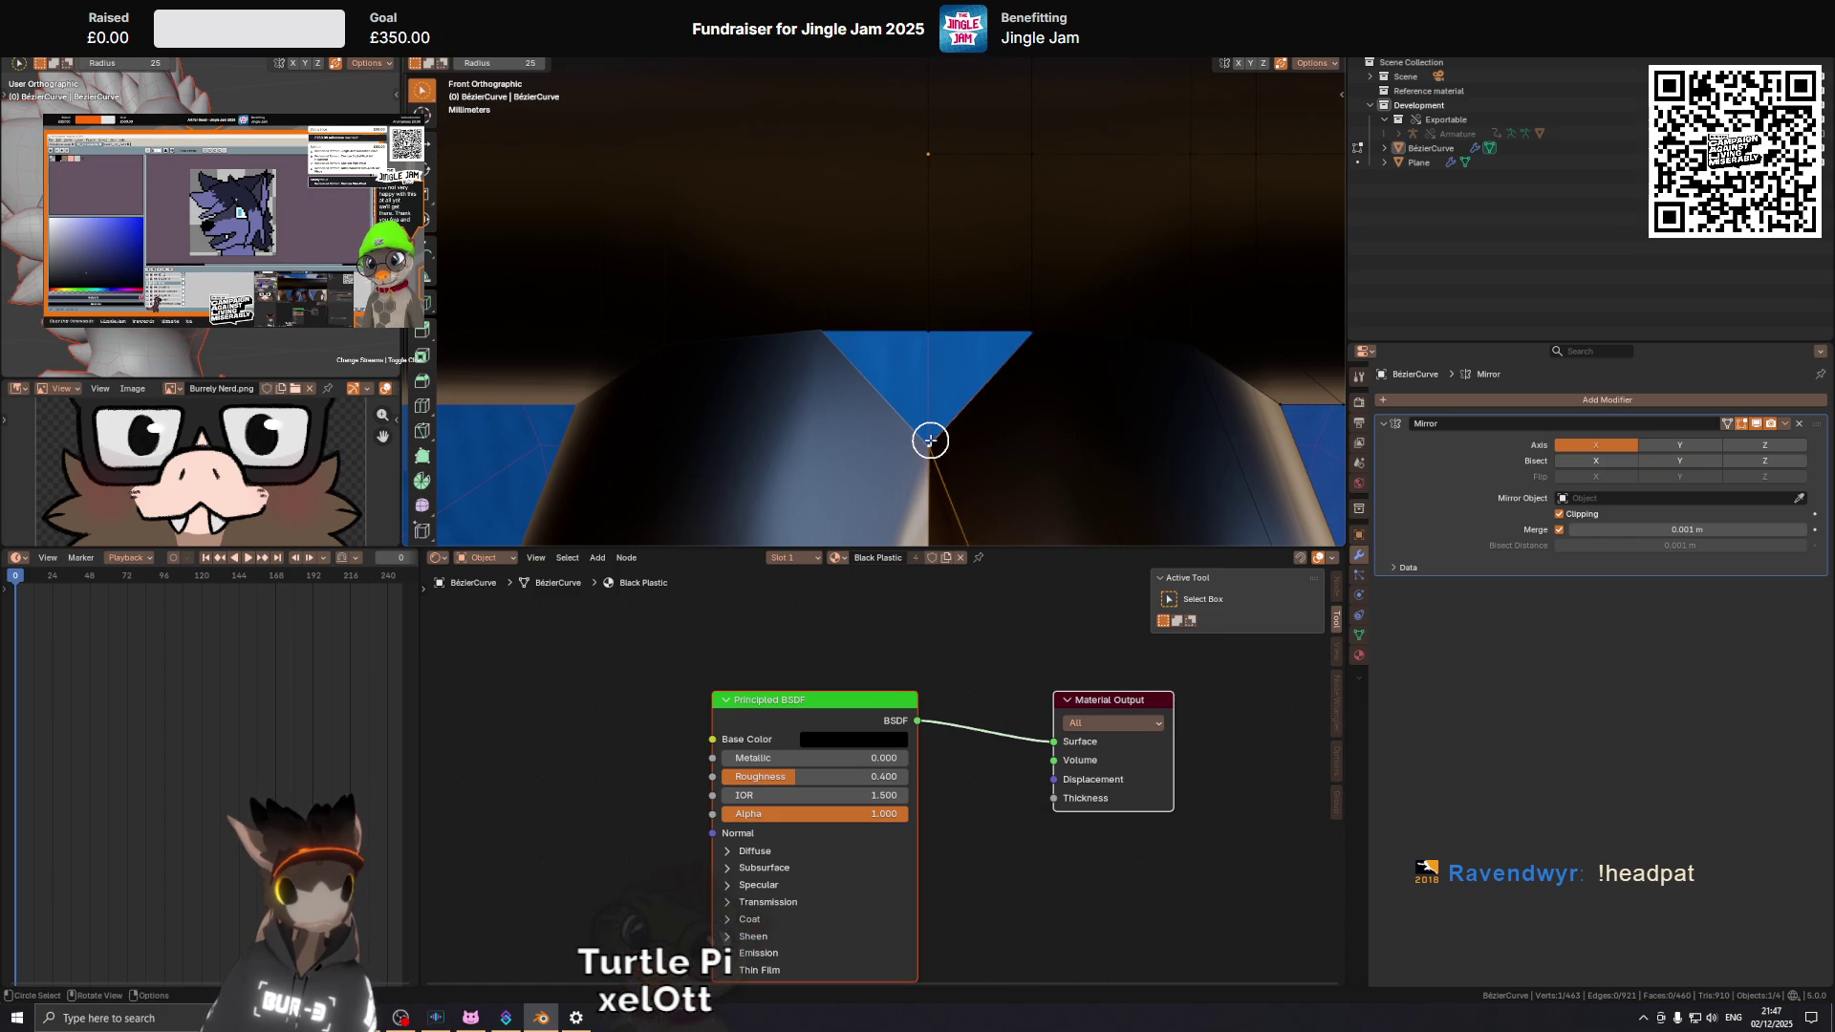
left_click_drag(934, 434, 942, 434)
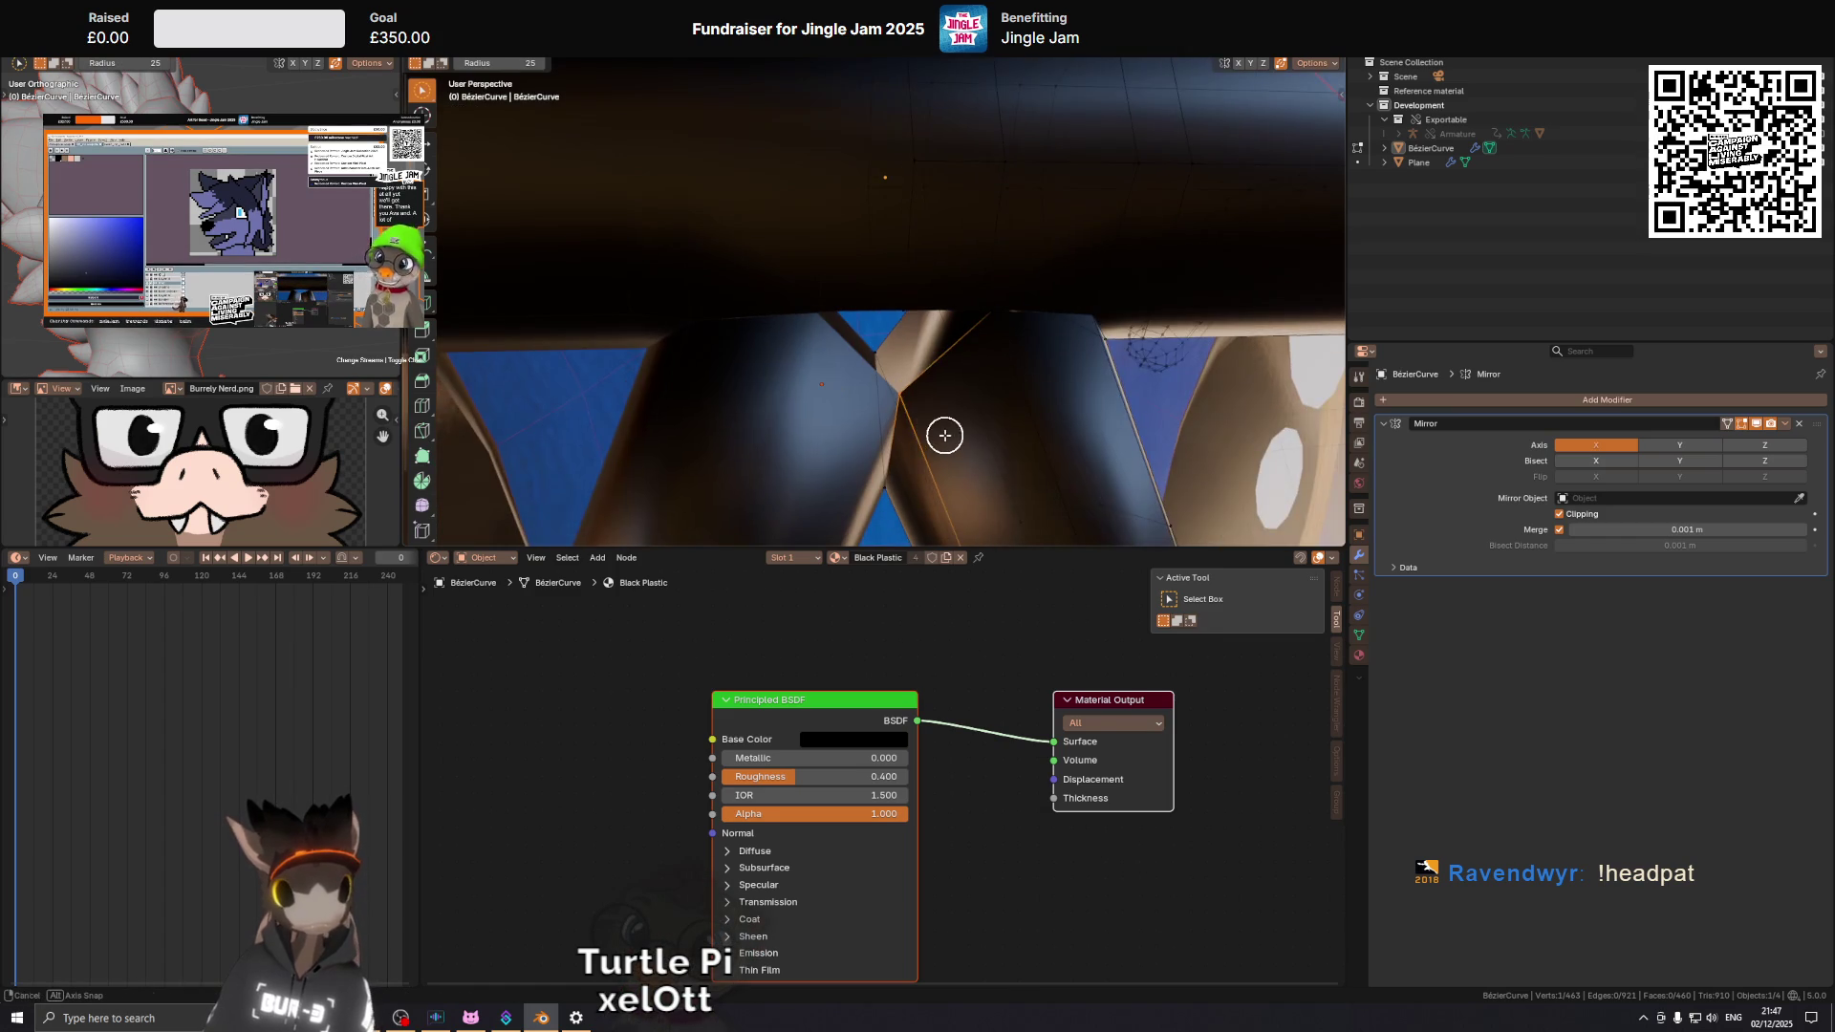
key("KP_1")
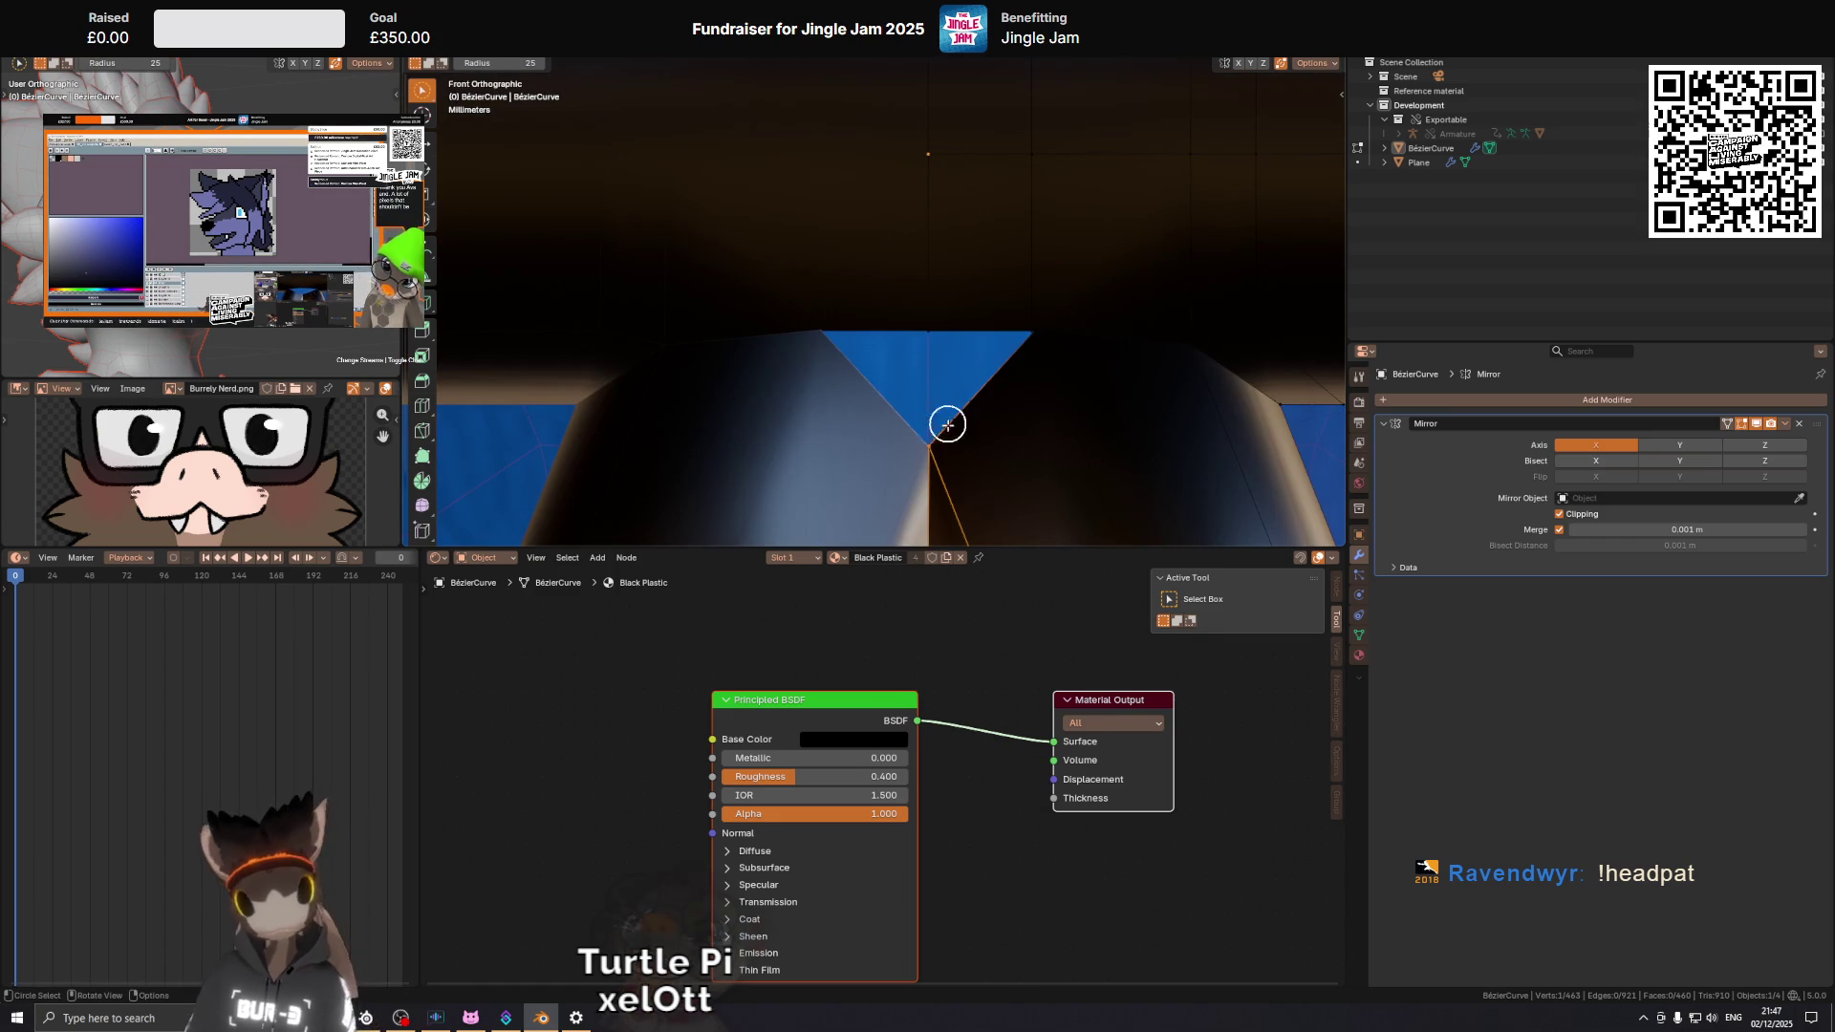
key("g")
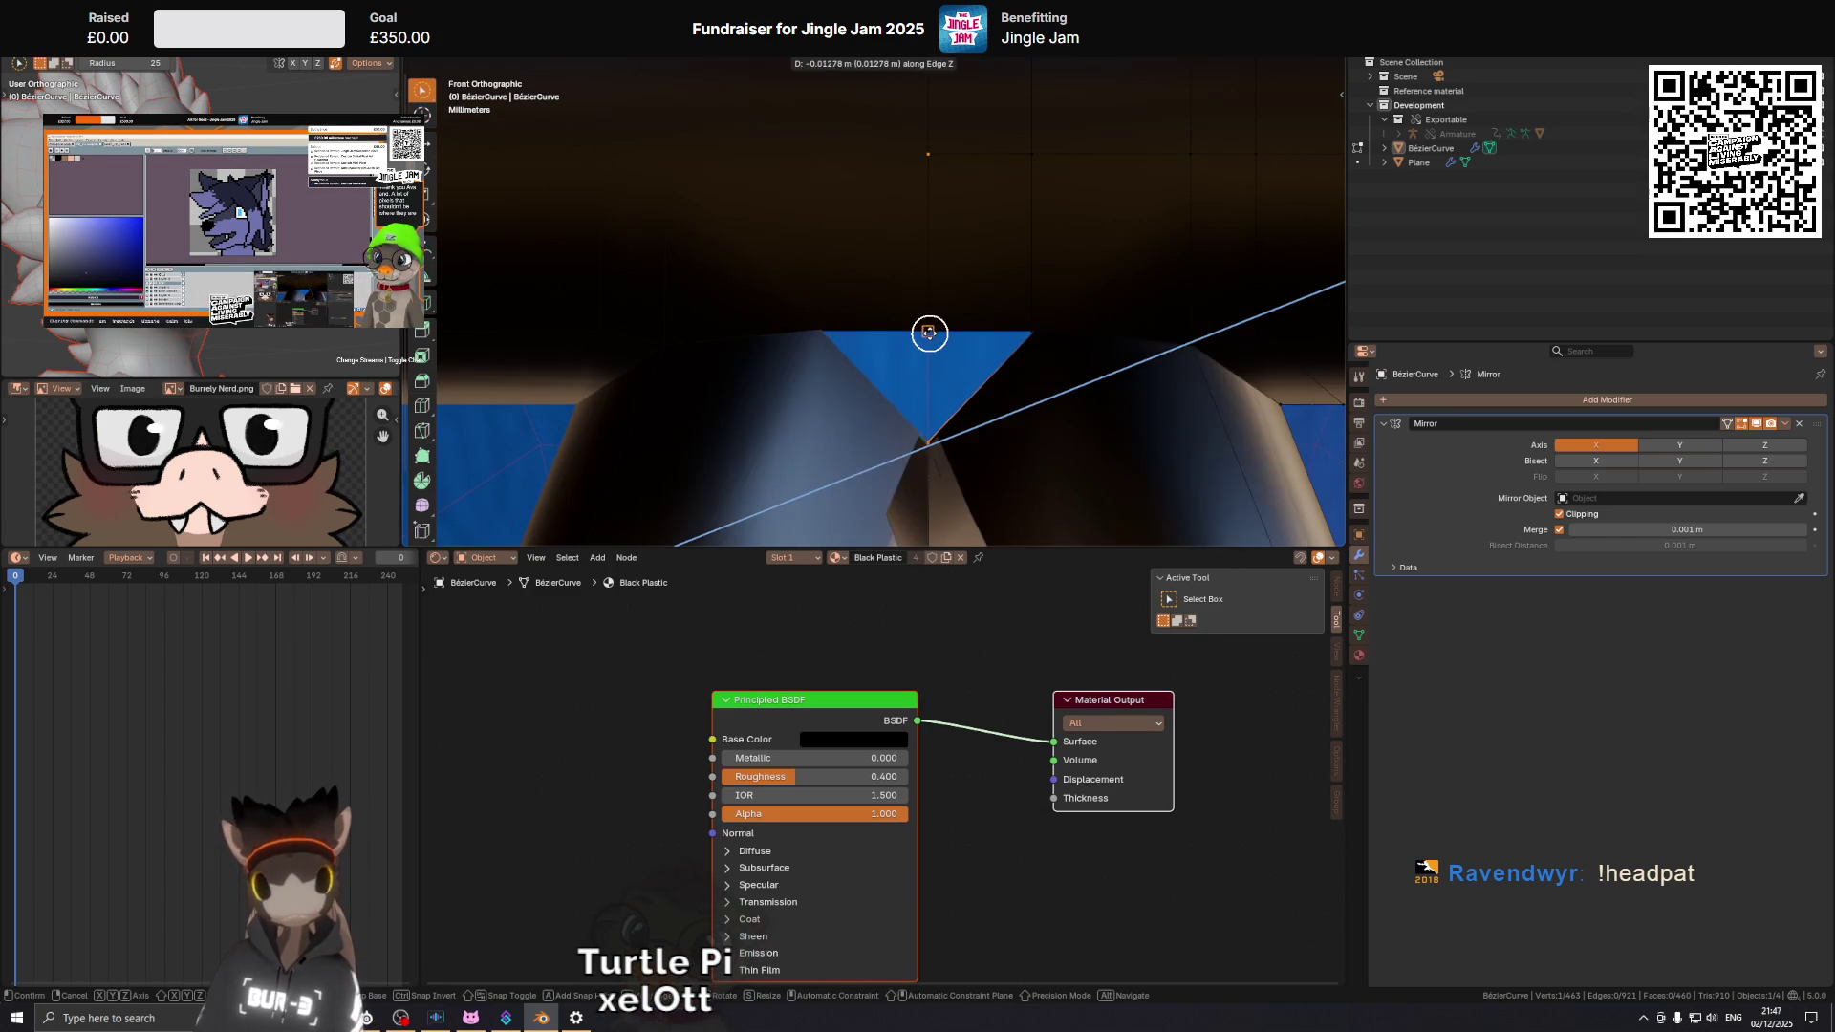
key("z")
left_click(929, 334)
left_click_drag(929, 333, 915, 341)
scroll("up", 3)
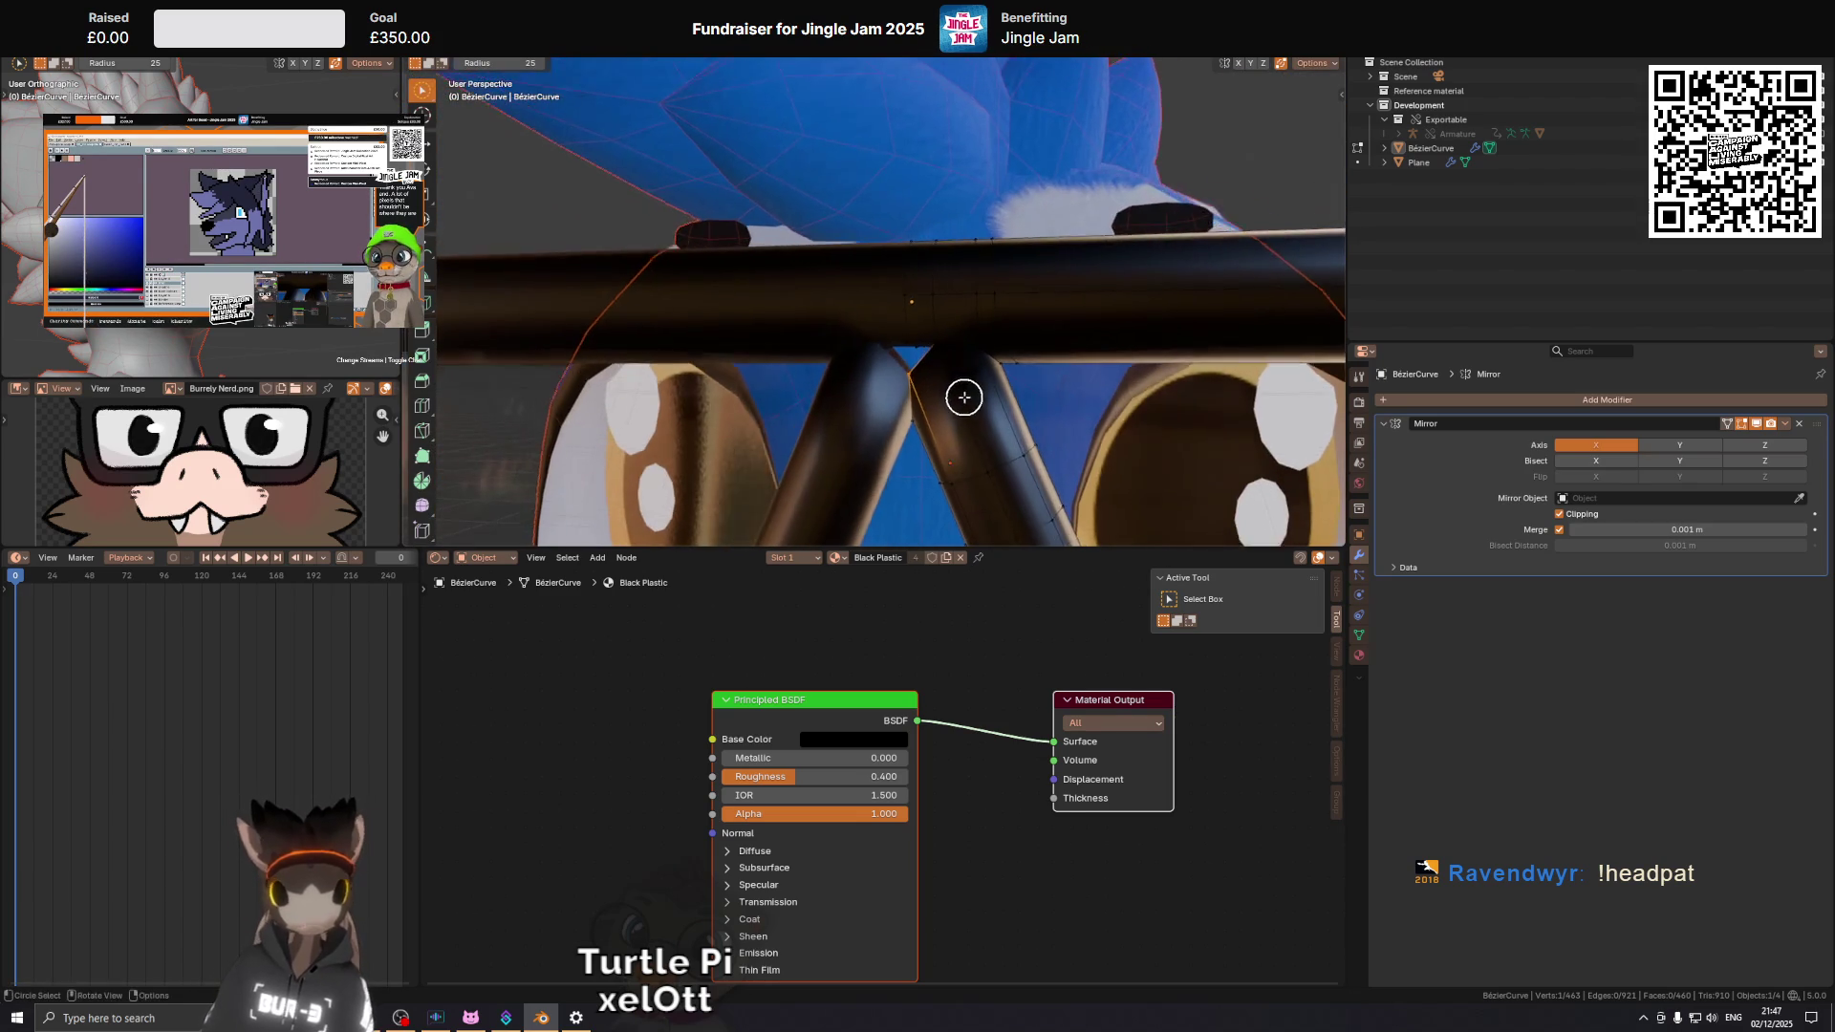
Select three vertices where the bridge meets the rim and shift them along Y.
left_click_drag(954, 272, 888, 304)
left_click(888, 305)
key("g")
key("y")
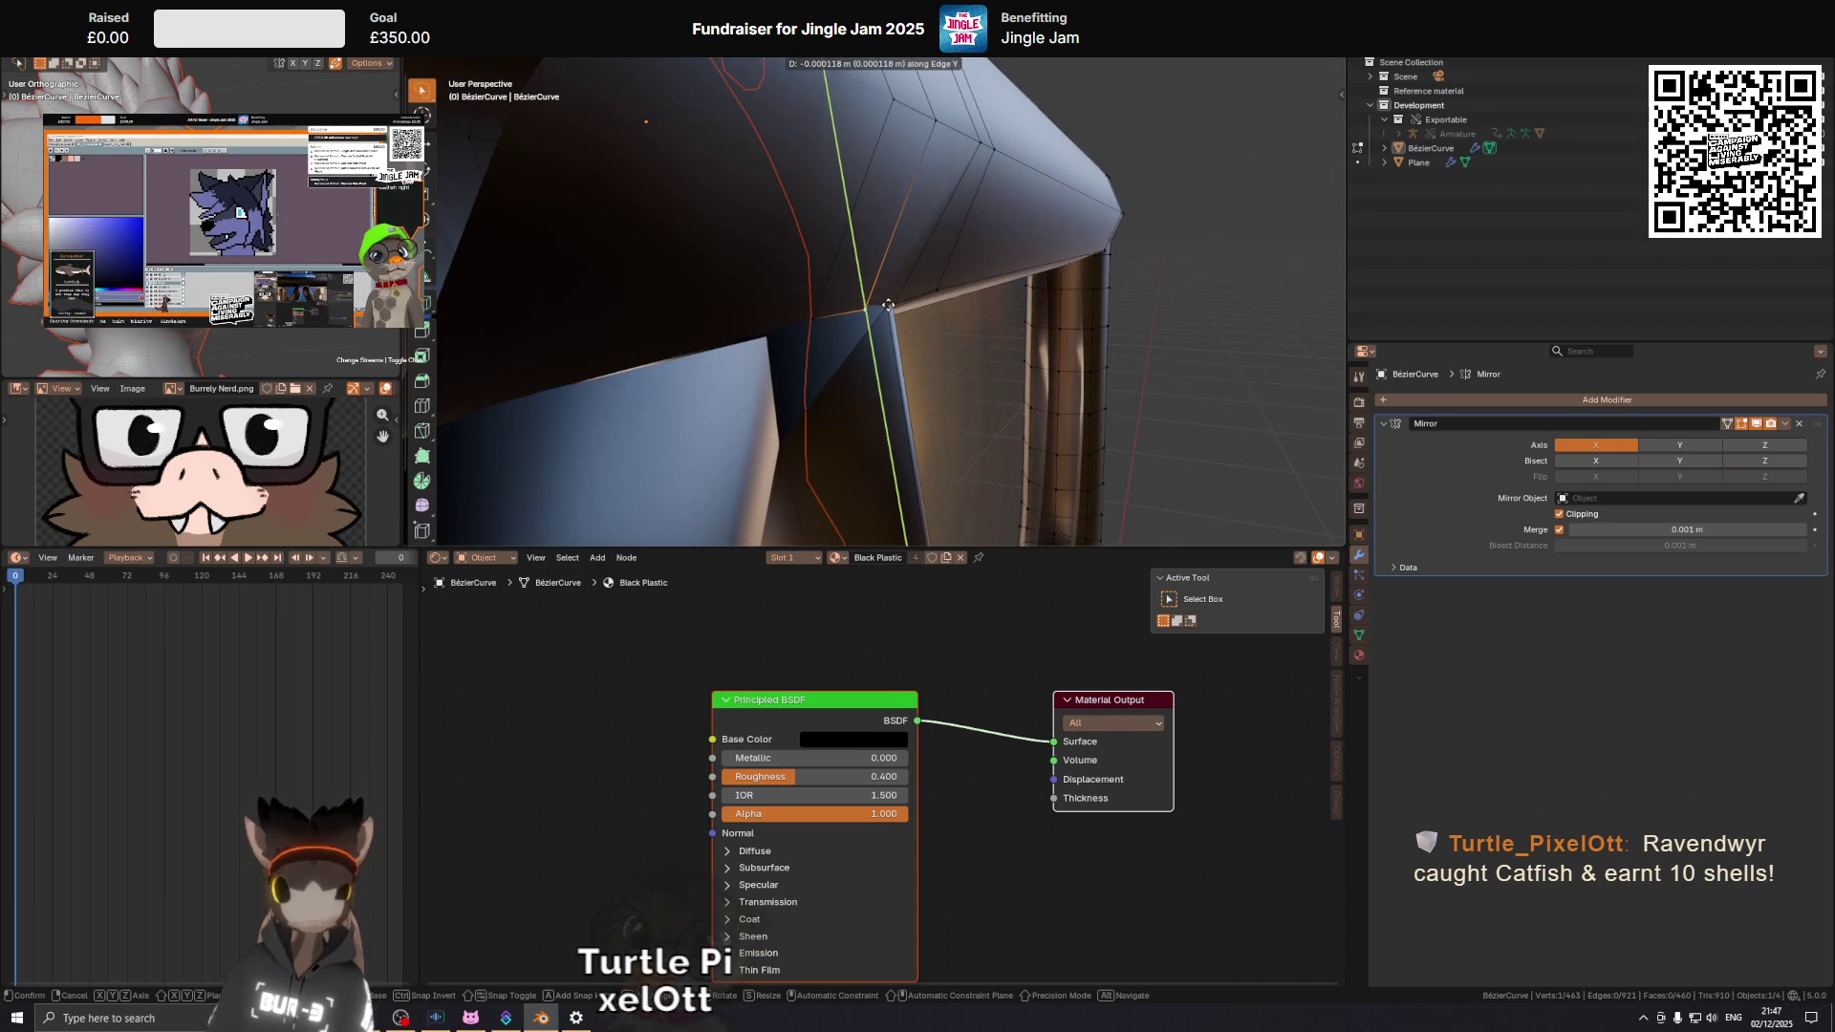
key("Escape")
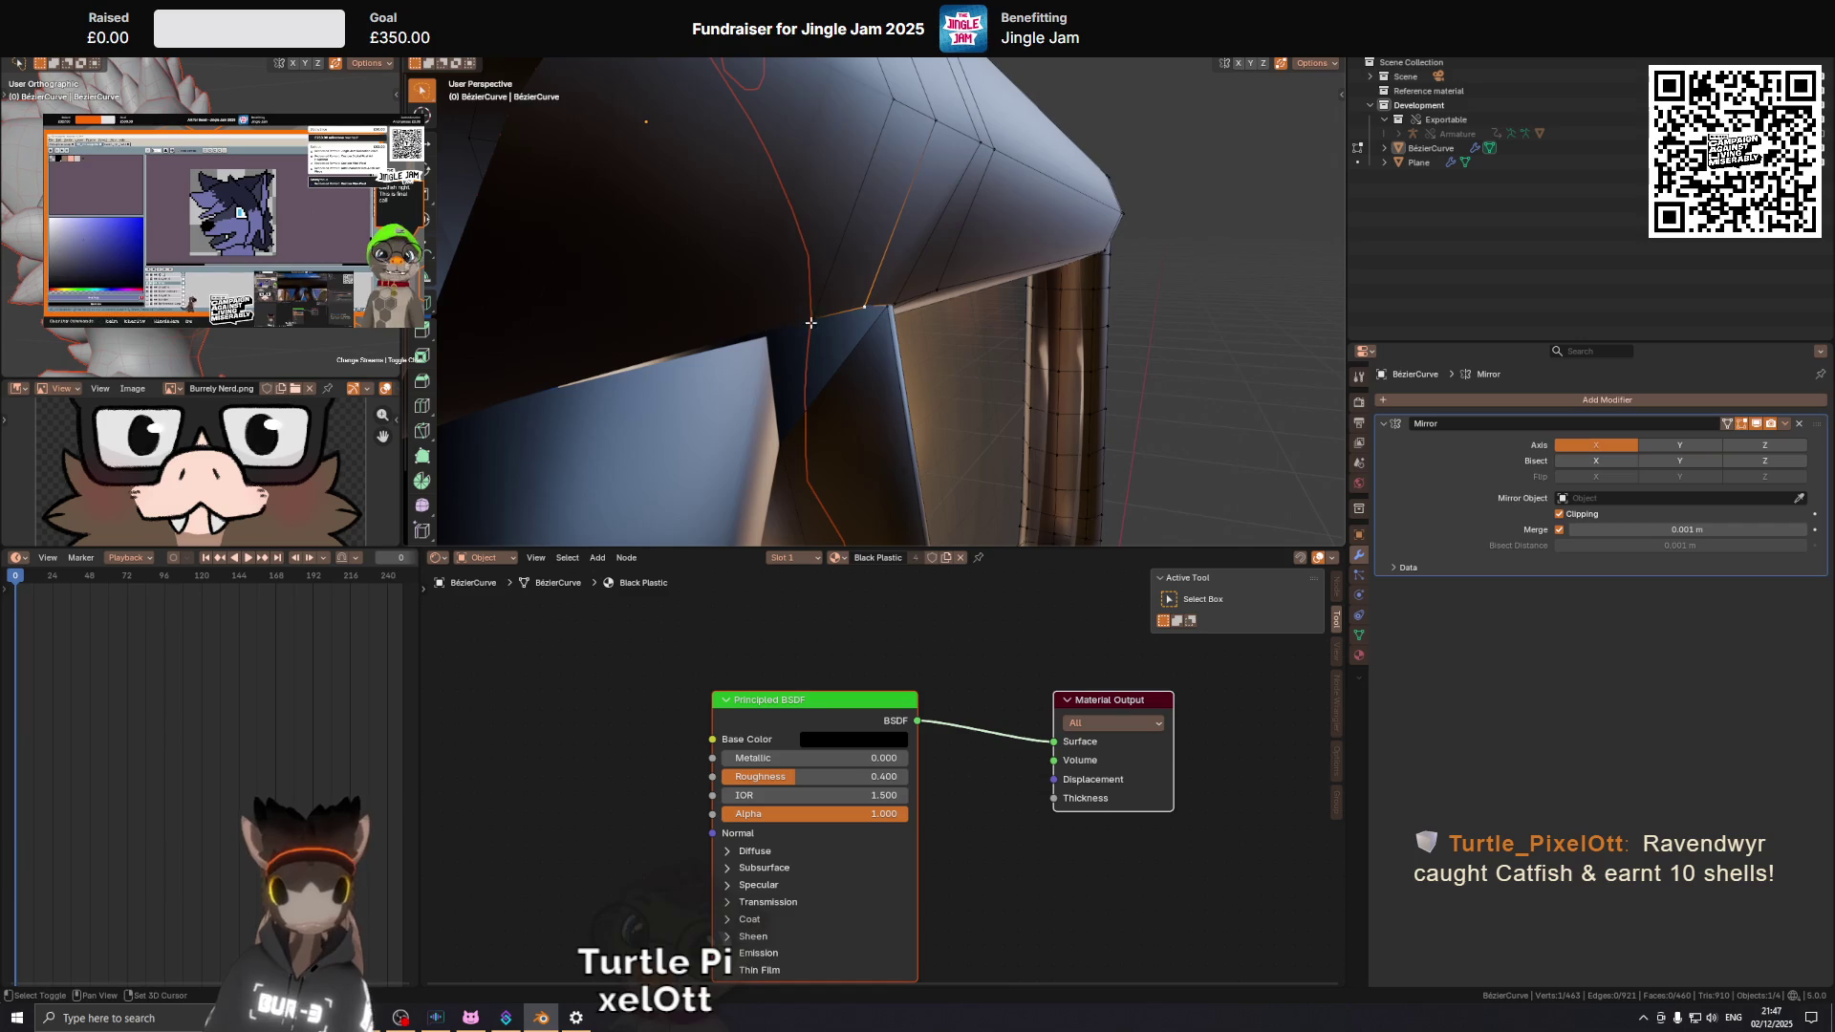
left_click(812, 319)
left_click(866, 306)
key("g")
key("y")
left_click(881, 307)
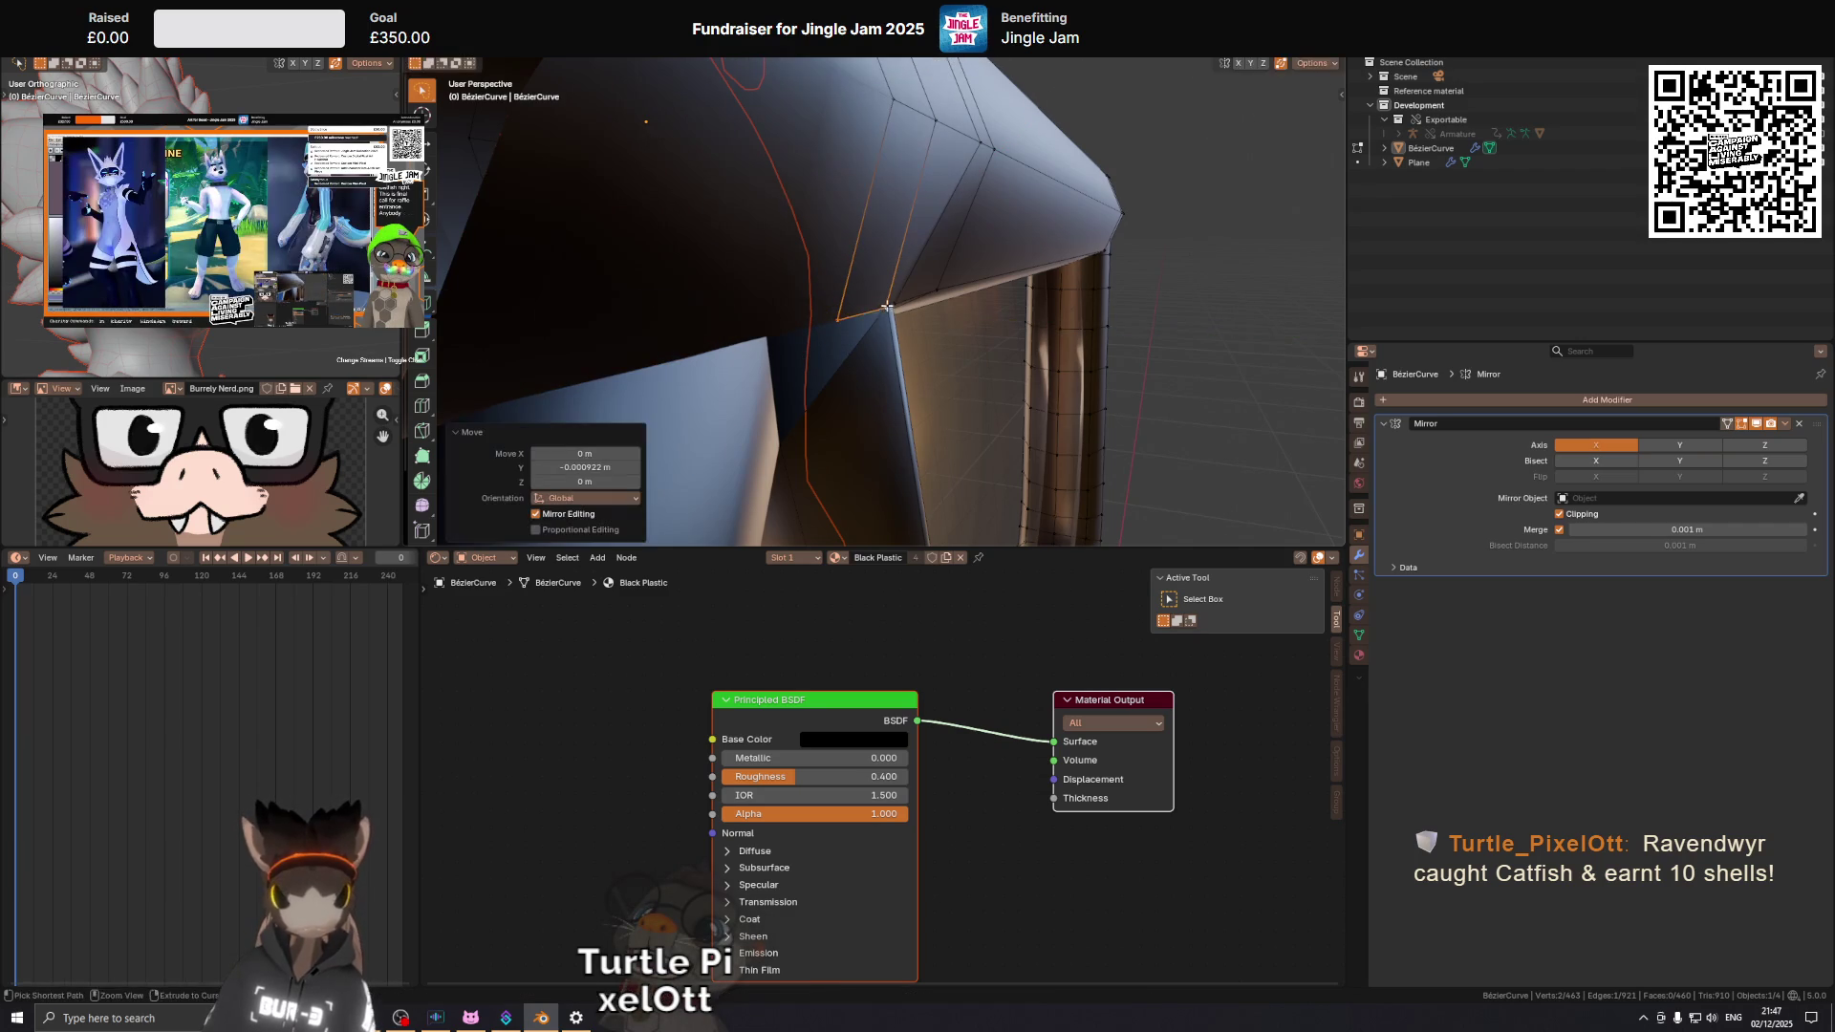
Refine those vertices' depth along global Y, totalling a 0.000936 m nudge.
scroll("up", 3)
left_click_drag(869, 309, 733, 347)
key("g")
key("y")
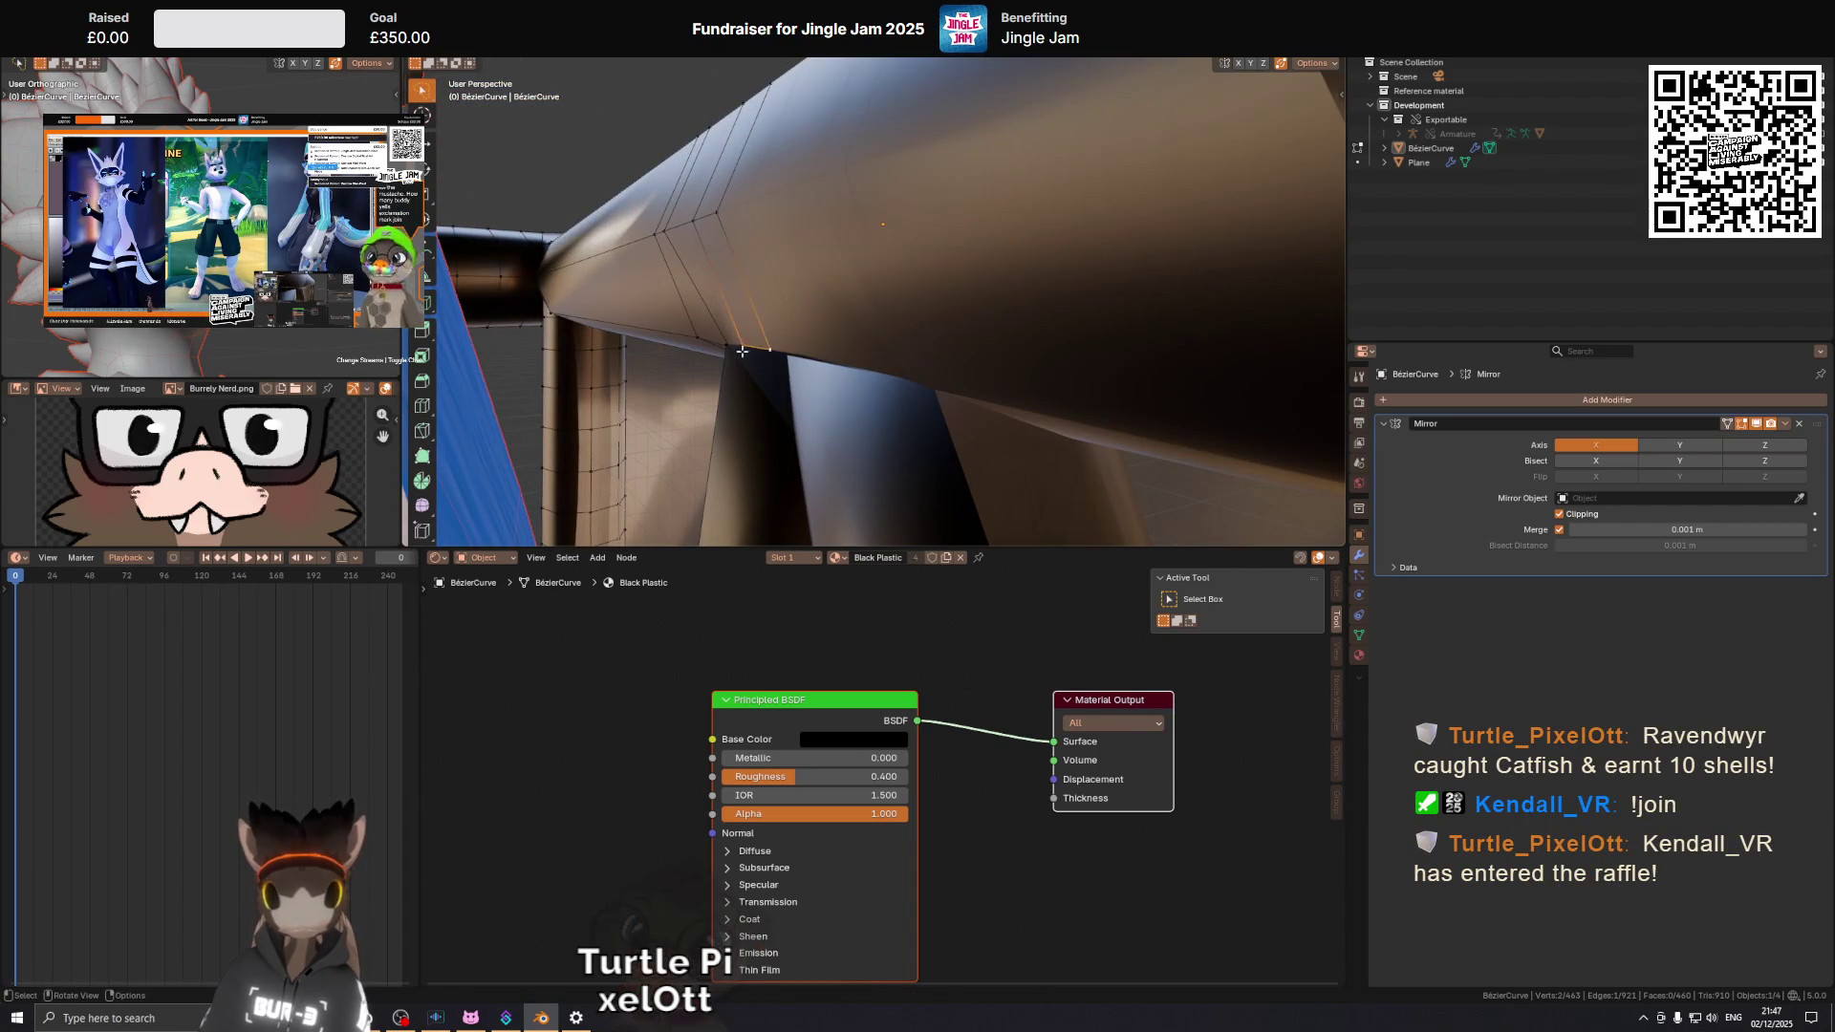
left_click(726, 344)
Return the frame to Object Mode and set its origin to the 3D cursor.
left_click_drag(726, 344, 984, 338)
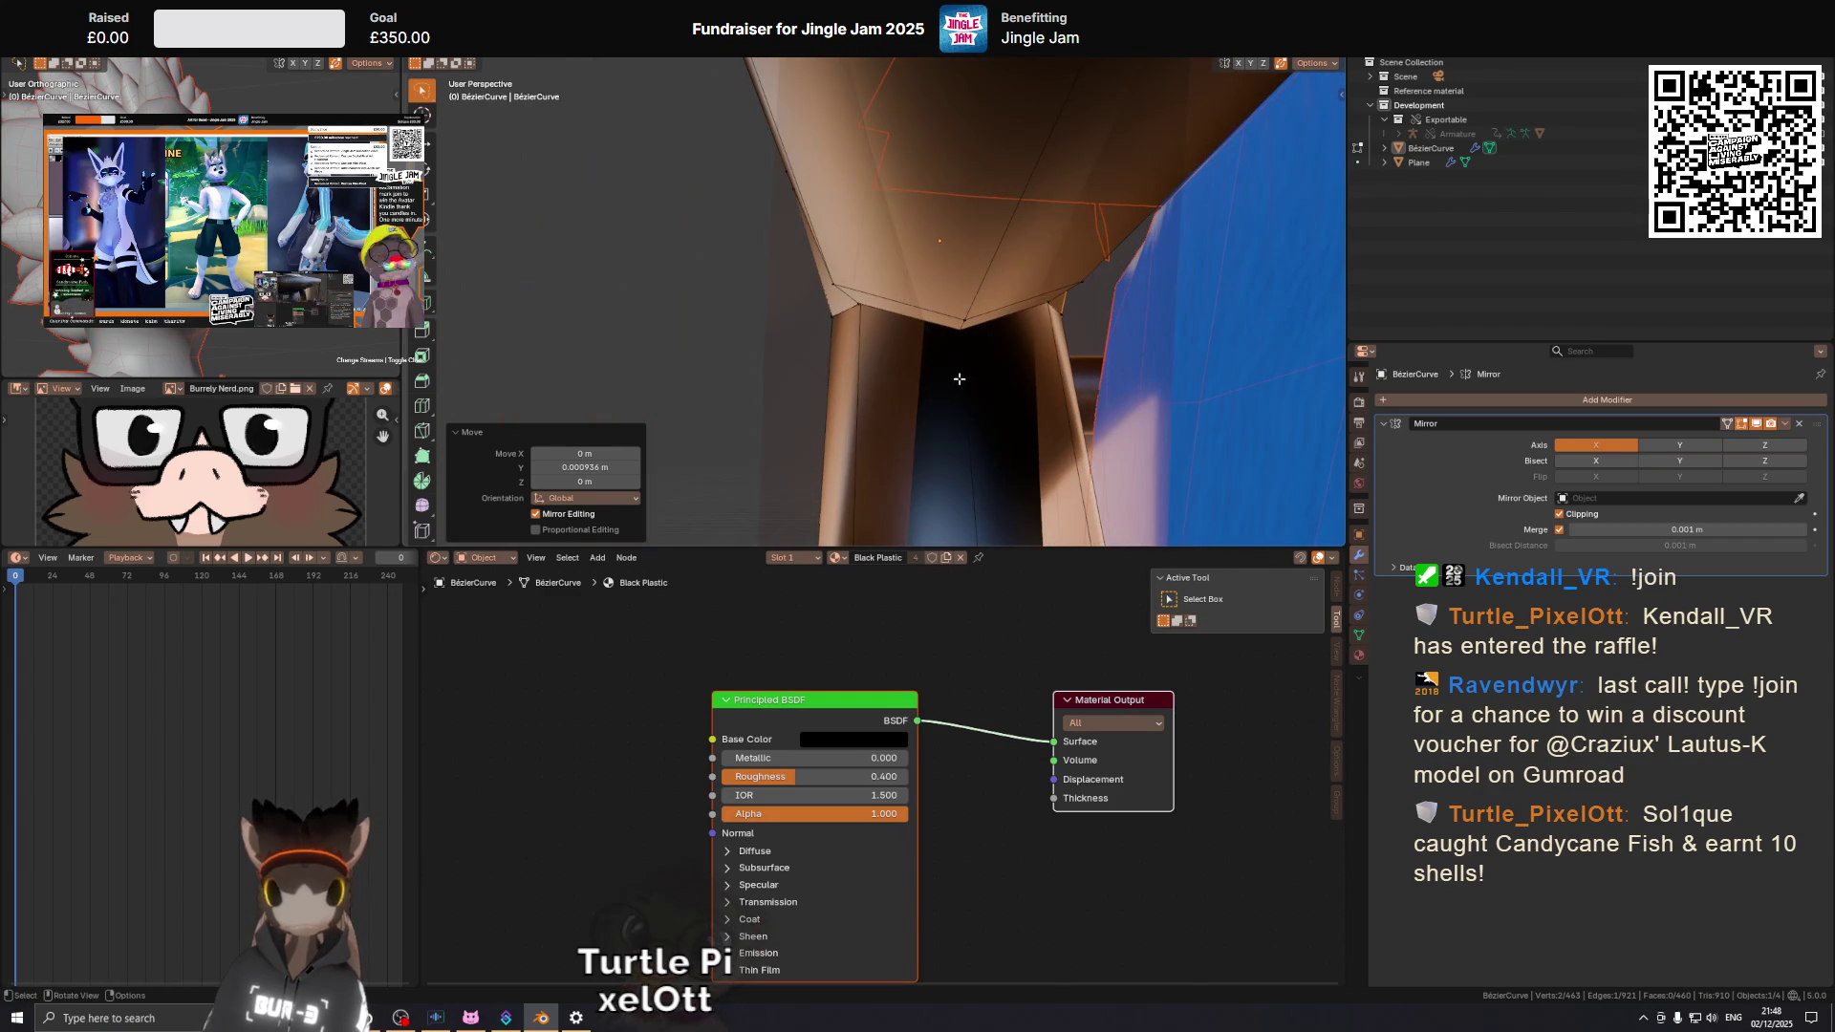
left_click(963, 373)
key("q")
left_click(1153, 304)
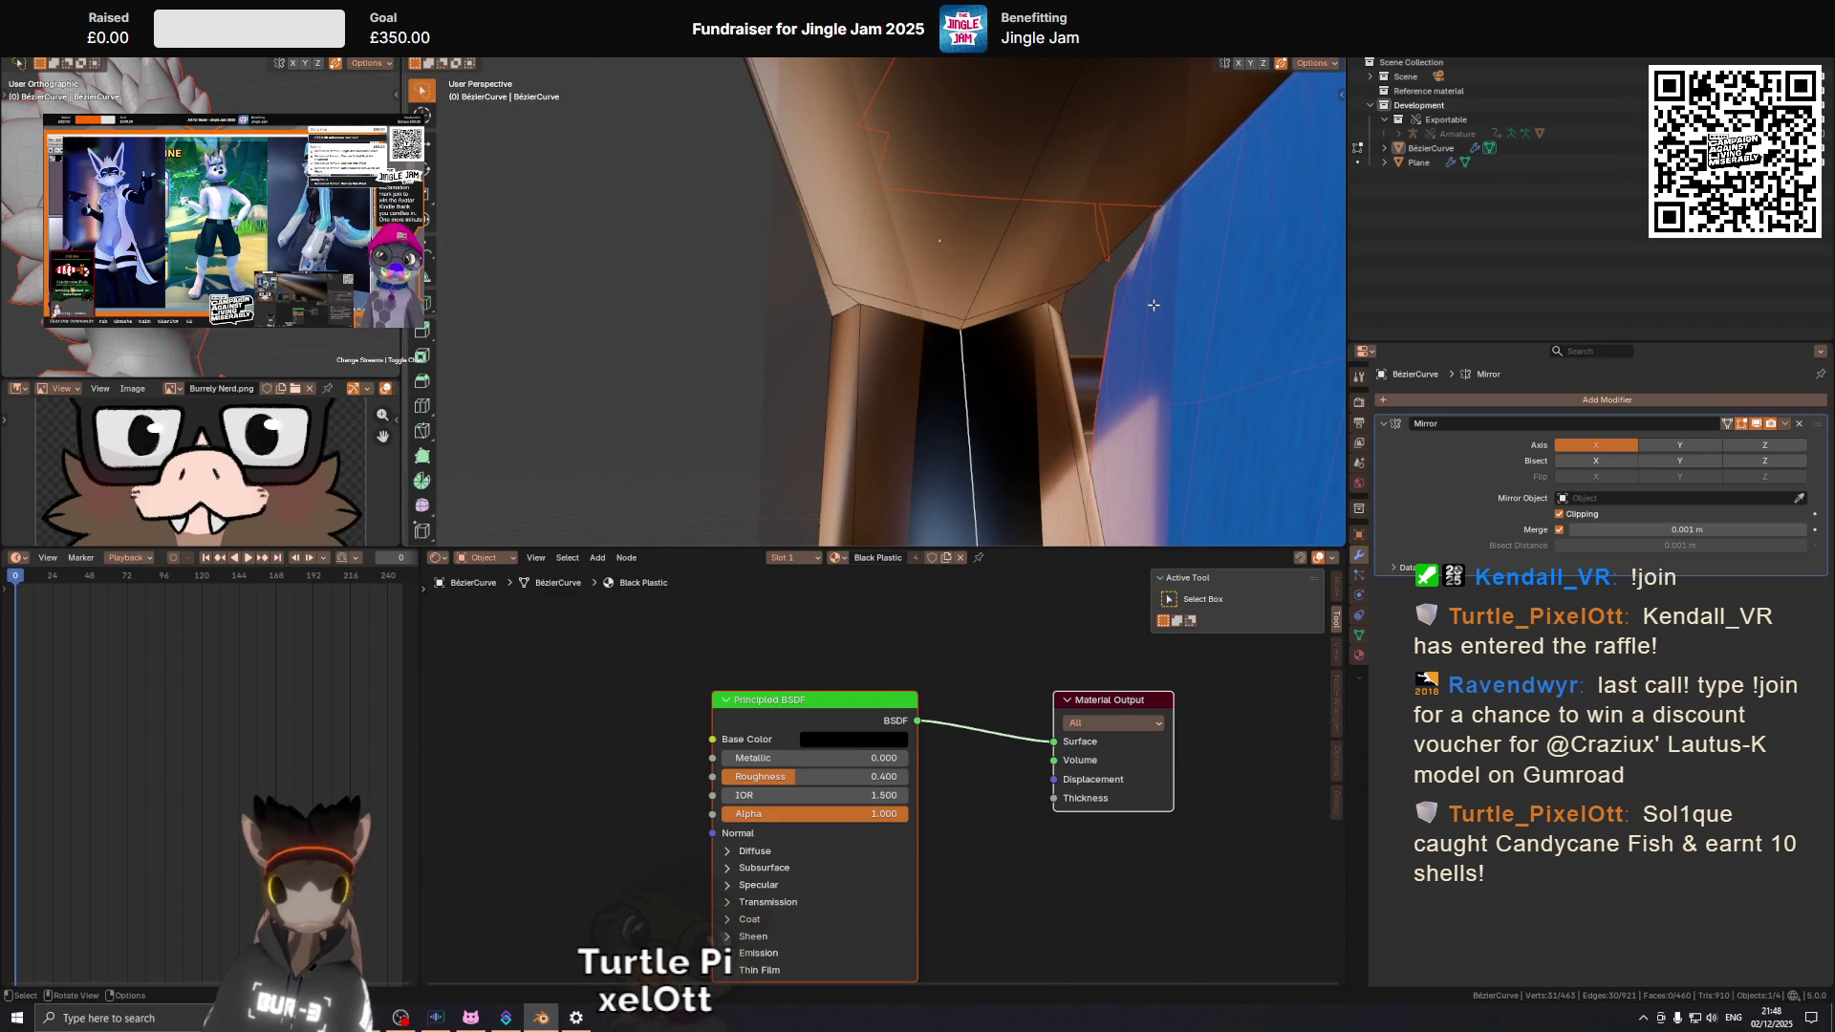
key("Tab")
key("q")
left_click(1153, 304)
left_click_drag(1153, 304, 1092, 317)
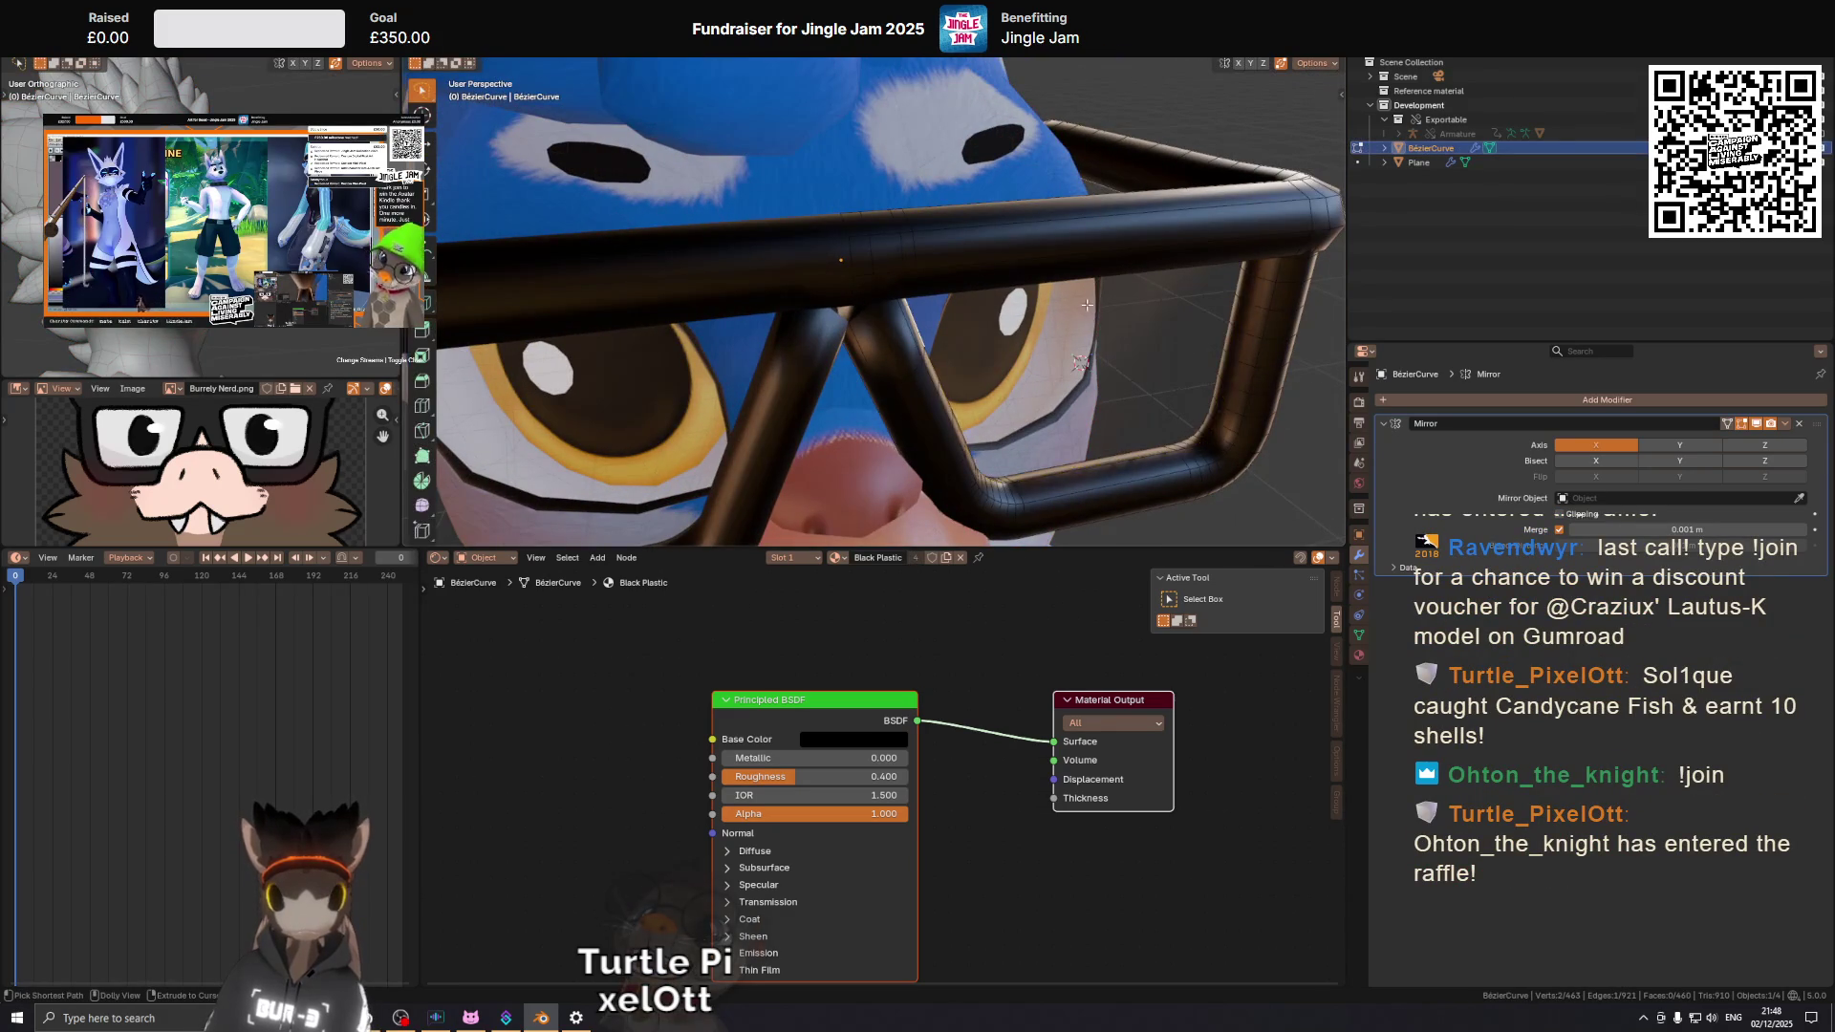
Select the glasses frame and view the bridge from below.
left_click(872, 251)
left_click_drag(872, 251, 1057, 233)
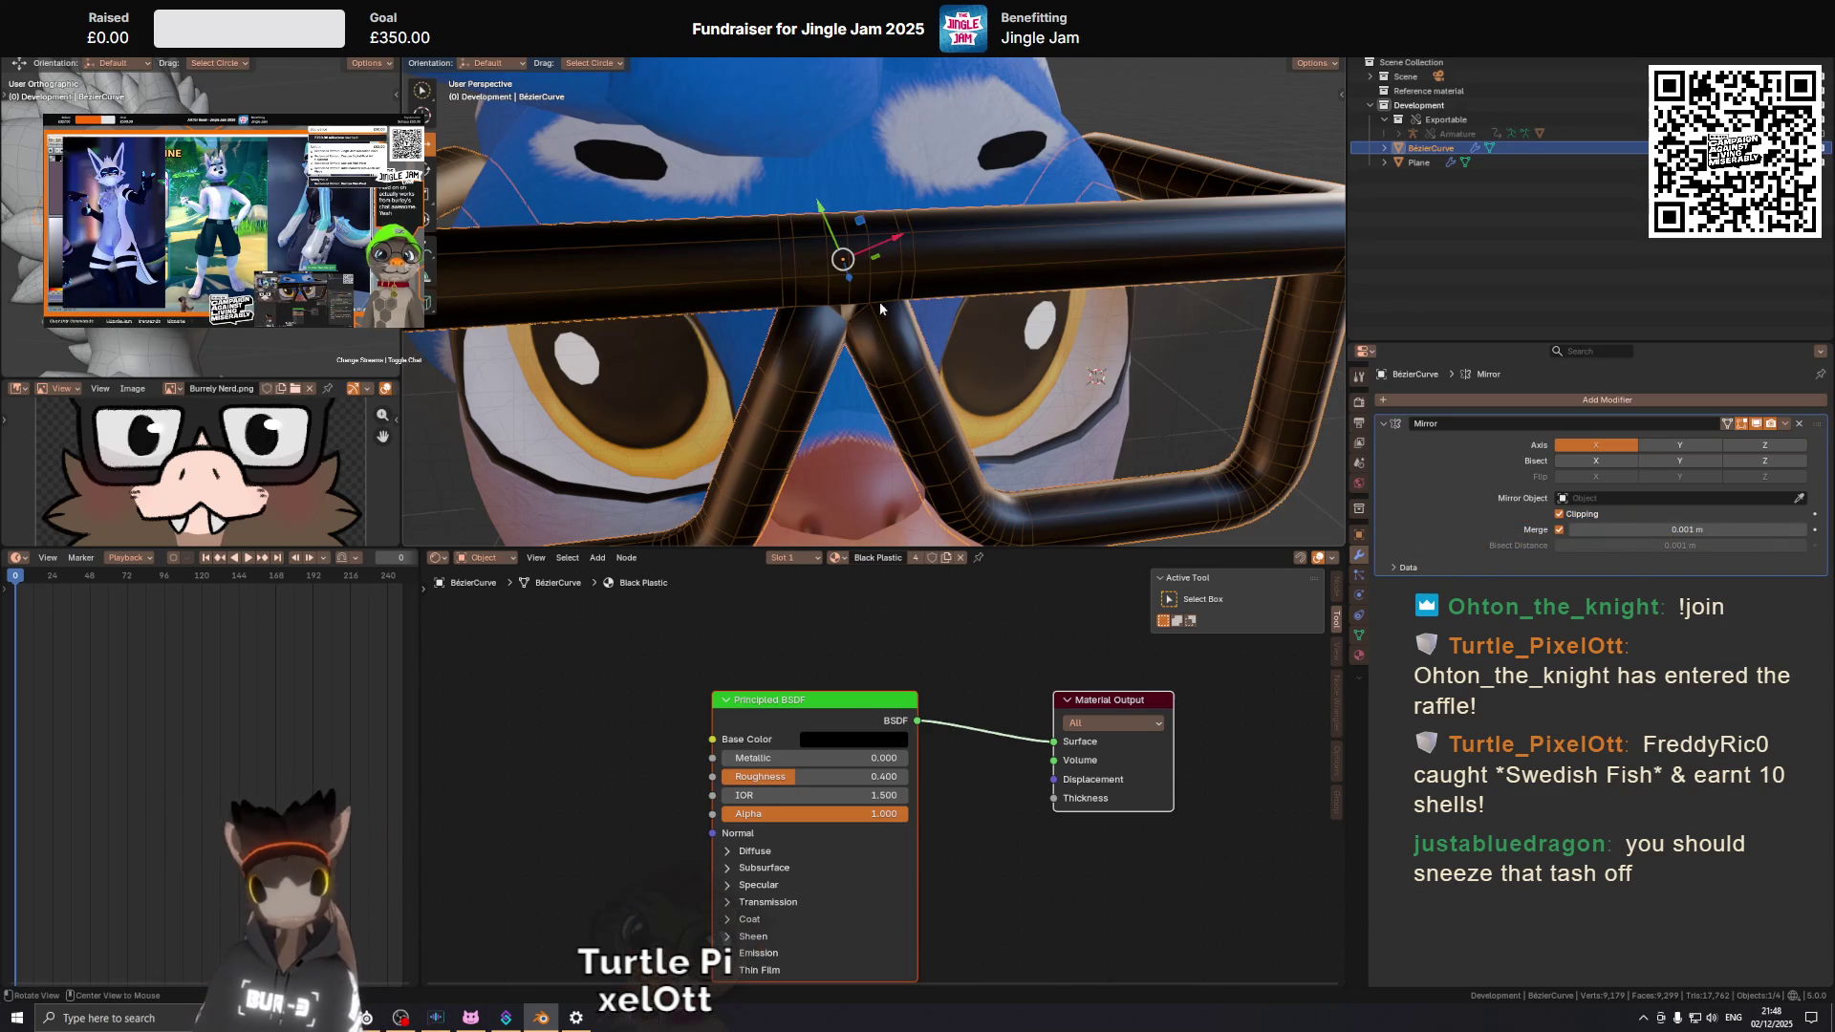
scroll("up", 3)
left_click_drag(809, 300, 932, 261)
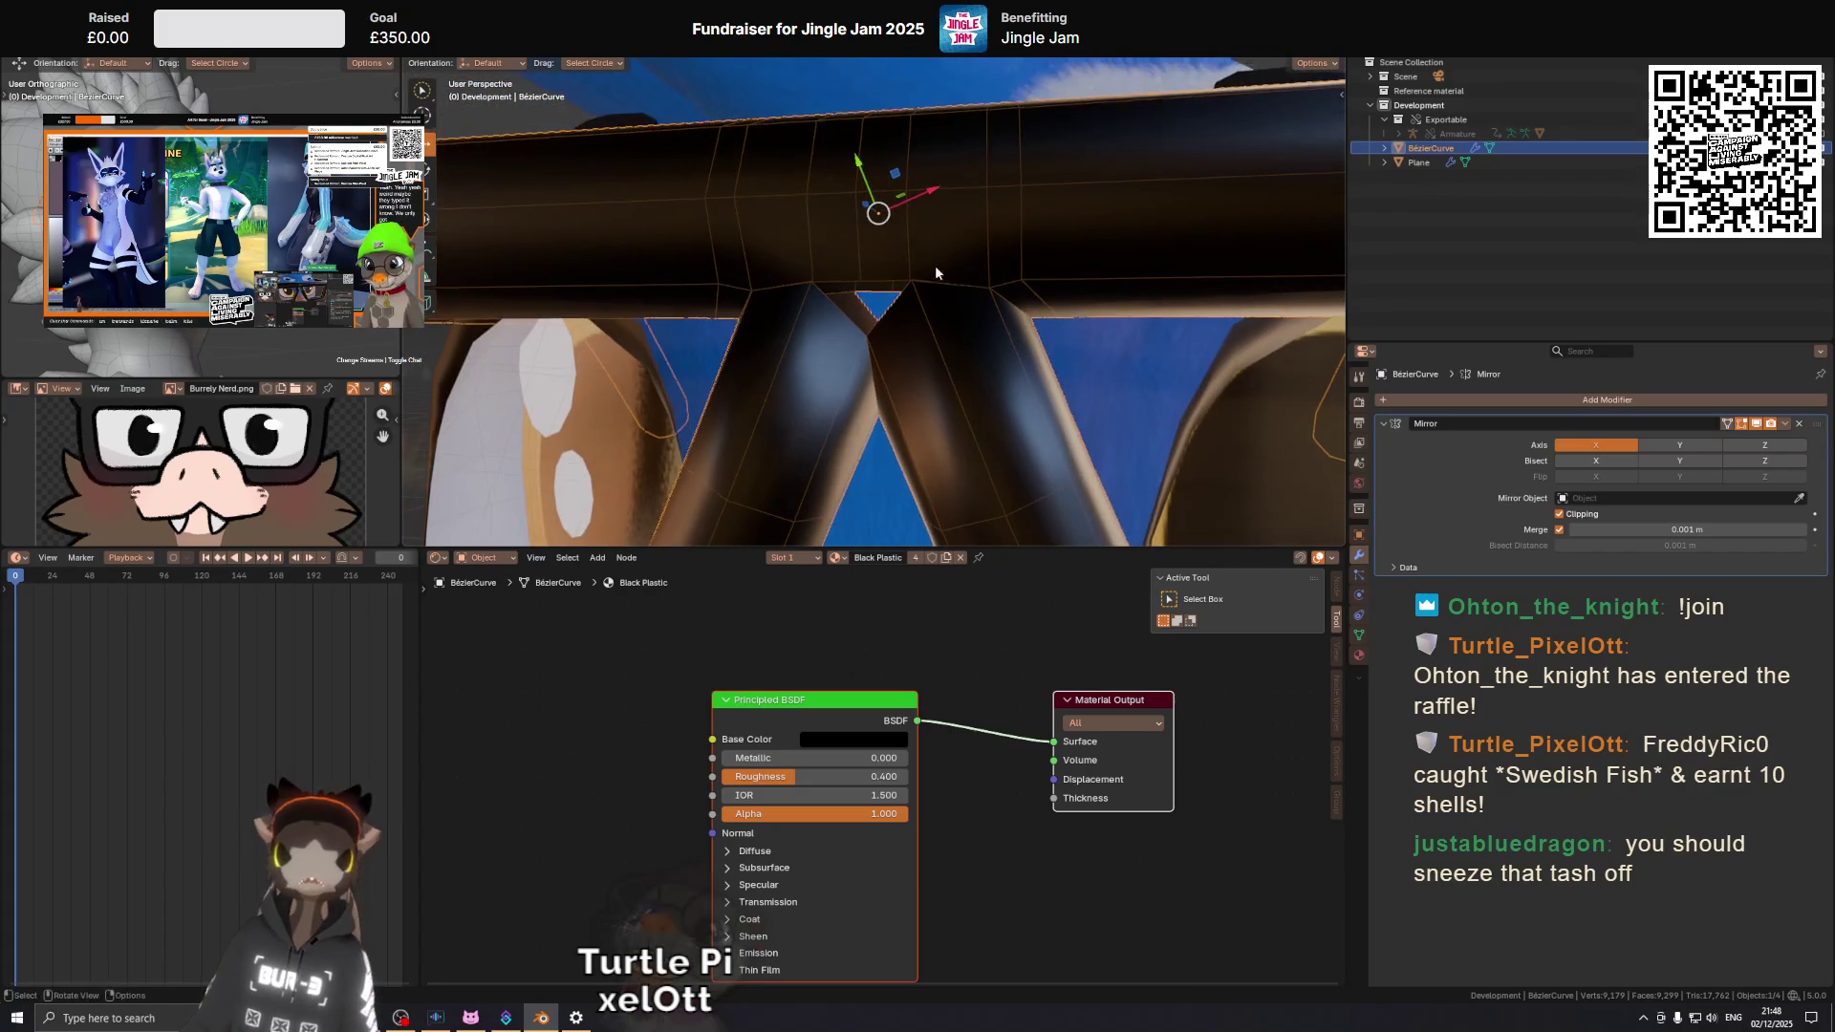
Enter Edit Mode on the frame mesh and zoom in on the bridge-to-rim joint.
key("Tab")
key("Tab")
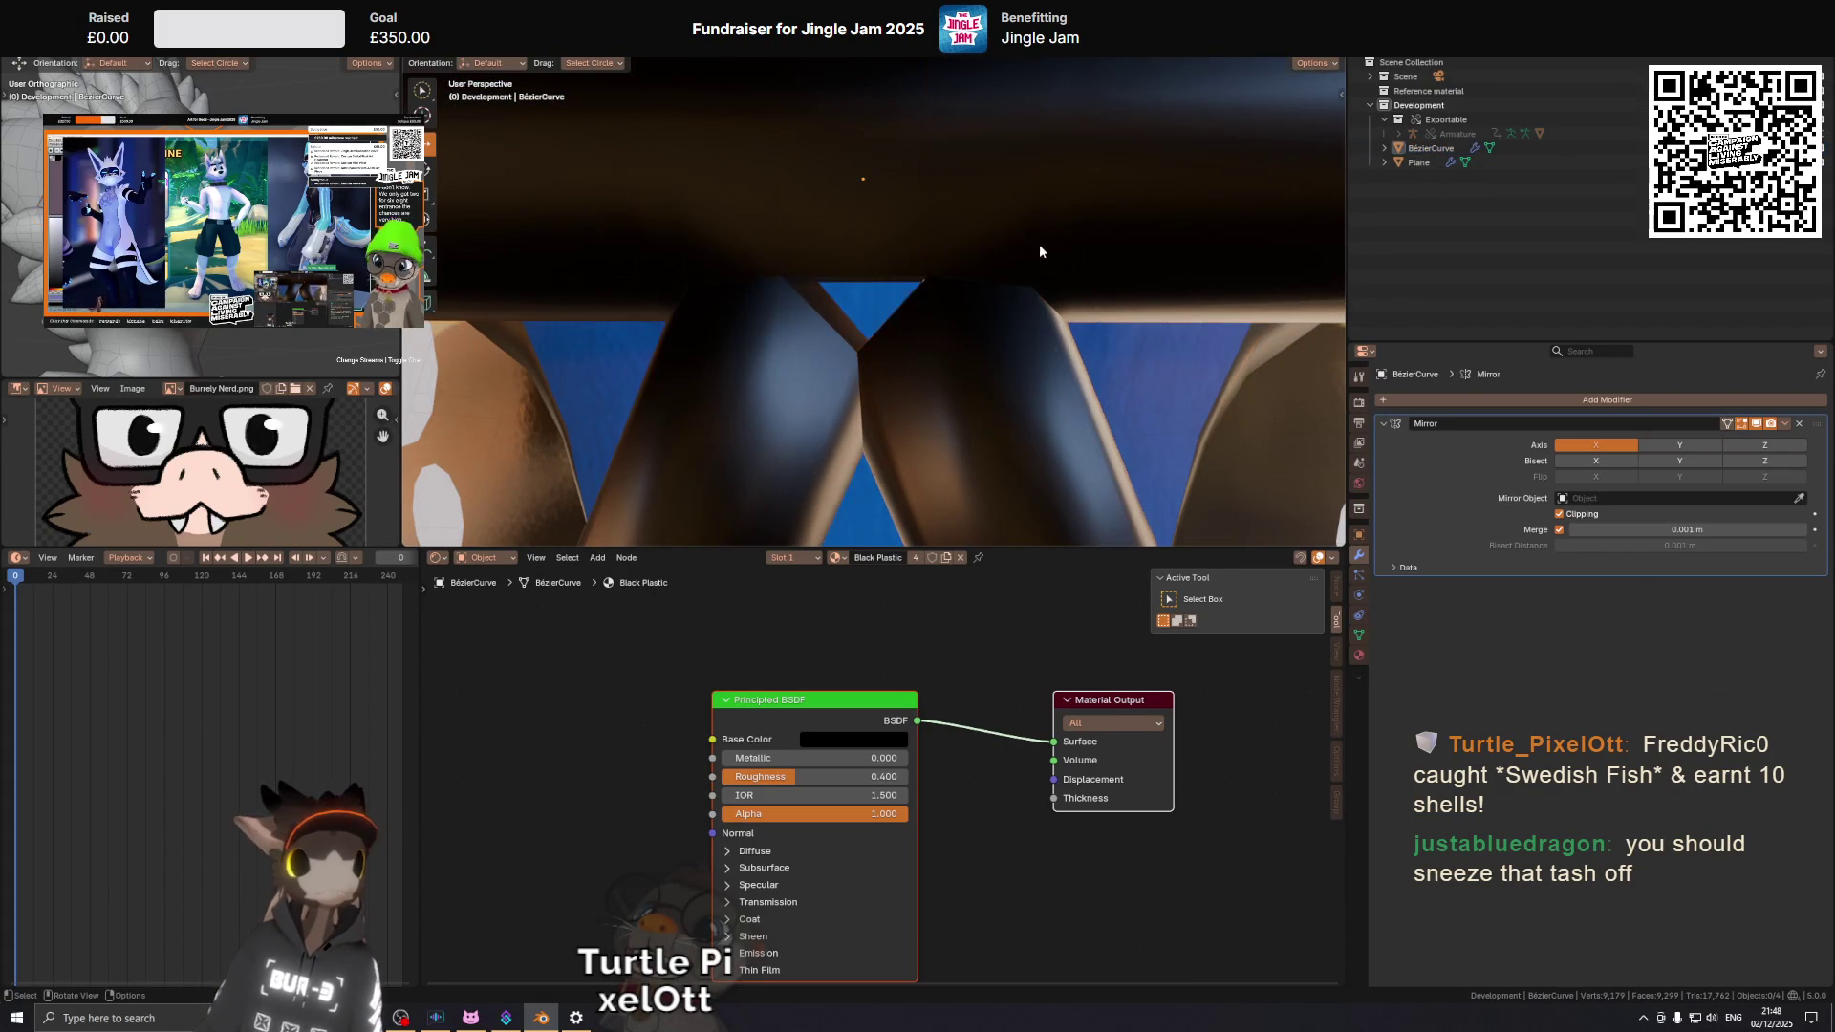
scroll("down", 3)
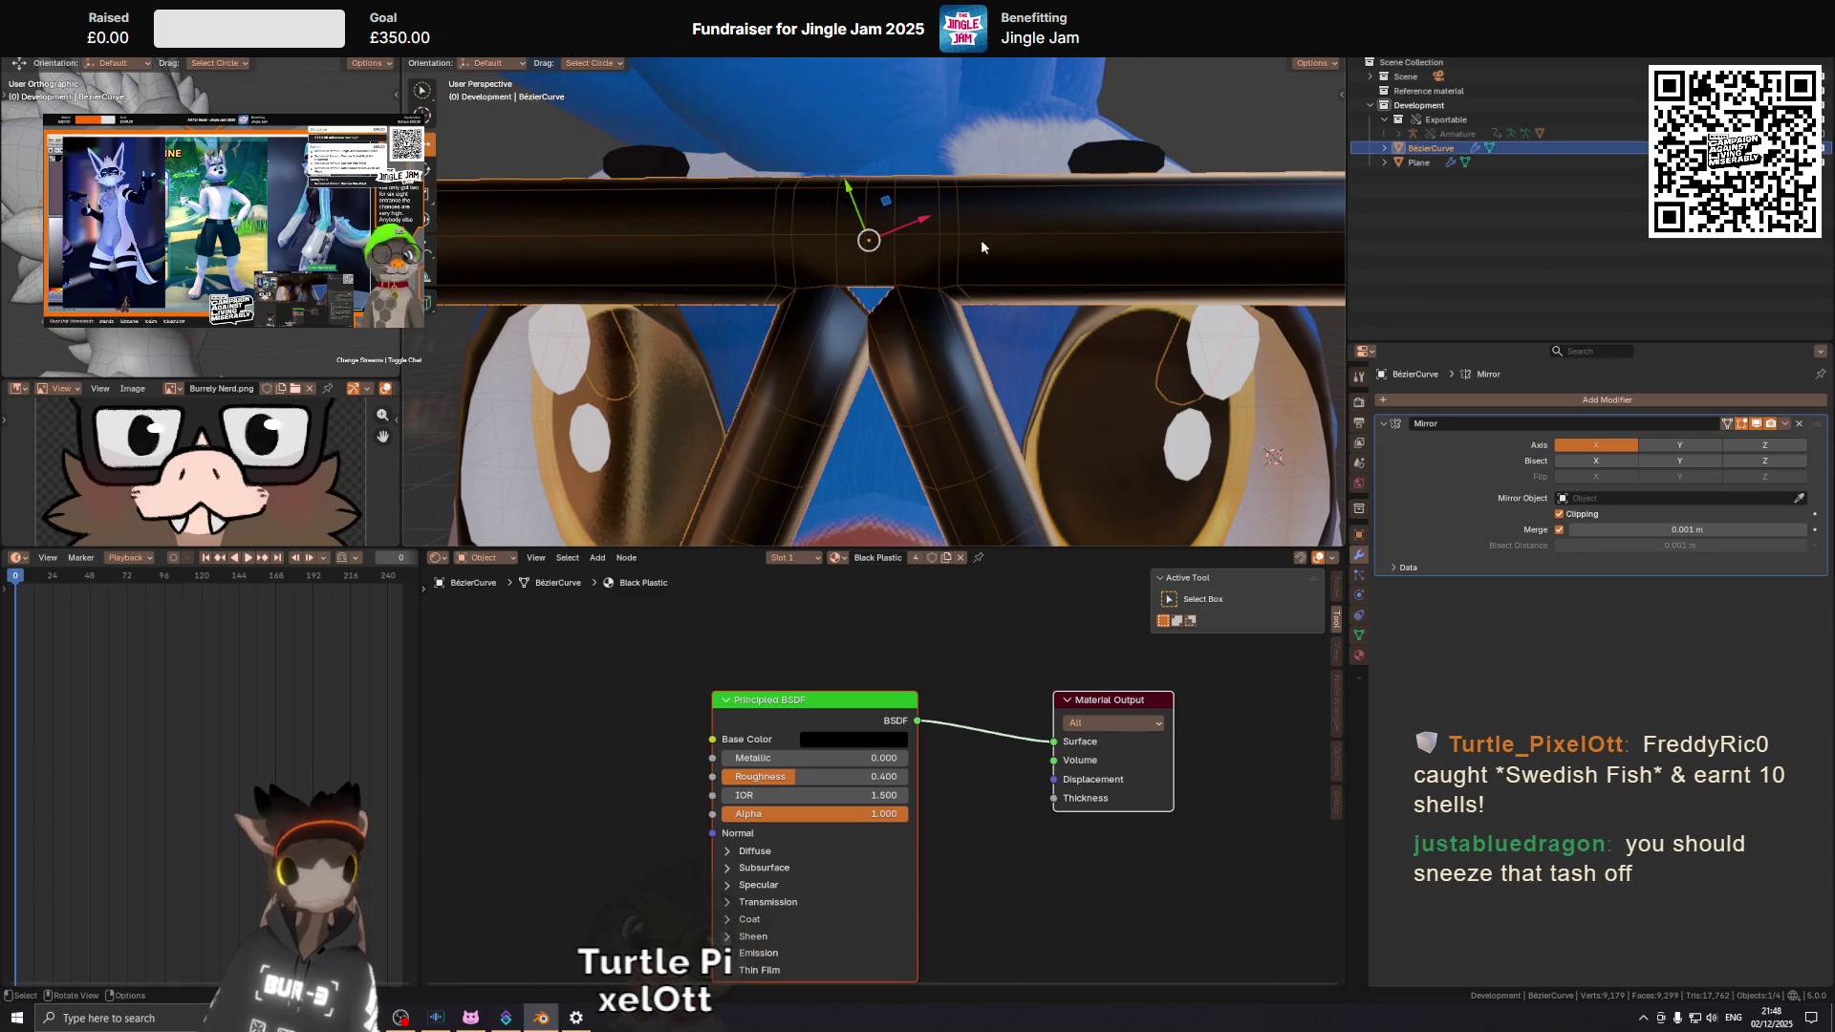
scroll("up", 3)
key("g")
left_click(955, 328)
key("Tab")
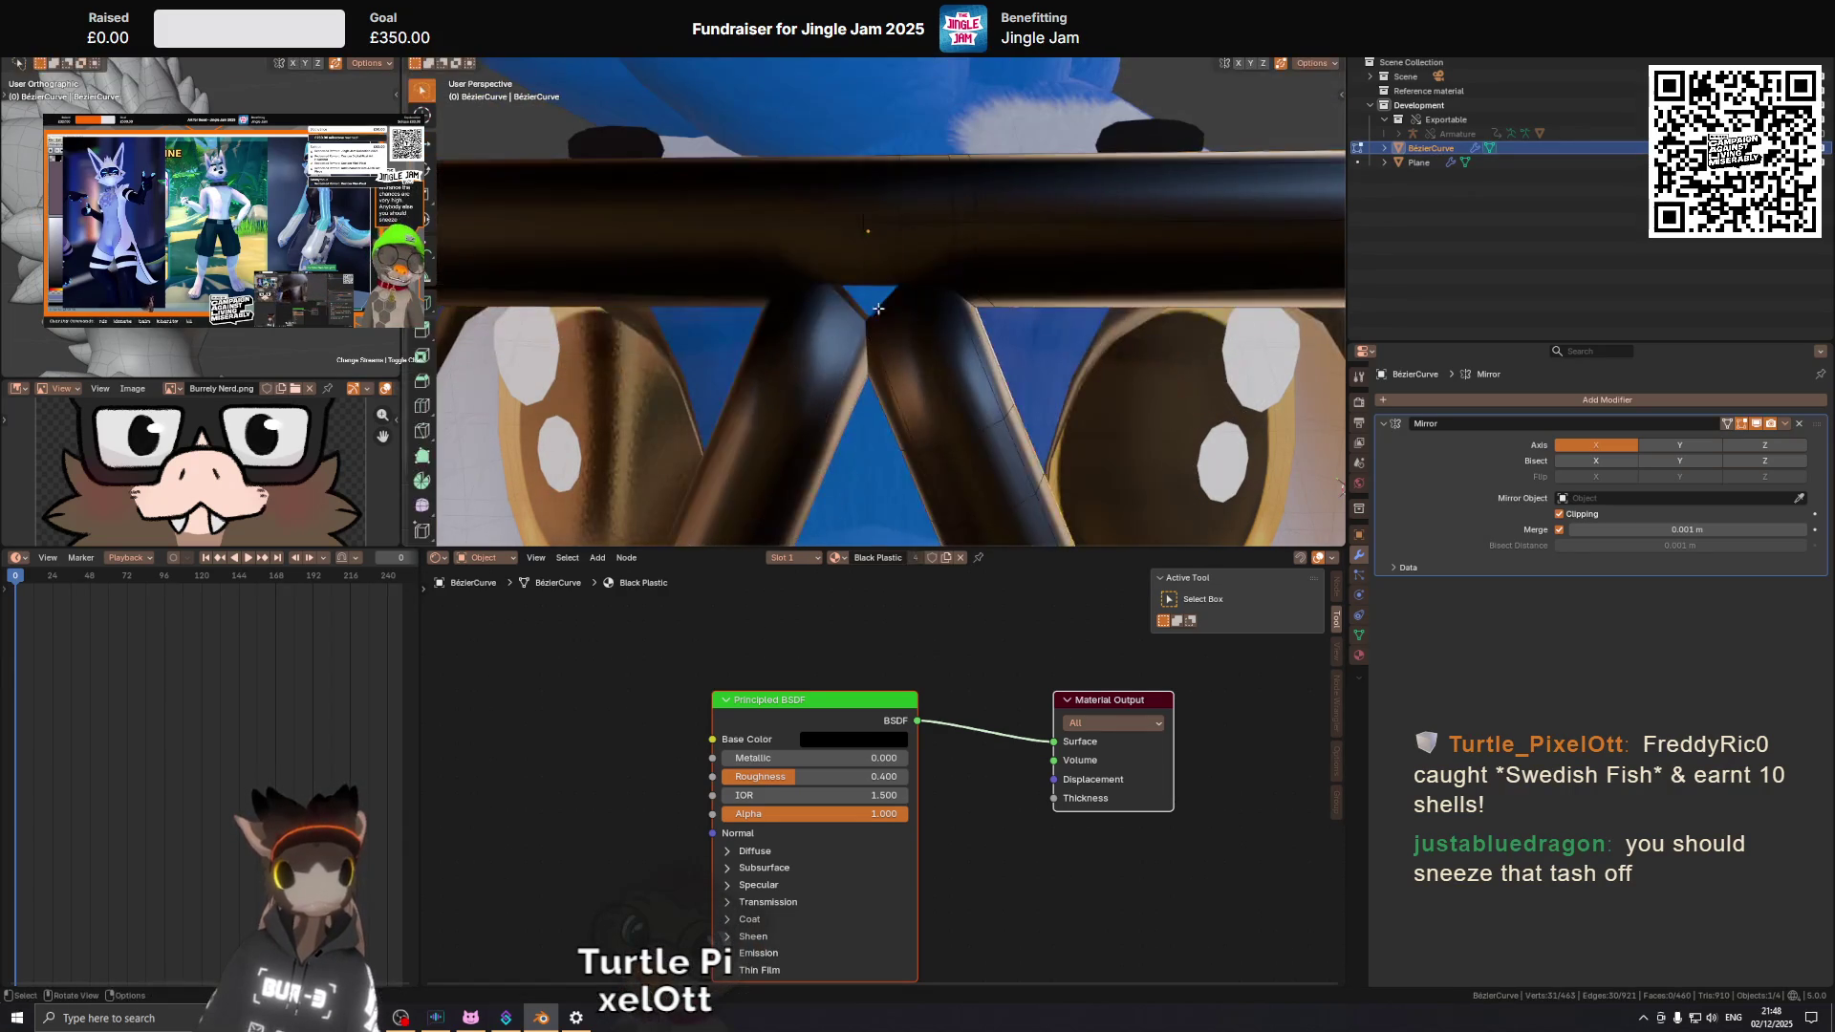
scroll("up", 3)
left_click_drag(949, 340, 844, 357)
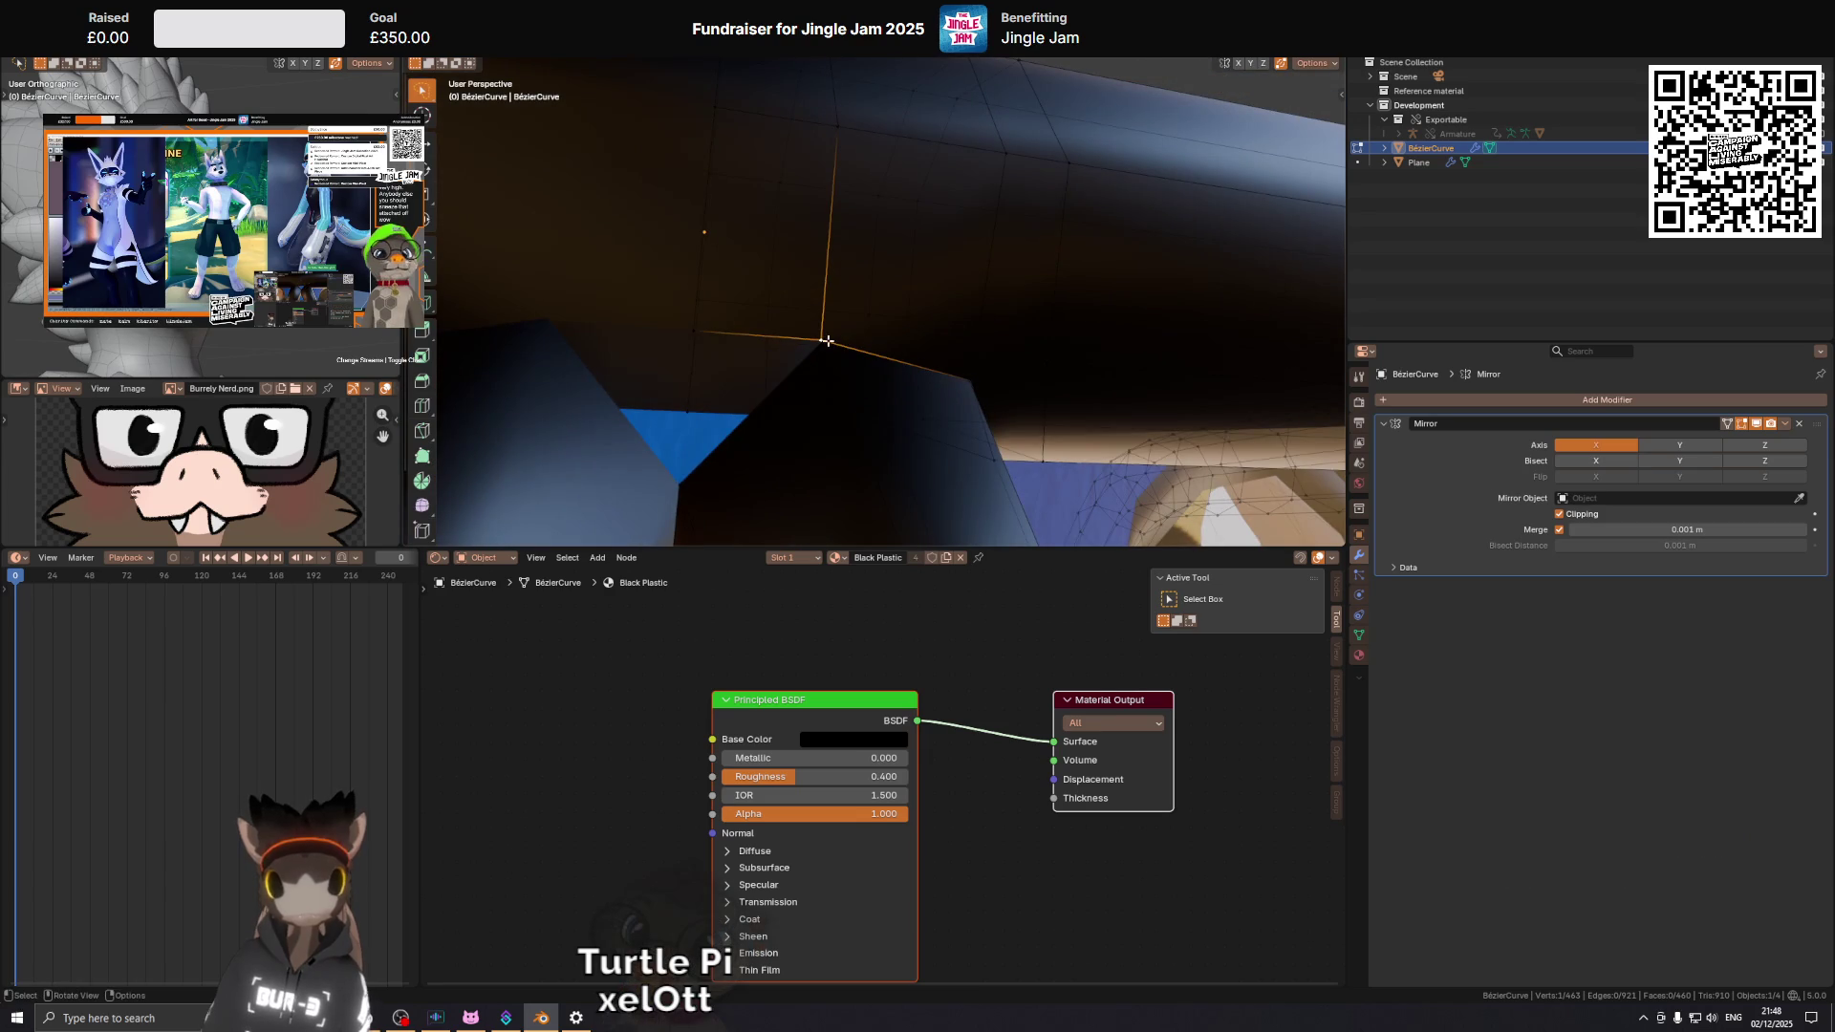
Reposition the bridge joint vertex, including a move constrained along X.
left_click(826, 337)
left_click_drag(826, 337, 897, 307)
key("g")
key("x")
key("x")
left_click(848, 328)
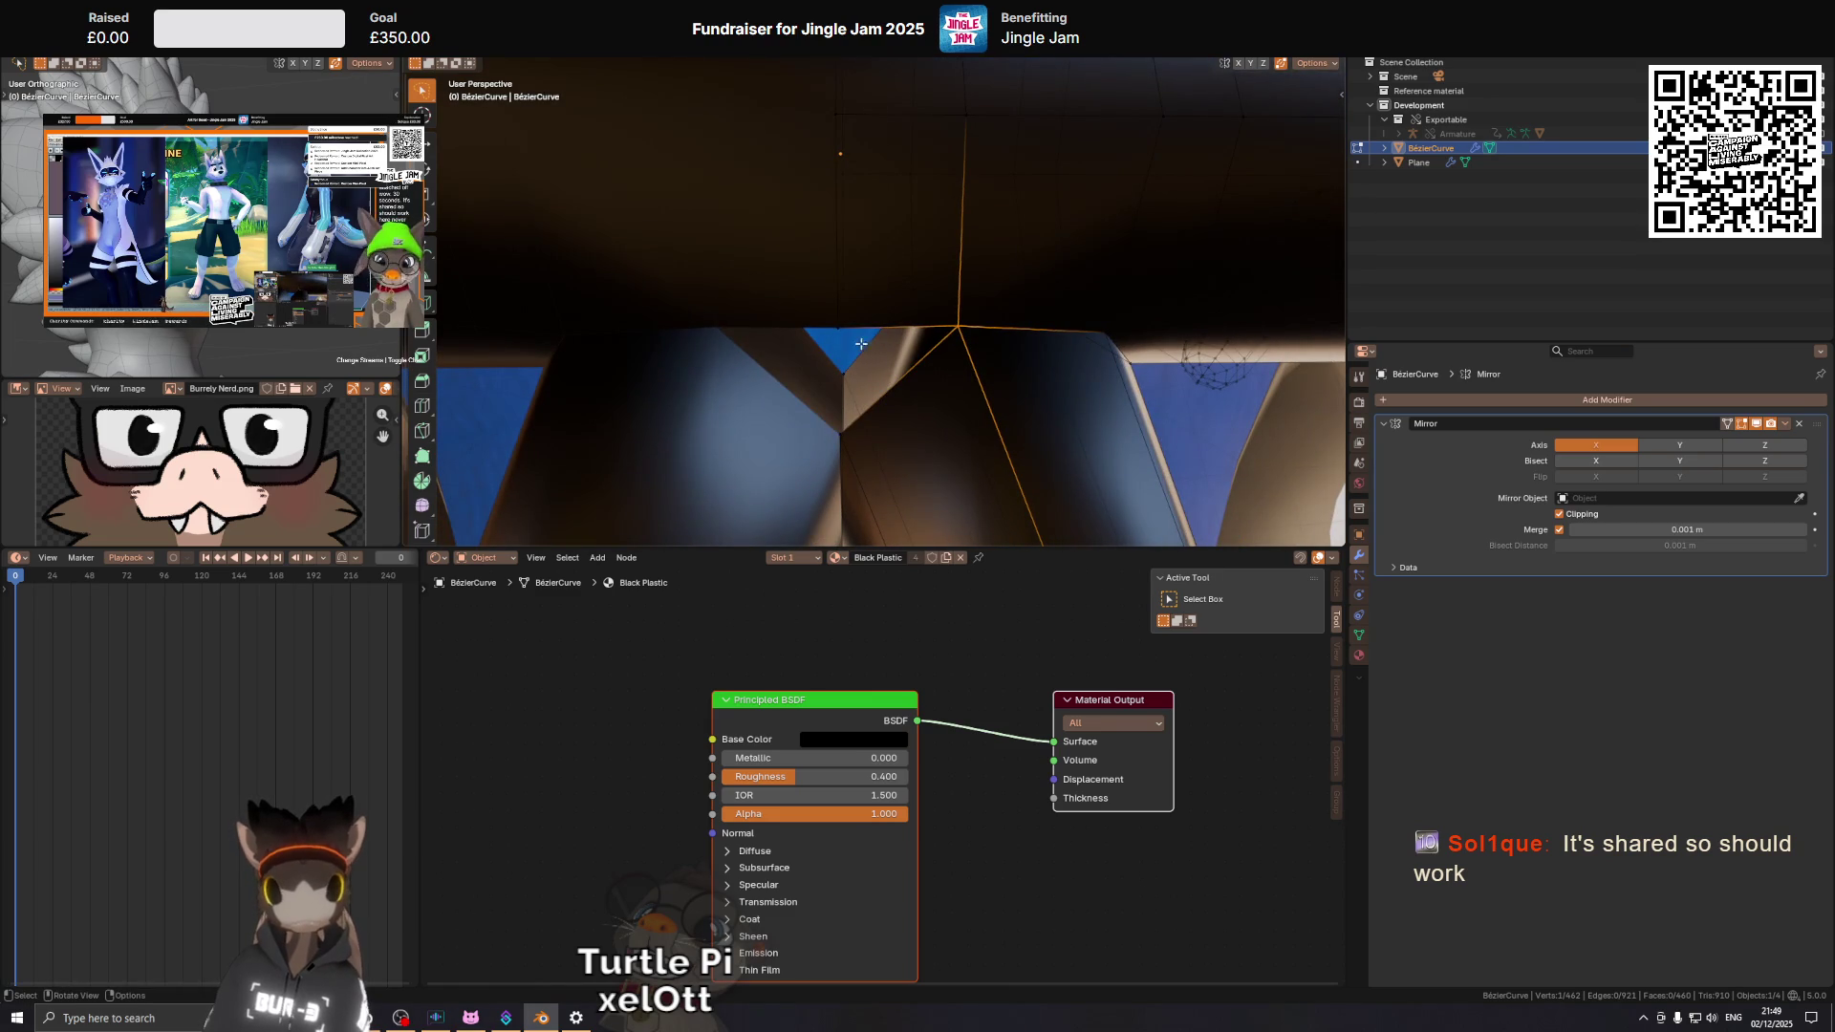
key("g")
left_click(844, 435)
left_click_drag(844, 435, 952, 310)
Exit Edit Mode and turn on the face orientation overlay to inspect the frame.
key("Tab")
scroll("up", 3)
scroll("down", 3)
key("alt+z")
scroll("up", 3)
scroll("up", 3)
Back in Edit Mode, delete the stray face, leaving 459 faces.
key("Tab")
key("x")
left_click(1055, 388)
Select the whole frame mesh and merge its duplicate vertices by distance.
key("a")
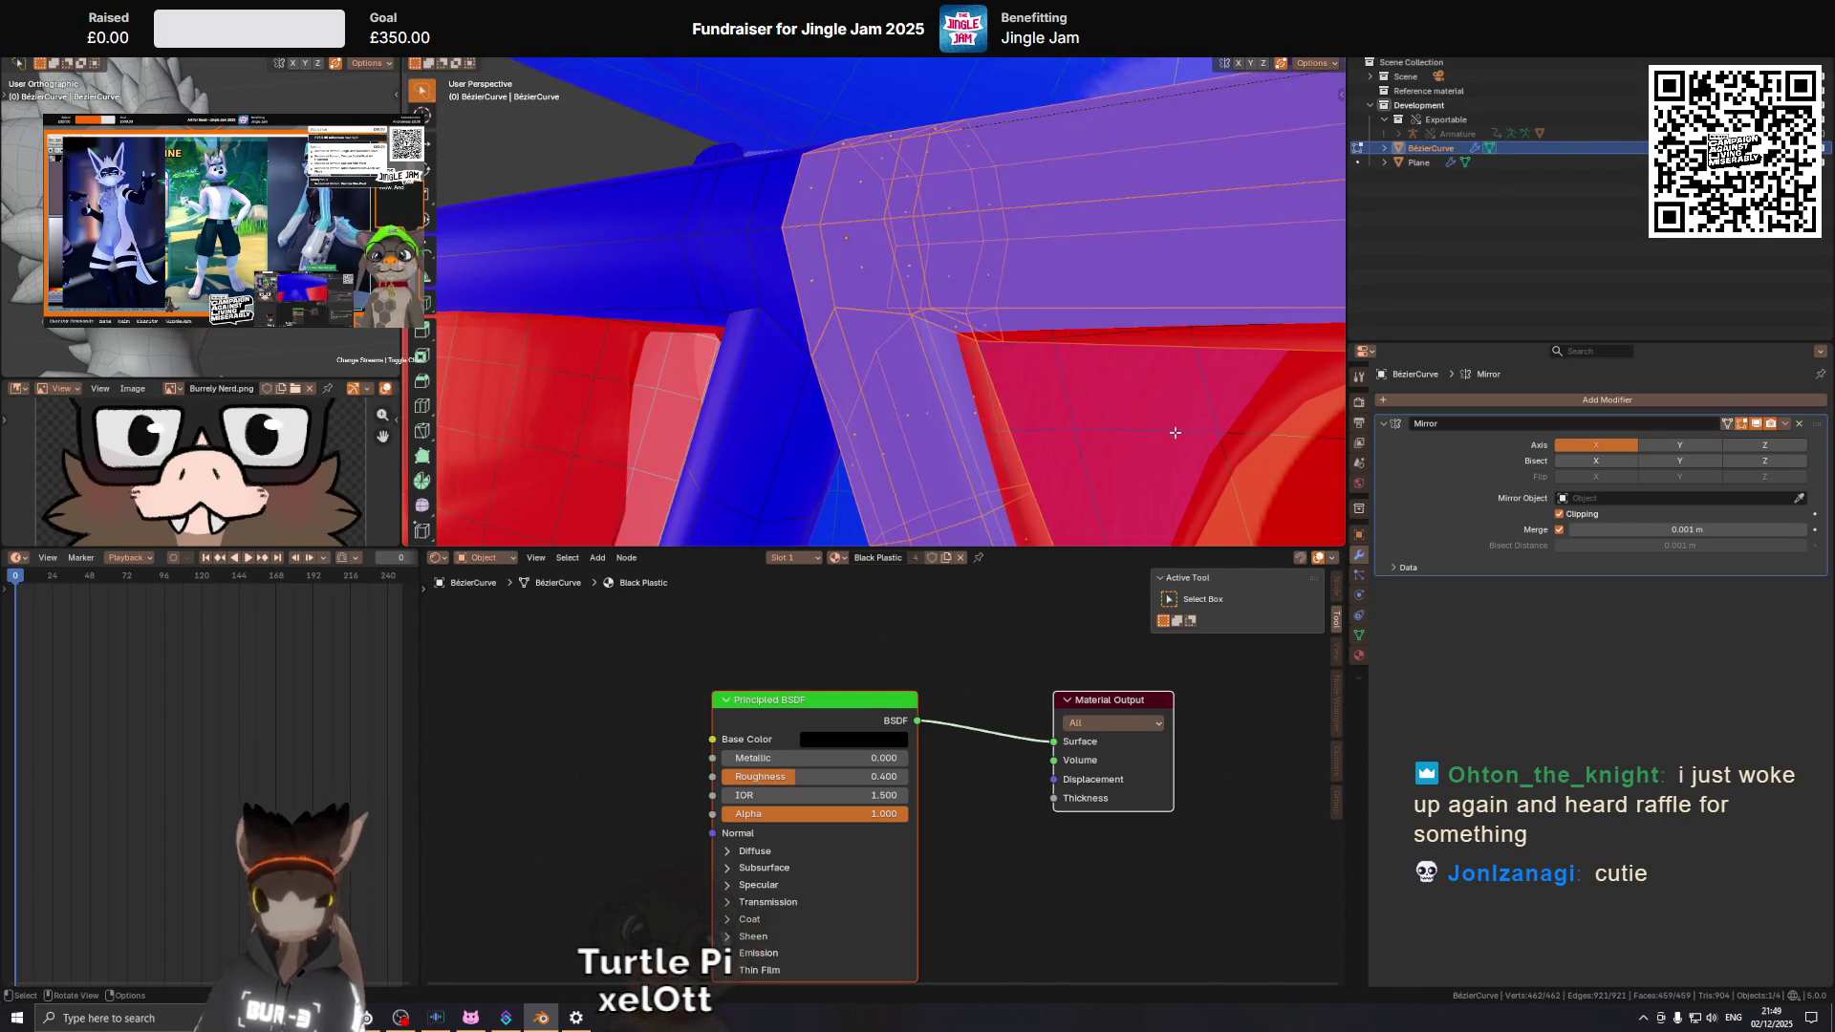
left_click(1115, 483)
key("shift+alt+z")
left_click_drag(1020, 380, 860, 303)
scroll("up", 3)
key("shift+alt+z")
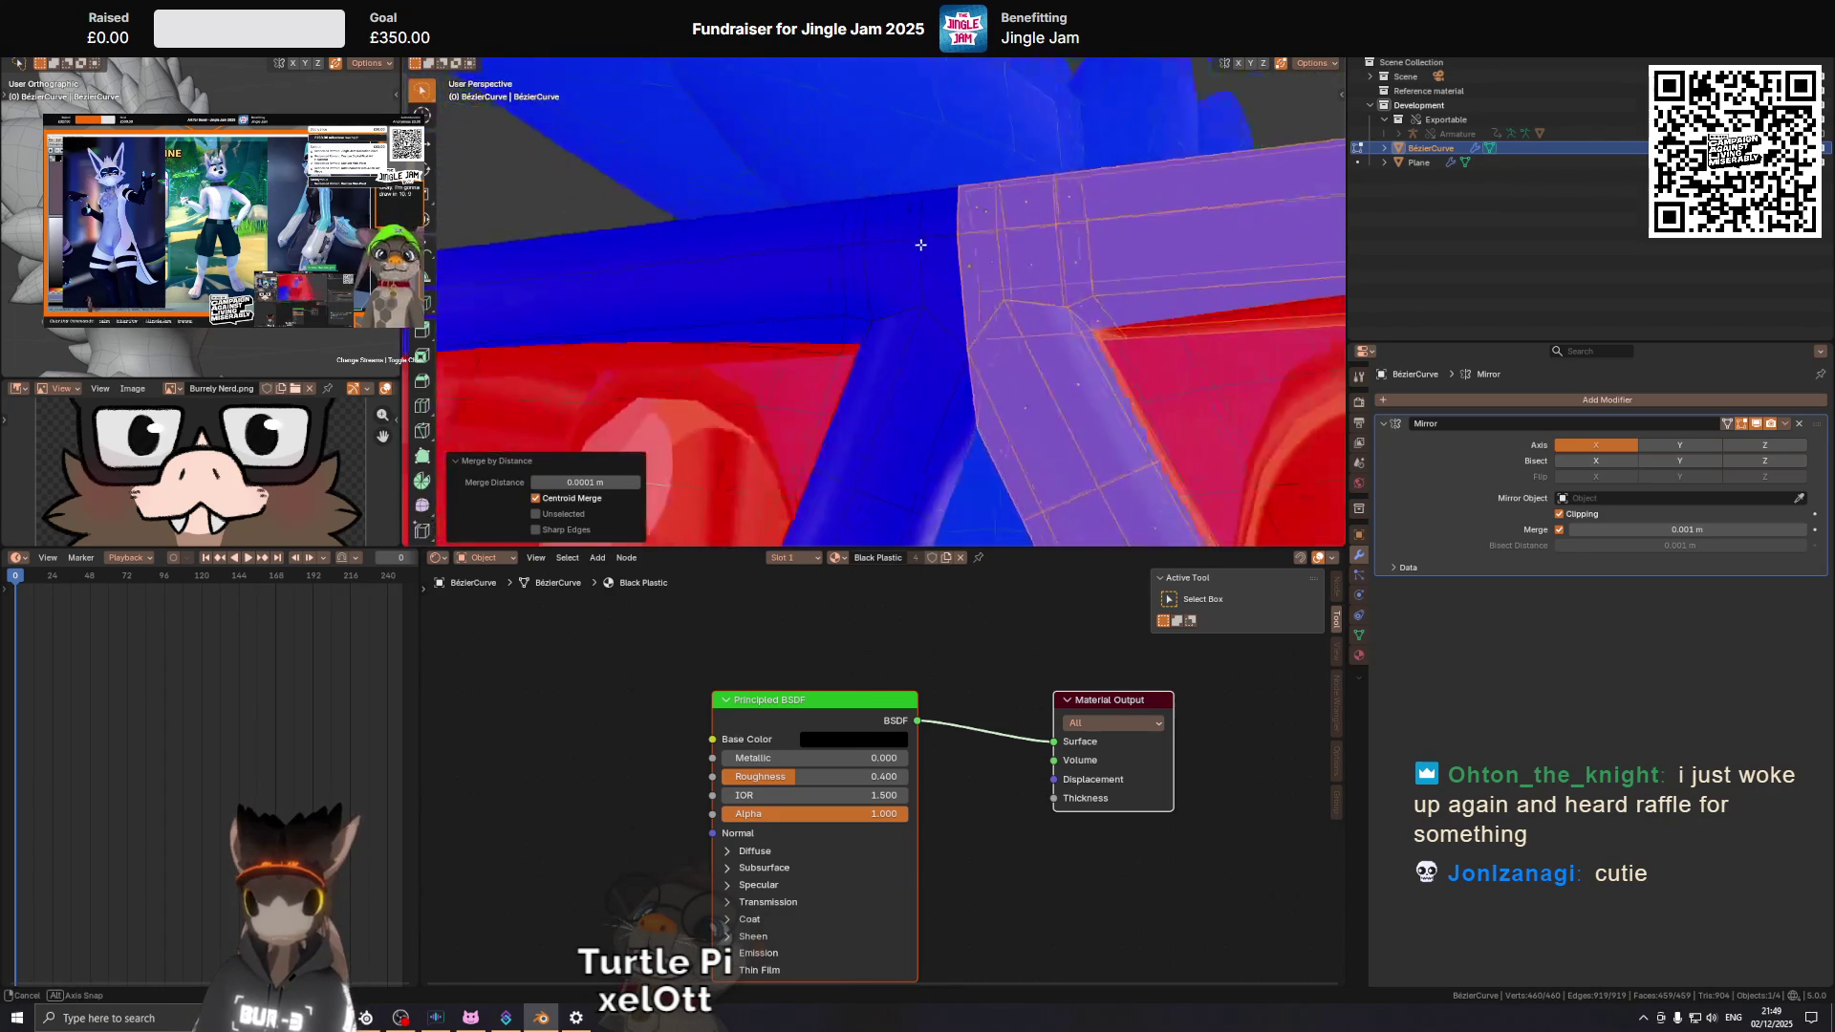
left_click_drag(1020, 313, 934, 348)
Weld the stray vertex at the red and blue corner onto its neighbour.
left_click(942, 396)
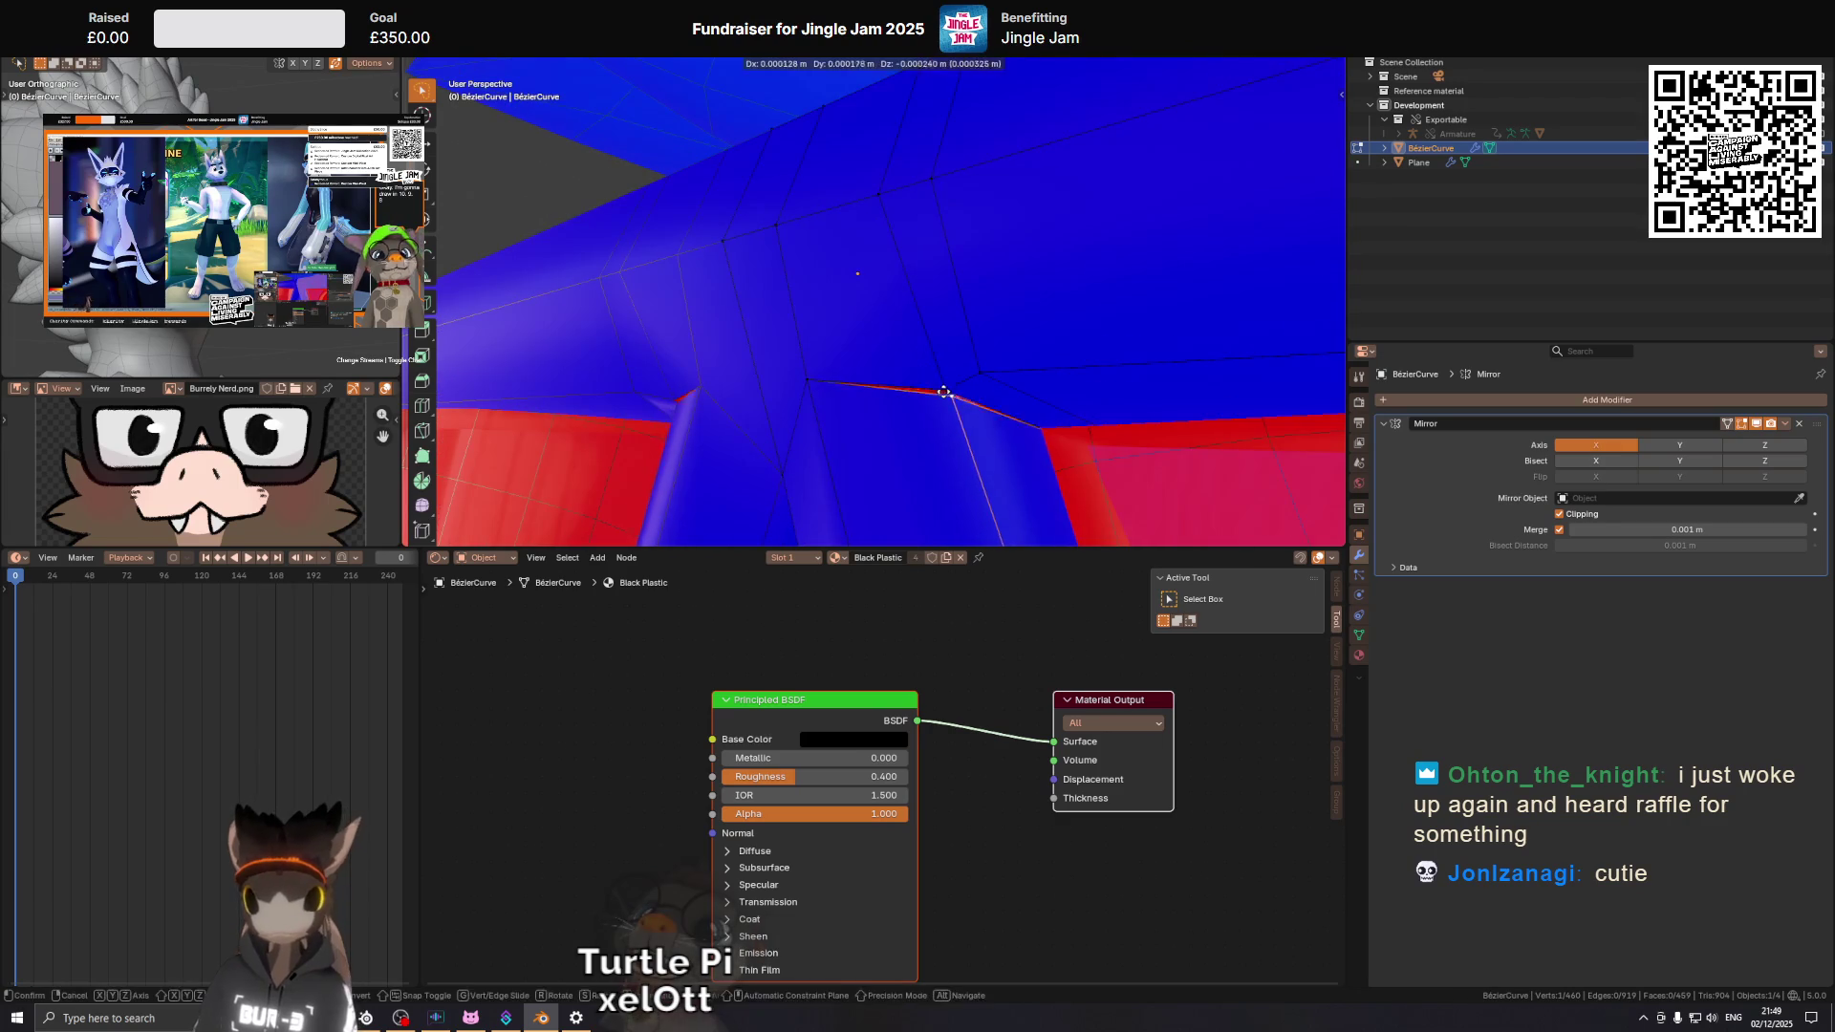
left_click_drag(942, 396, 942, 389)
left_click_drag(976, 382, 1038, 372)
left_click_drag(1043, 364, 1047, 362)
left_click_drag(1047, 362, 1104, 458)
left_click(1104, 458)
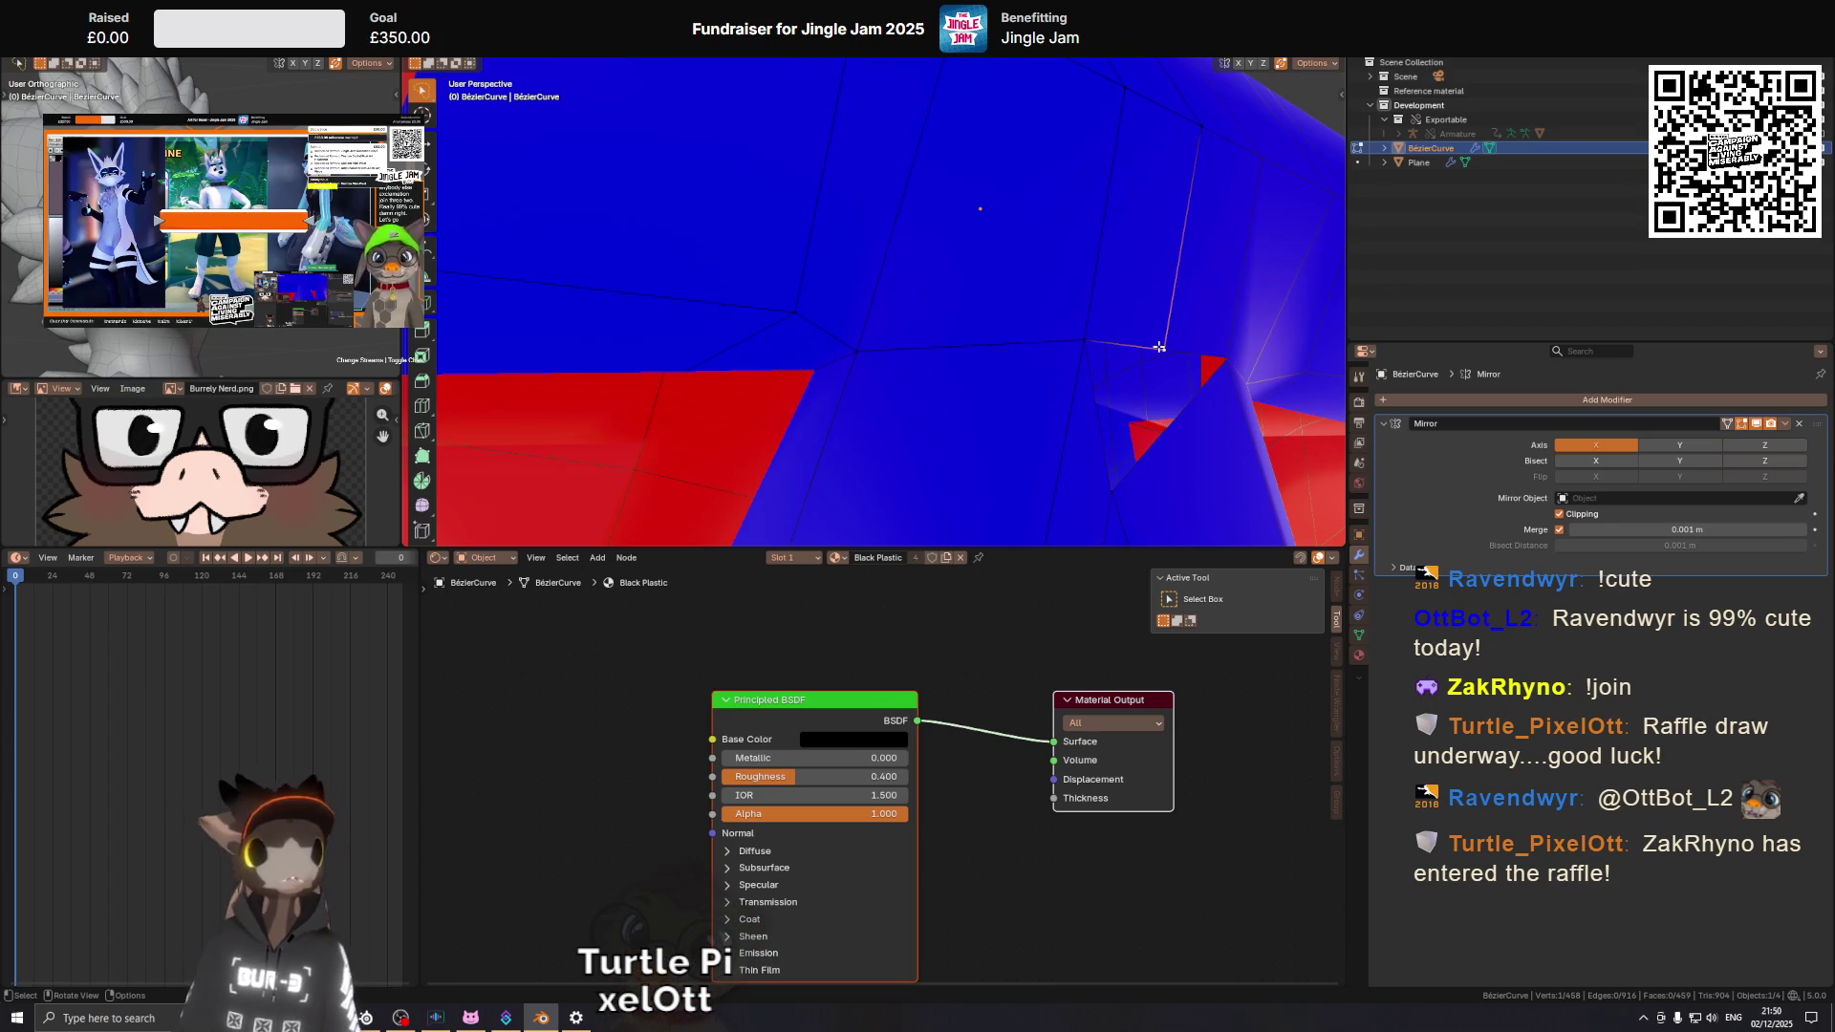
Select an edge path across the bridge and slide it fully along the tube (factor 1.000).
left_click_drag(1160, 347, 994, 364)
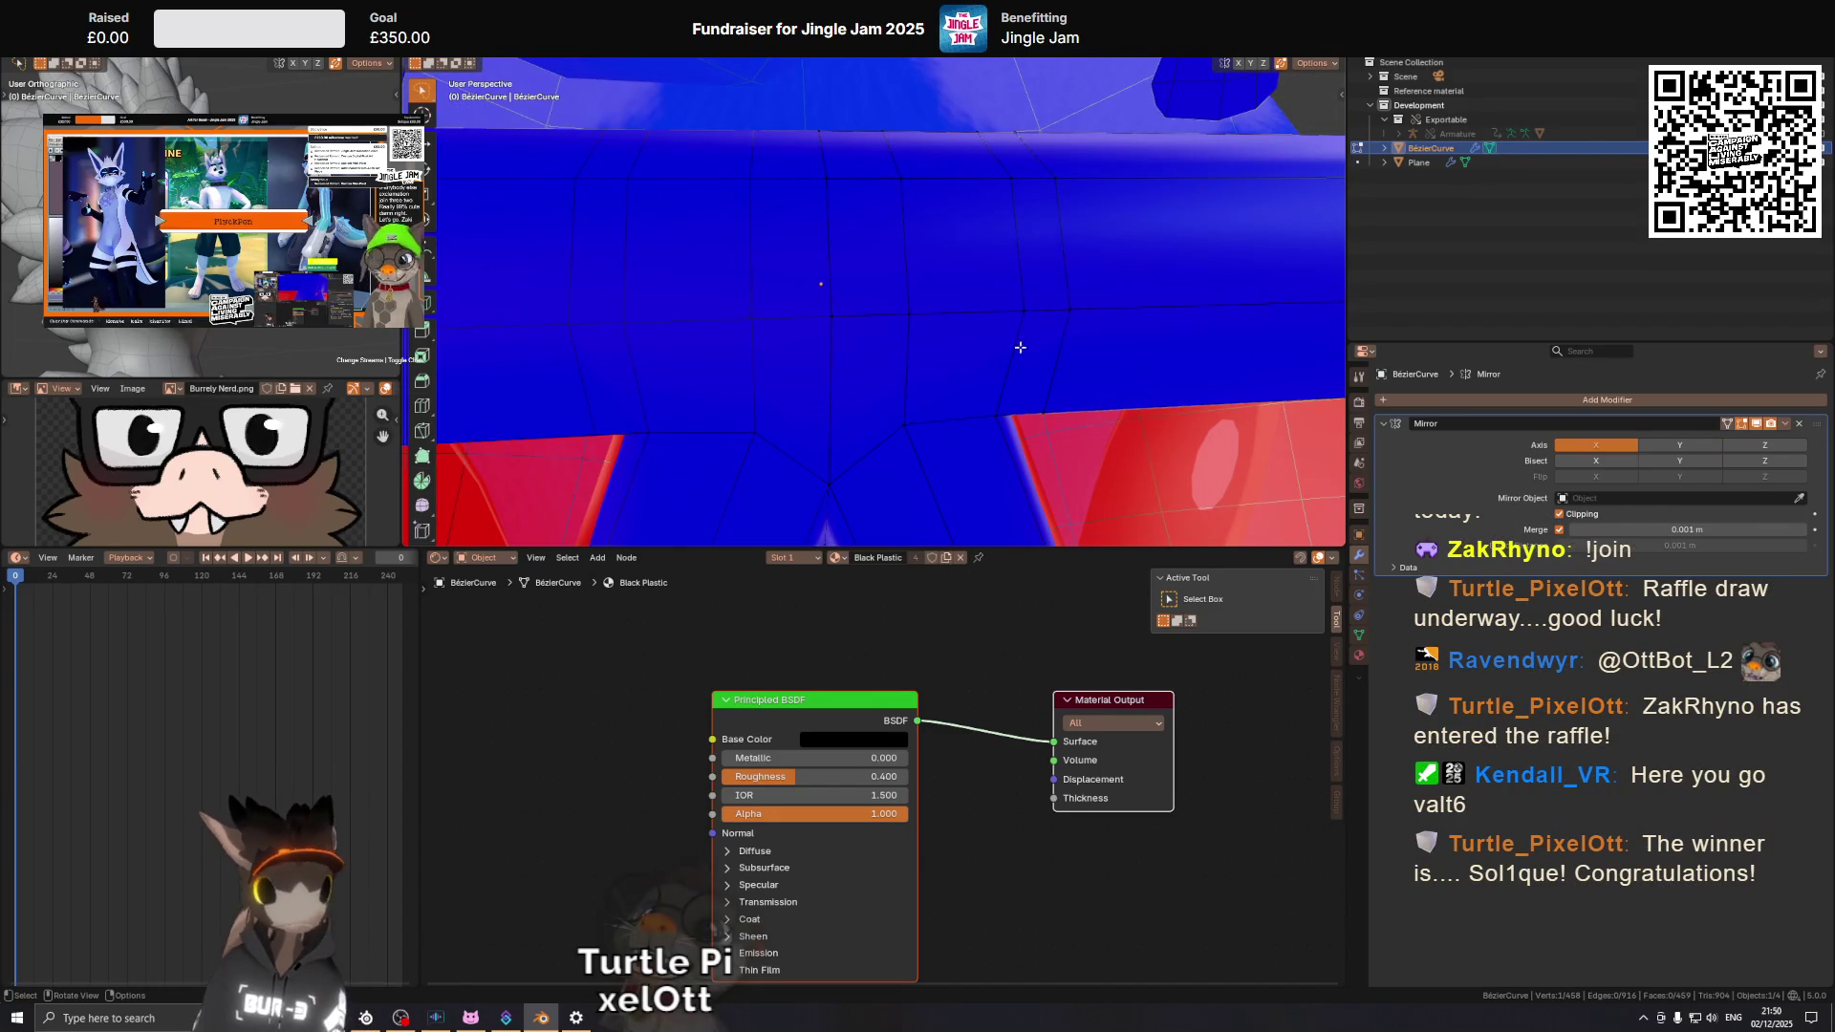
left_click_drag(1019, 299, 654, 209)
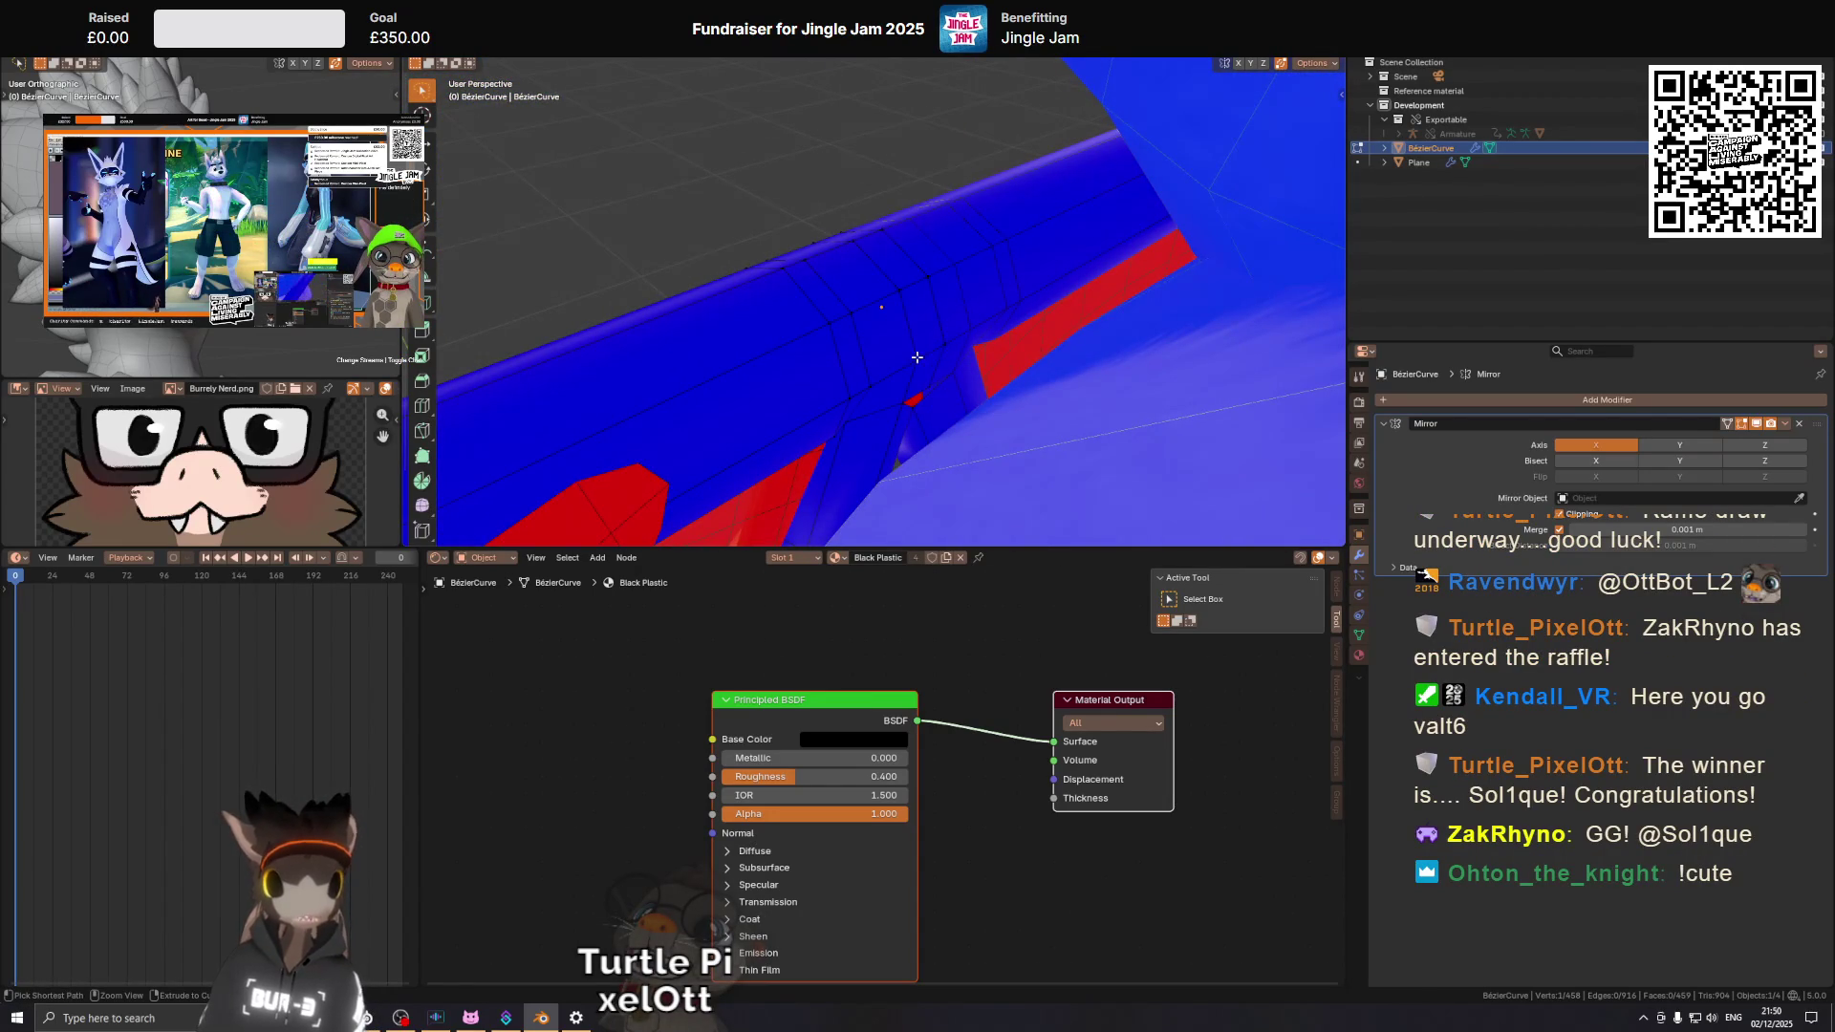
left_click(938, 353)
left_click_drag(939, 353, 864, 315)
key("g")
key("g")
left_click(912, 297)
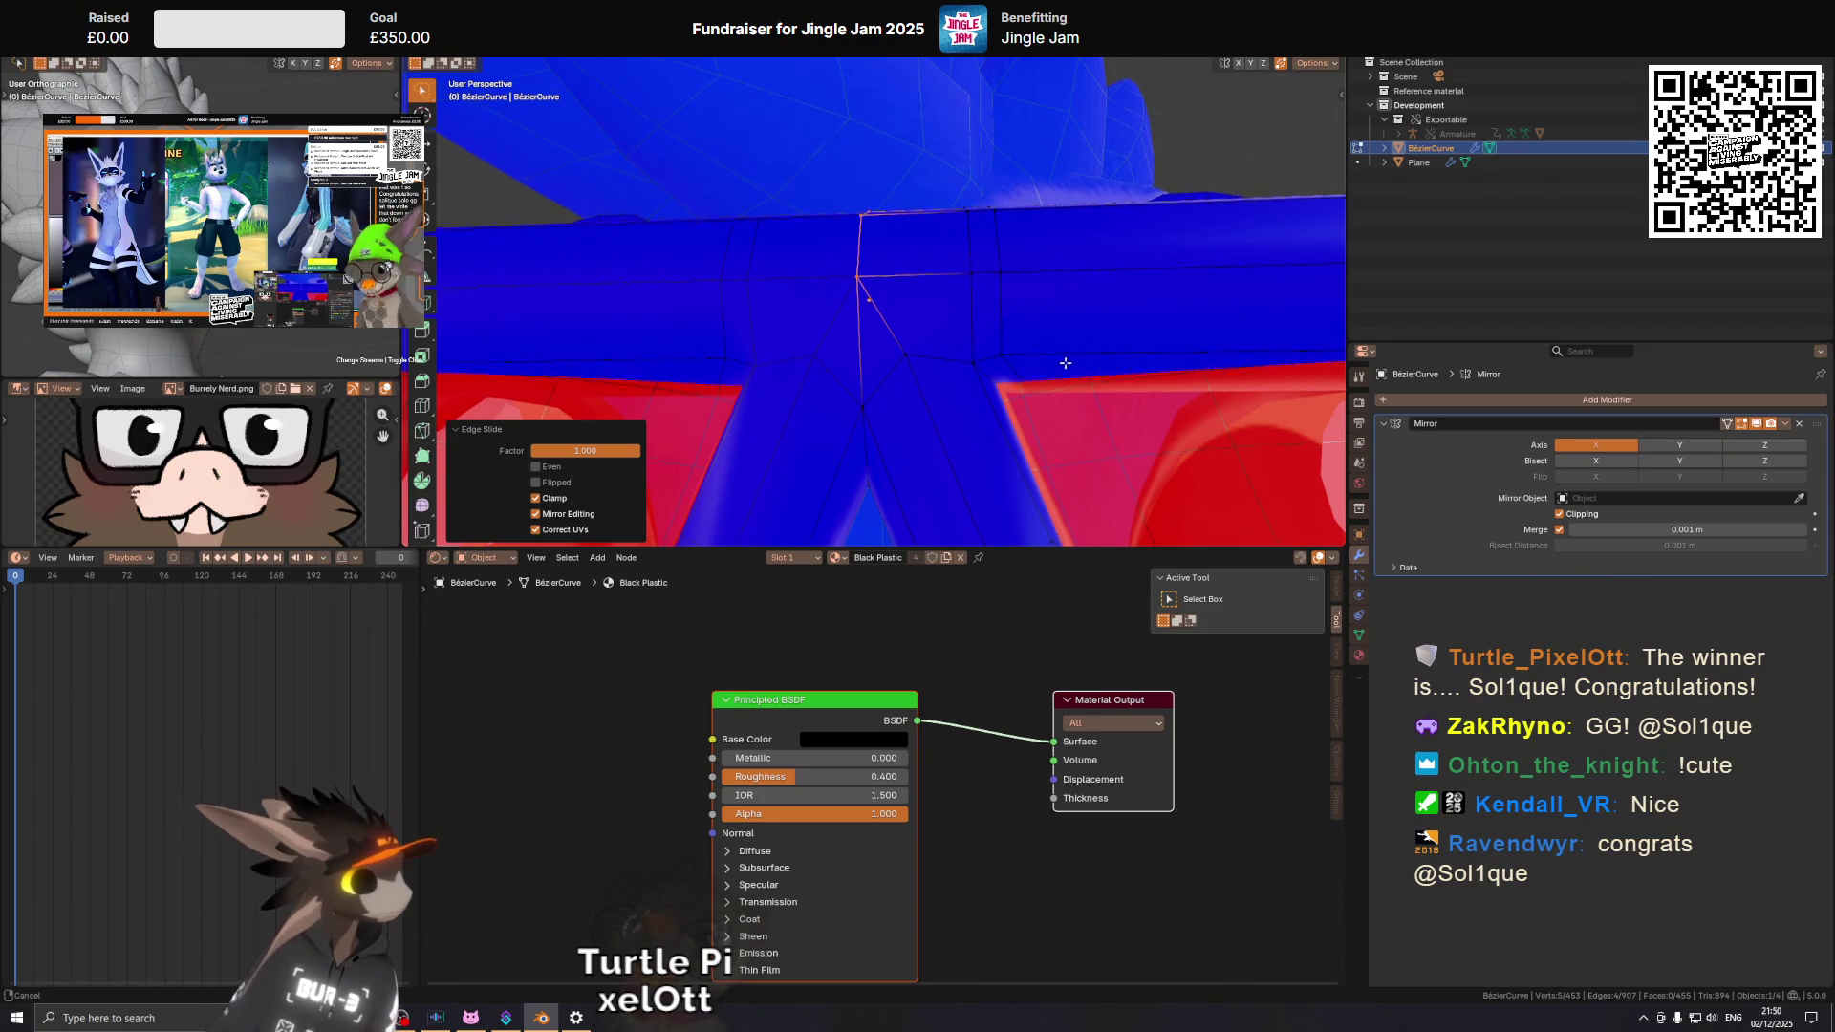
In front orthographic view, knife a horizontal X-constrained cut across the bridge.
left_click_drag(1081, 387, 1076, 340)
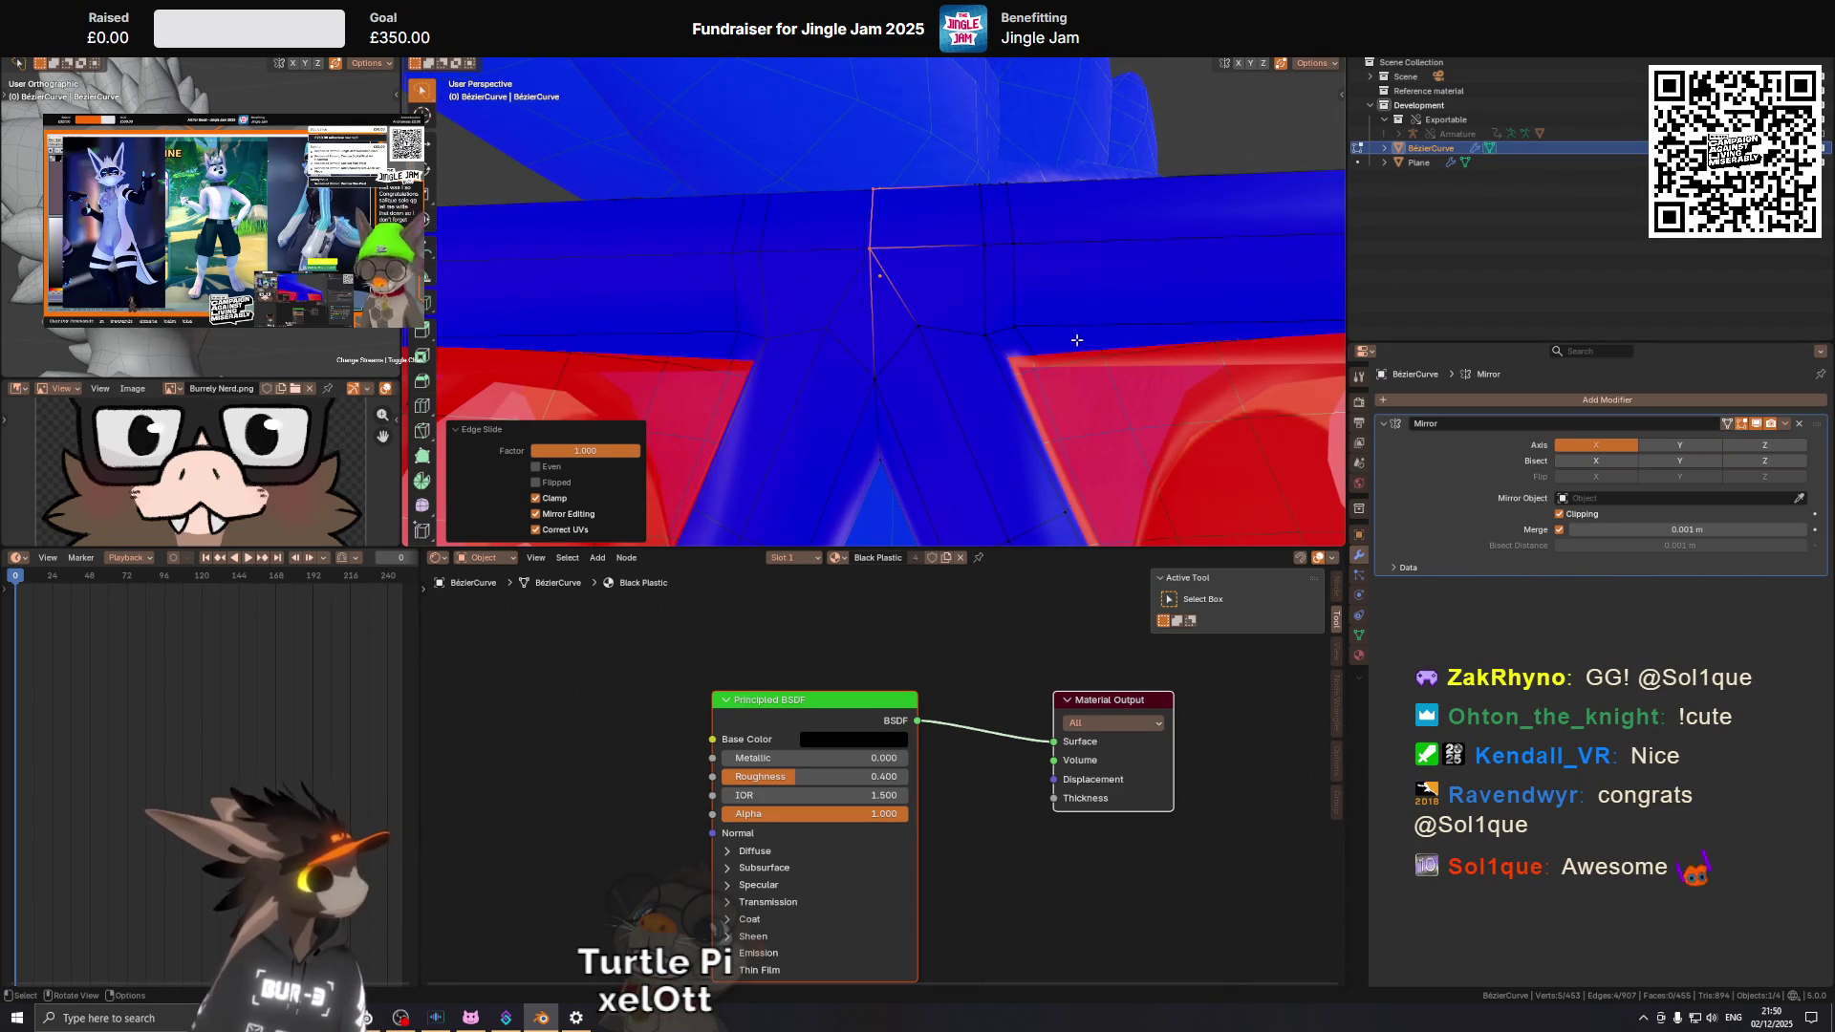
key("KP_1")
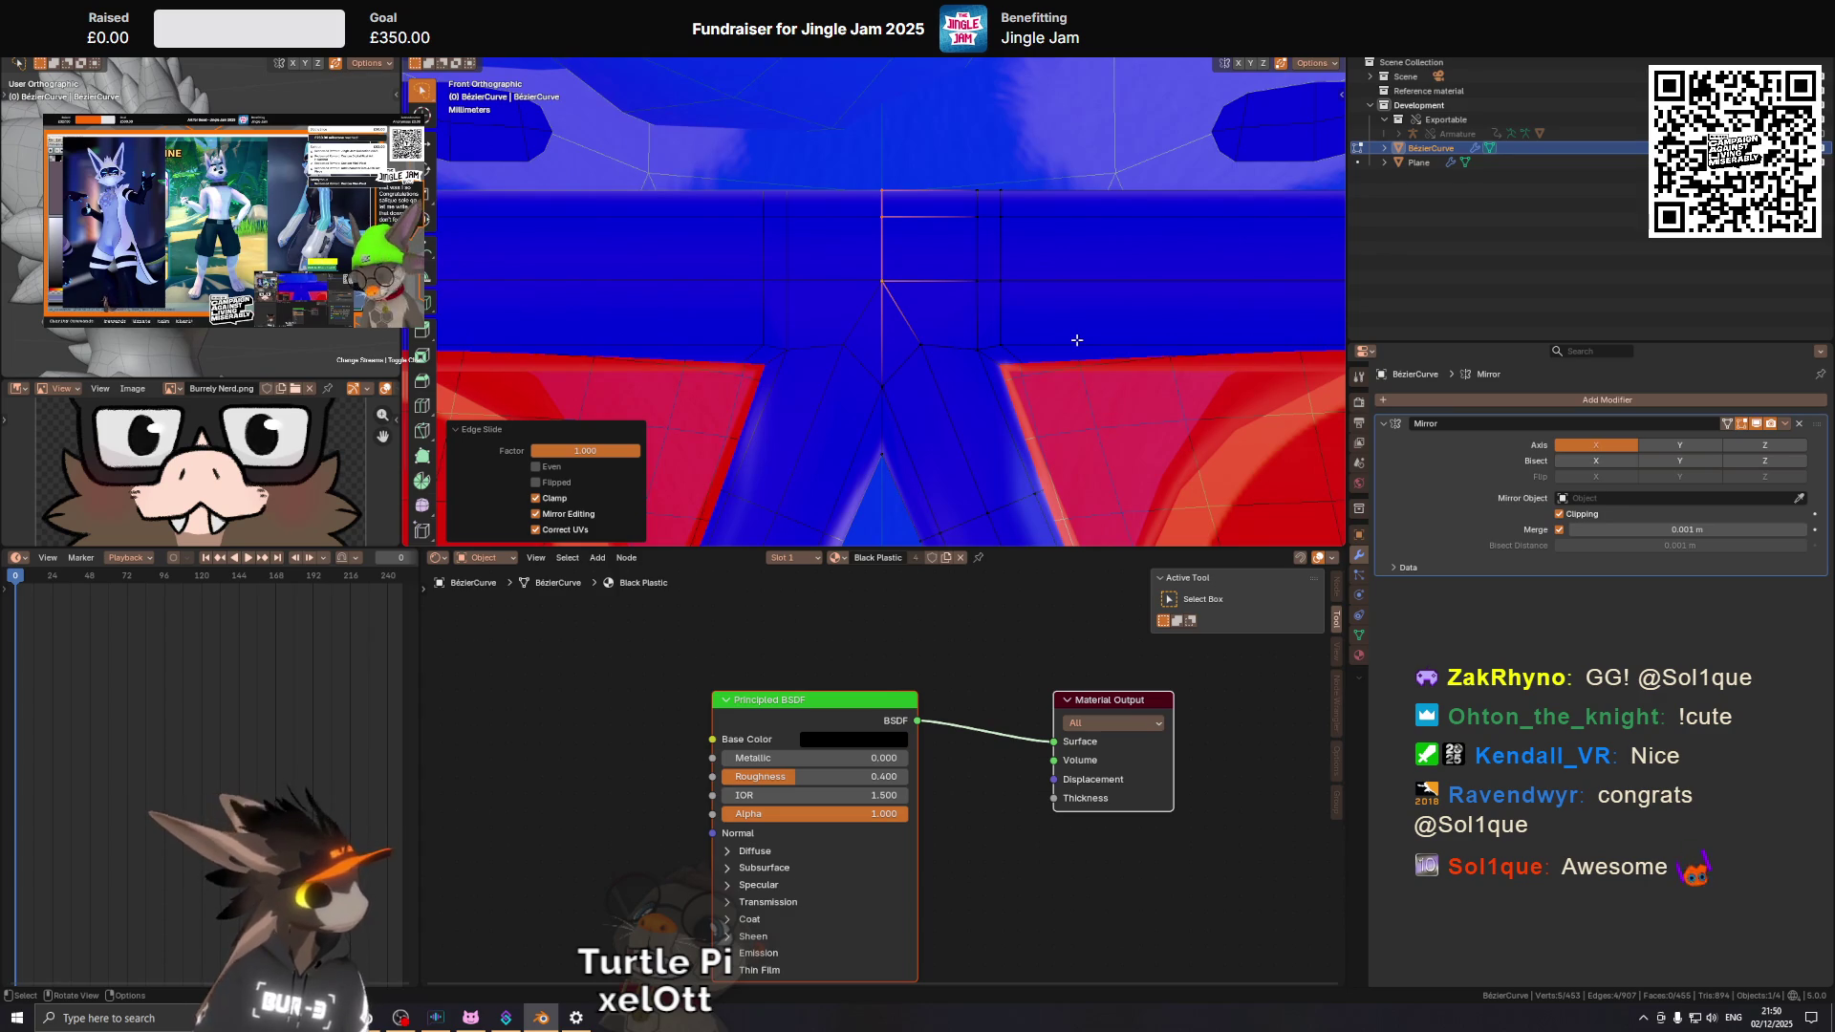
left_click_drag(888, 420, 867, 326)
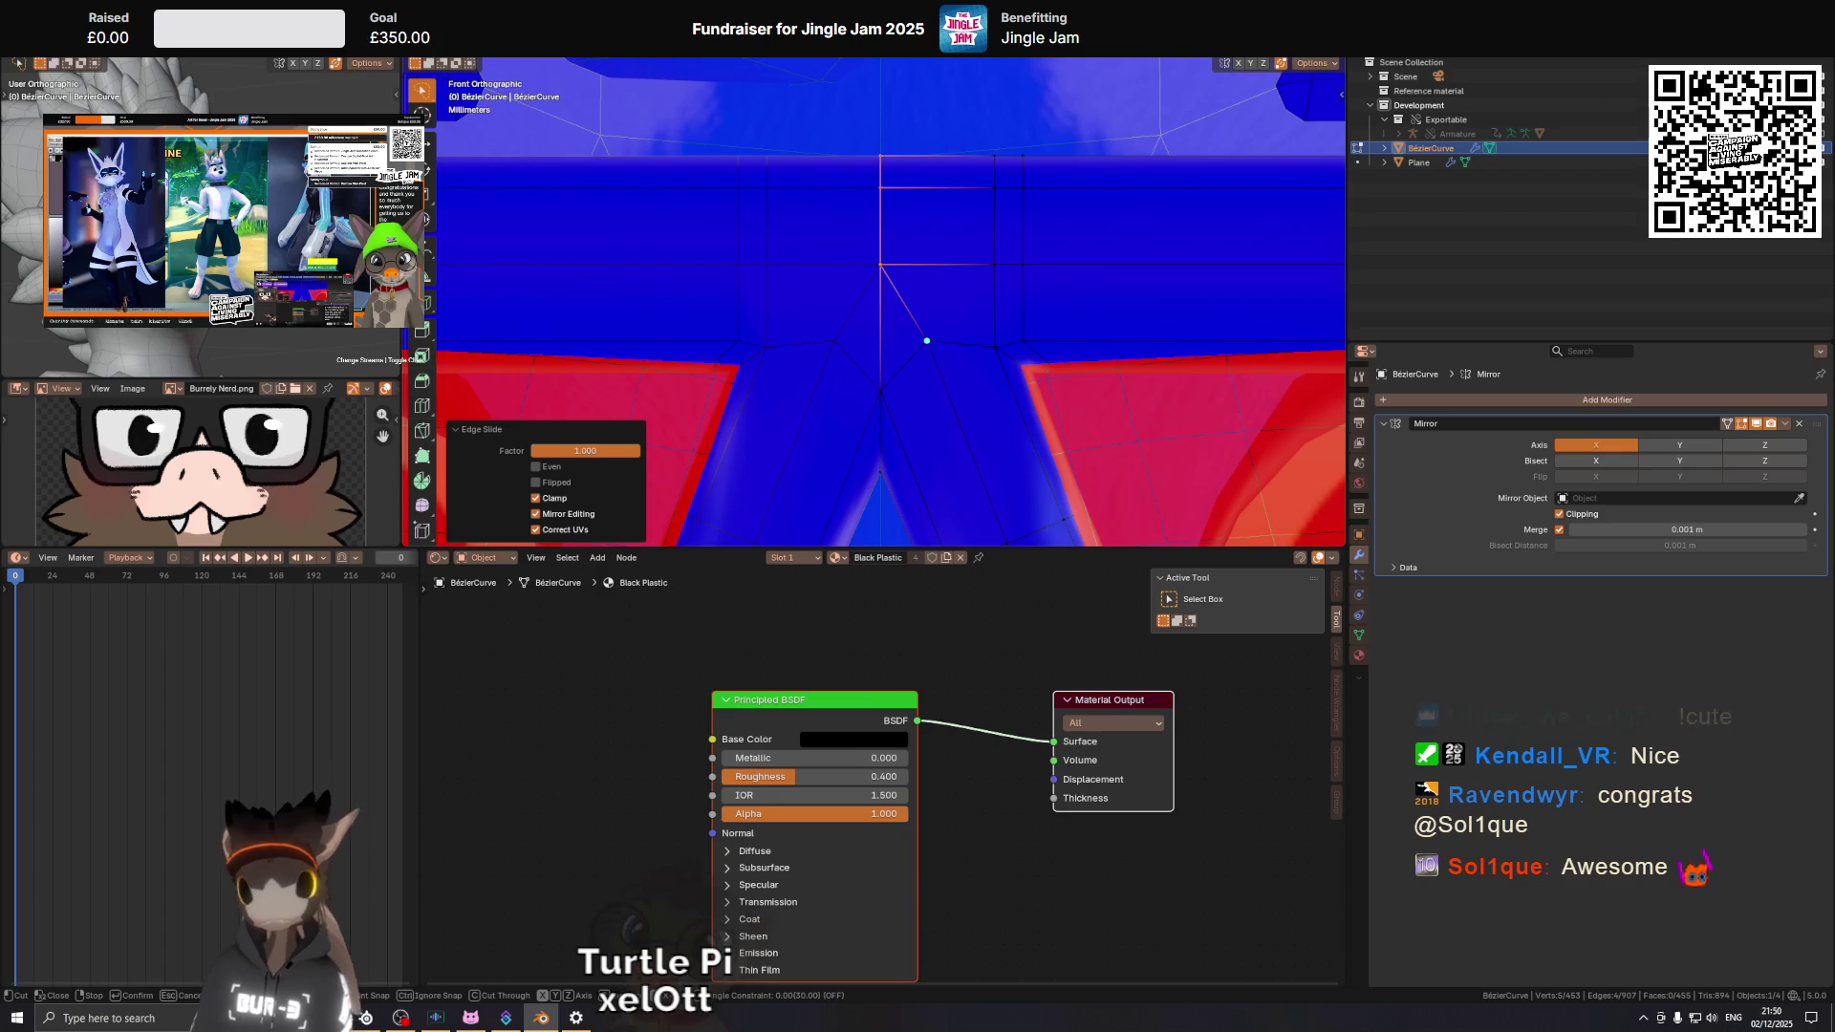
left_click(849, 69)
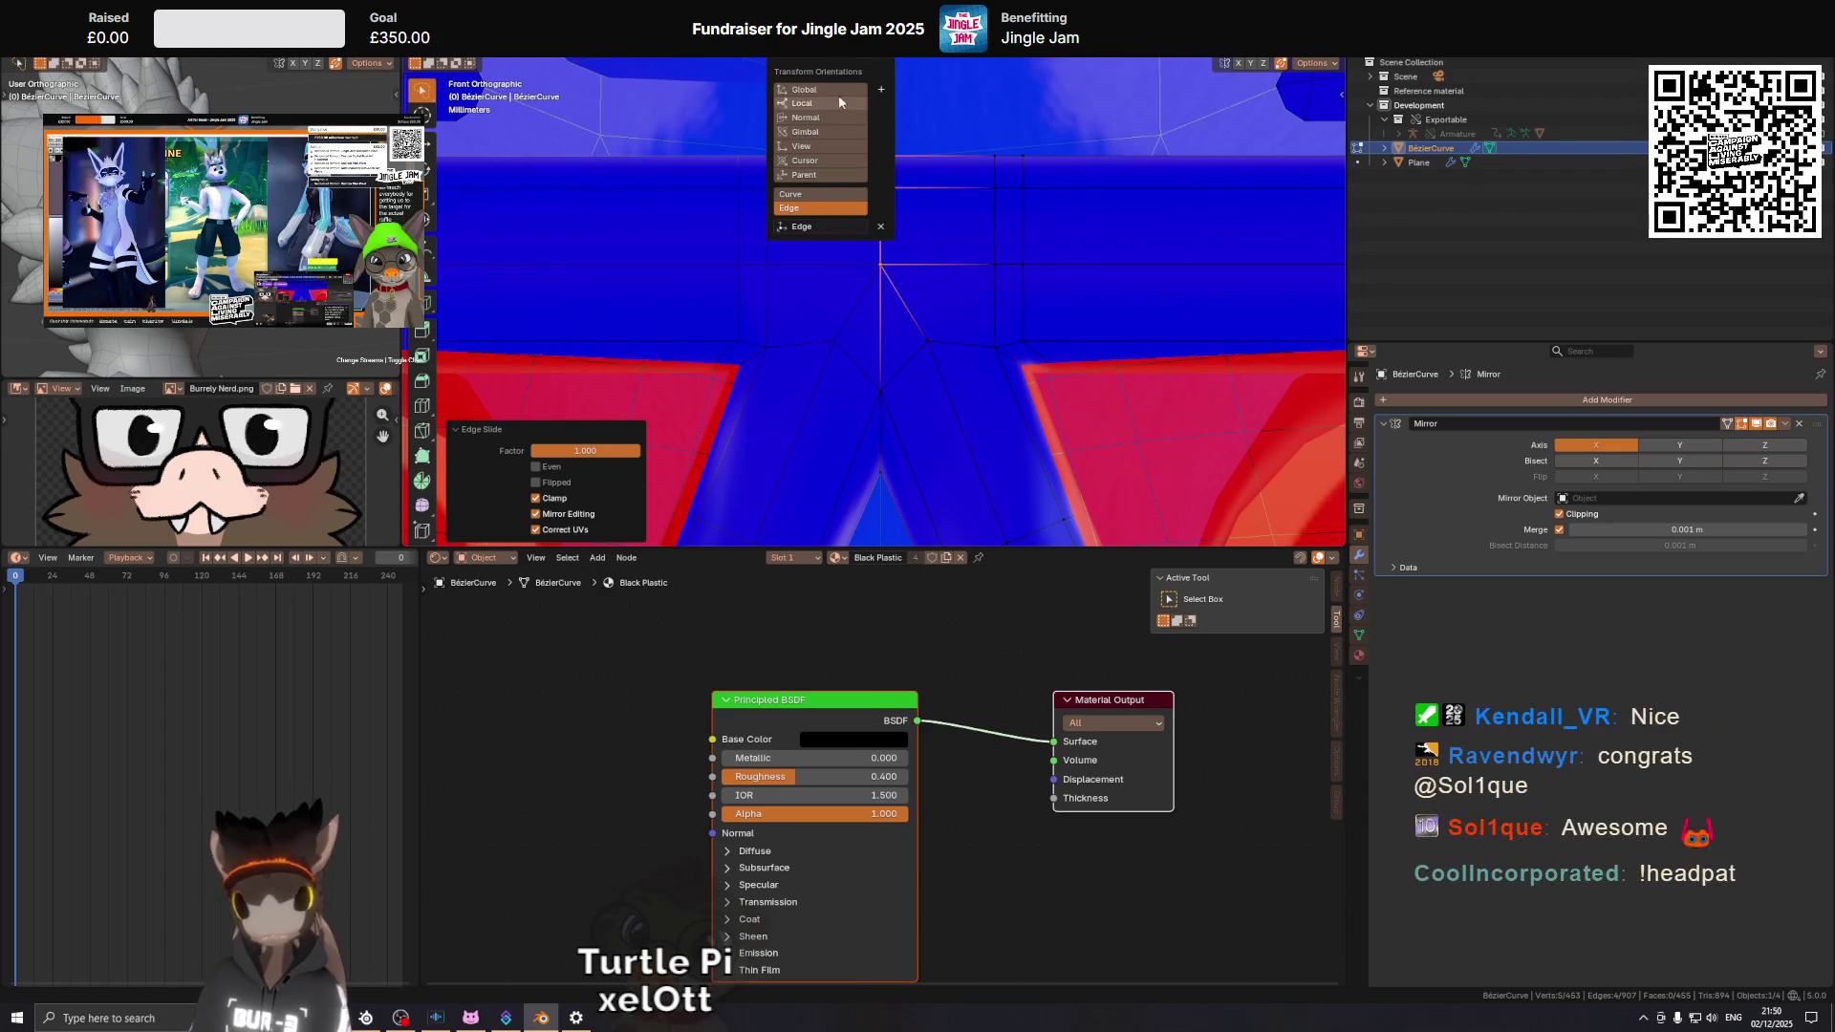
key("Escape")
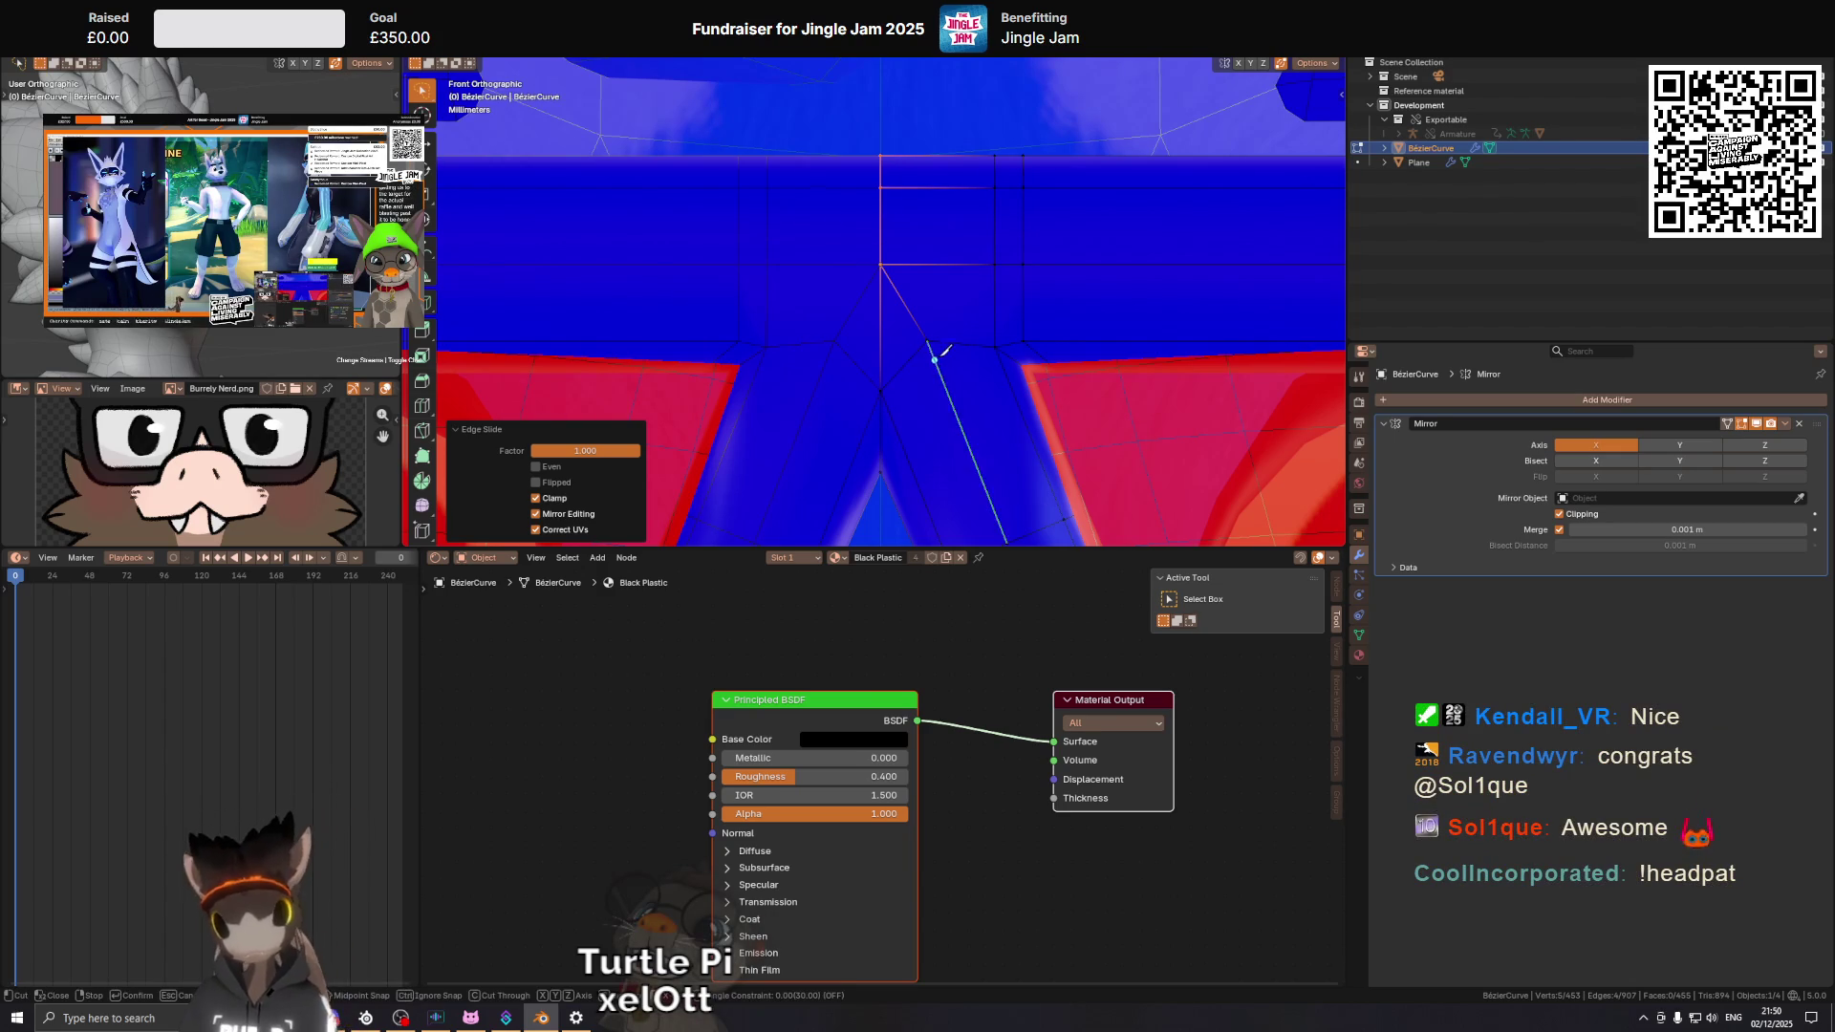
left_click(927, 341)
key("x")
key("x")
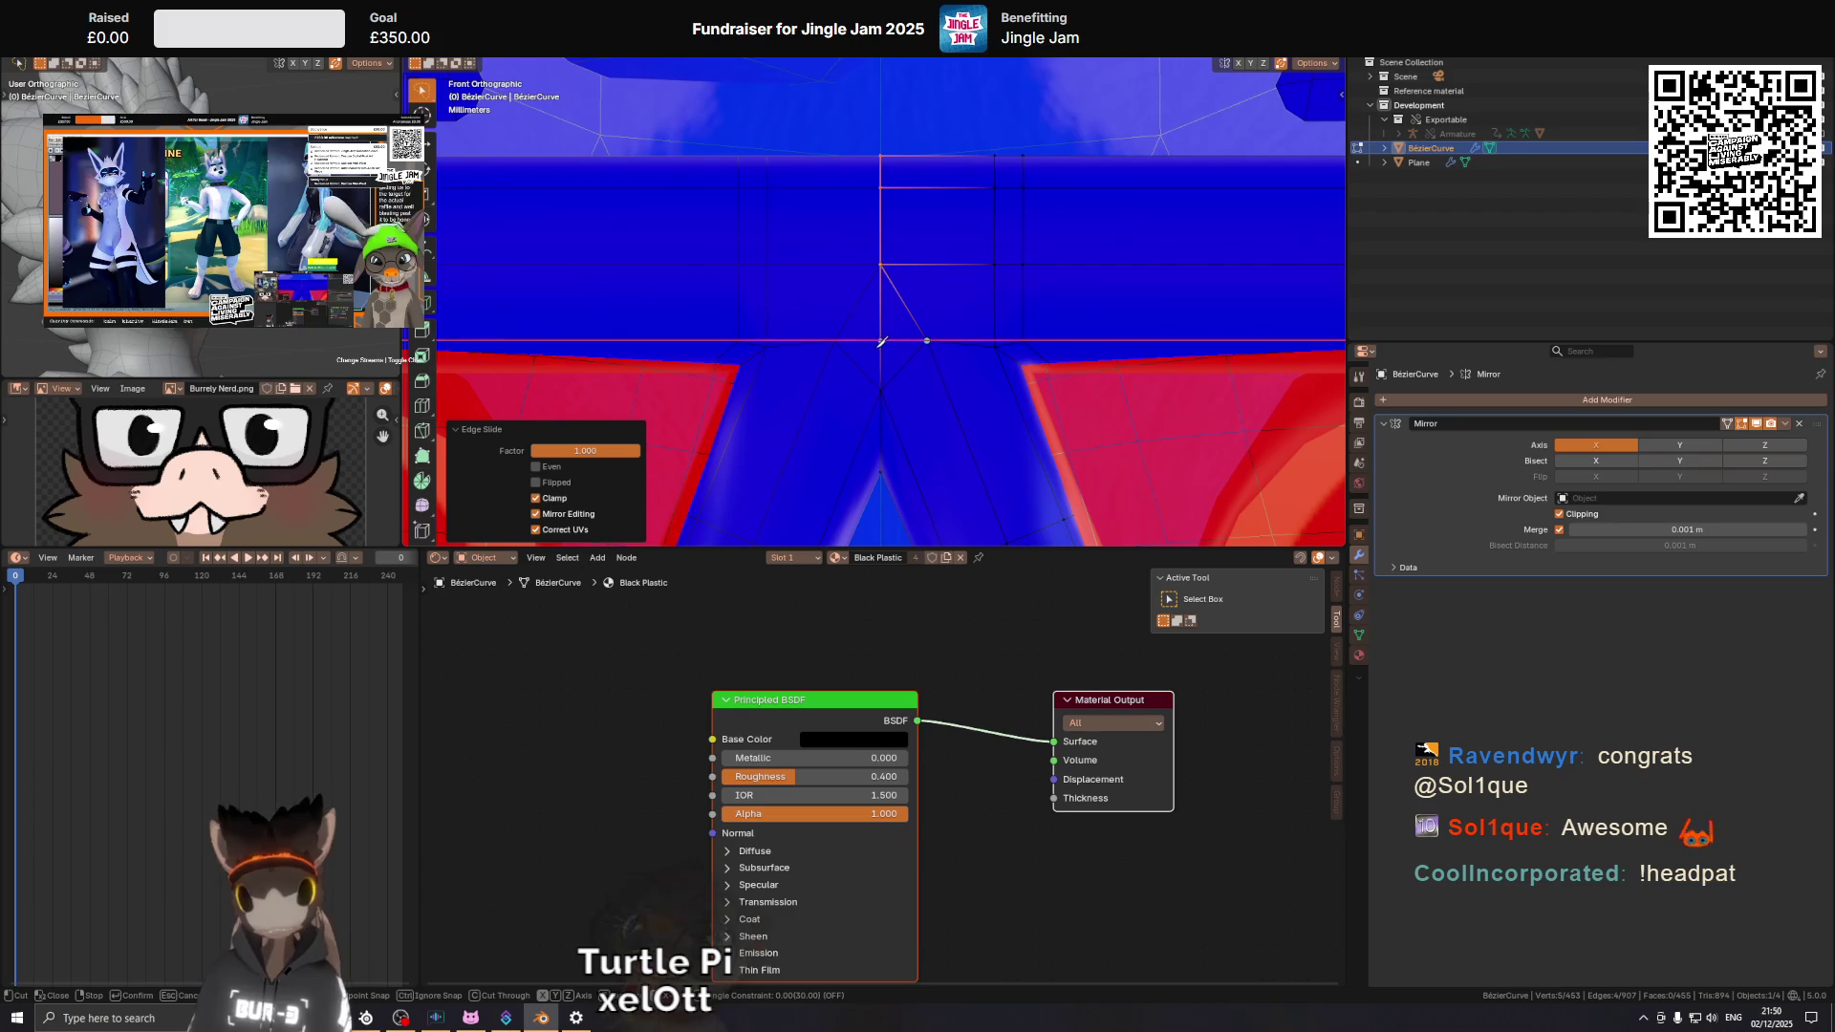
key("x")
left_click(881, 338)
key("x")
key("Return")
Check the new cut, then switch editing to the lens Plane.
left_click_drag(881, 338, 1036, 288)
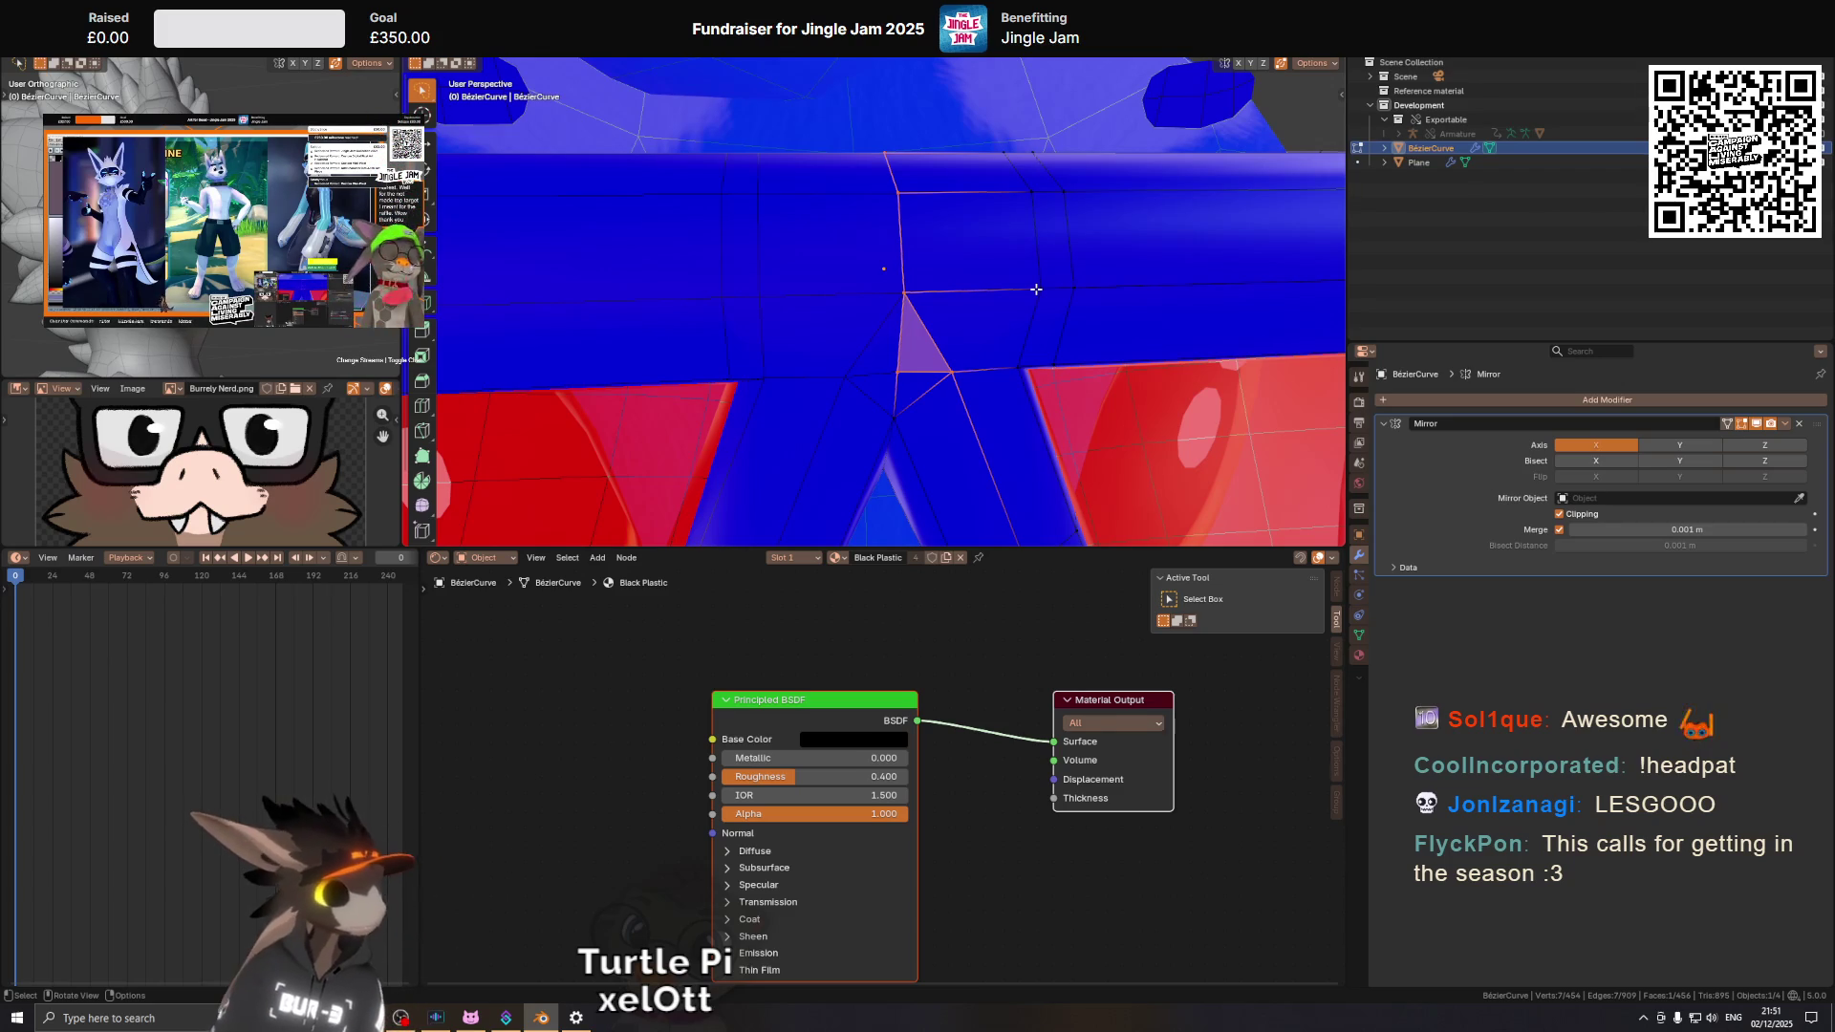
left_click_drag(957, 412, 993, 396)
left_click_drag(994, 320, 982, 375)
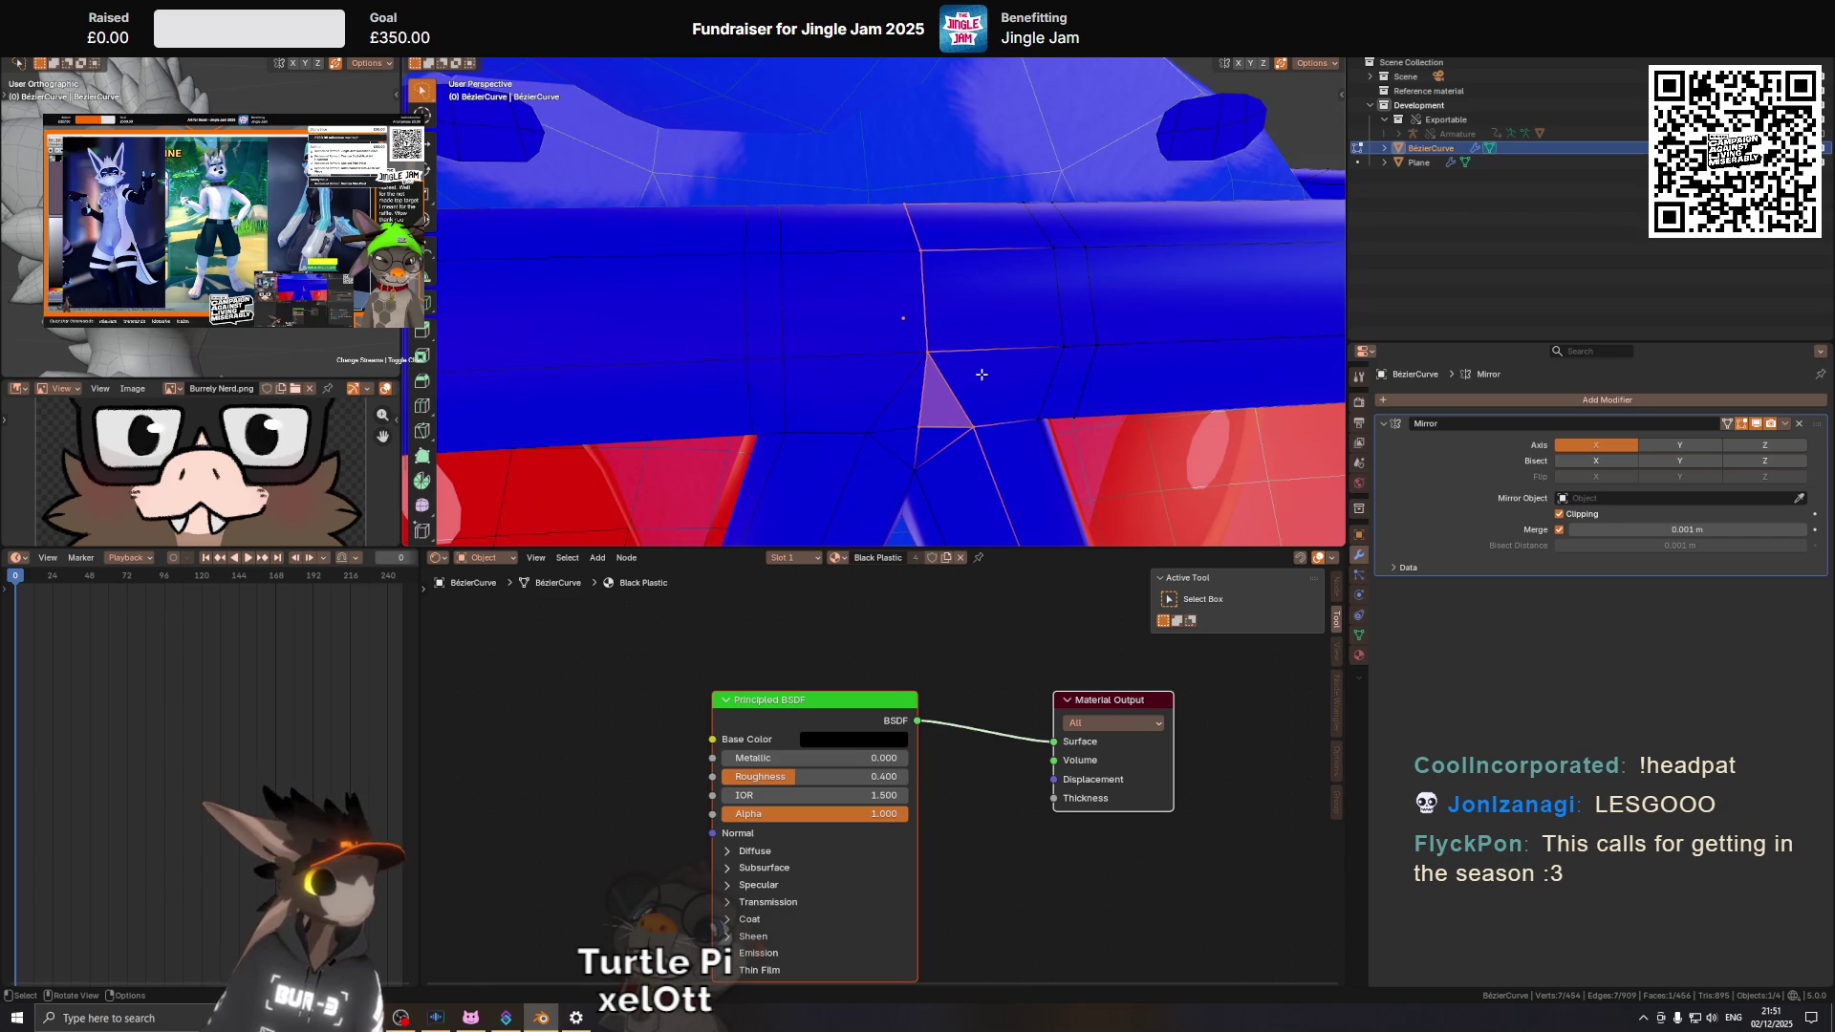
left_click_drag(891, 435, 894, 359)
key("alt+q")
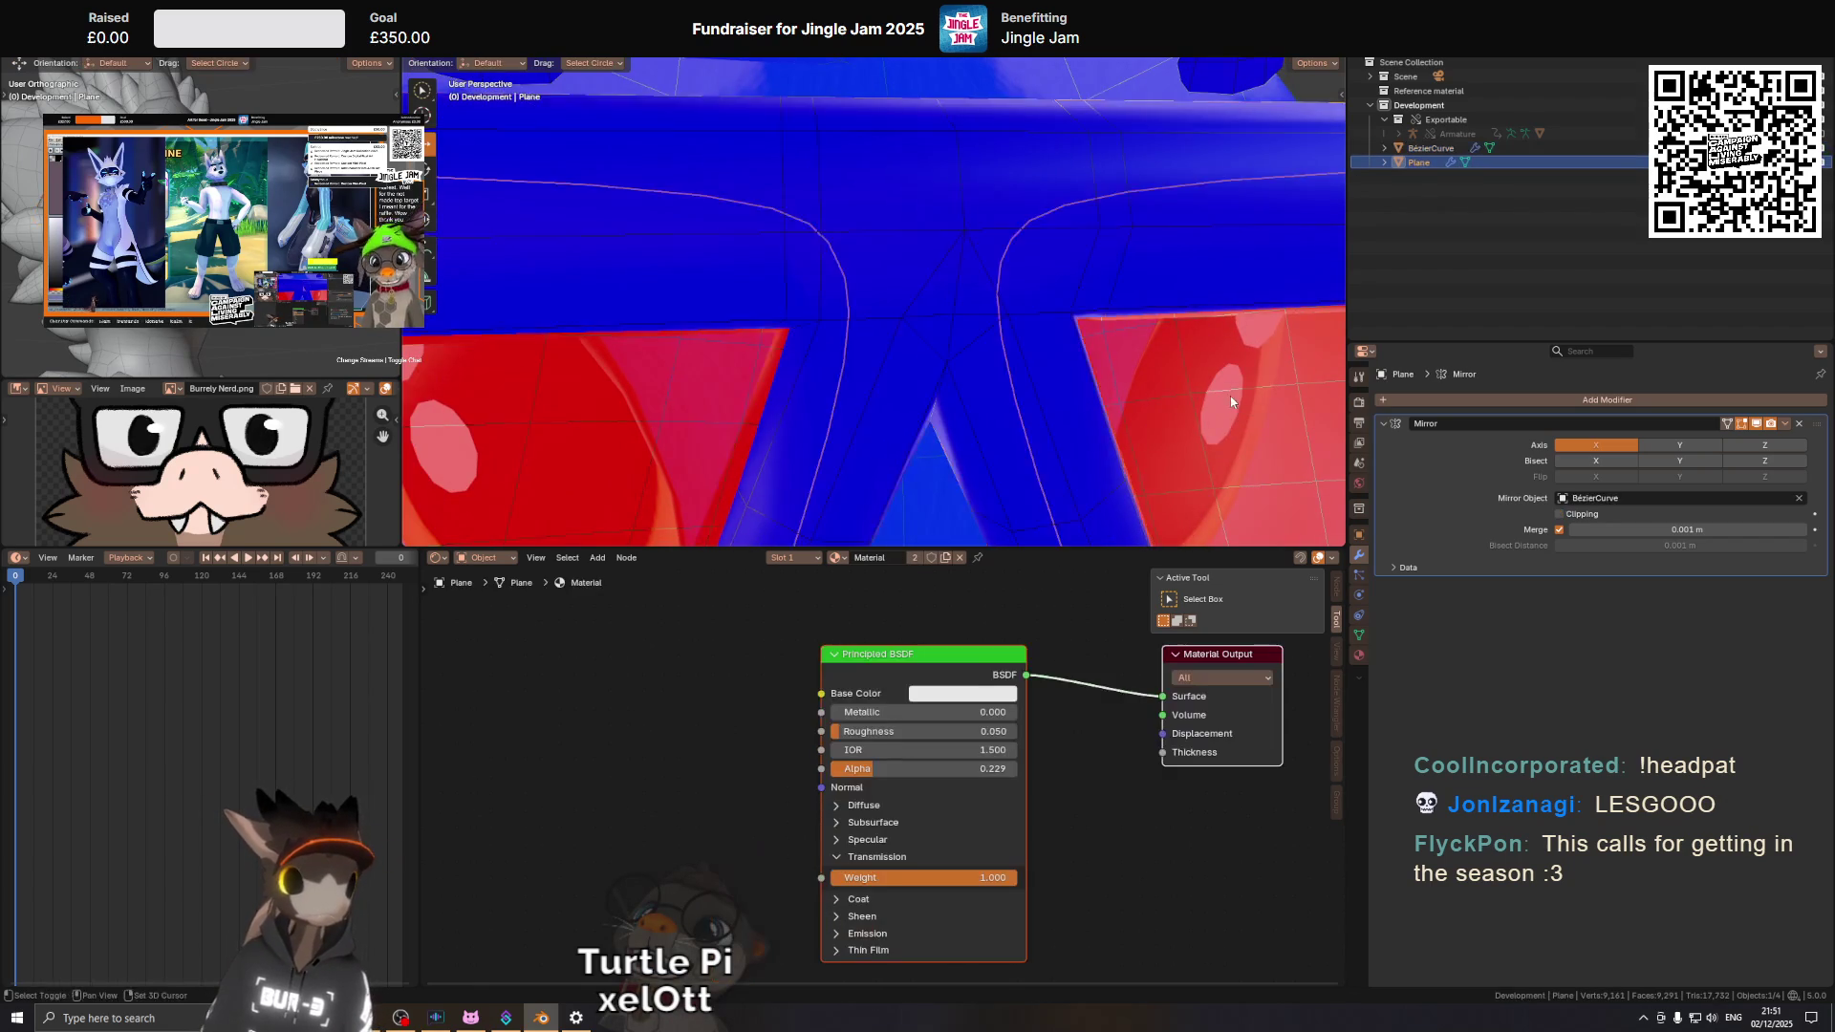
Select the first lens island and flip its normals outward.
left_click_drag(939, 439, 939, 296)
scroll("down", 3)
left_click_drag(1103, 329, 1022, 321)
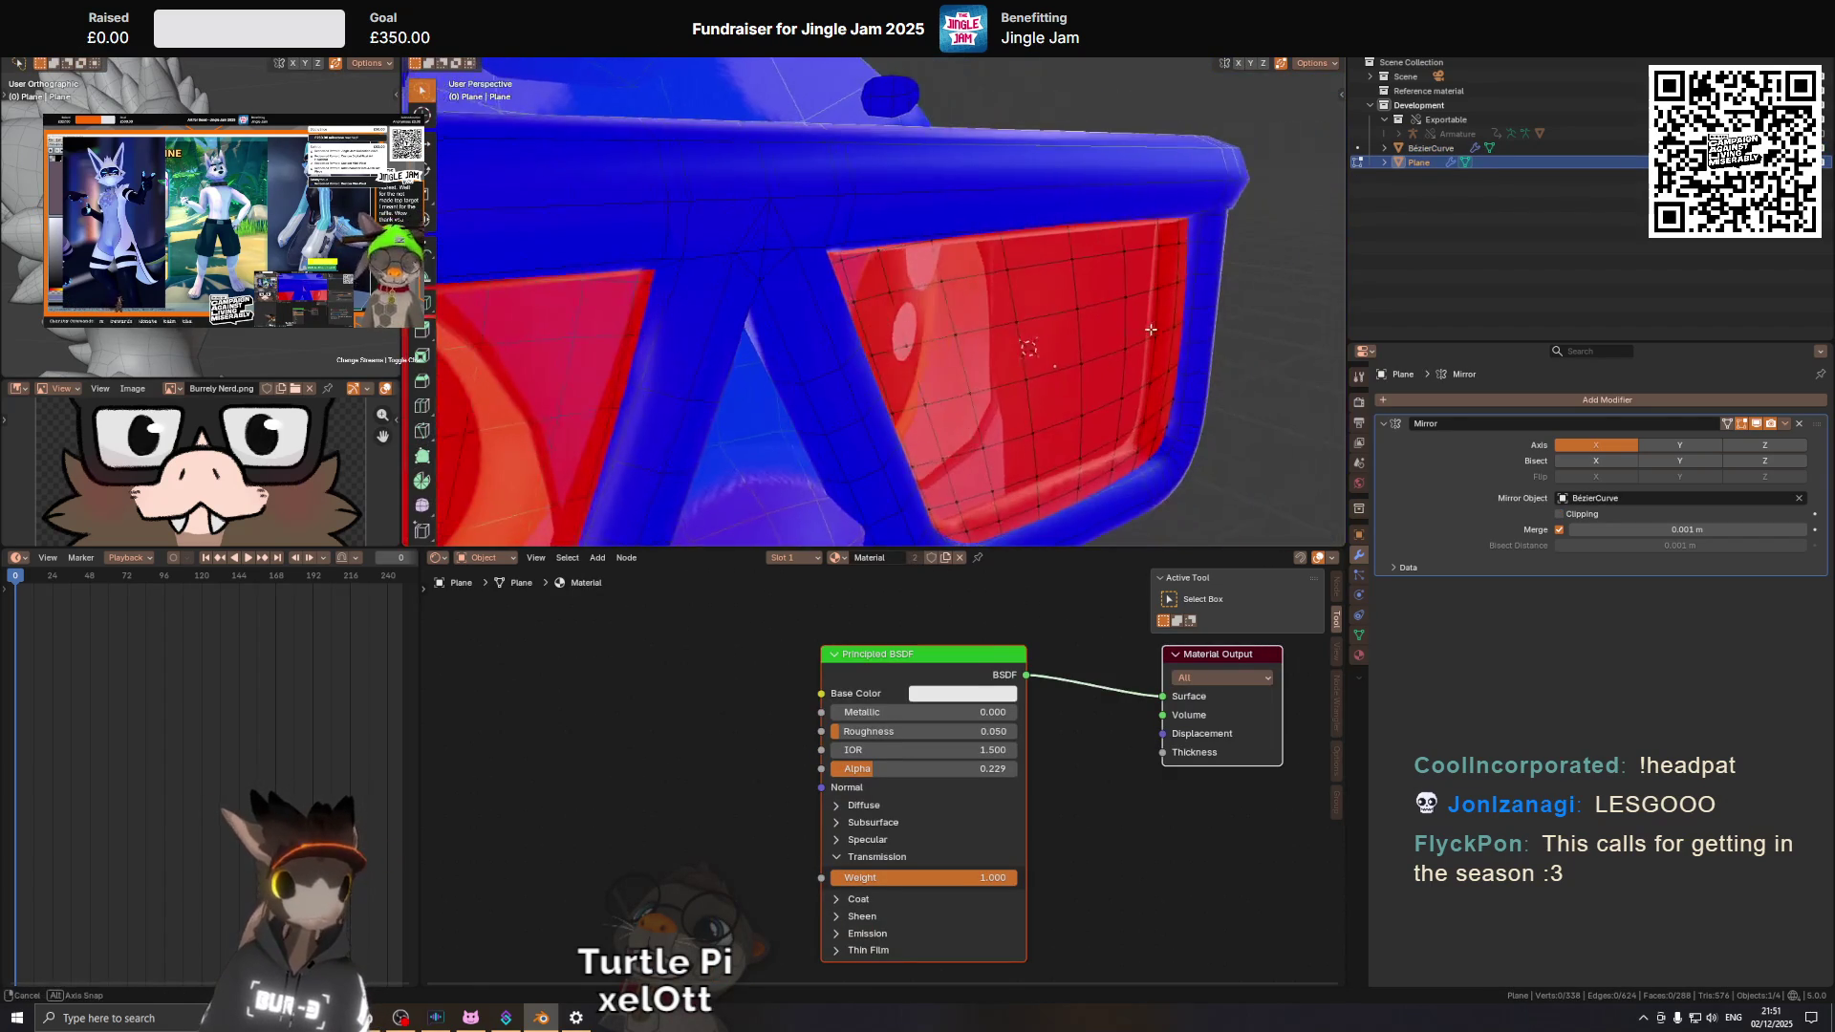
key("l")
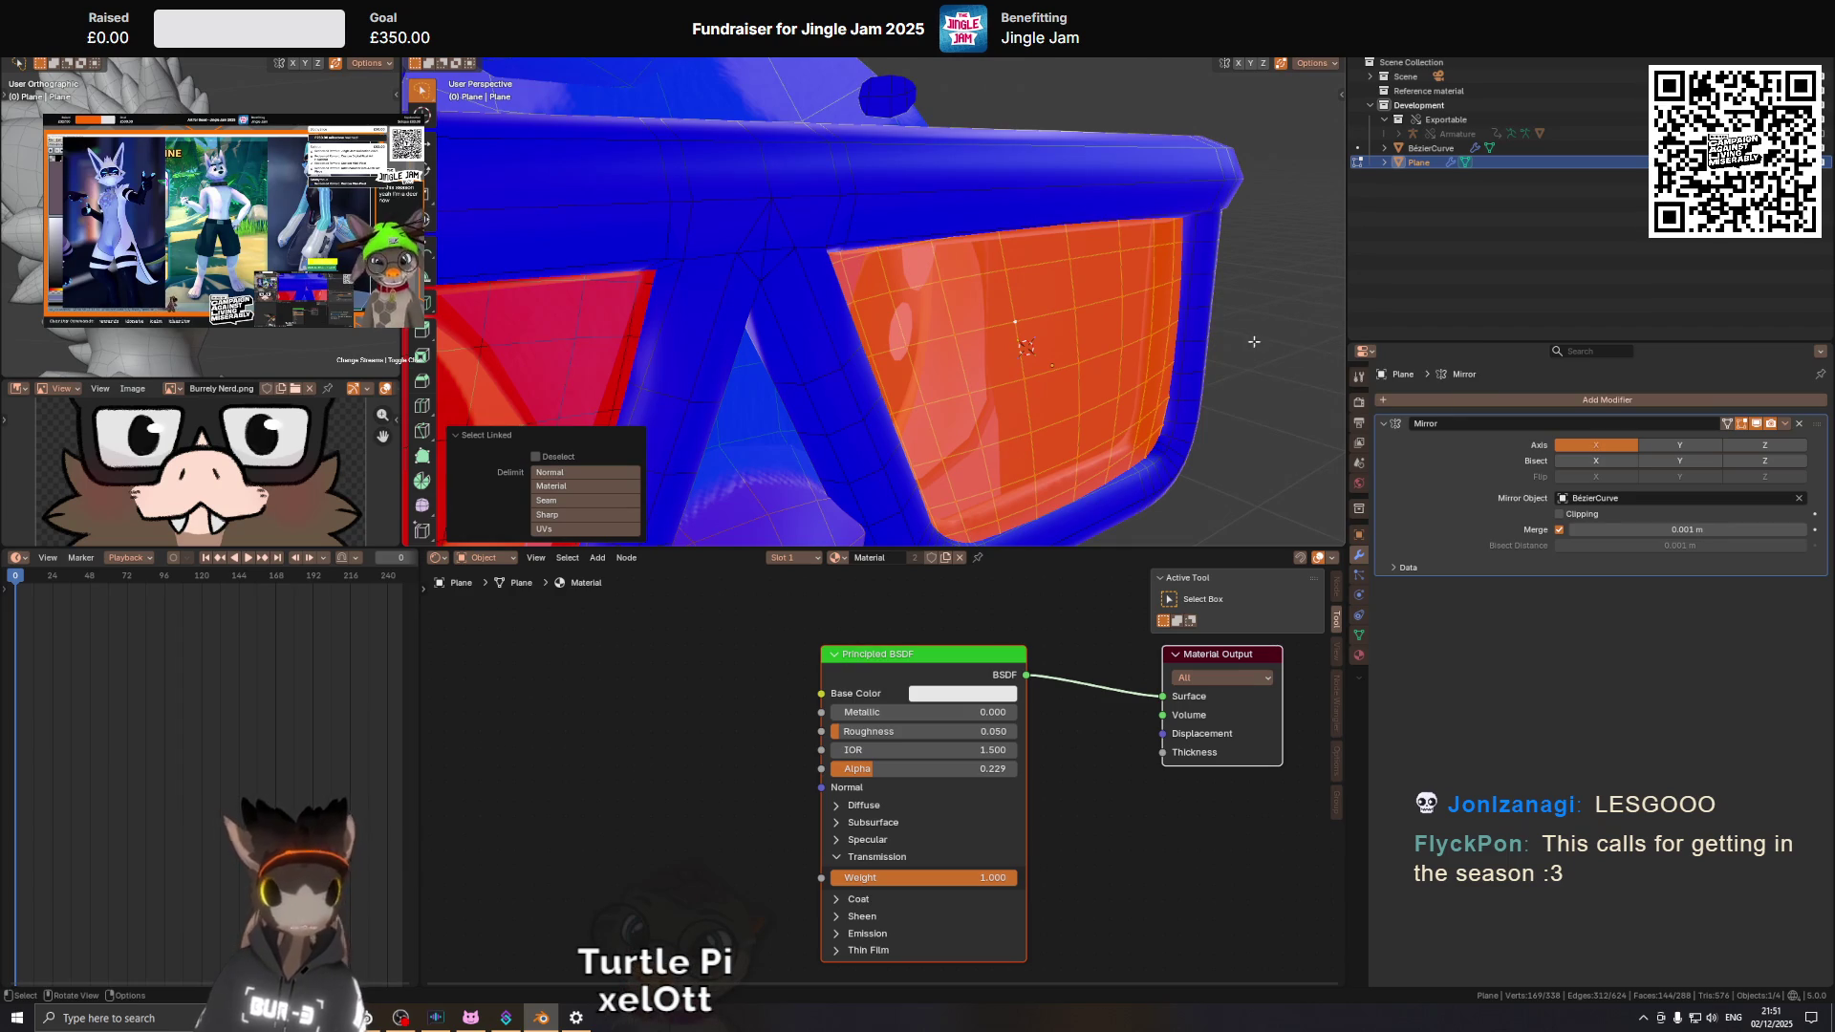
right_click(1166, 320)
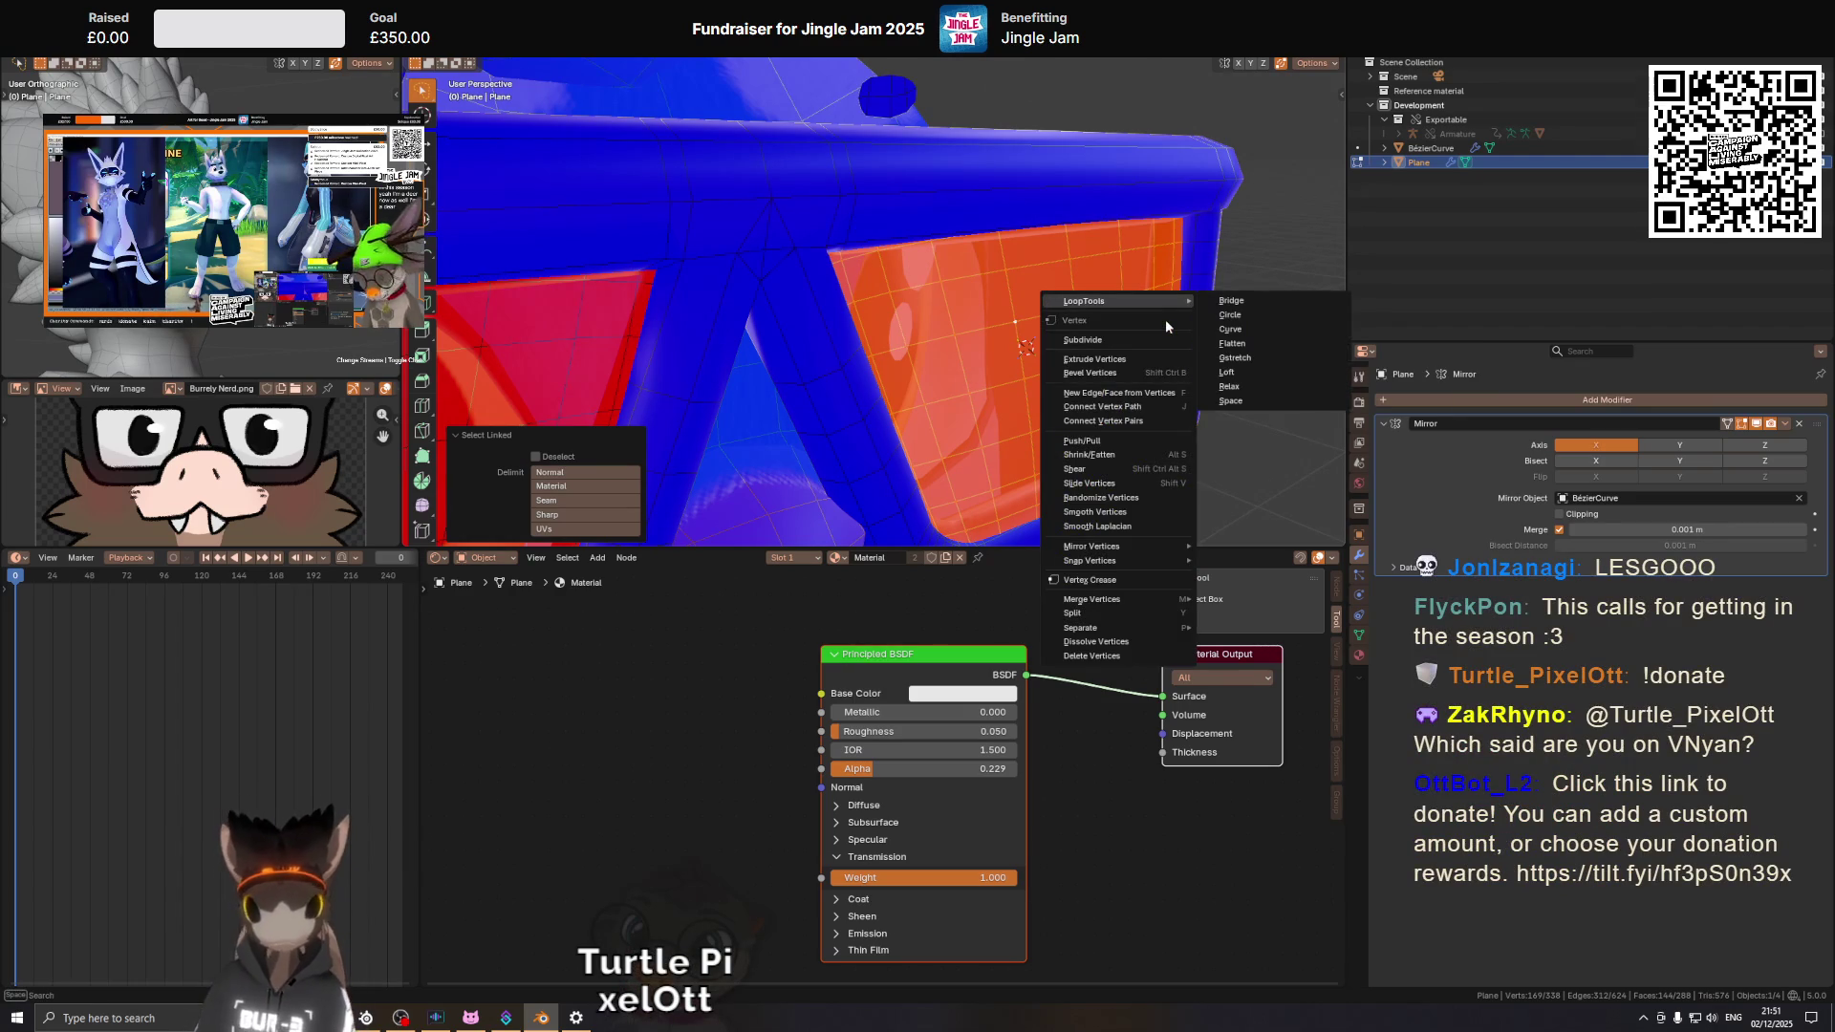
key("Escape")
key("alt+n")
left_click(1166, 322)
Flip the other lens island's normals, then return to Object Mode.
left_click_drag(1166, 322, 854, 246)
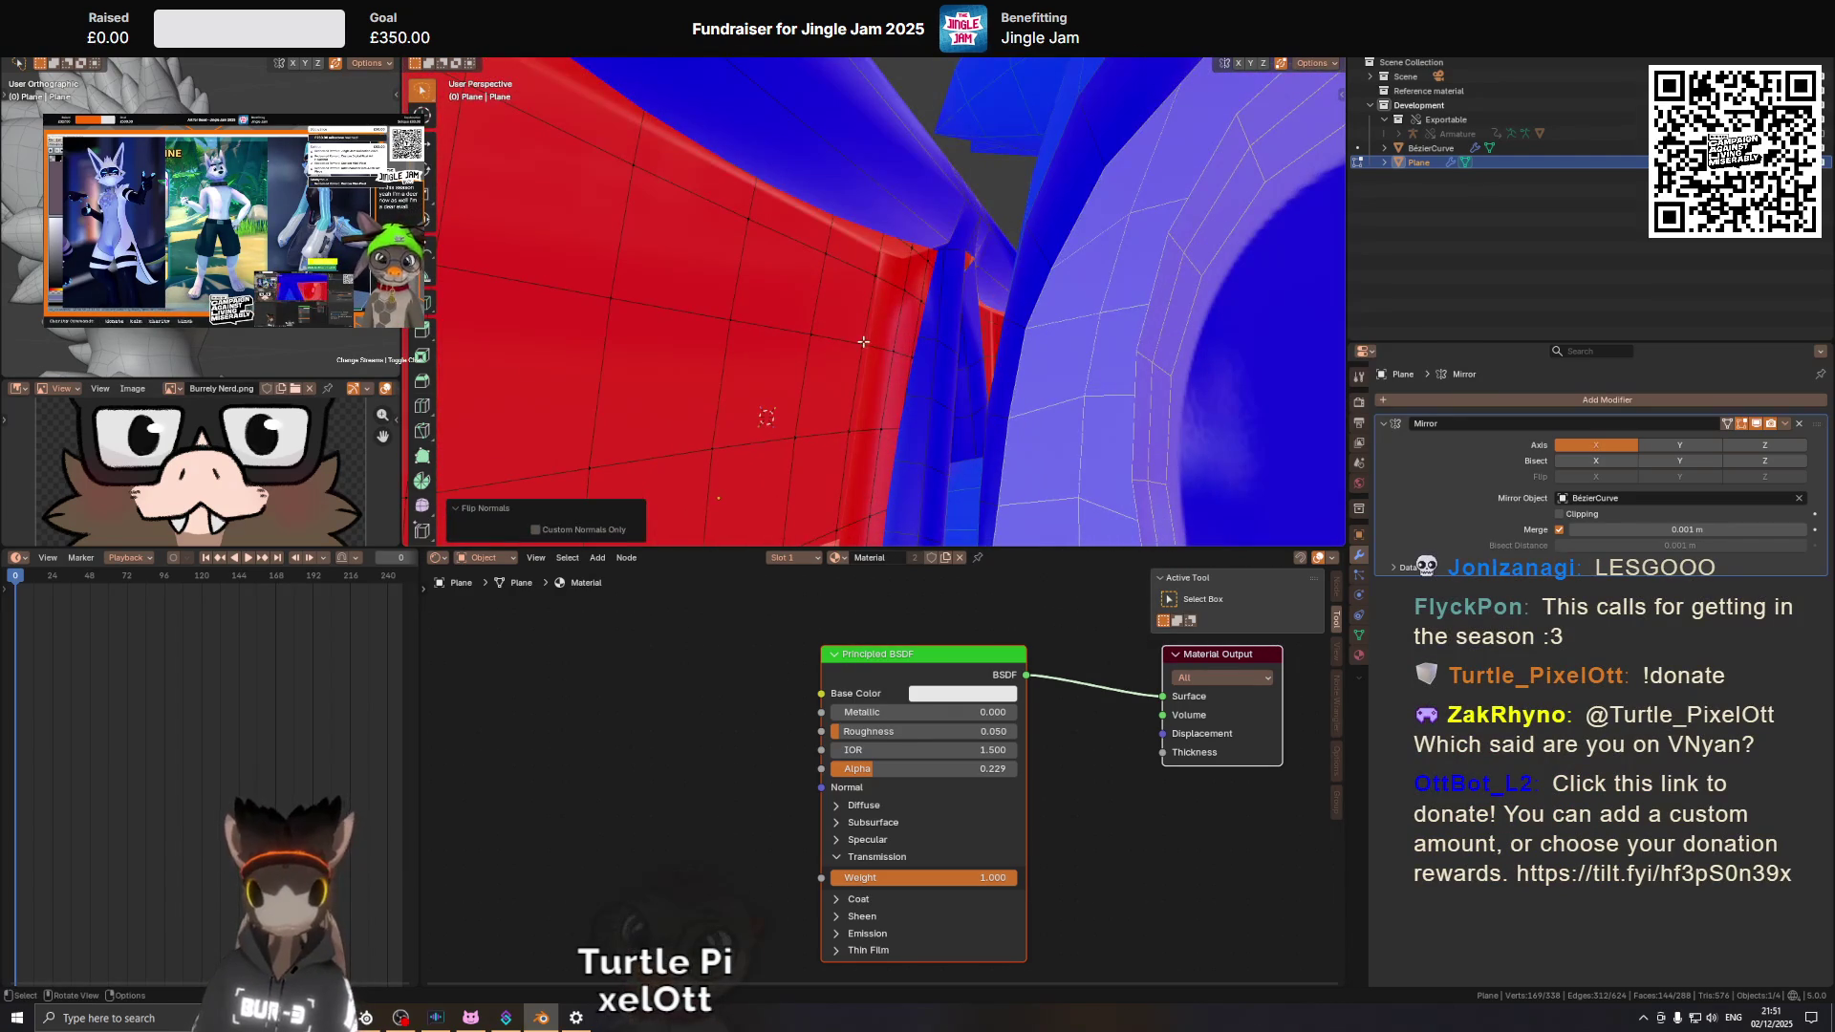
key("l")
key("x")
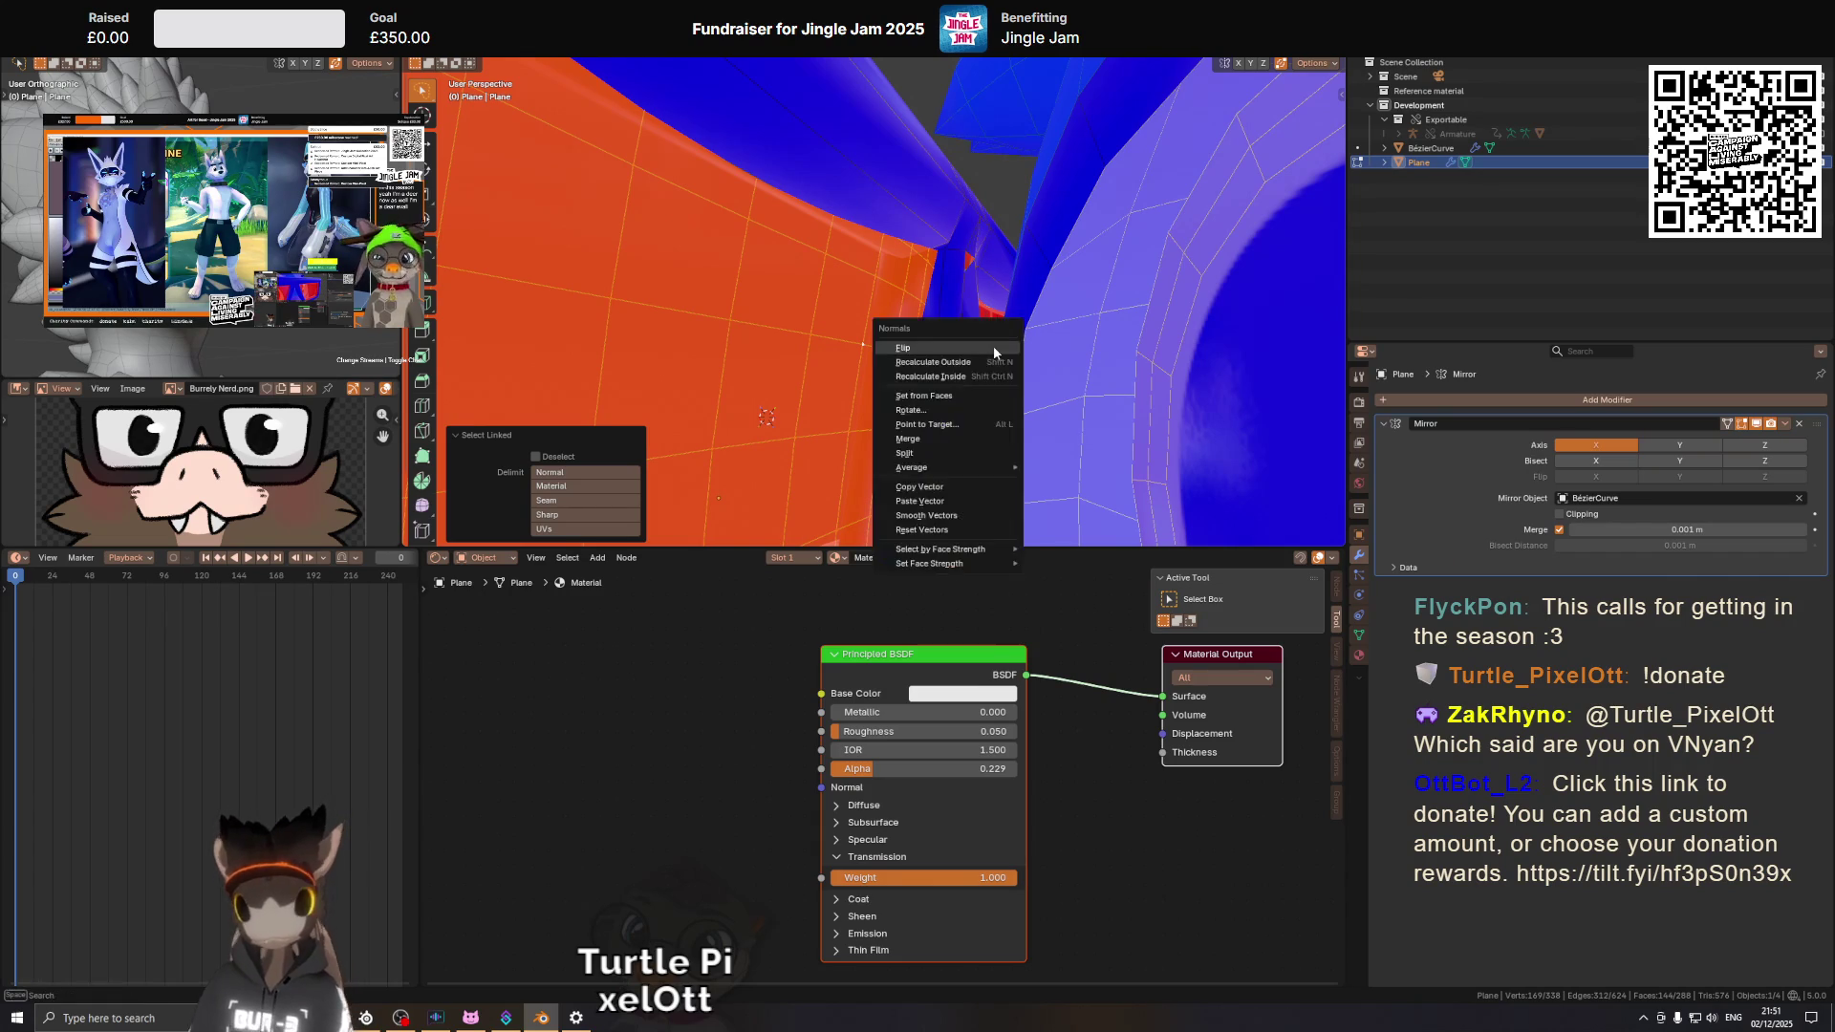
left_click(994, 347)
key("Tab")
scroll("down", 3)
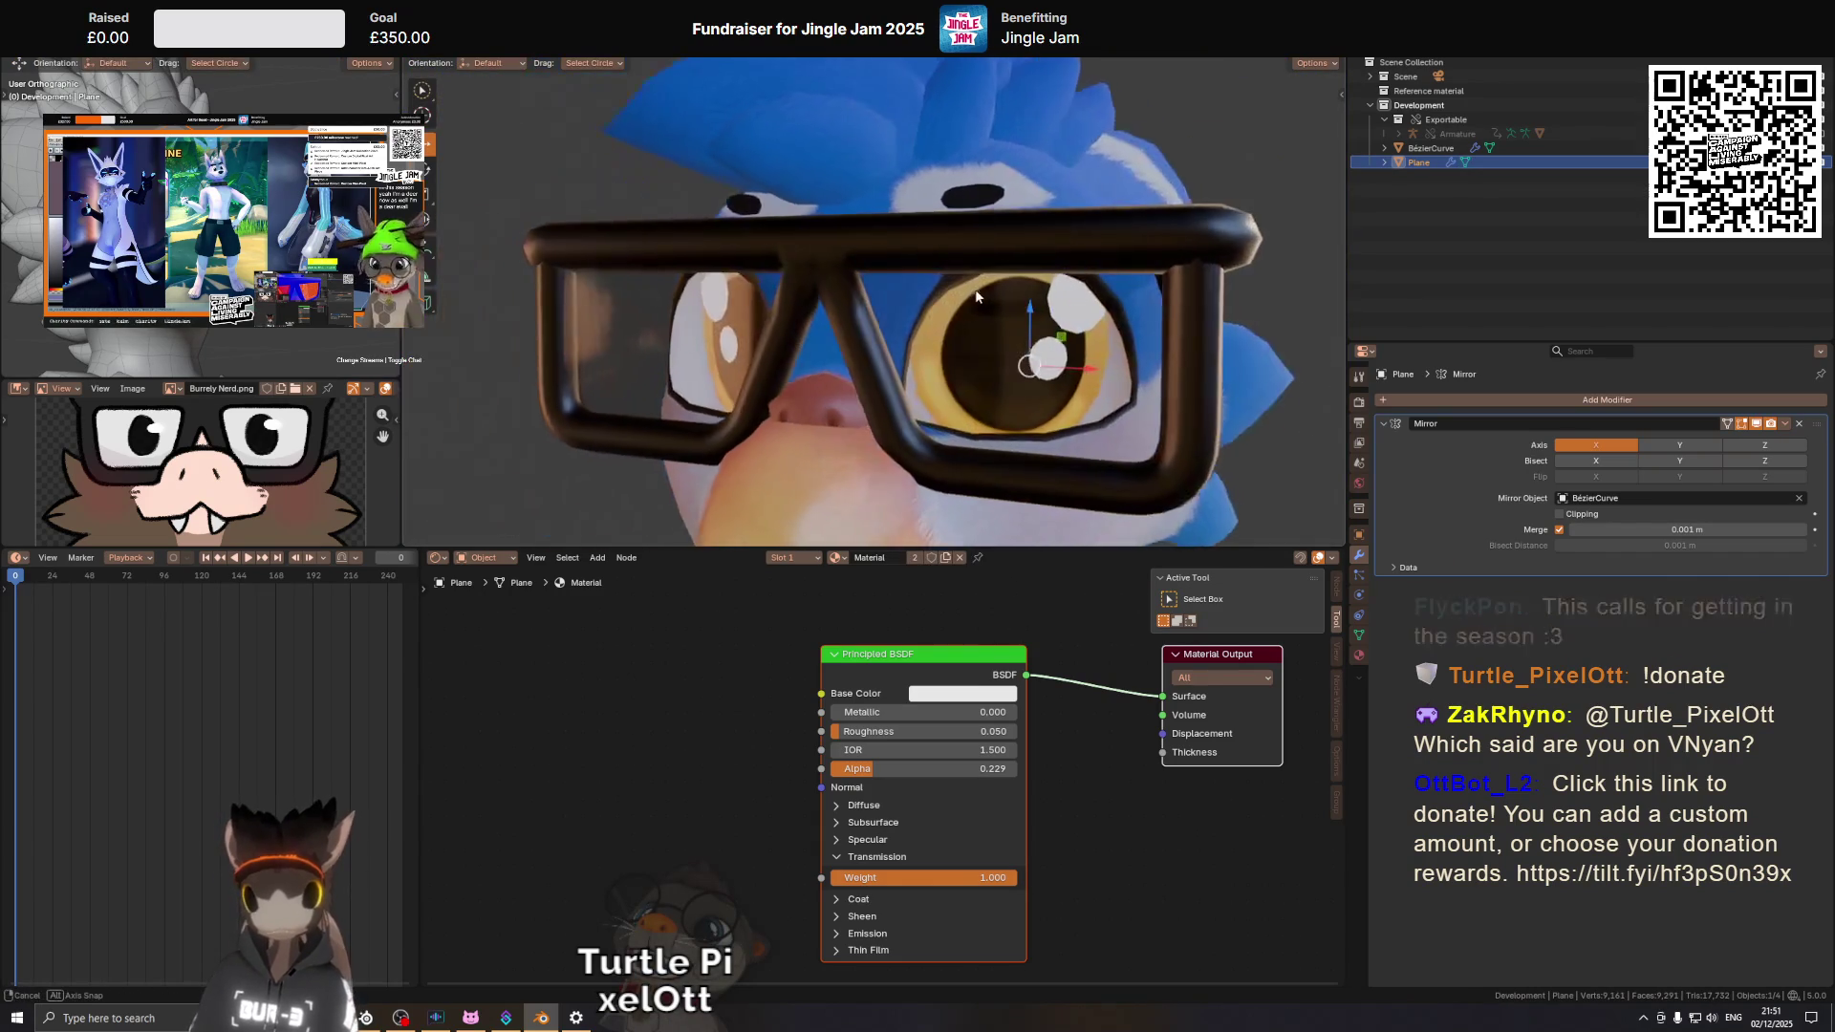
Check the glasses on the head, then edit the BezierCurve frame with face orientation shown.
left_click_drag(1023, 296, 995, 279)
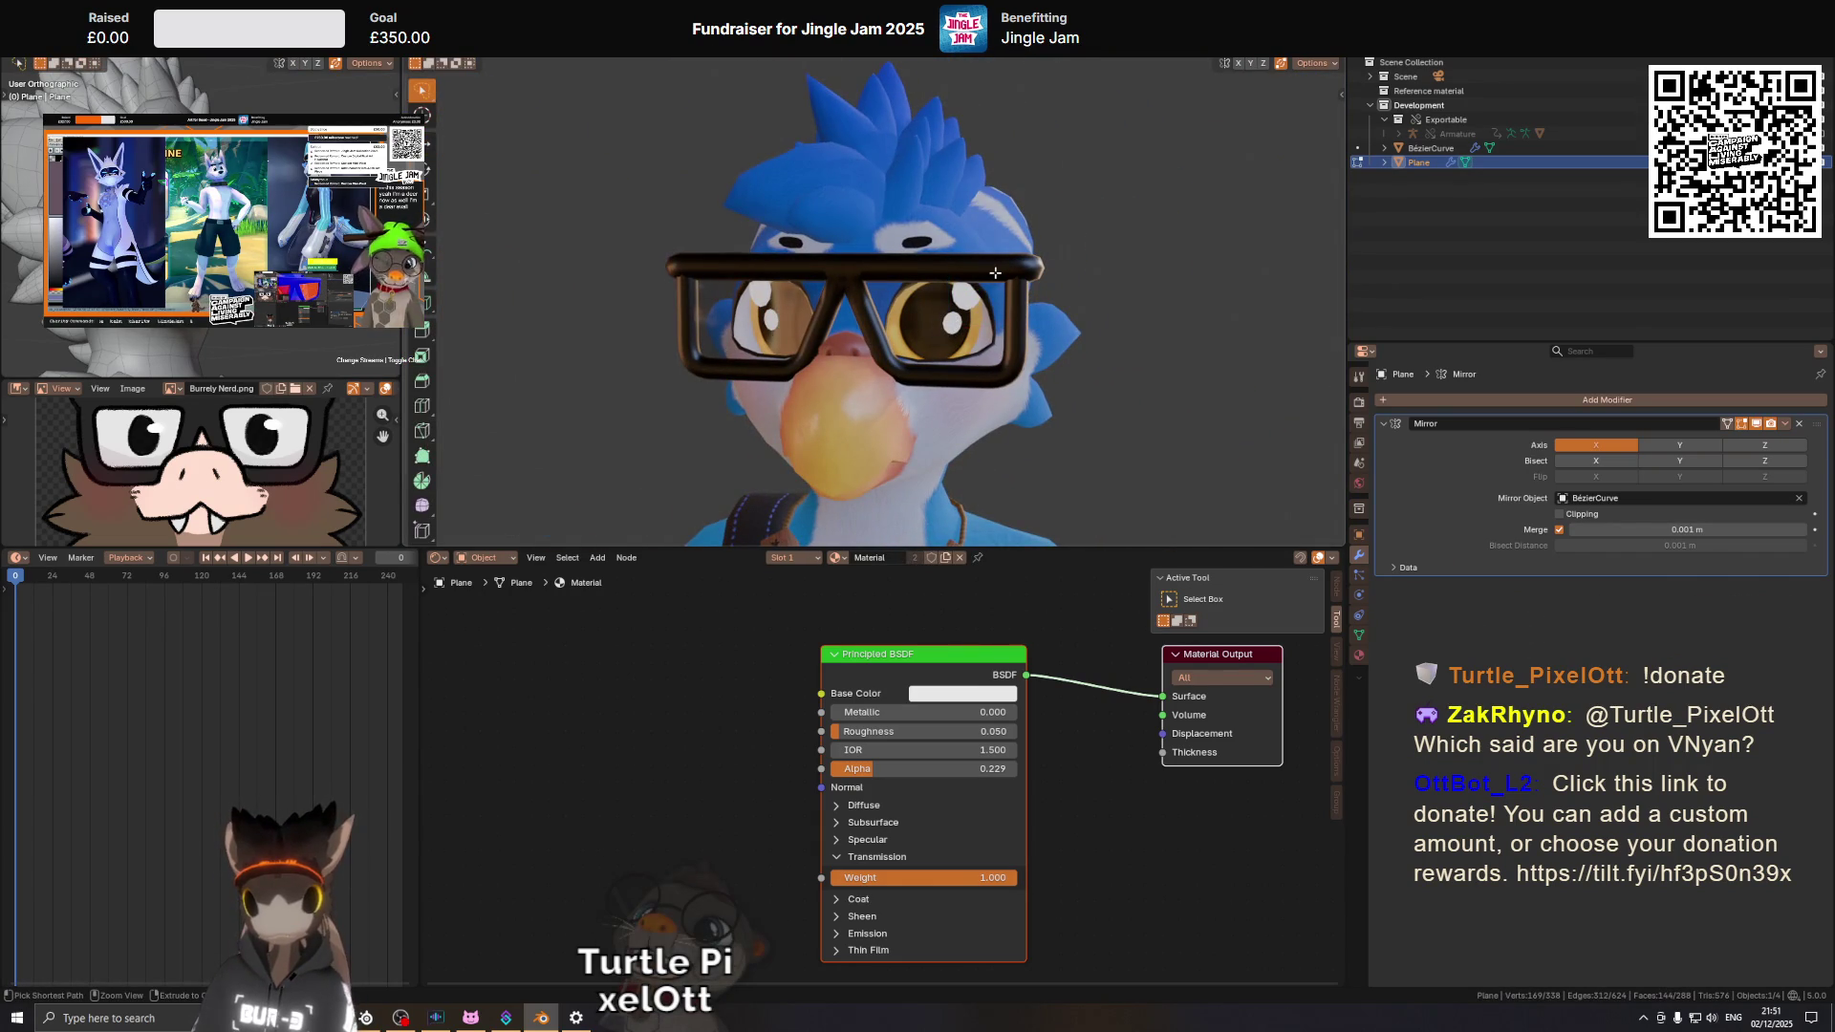
key("Tab")
left_click_drag(988, 277, 883, 278)
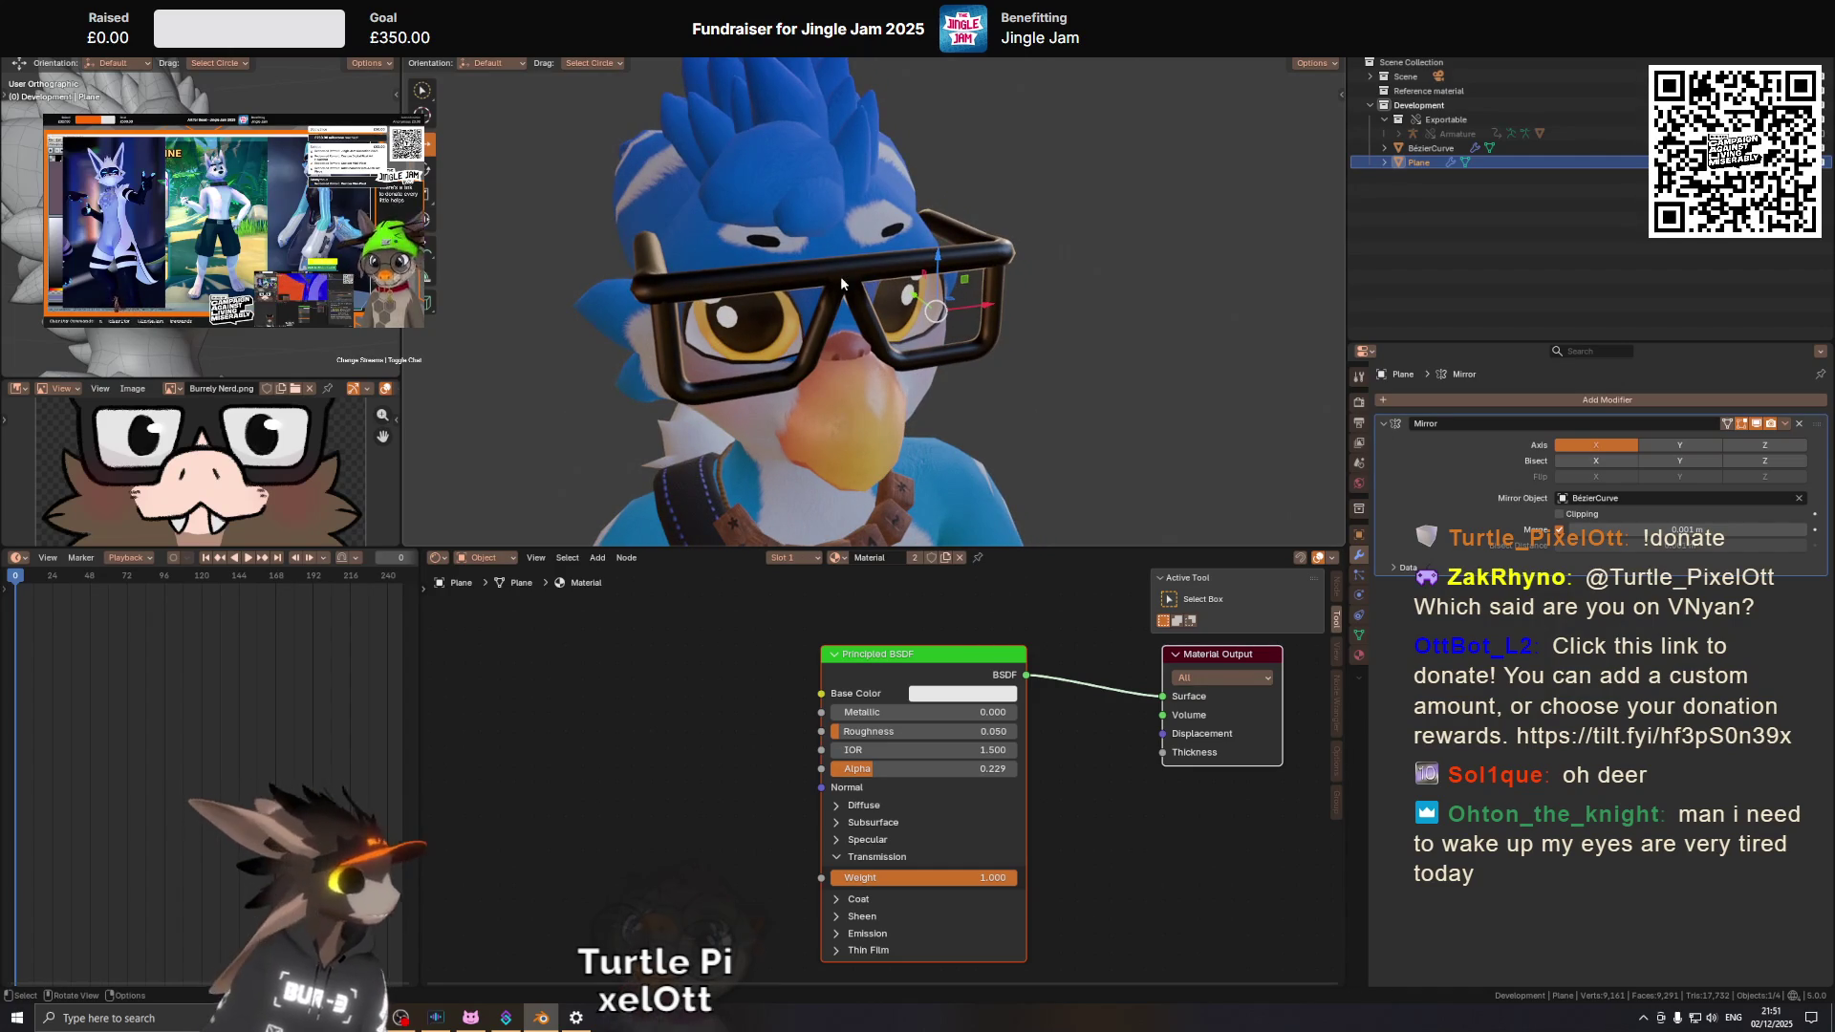
scroll("up", 3)
left_click_drag(819, 272, 944, 307)
left_click(843, 340)
key("Tab")
key("shift+alt+z")
scroll("up", 3)
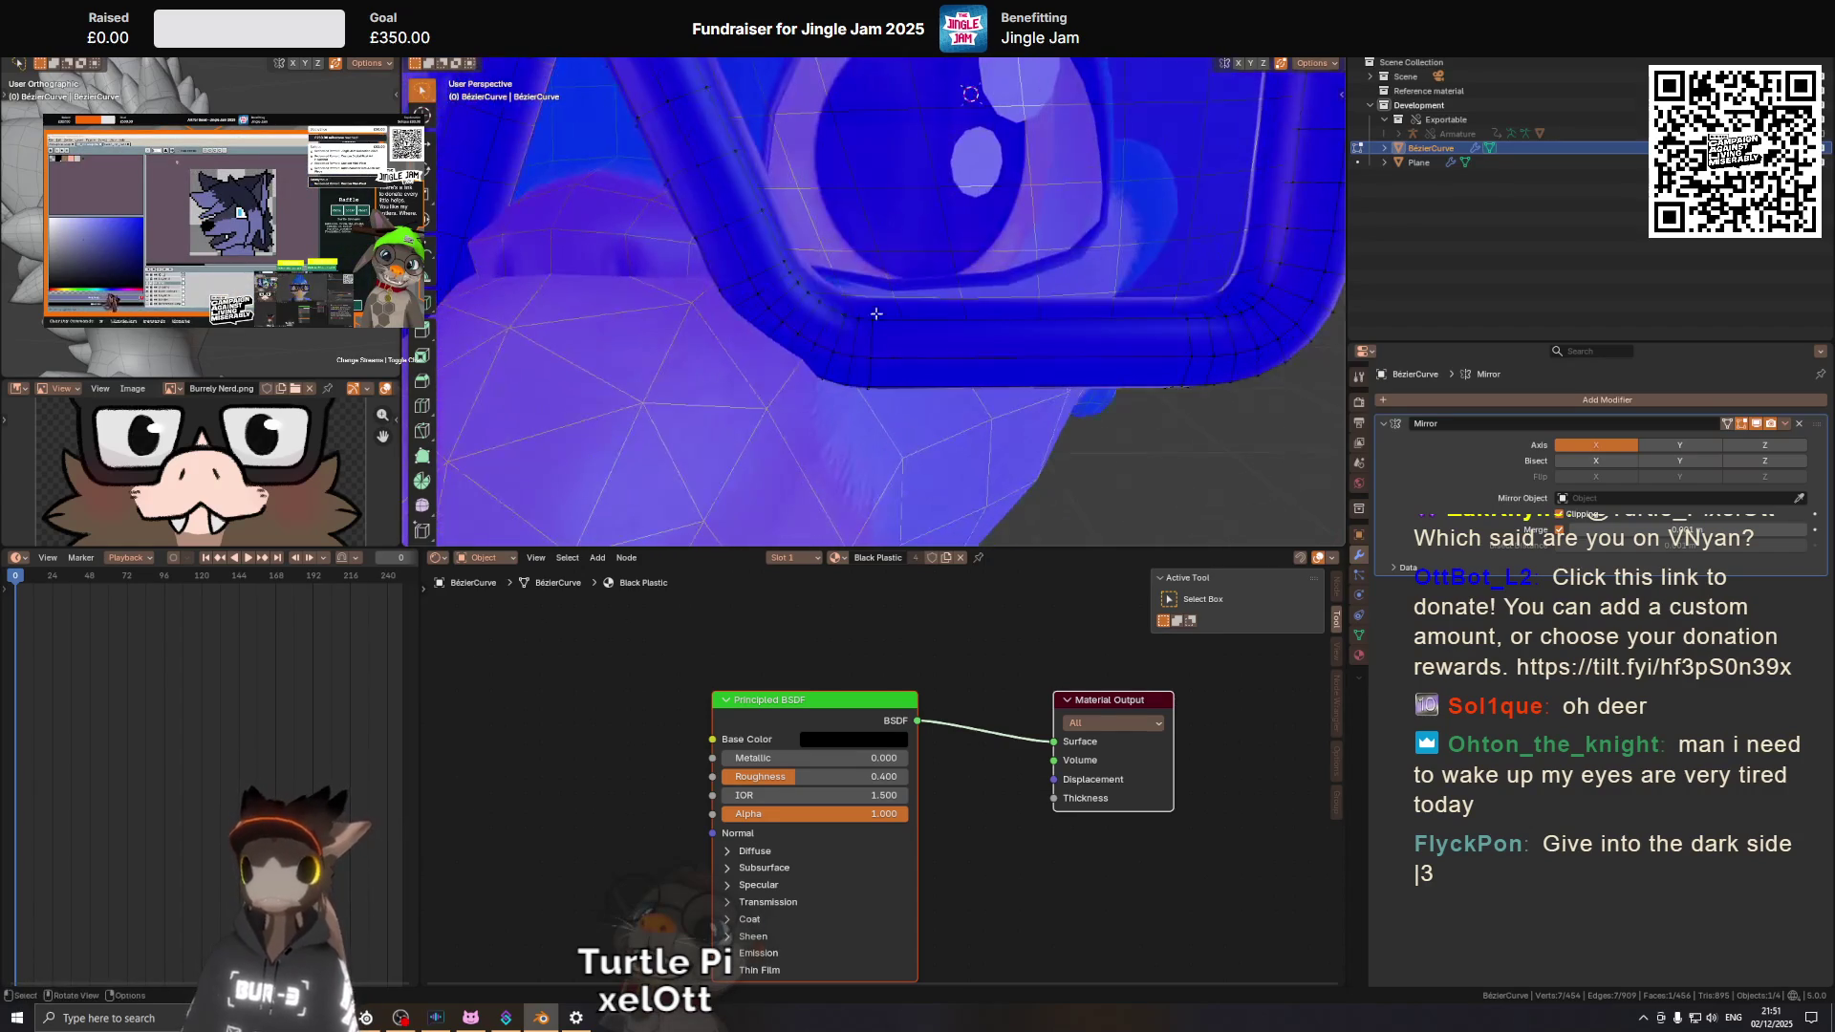
Dissolve three neighbouring edge loops on the glasses frame.
left_click(775, 284)
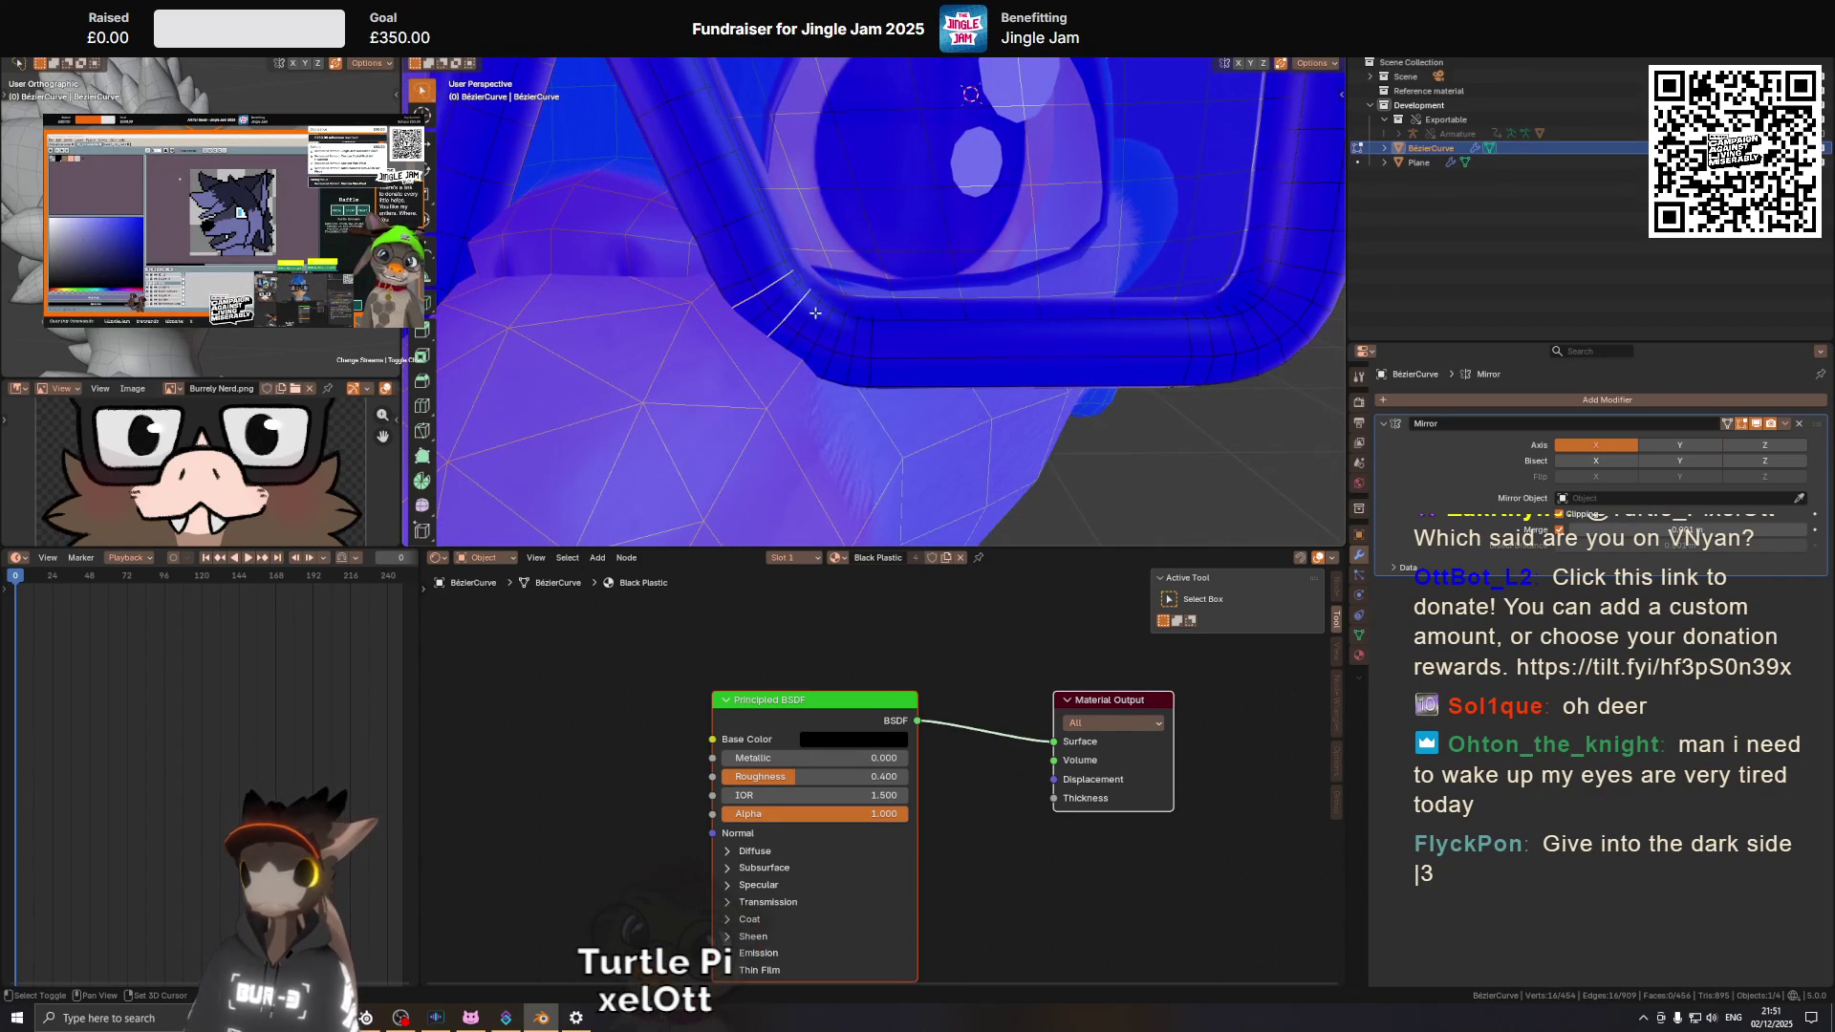
left_click(822, 324)
left_click(934, 291)
key("shift+alt+z")
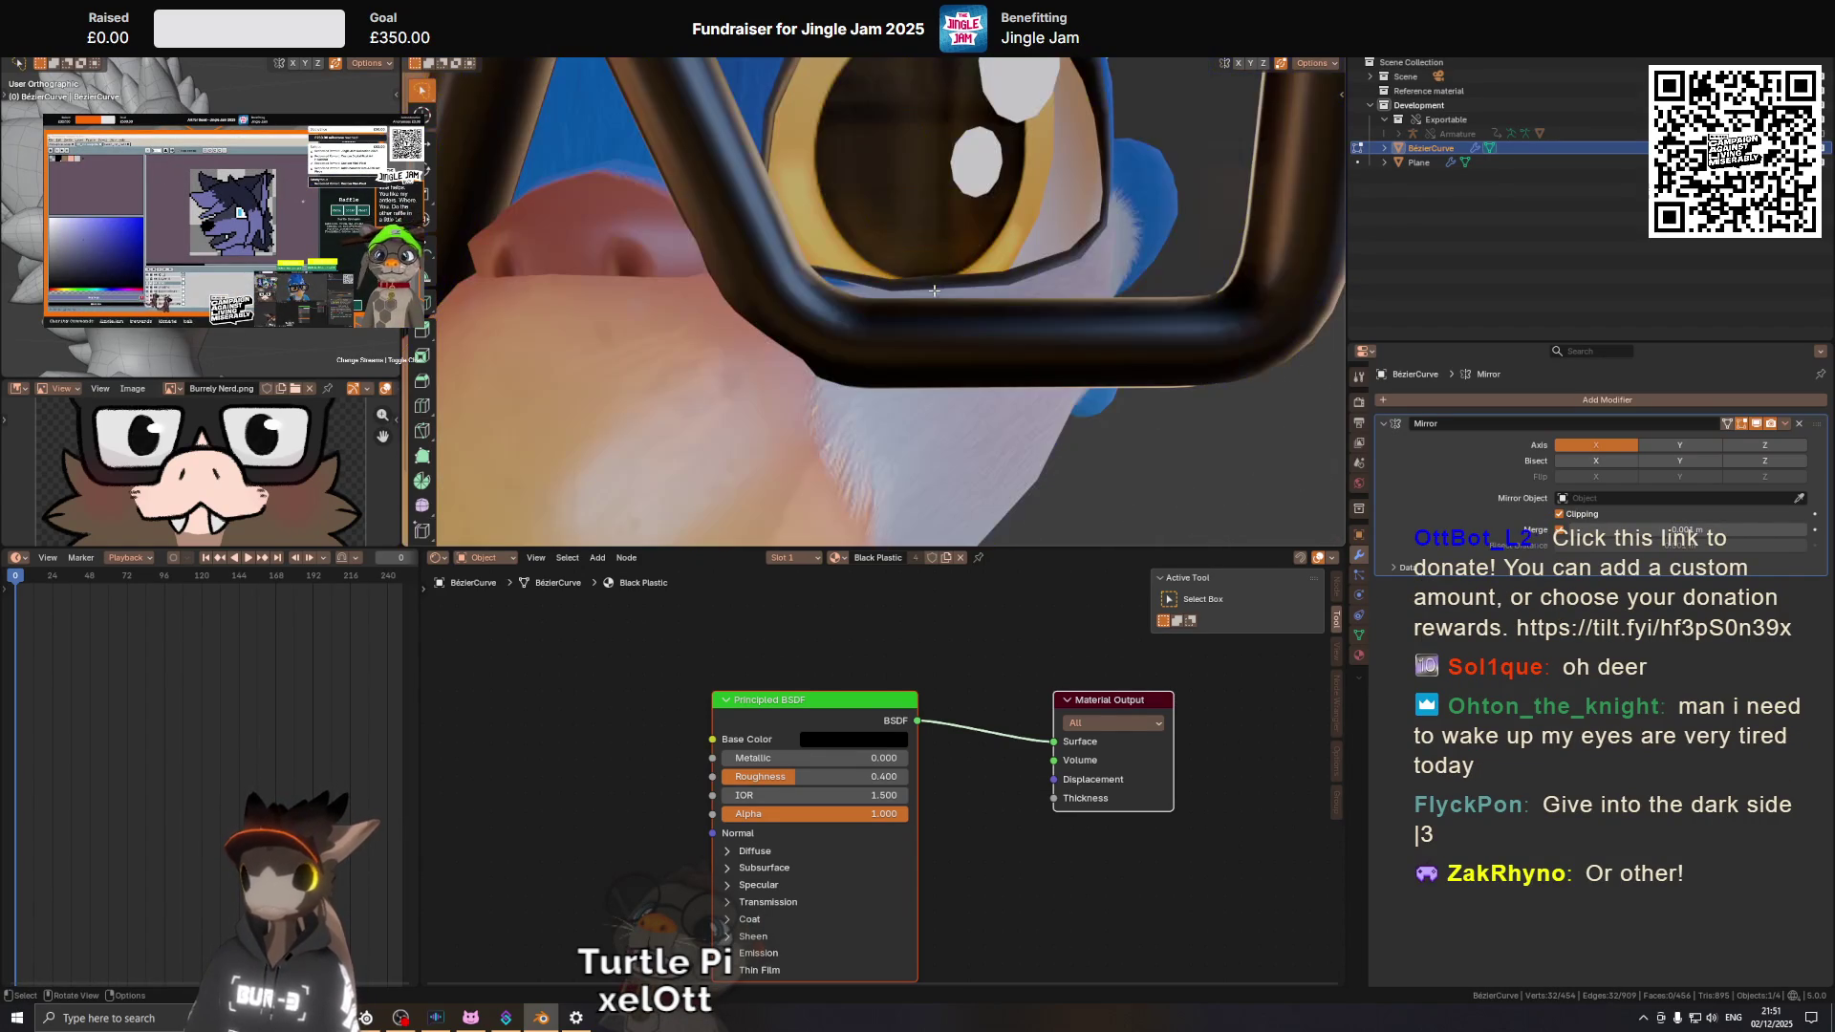
key("ctrl+x")
left_click_drag(1126, 255, 1129, 331)
key("shift+alt+z")
Dissolve the edge loop at the frame corner, checking the result with undo and redo.
left_click(1130, 344)
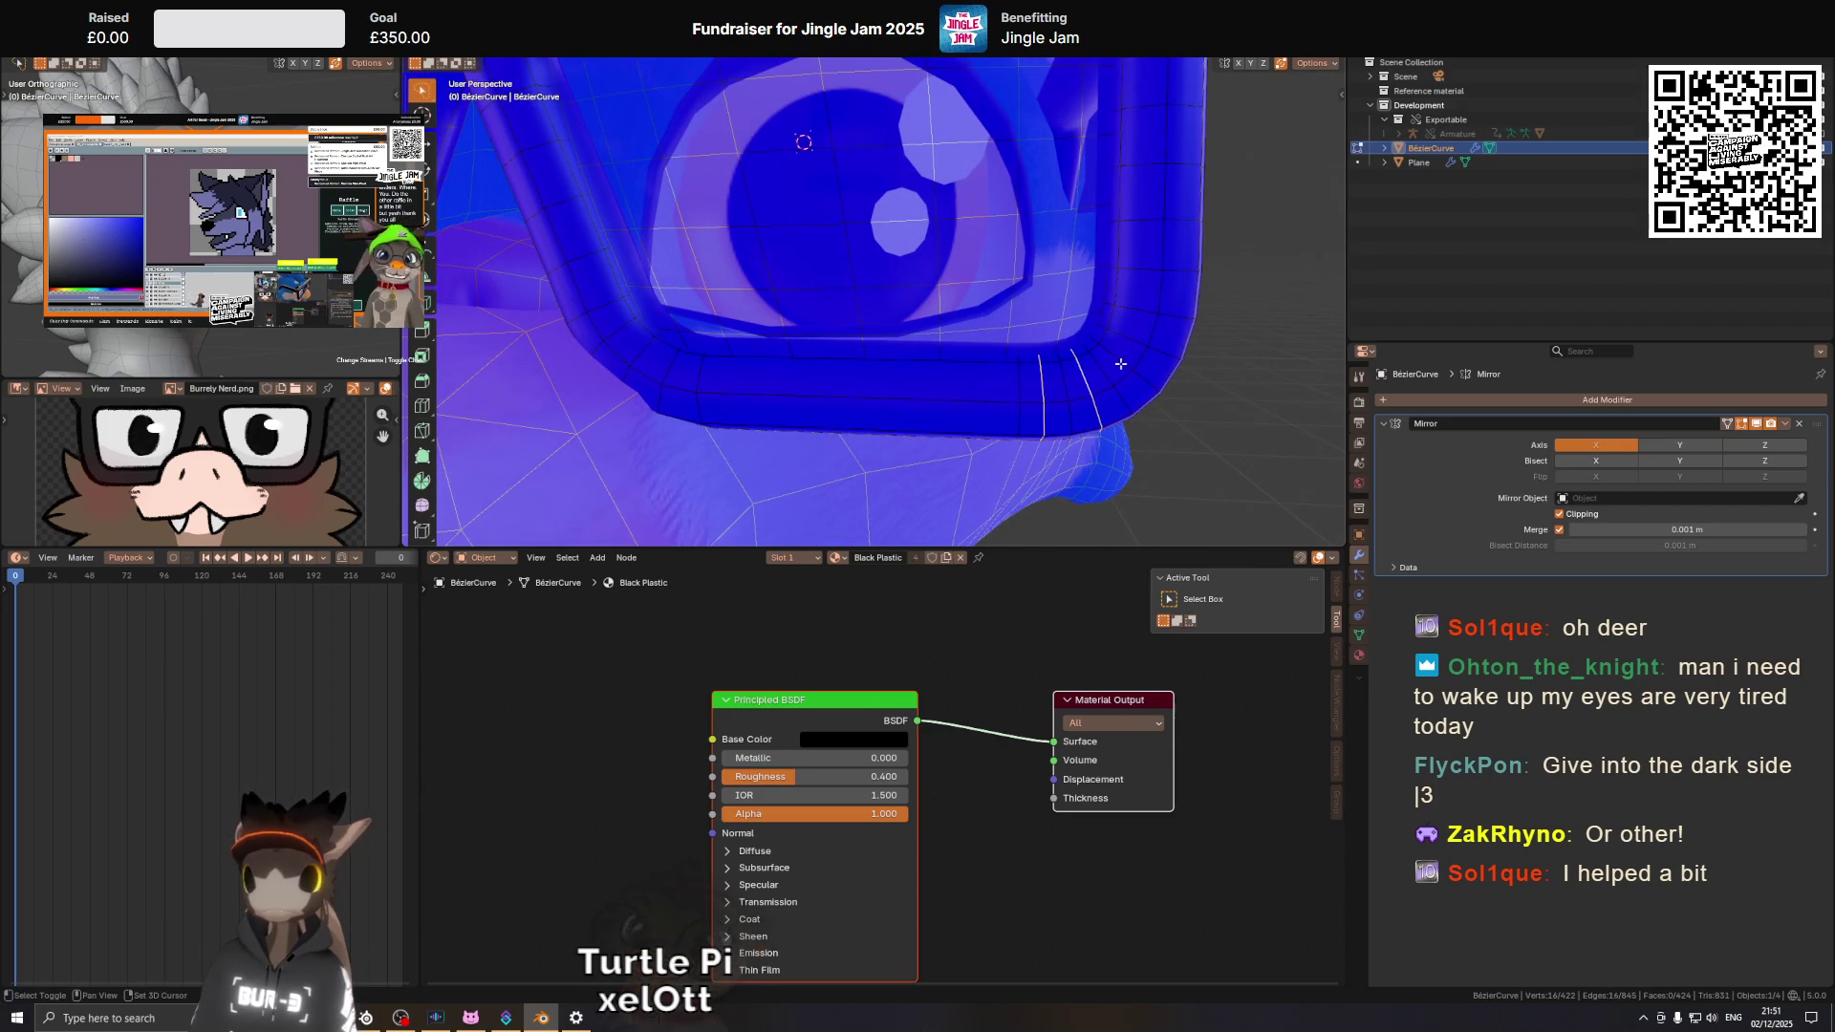
key("shift+alt+z")
key("ctrl+x")
left_click_drag(1157, 306, 778, 314)
key("ctrl+z")
key("shift+alt+z")
key("ctrl+shift+z")
key("ctrl+Tab")
Dissolve two surplus edge loops on the glasses bridge.
left_click(774, 304)
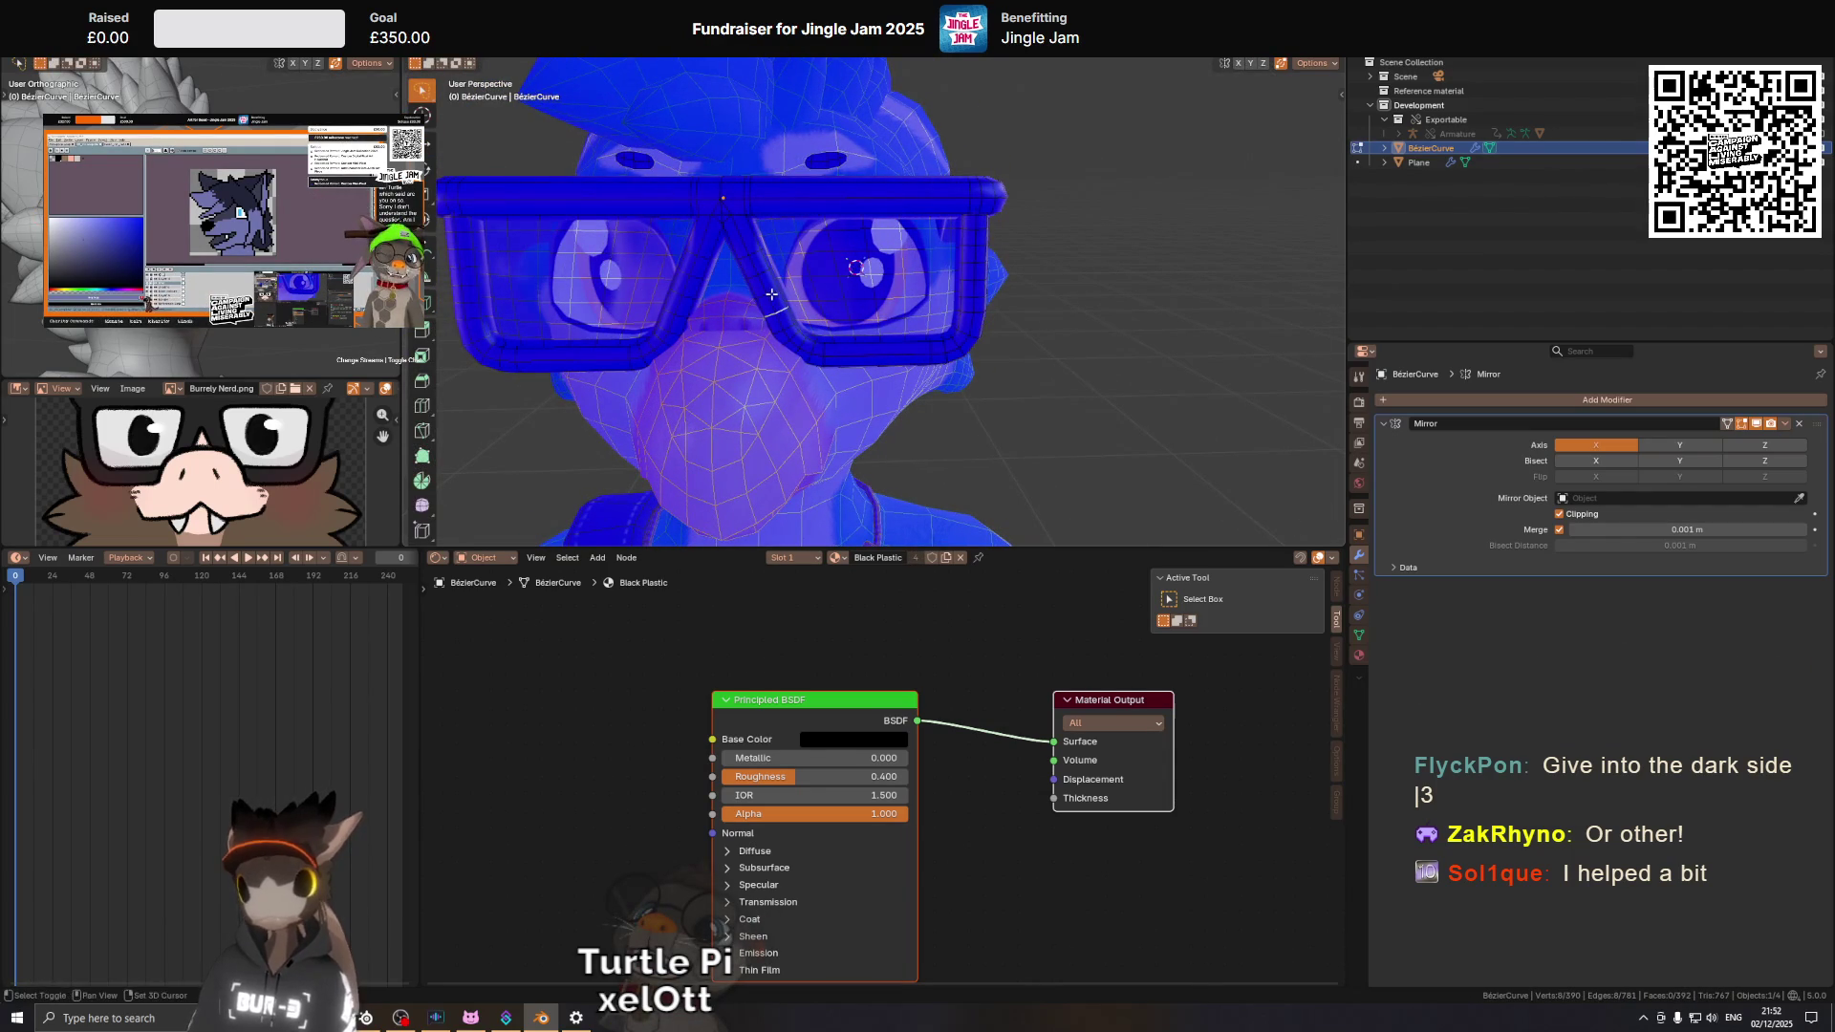
left_click(762, 266)
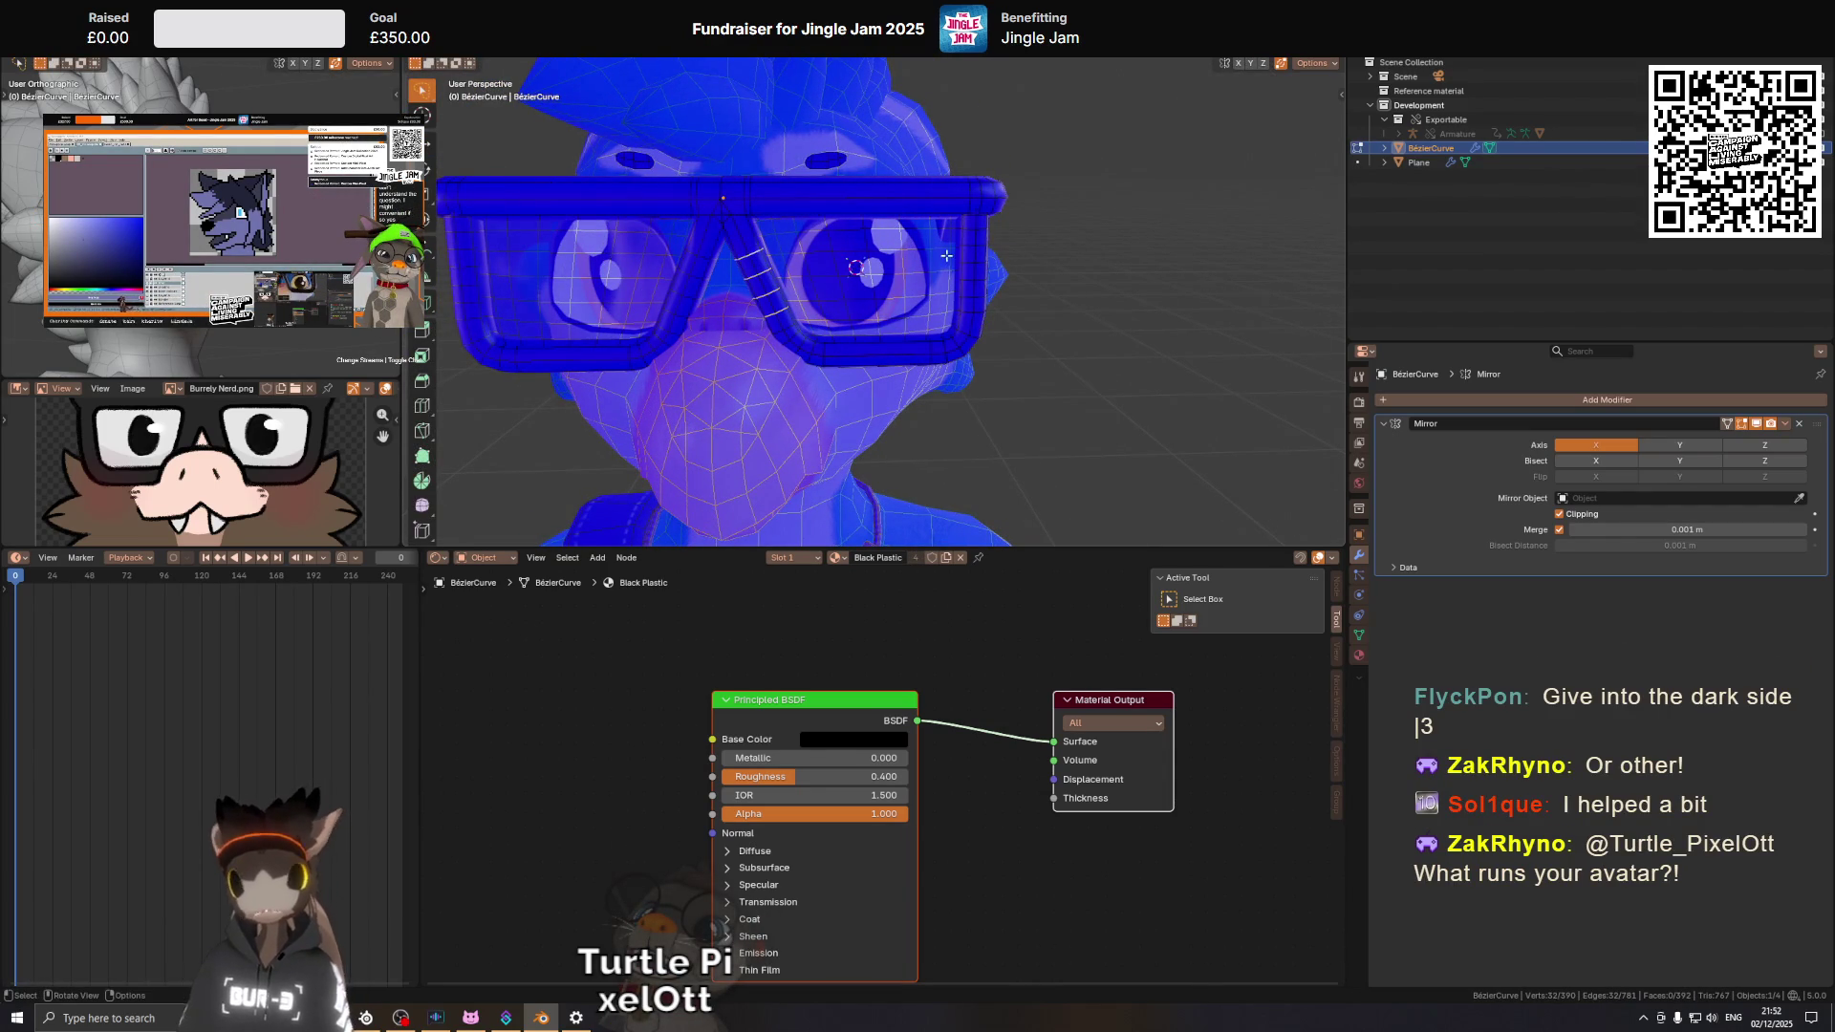
key("shift+alt+z")
key("ctrl+x")
key("shift+alt+z")
key("shift+alt+z")
left_click_drag(1088, 275, 908, 330)
key("shift+alt+z")
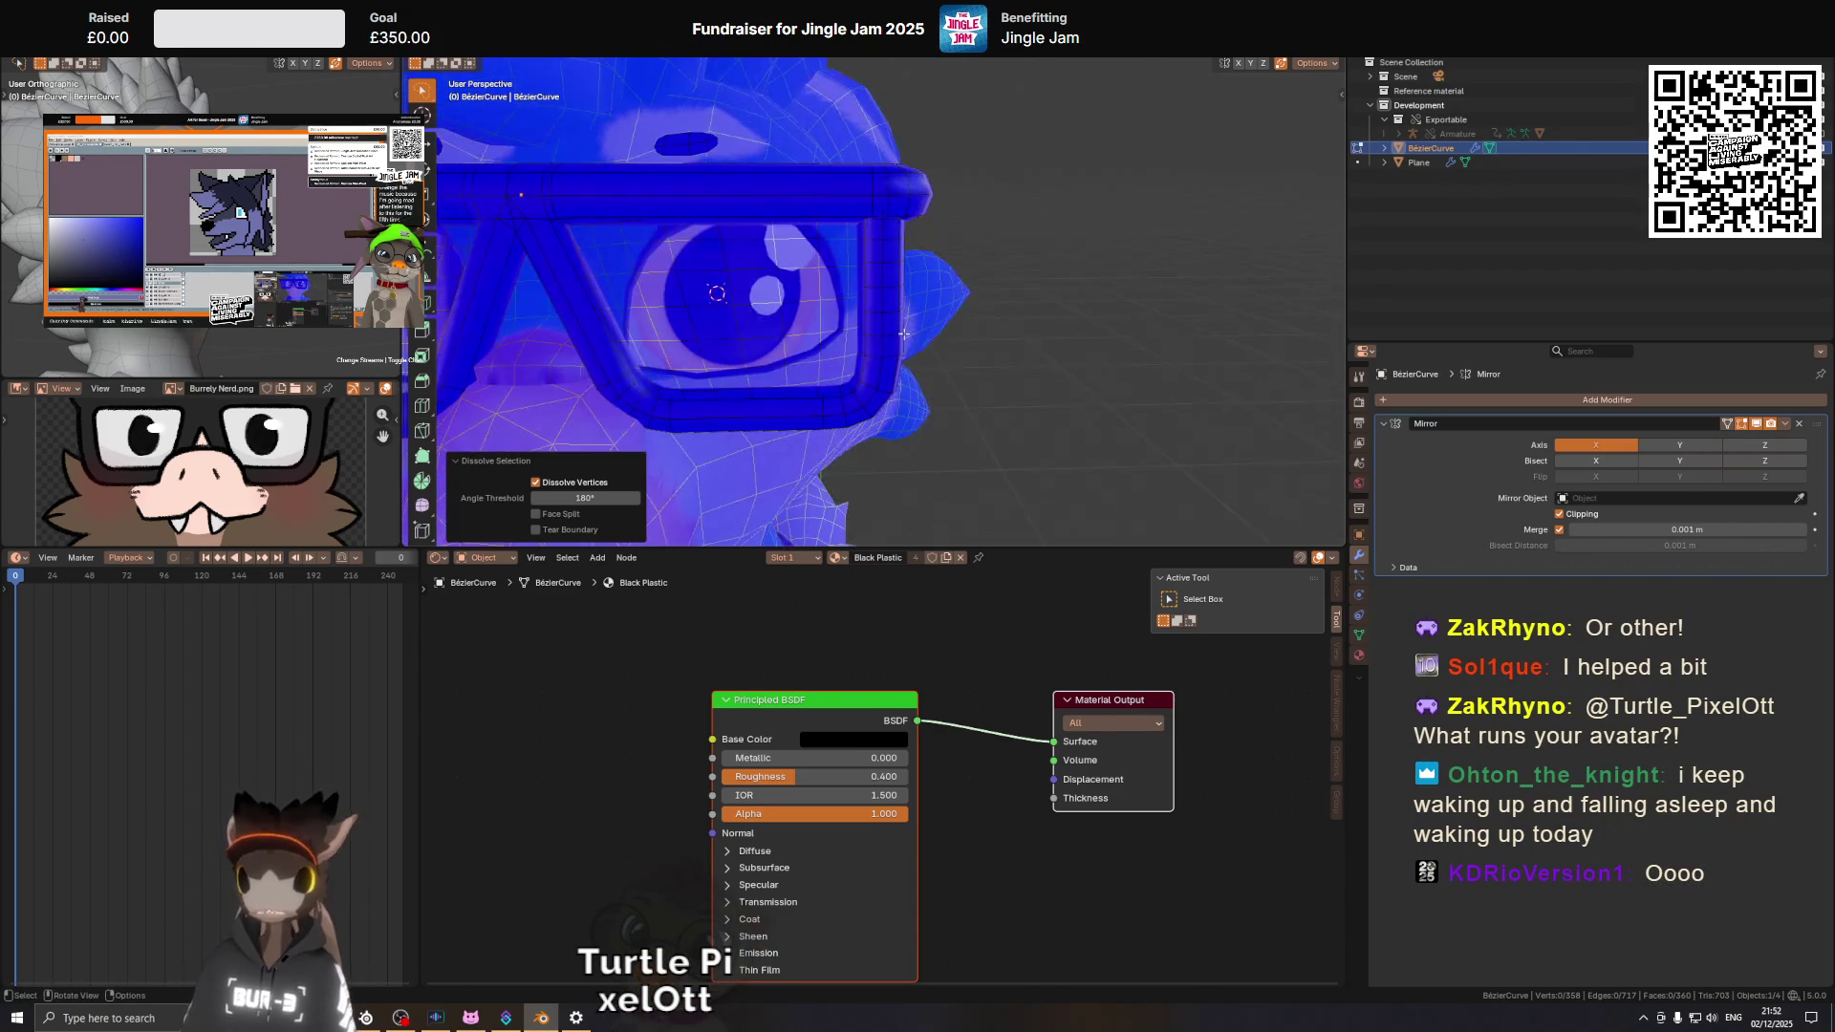
Dissolve two more frame edge loops, leaving the frame at 318 vertices.
left_click(871, 336)
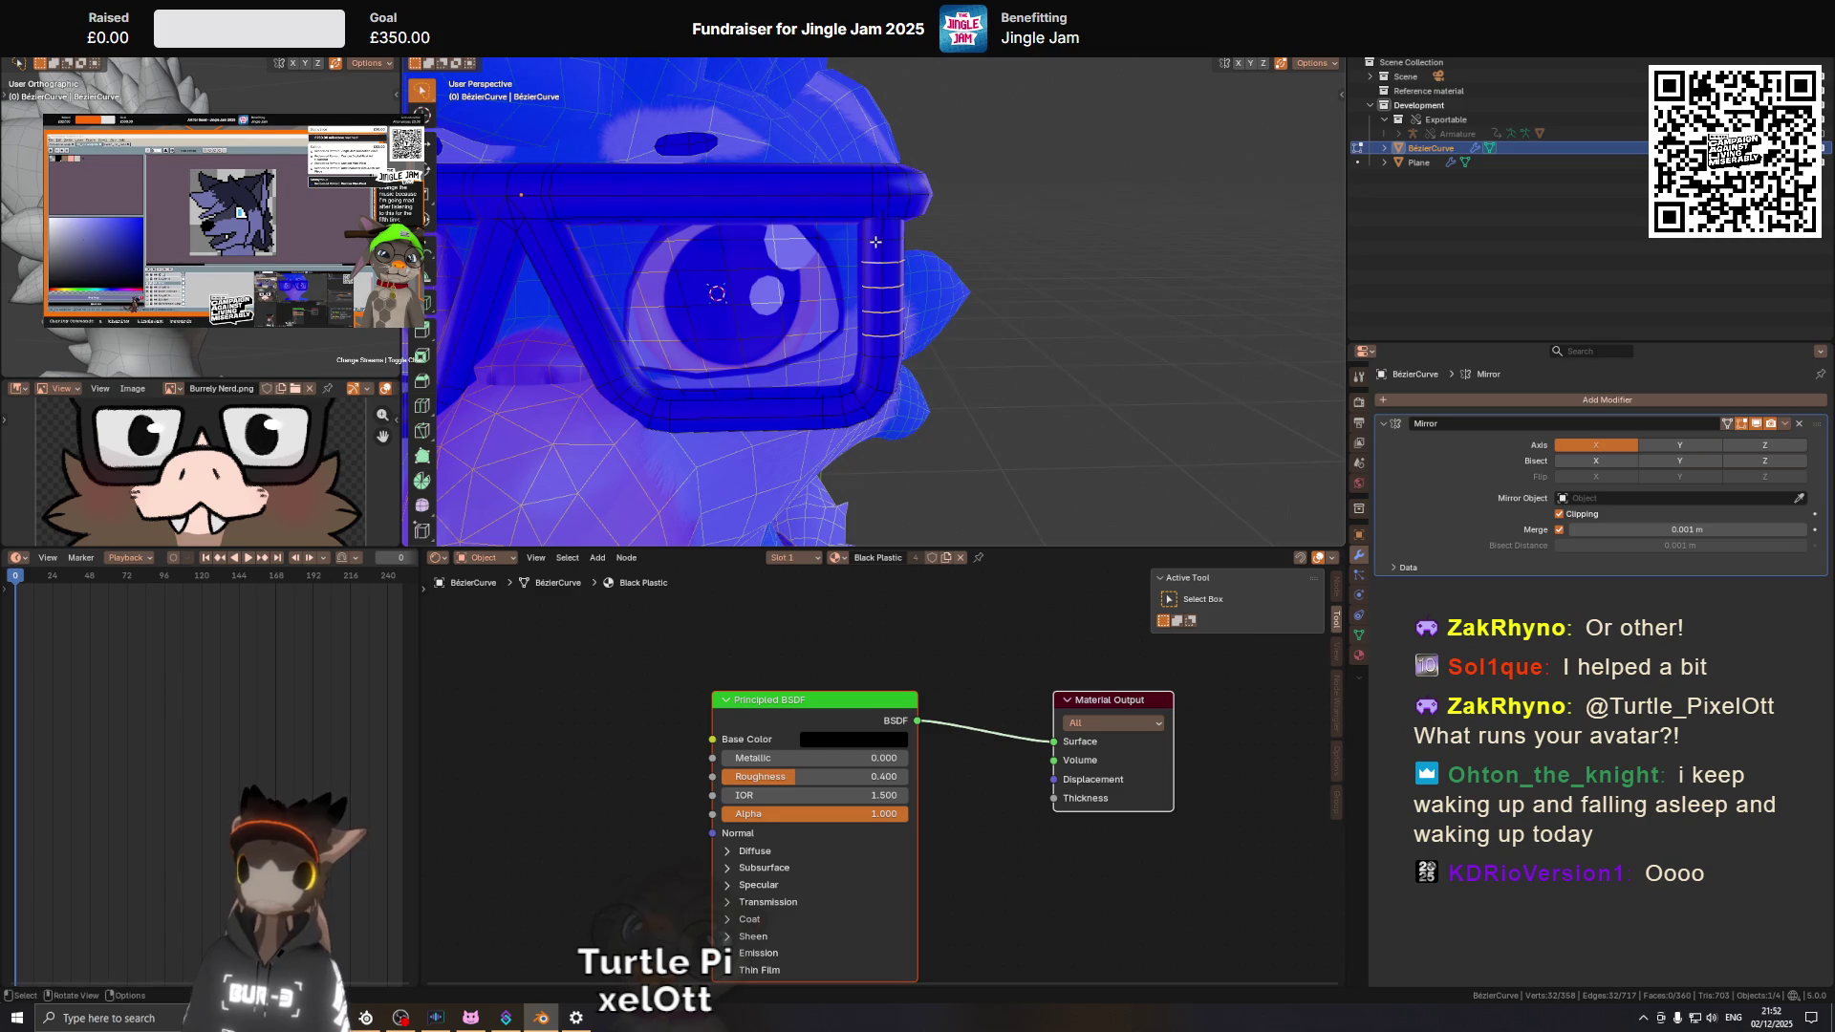
left_click(876, 241)
key("ctrl+x")
left_click_drag(932, 225, 1019, 293)
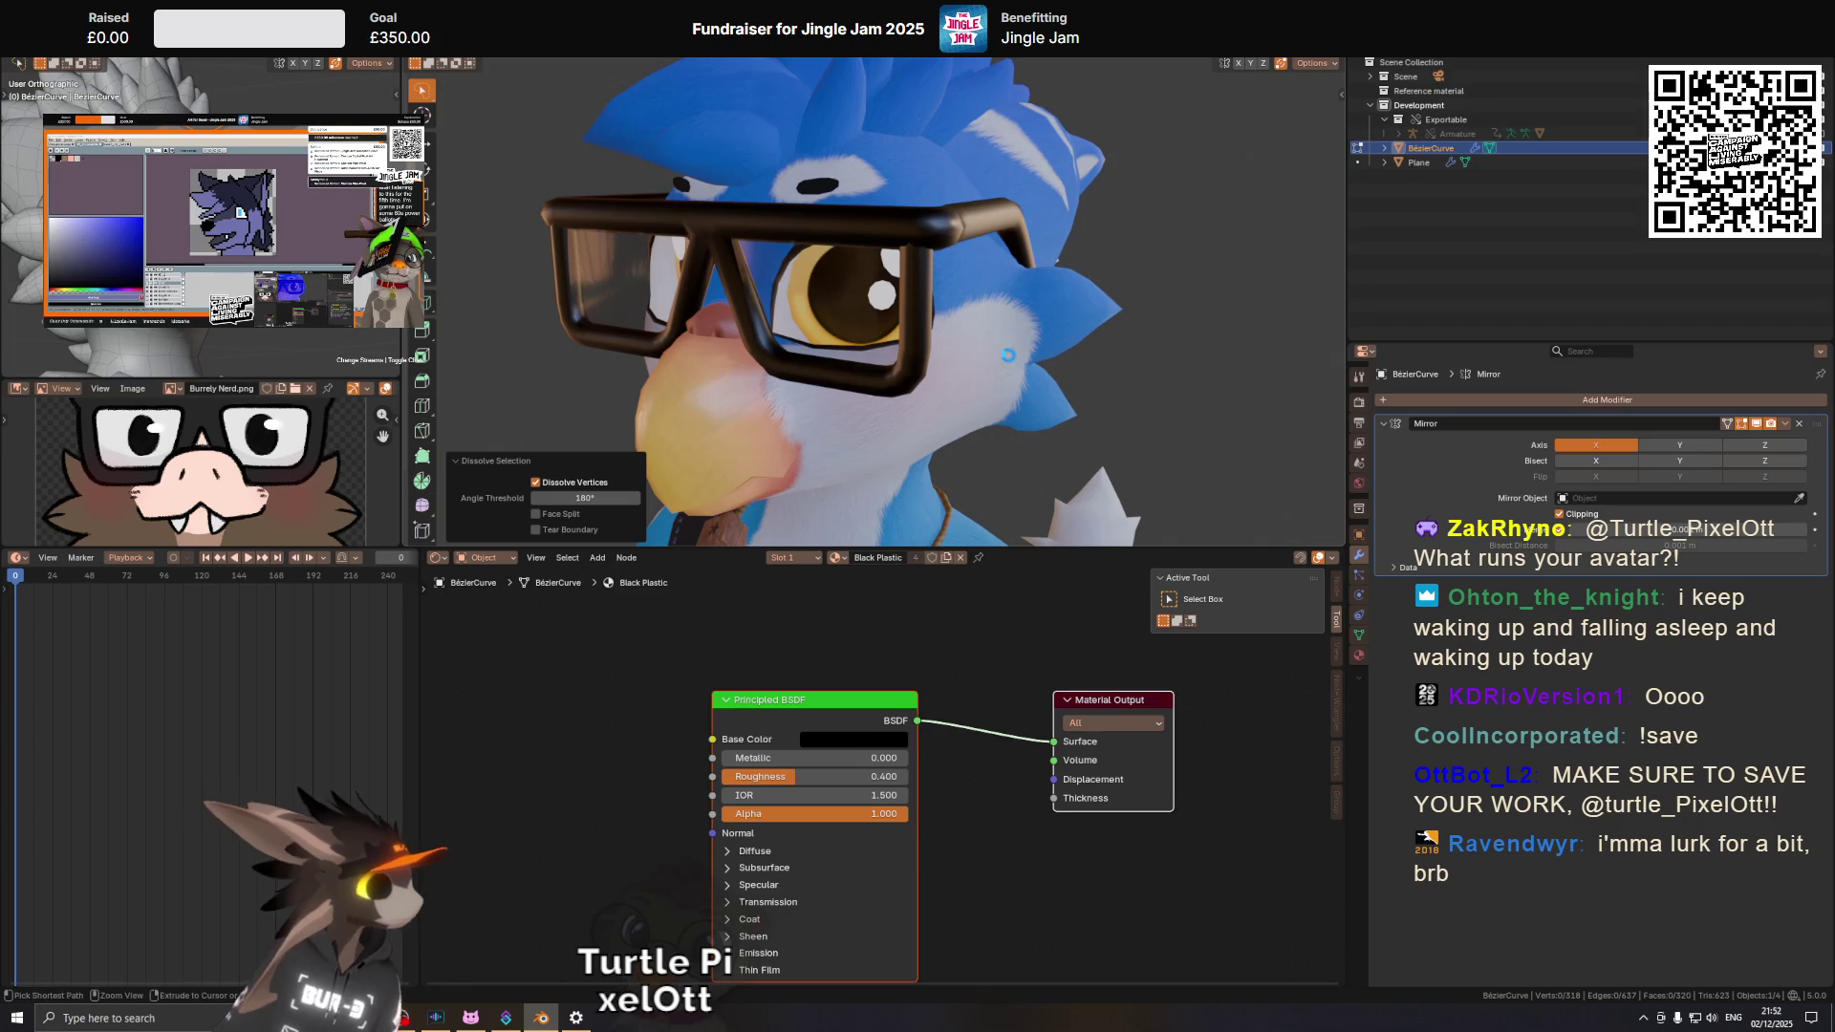
Turn the edit overlays back on and view the glasses from below.
key("shift+alt+z")
scroll("up", 3)
left_click_drag(954, 267, 952, 303)
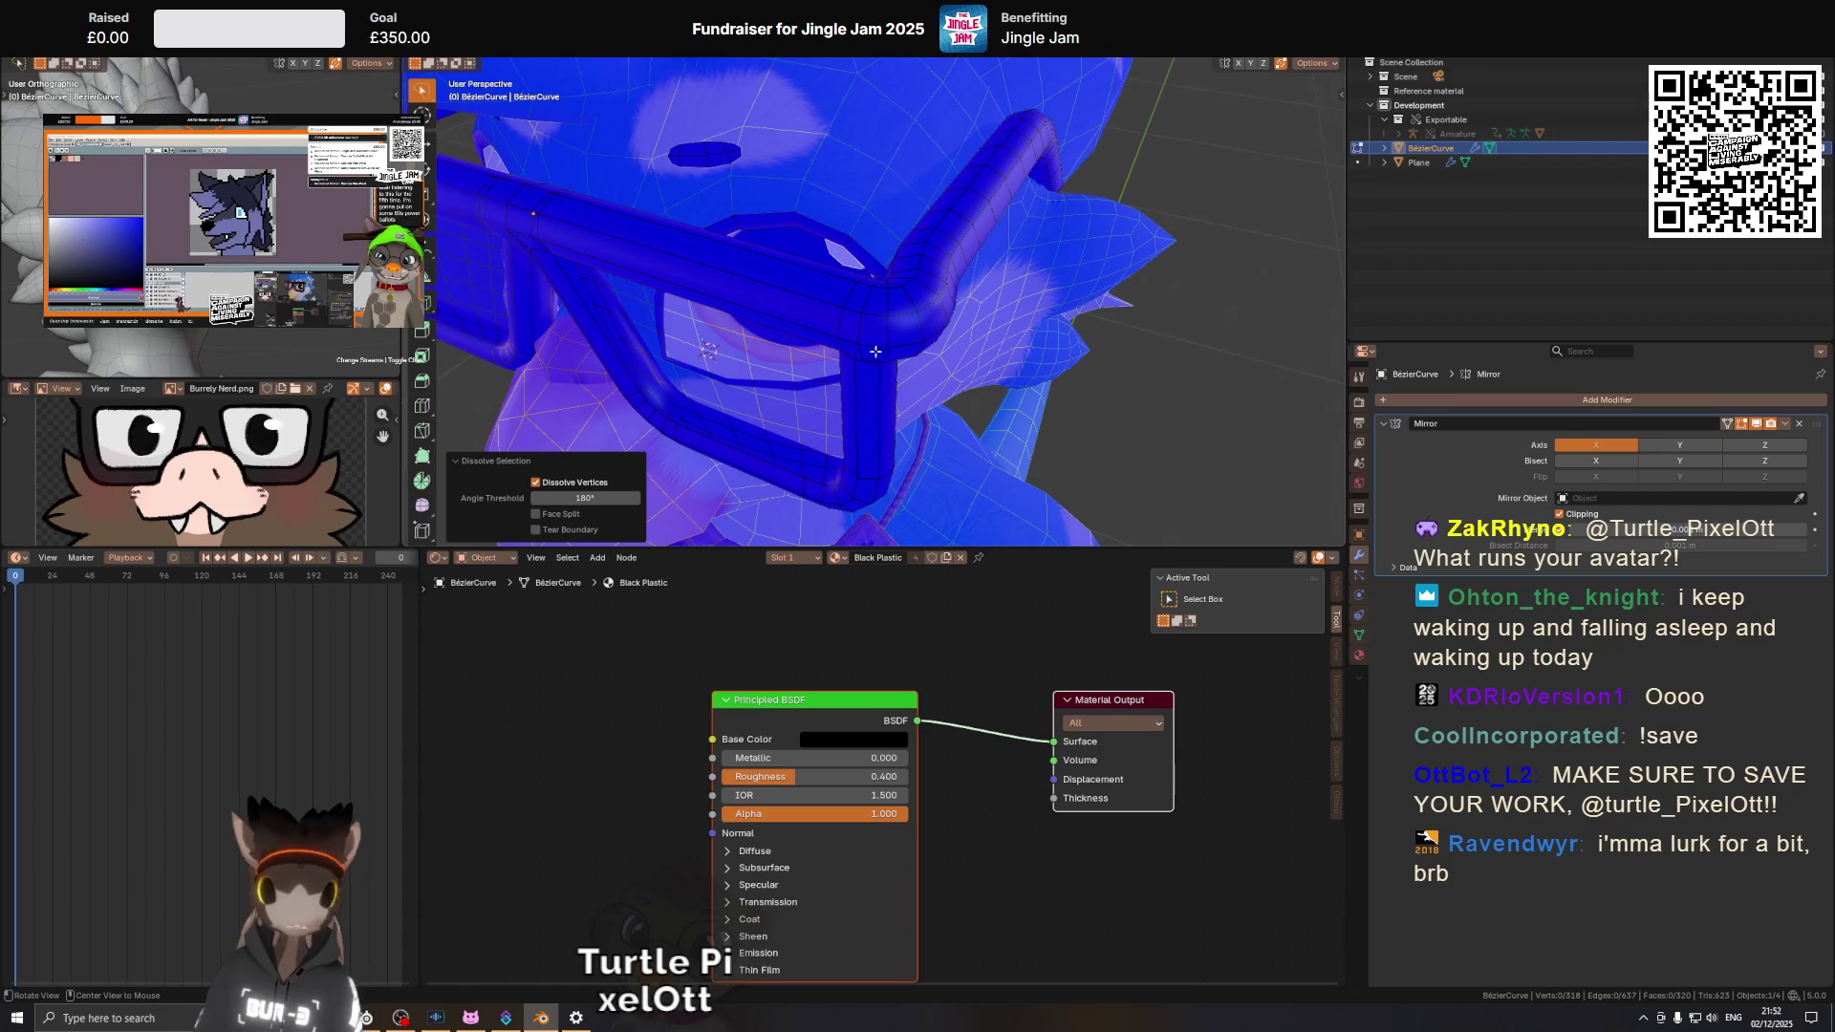
Grow the face selection along the glasses arm and box-add more arm faces.
scroll("up", 3)
key("Tab")
scroll("up", 3)
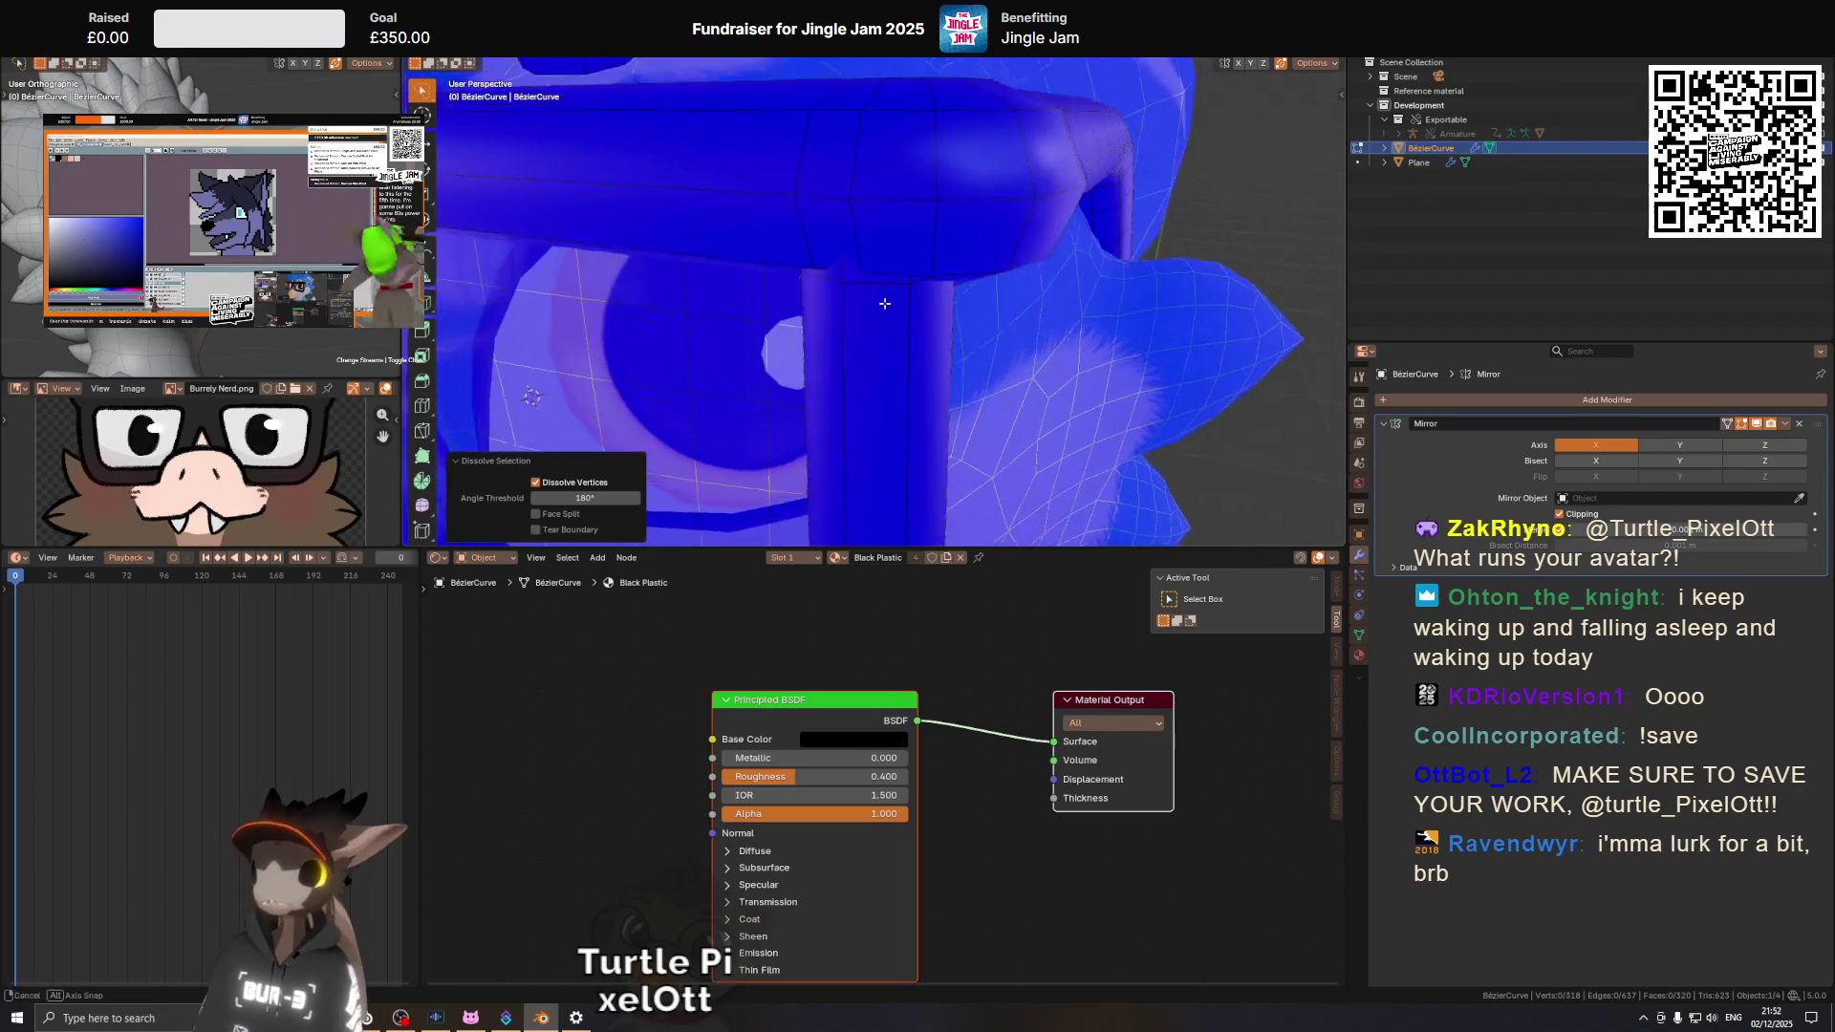
key("Tab")
scroll("down", 3)
left_click_drag(899, 230, 904, 199)
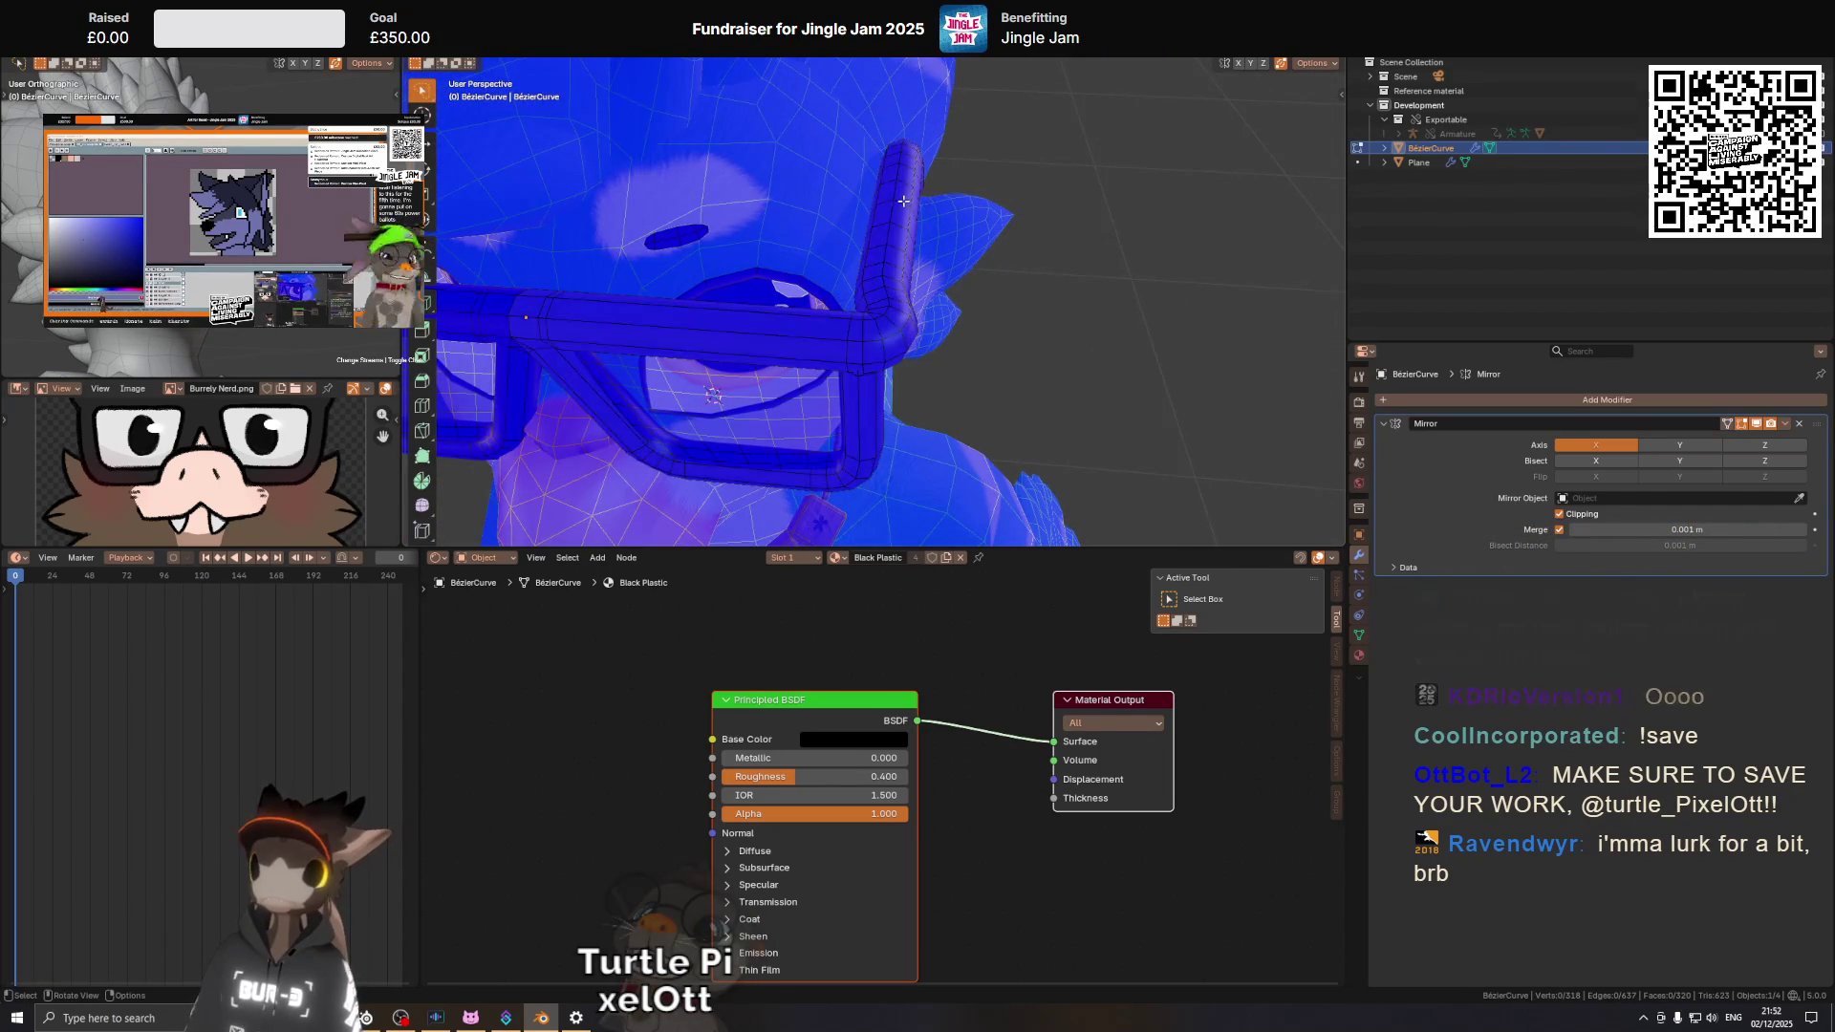
key("ctrl+KP_Add")
key("ctrl+KP_Add")
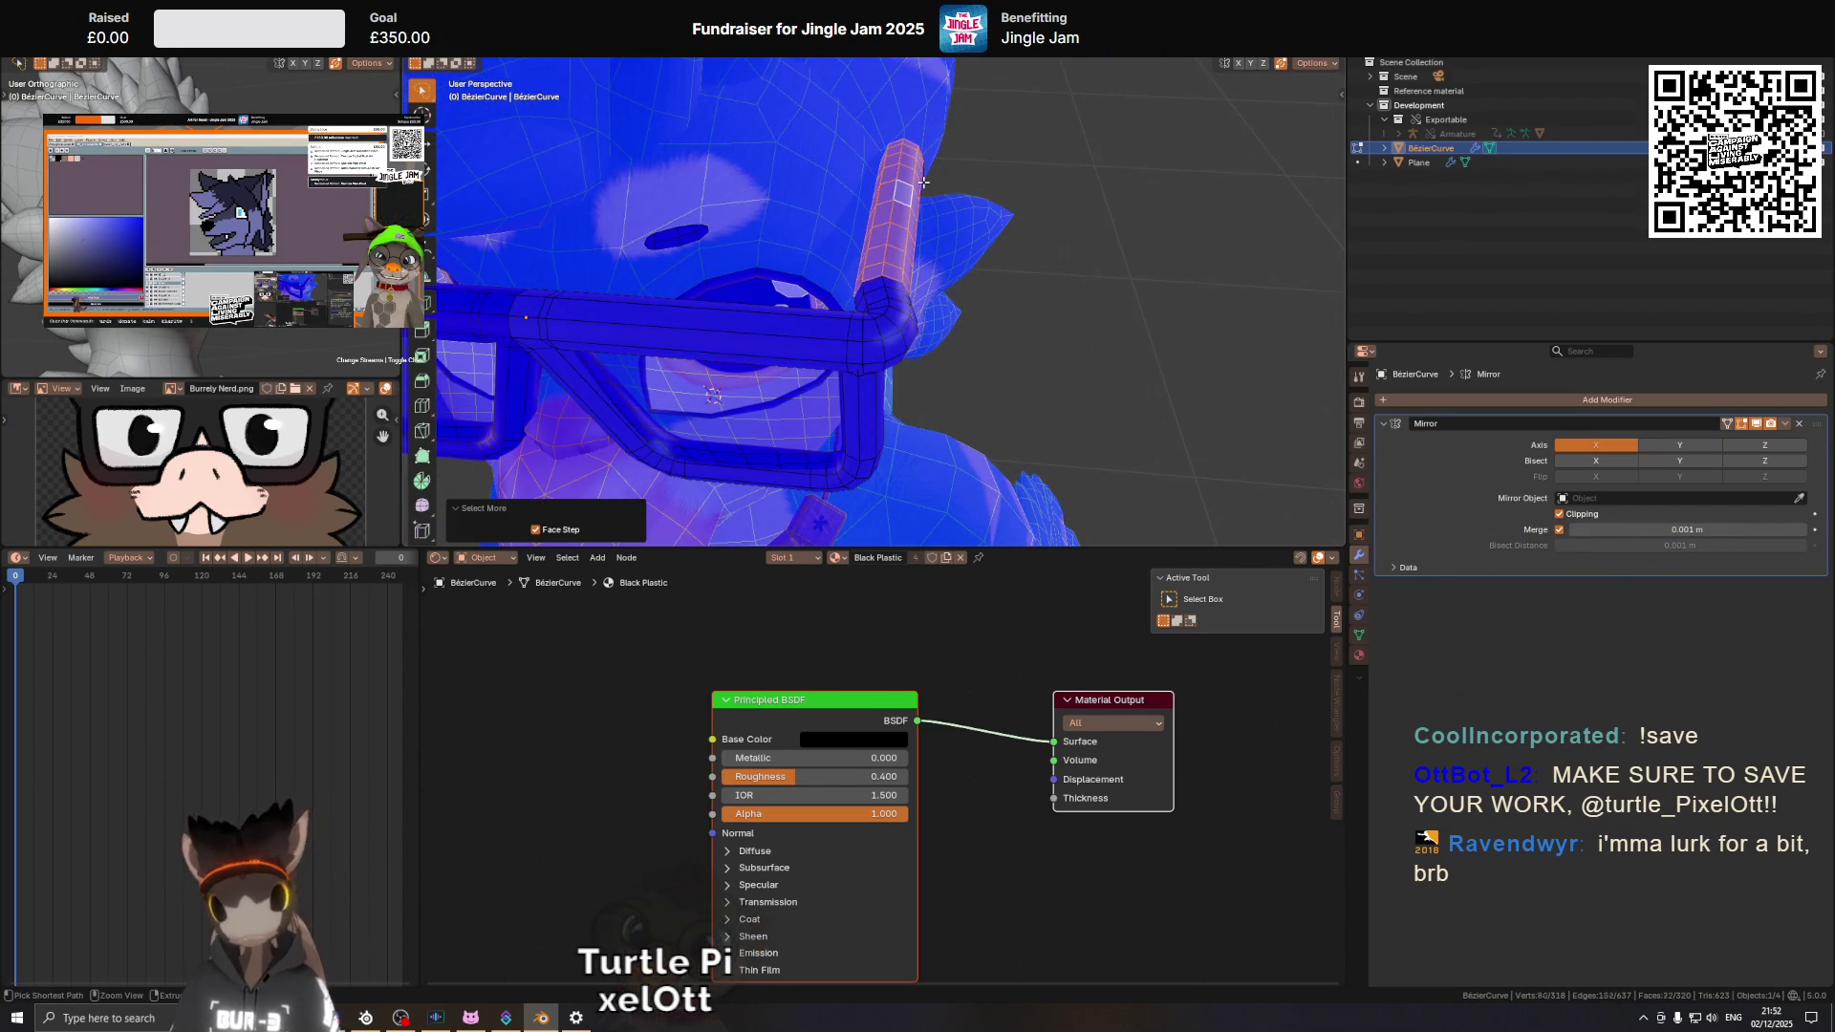
left_click_drag(923, 182, 1033, 401)
left_click_drag(1041, 413, 1230, 182)
left_click_drag(1099, 239, 943, 283)
key("KP_7")
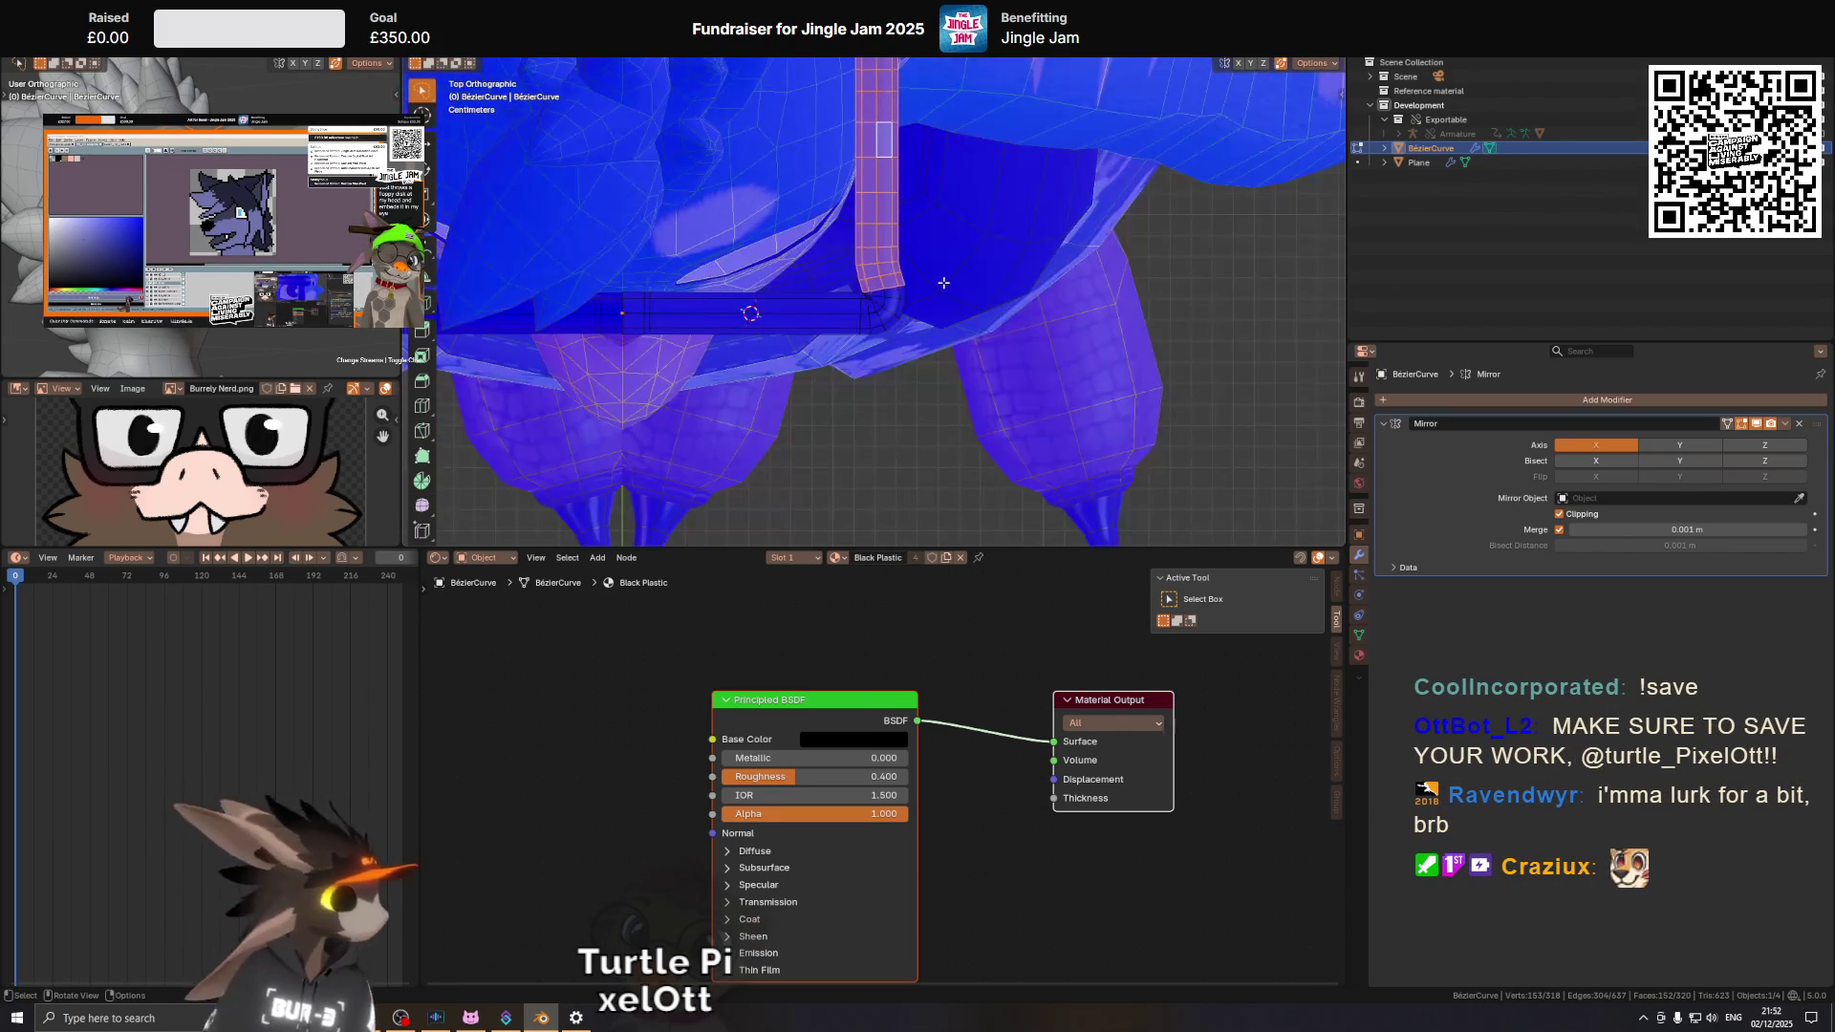
scroll("up", 3)
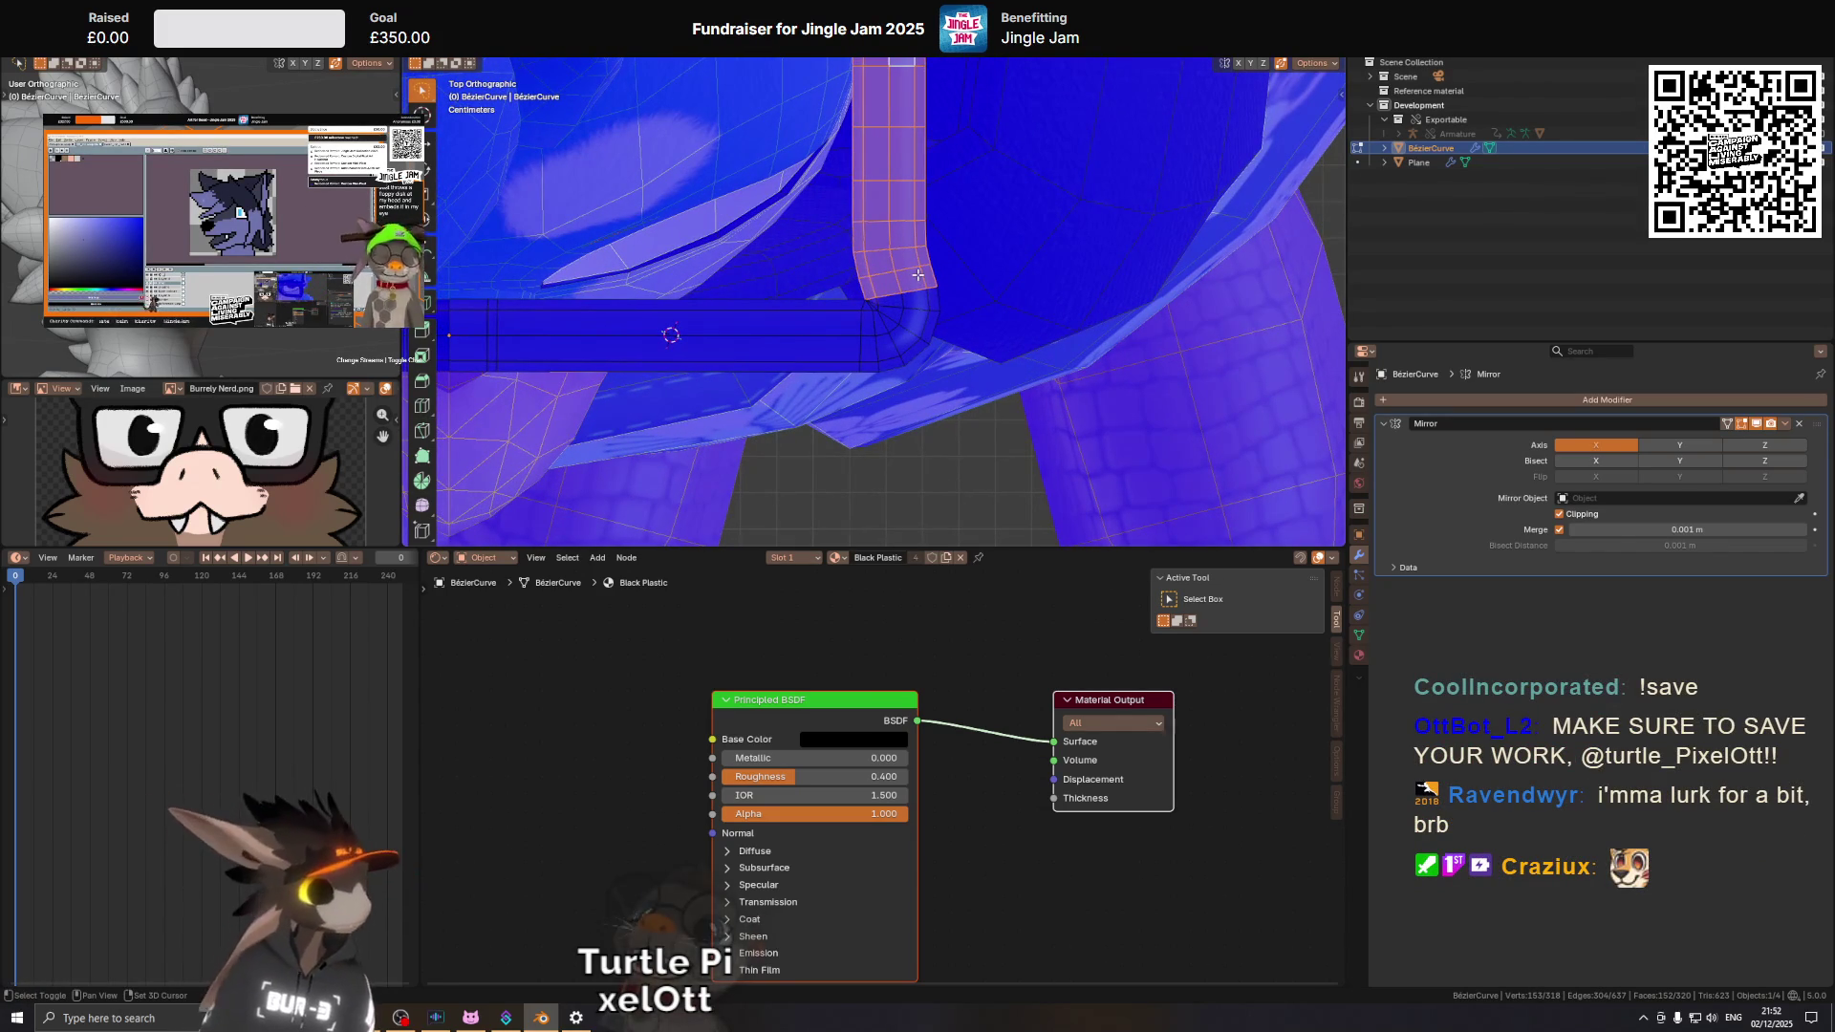
left_click_drag(911, 302, 922, 293)
Select frame face strips, hide them to look behind, then reveal them again.
key("ctrl+KP_Add")
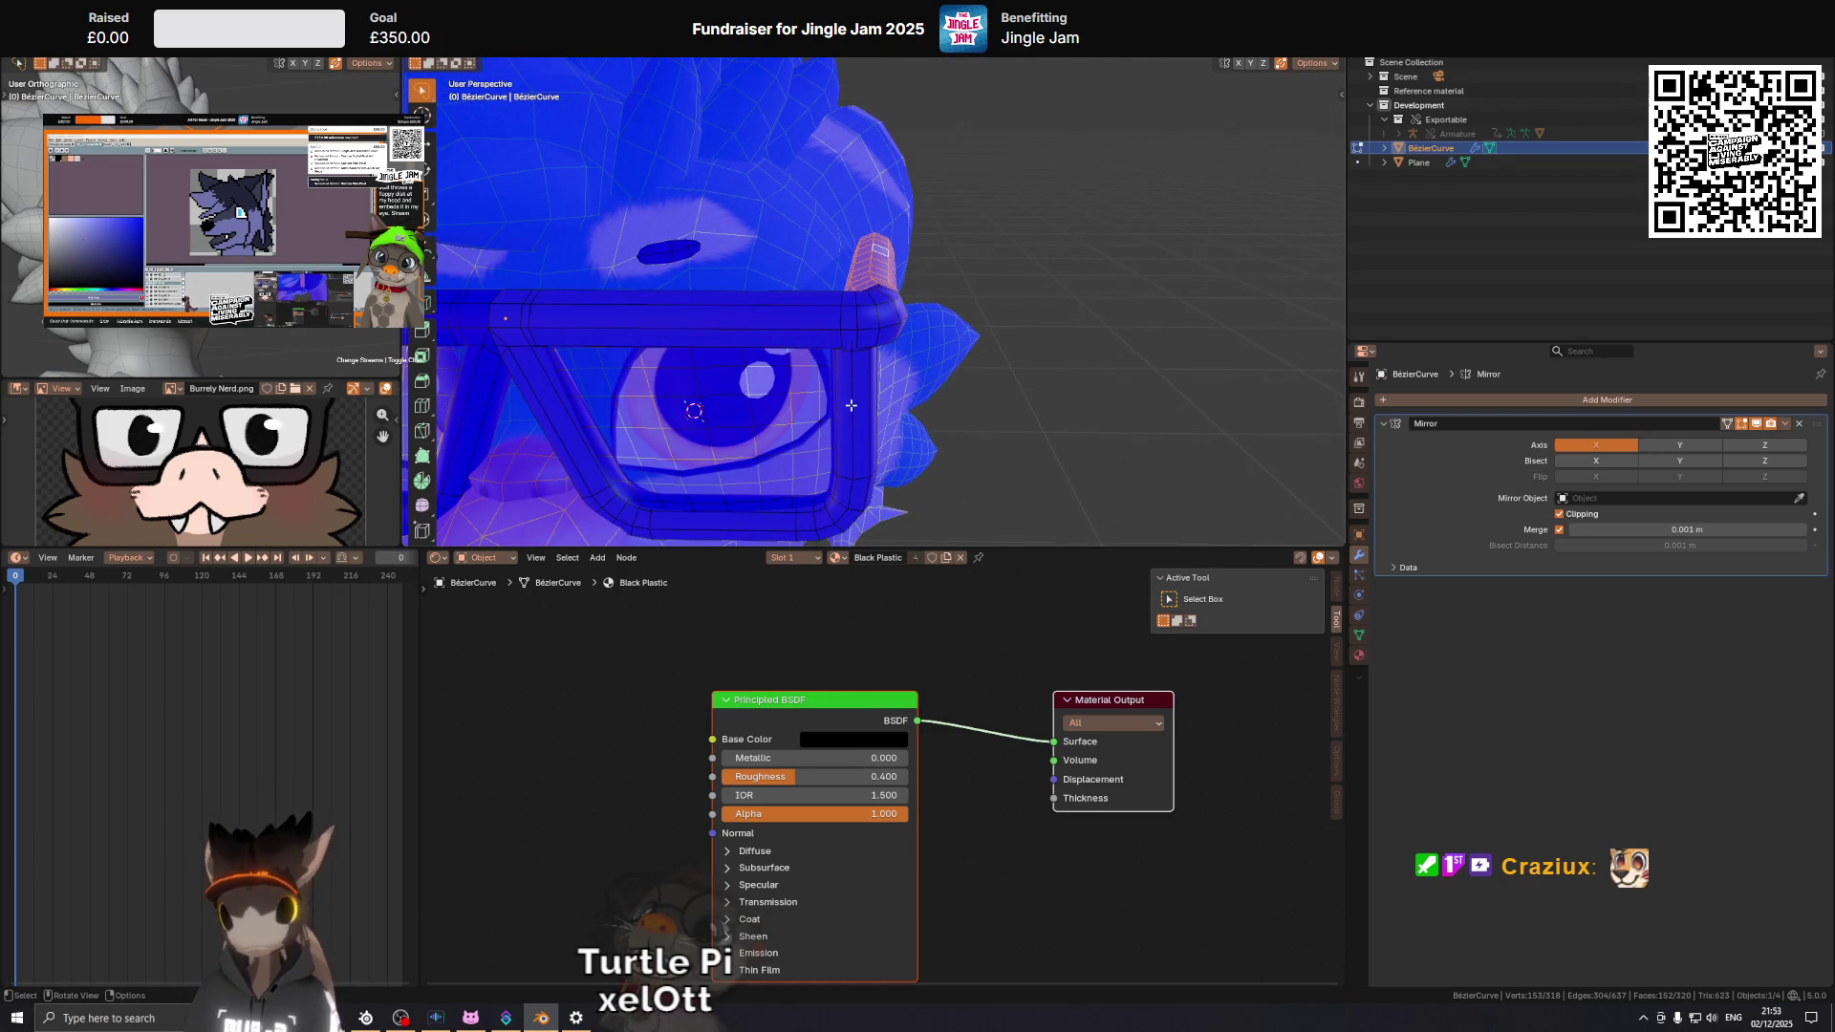
left_click(849, 408)
key("l")
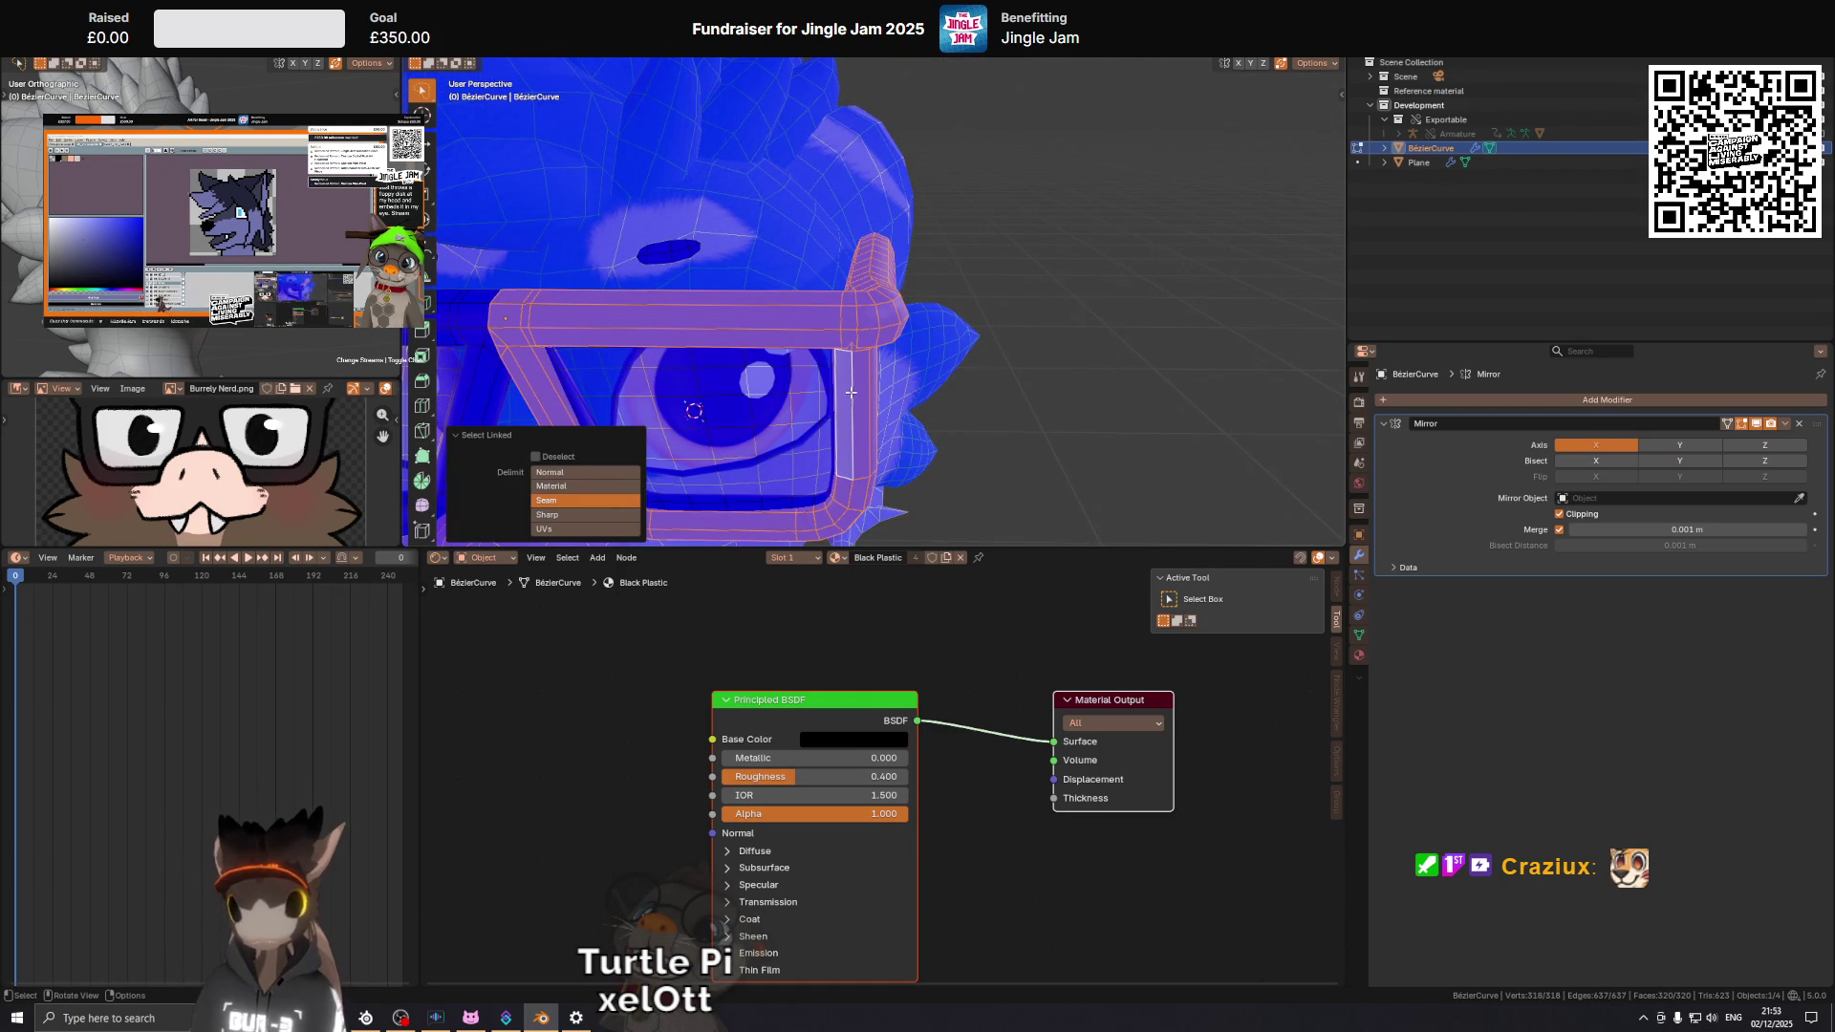
left_click(856, 367)
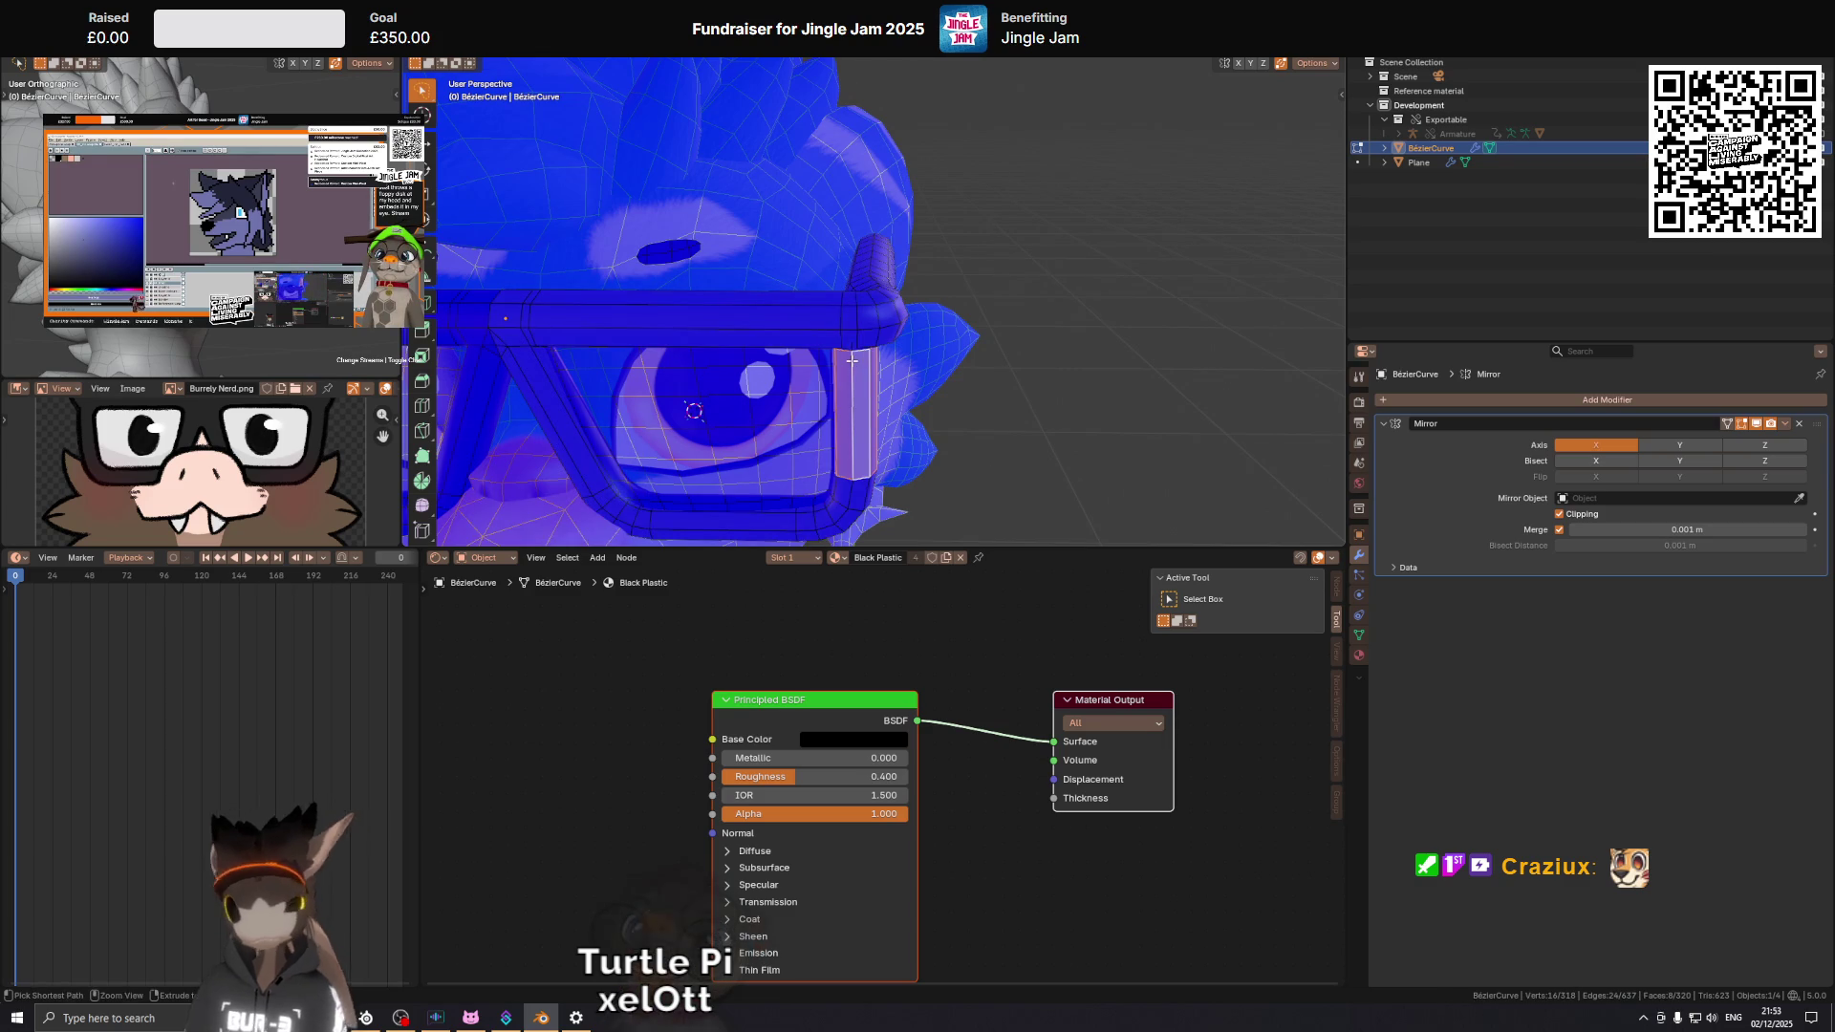
key("ctrl+KP_Add")
key("ctrl+KP_Add")
key("ctrl+KP_Add")
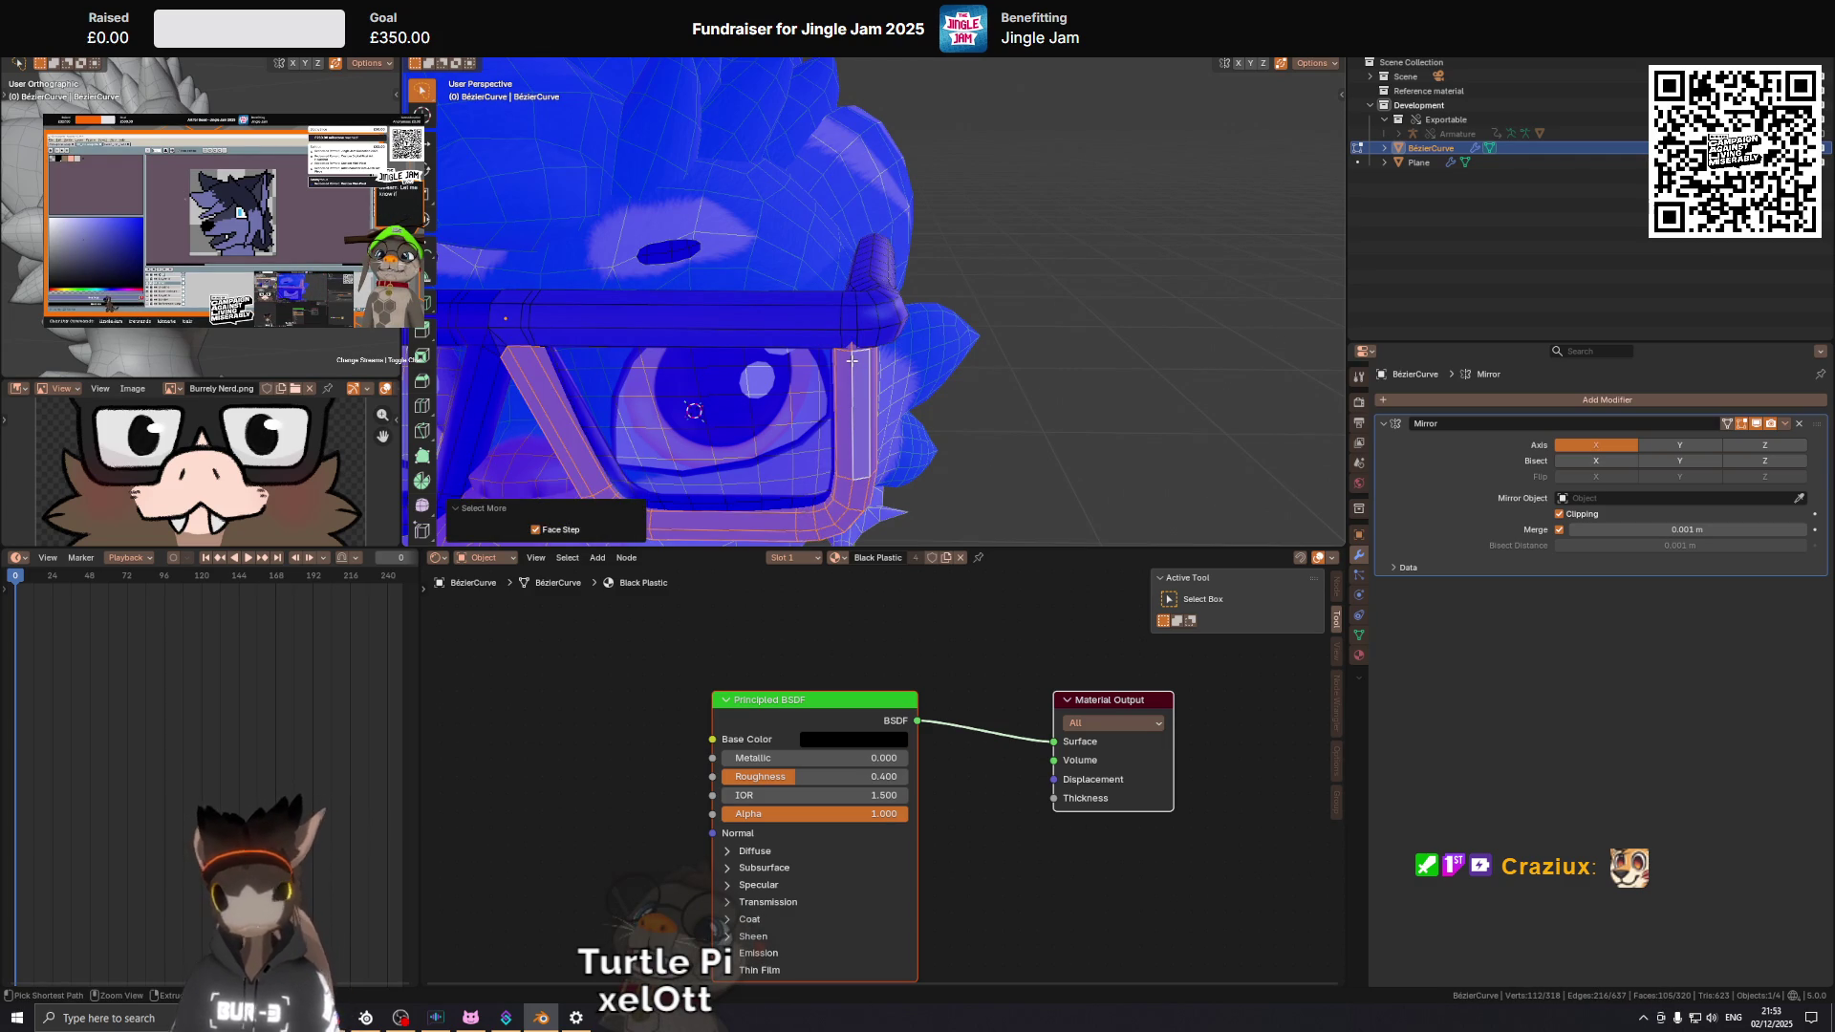
key("h")
left_click_drag(852, 360, 893, 321)
key("alt+h")
Select and clear the side-bar loop, then frame the glasses corner in front view.
scroll("up", 3)
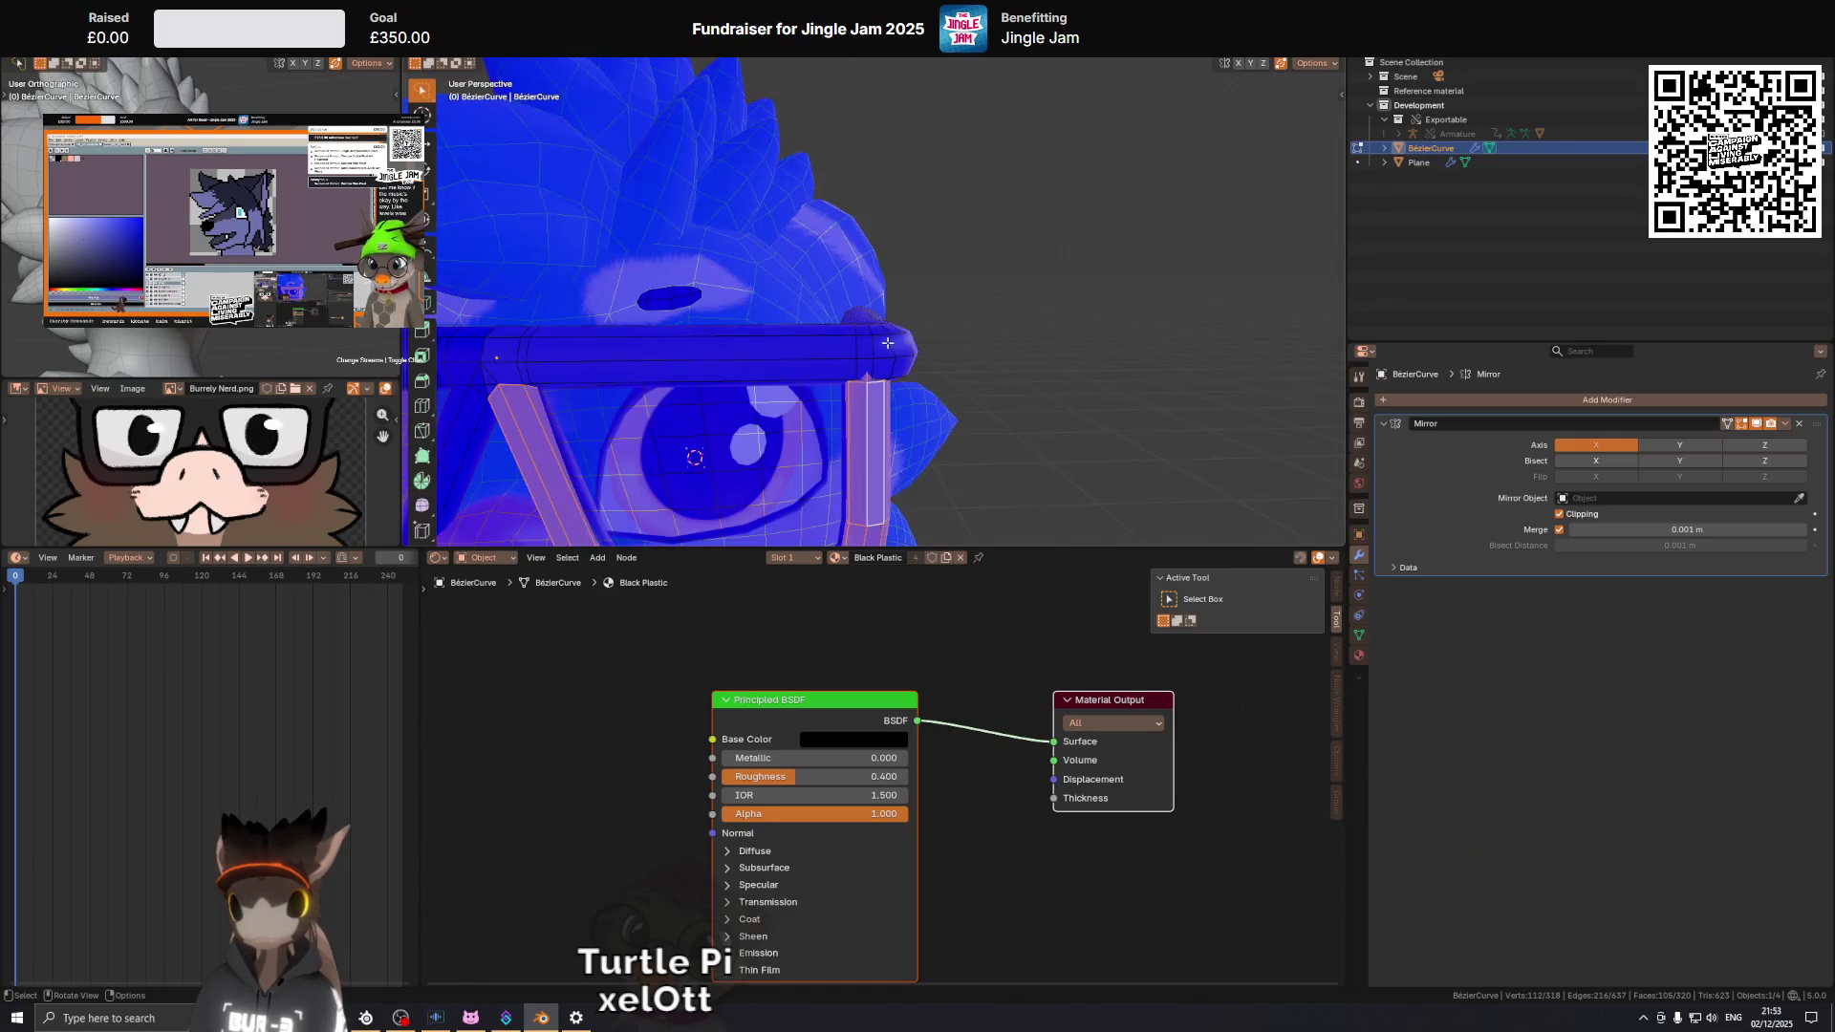
left_click(864, 379)
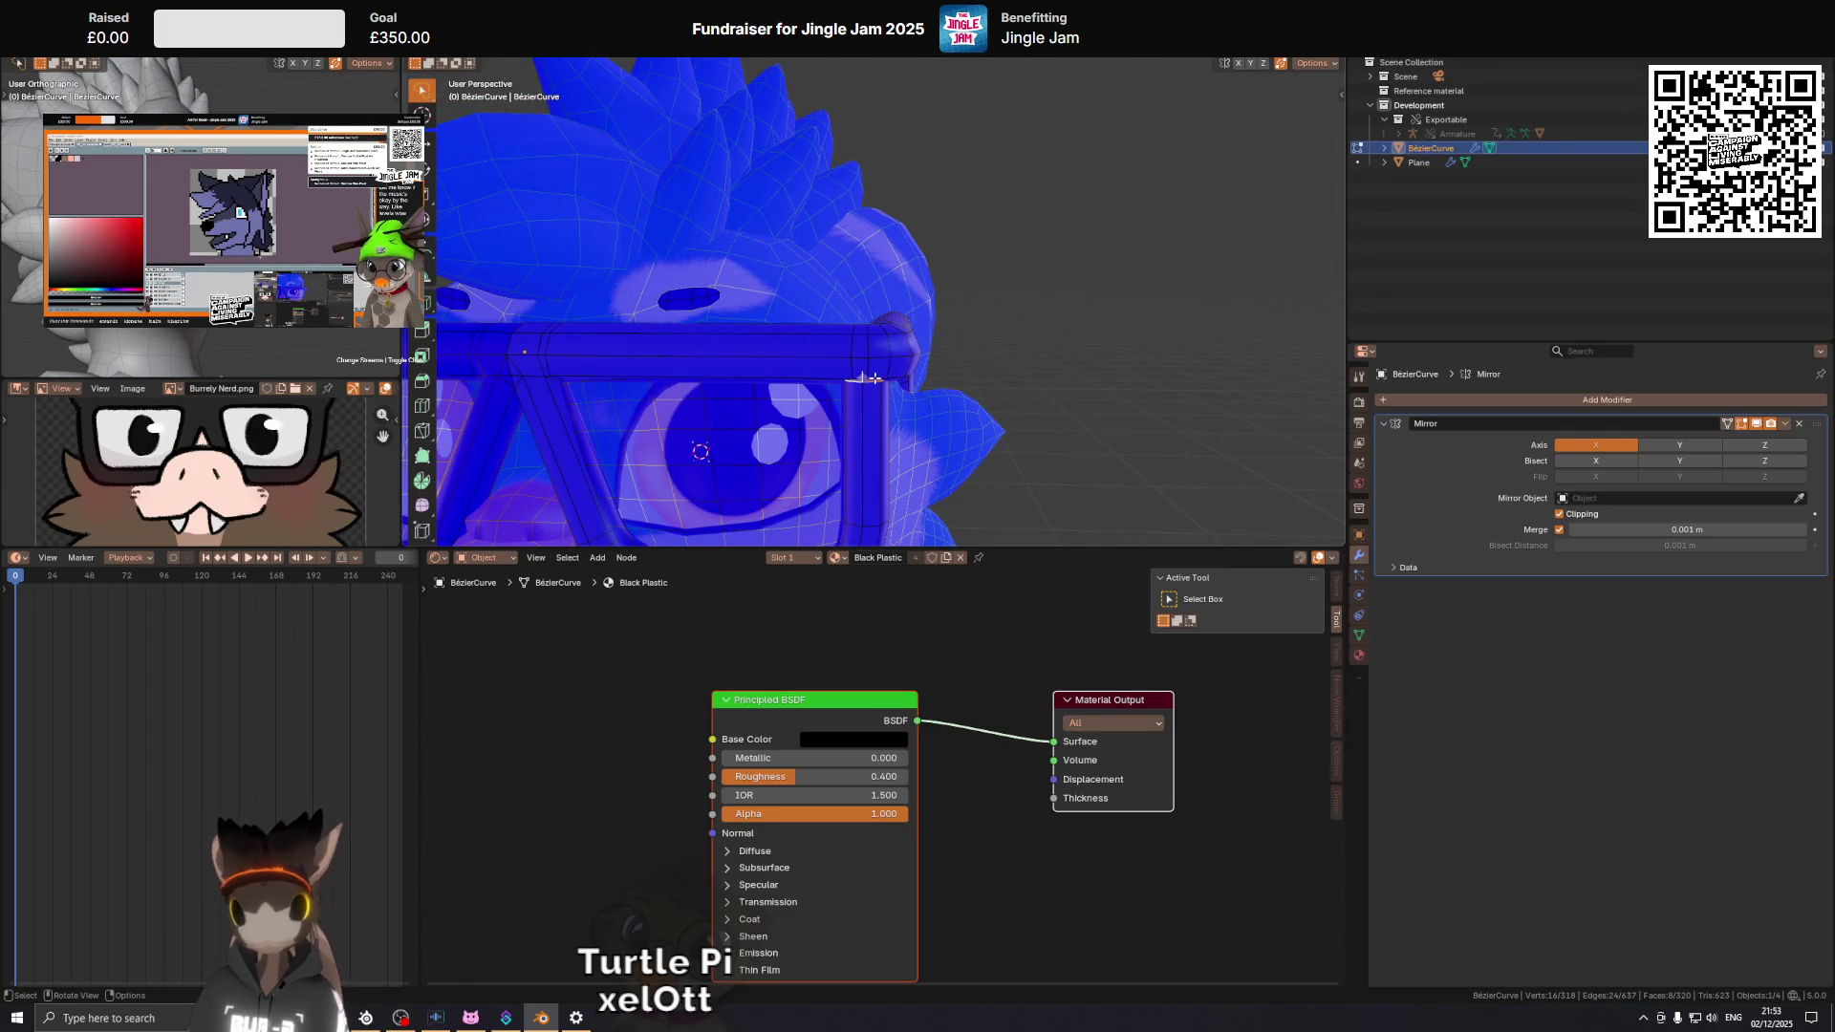
key("ctrl+KP_Add")
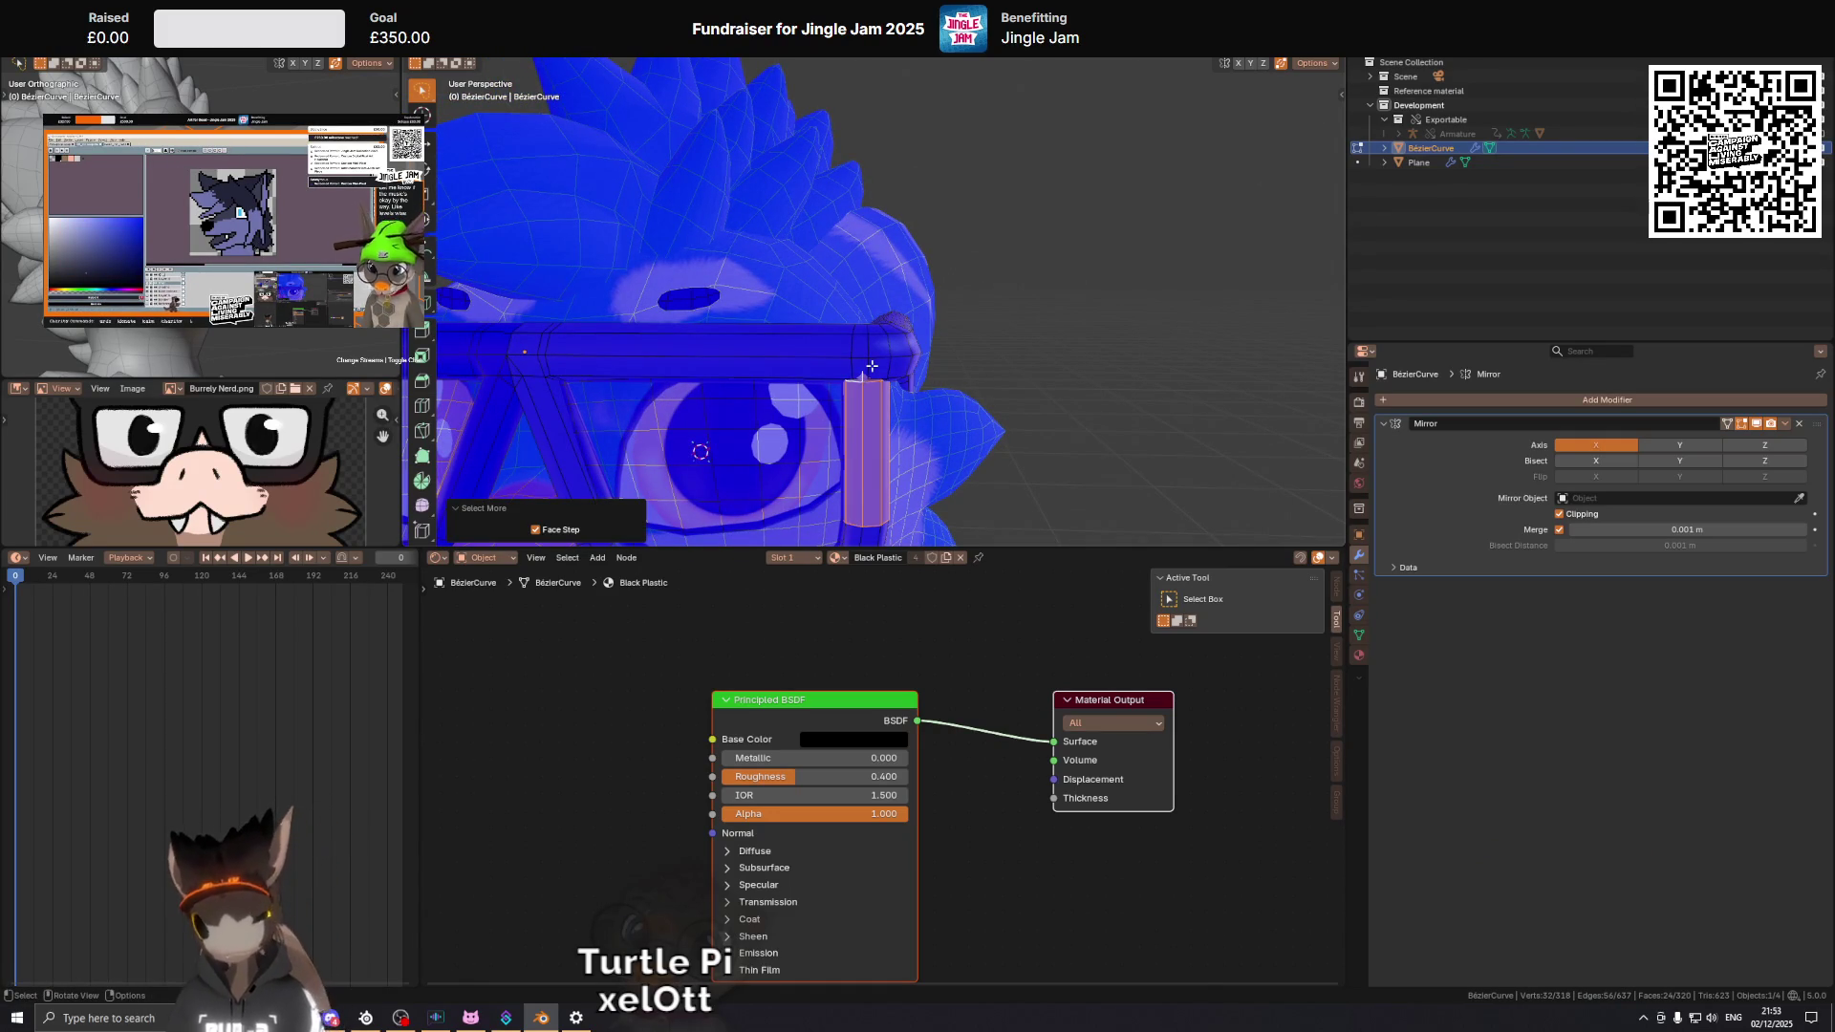
key("alt+a")
left_click_drag(871, 366, 885, 353)
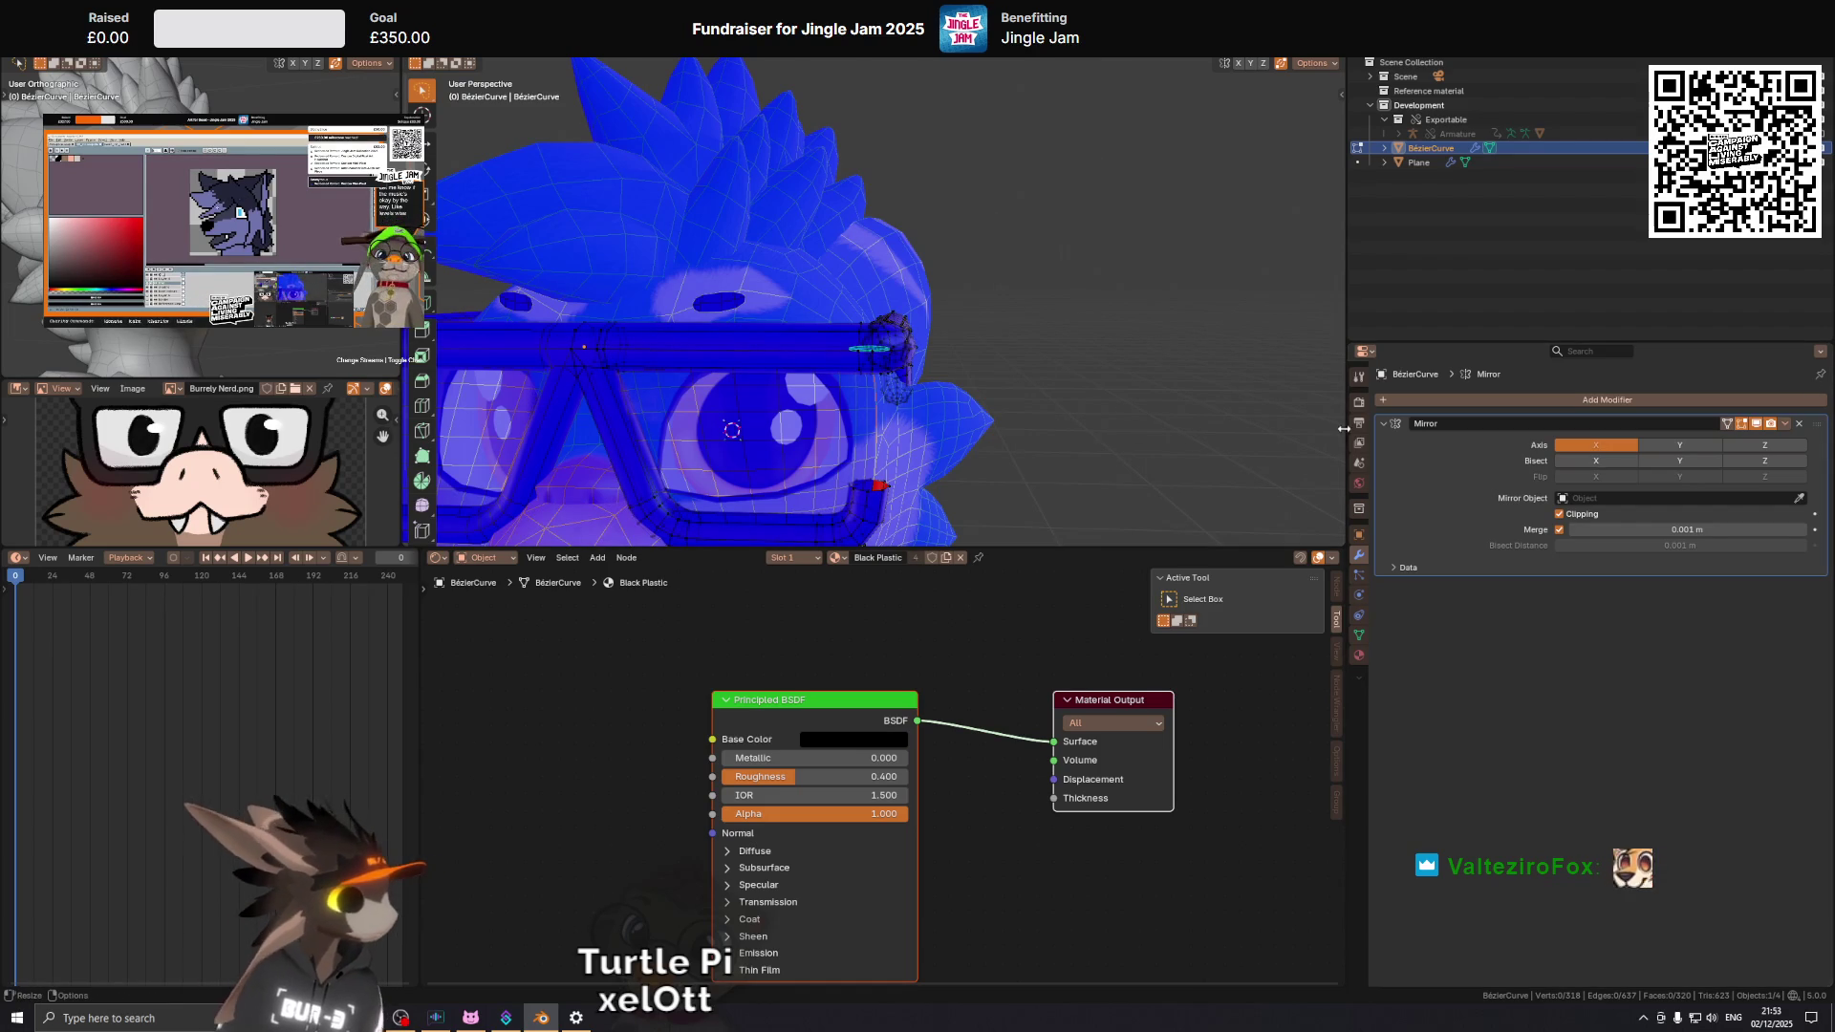
left_click_drag(141, 364, 191, 373)
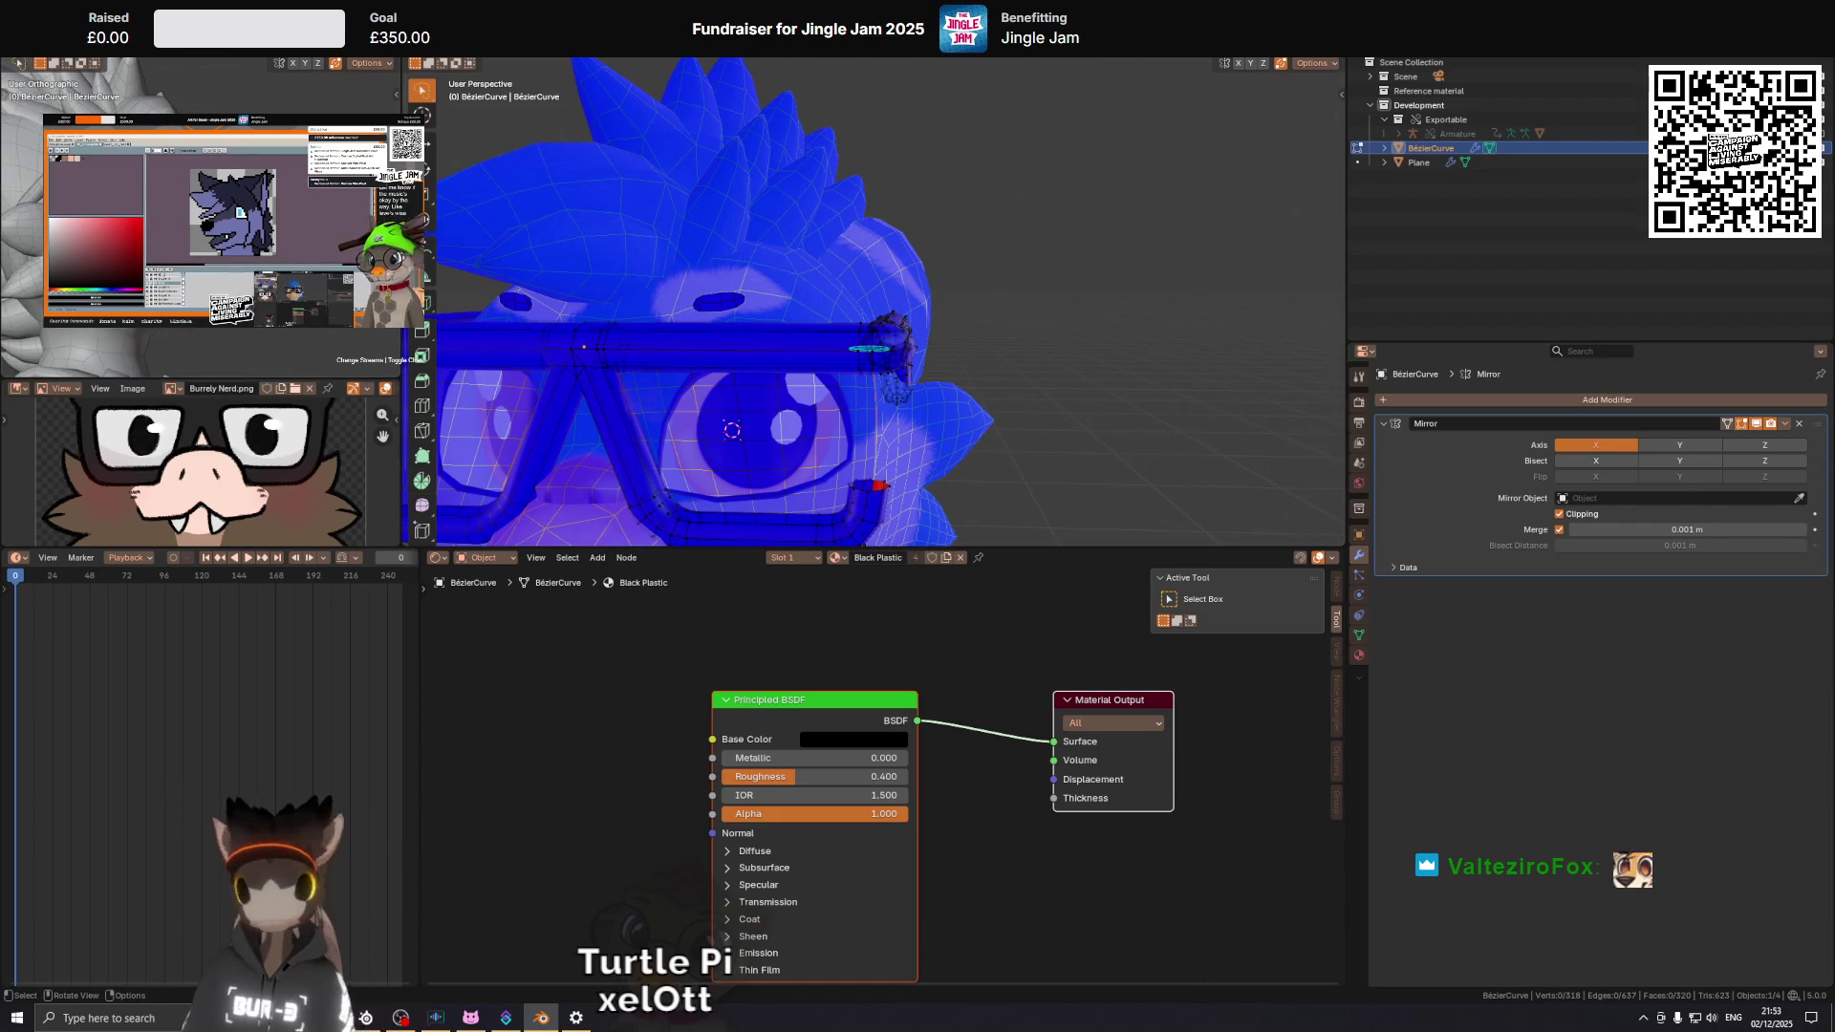
key("KP_1")
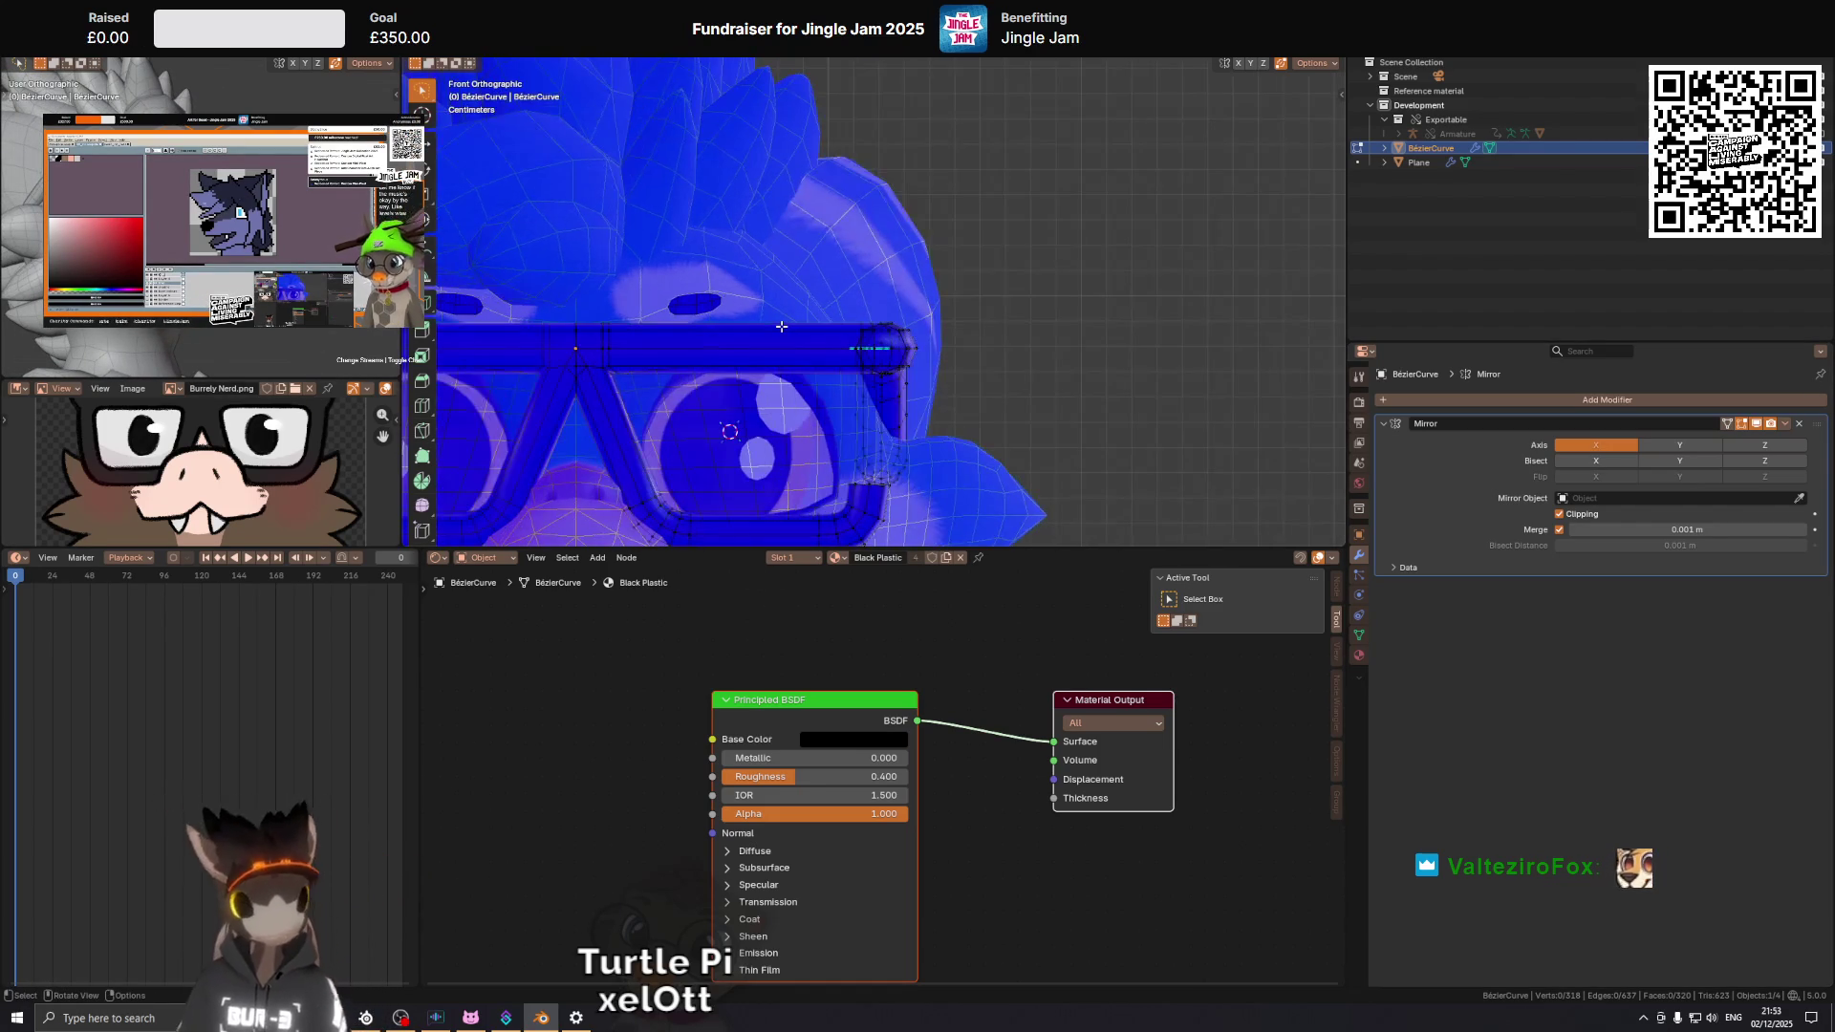
left_click_drag(781, 326, 768, 312)
key("Tab")
key("Tab")
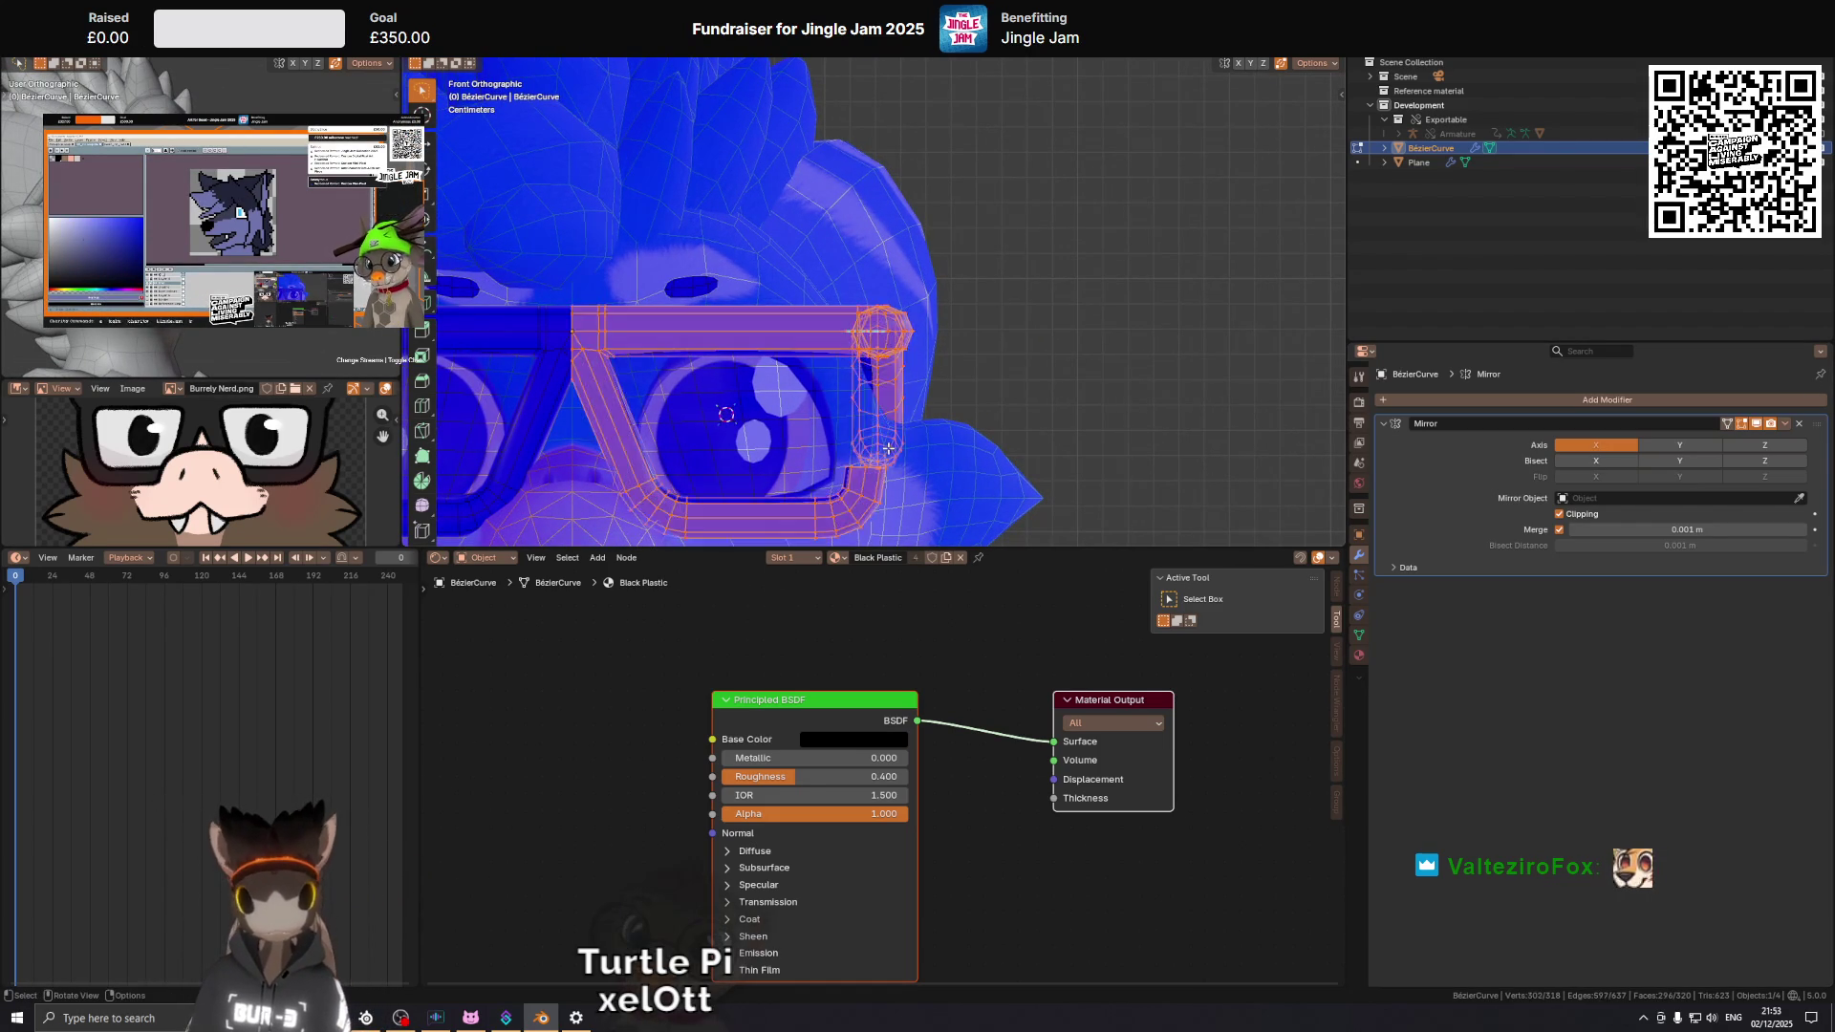
Select the frame's right-side faces and hide the stray face on the hinge.
left_click(897, 447)
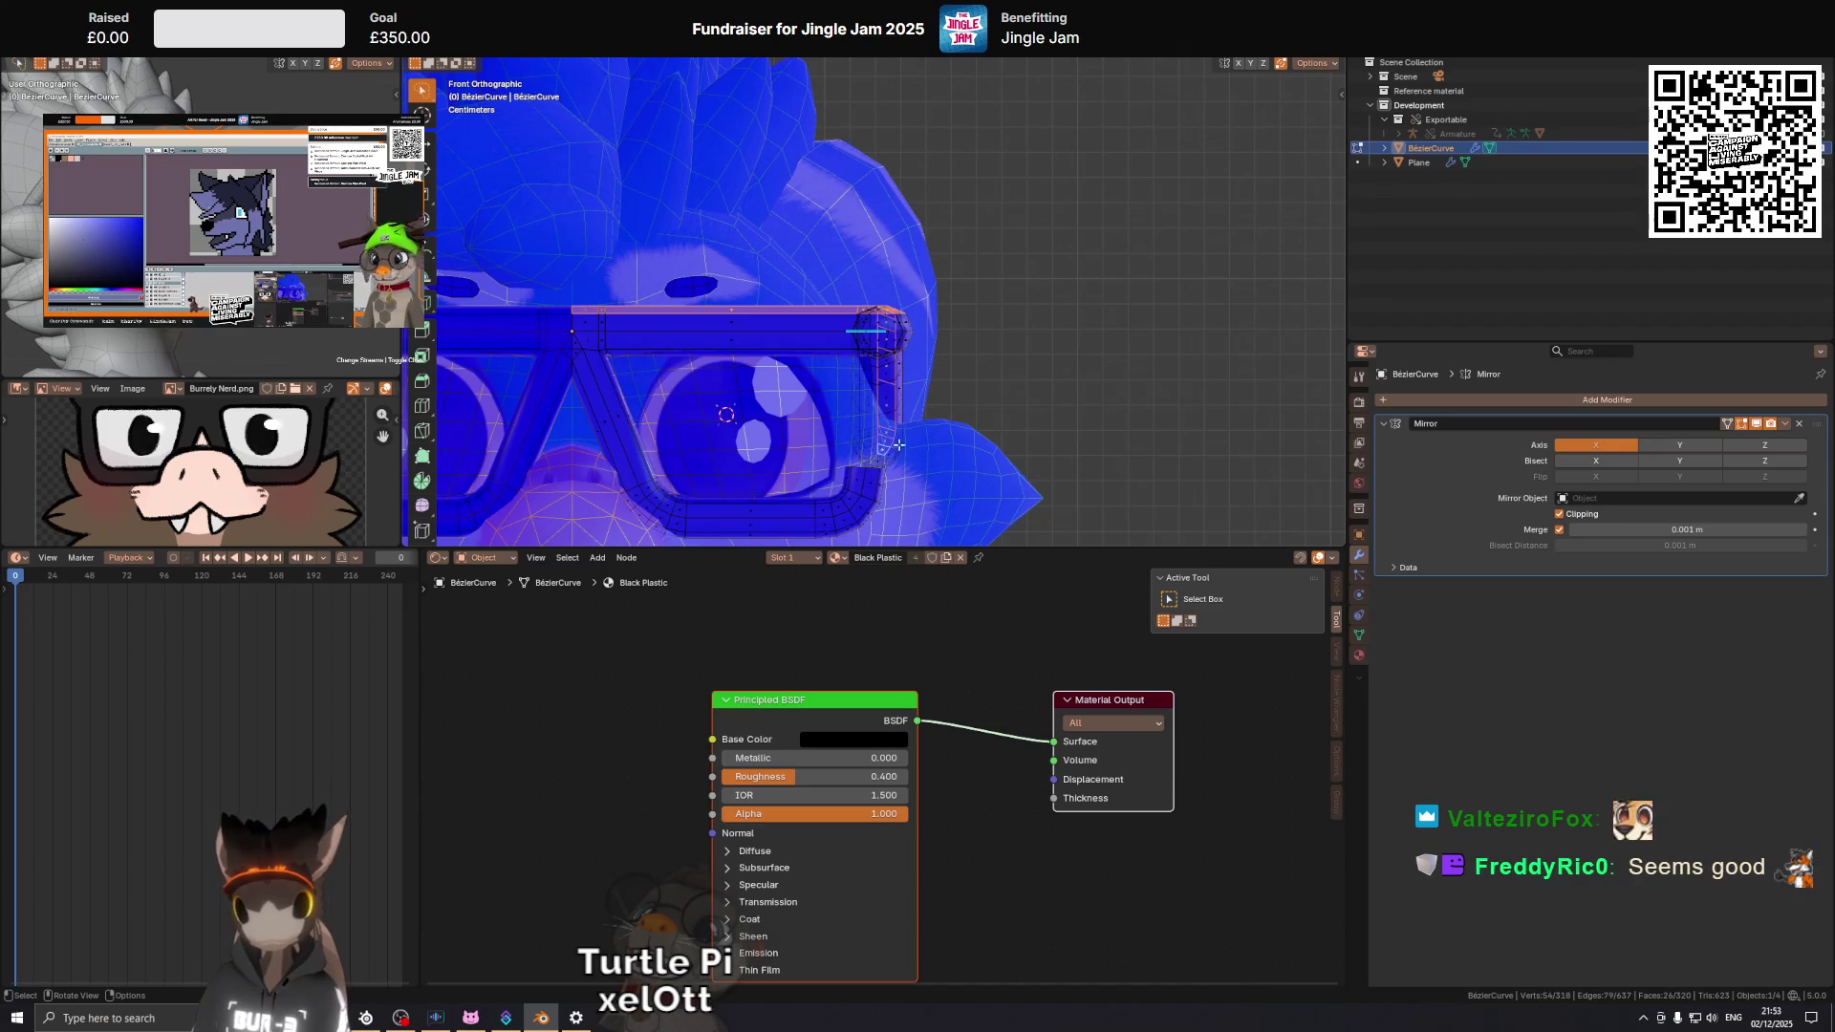
left_click(896, 425)
key("ctrl+KP_Add")
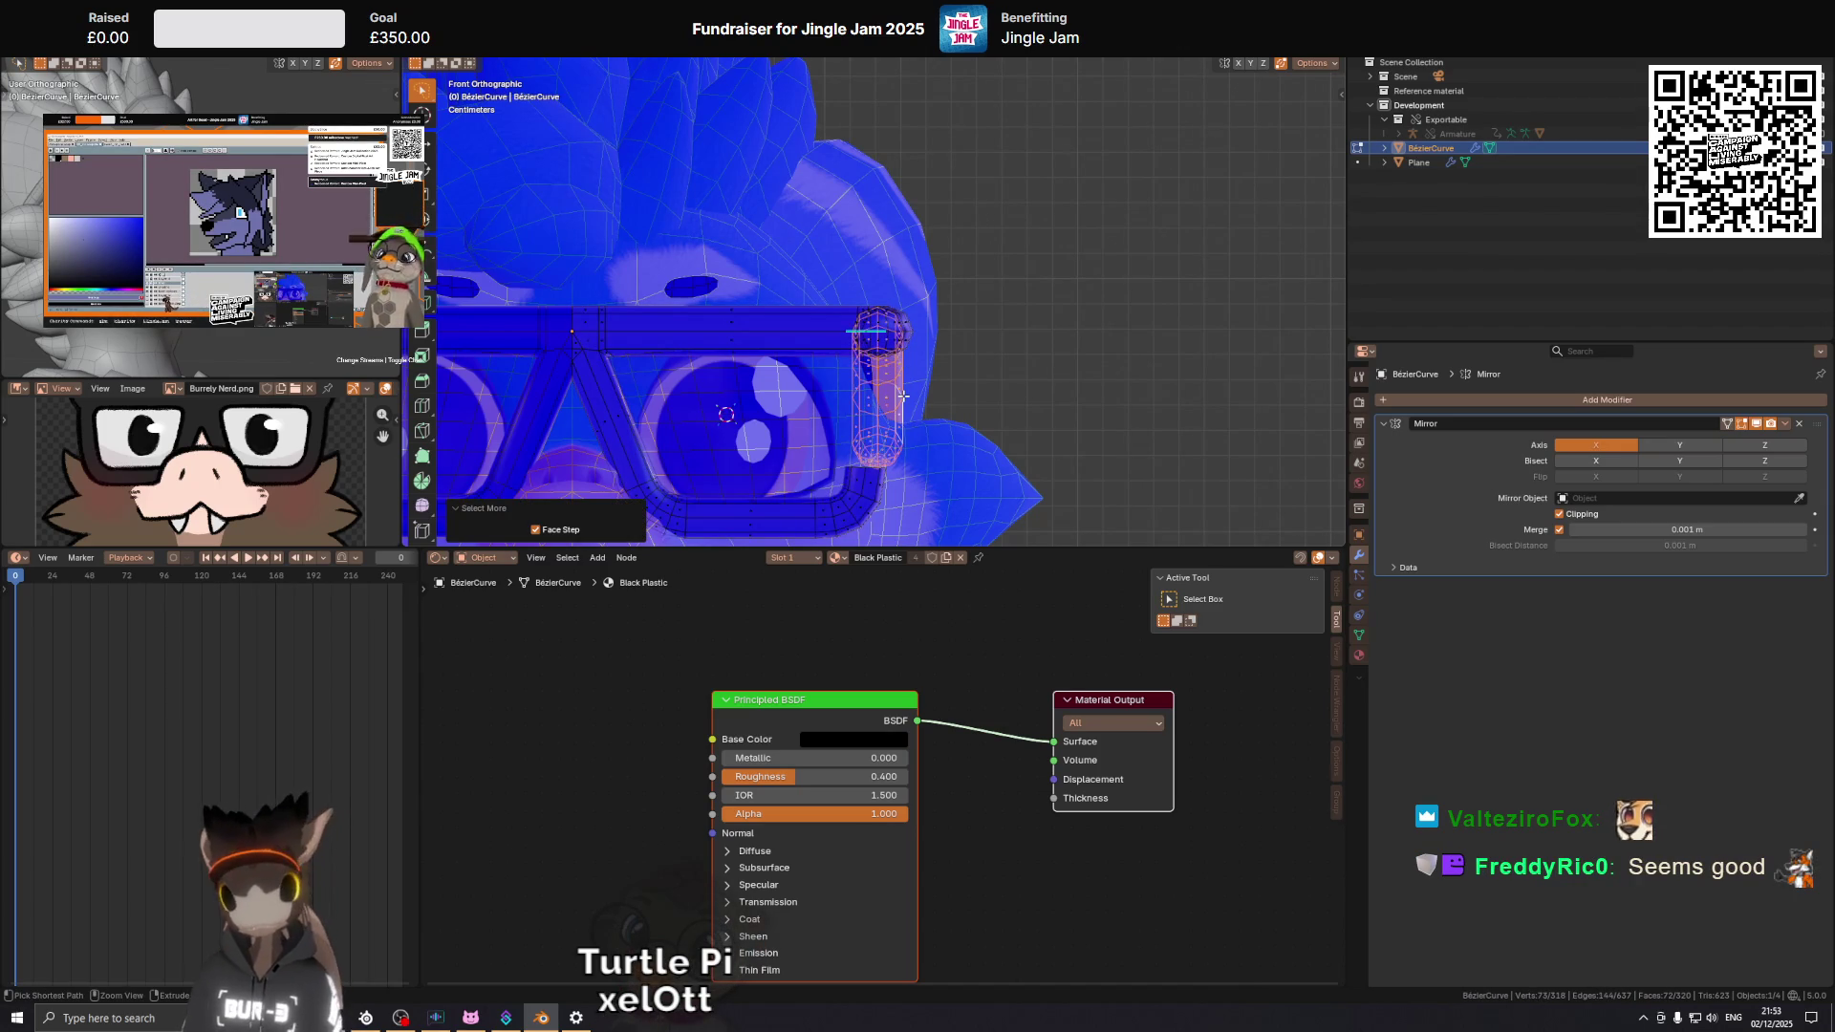
left_click_drag(903, 395, 890, 251)
key("KP_1")
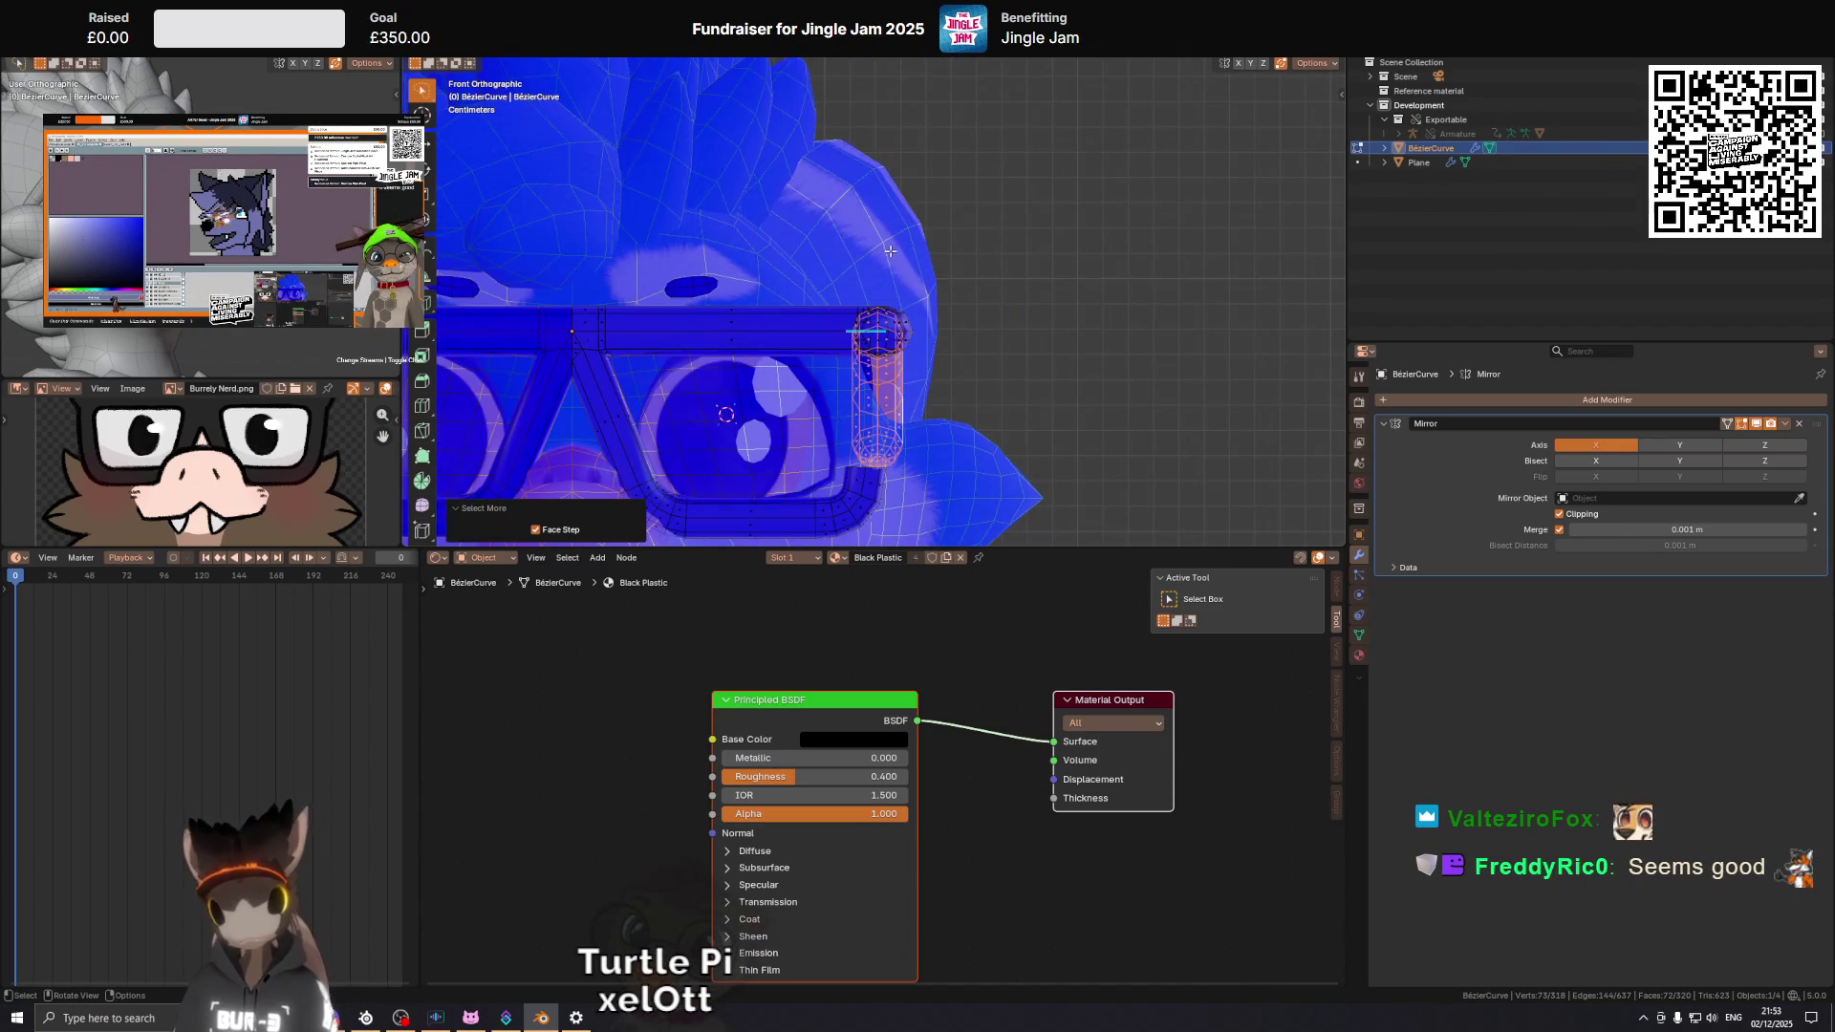
scroll("up", 3)
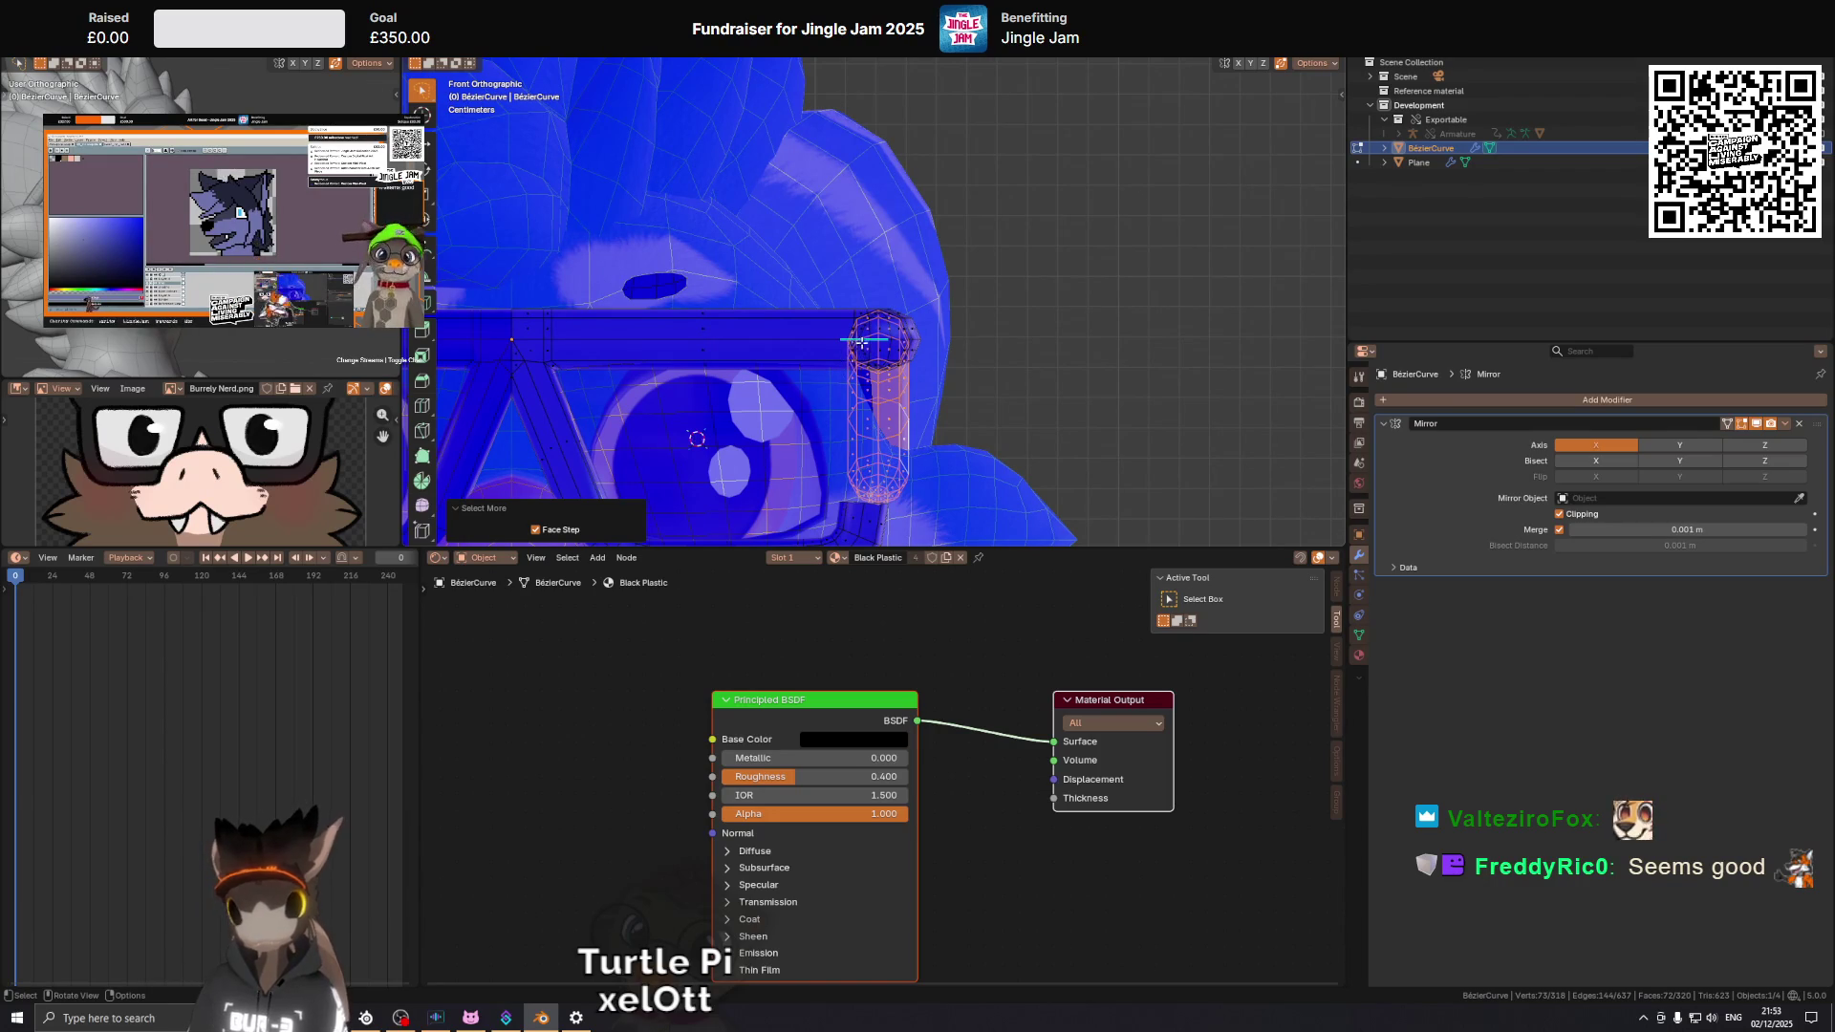
left_click(862, 342)
key("h")
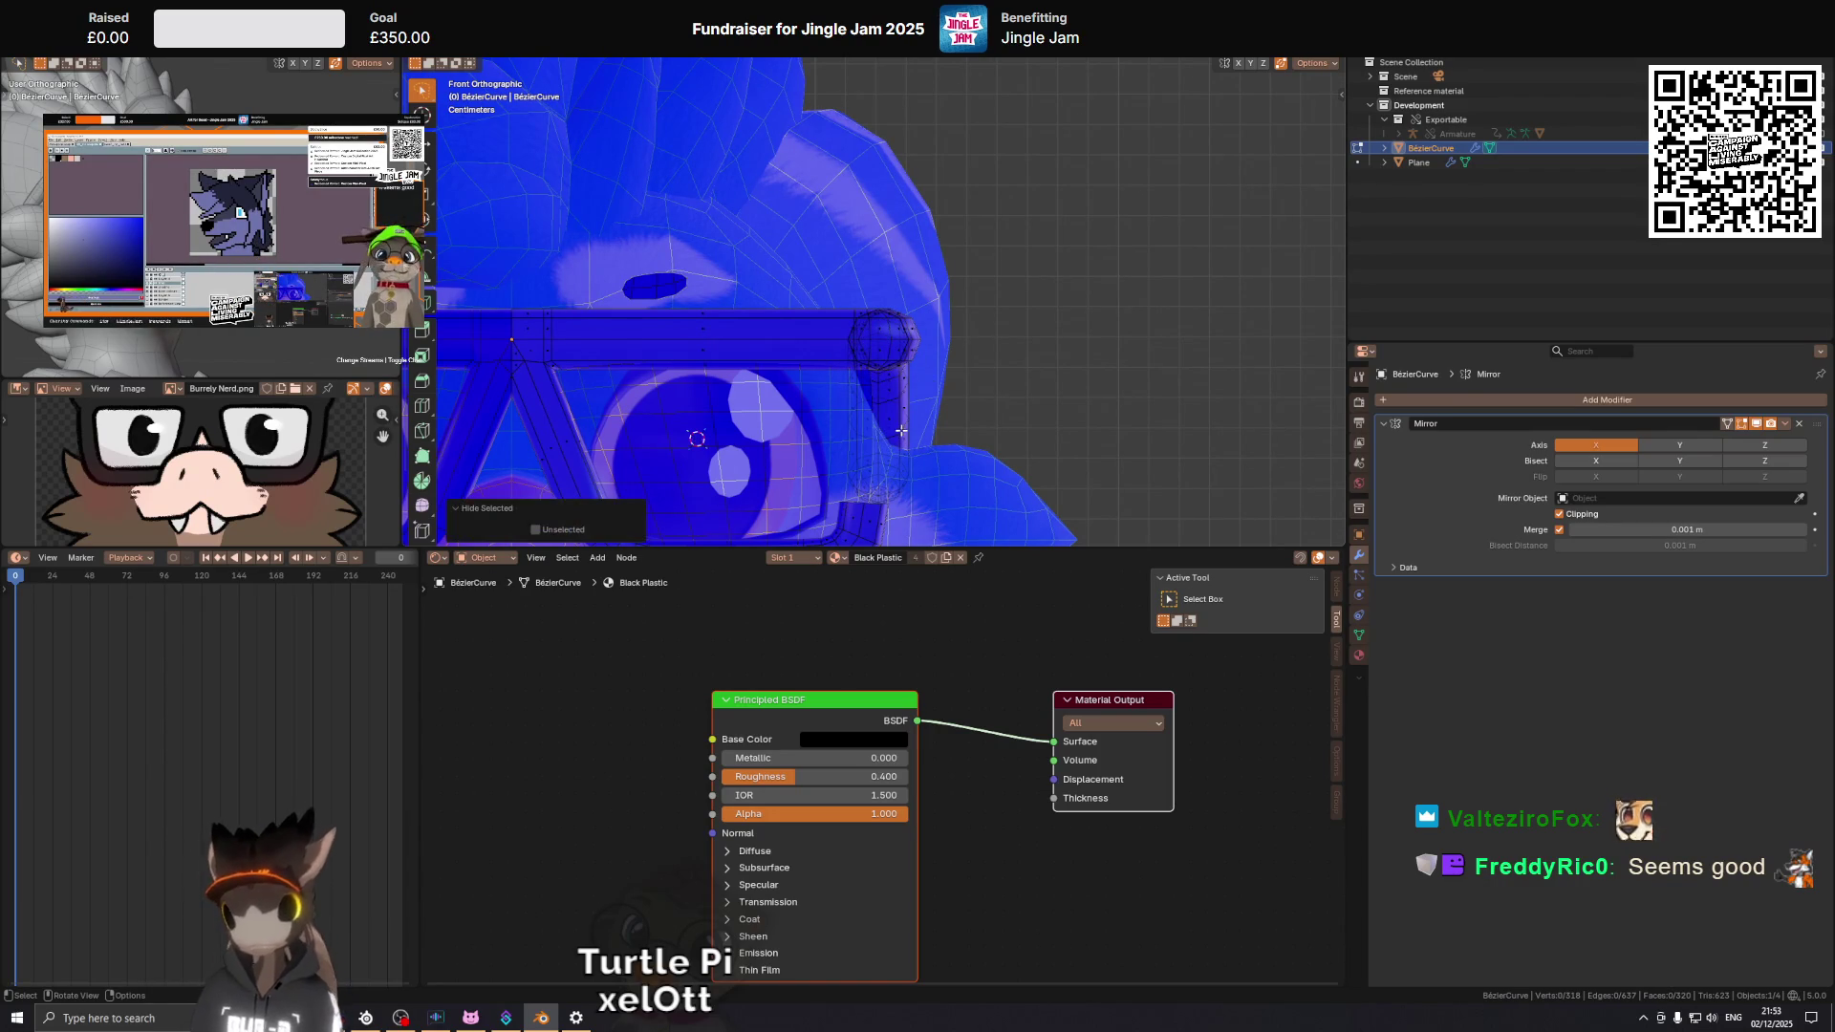
Select the hinge faces and grow the selection along the bridge, viewed from the front.
left_click(900, 421)
key("ctrl+KP_Add")
key("ctrl+KP_Add")
key("ctrl+KP_Add")
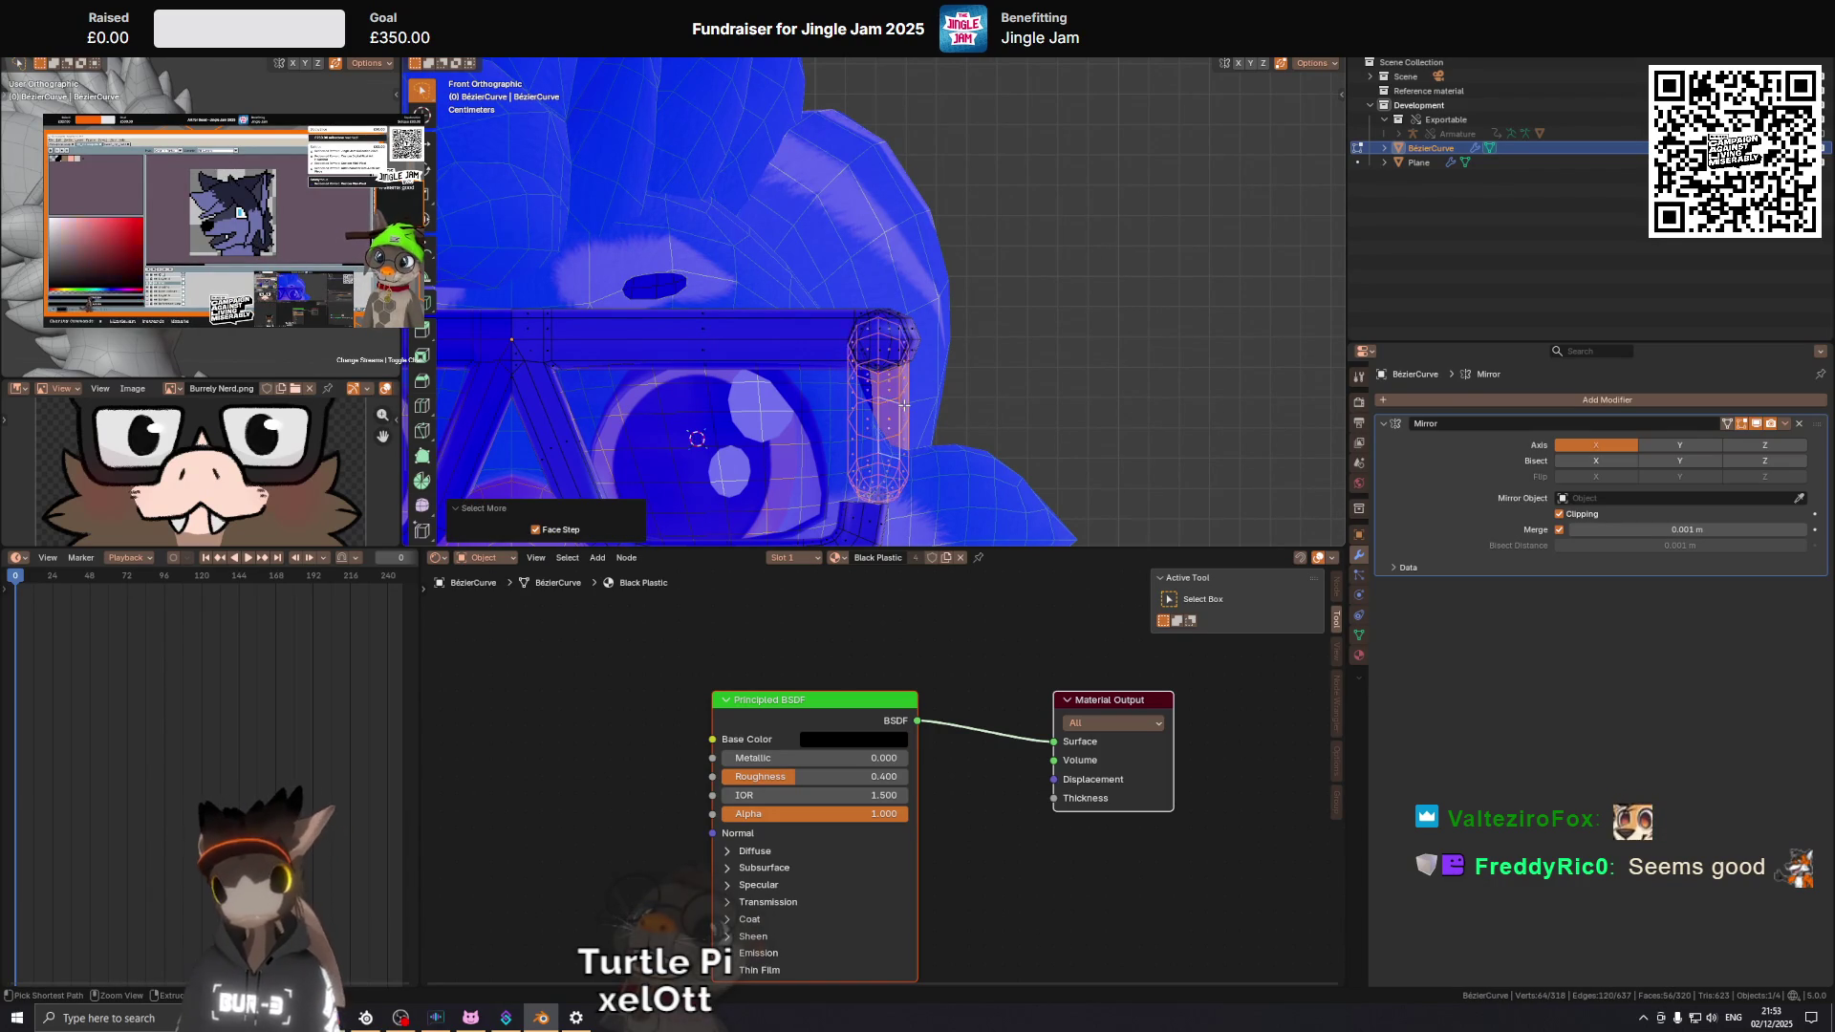
key("ctrl+KP_Add")
left_click_drag(903, 405, 841, 368)
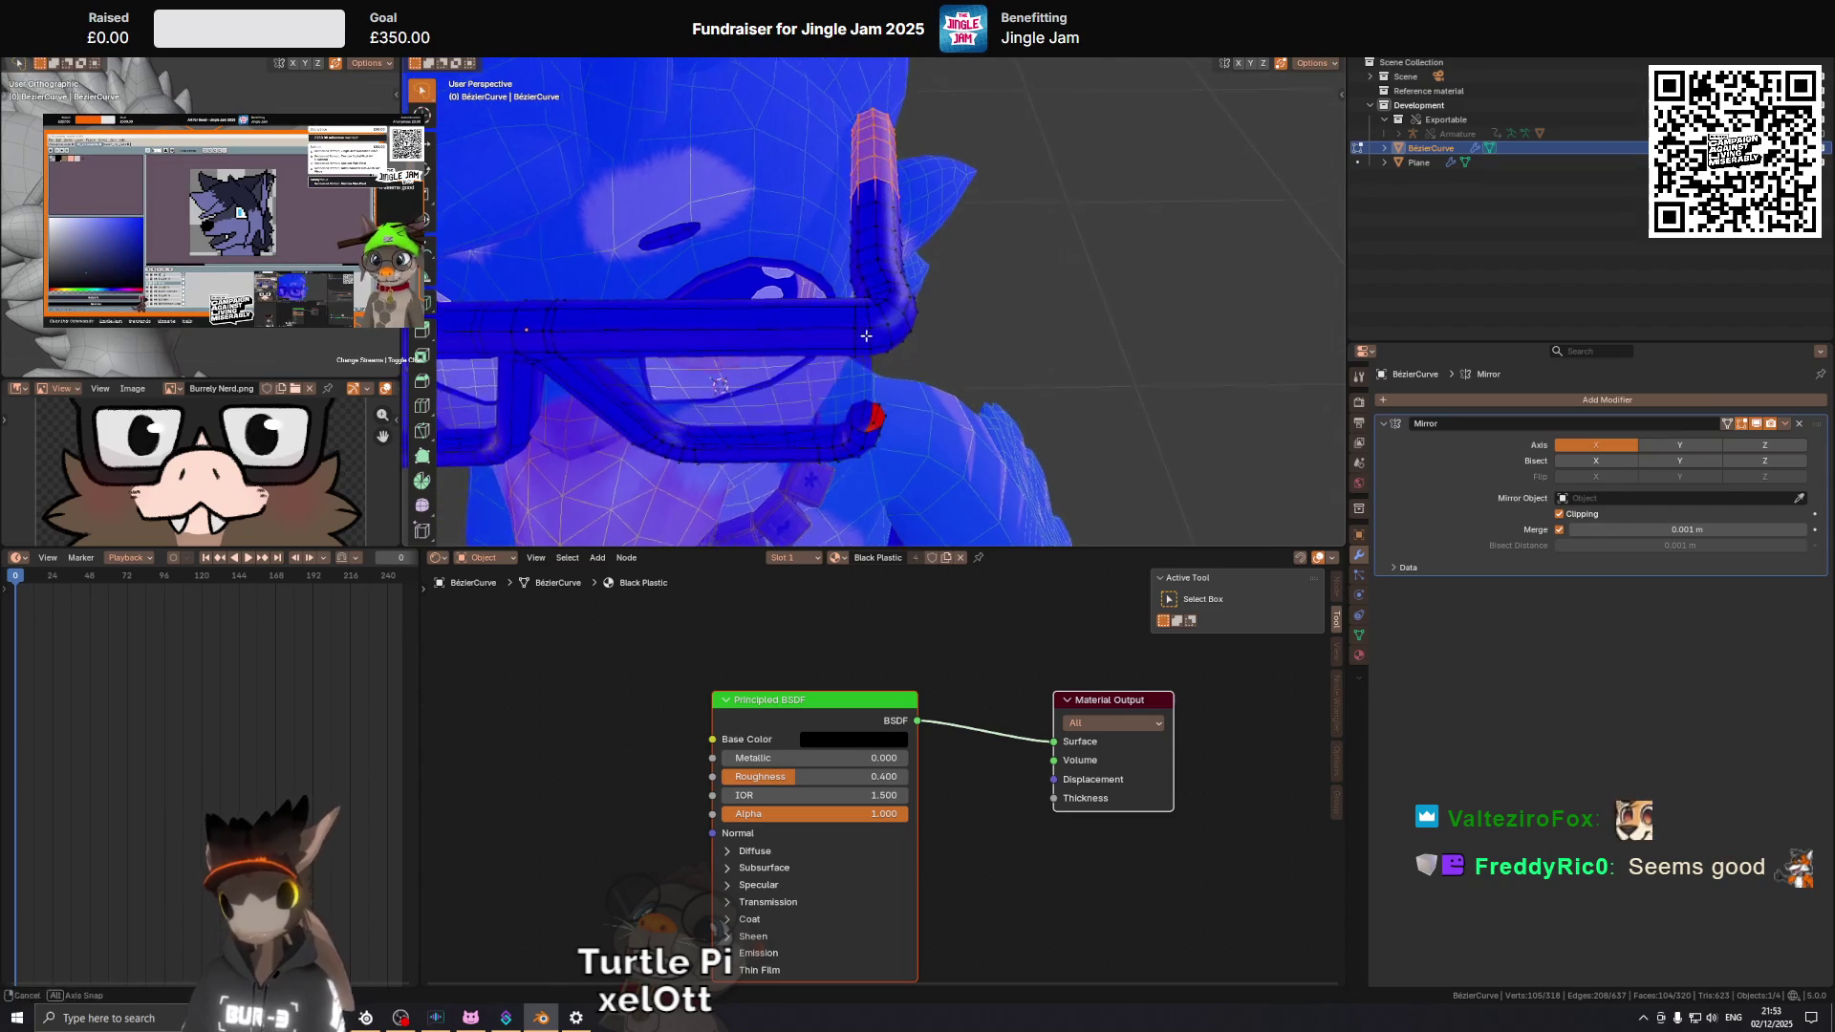
scroll("up", 3)
key("b")
key("Escape")
right_click(847, 356)
key("Escape")
left_click_drag(847, 355, 926, 287)
key("ctrl+KP_Add")
key("KP_1")
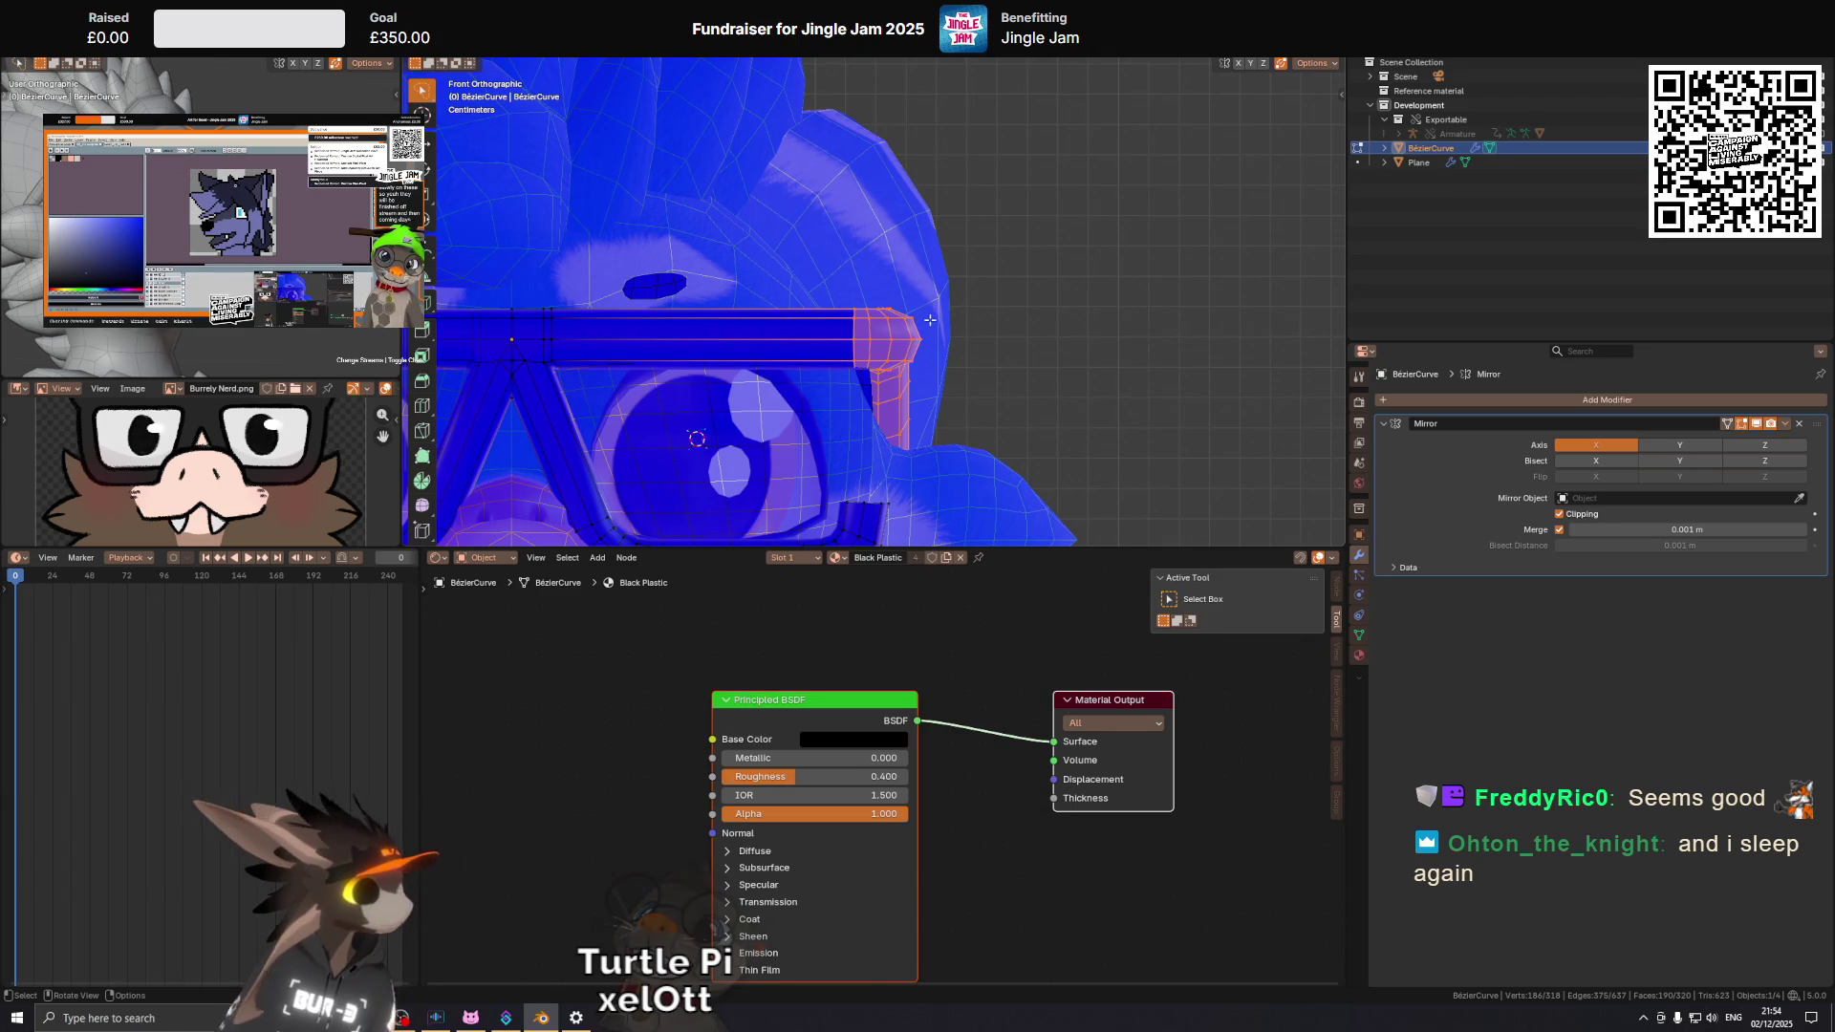
Move the selected frame section -.04 along X and return to Object Mode.
key("g")
key("x")
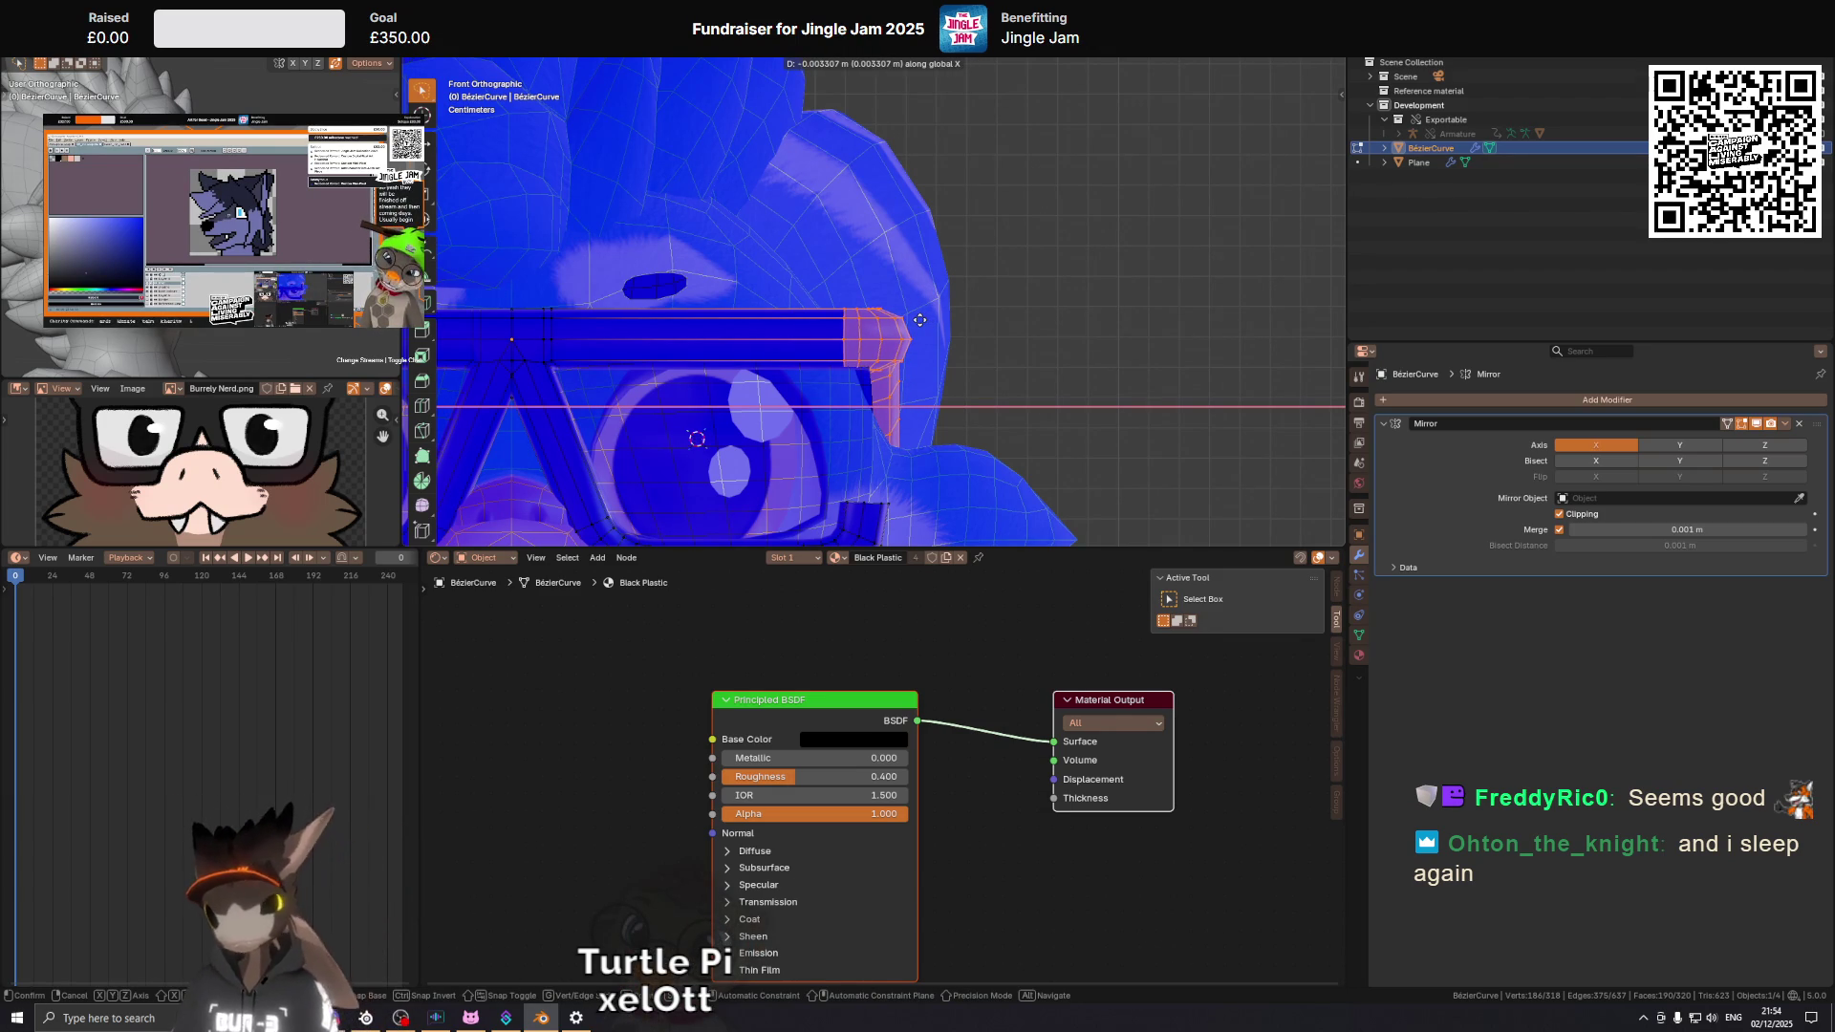
type("-.04")
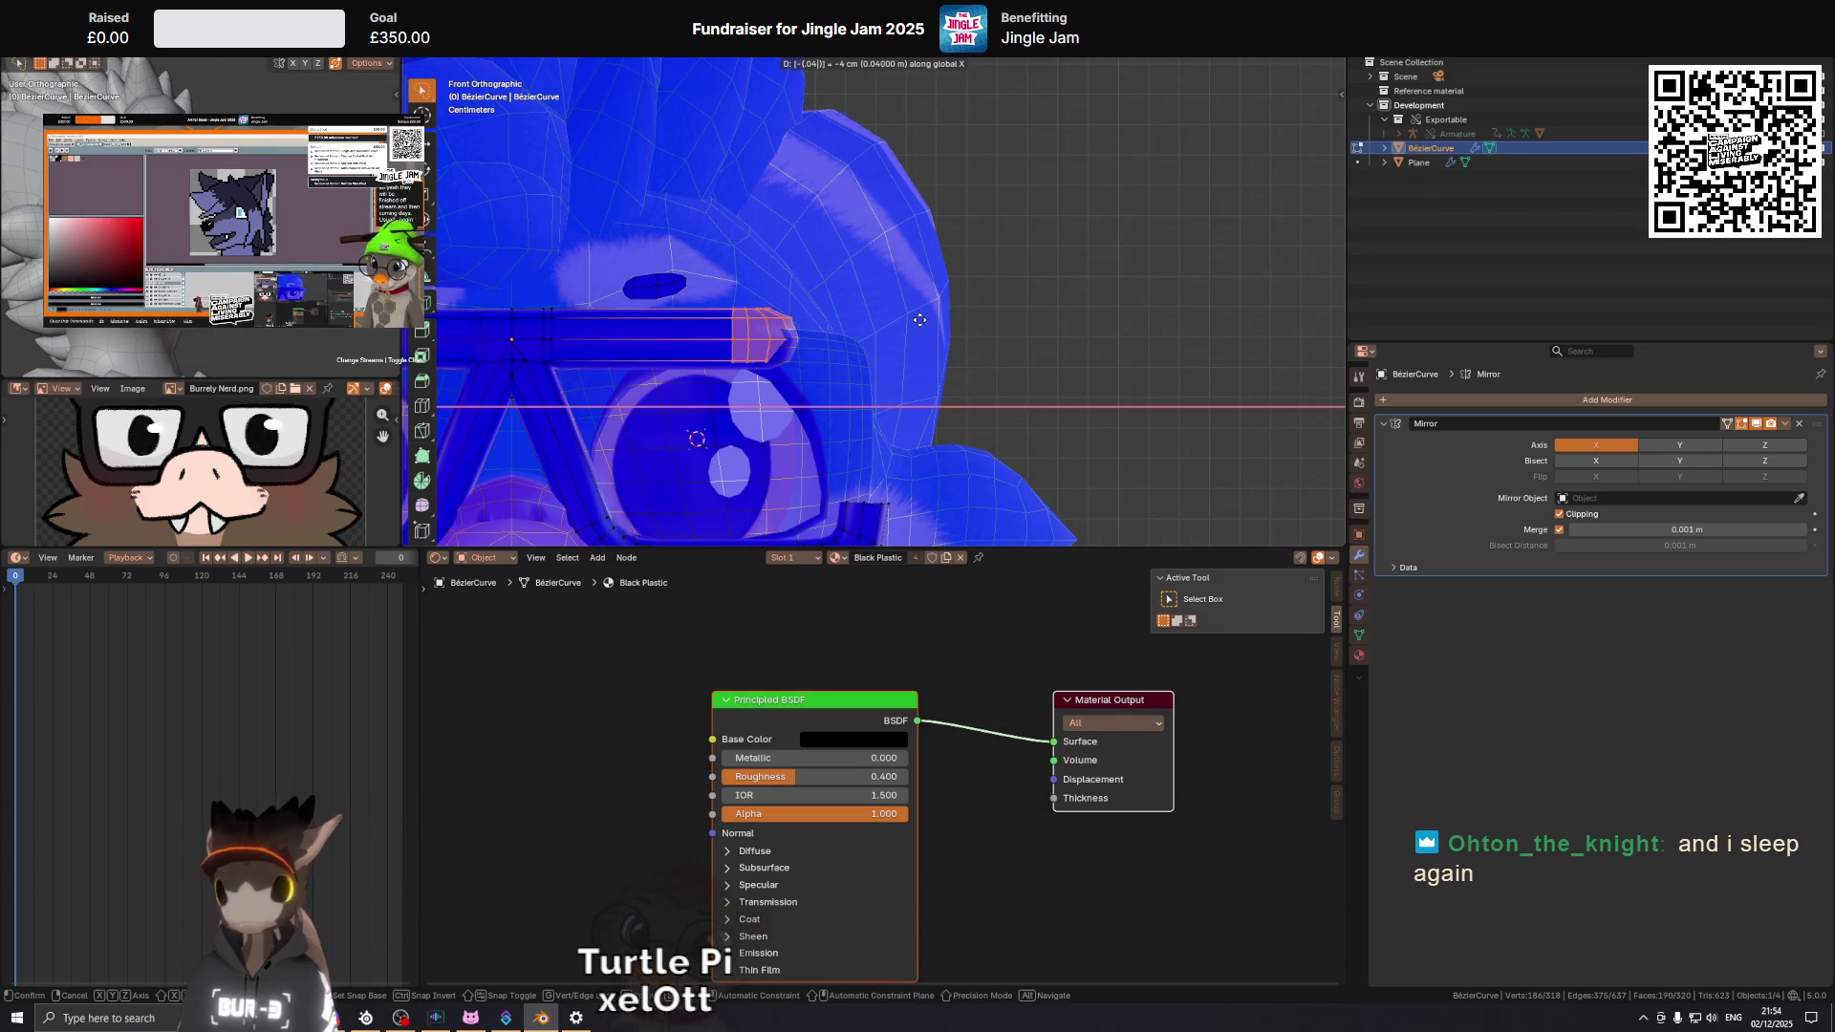
key("Return")
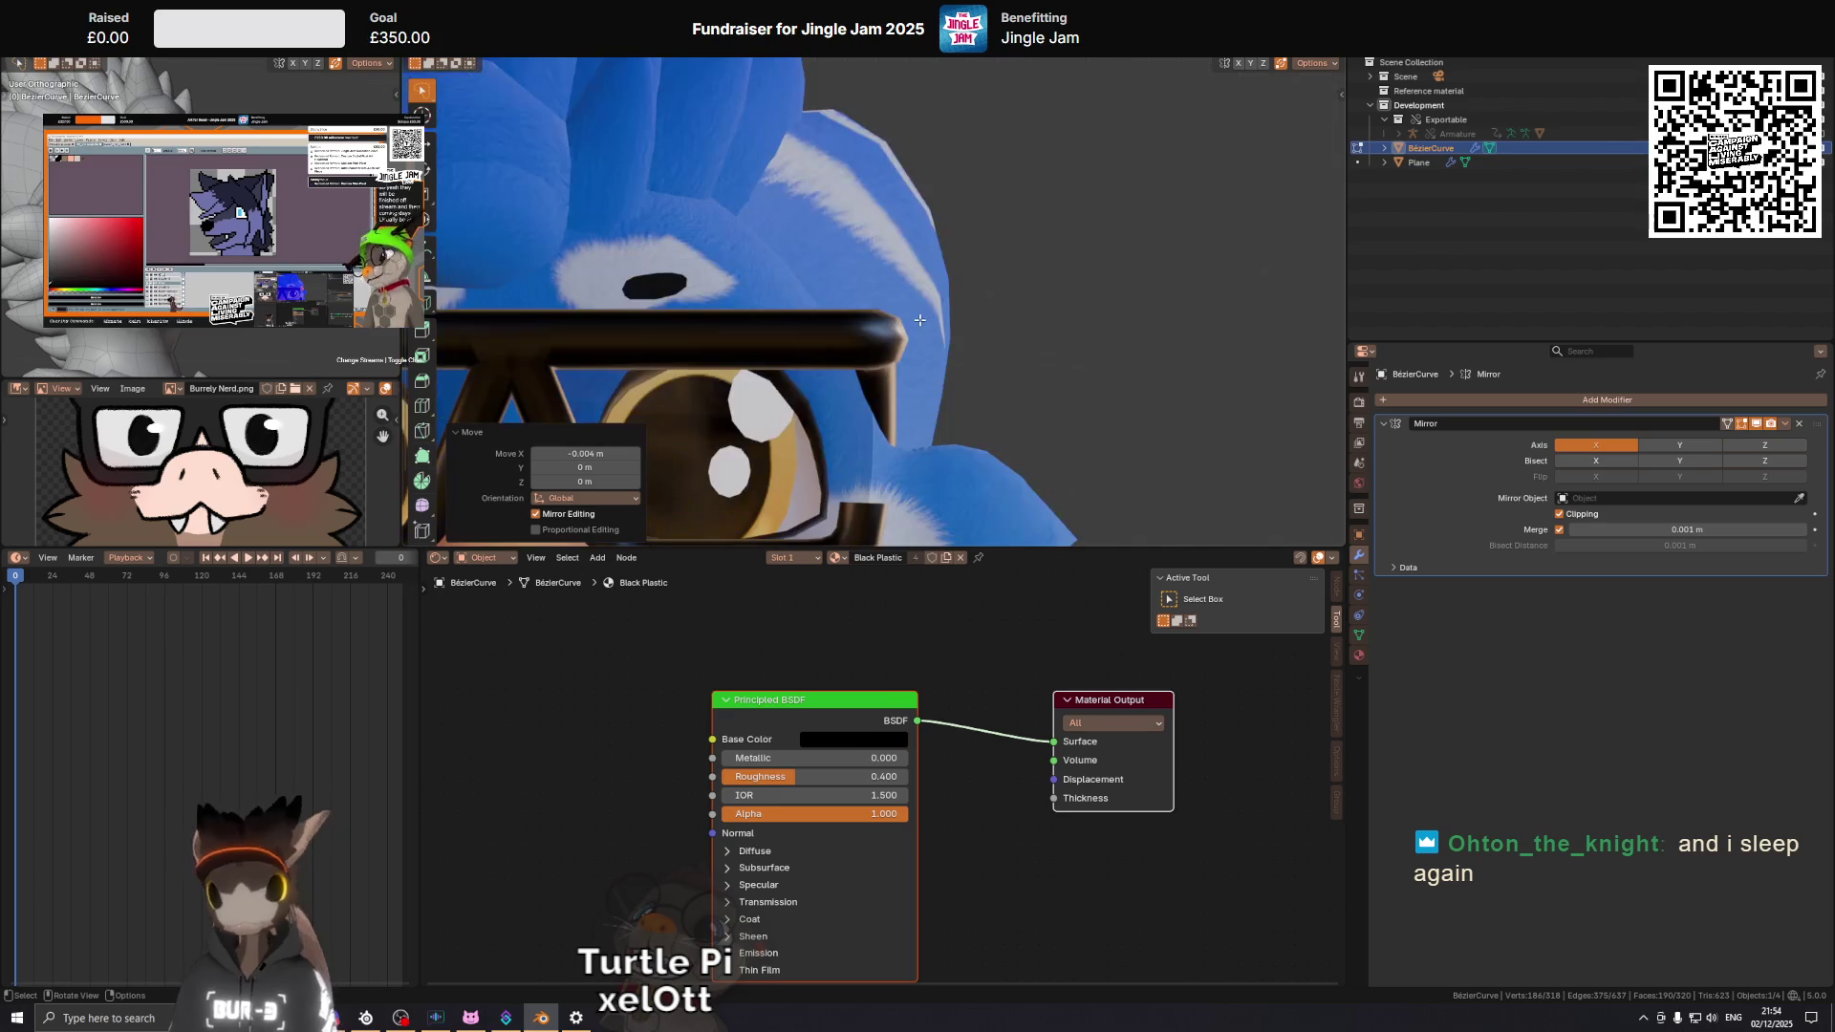
left_click_drag(914, 341, 918, 302)
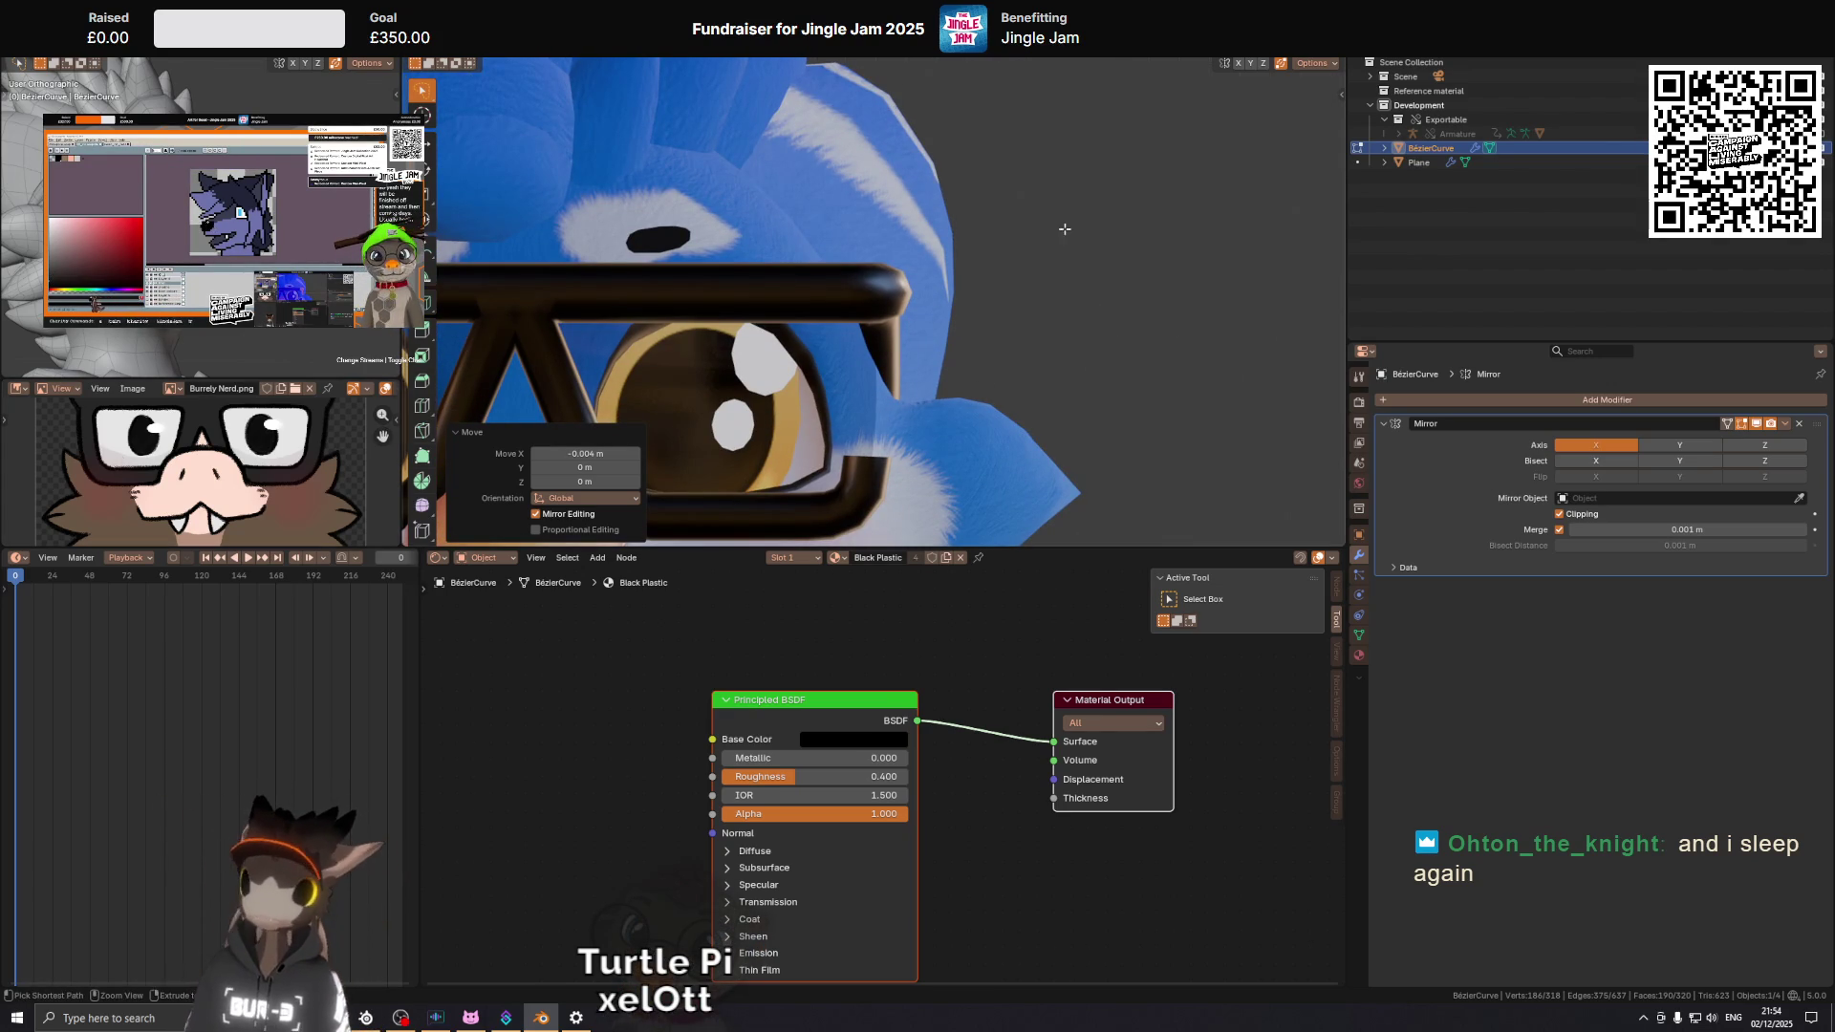
key("Tab")
Shrink the selection back to the hinge and pick a single frame face.
scroll("down", 3)
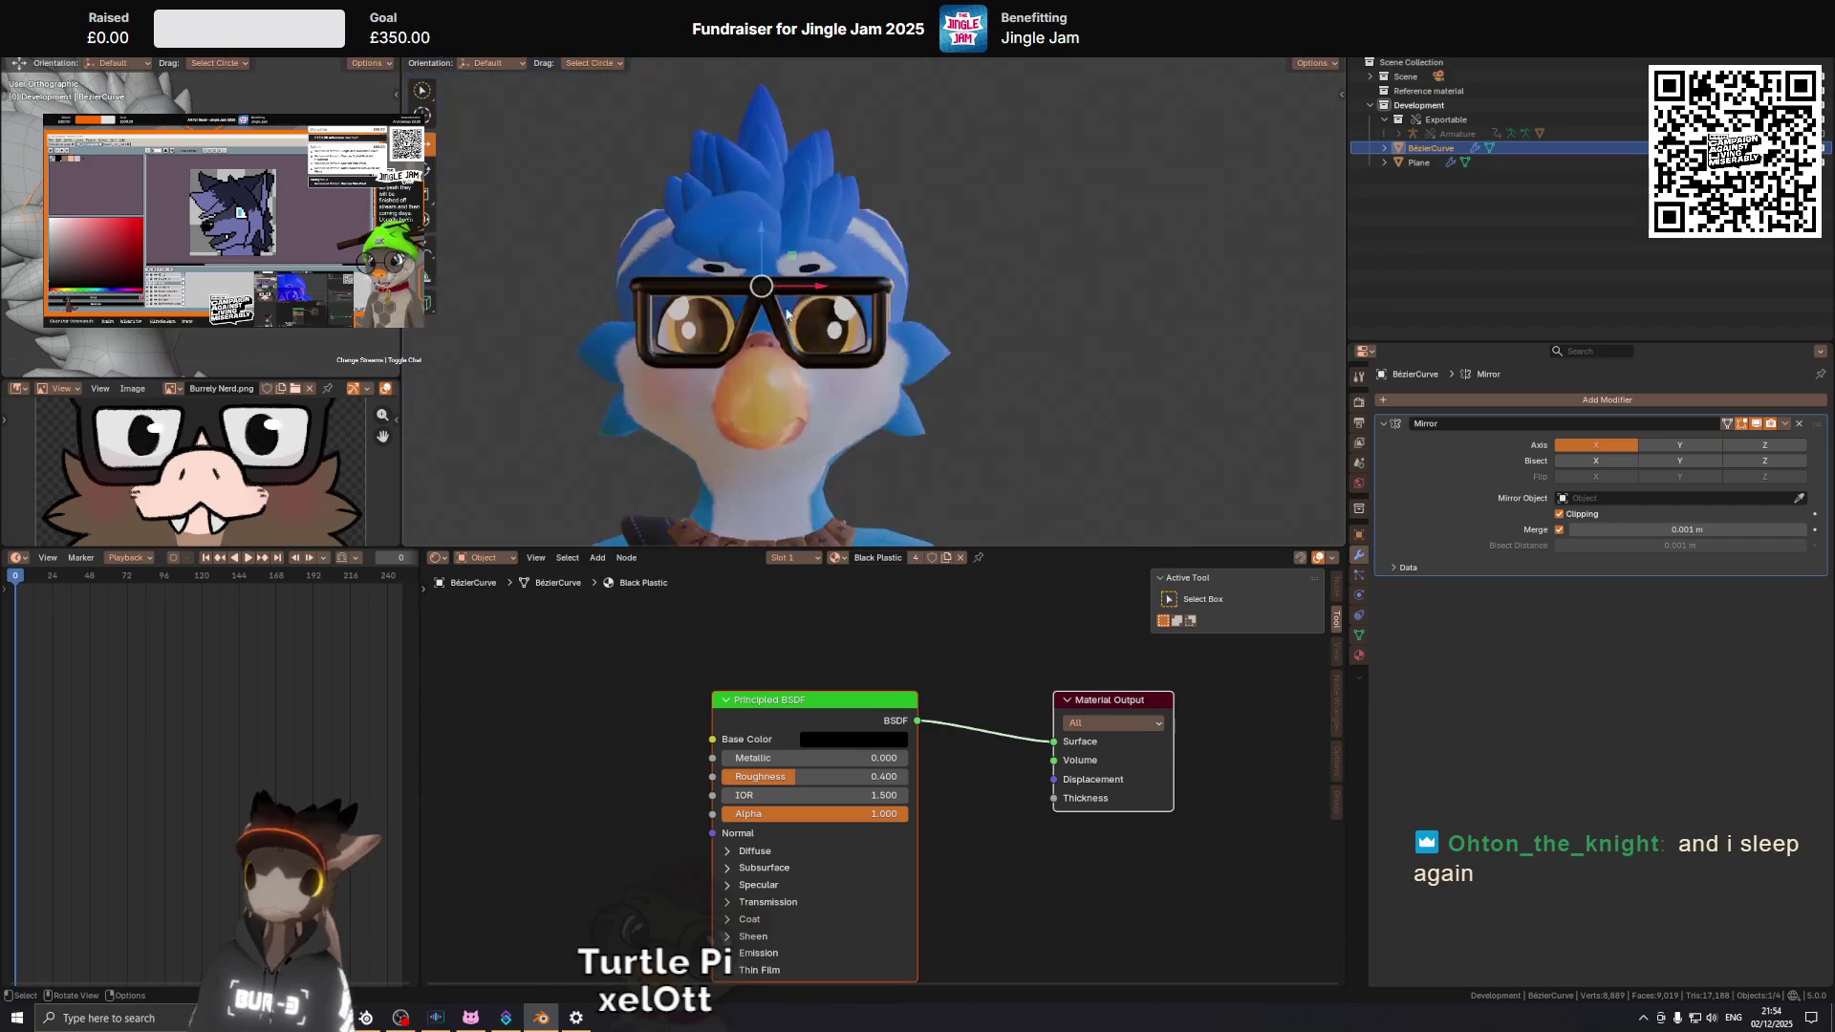
left_click_drag(875, 325, 842, 323)
key("Tab")
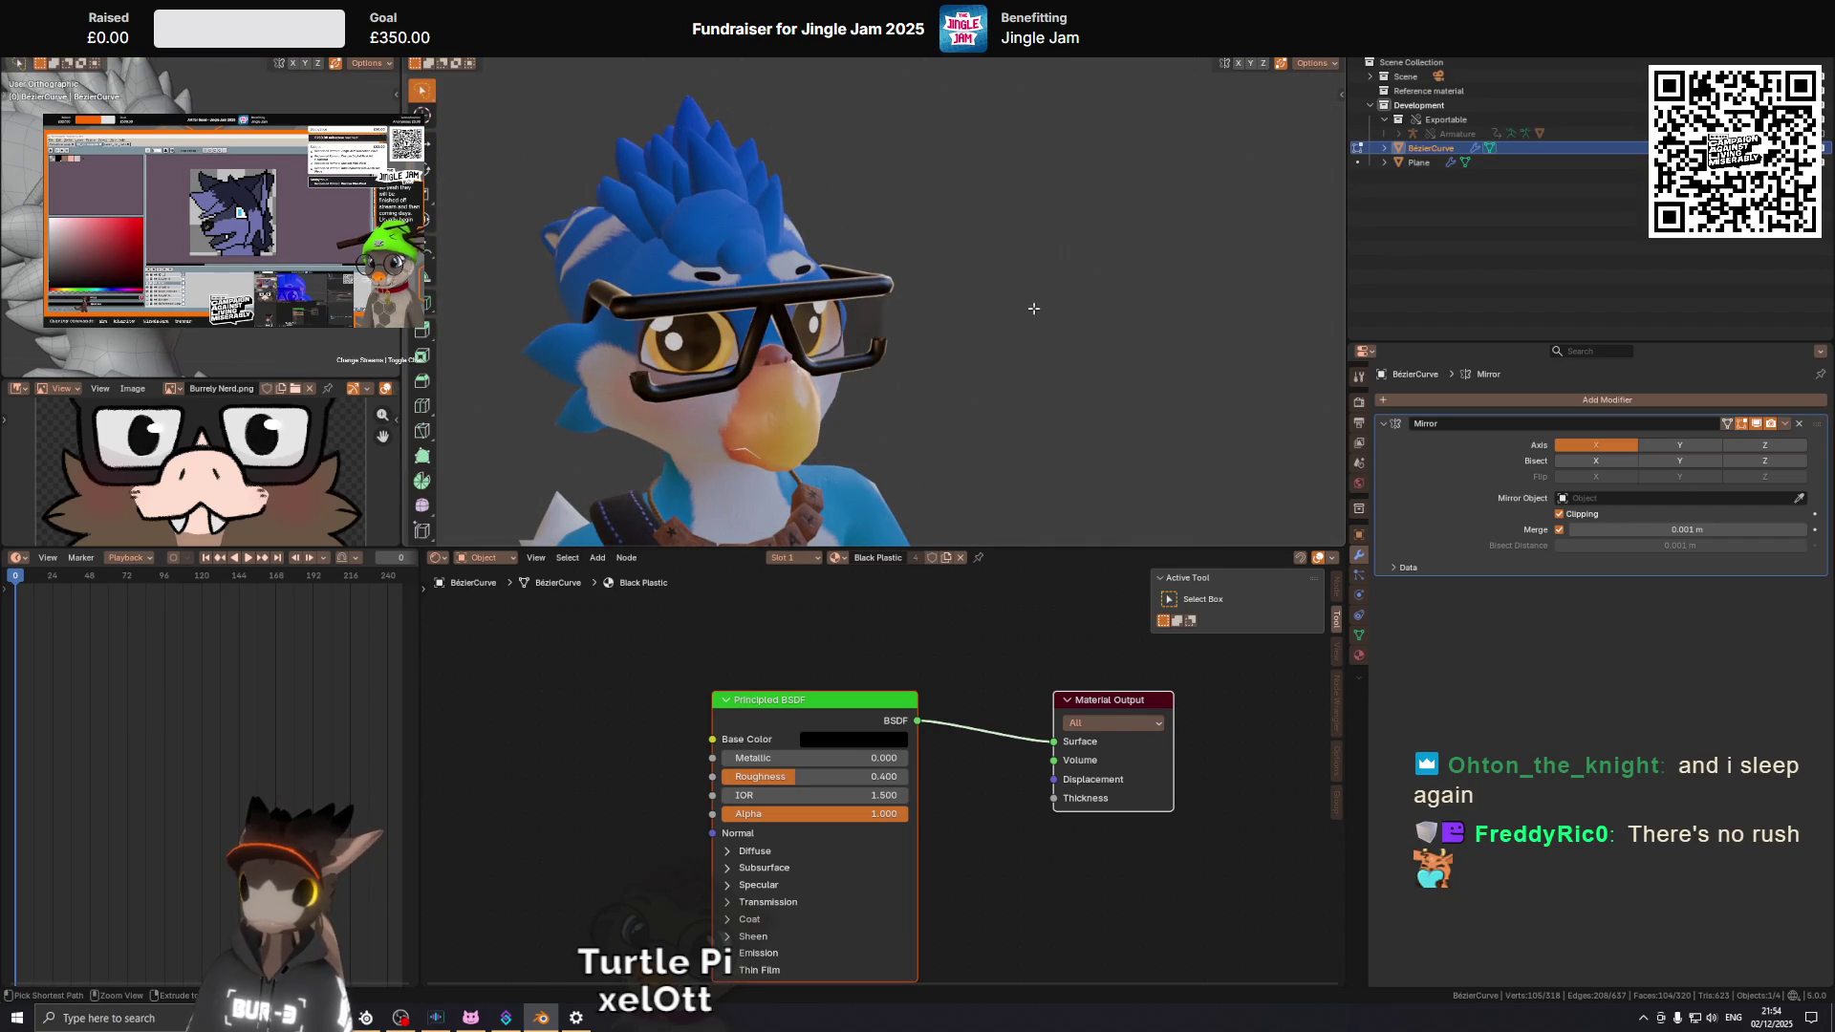
key("ctrl+KP_Subtract")
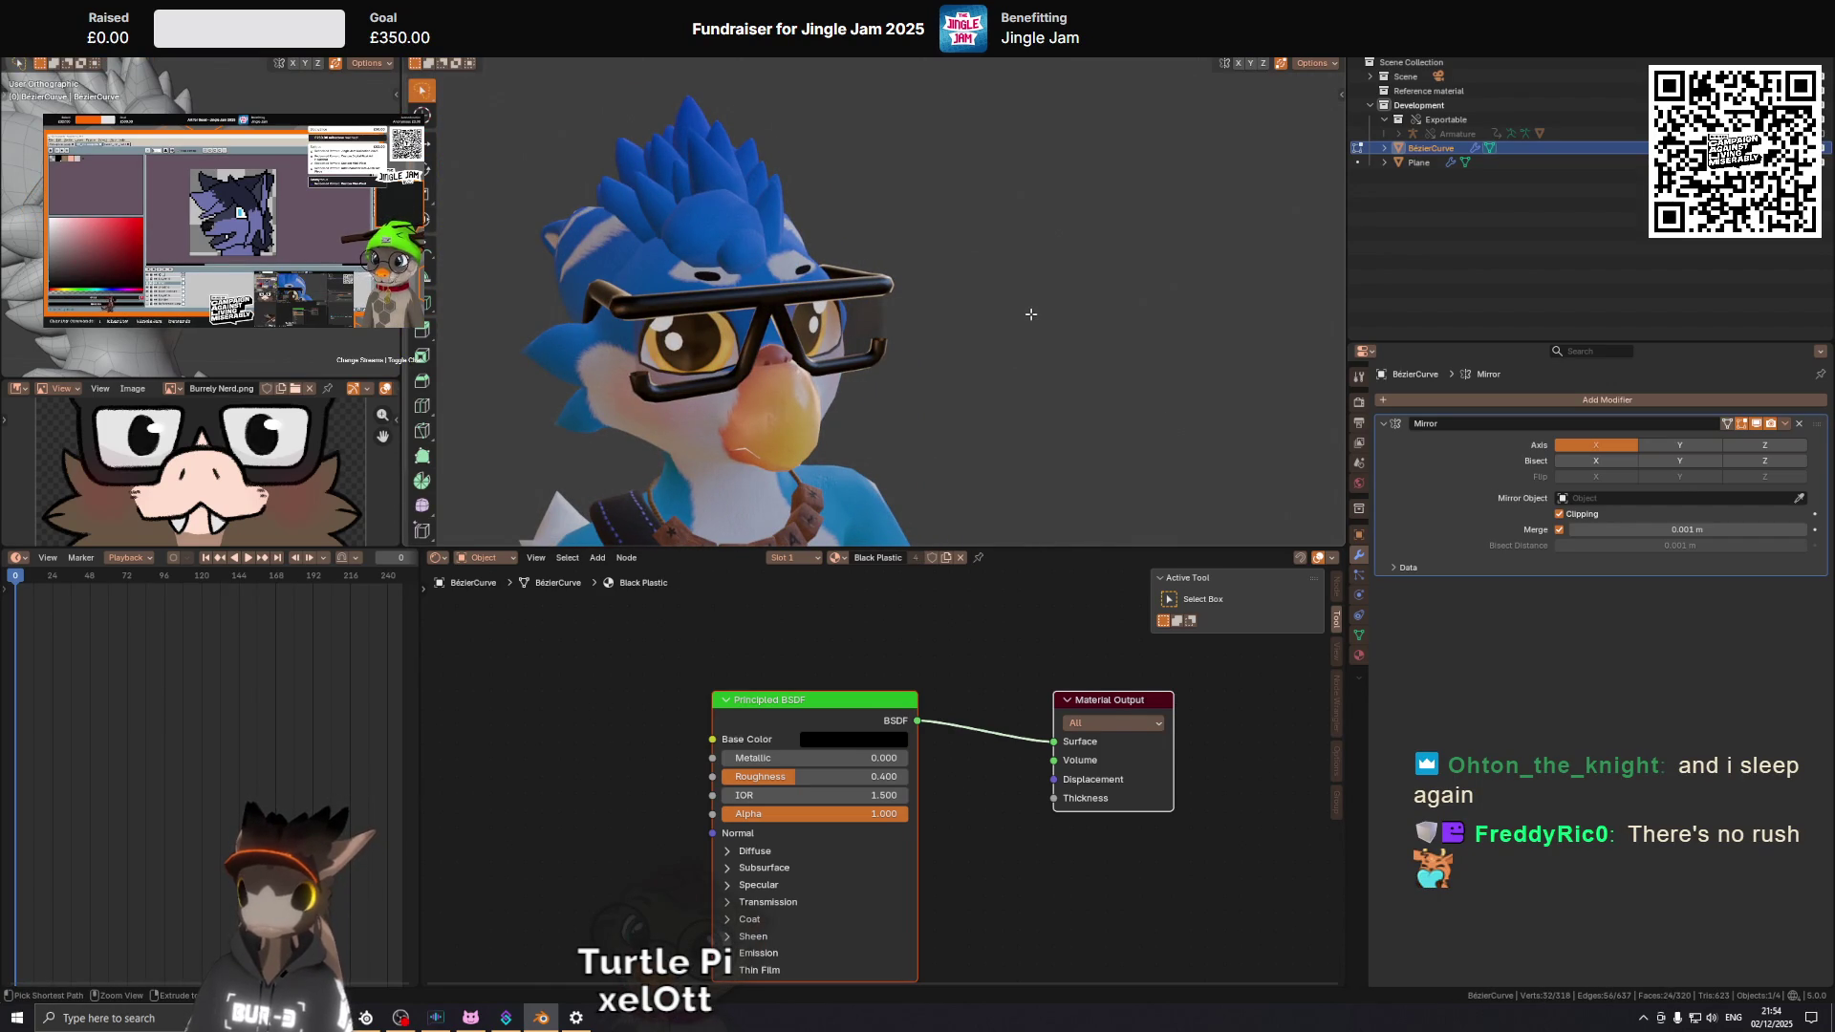
left_click(1031, 313)
left_click_drag(1030, 314, 919, 291)
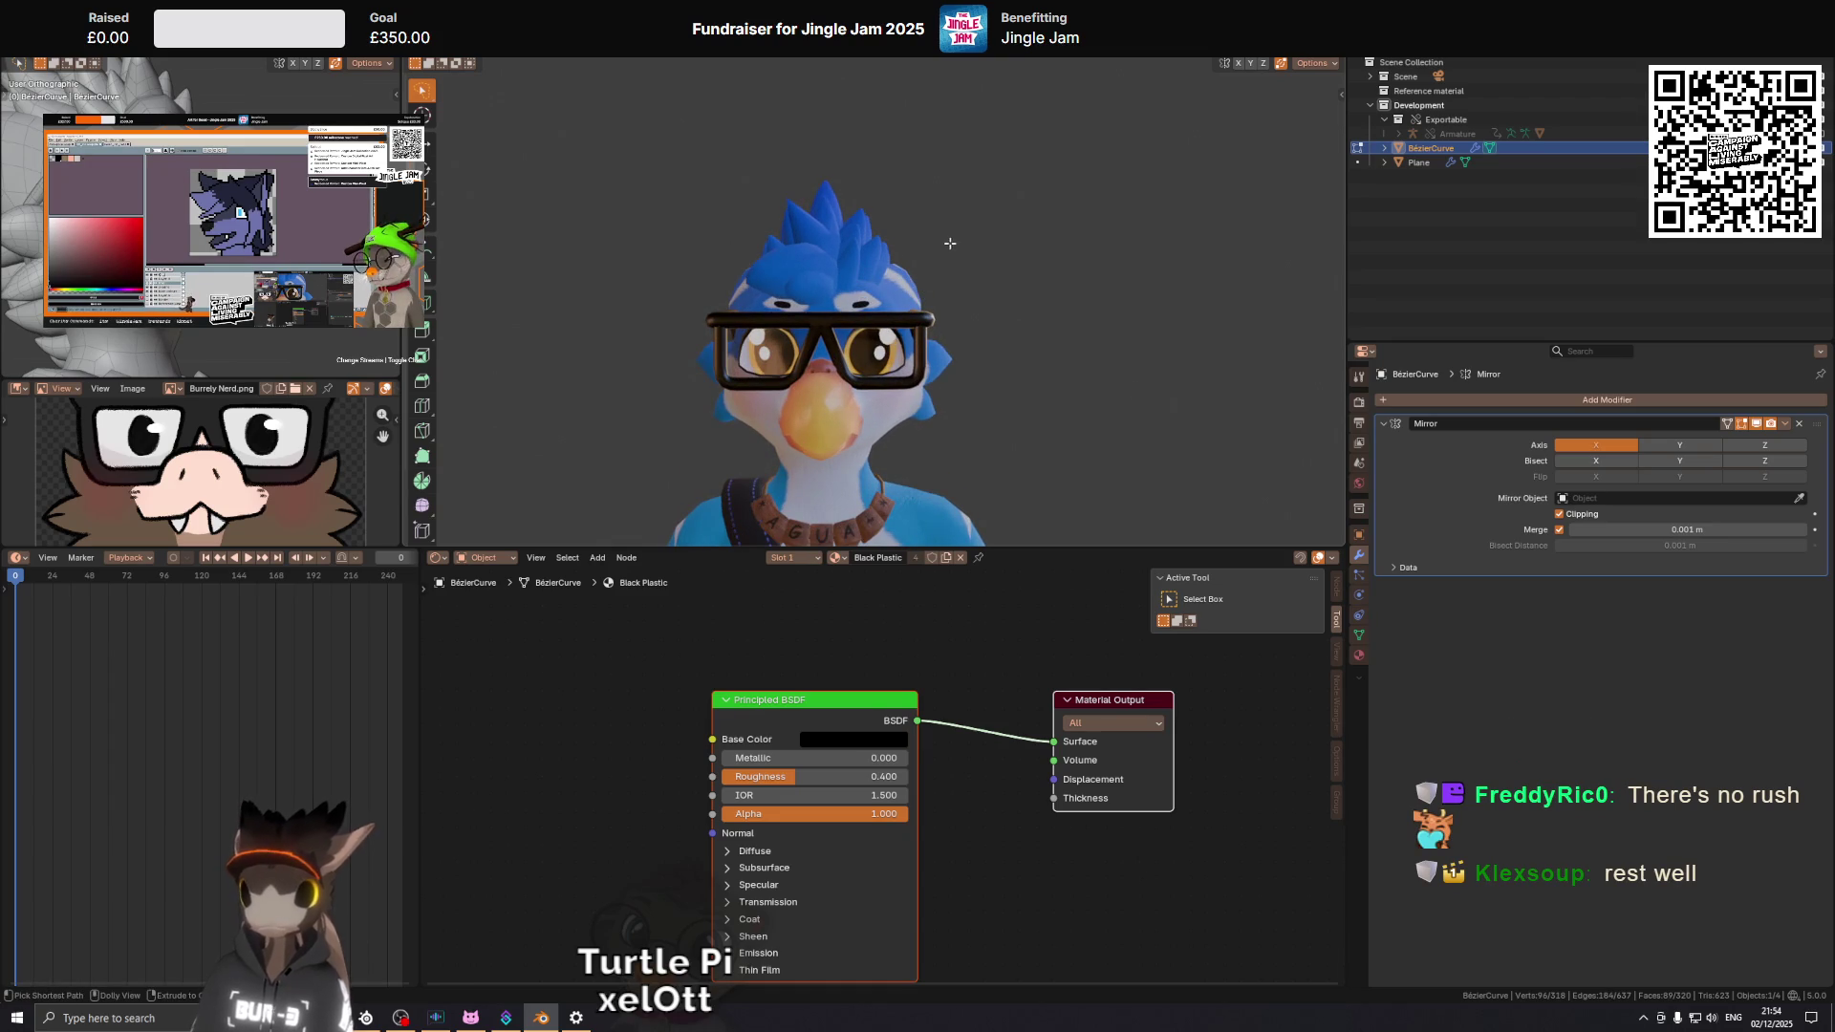
key("Tab")
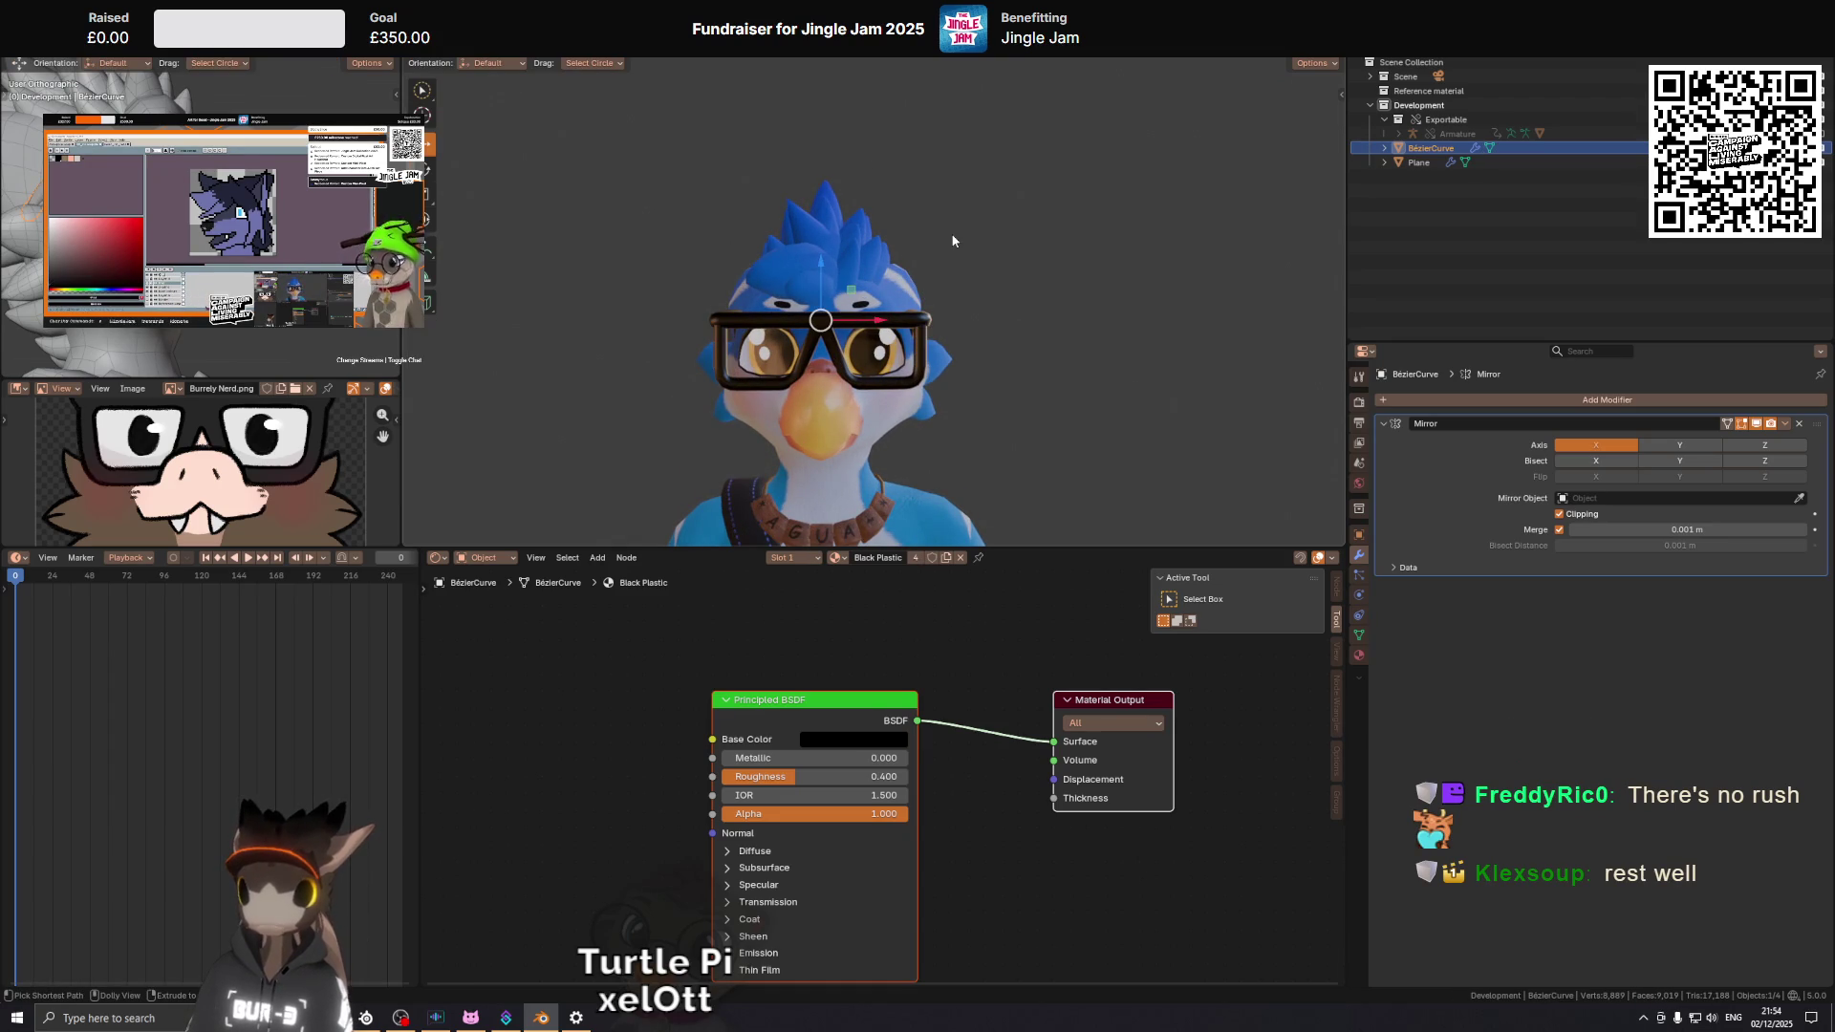
left_click_drag(950, 232, 916, 227)
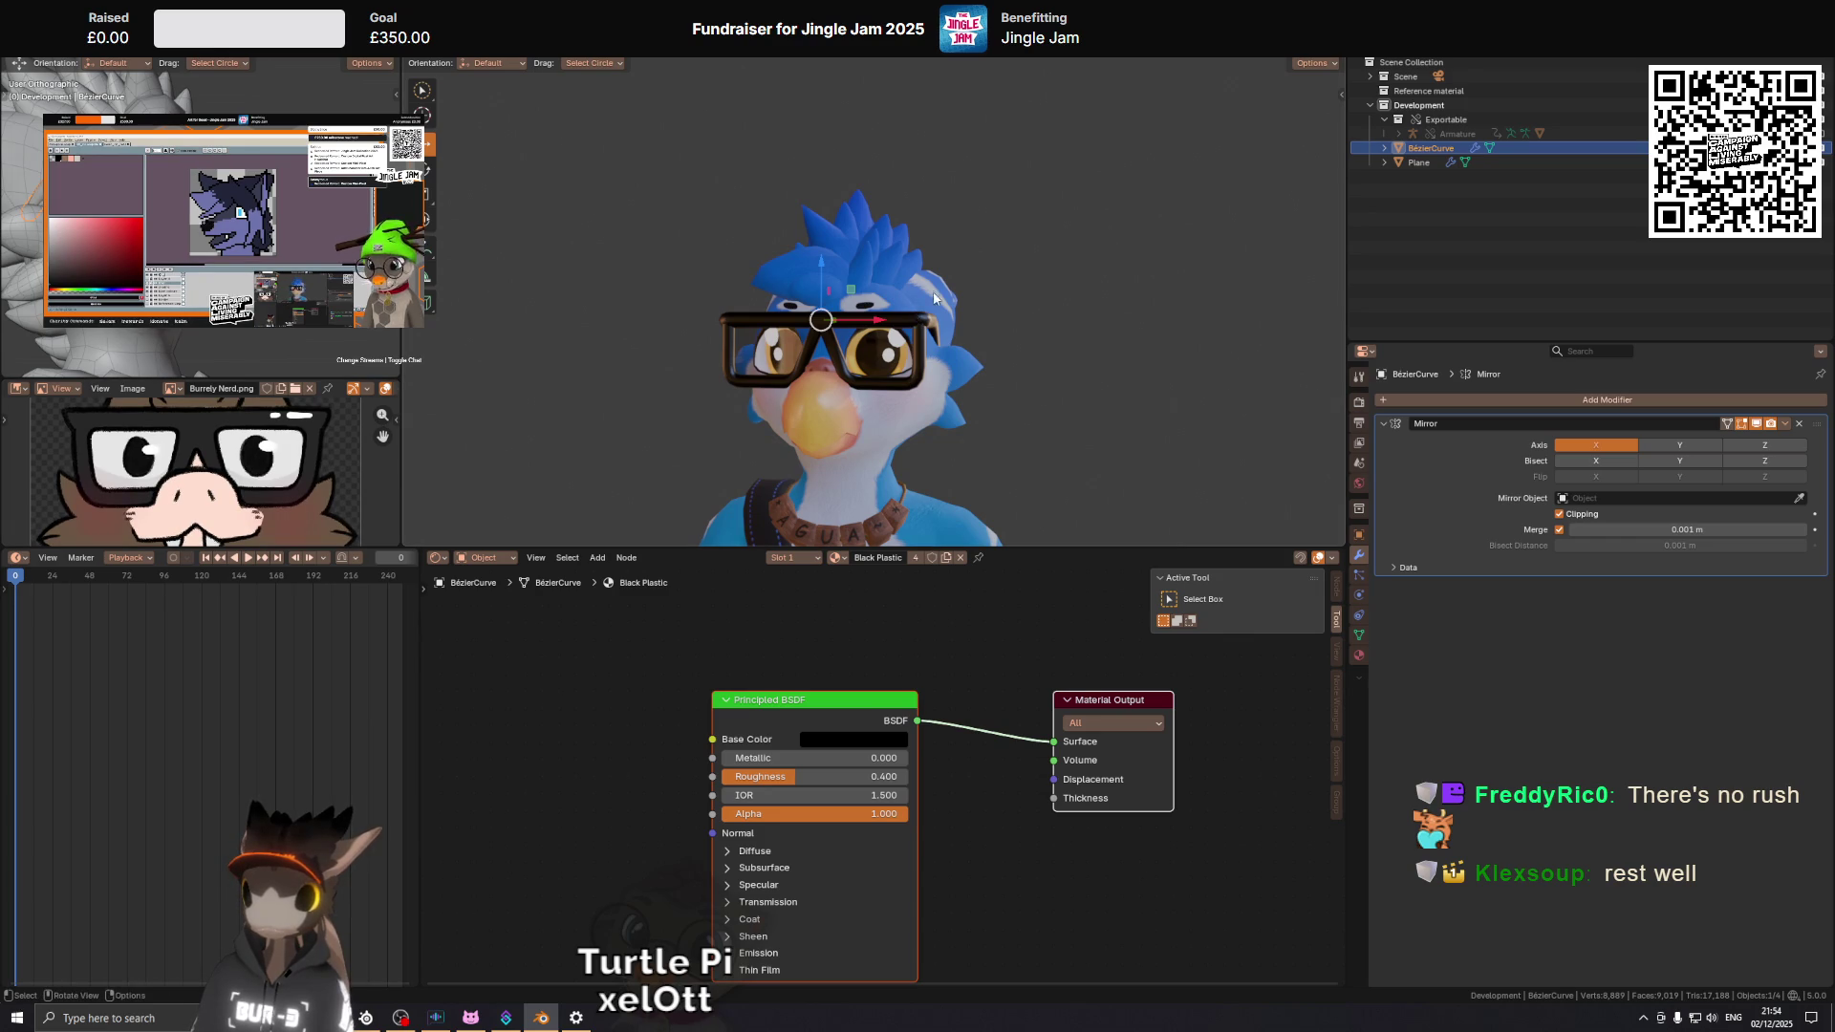
key("Tab")
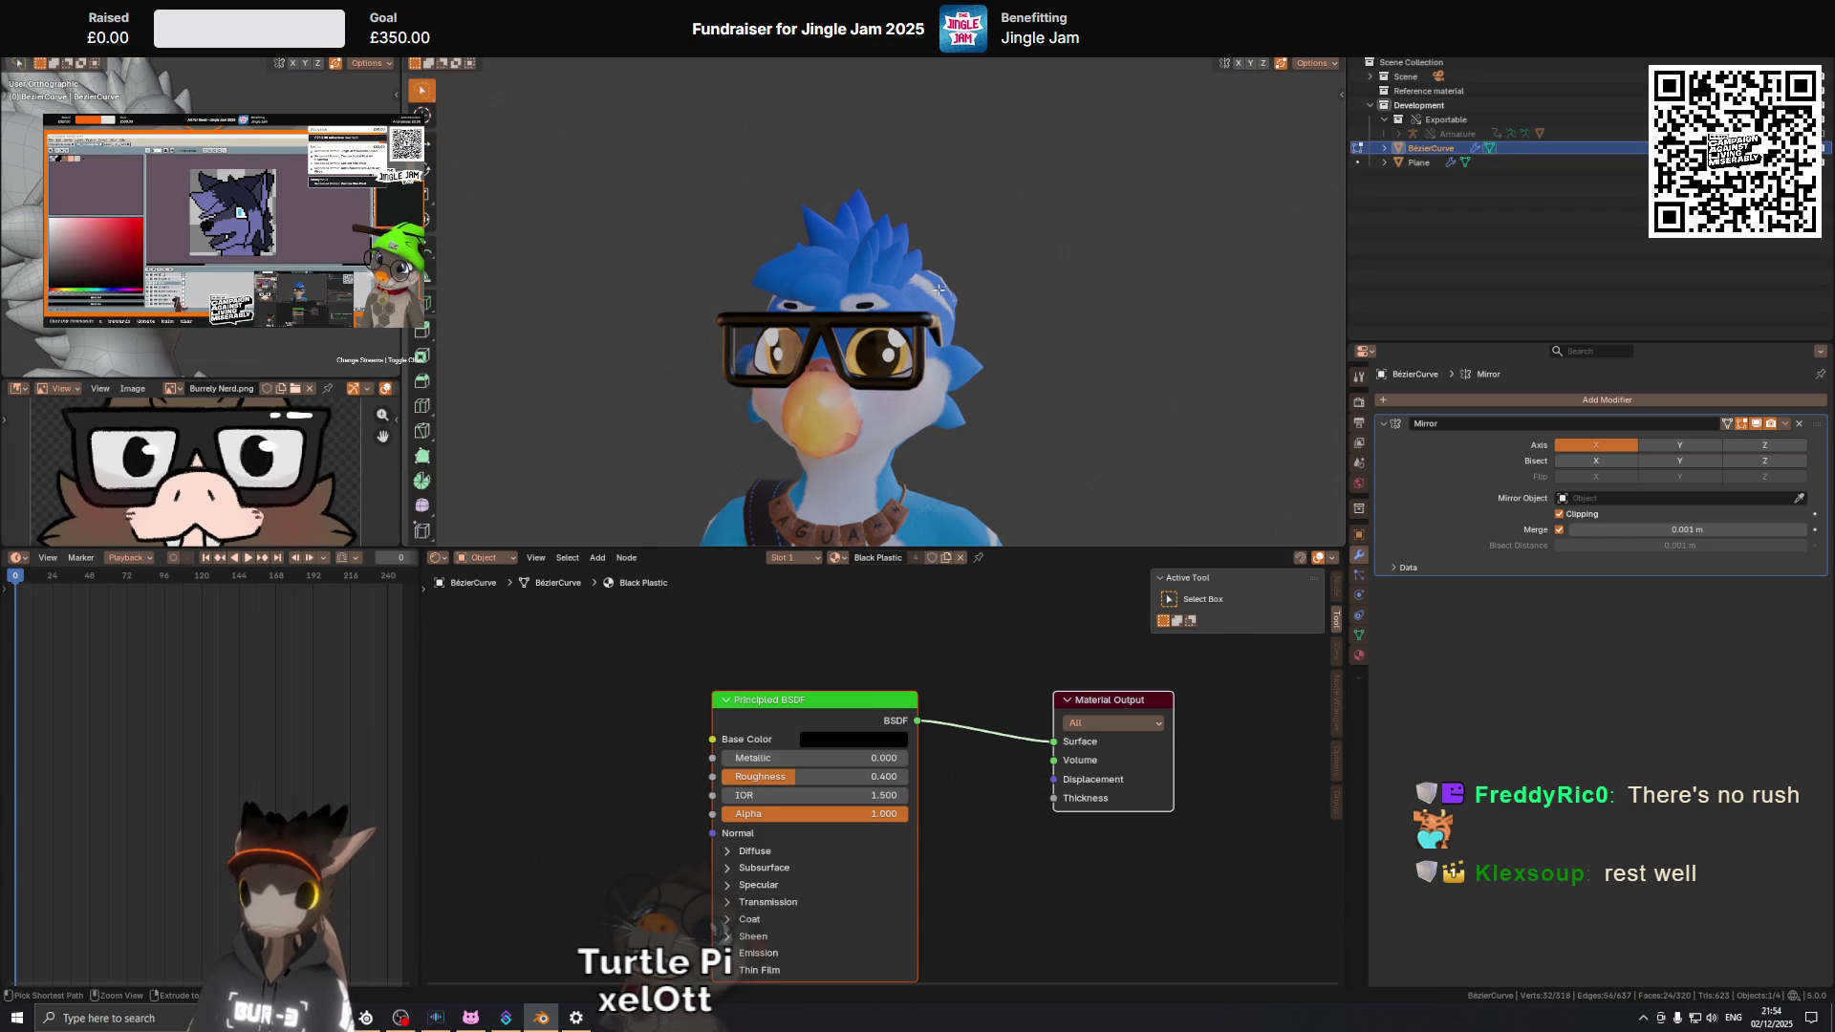
With X-ray on, move a bridge vertex along Y and isolate the frame in Local View.
key("alt+z")
scroll("up", 3)
left_click(880, 342)
scroll("up", 3)
left_click_drag(964, 363, 879, 281)
scroll("up", 3)
left_click(807, 277)
key("g")
key("y")
left_click(883, 306)
key("KP_Divide")
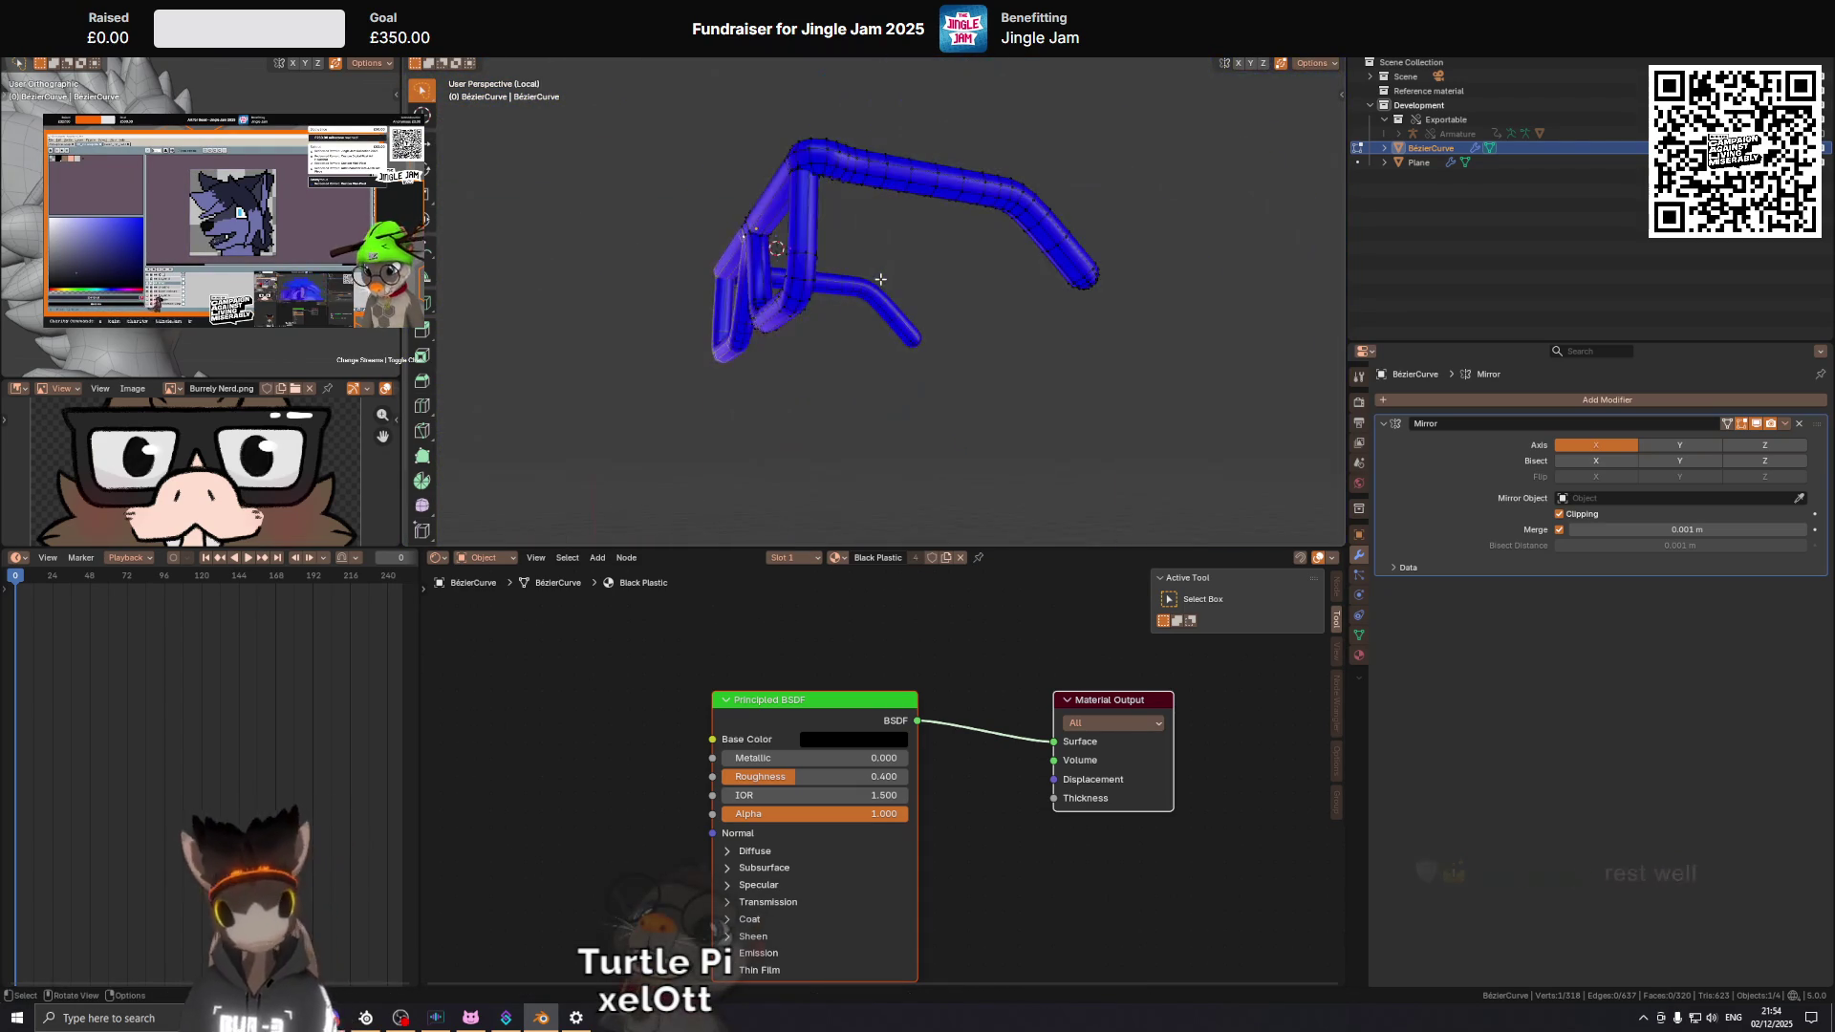
Nudge the bridge vertex along Y and add an edge loop near the top of the leg.
left_click_drag(571, 240, 829, 259)
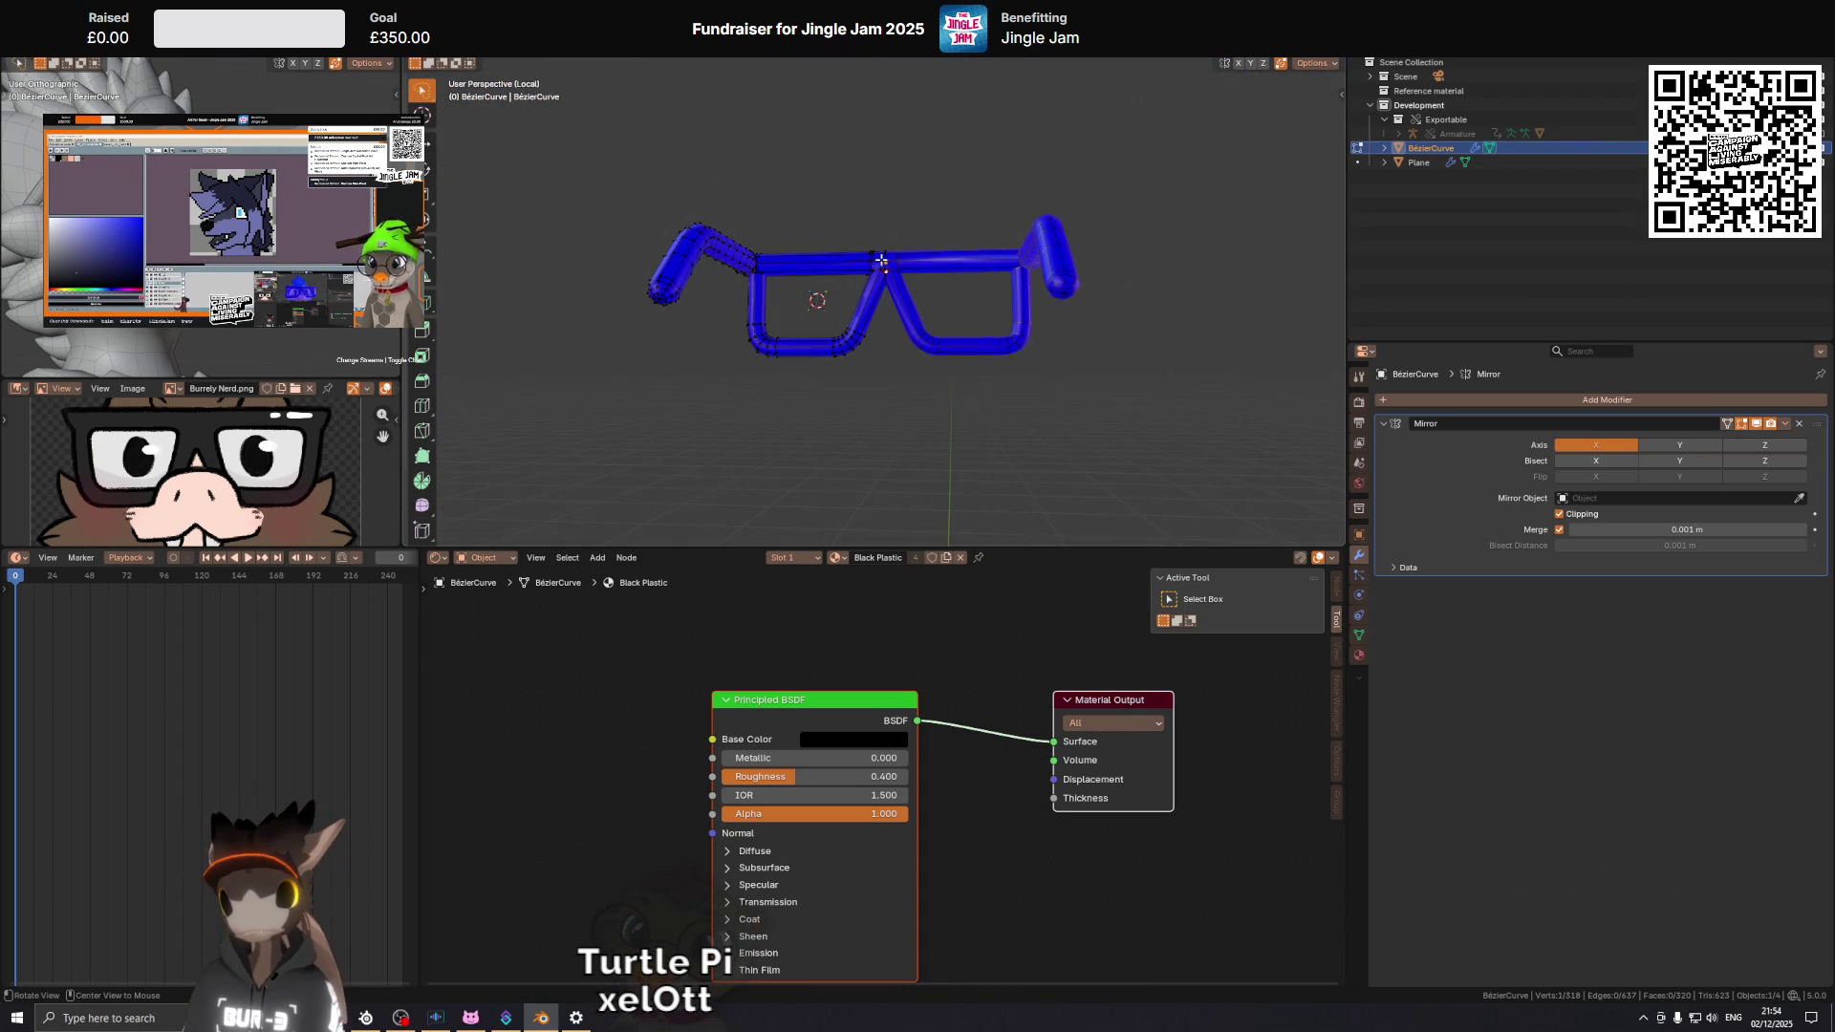
scroll("up", 3)
left_click_drag(871, 369, 863, 364)
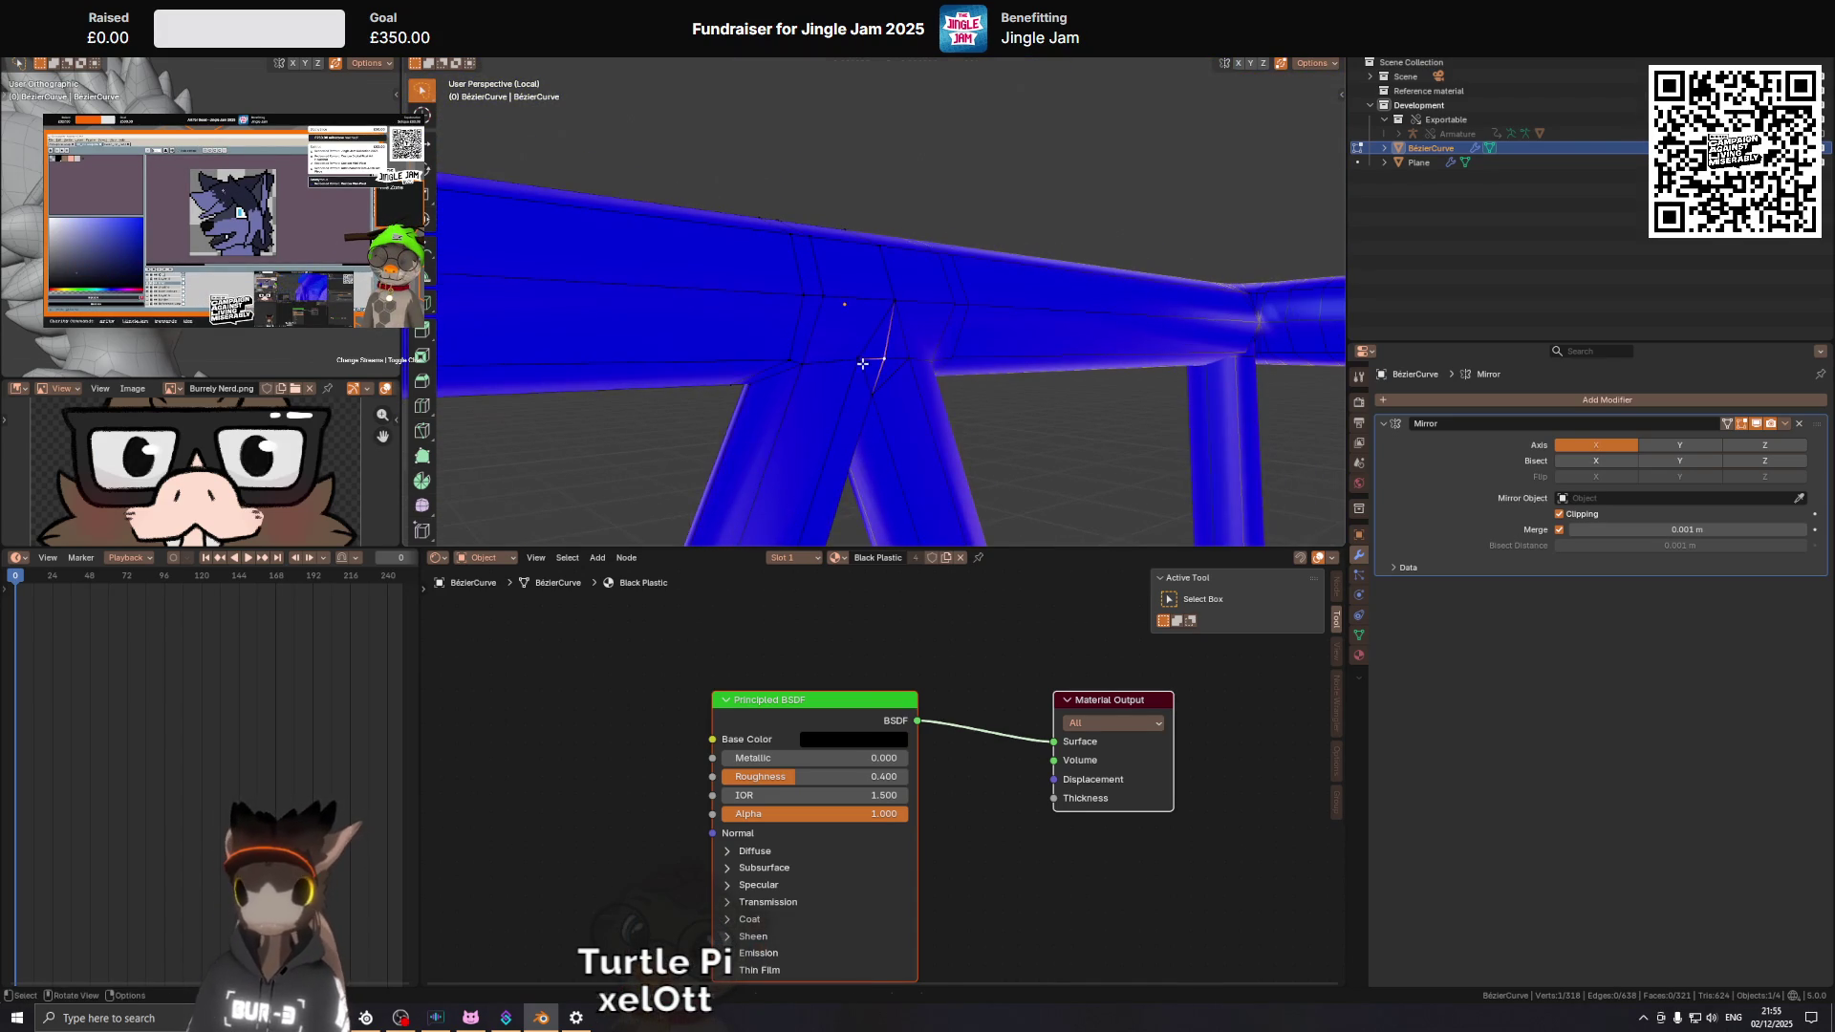
left_click_drag(863, 365, 862, 363)
left_click_drag(862, 363, 1004, 299)
left_click_drag(756, 324, 871, 391)
key("ctrl+r")
left_click(871, 390)
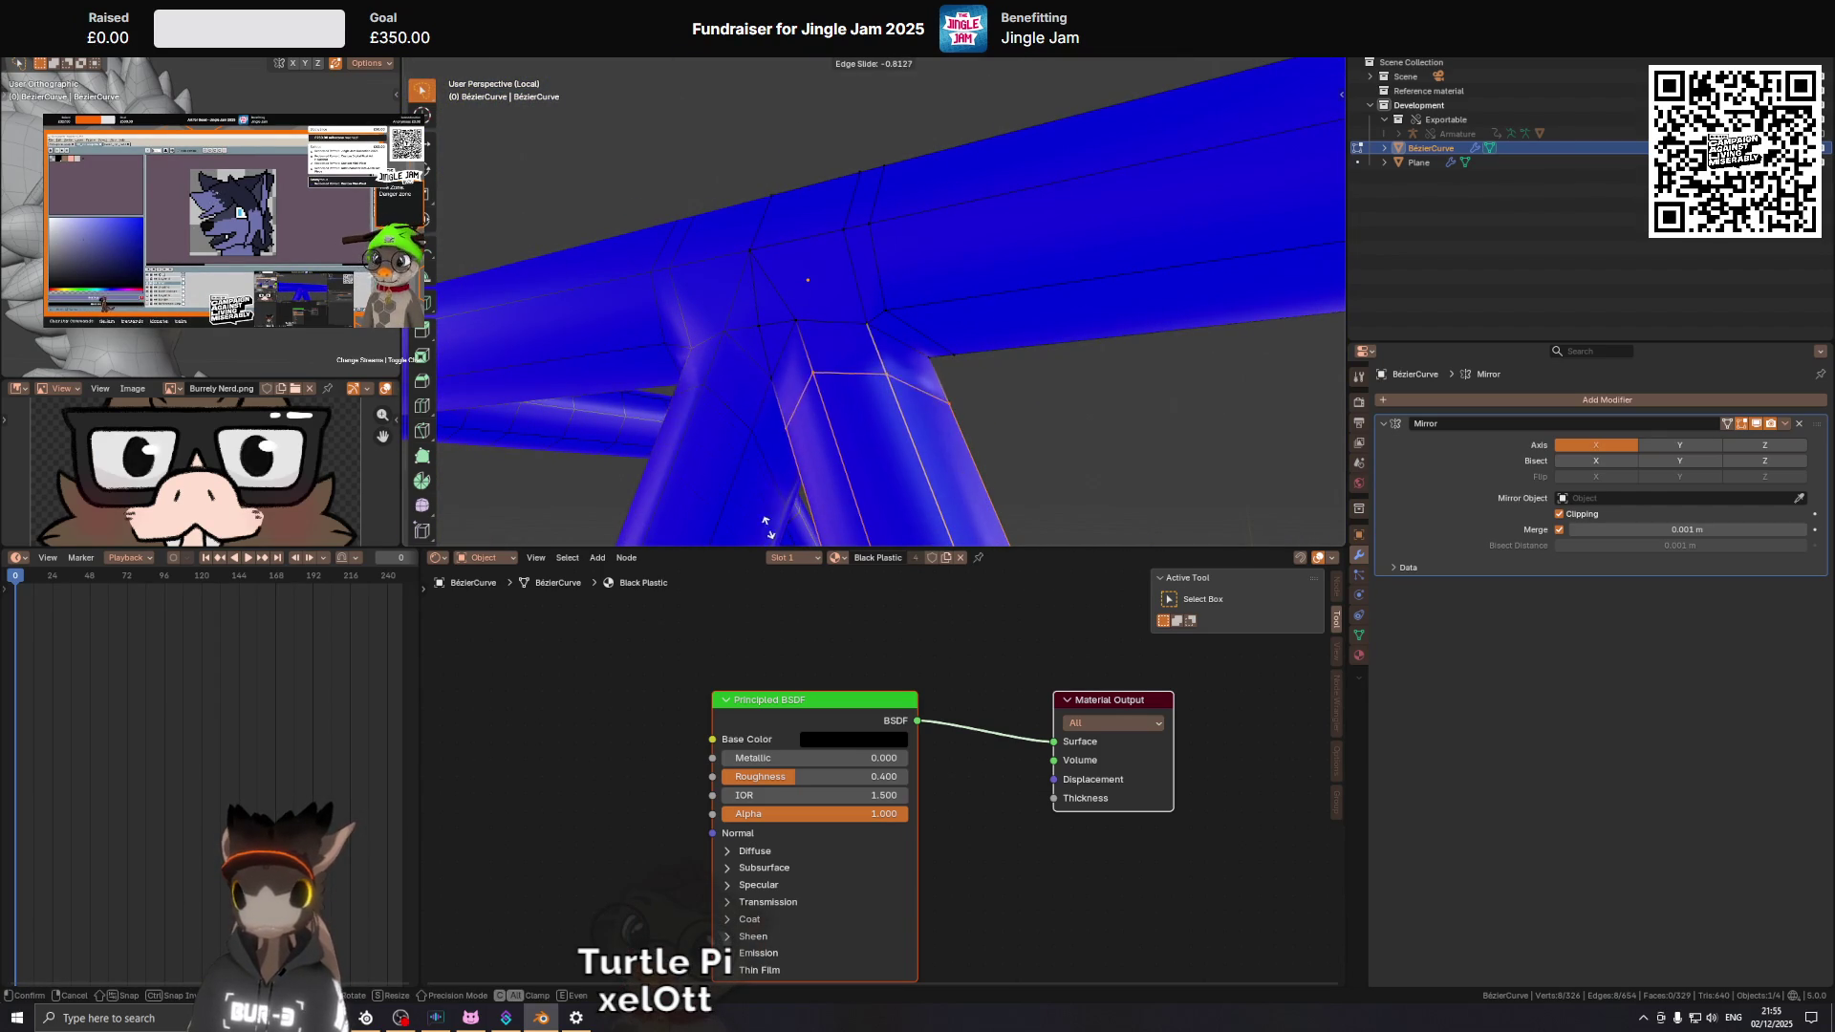
left_click(753, 491)
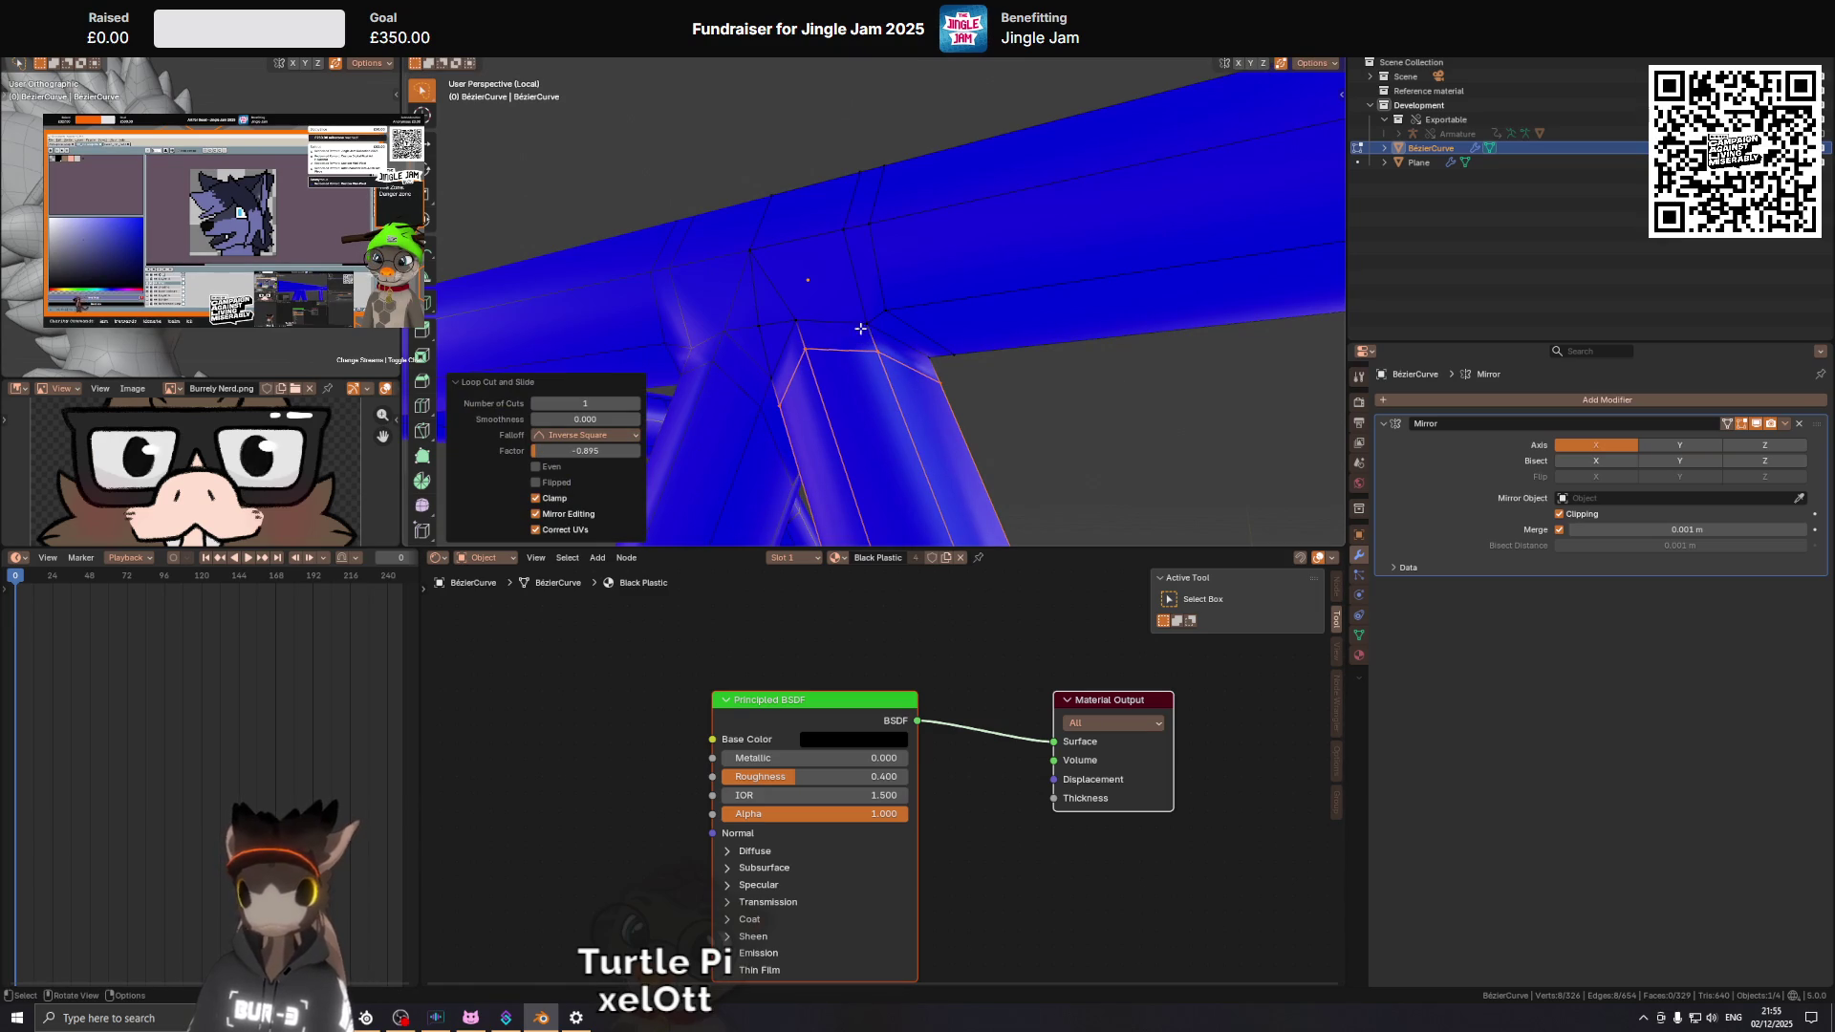
Move two vertices under the beam joint along Y.
left_click_drag(863, 323, 946, 273)
left_click(771, 298)
key("g")
key("y")
left_click(771, 296)
left_click(836, 327)
key("g")
key("y")
left_click(836, 328)
Select an edge path across the top beam and slide it along the beam.
left_click(743, 288)
left_click(932, 300)
key("g")
key("g")
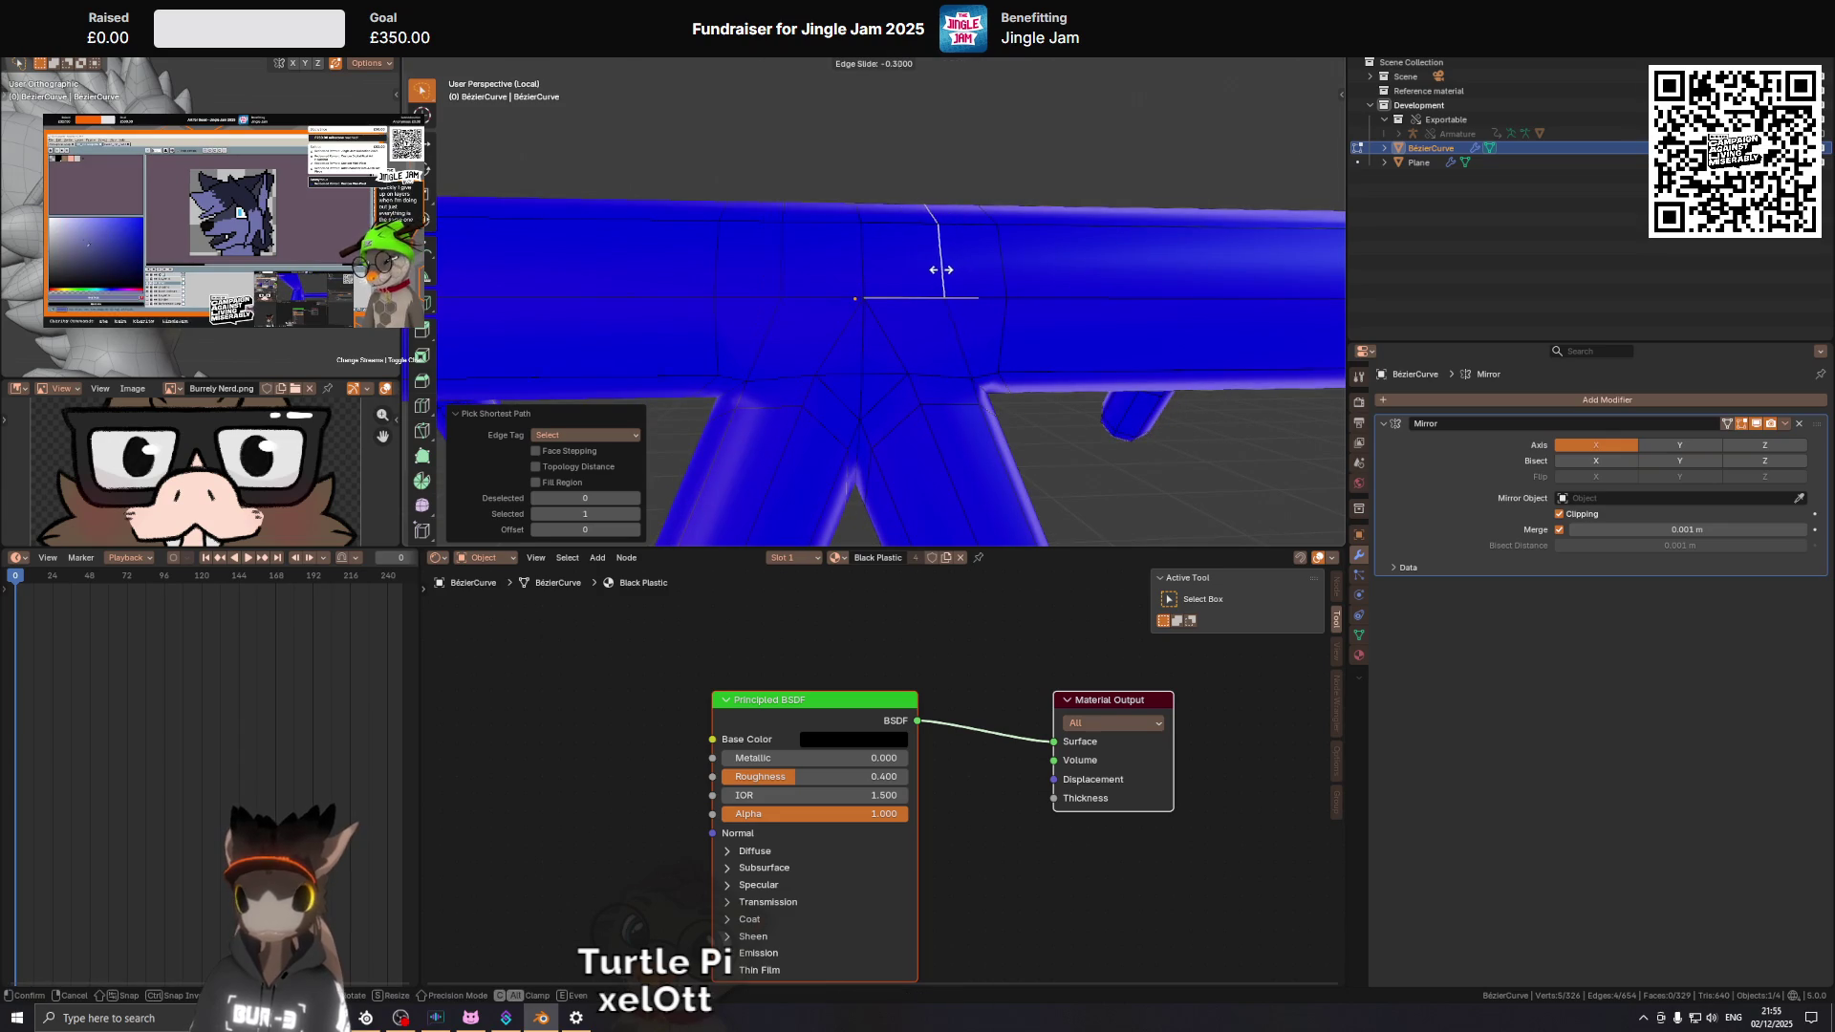
left_click(940, 267)
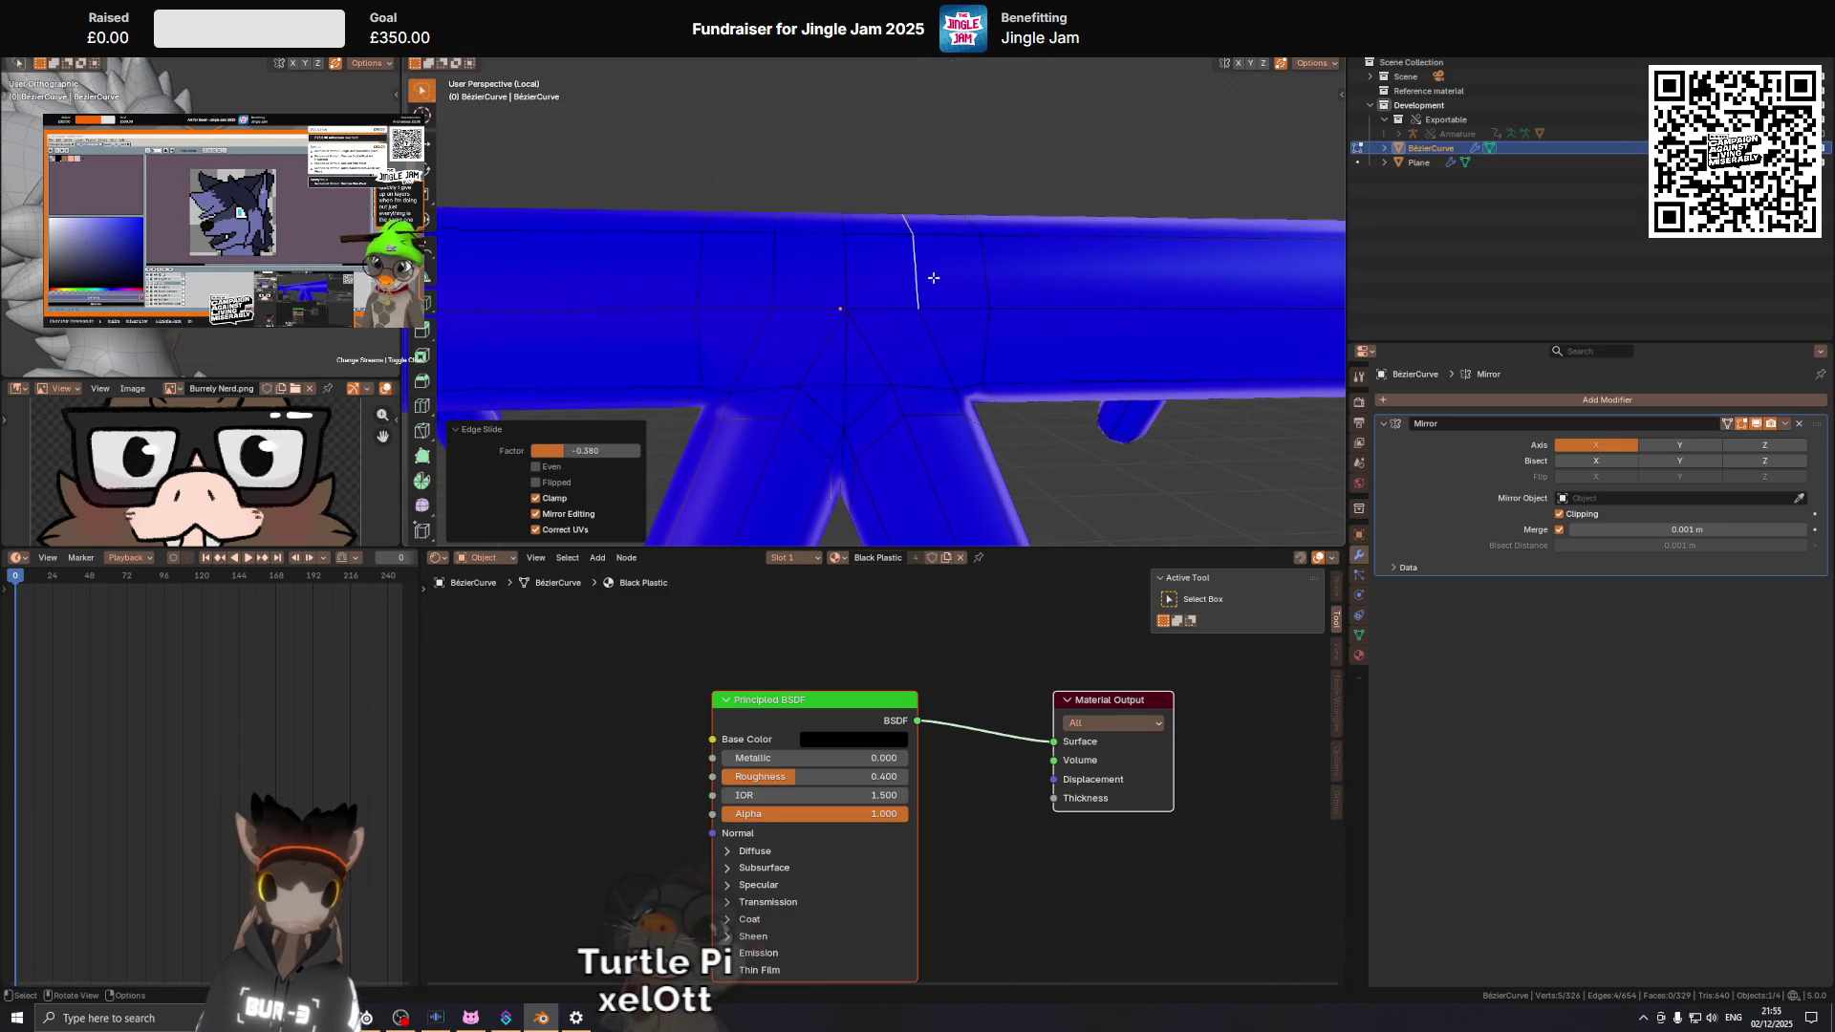
left_click_drag(1086, 271, 893, 291)
Preview Subdivision levels 1 to 3 on the frame, then remove the modifier.
key("Tab")
key("ctrl+1")
key("ctrl+2")
key("ctrl+3")
key("Tab")
key("ctrl+0")
key("Tab")
Subdivide the two diagonal edges at the bridge joint, then one of the new edges.
left_click(849, 295)
left_click(902, 297)
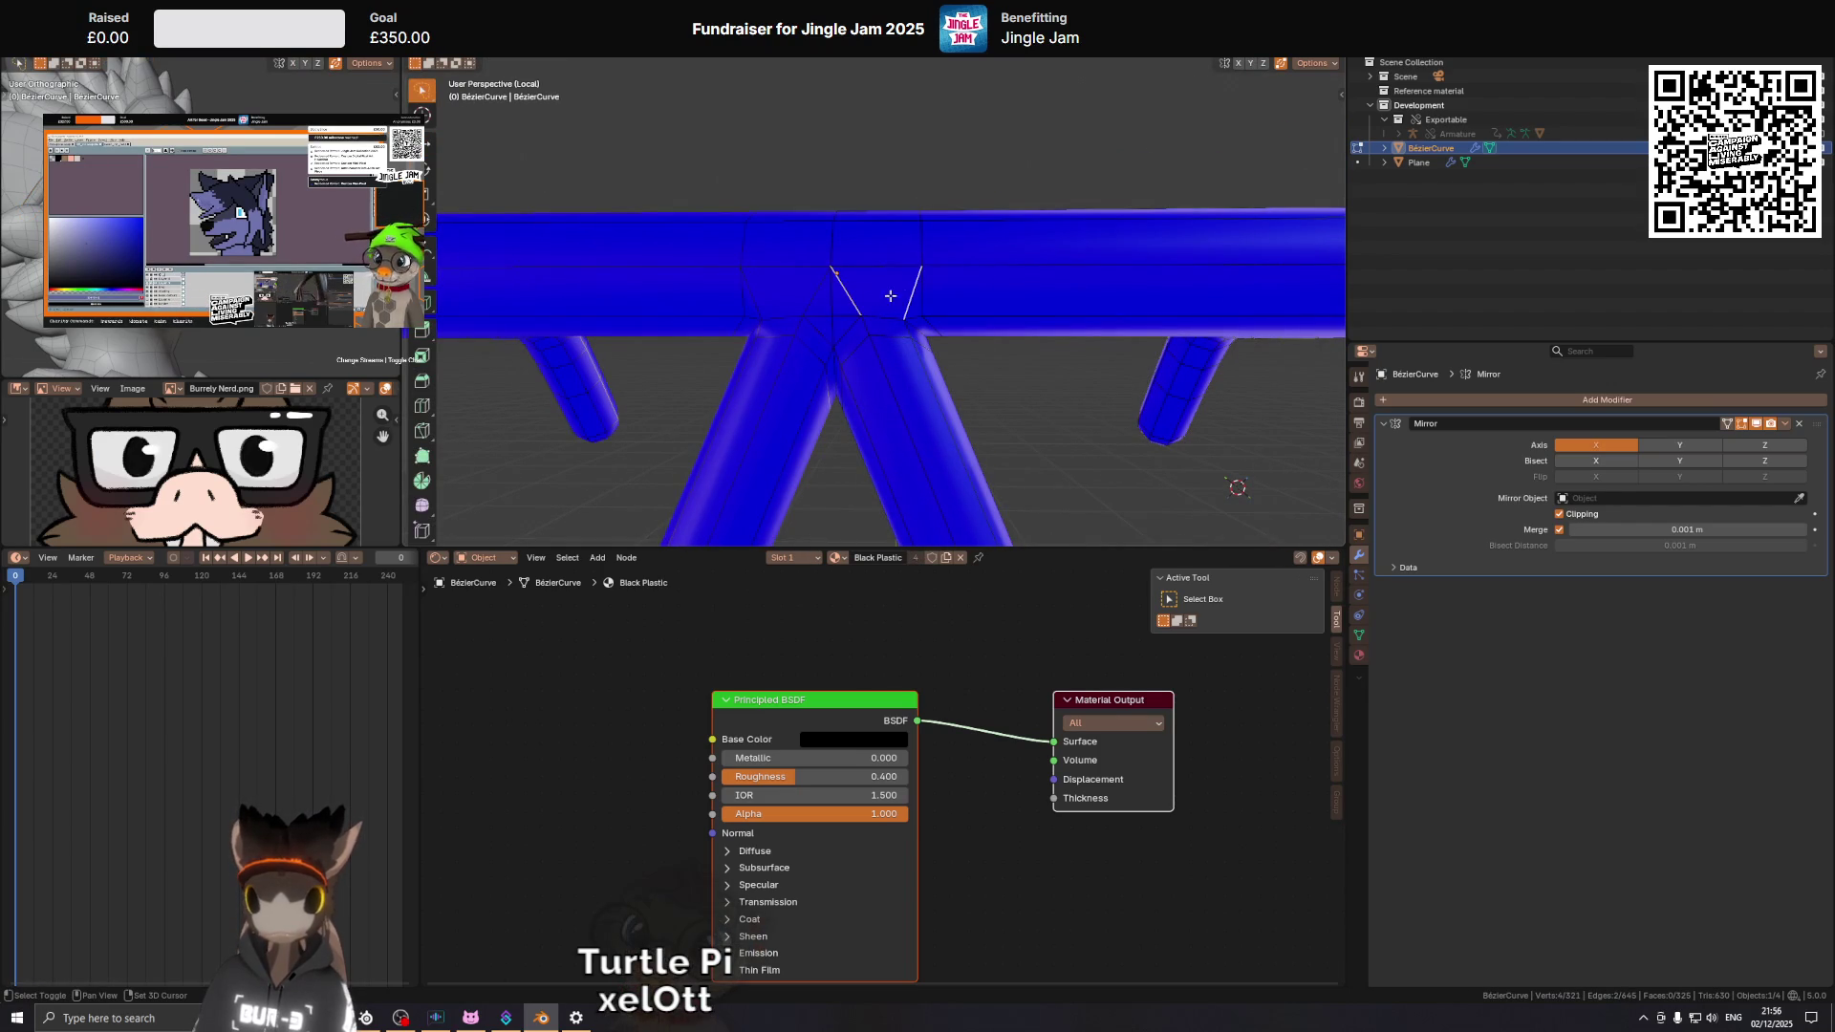
left_click(812, 295)
right_click(1137, 305)
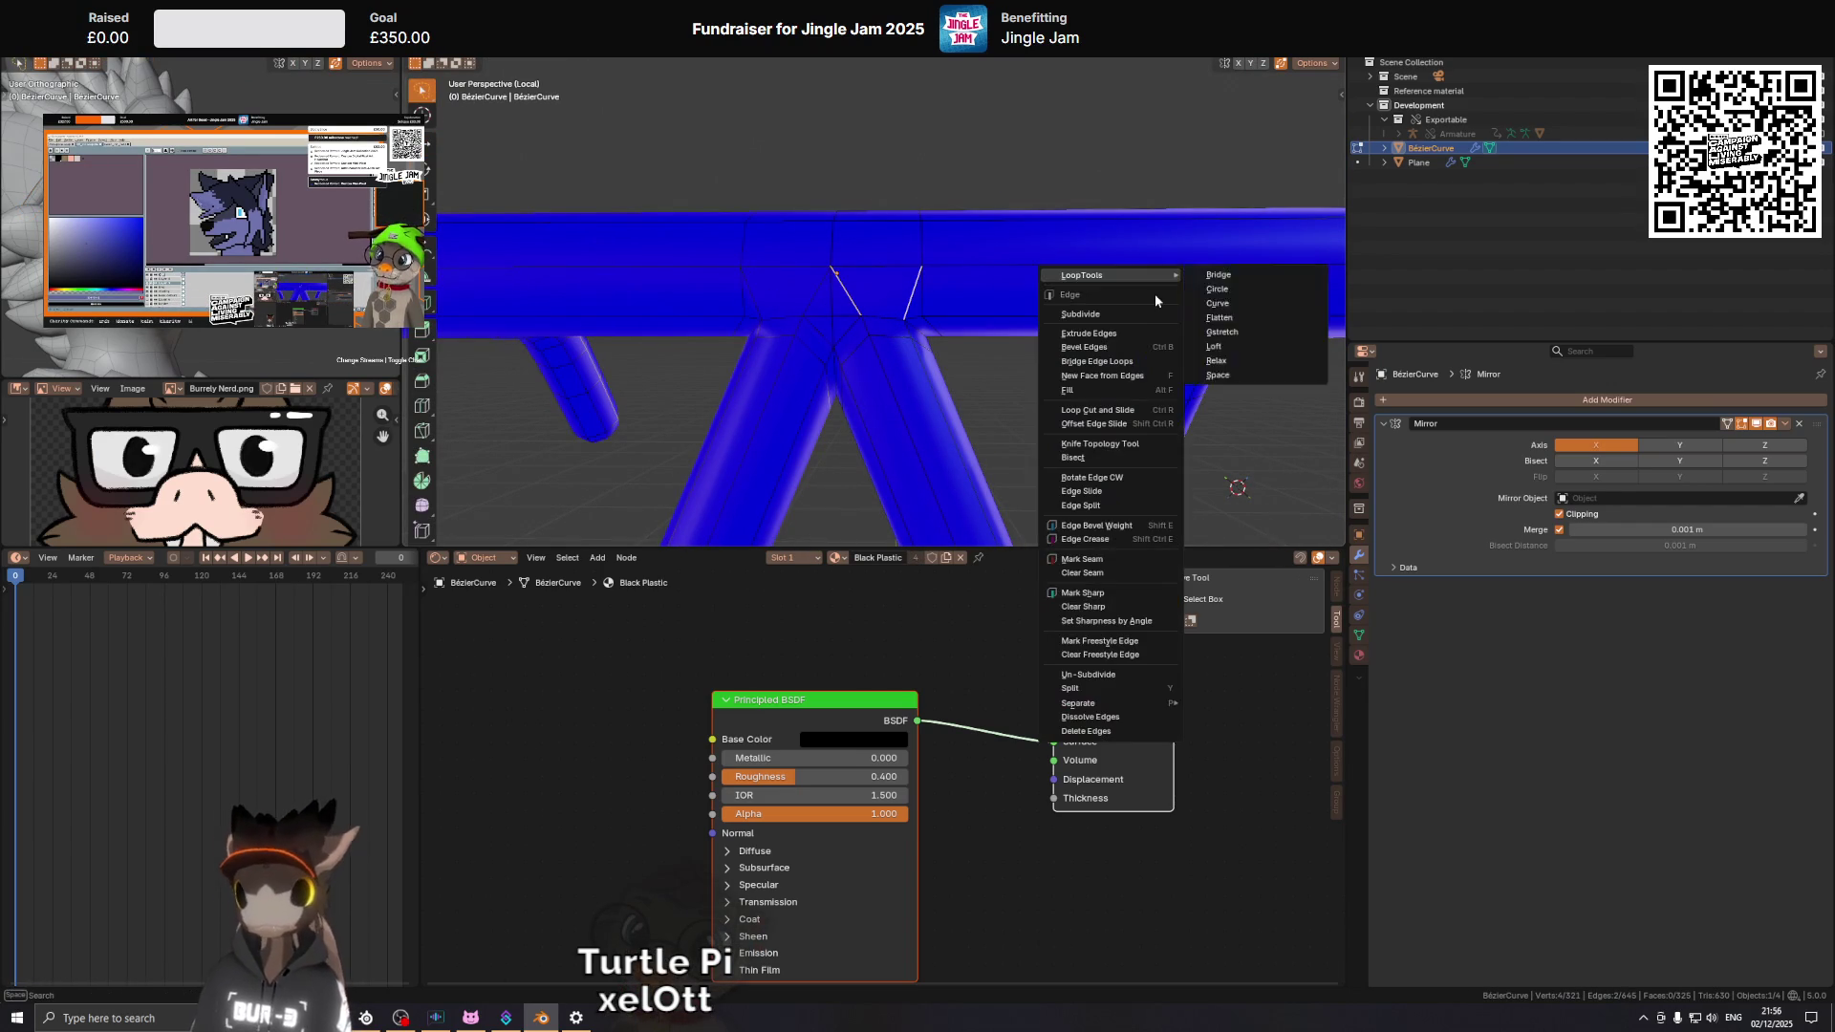
left_click(1138, 310)
left_click(899, 294)
left_click_drag(1088, 295, 1013, 342)
right_click(1080, 304)
left_click(1080, 304)
Scale the two new edges to 0.529 on X and add level 2 Subdivision smoothing.
left_click(853, 302)
left_click(824, 279)
key("s")
key("x")
left_click(999, 301)
key("Tab")
key("ctrl+2")
scroll("down", 3)
key("z")
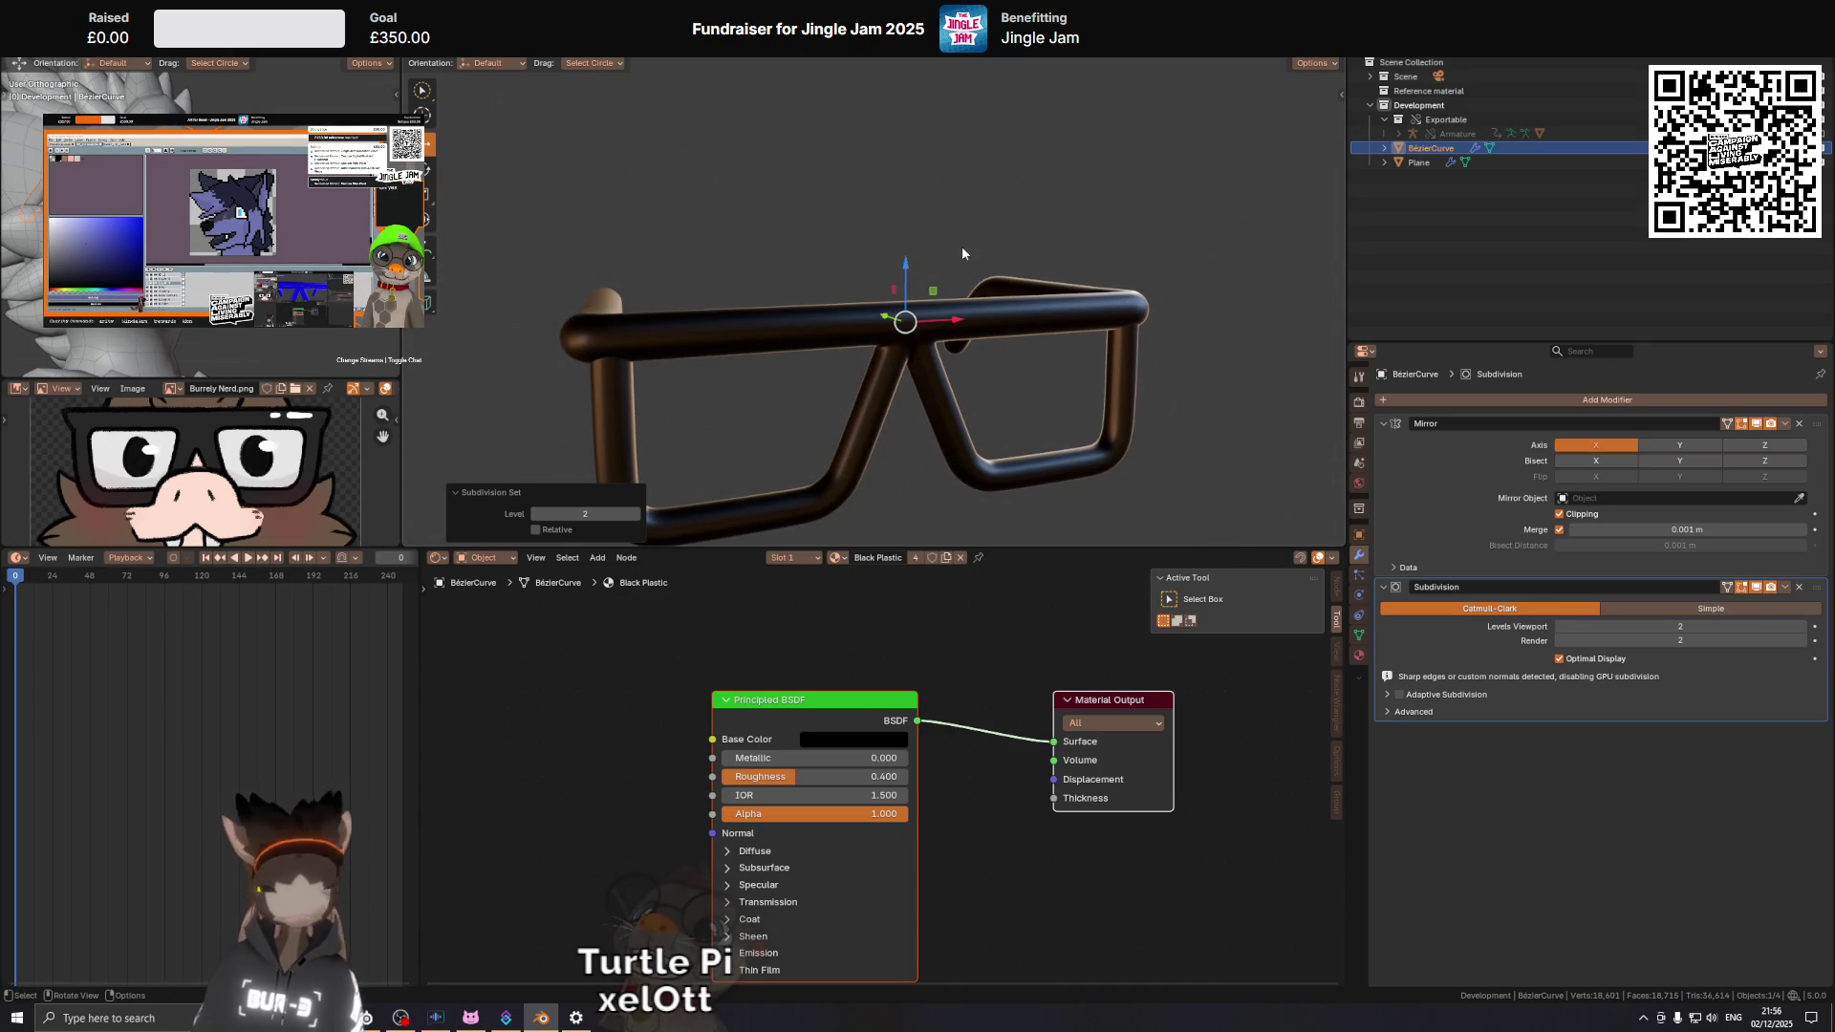
left_click_drag(986, 261, 1005, 270)
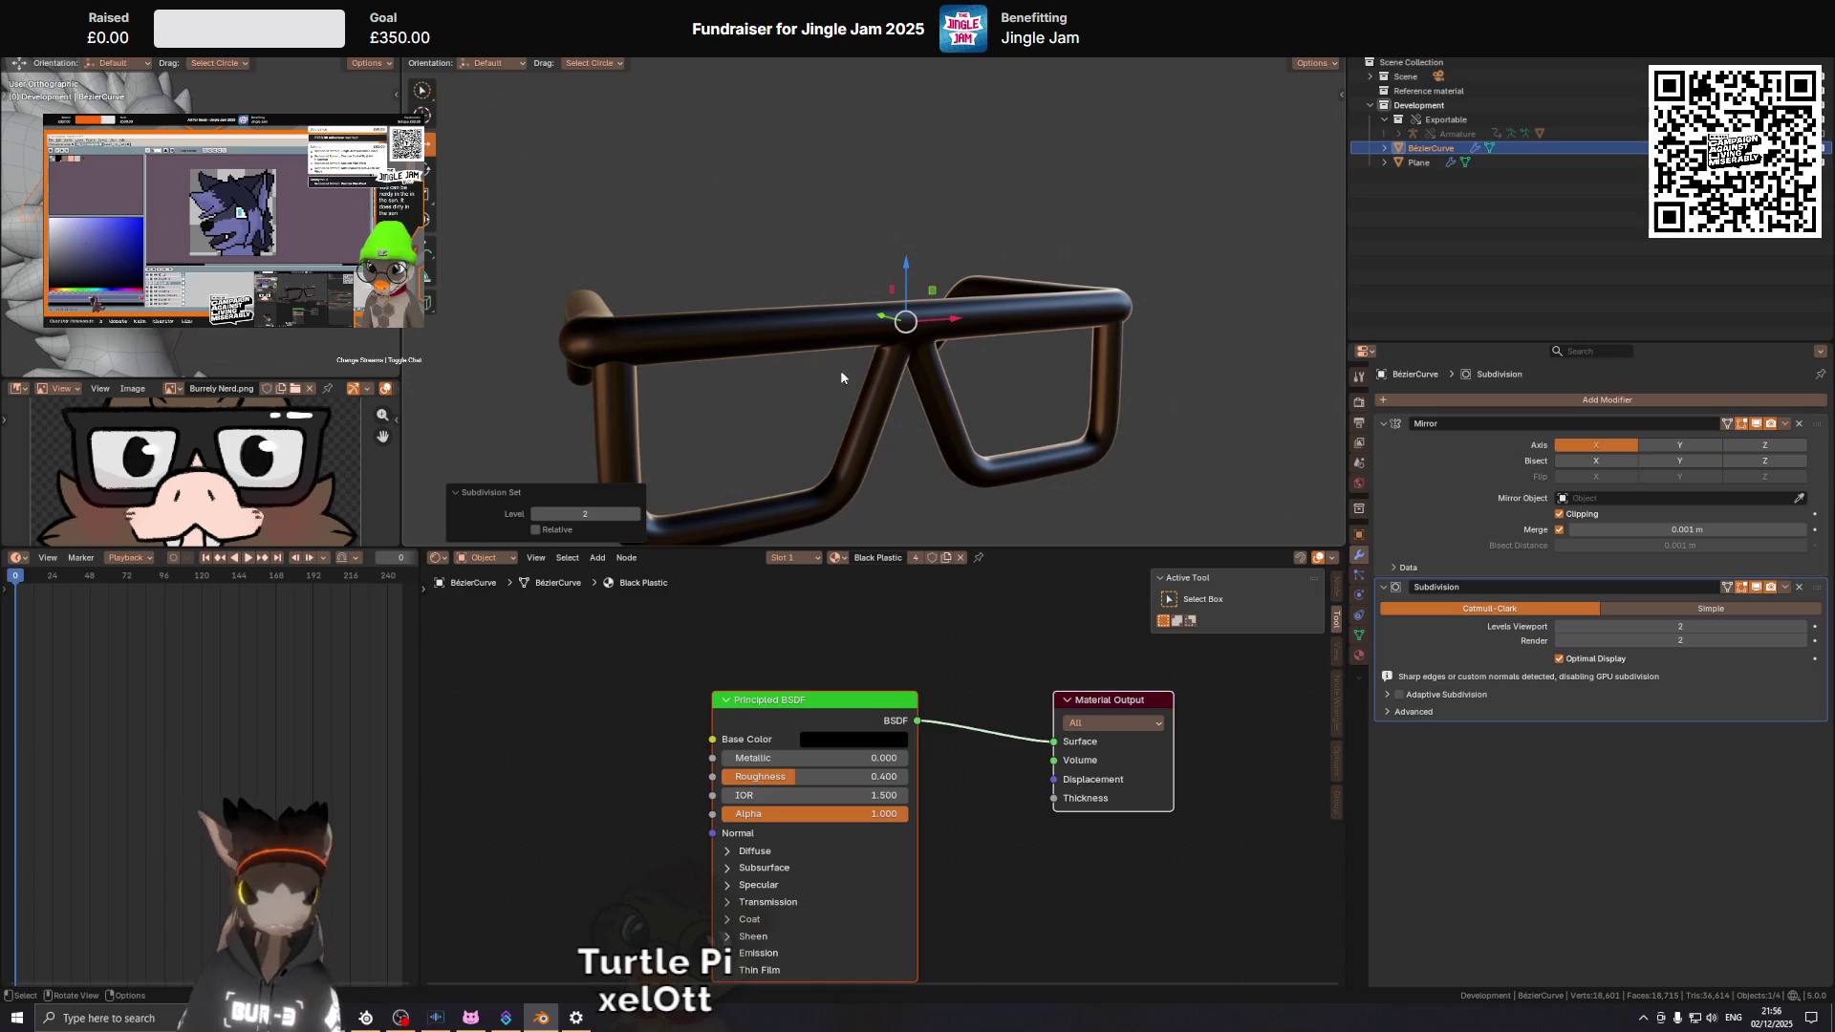
scroll("up", 3)
left_click_drag(1058, 324, 943, 275)
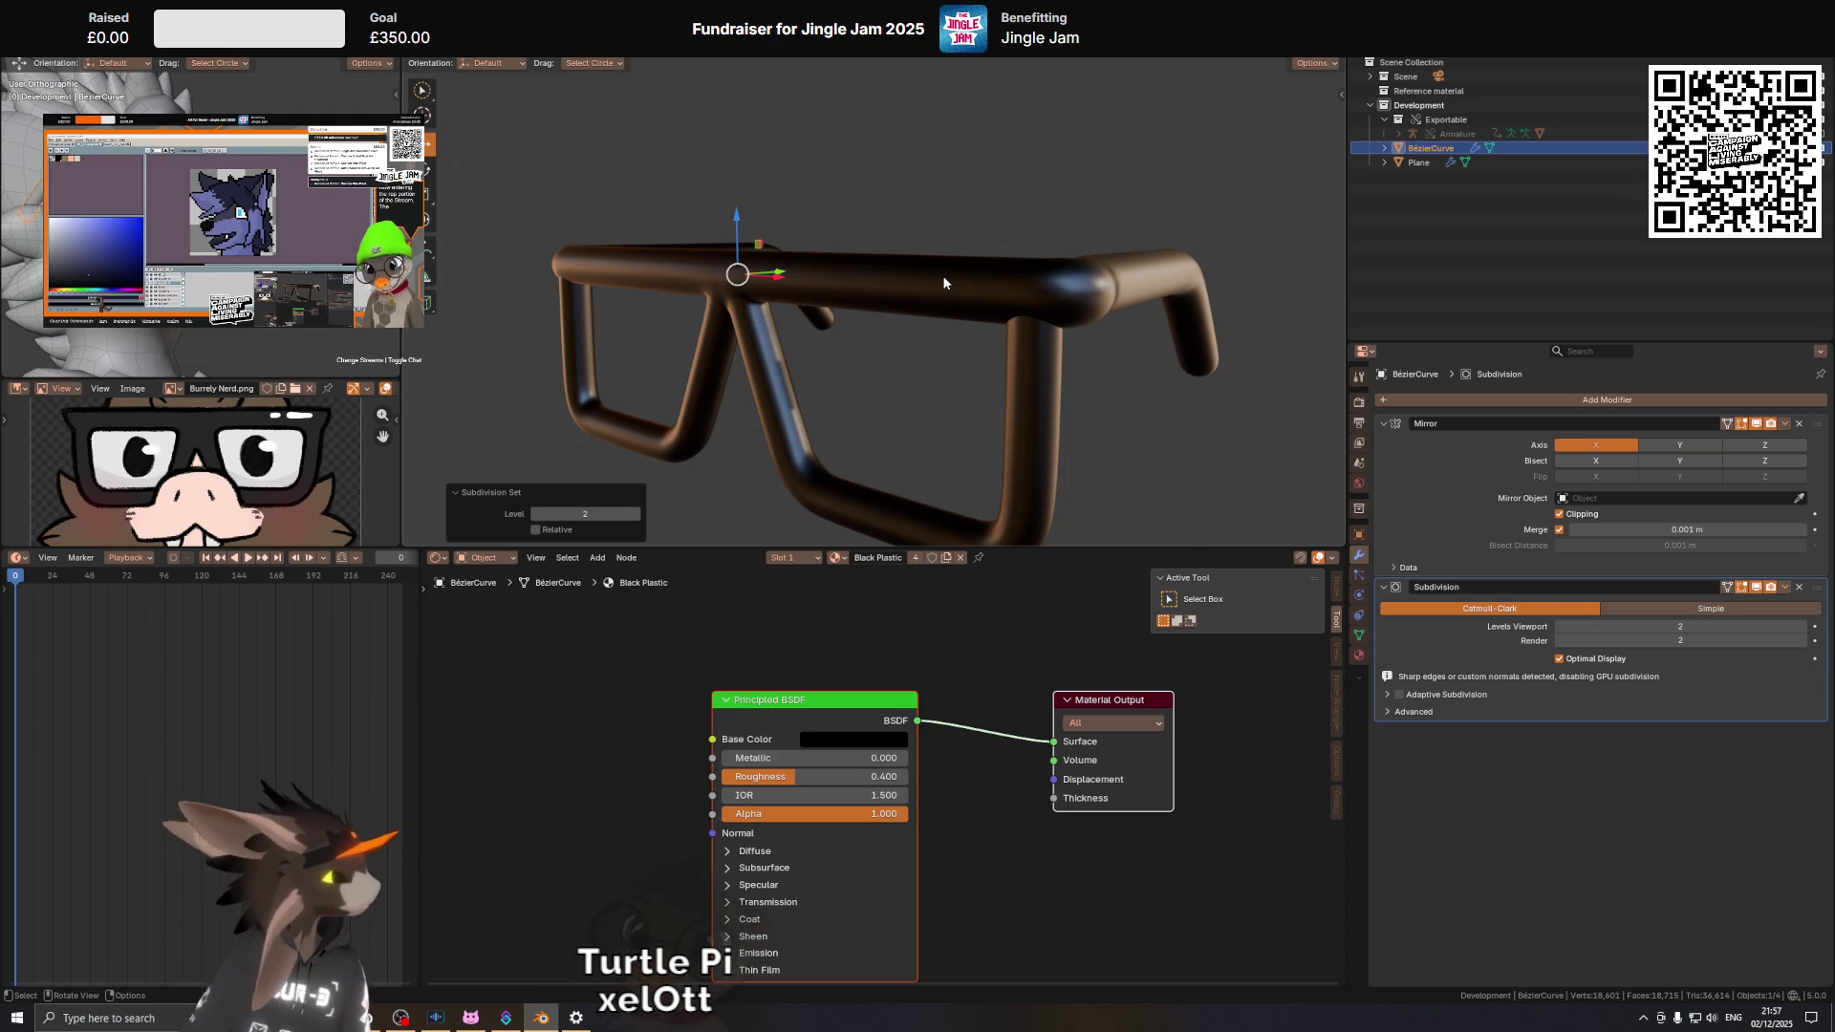
left_click_drag(984, 289, 958, 359)
key("shift+alt+z")
scroll("up", 3)
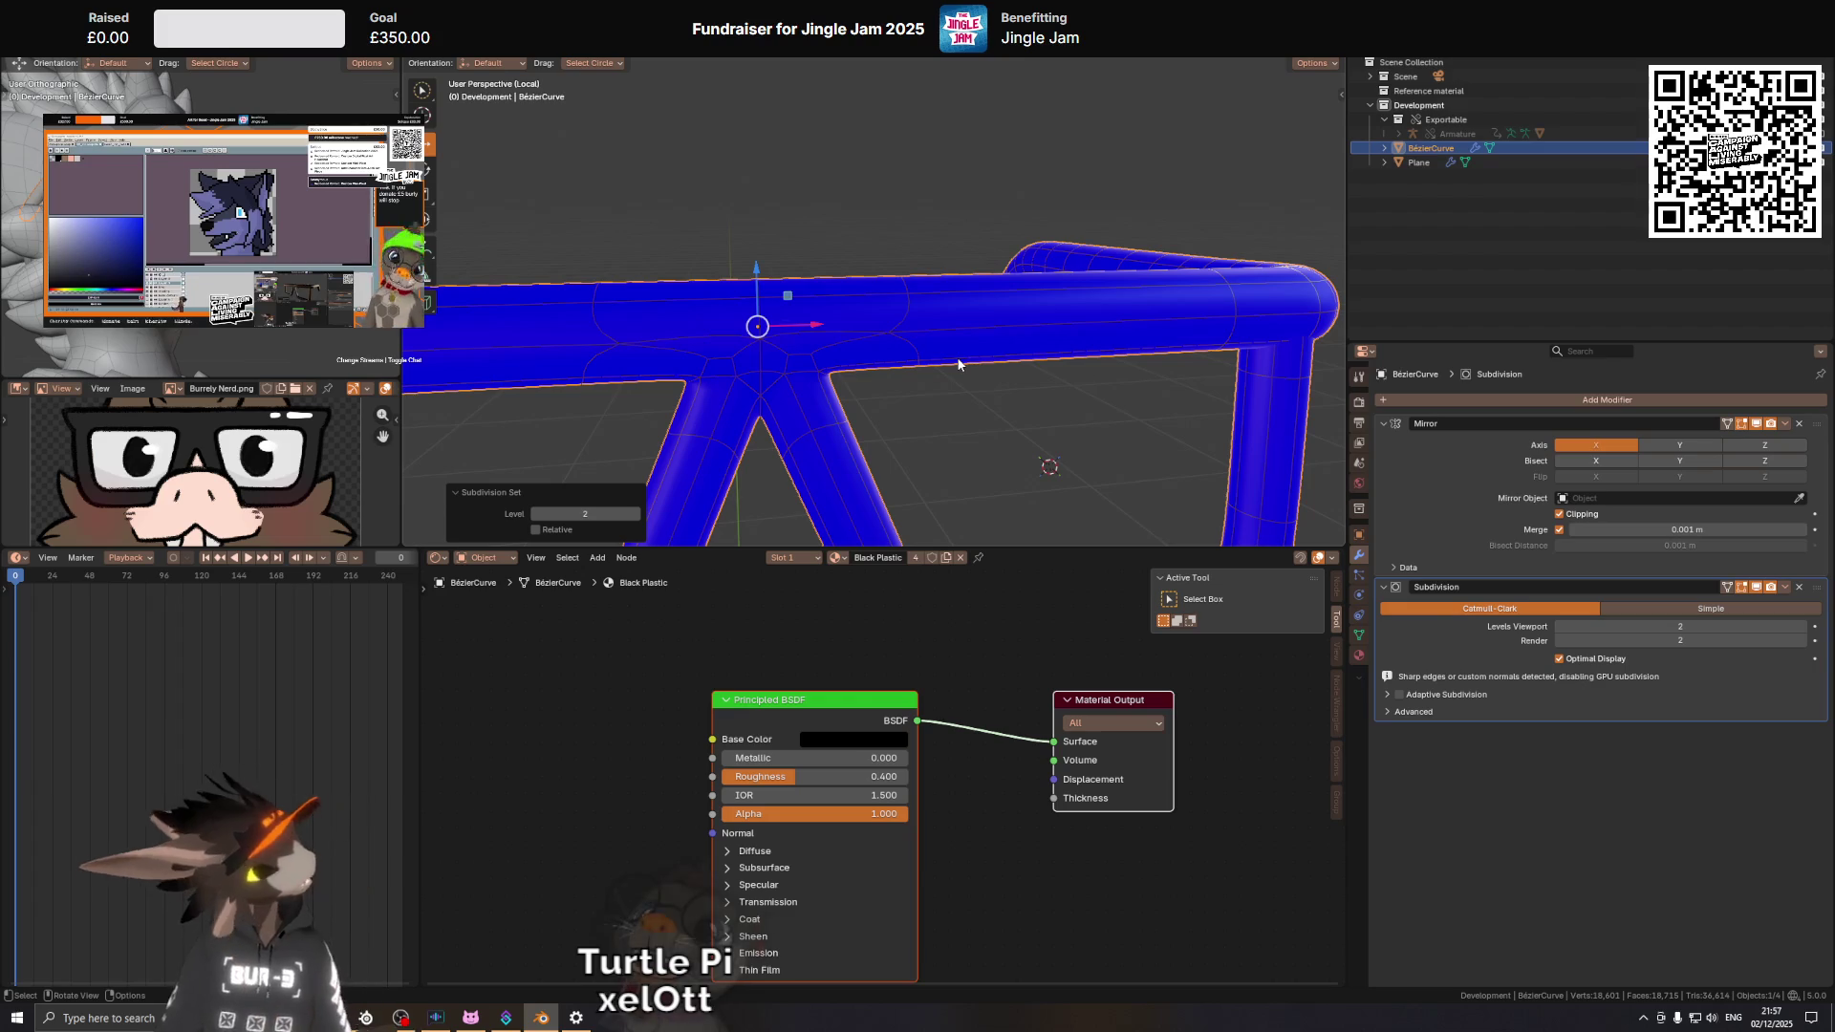
scroll("down", 3)
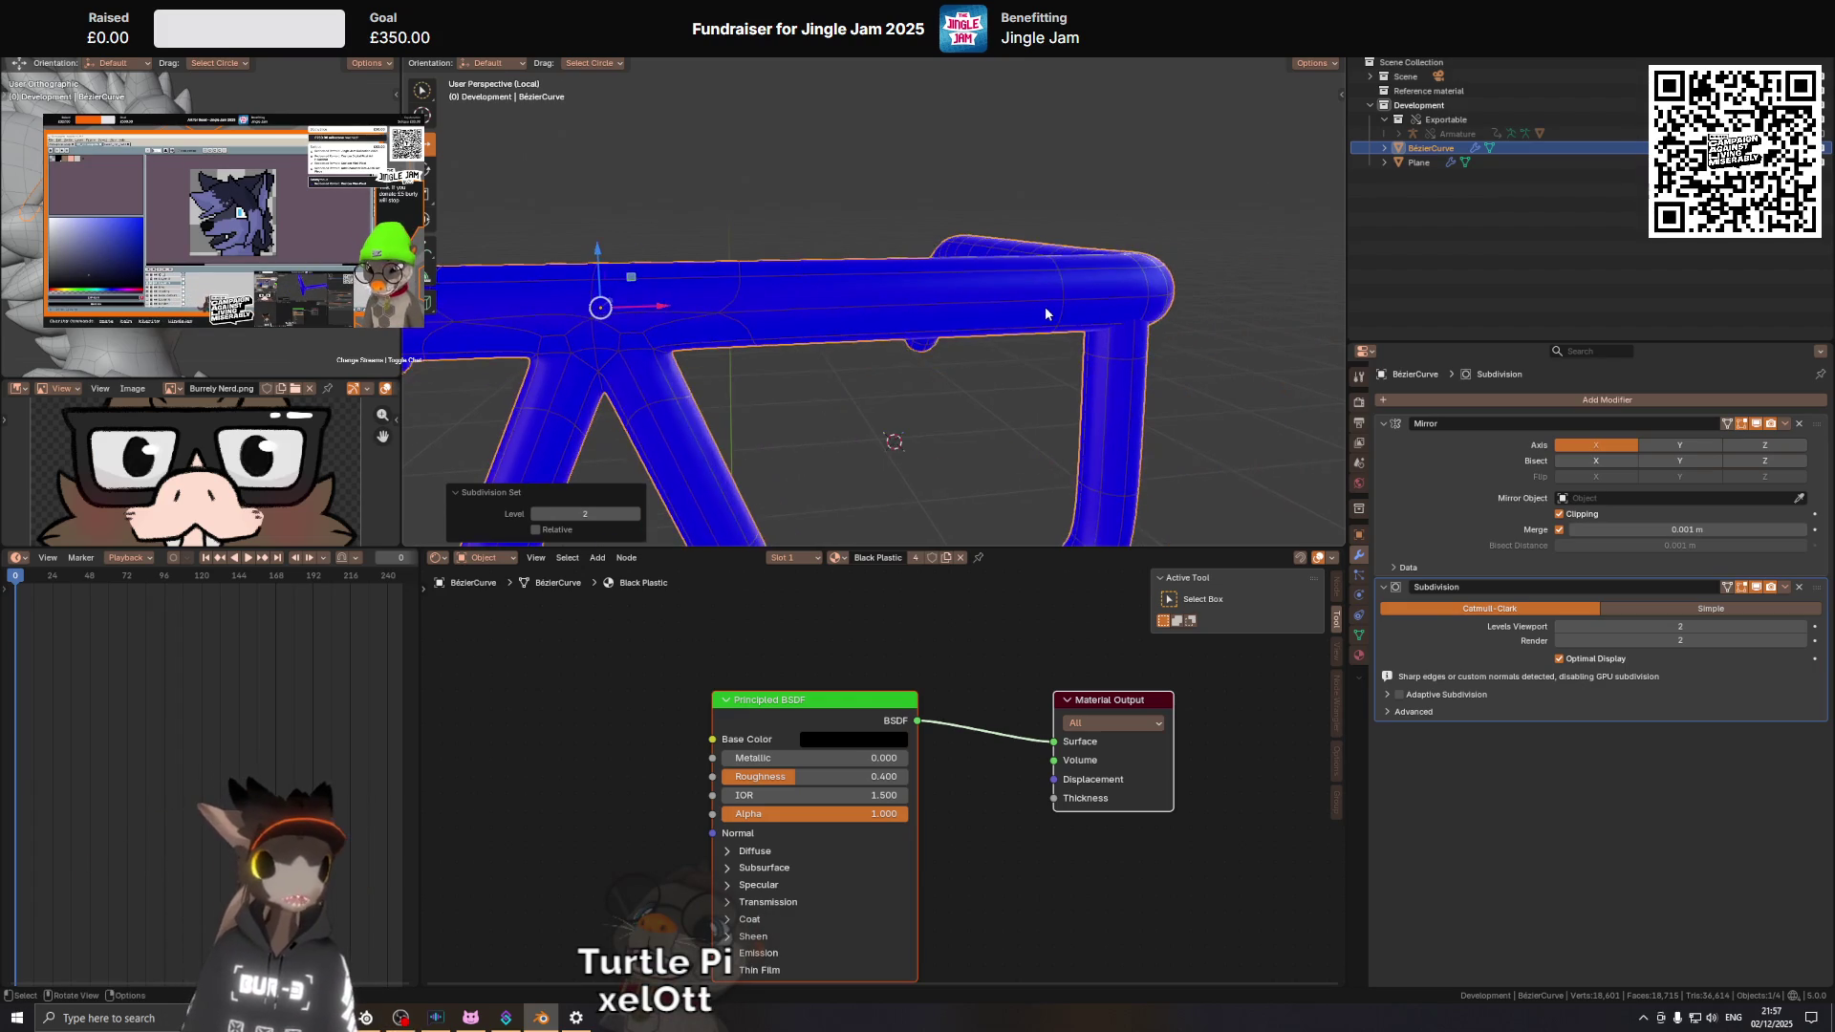
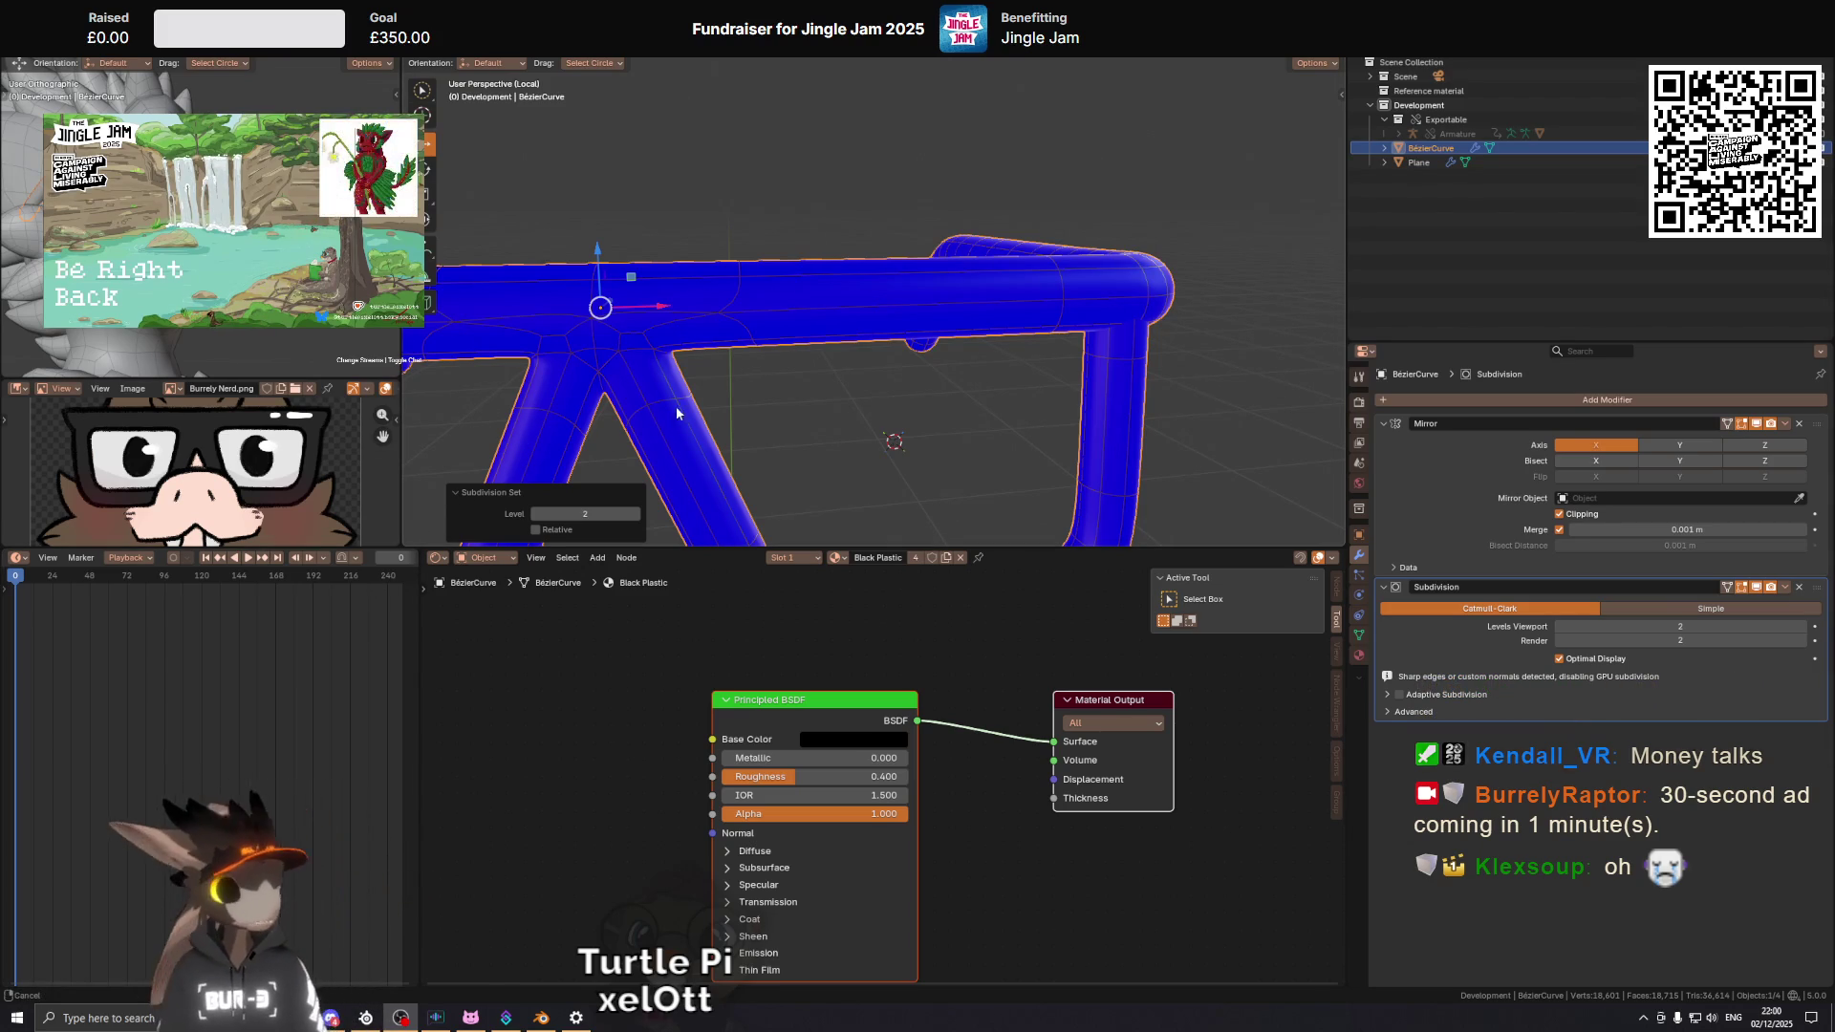
Frame the glasses' top corner in front orthographic view and hide the overlays.
left_click_drag(669, 412, 680, 397)
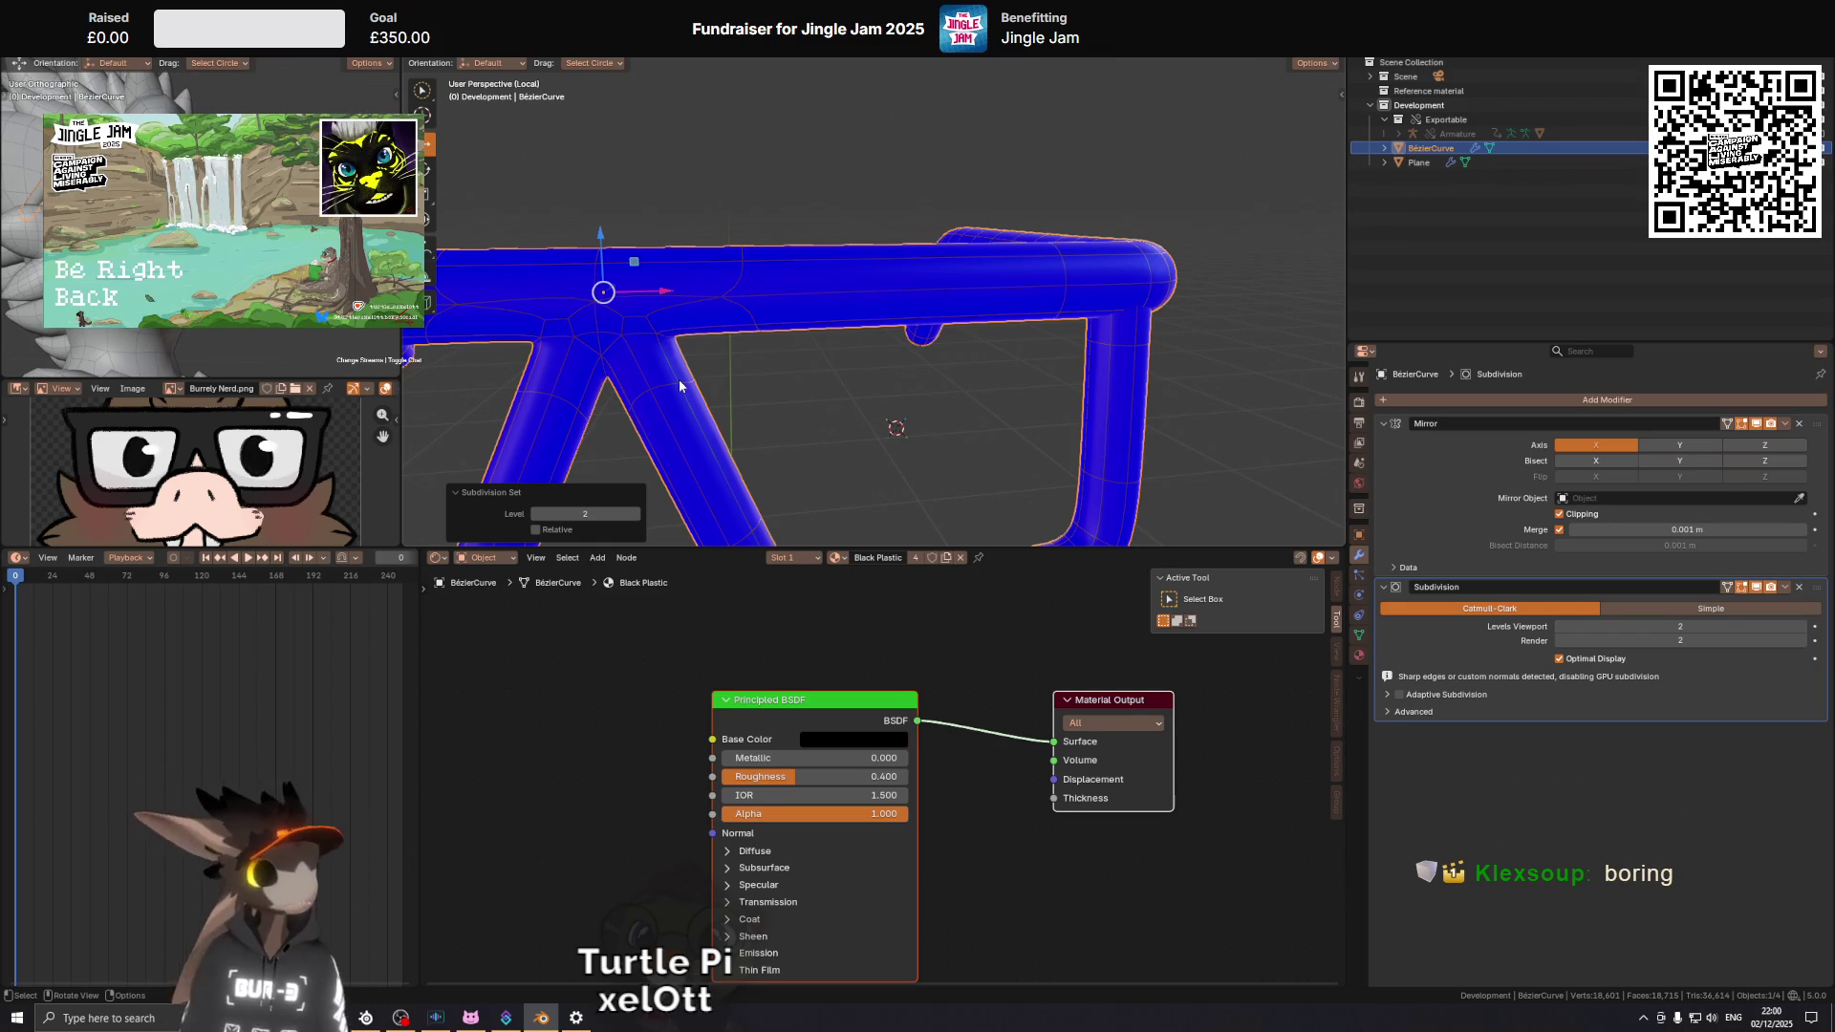
key("KP_1")
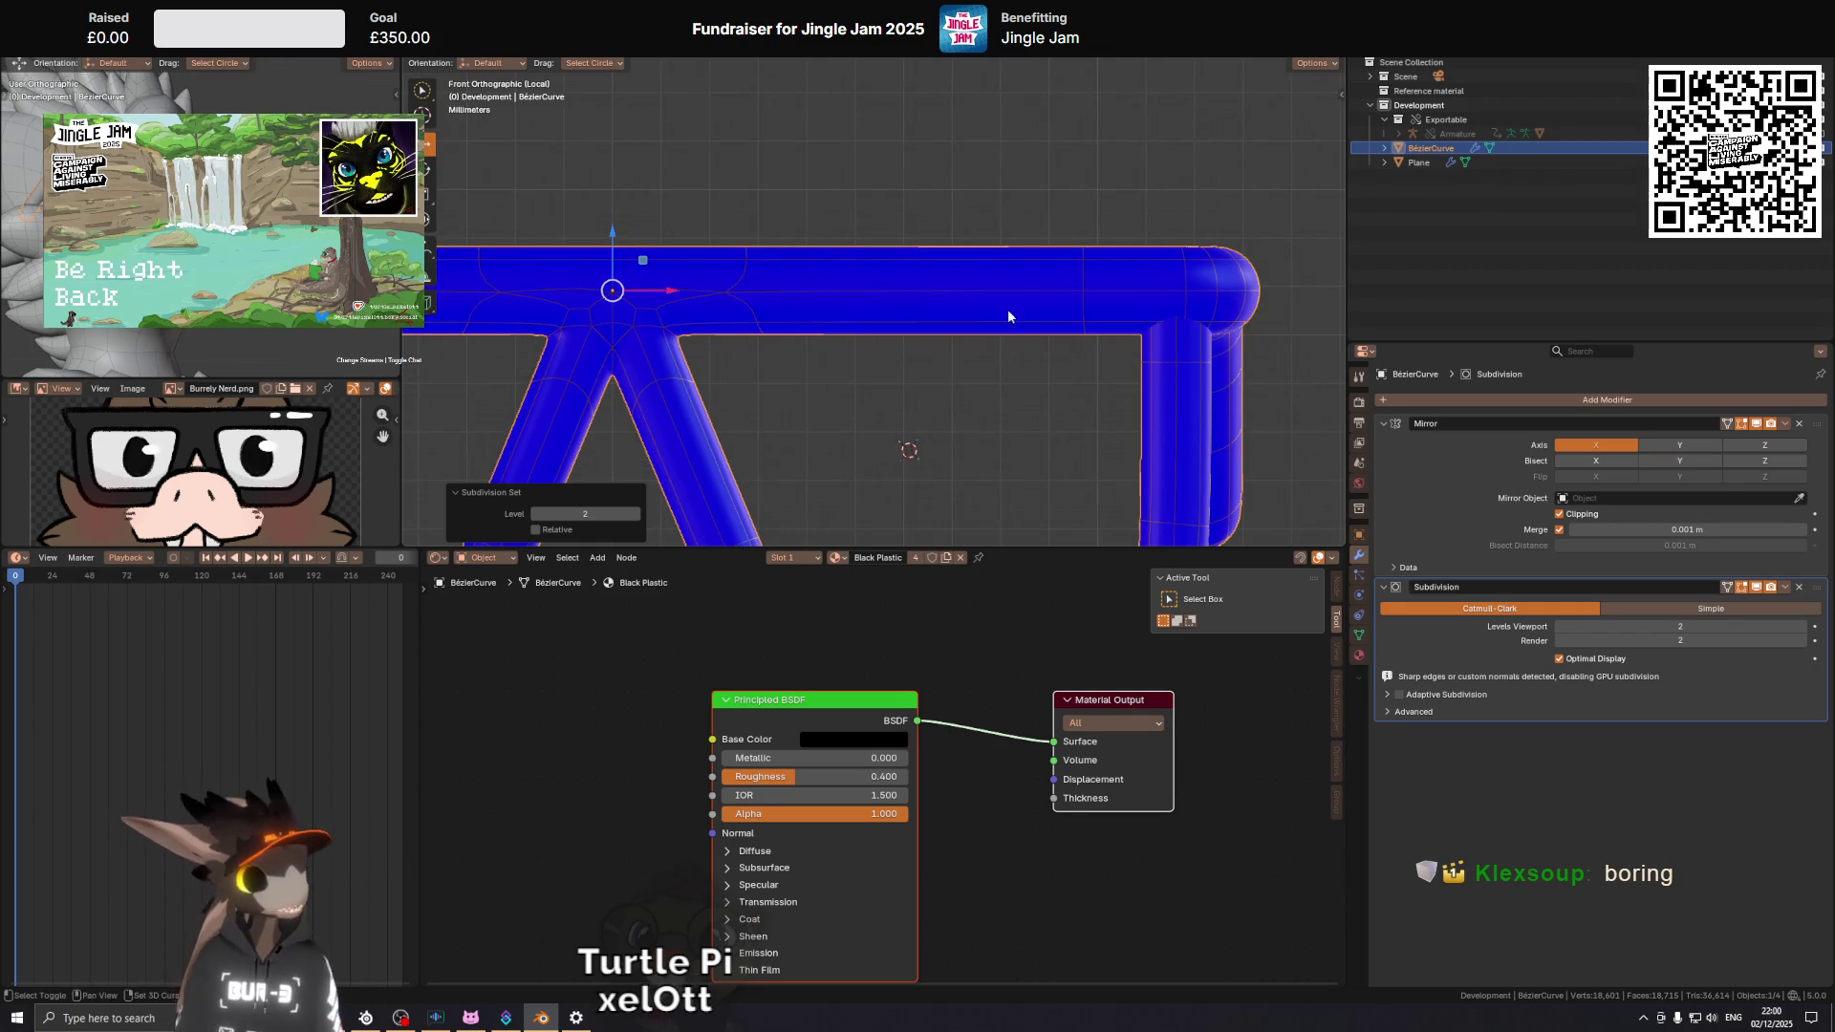
key("KP_5")
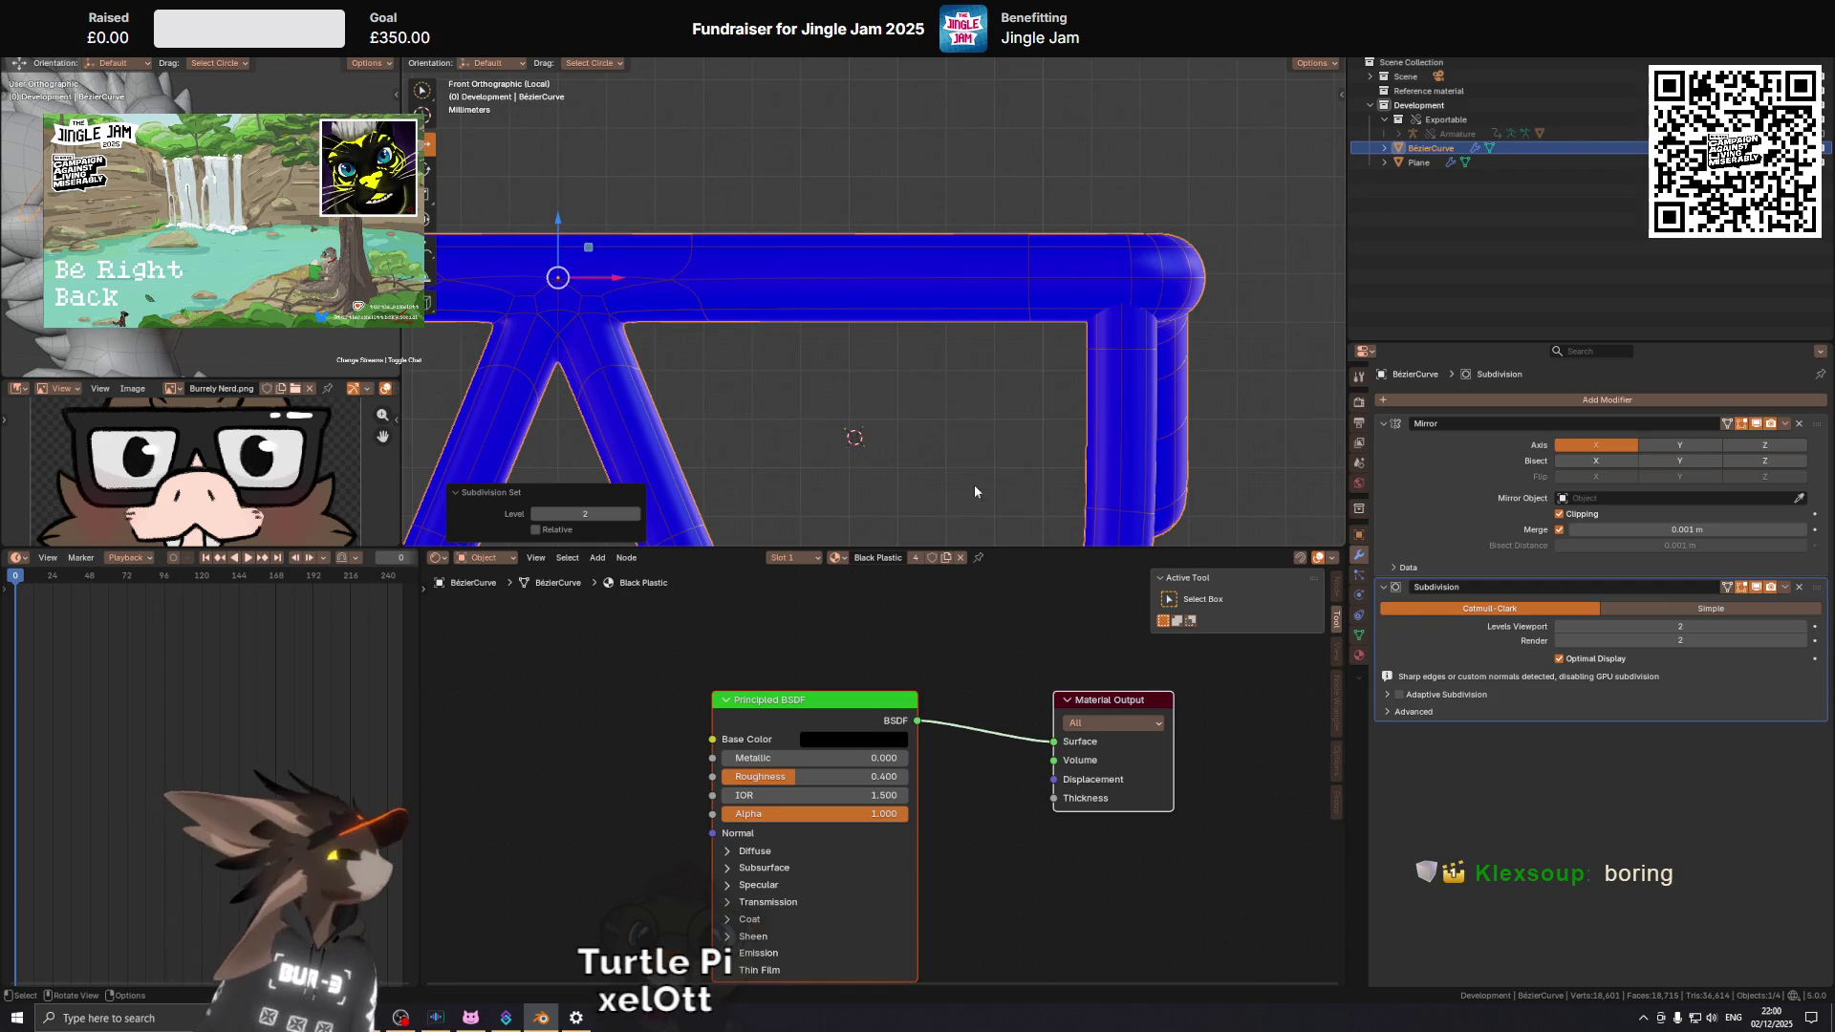
left_click_drag(1068, 292, 1258, 363)
scroll("up", 3)
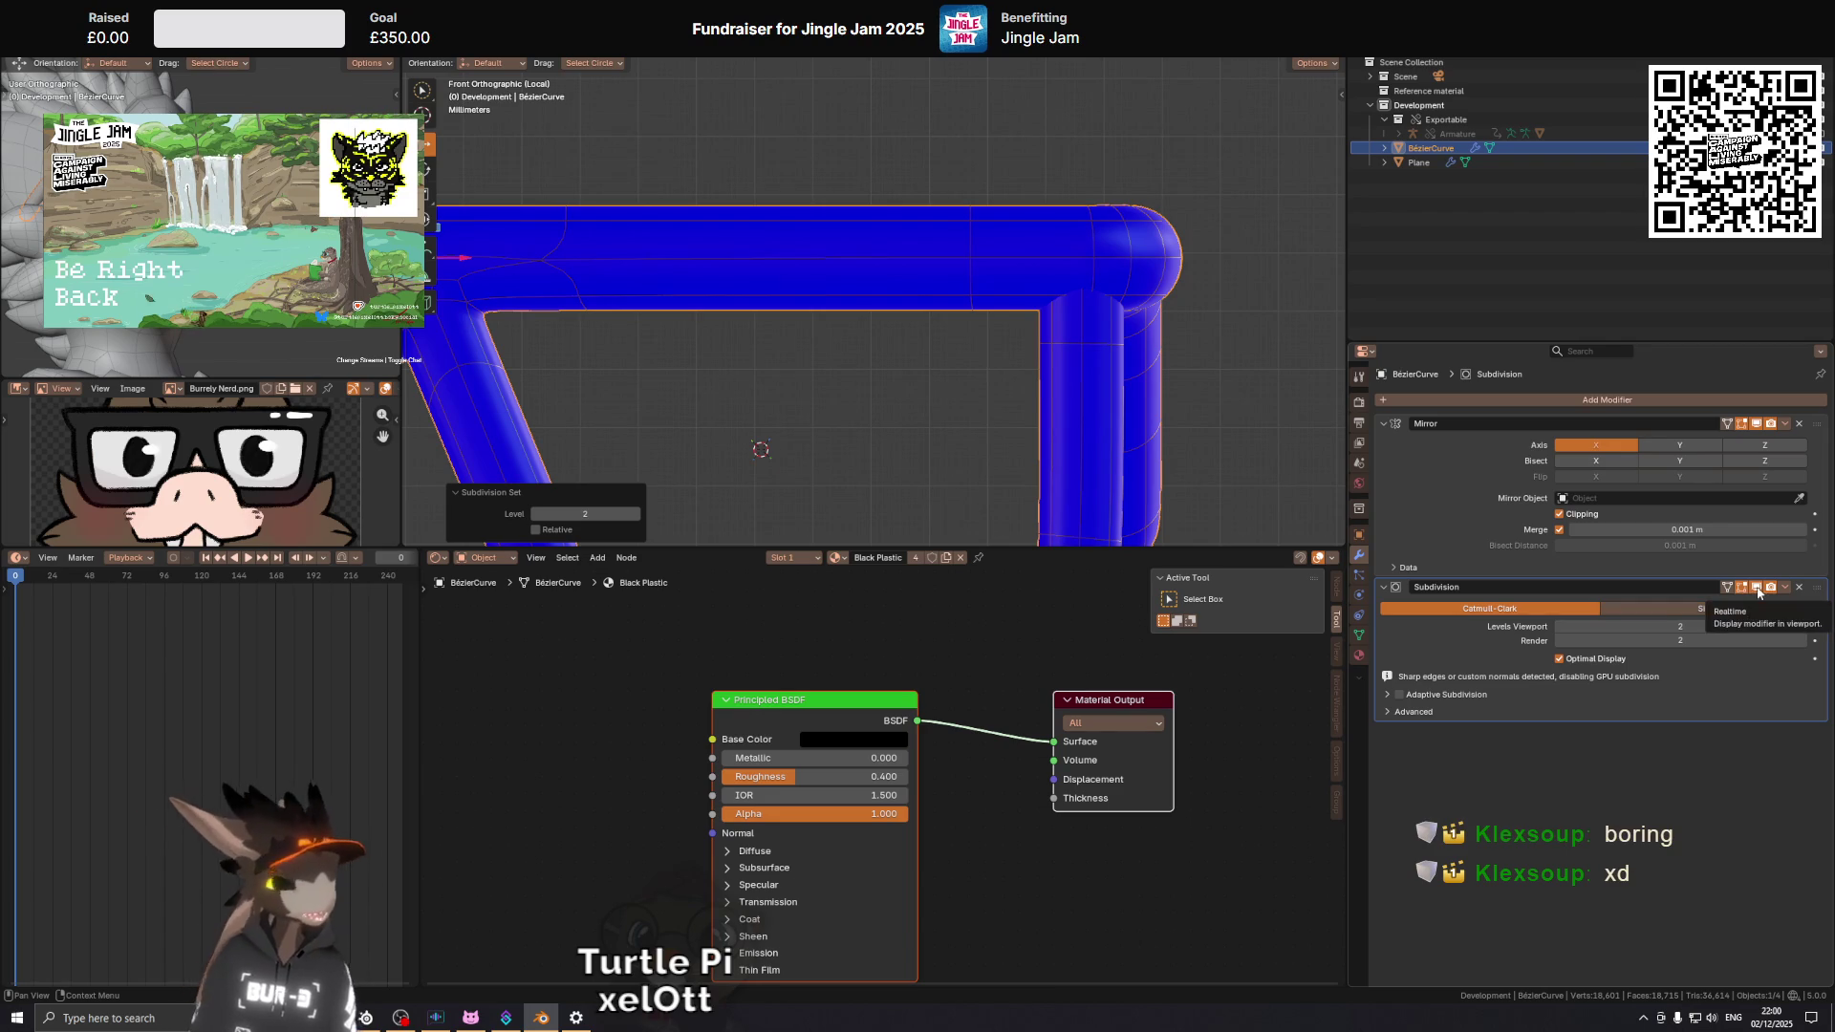
left_click_drag(1100, 258, 1076, 284)
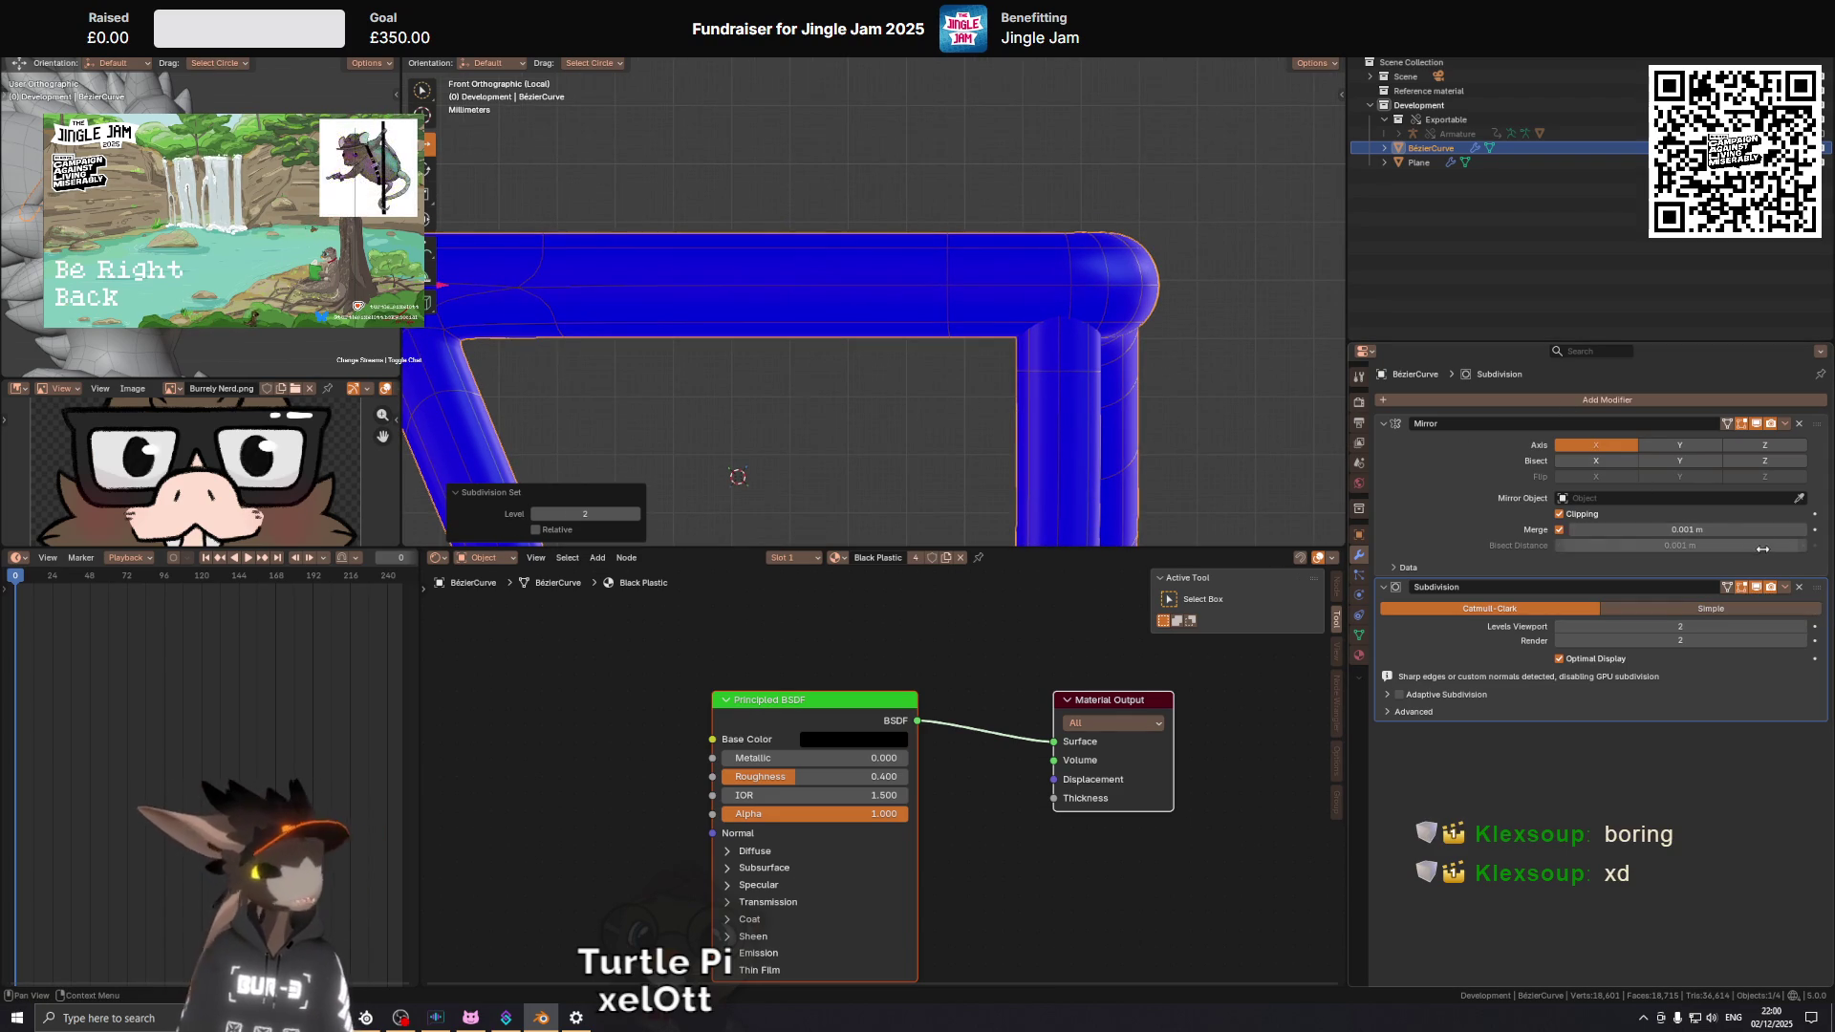
left_click_drag(644, 317, 1065, 299)
key("shift+alt+z")
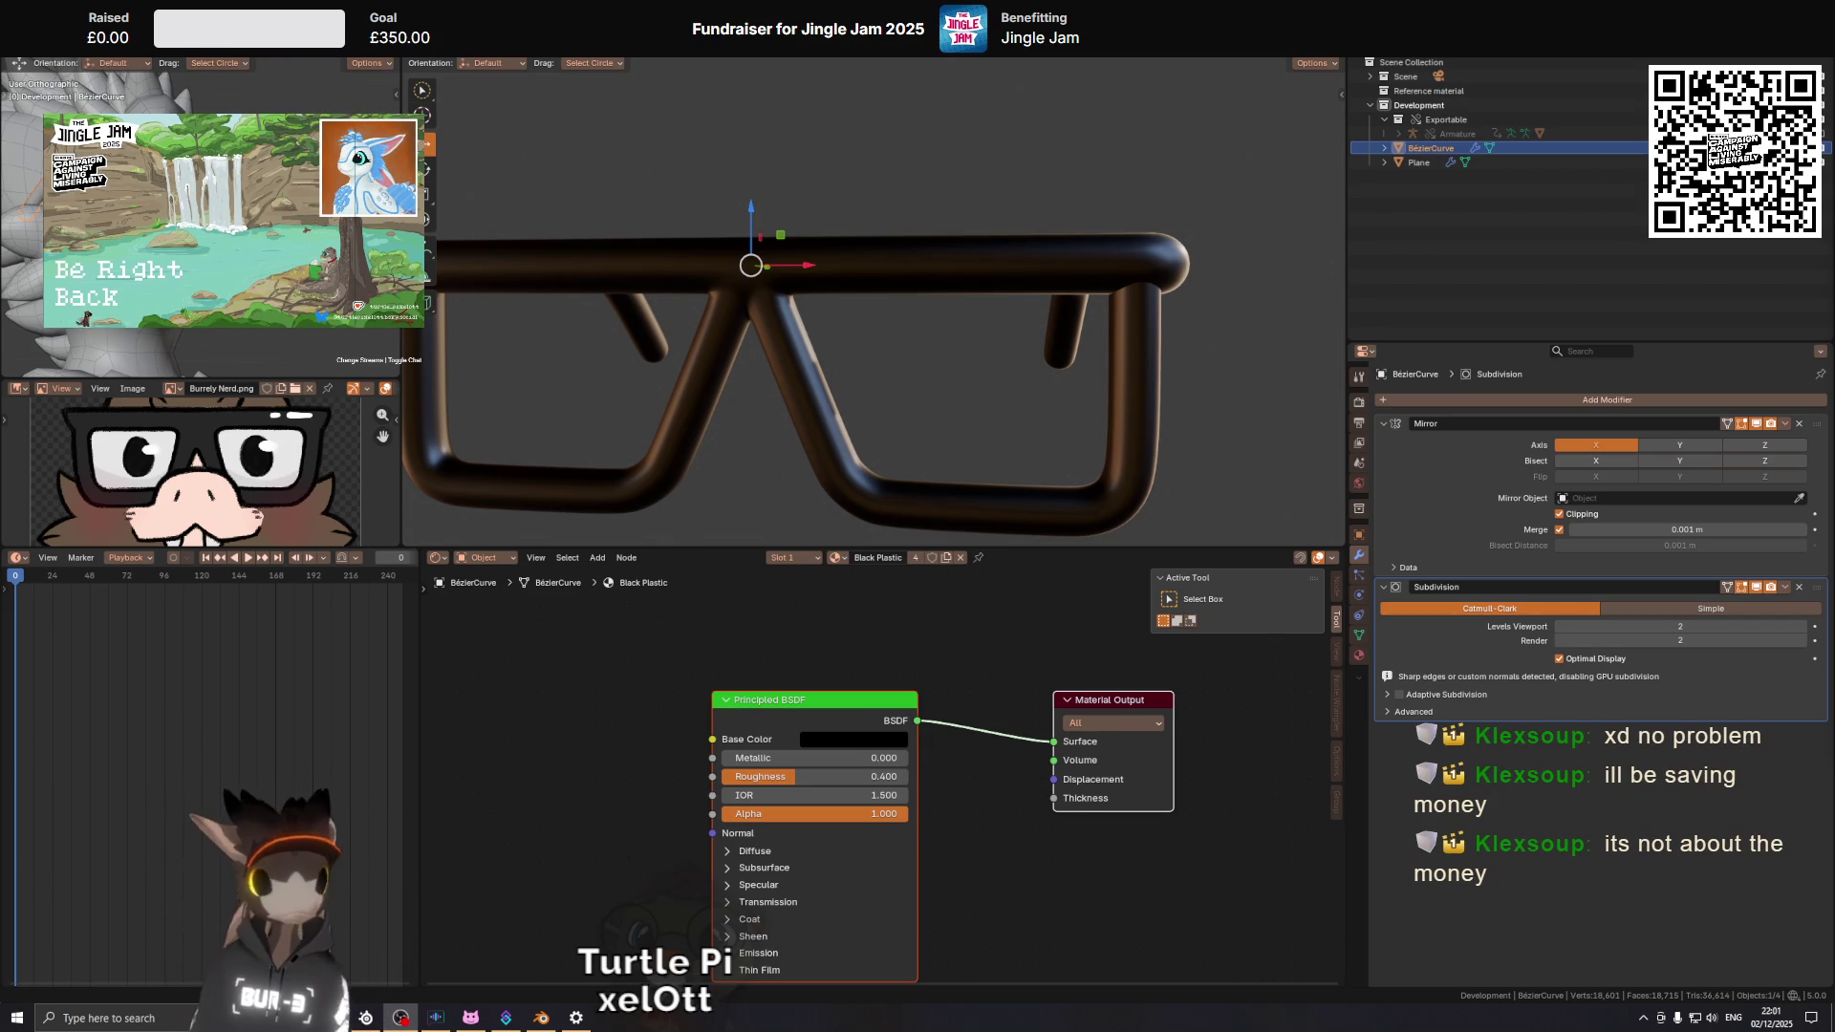
Inspect a lens side-on, return to front view with overlays, zoom in, and enter Edit Mode.
left_click_drag(832, 234, 966, 250)
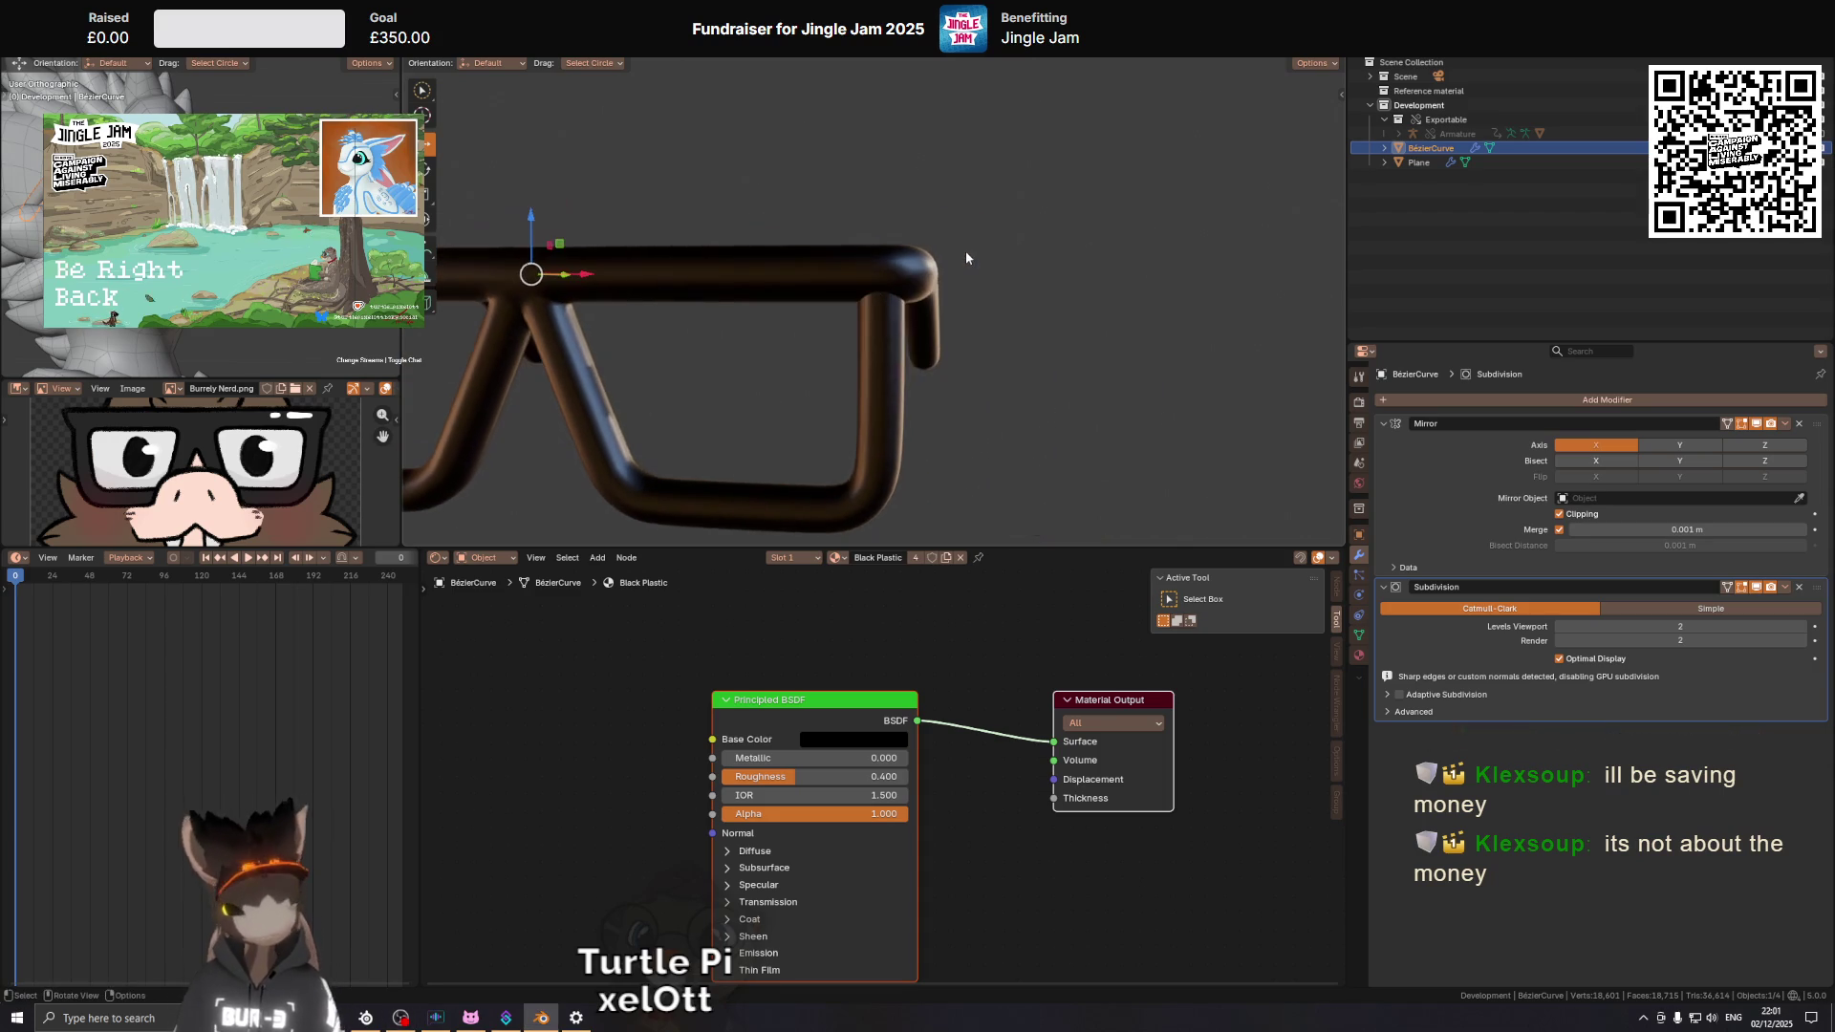
key("KP_1")
key("shift+alt+z")
scroll("up", 3)
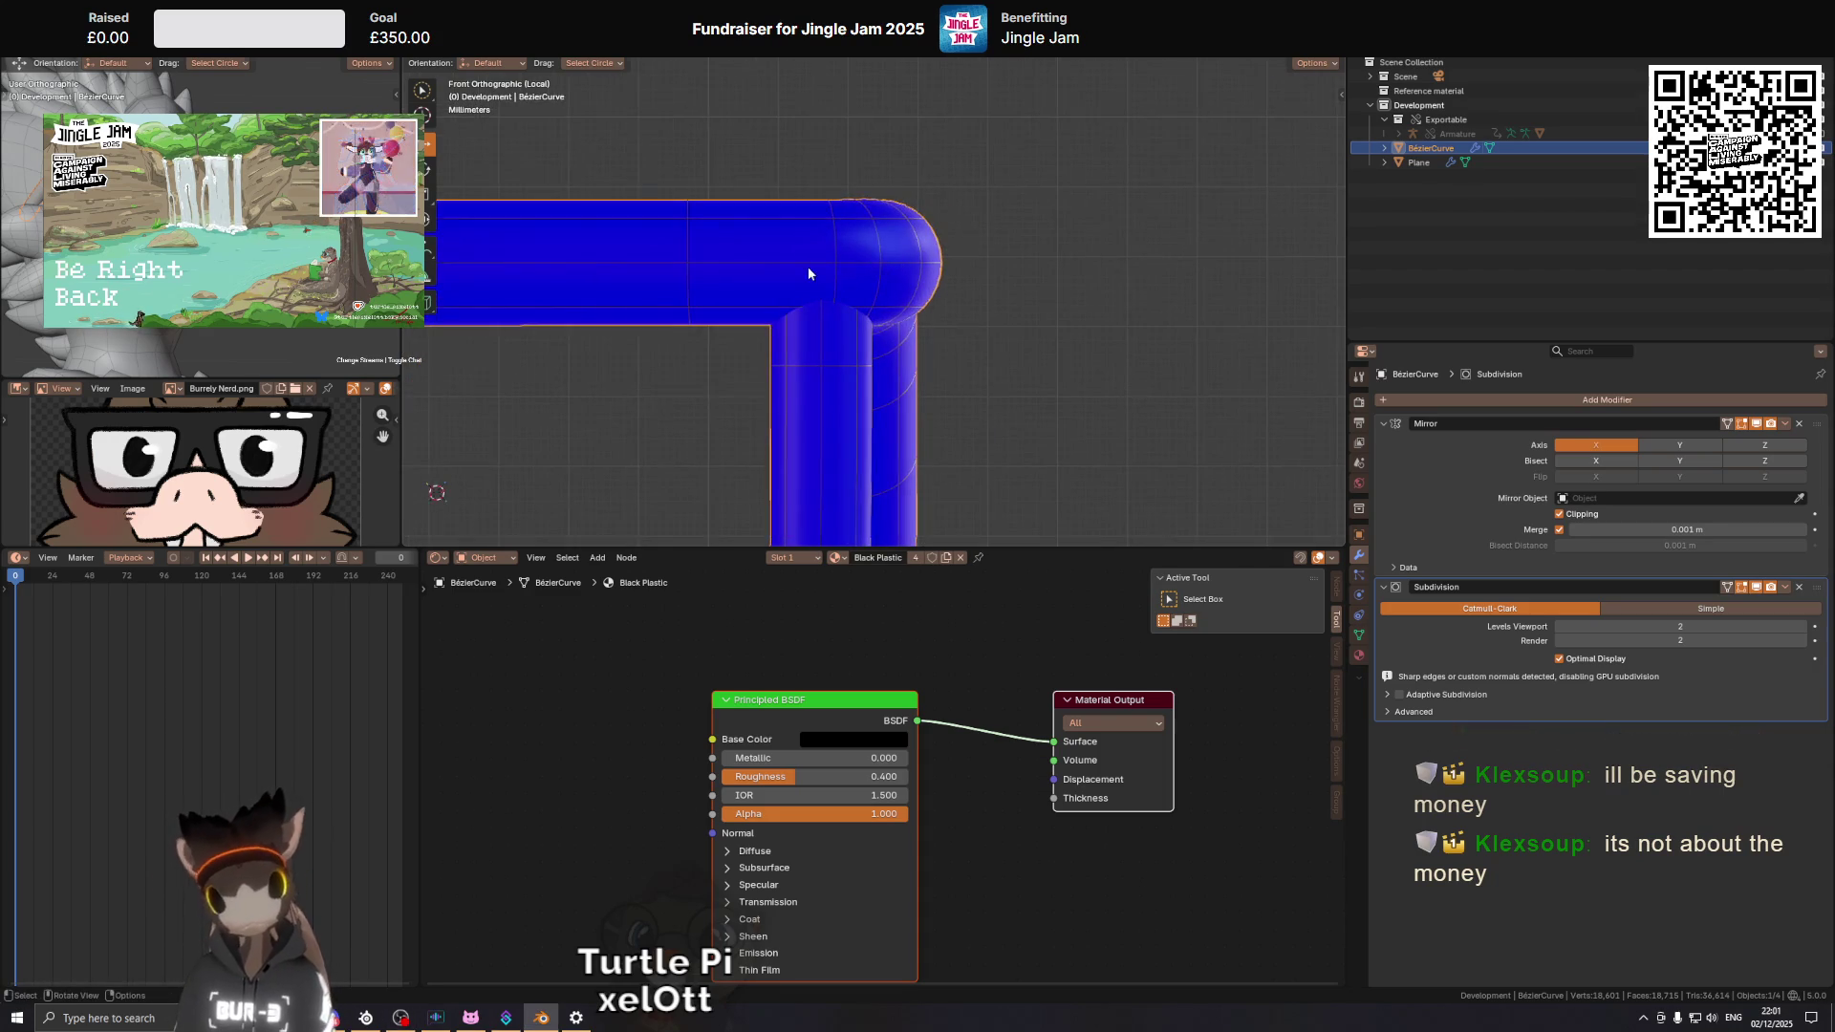
key("Tab")
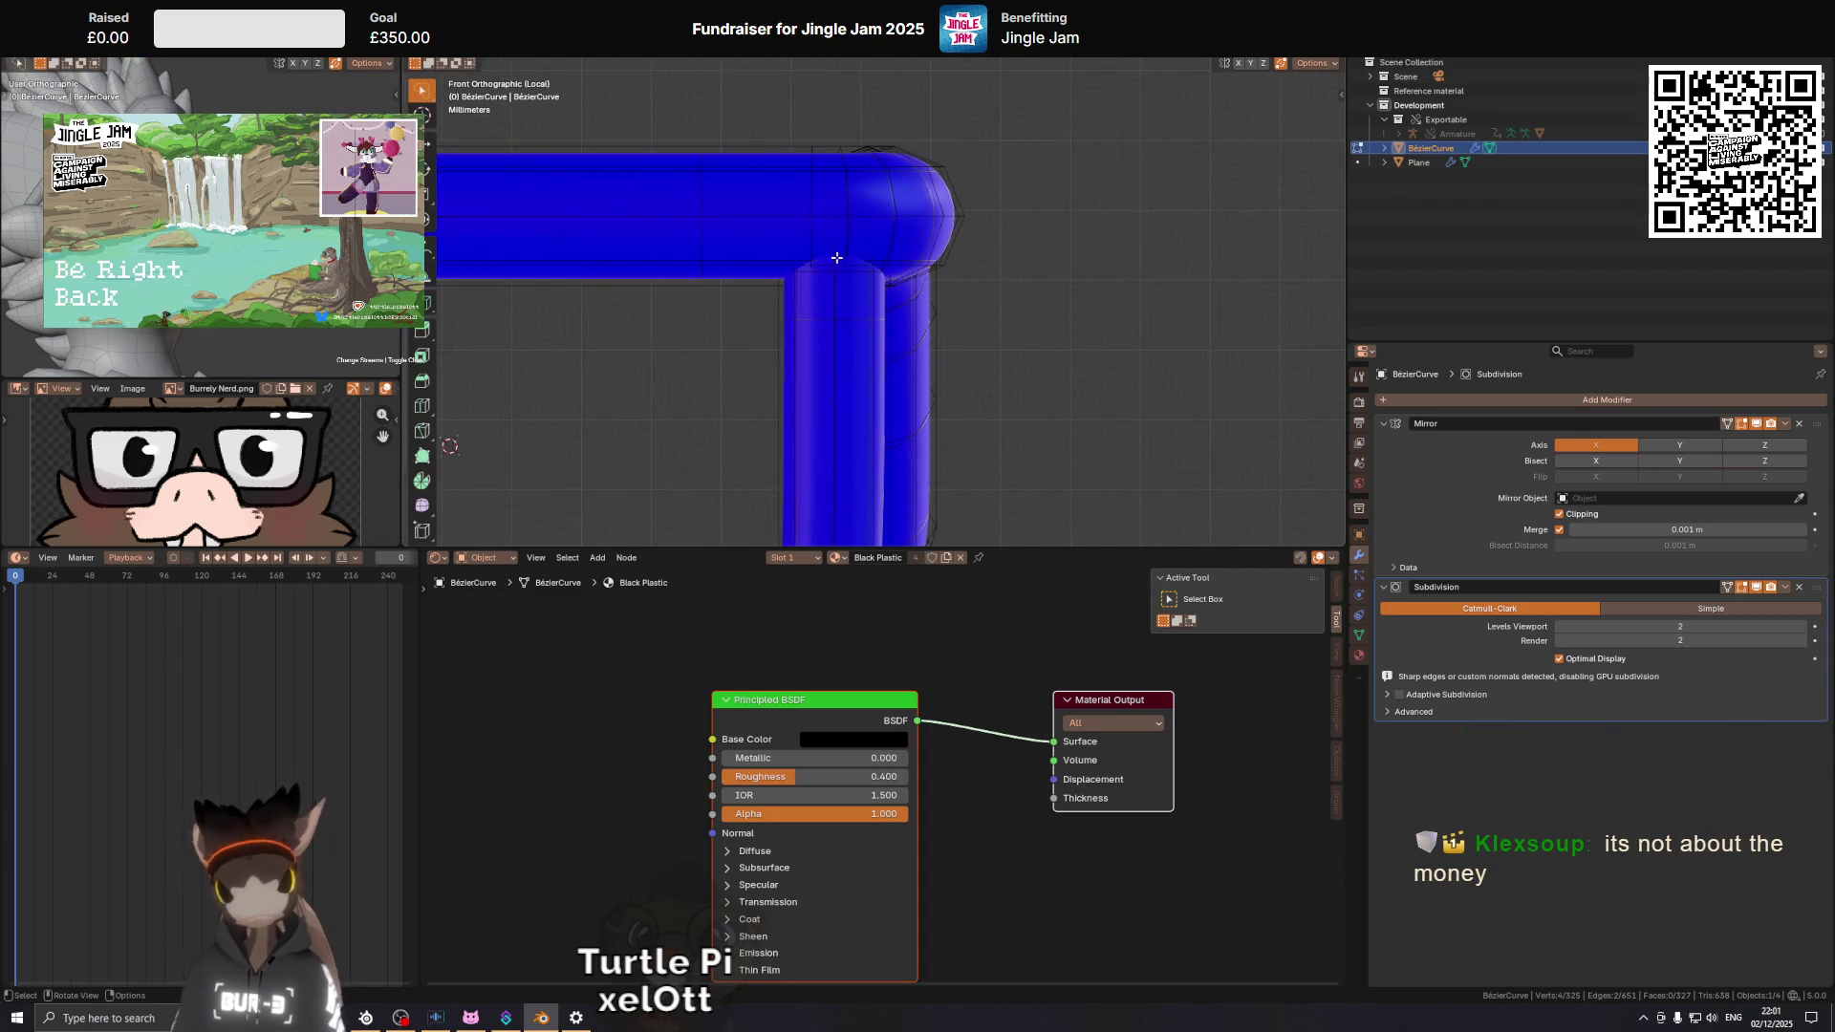
Select the stray edge at the frame's top corner and dissolve it.
left_click(839, 261)
middle_click(848, 260)
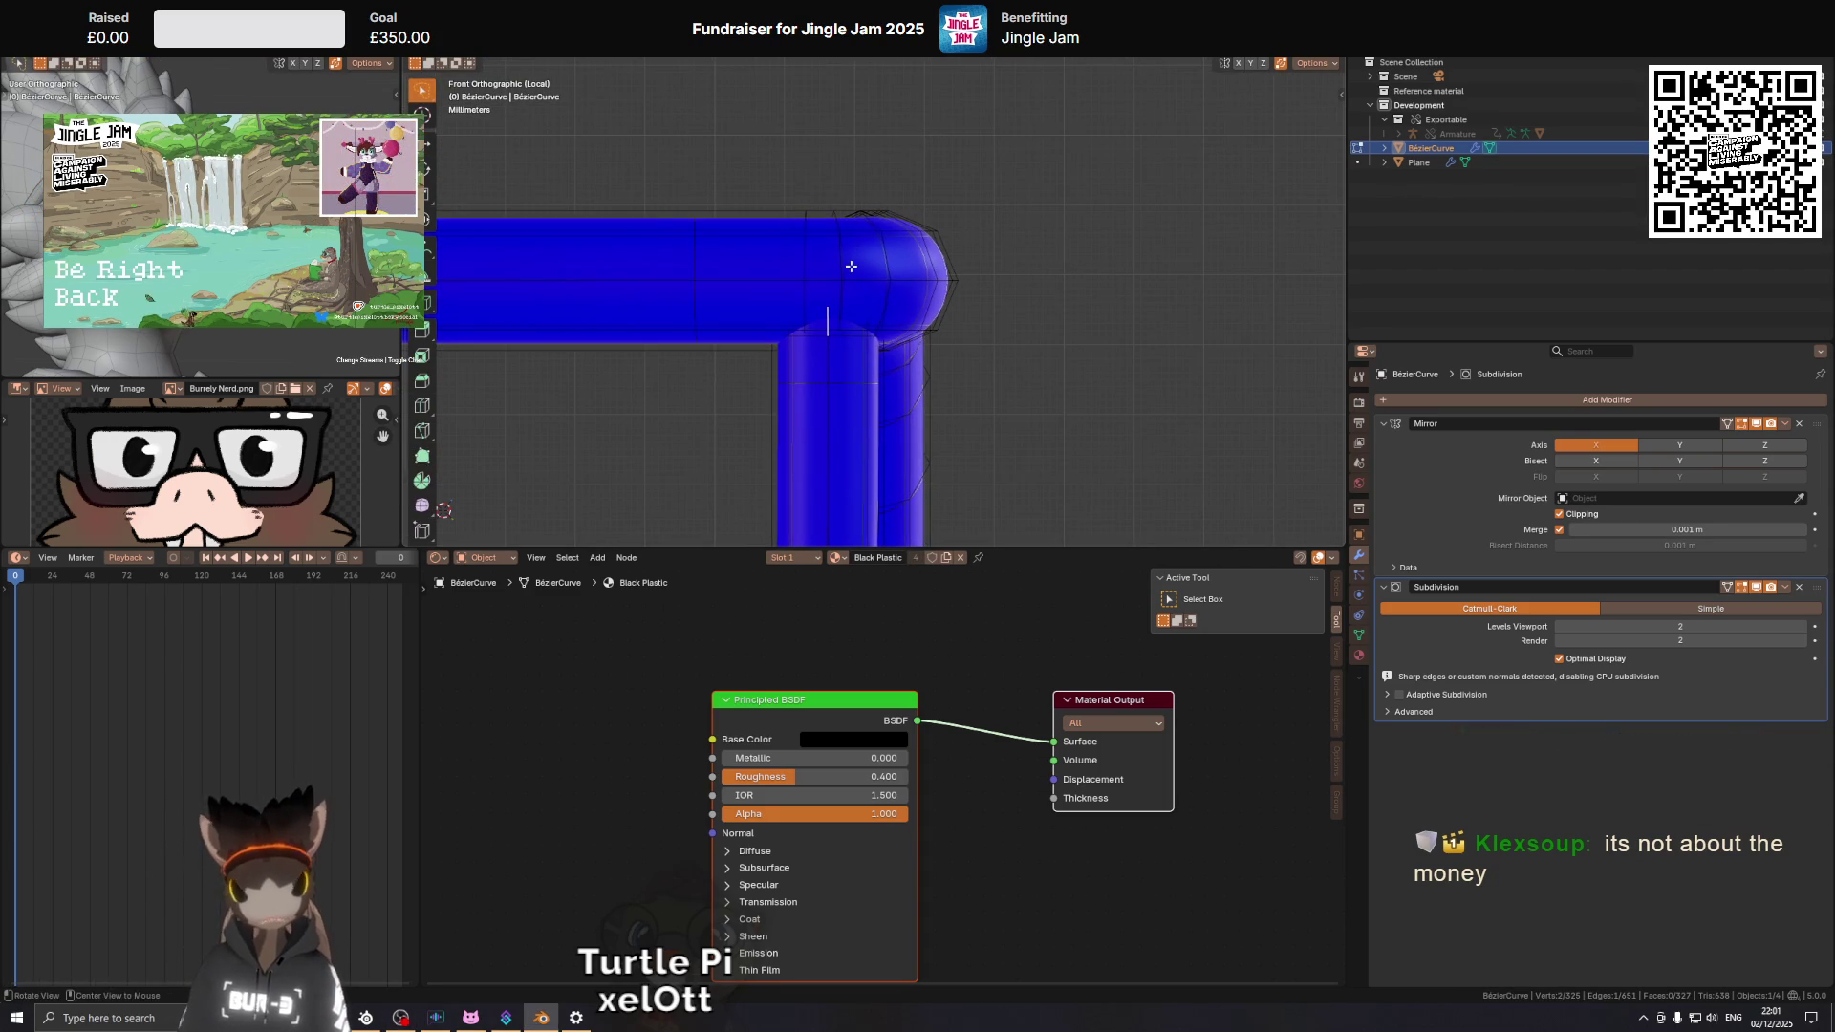
scroll("up", 3)
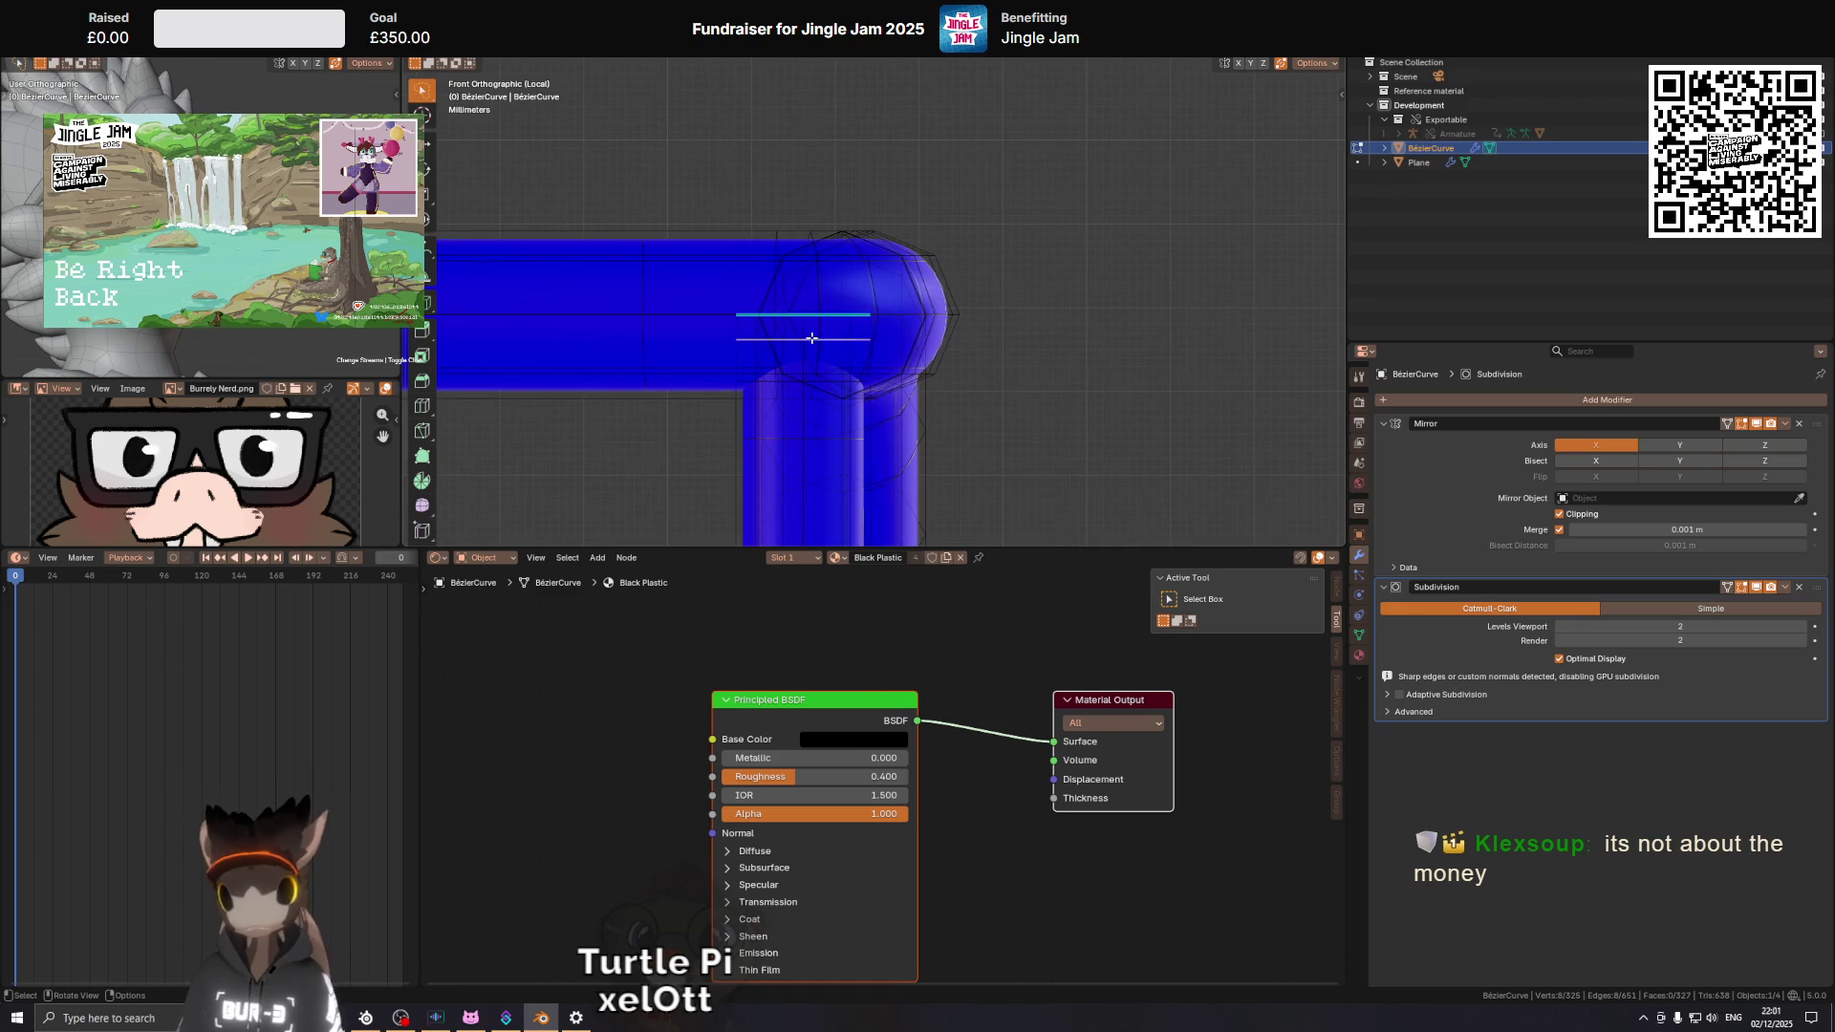
key("ctrl+x")
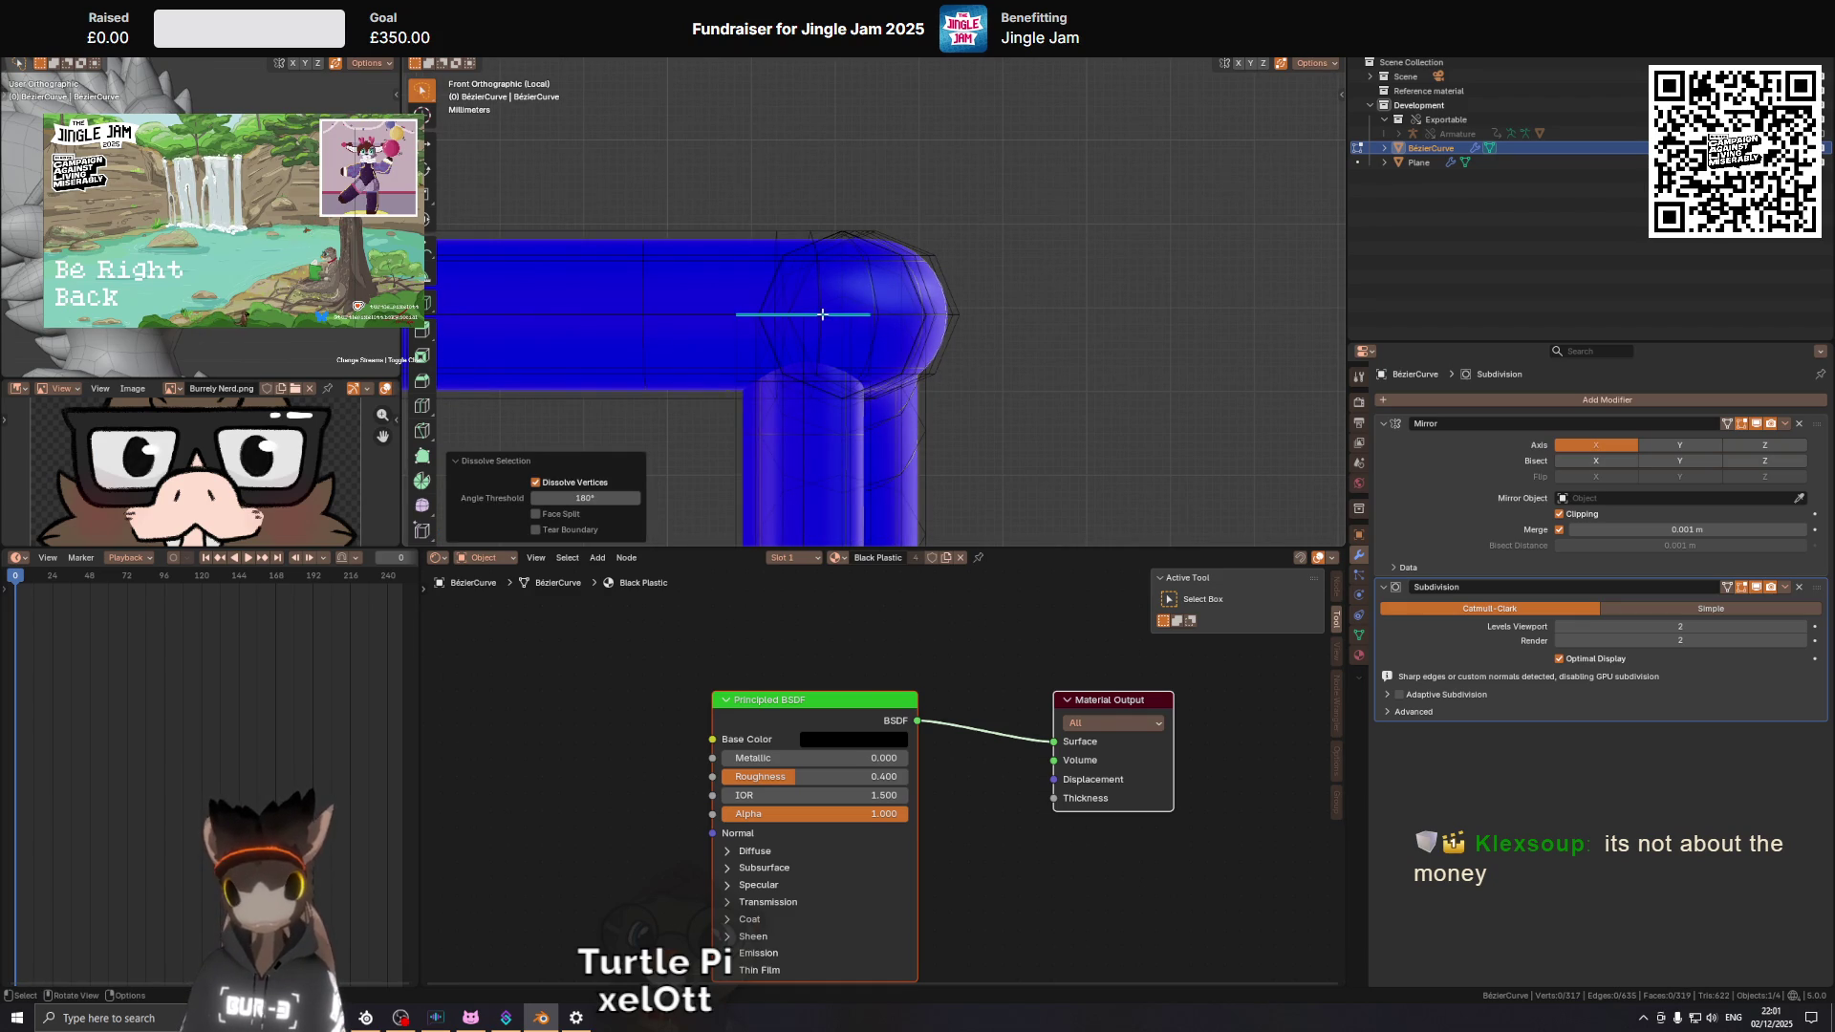
Scale the corner edge loop up to 1.24 times its size.
left_click_drag(836, 320, 877, 299)
key("s")
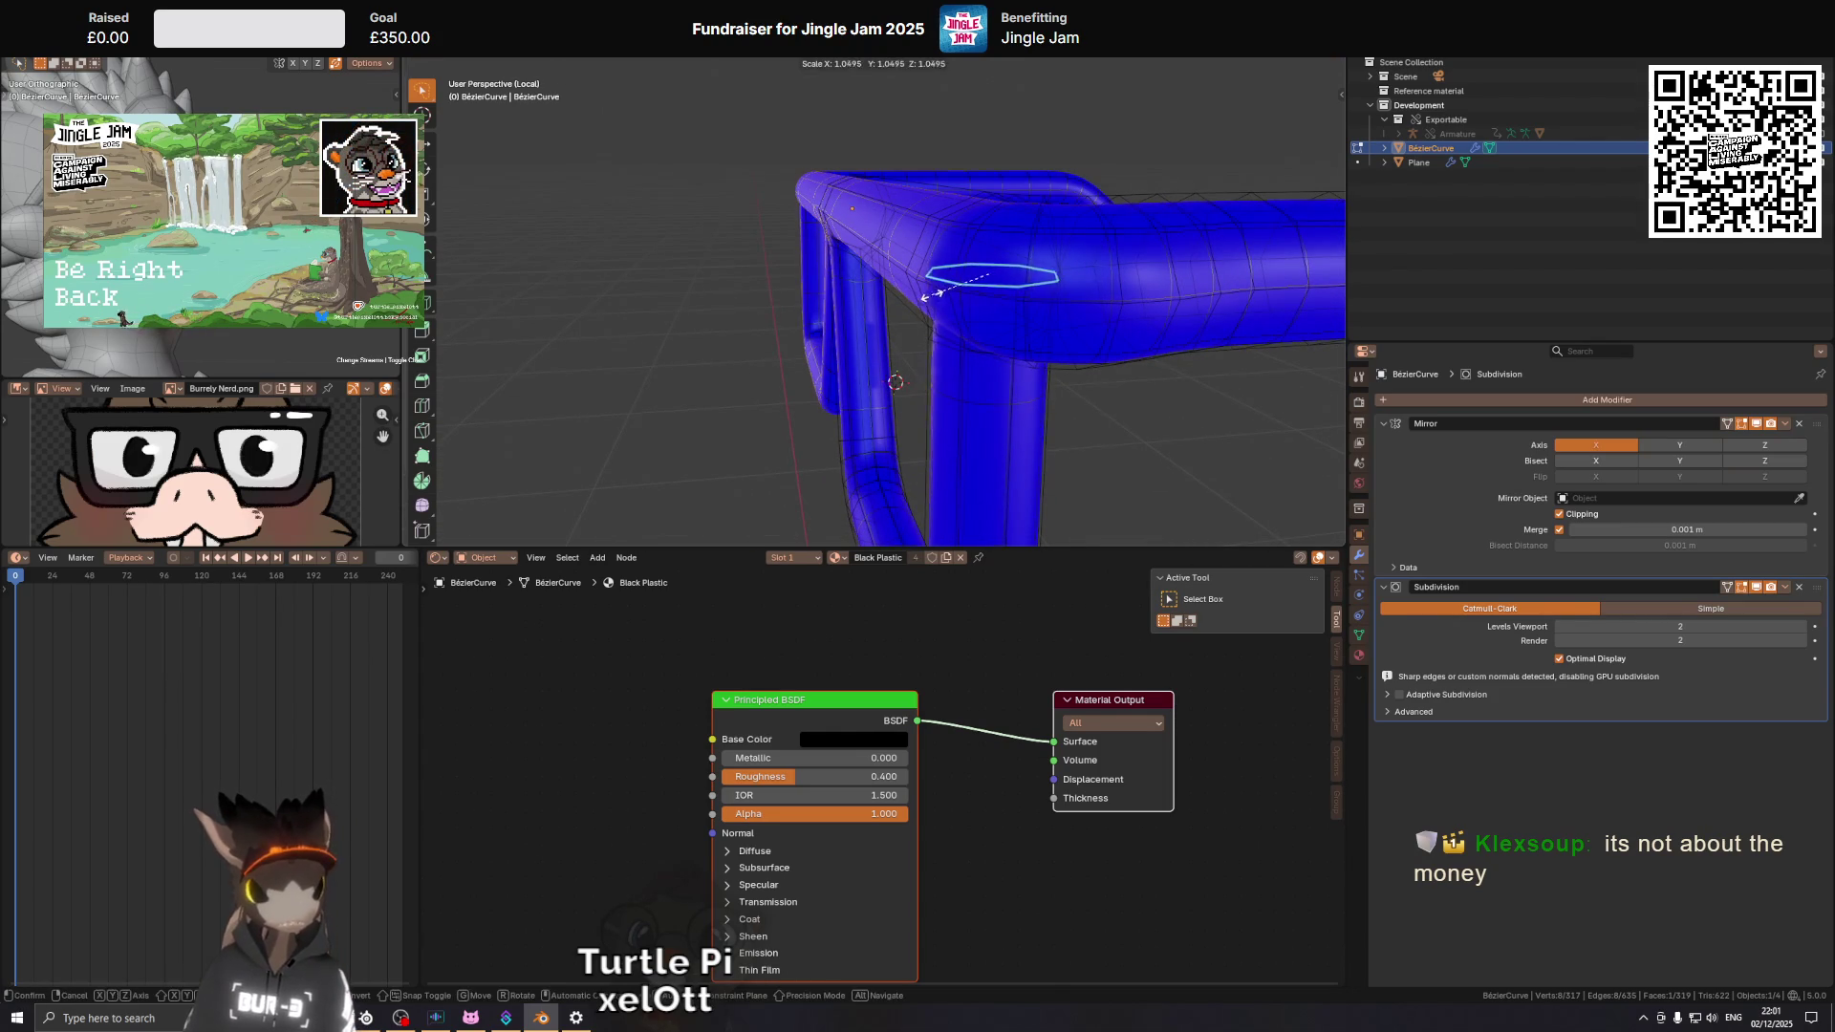
key("Escape")
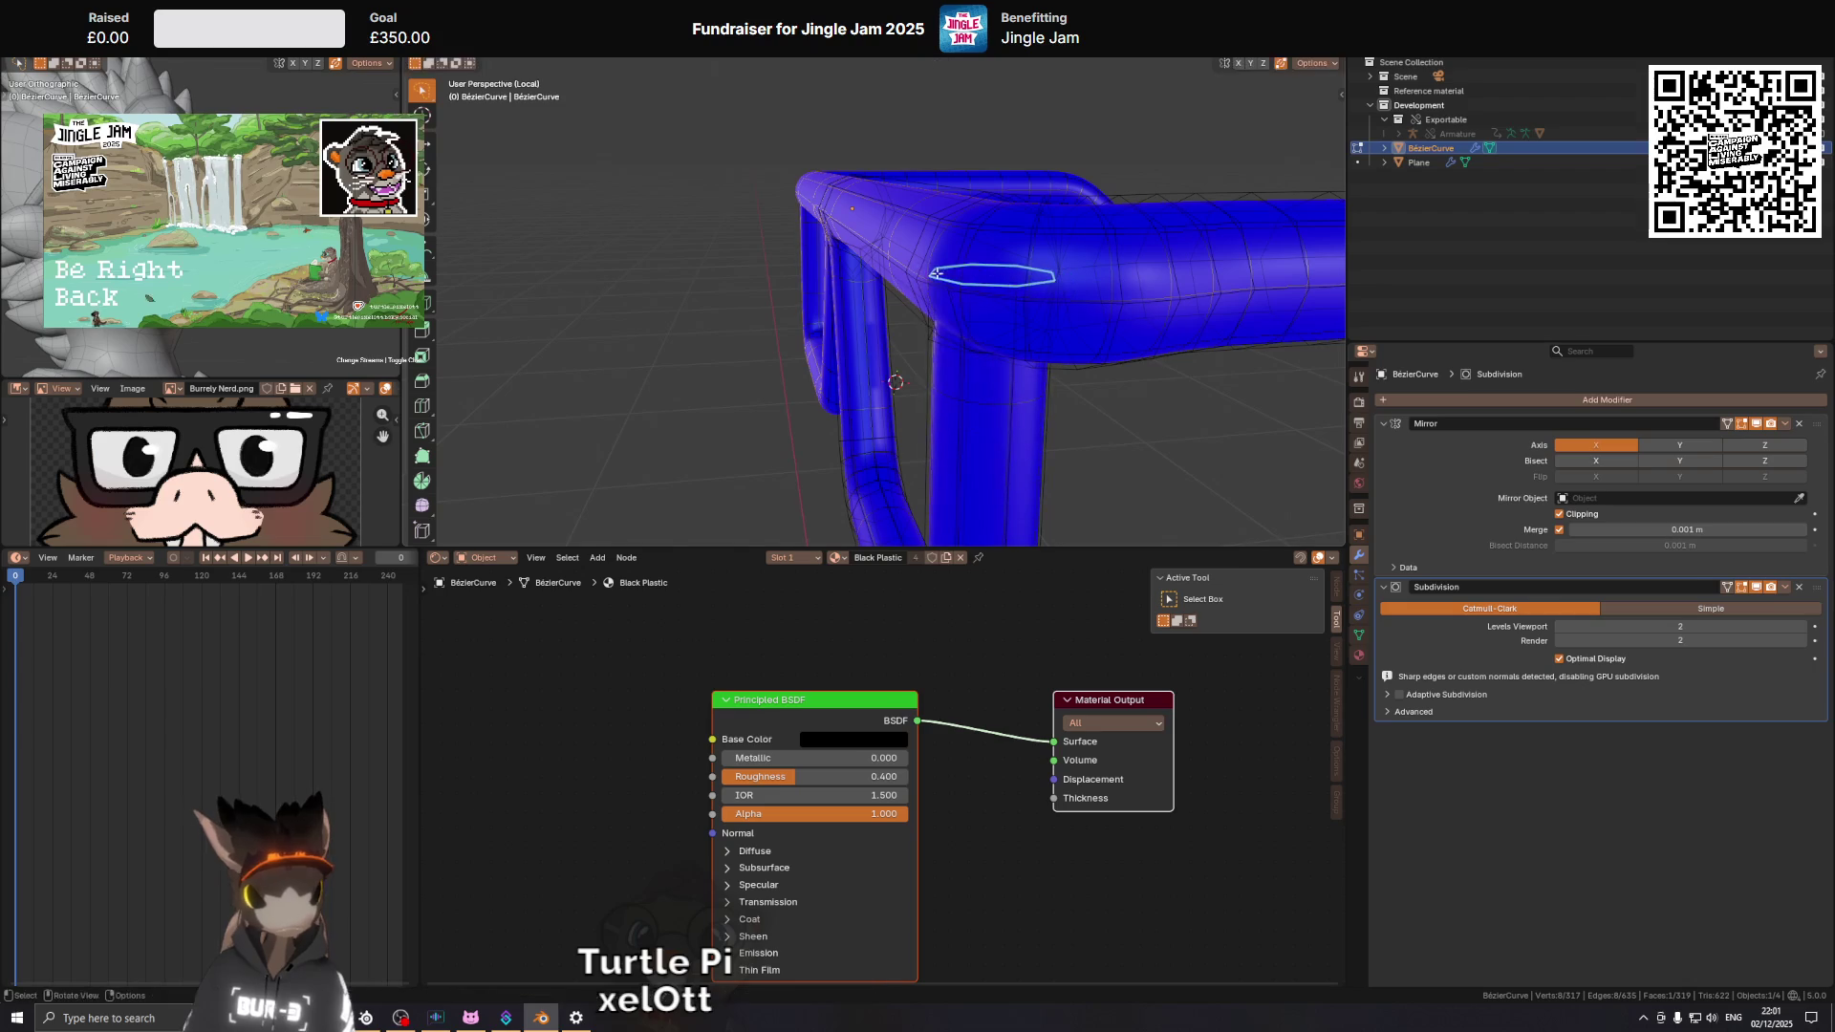
key("s")
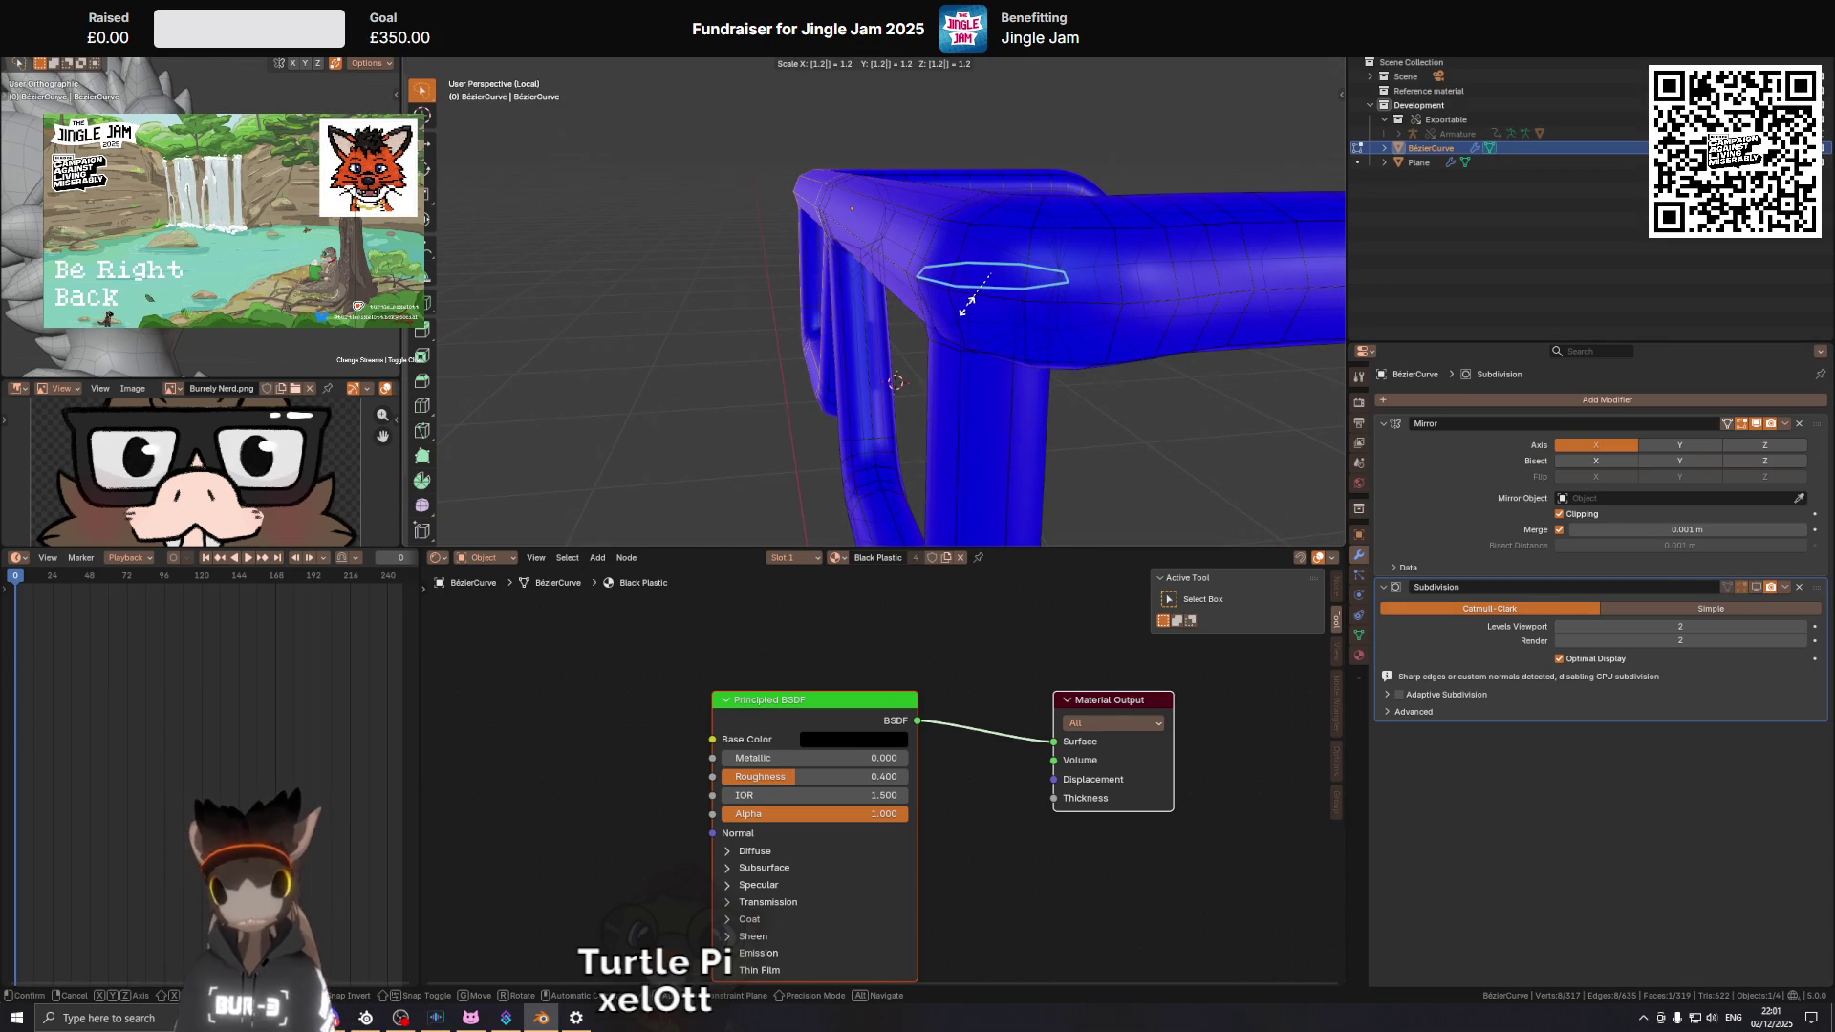
left_click(967, 304)
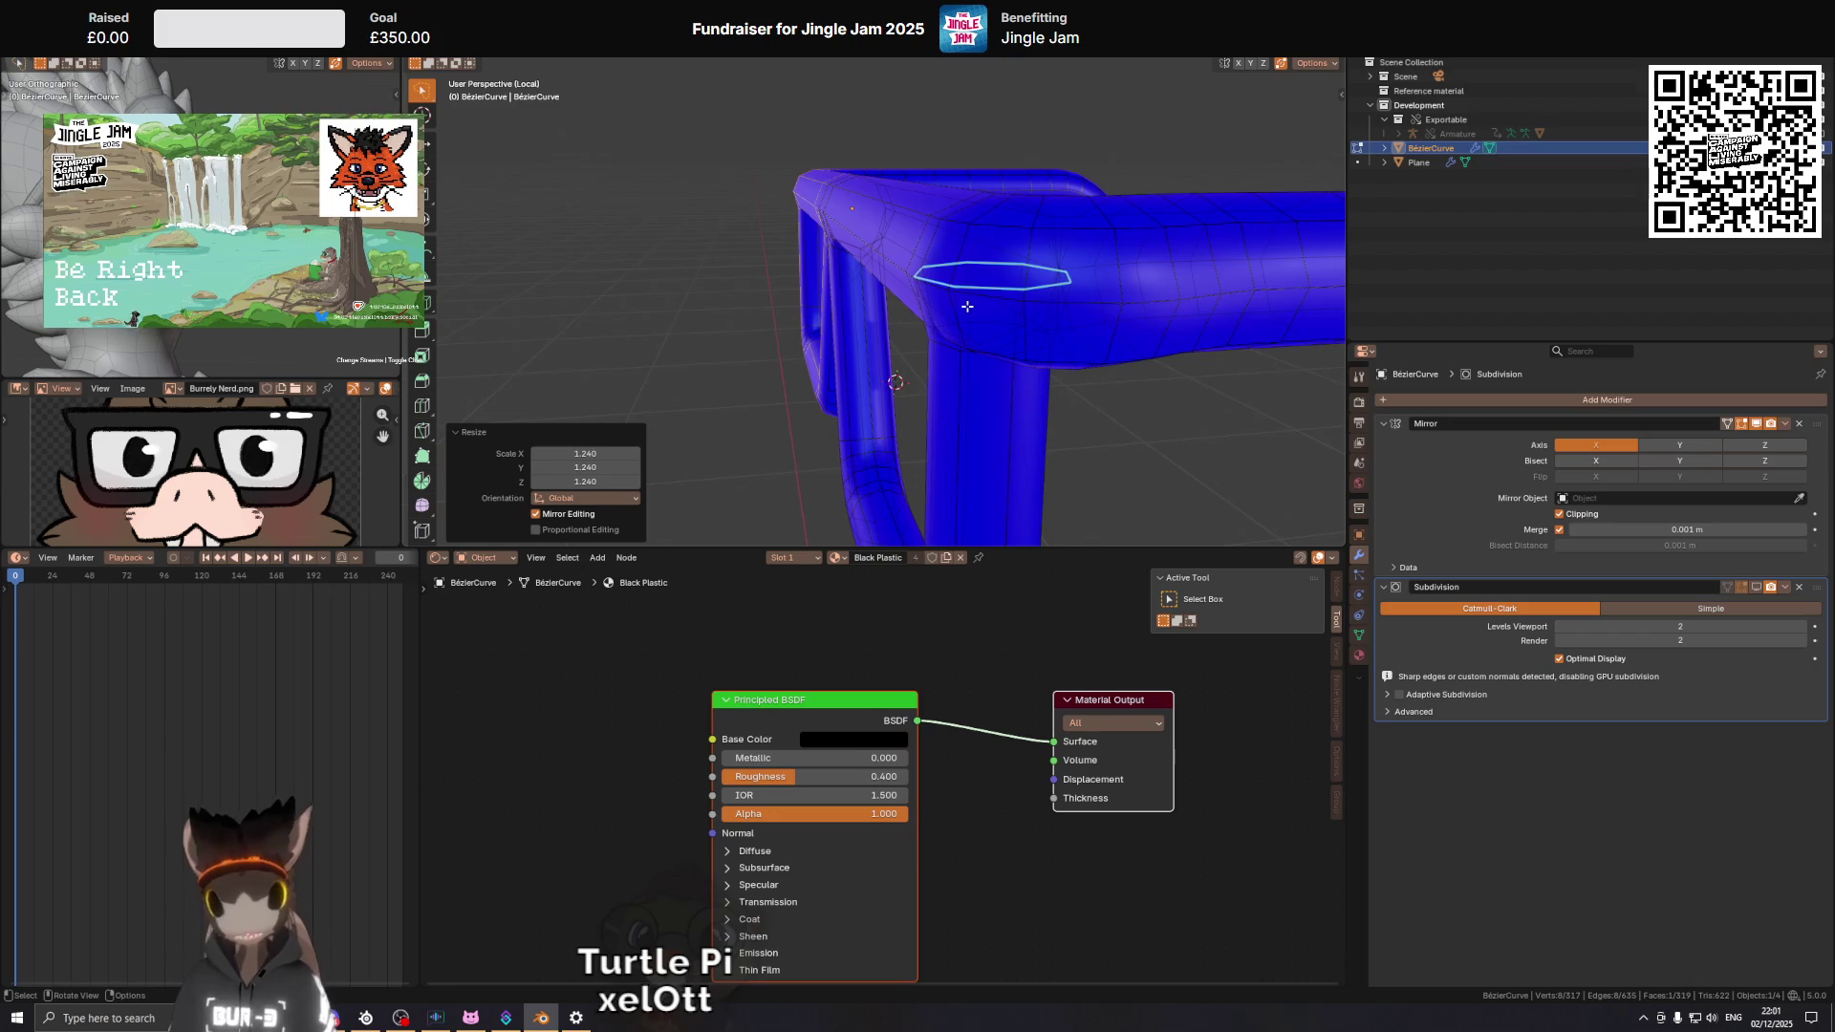
left_click_drag(910, 272, 1004, 360)
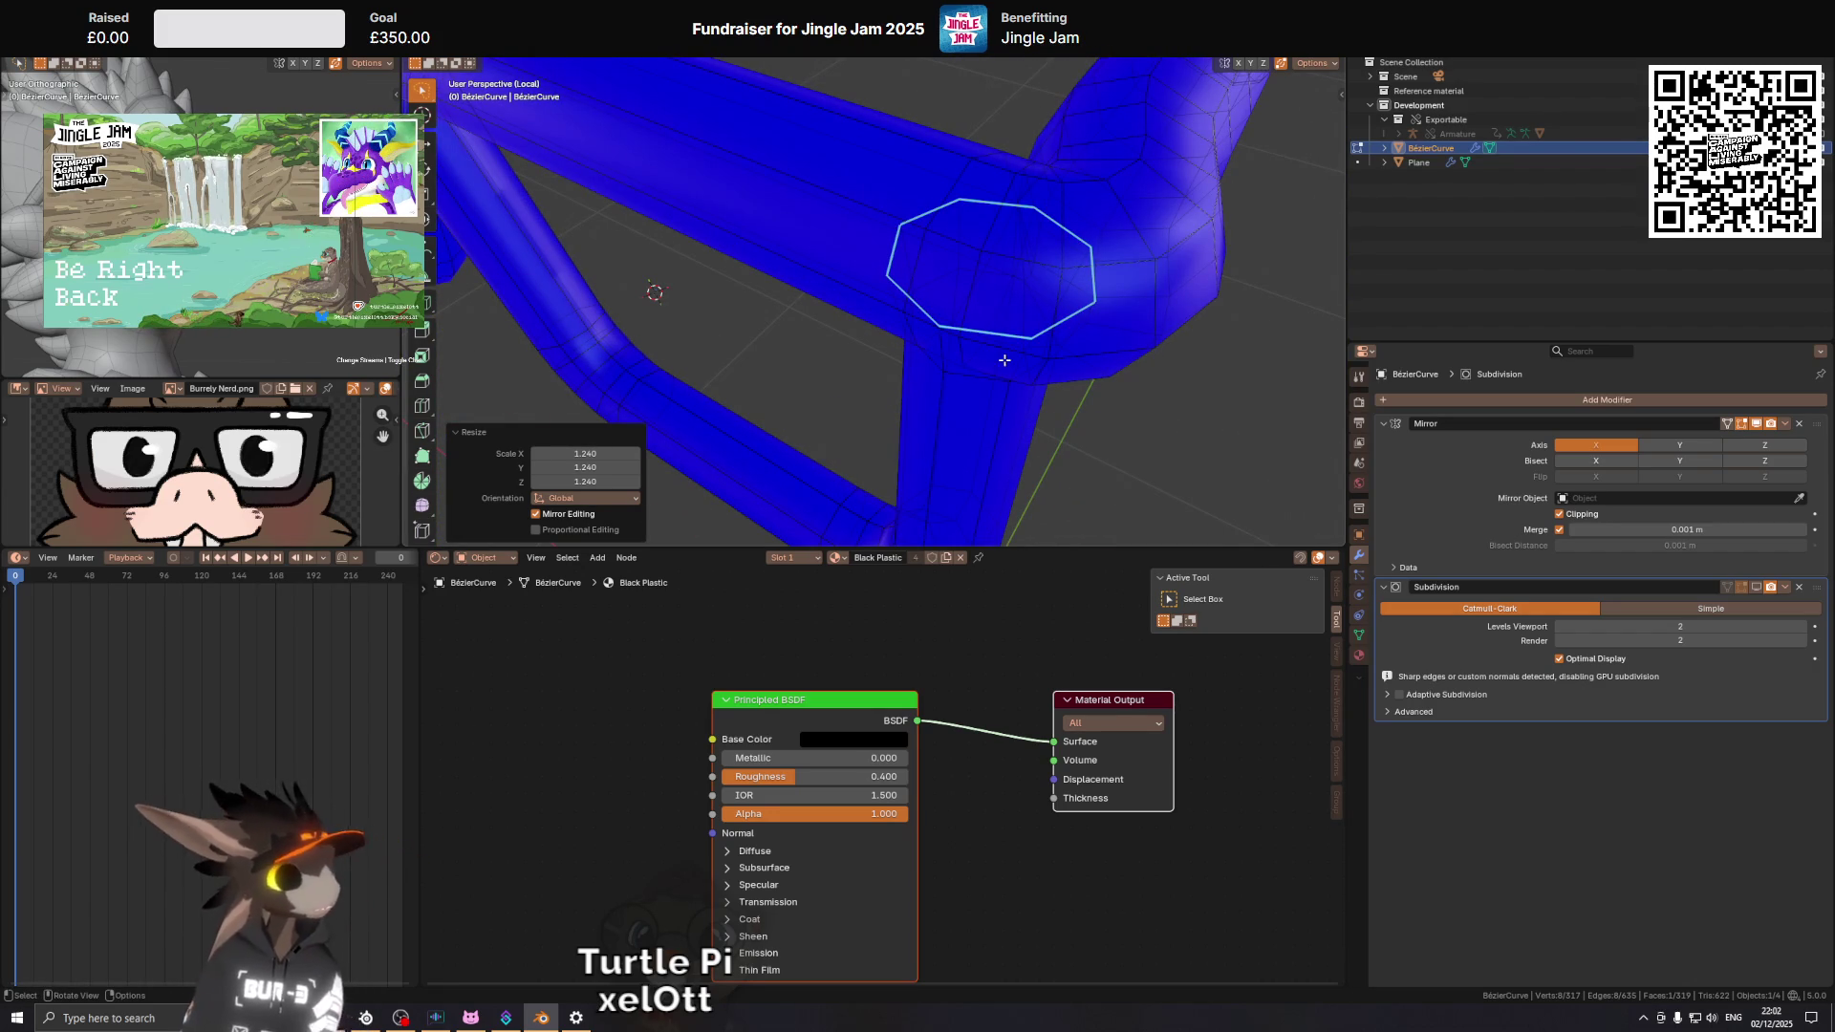
left_click_drag(754, 209, 828, 217)
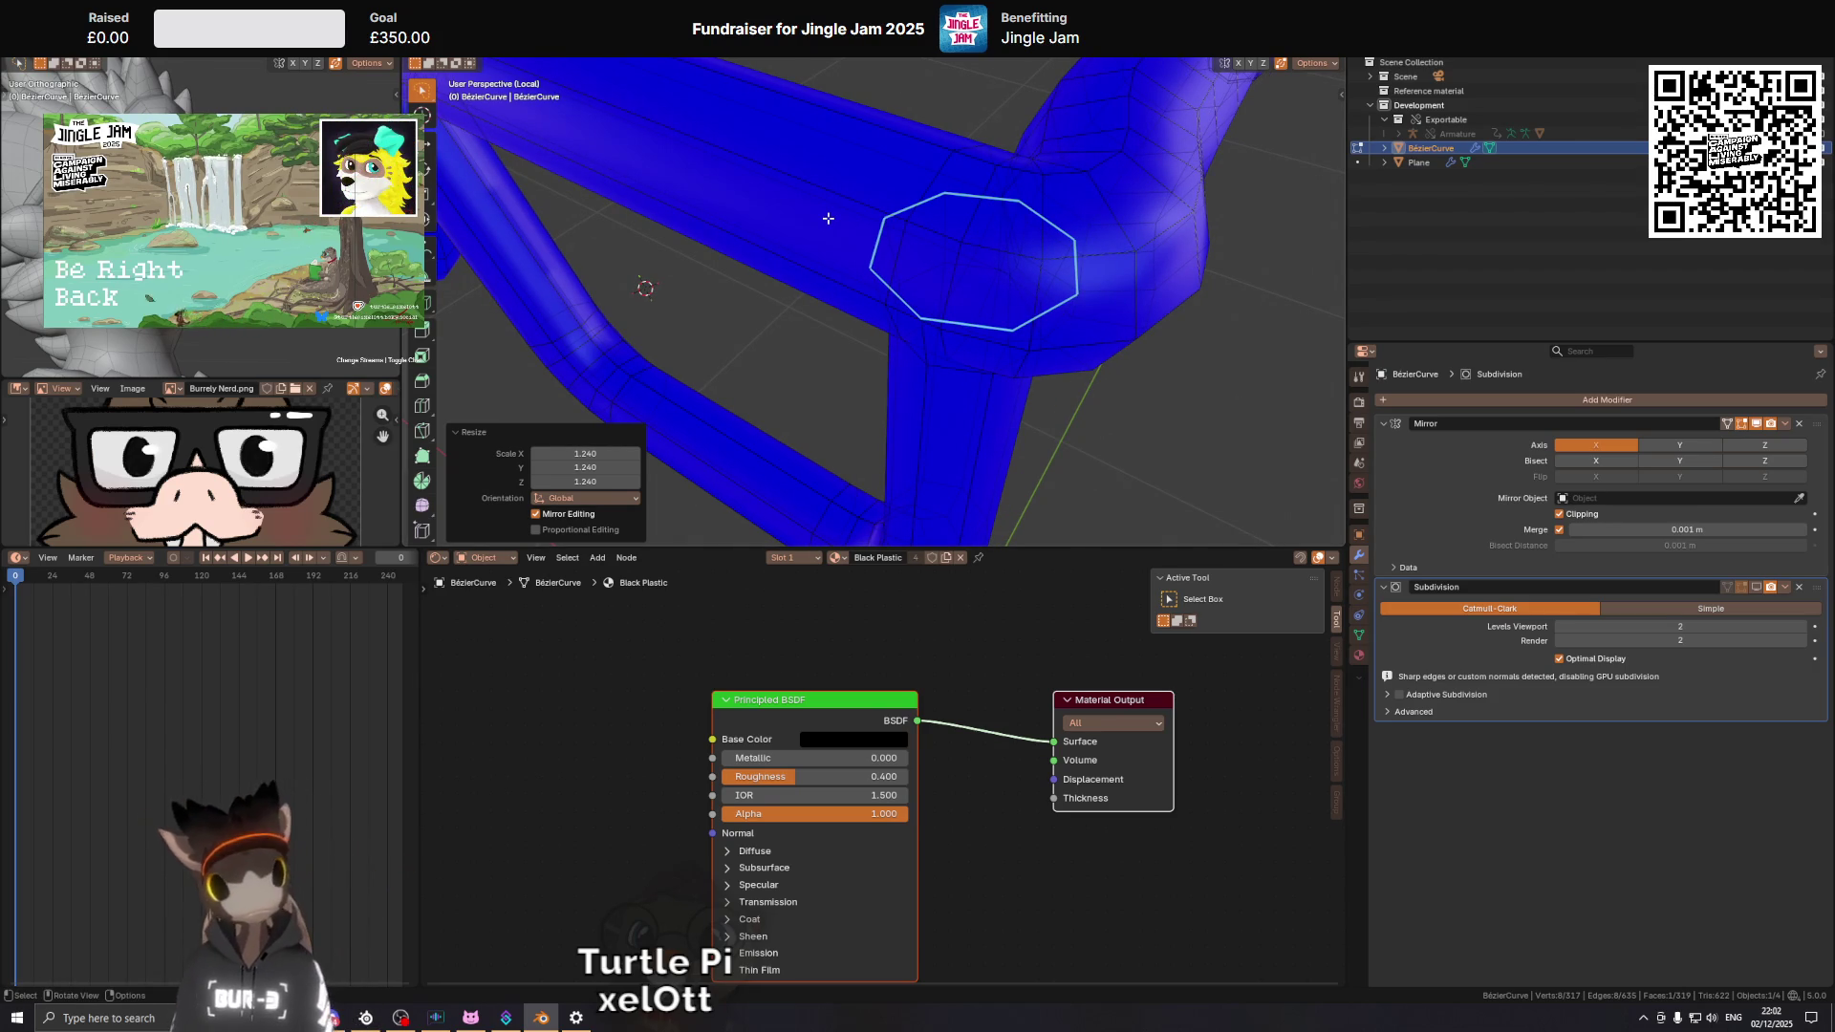
left_click_drag(962, 173, 739, 300)
left_click(891, 184)
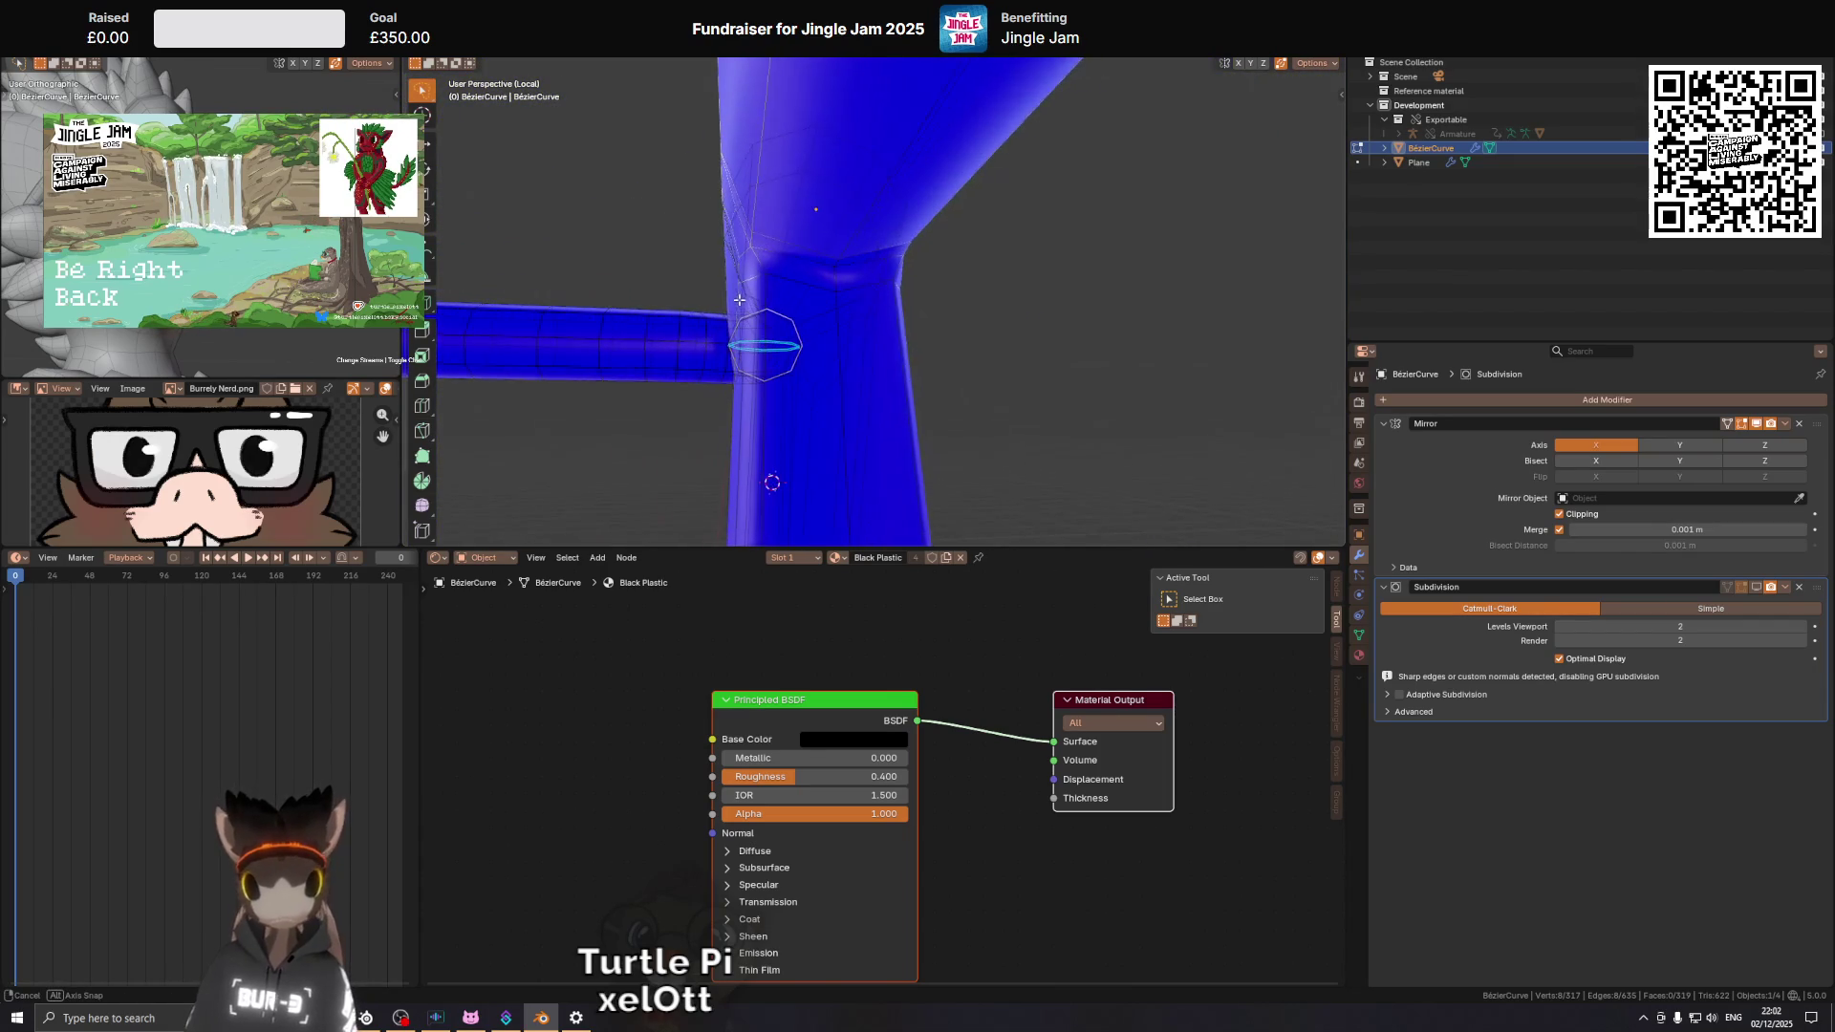
key("KP_3")
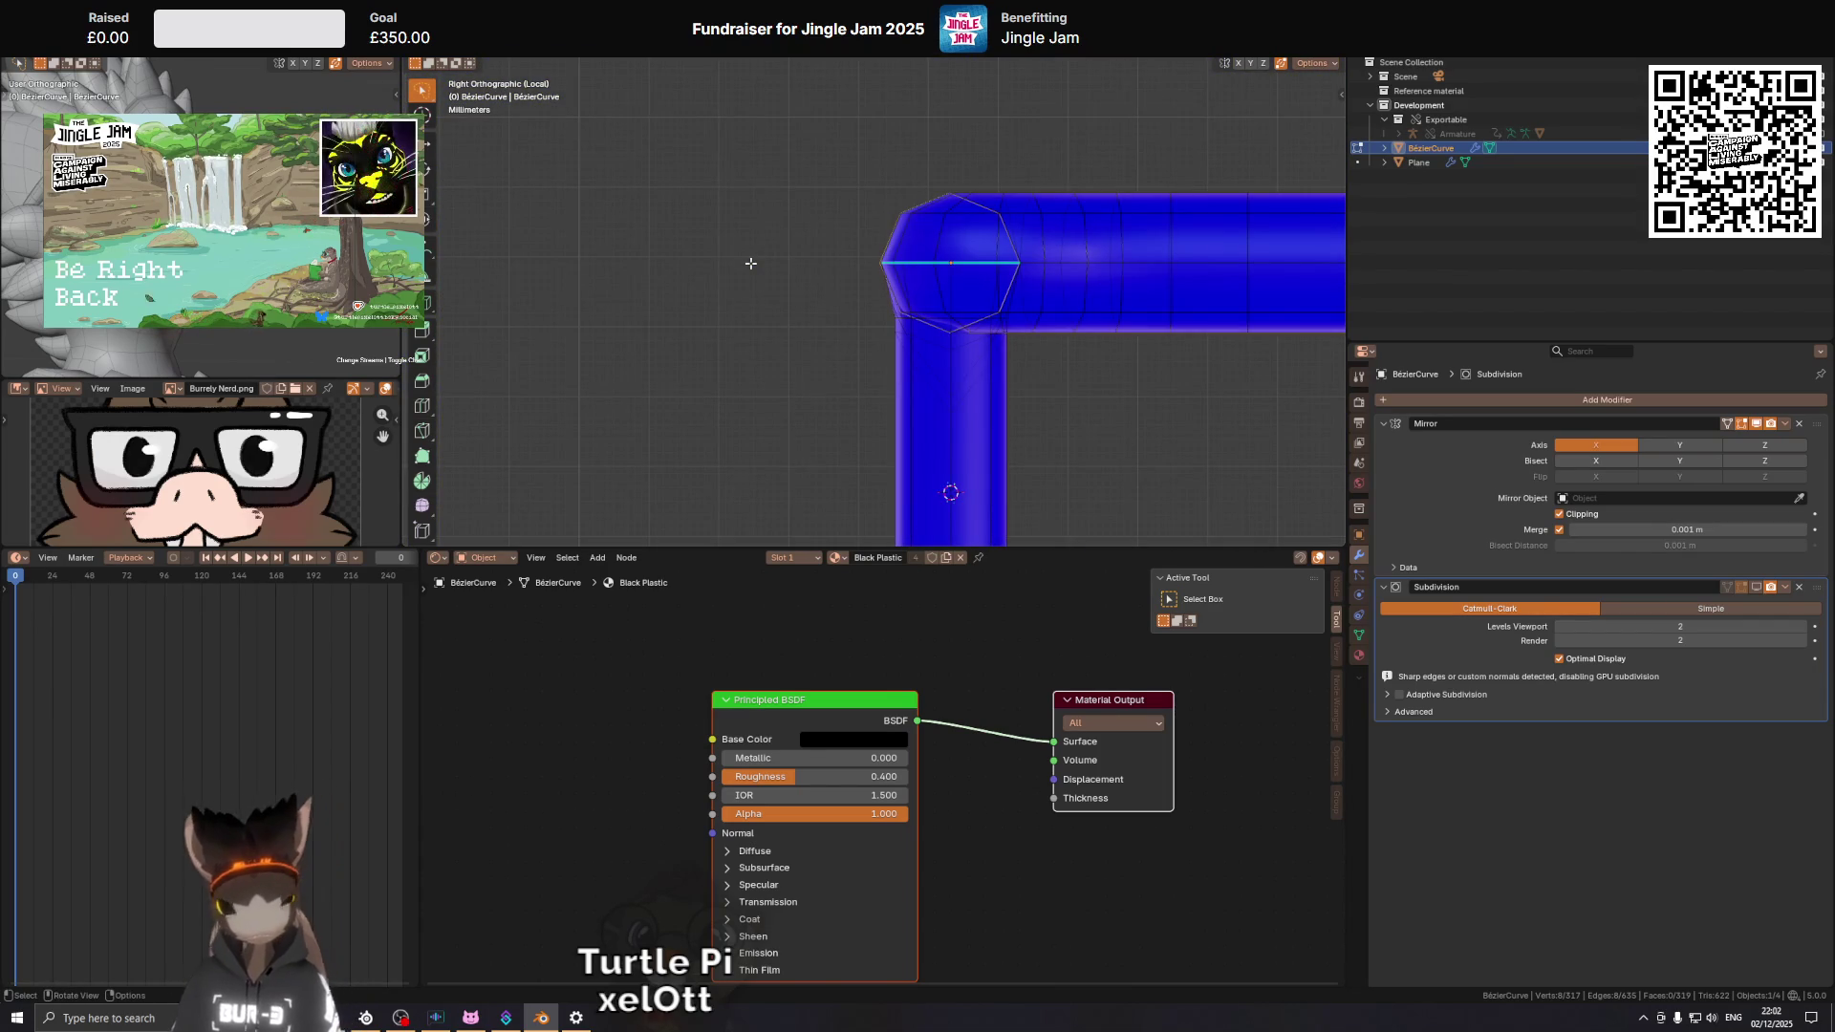
left_click_drag(967, 233, 1053, 313)
scroll("up", 3)
left_click_drag(1260, 324, 1212, 418)
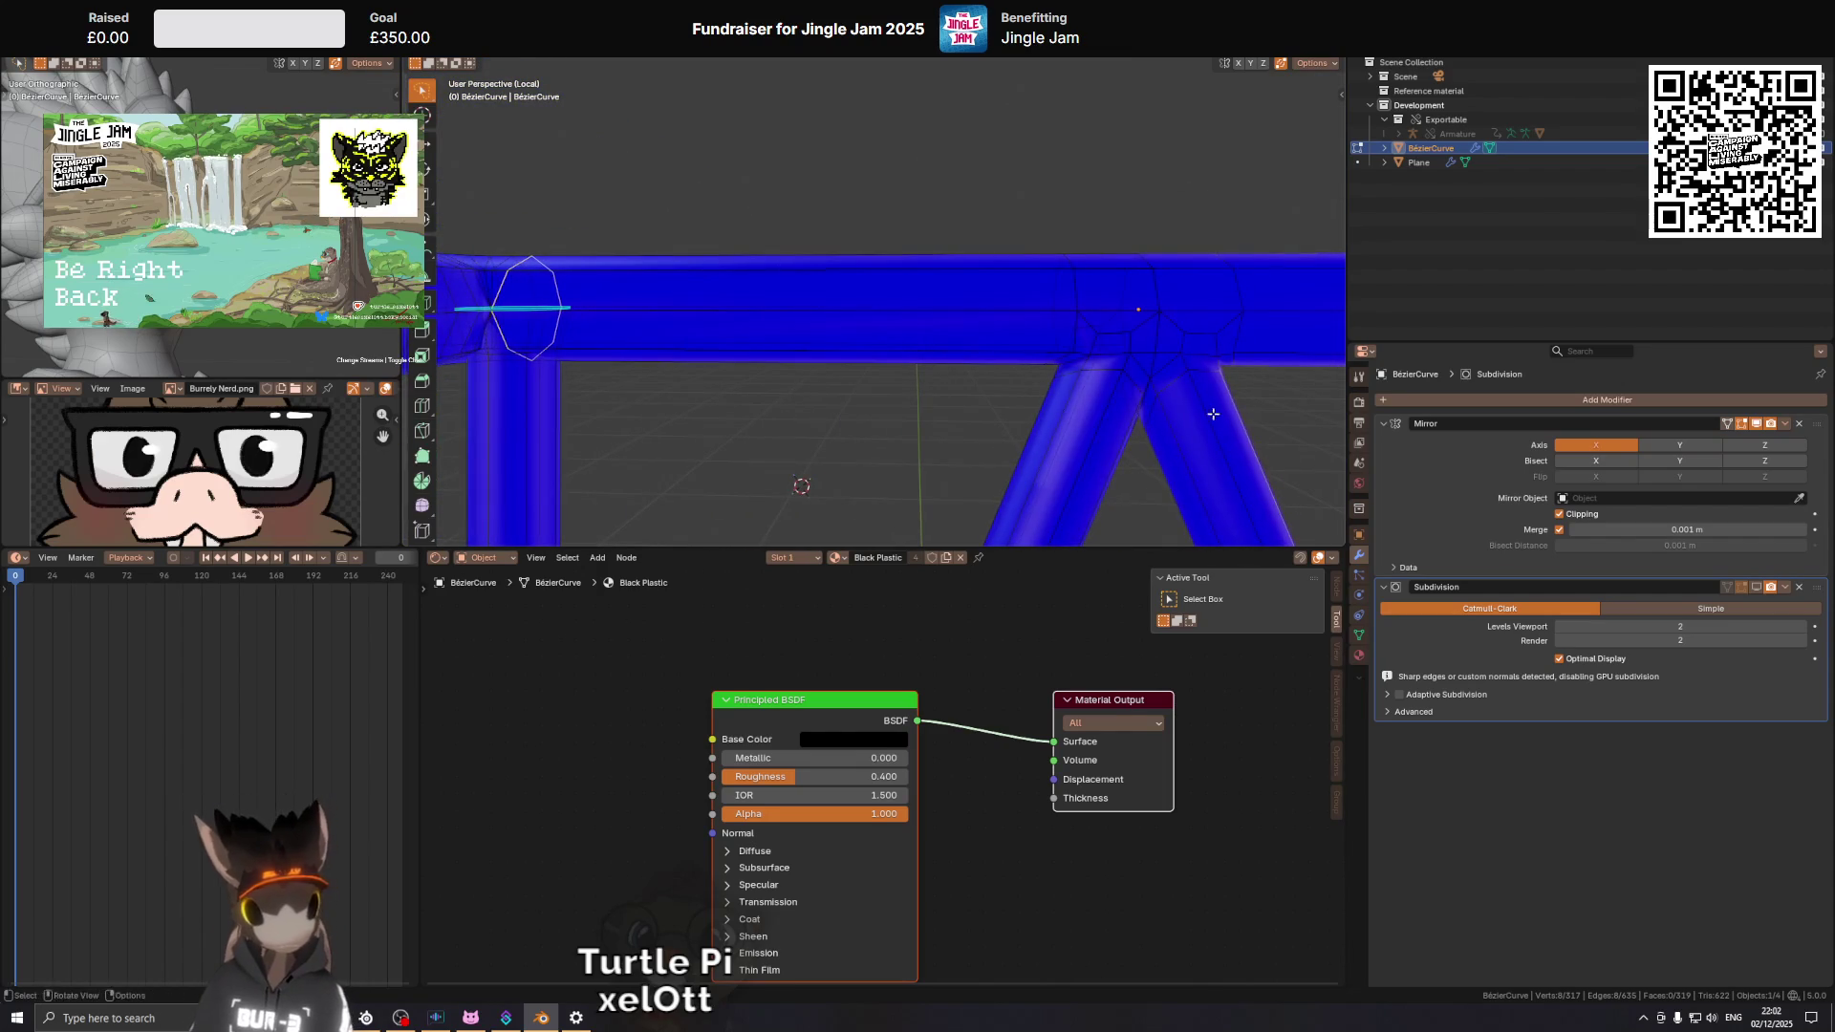
left_click_drag(1127, 355, 880, 327)
left_click_drag(748, 297, 882, 306)
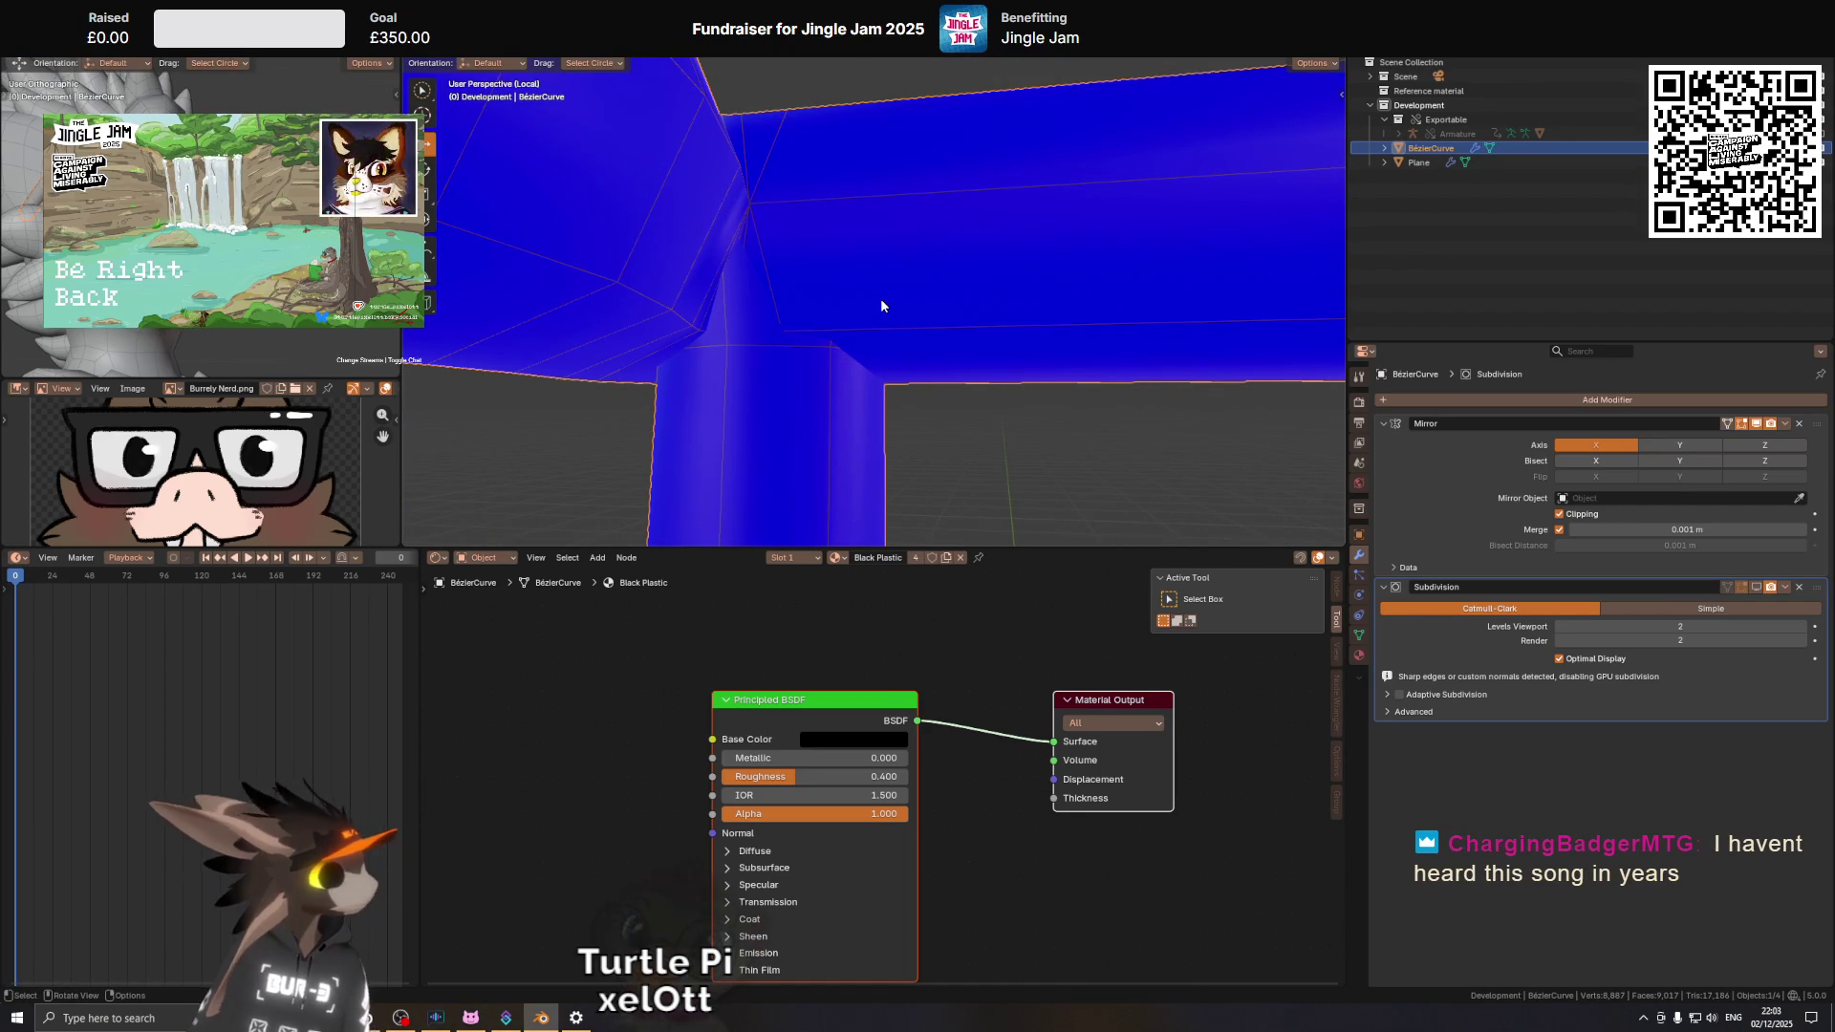
Reposition the joint vertex and lower the corner vertex slightly along Z.
left_click_drag(837, 357, 956, 350)
key("Tab")
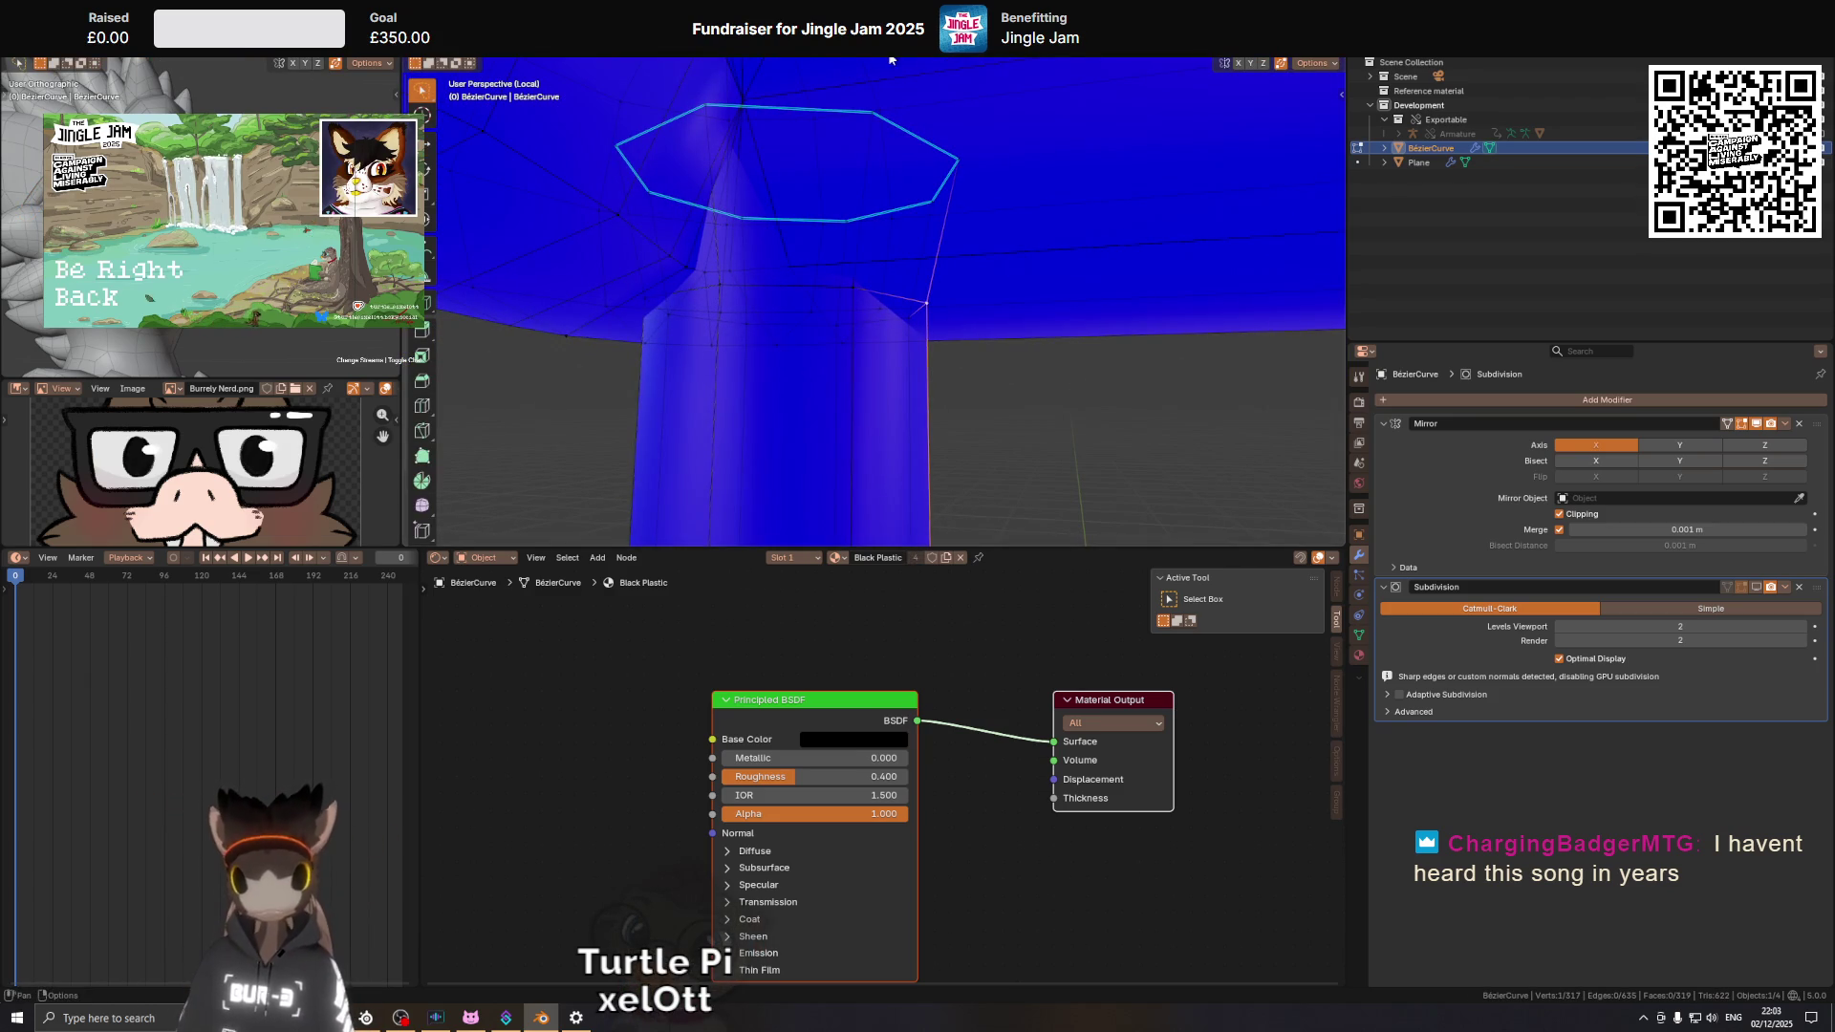
left_click(889, 60)
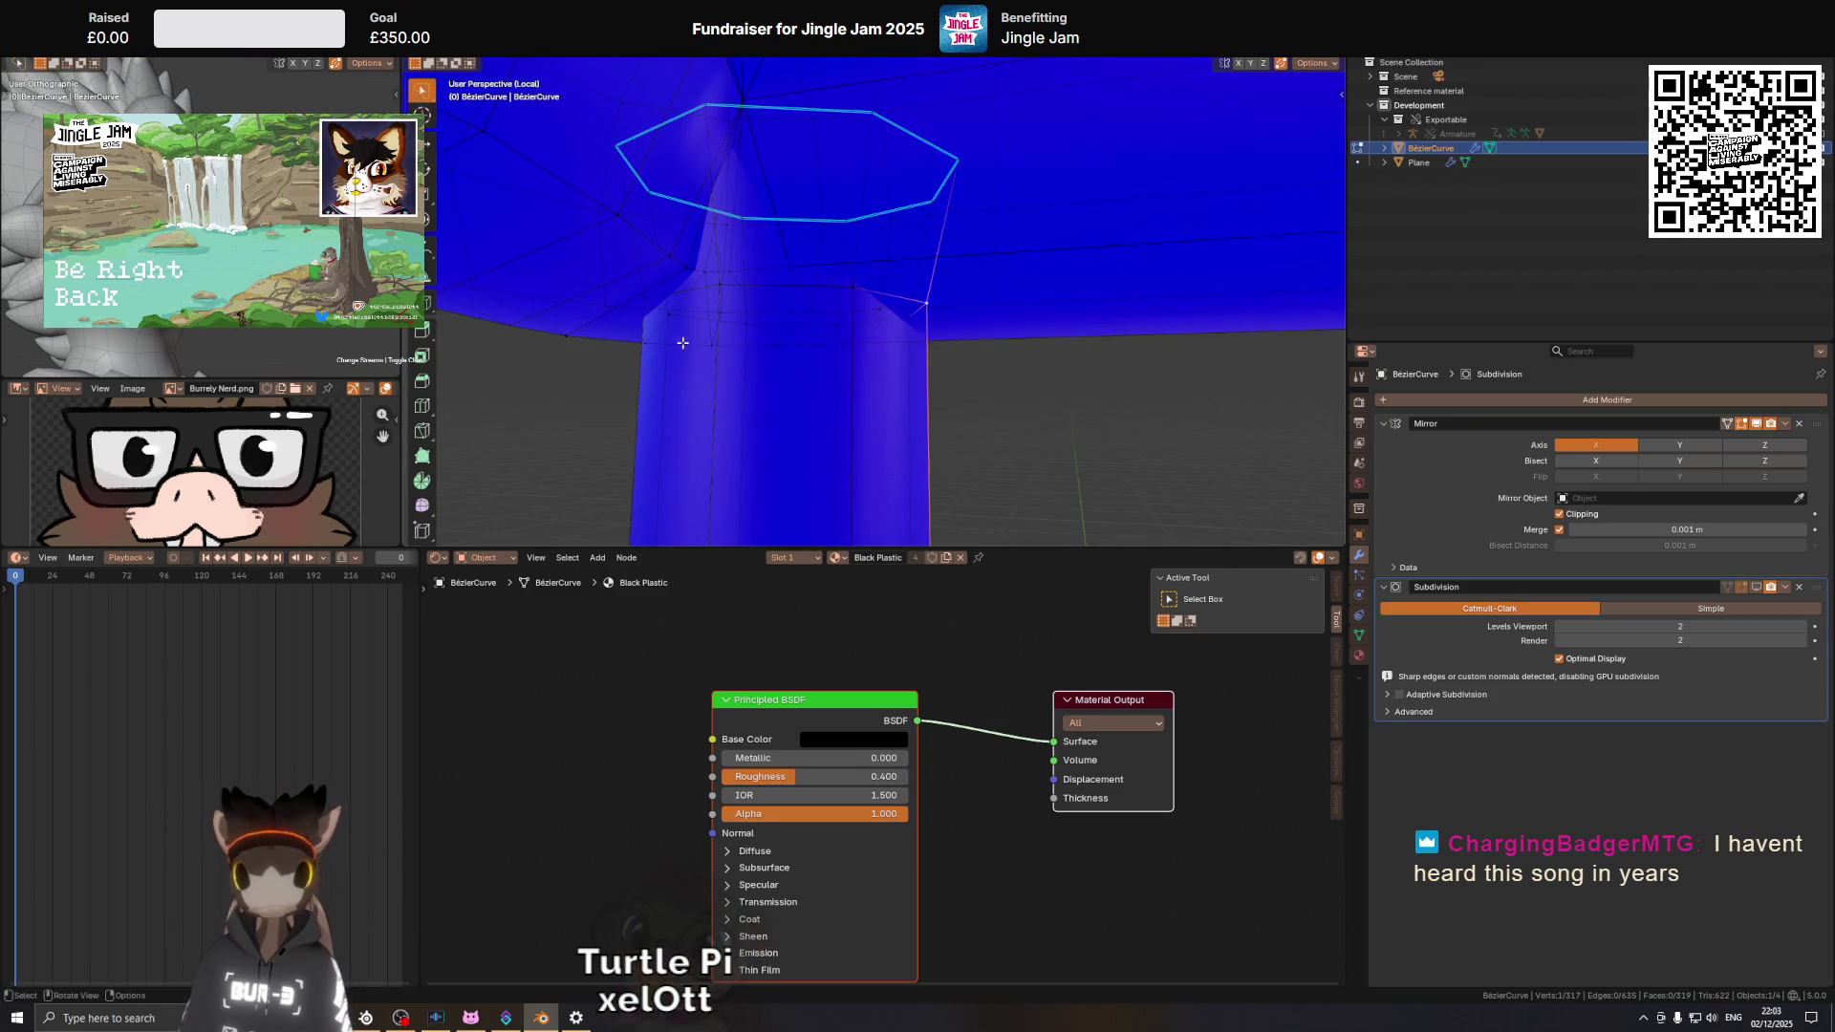
key("g")
left_click(686, 340)
left_click_drag(685, 339, 736, 325)
key("g")
key("z")
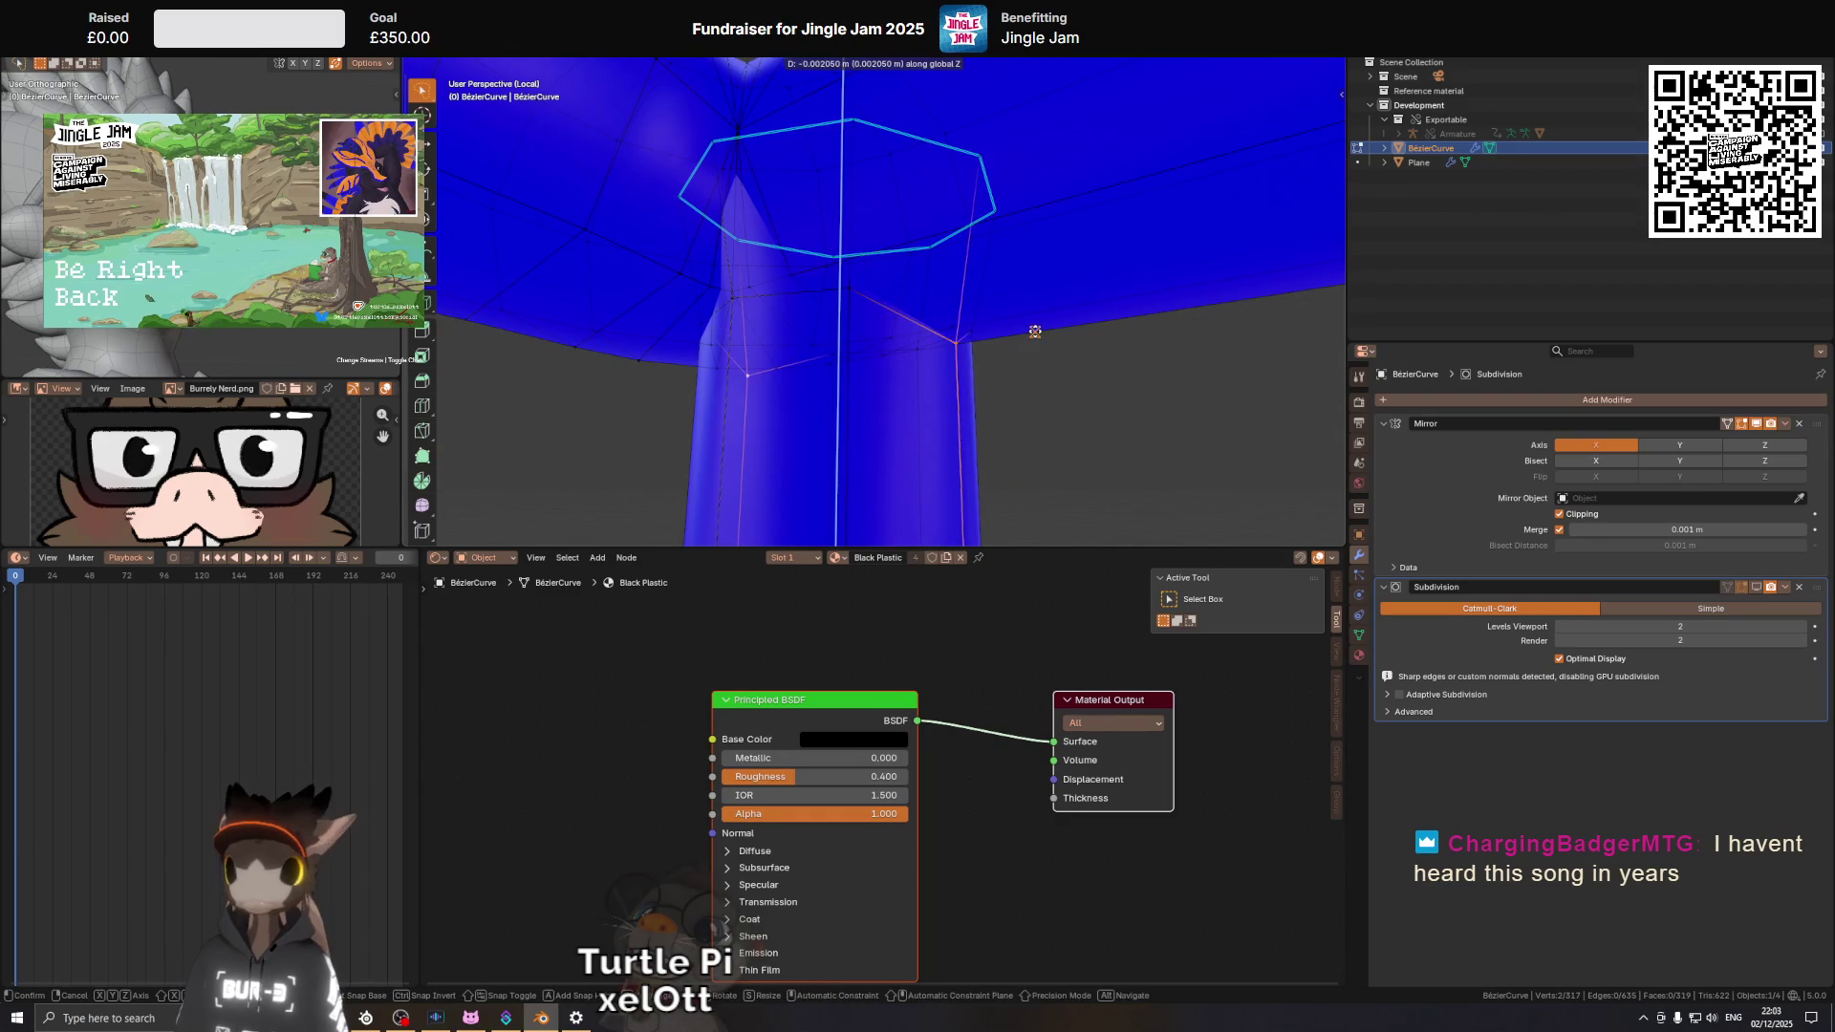
left_click(1035, 331)
Delete the inner faces where the leg meets the top bar.
left_click_drag(1035, 332, 942, 236)
left_click(942, 236)
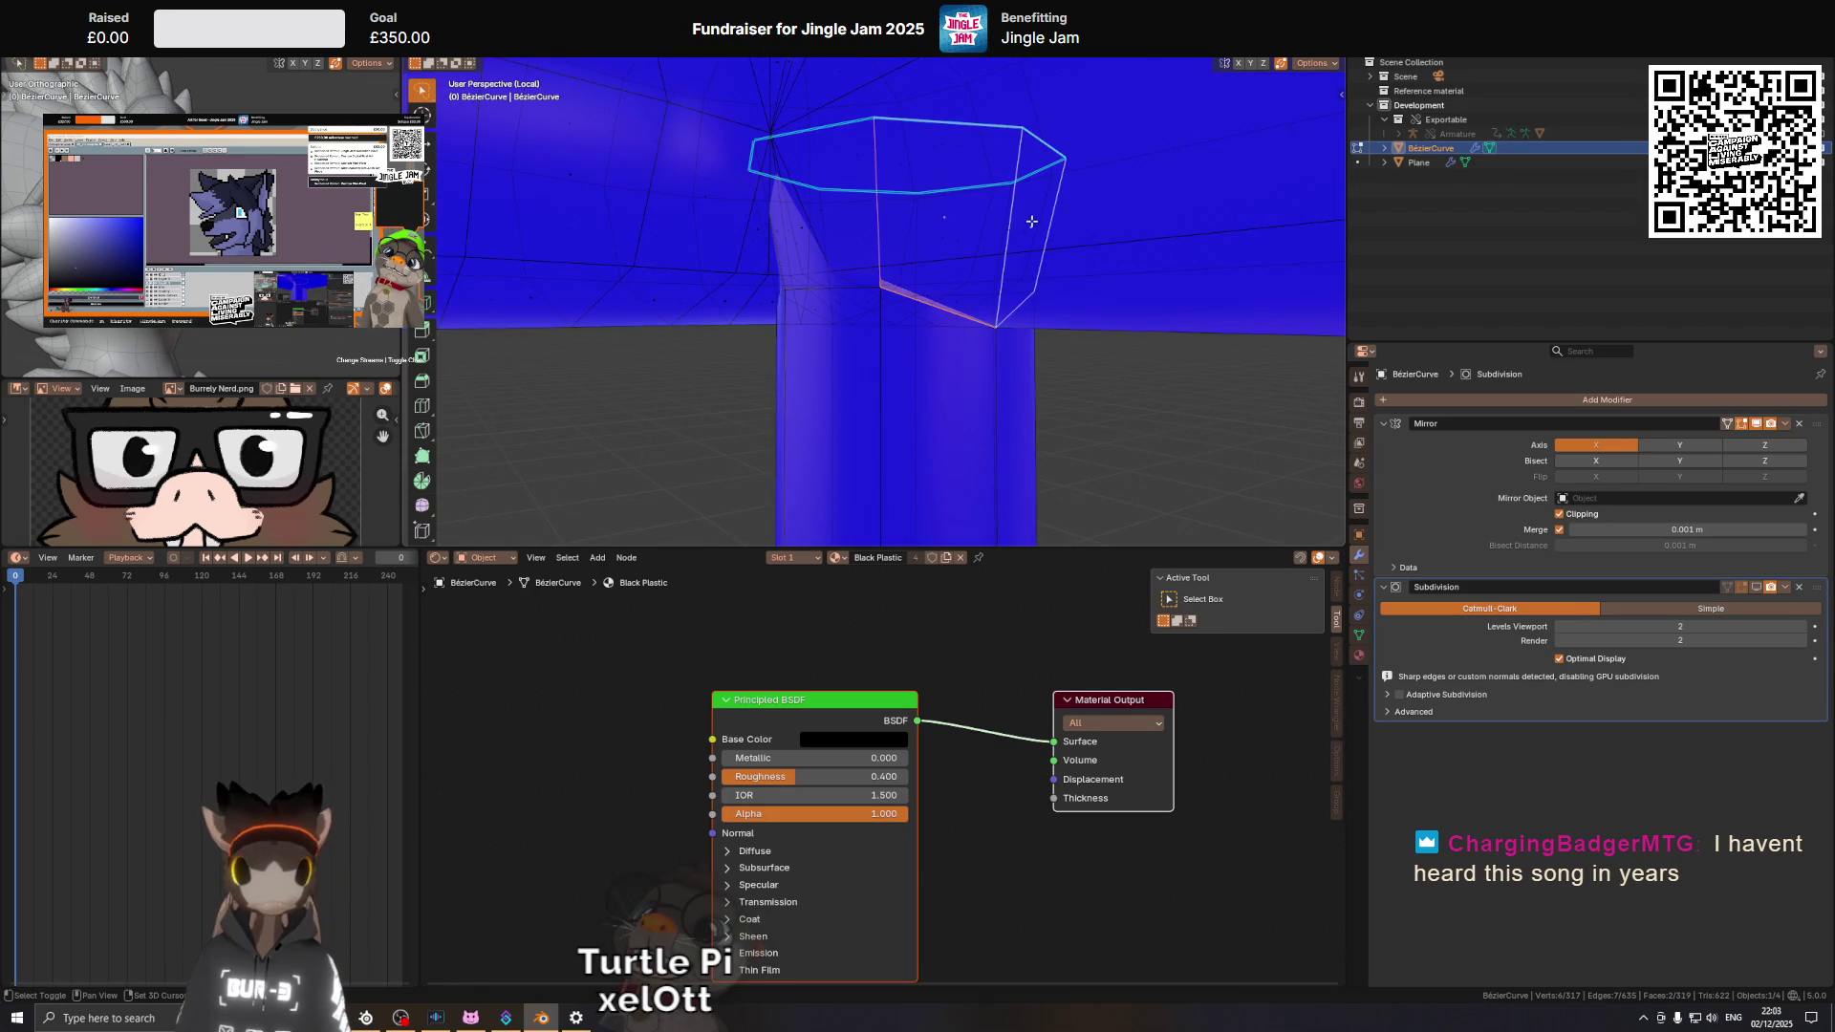
key("x")
left_click(1105, 226)
Merge the whole mesh's vertices by distance and delete the leftover joint face.
left_click_drag(1051, 220, 975, 204)
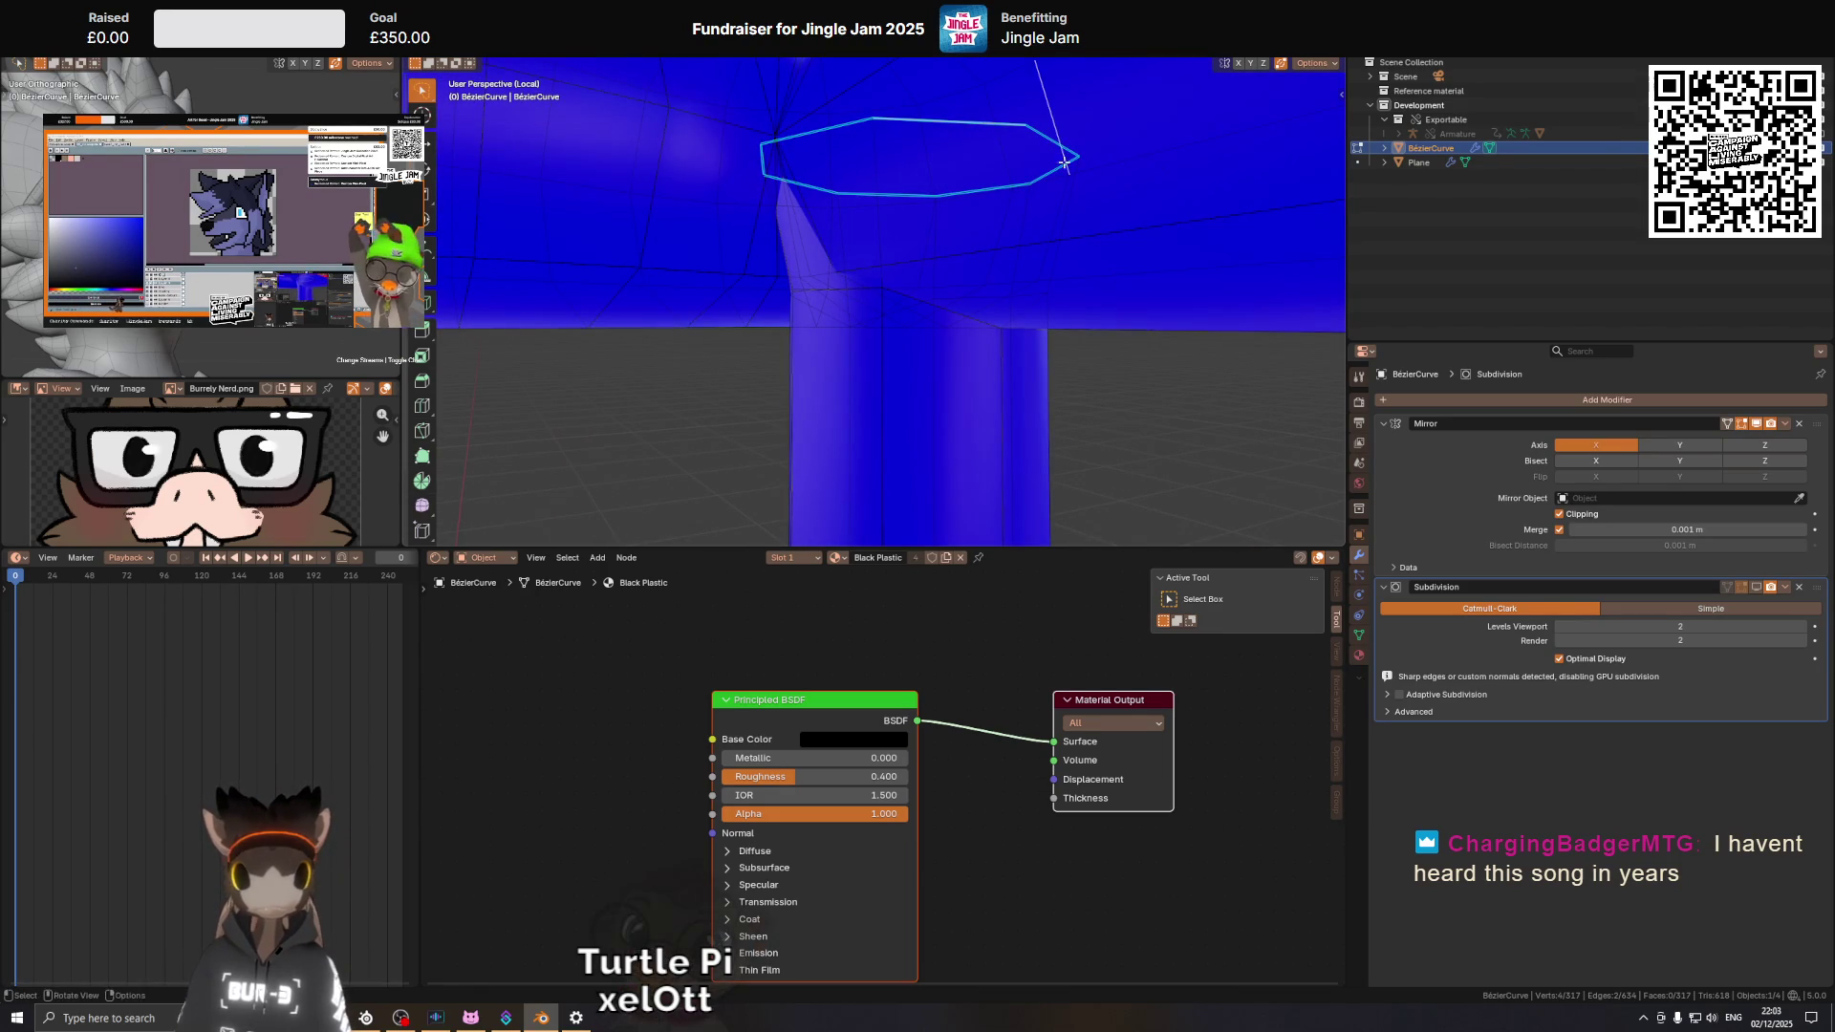
key("a")
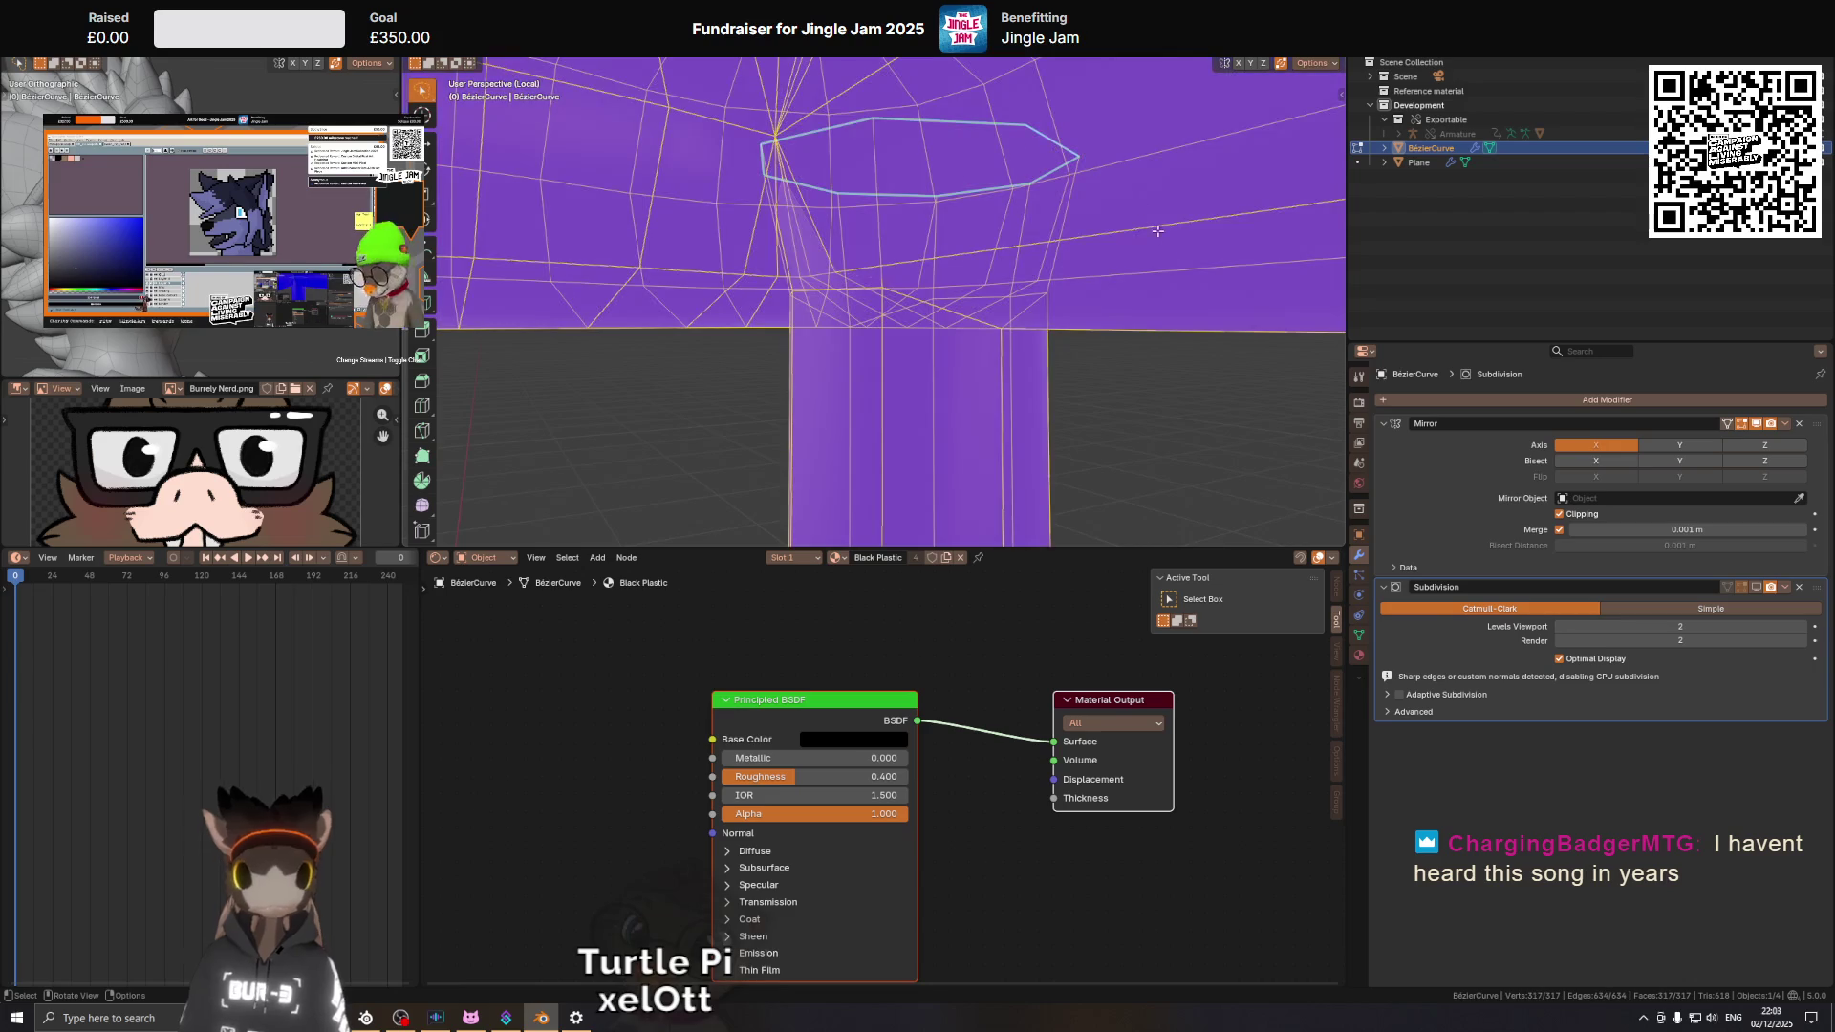
left_click(1243, 274)
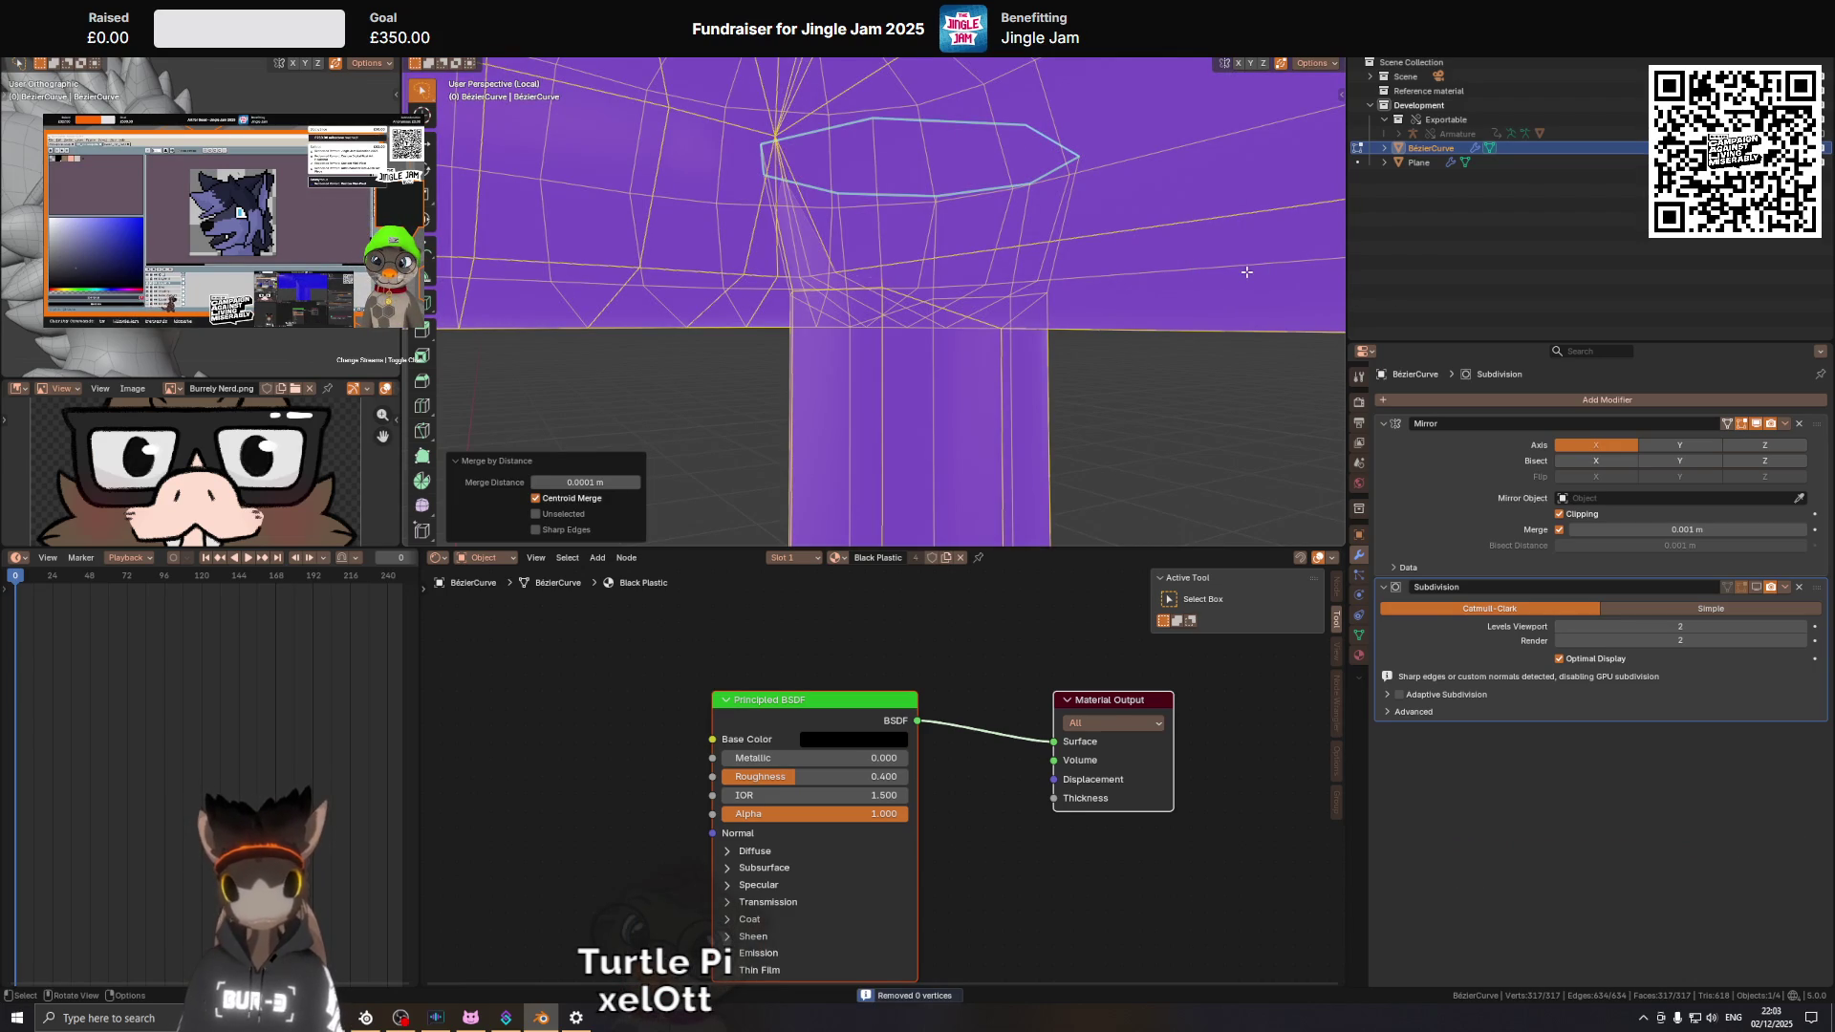
left_click(1005, 123)
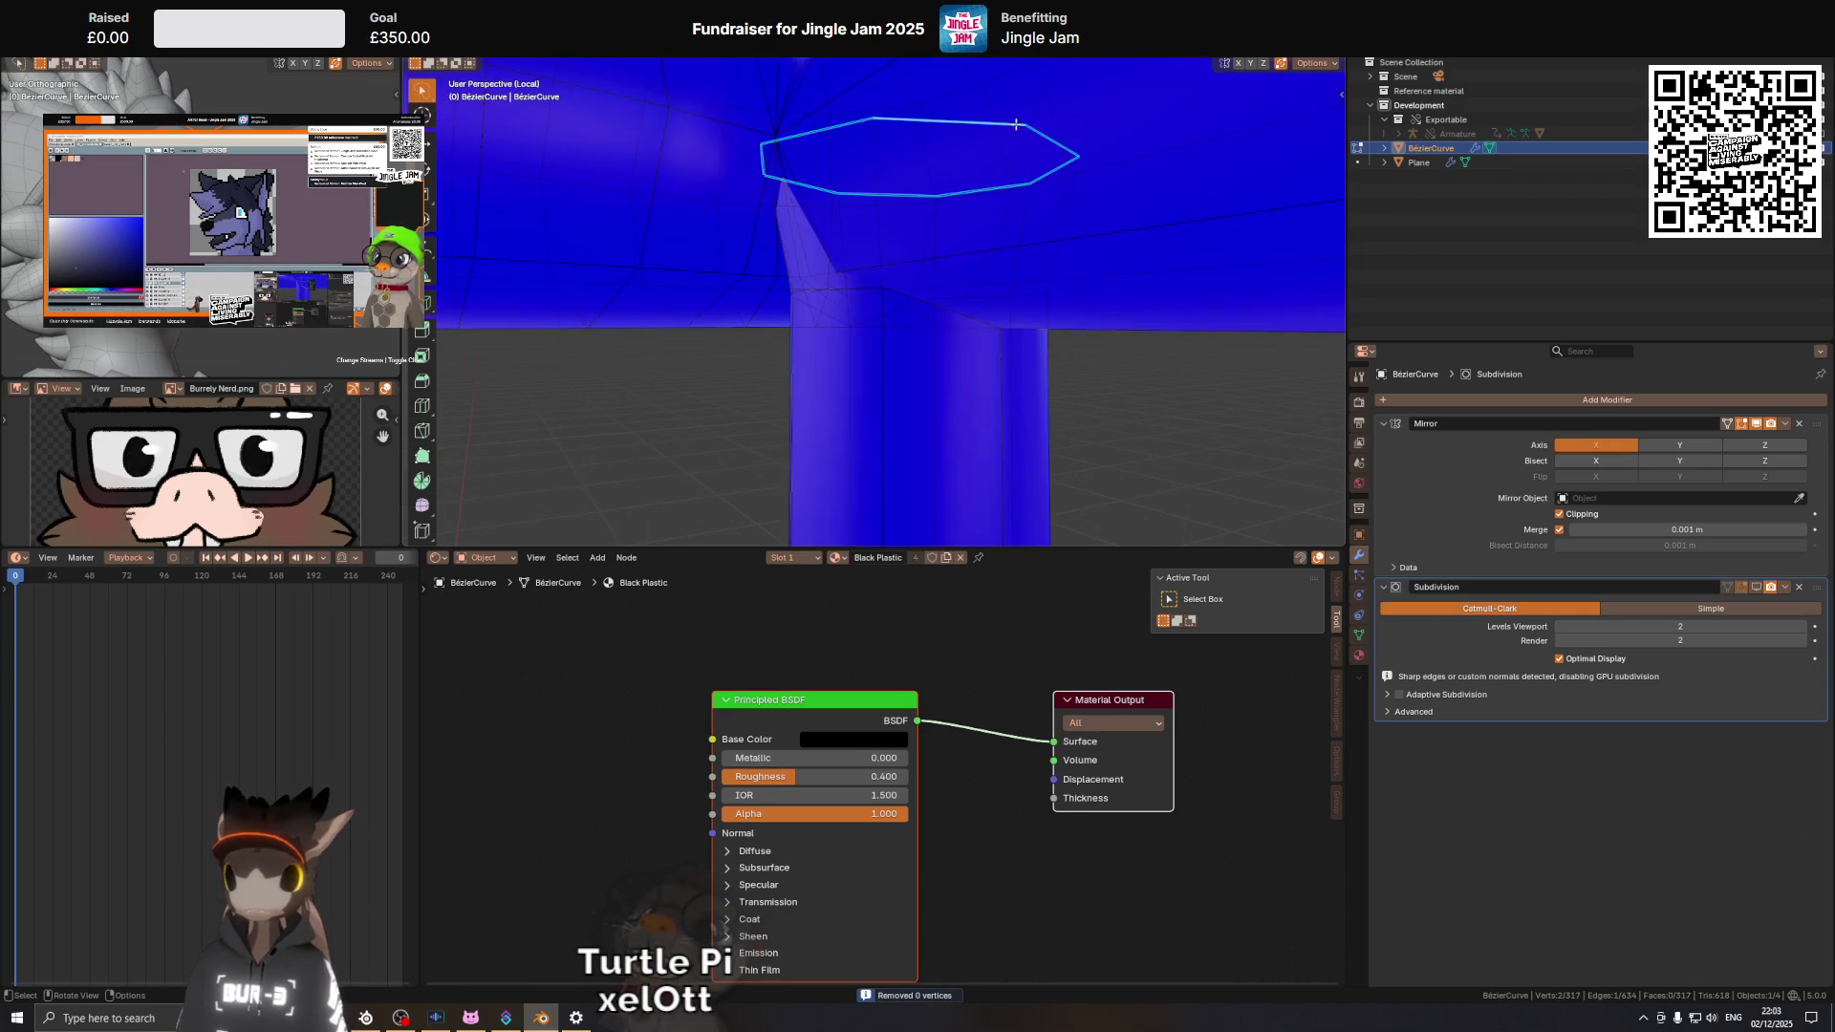
key("x")
left_click(1288, 220)
Orbit around the shaded frame to inspect the legs and bent bar.
left_click_drag(1067, 219, 1044, 340)
scroll("up", 3)
left_click_drag(1212, 317, 944, 283)
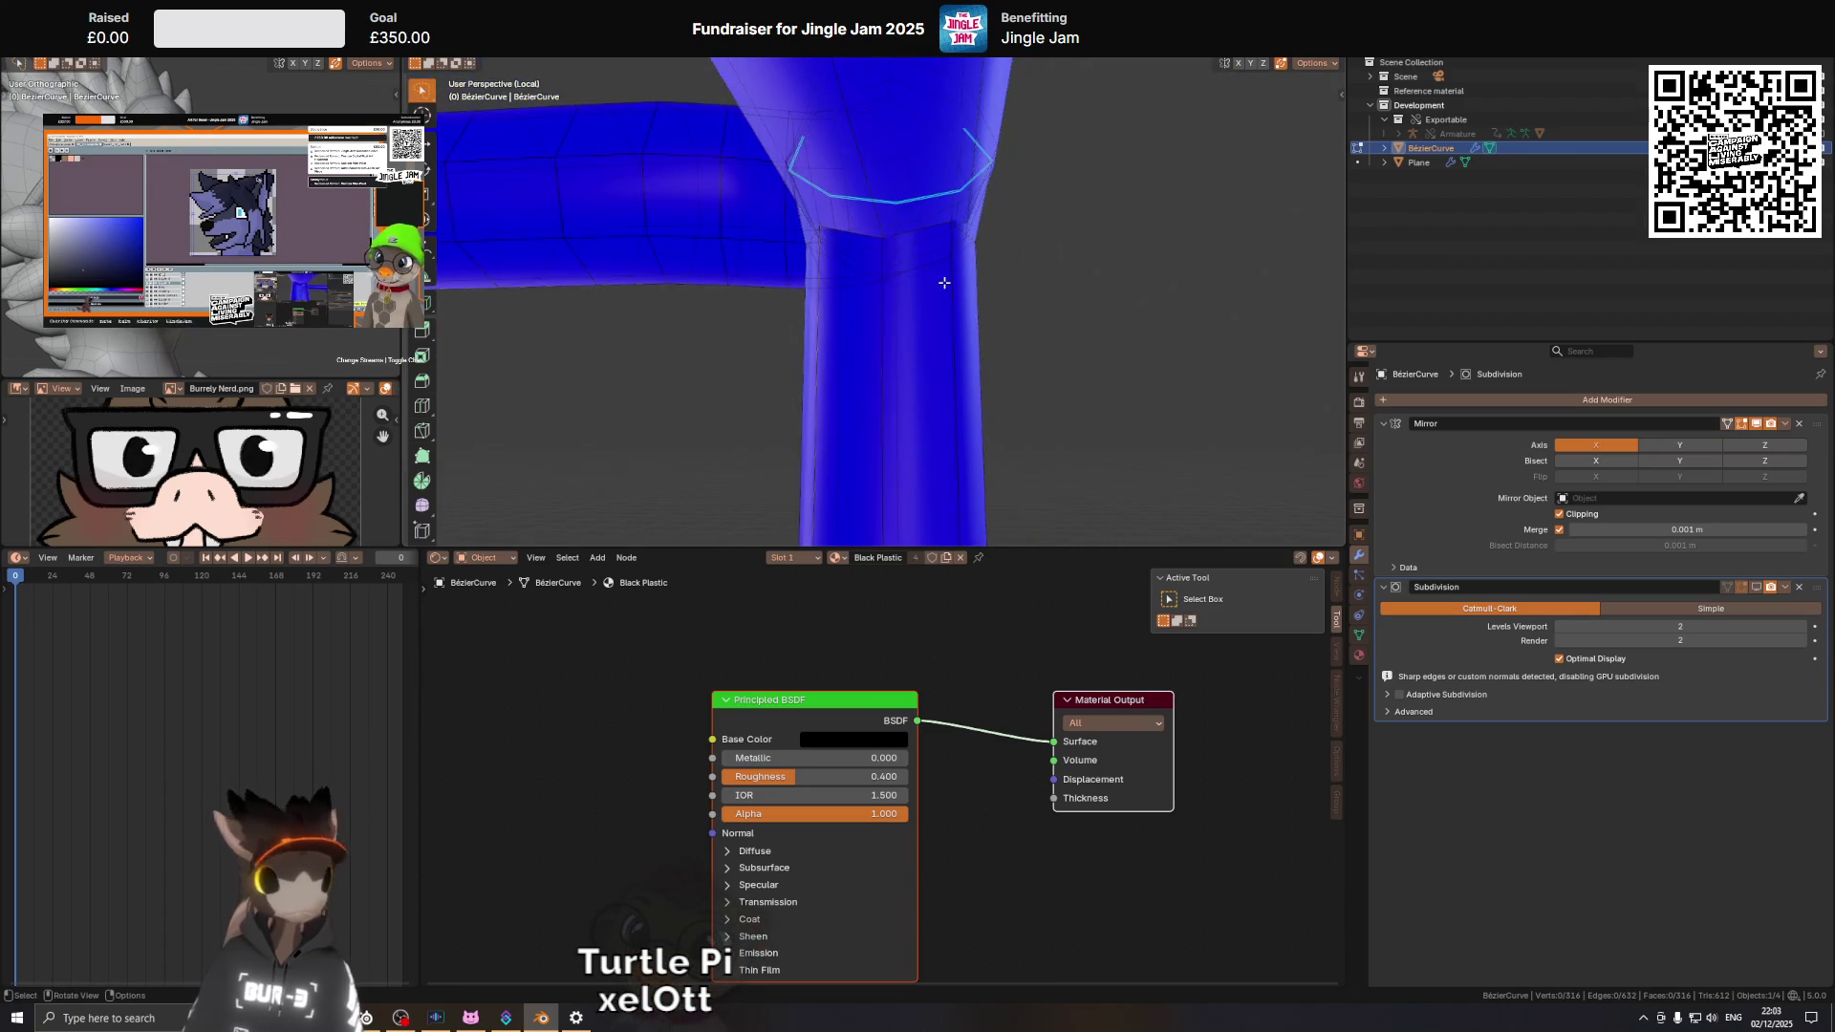
left_click_drag(963, 346, 922, 175)
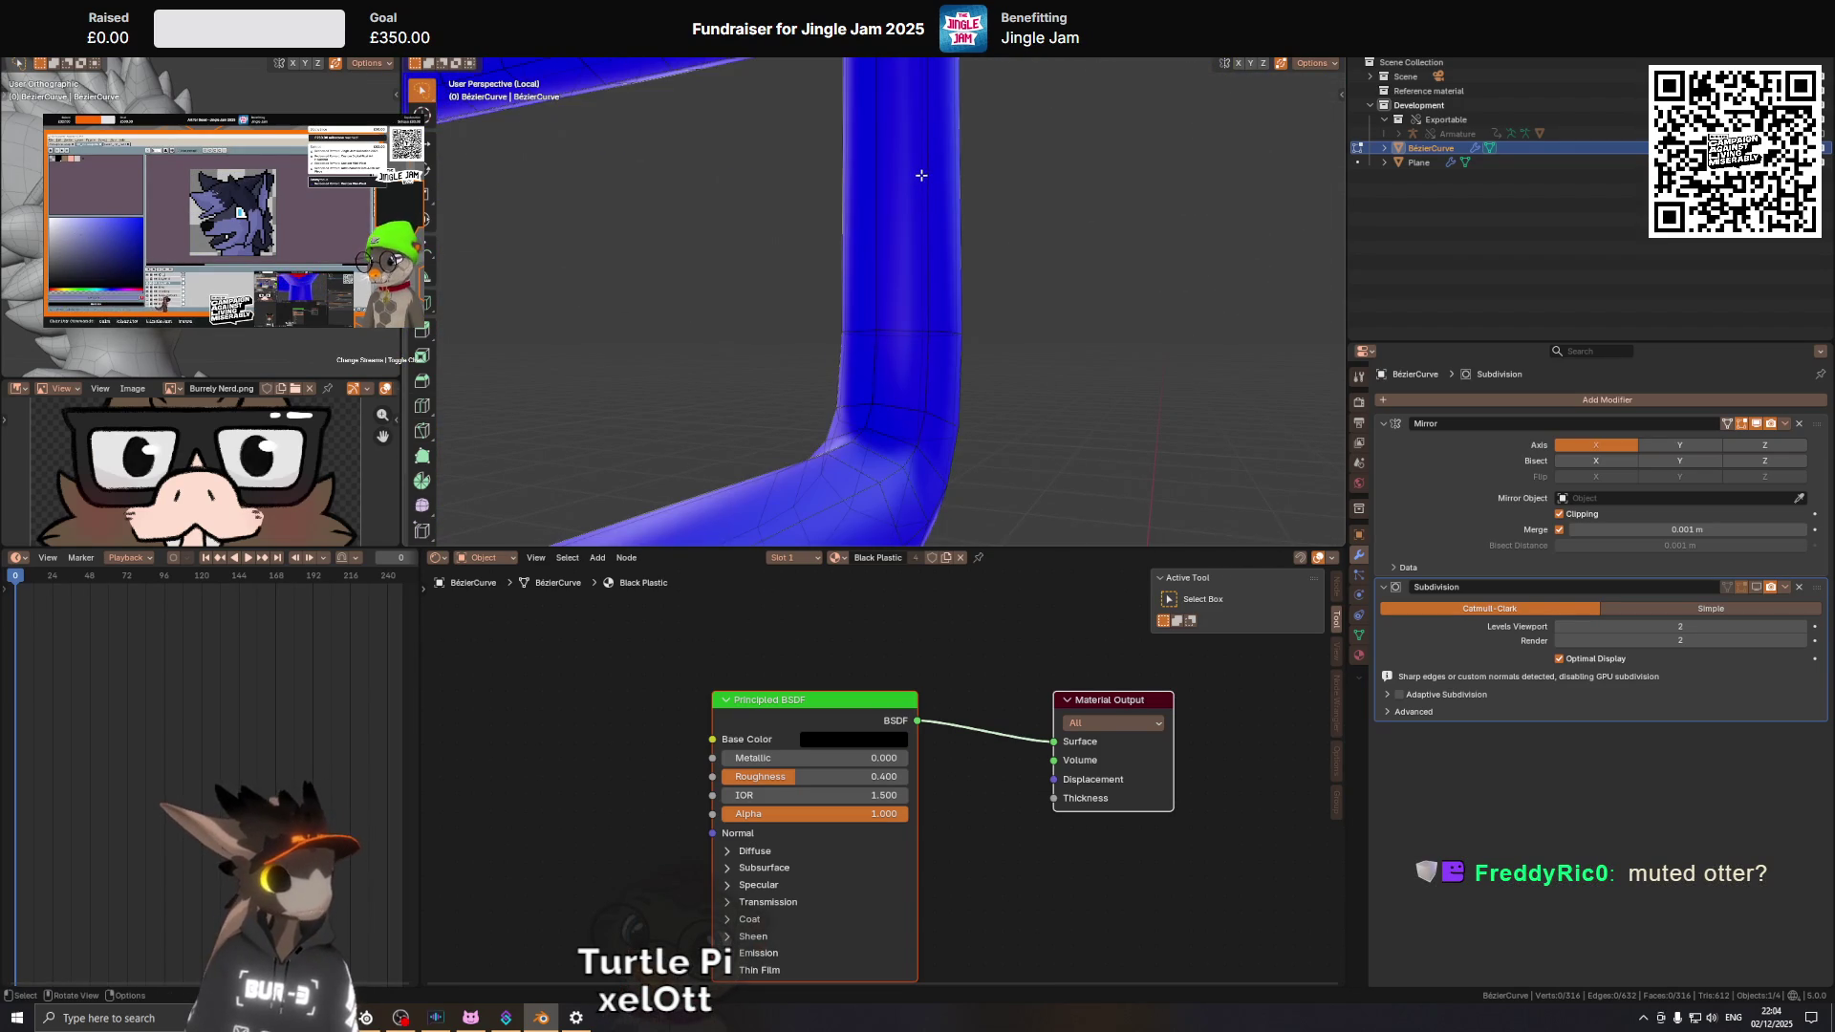
left_click_drag(865, 250, 881, 289)
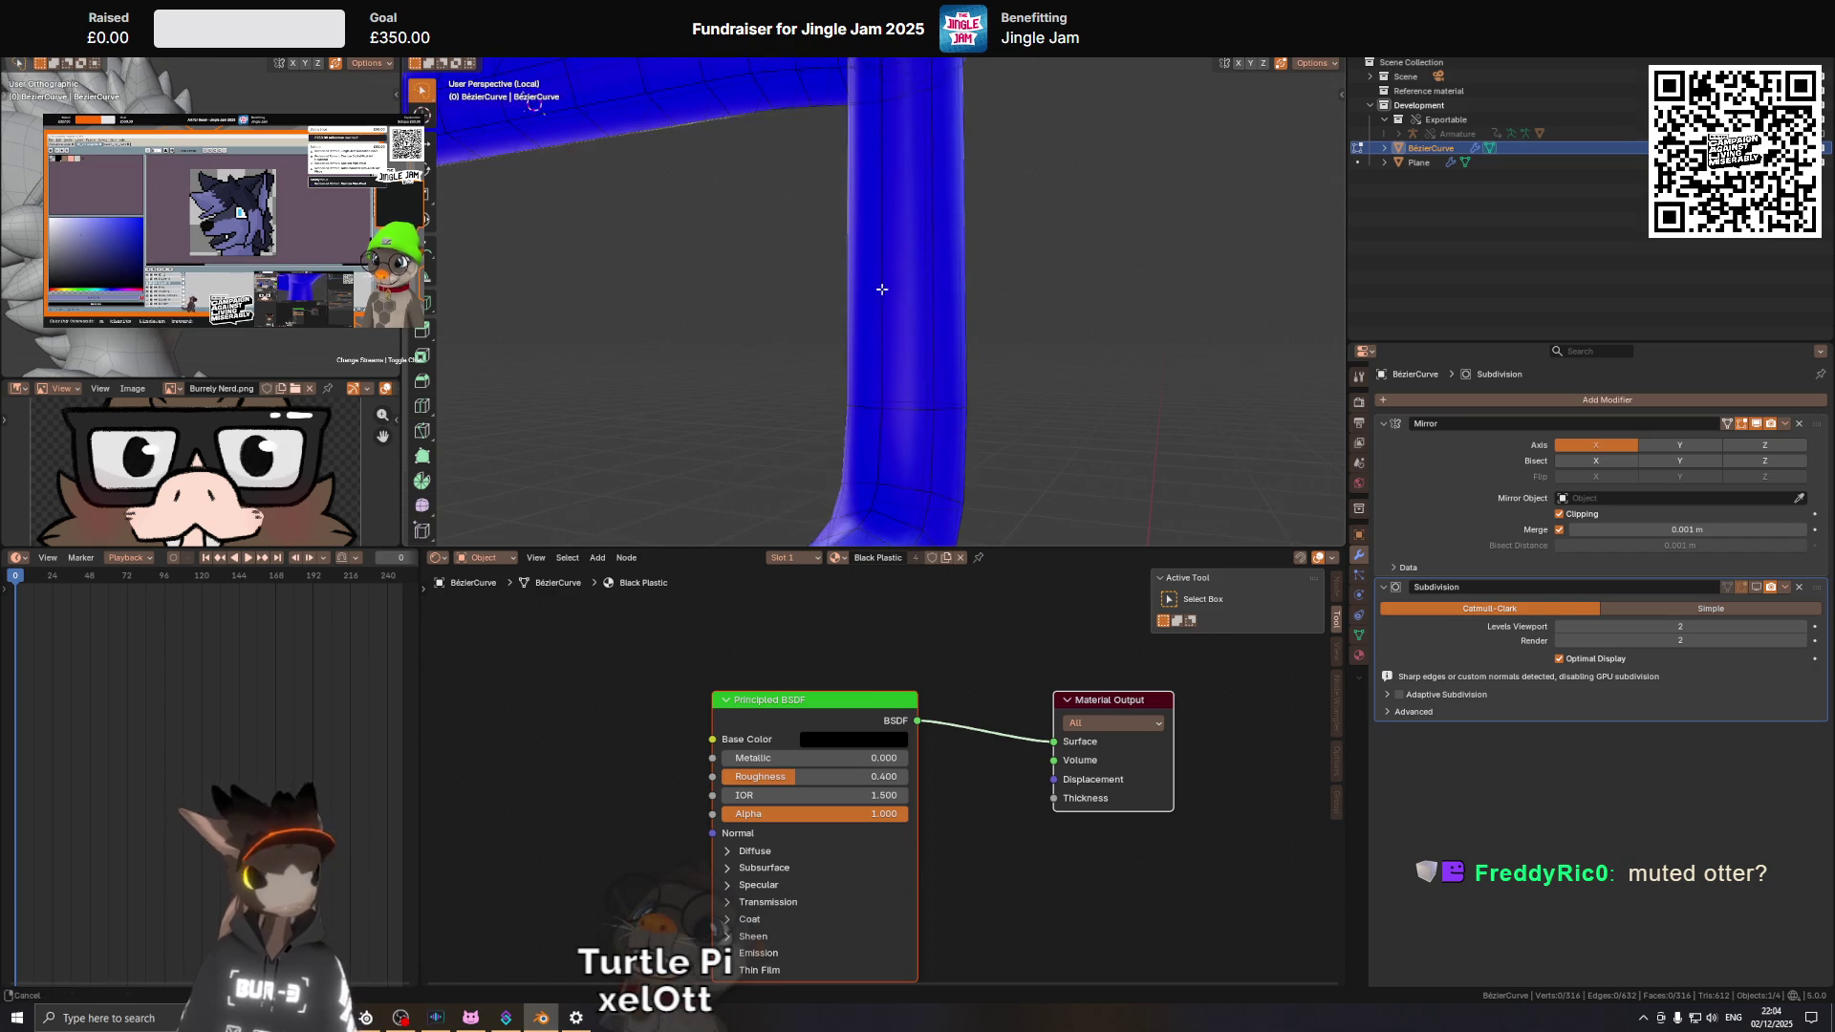
left_click_drag(907, 210, 1033, 321)
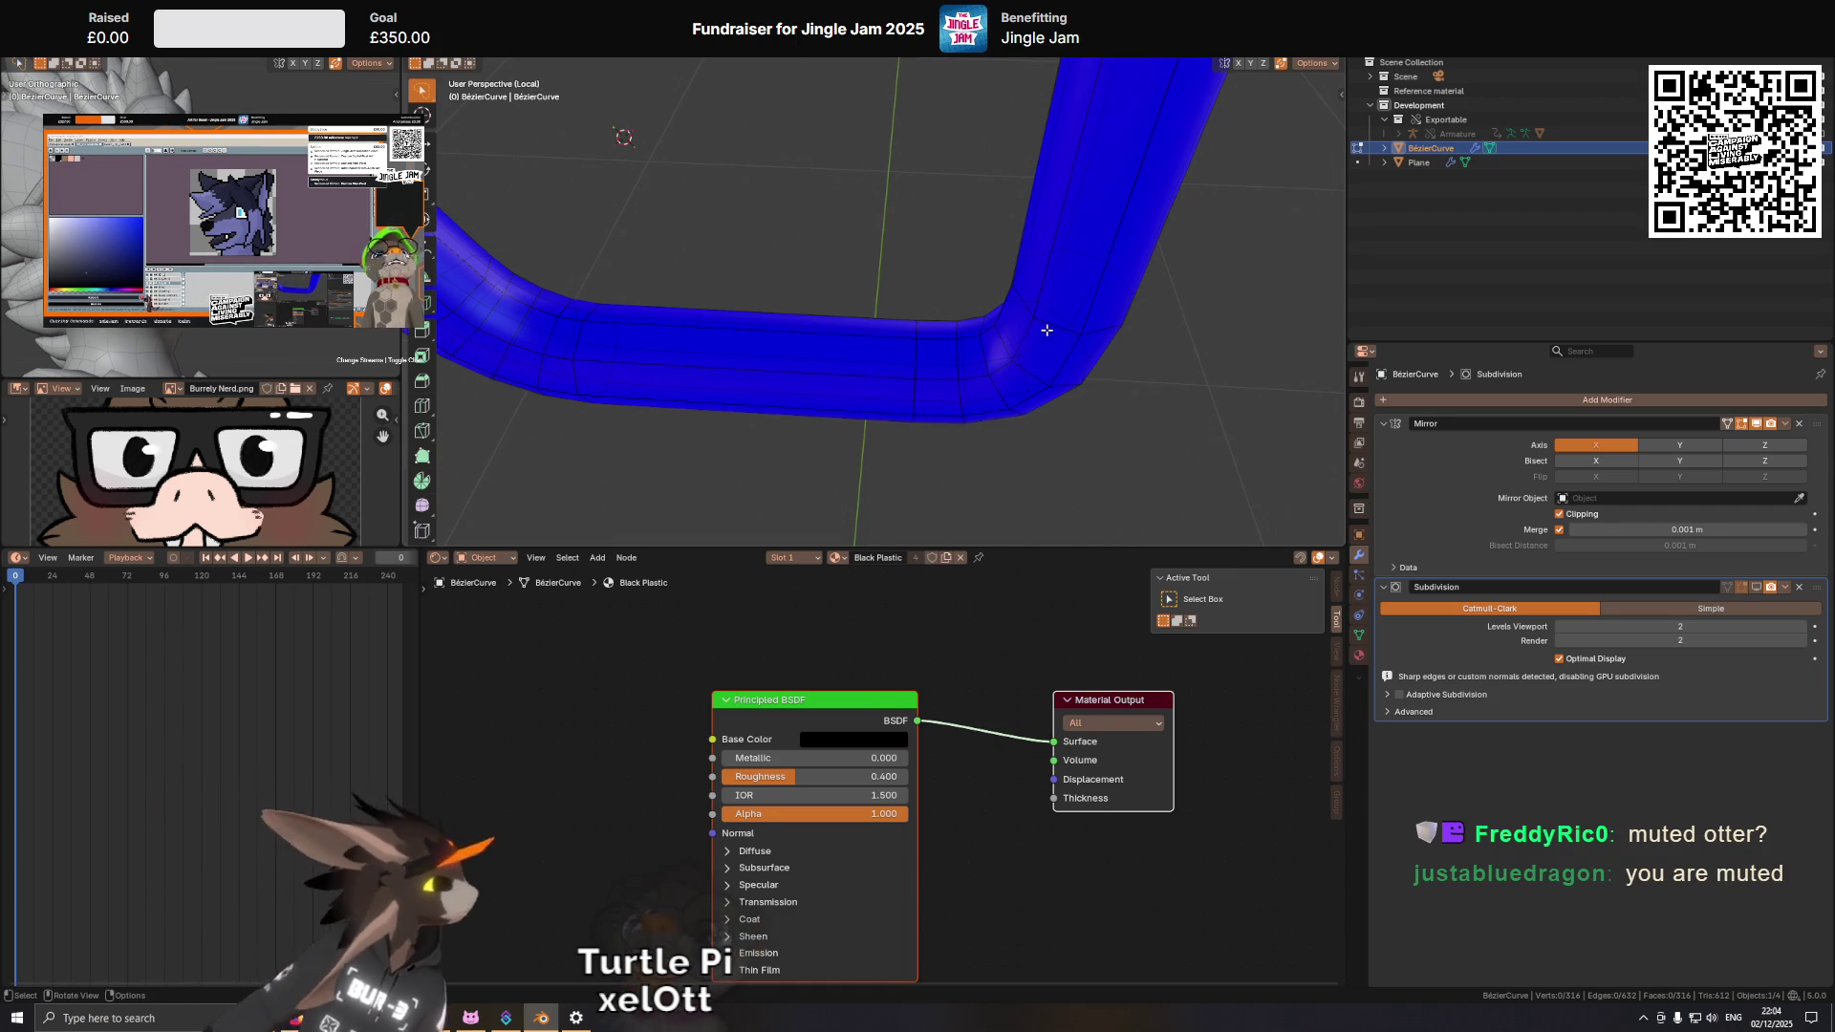
left_click_drag(1083, 179, 949, 131)
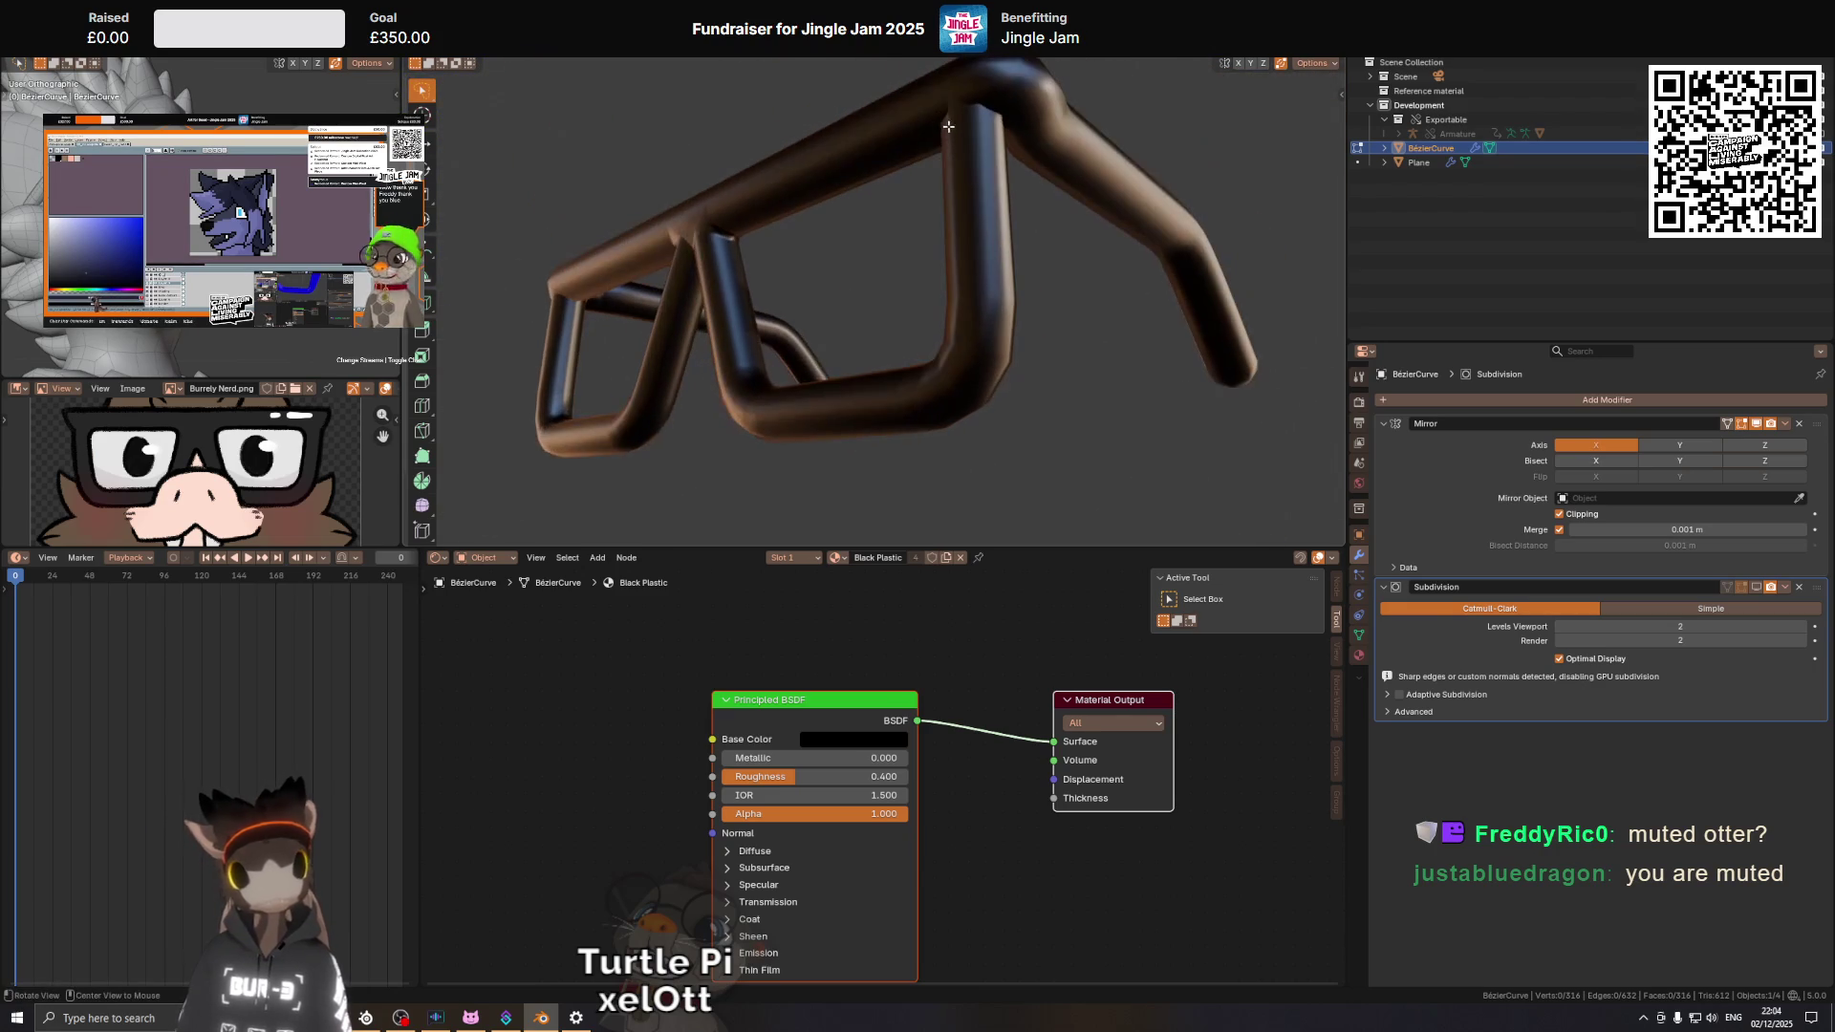
Delete the two inner faces at the other leg-to-bar joint.
scroll("up", 3)
key("z")
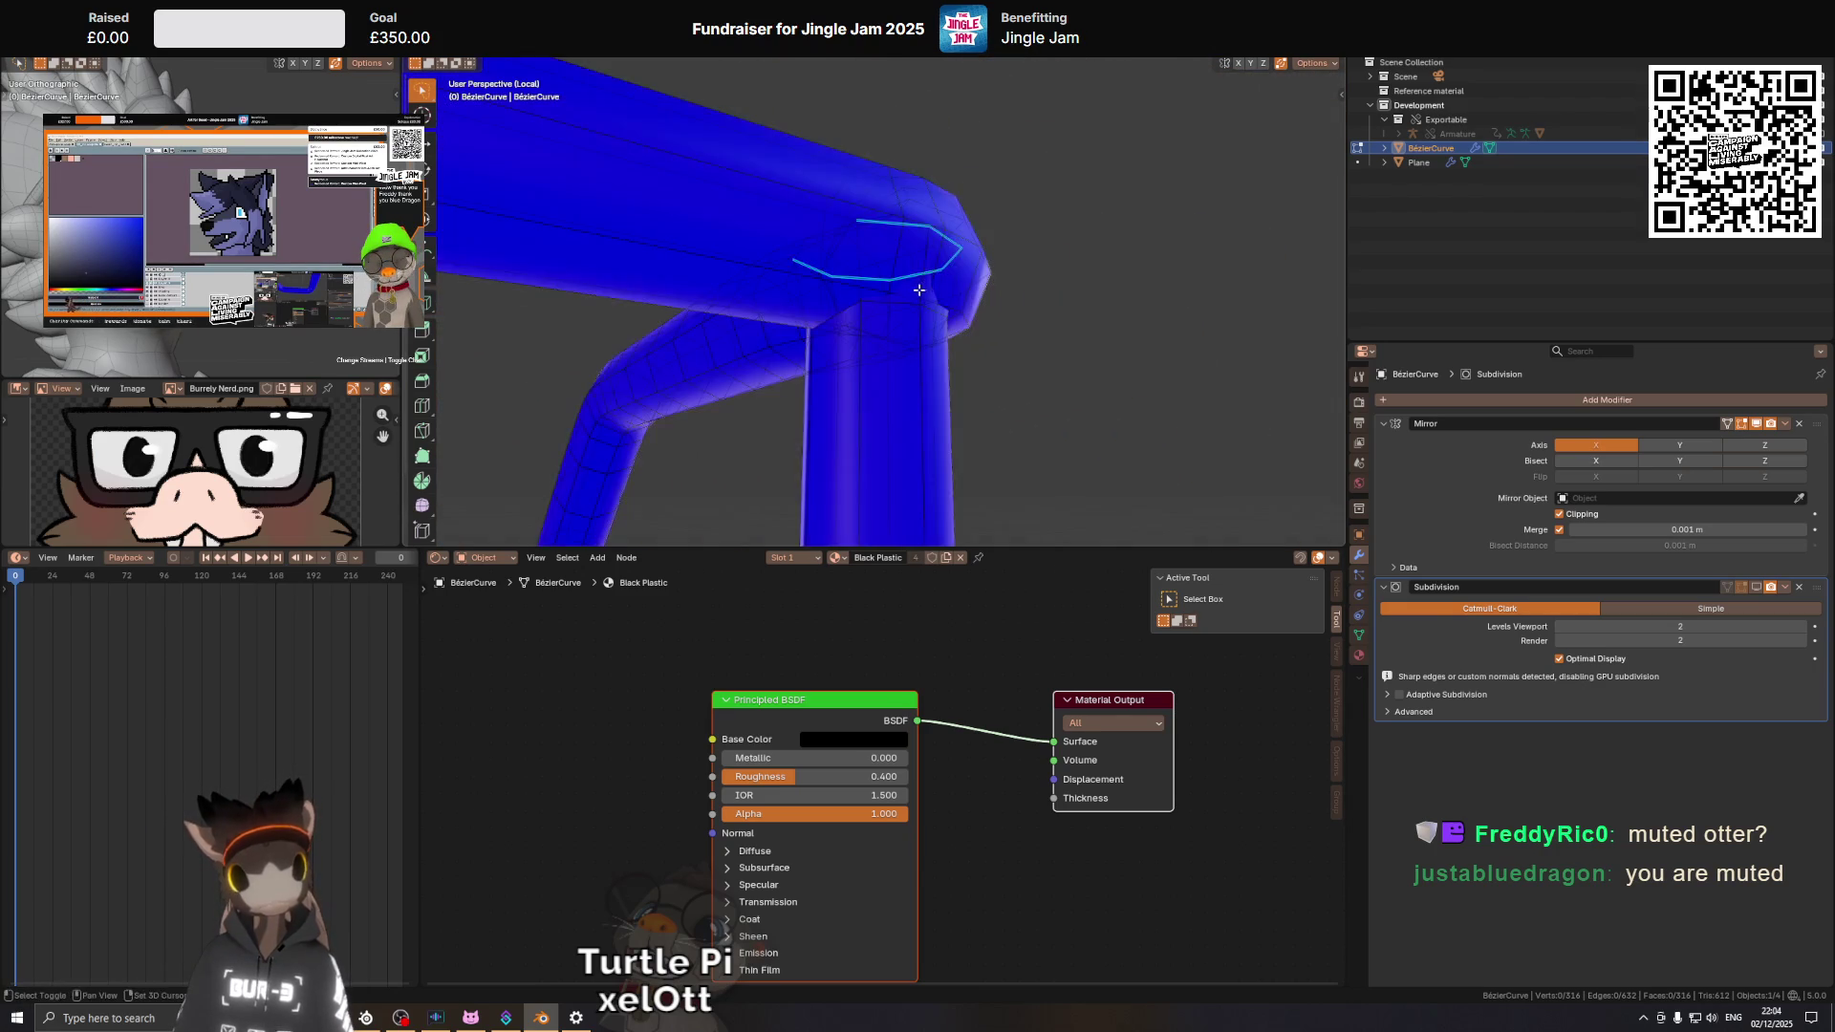
left_click_drag(954, 228, 986, 267)
key("3")
left_click(1007, 256)
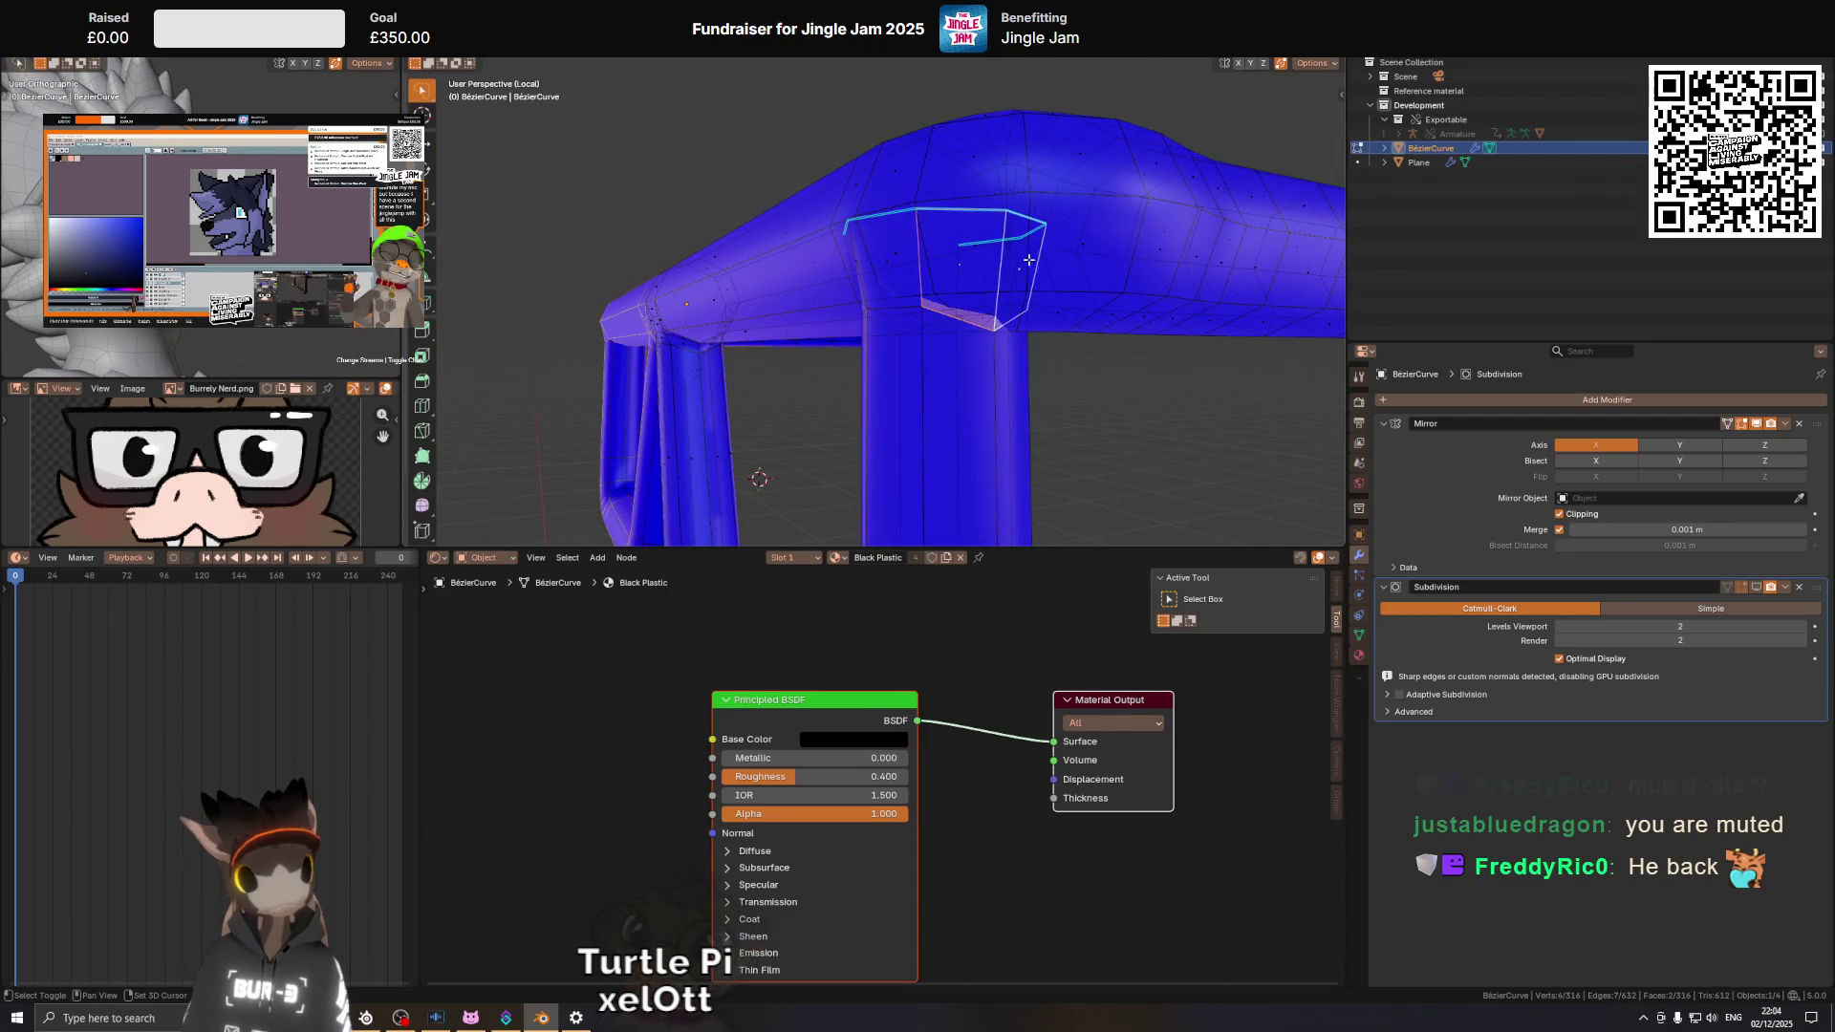
key("x")
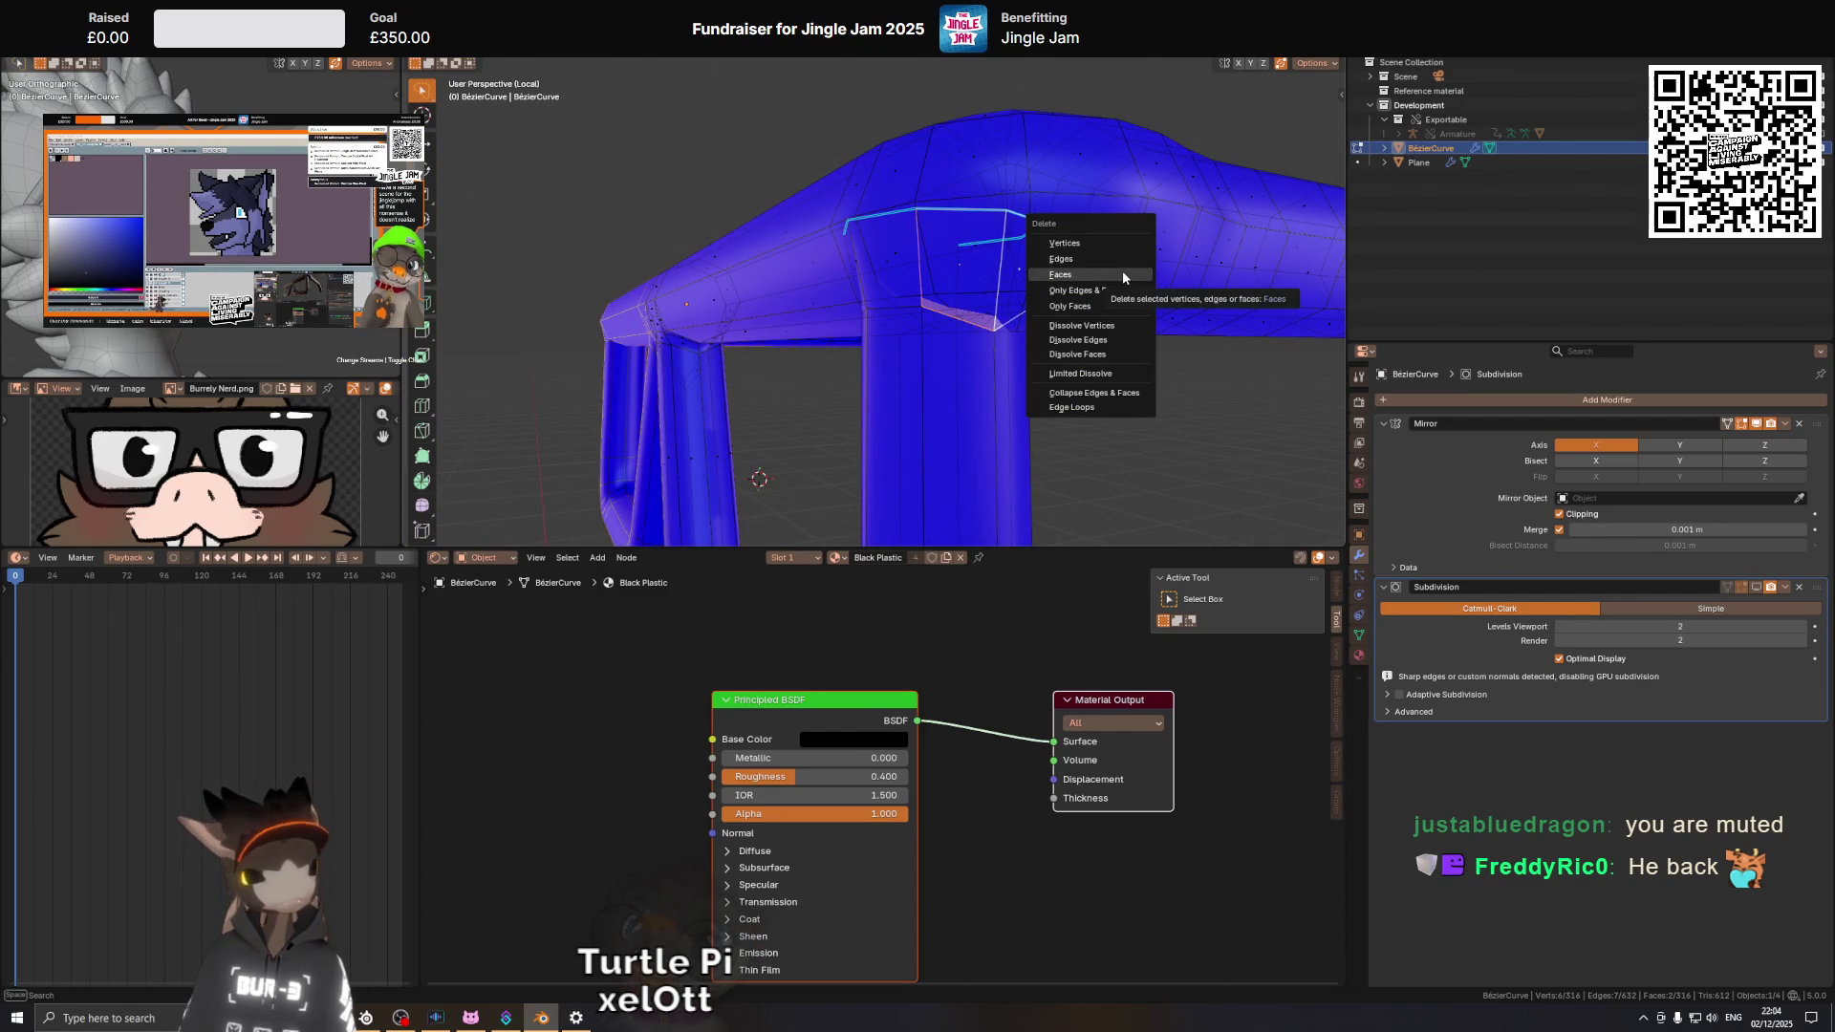
left_click(1122, 274)
Slide the joint's vertices onto the flat edge and slide its edges along the tube.
left_click_drag(926, 229, 1013, 214)
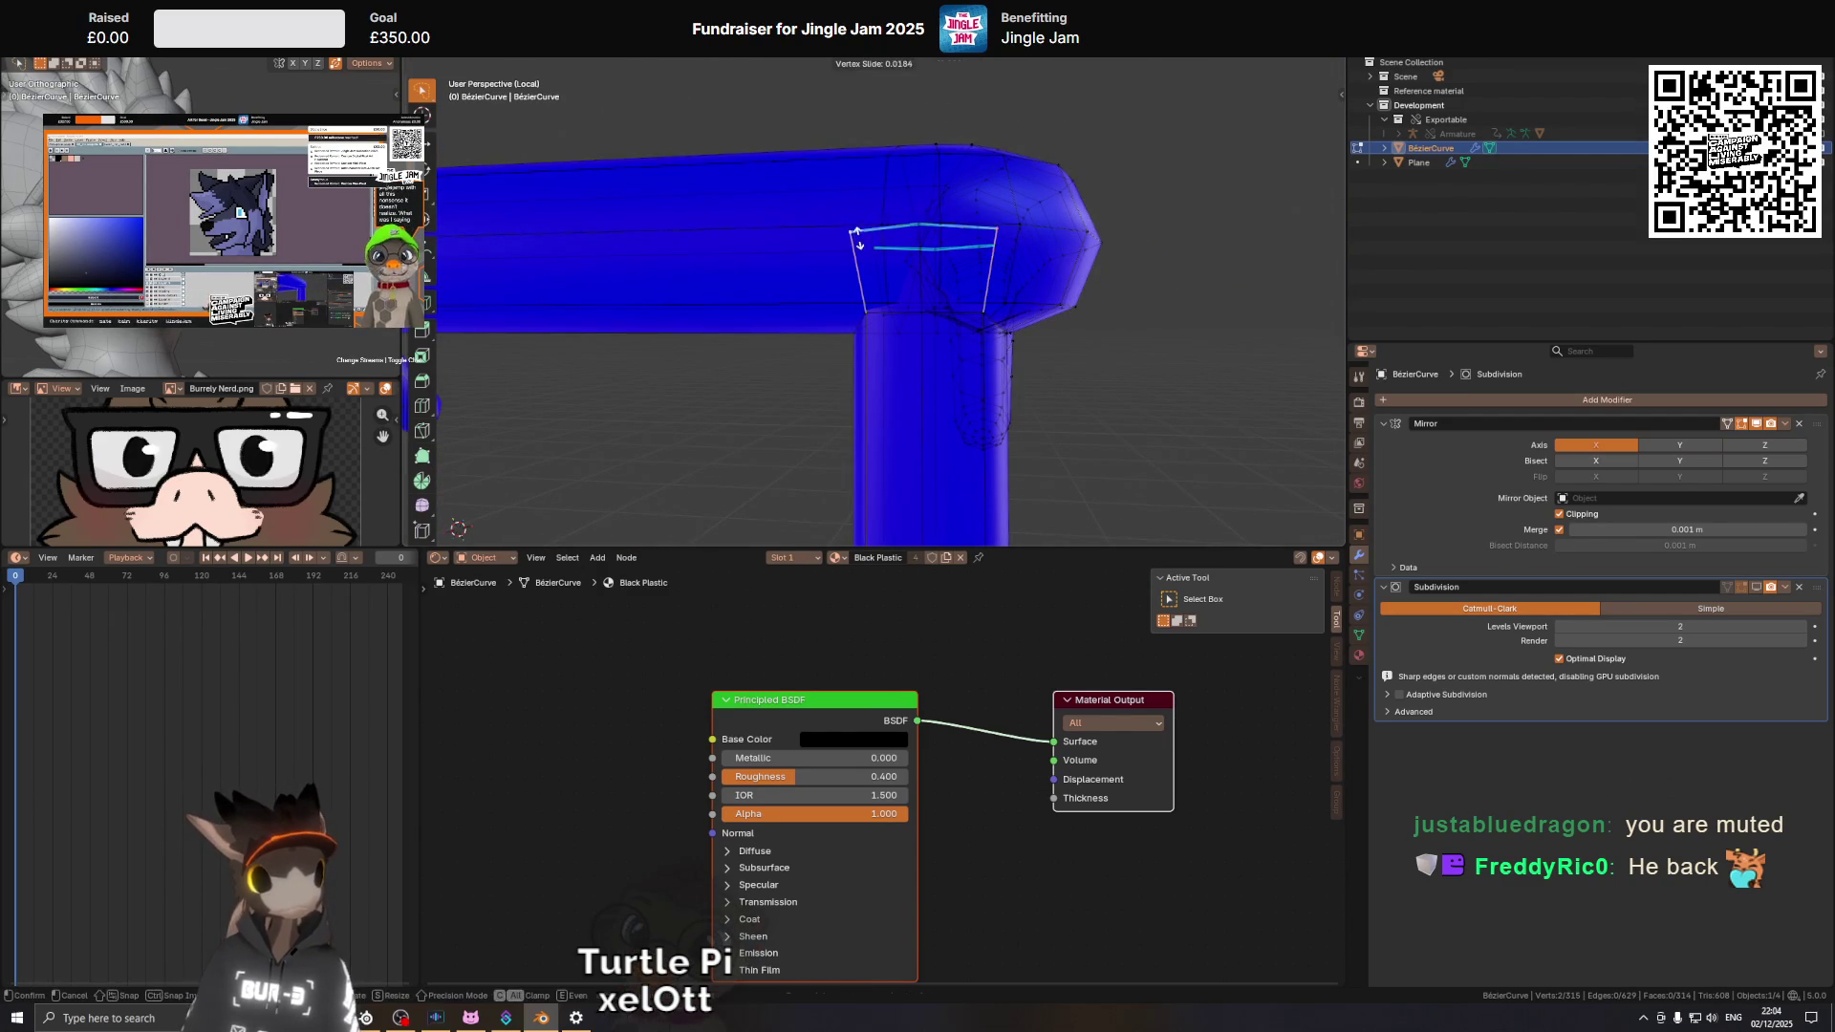
left_click(944, 215)
left_click_drag(945, 215, 932, 373)
key("g")
key("g")
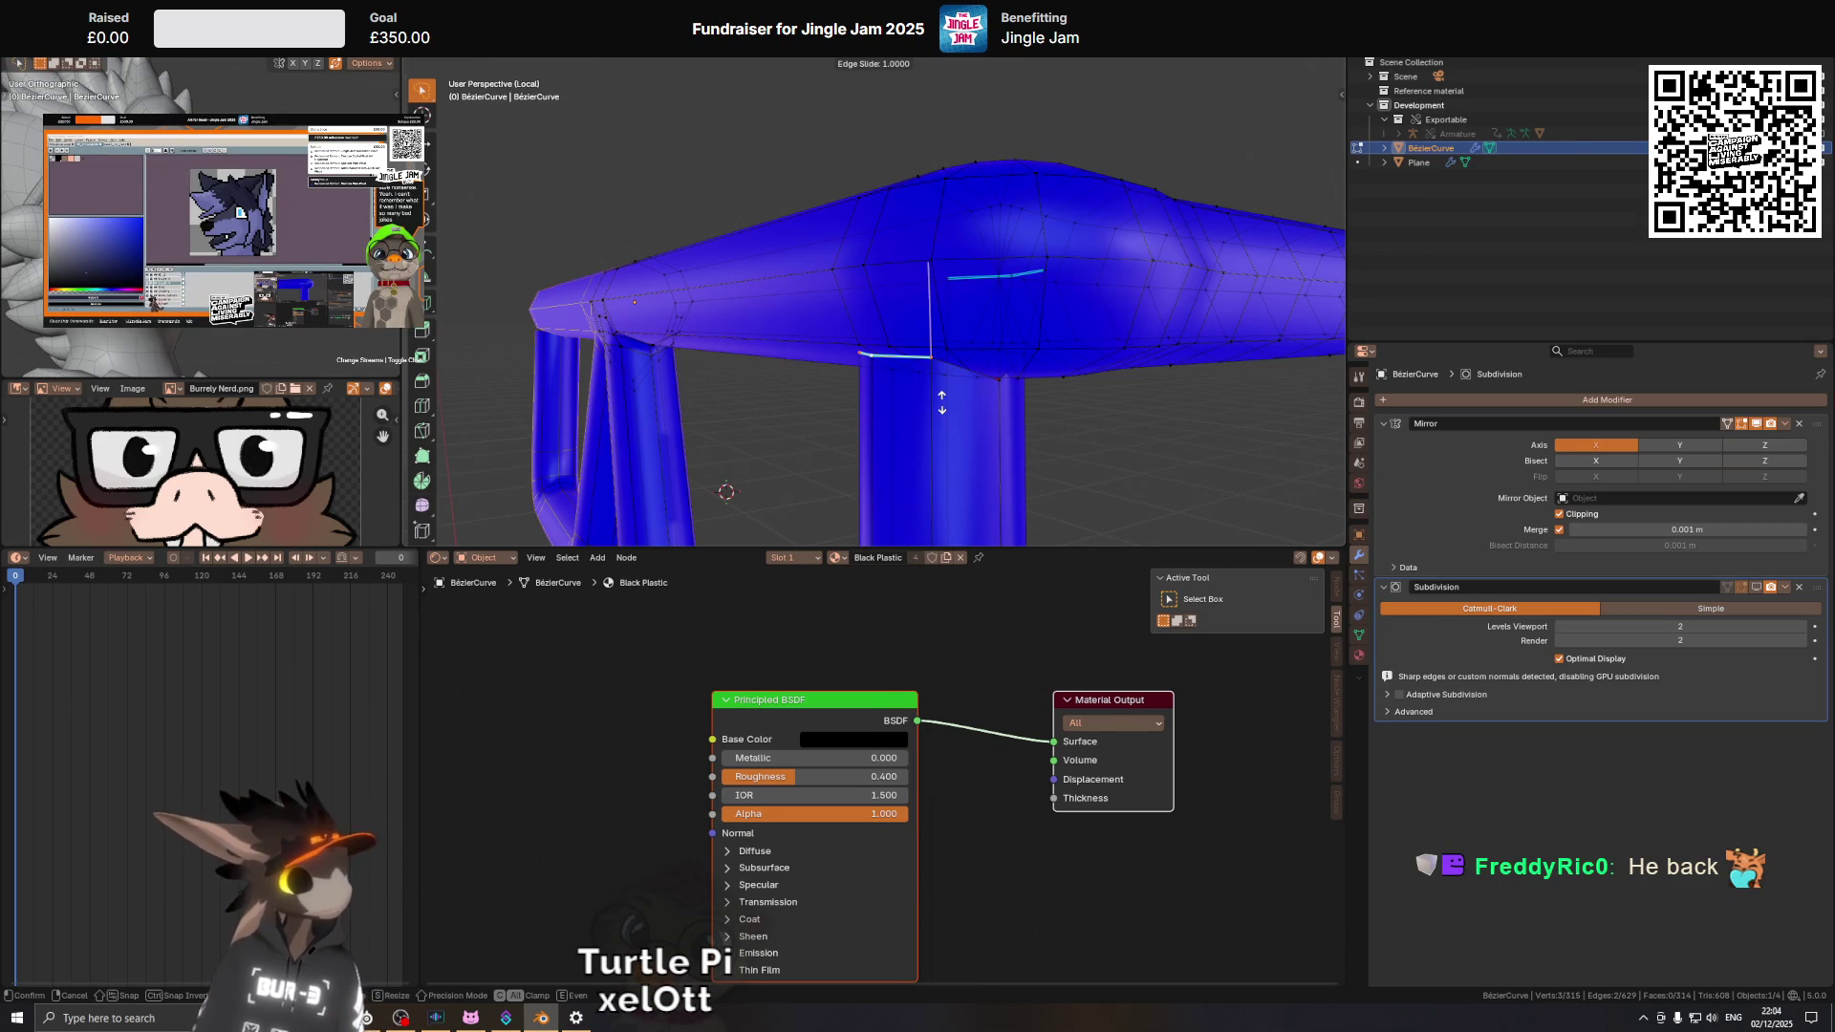
left_click(941, 402)
left_click_drag(942, 401, 923, 243)
Shift the joint's edges along X by about 0.002983 m to square the corner.
key("g")
key("x")
left_click(919, 296)
left_click_drag(891, 347, 862, 388)
key("g")
left_click(902, 375)
left_click_drag(865, 317, 1053, 277)
left_click(897, 361)
left_click_drag(891, 291, 894, 237)
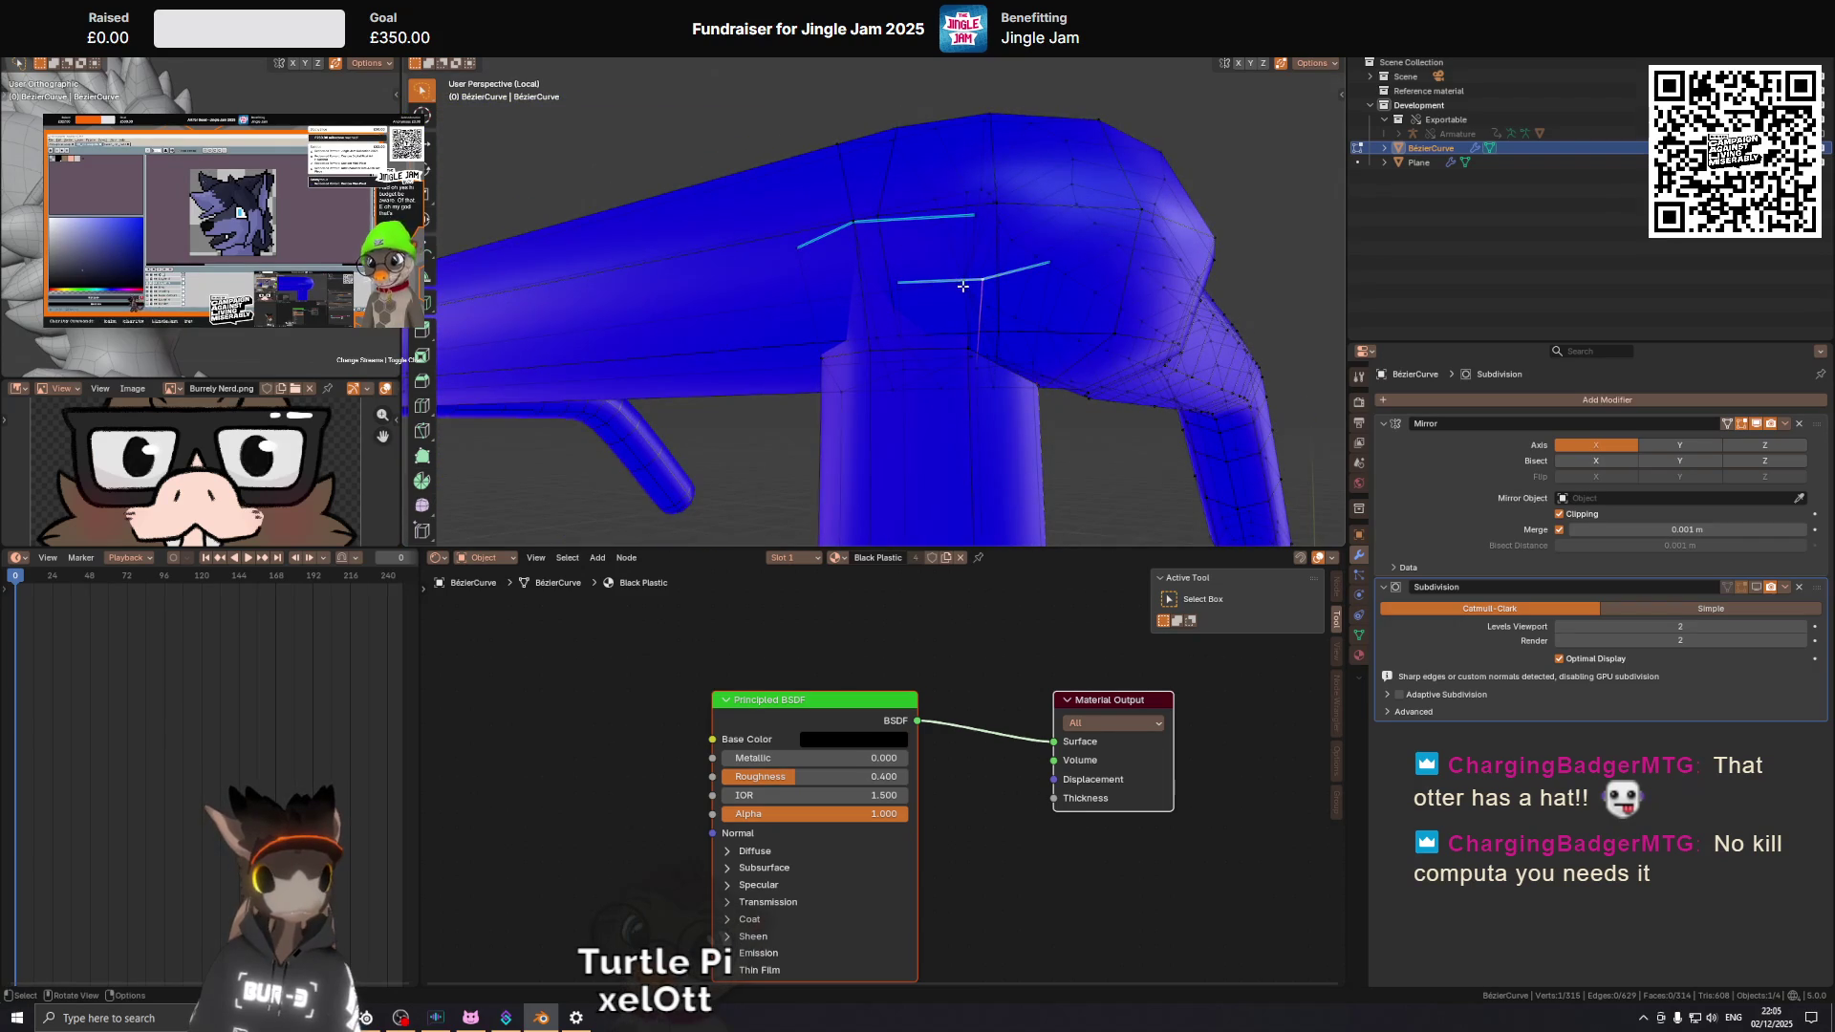
left_click_drag(856, 157, 811, 268)
left_click_drag(1032, 238, 896, 235)
Nudge the selected joint edges in small steps along X.
key("g")
key("x")
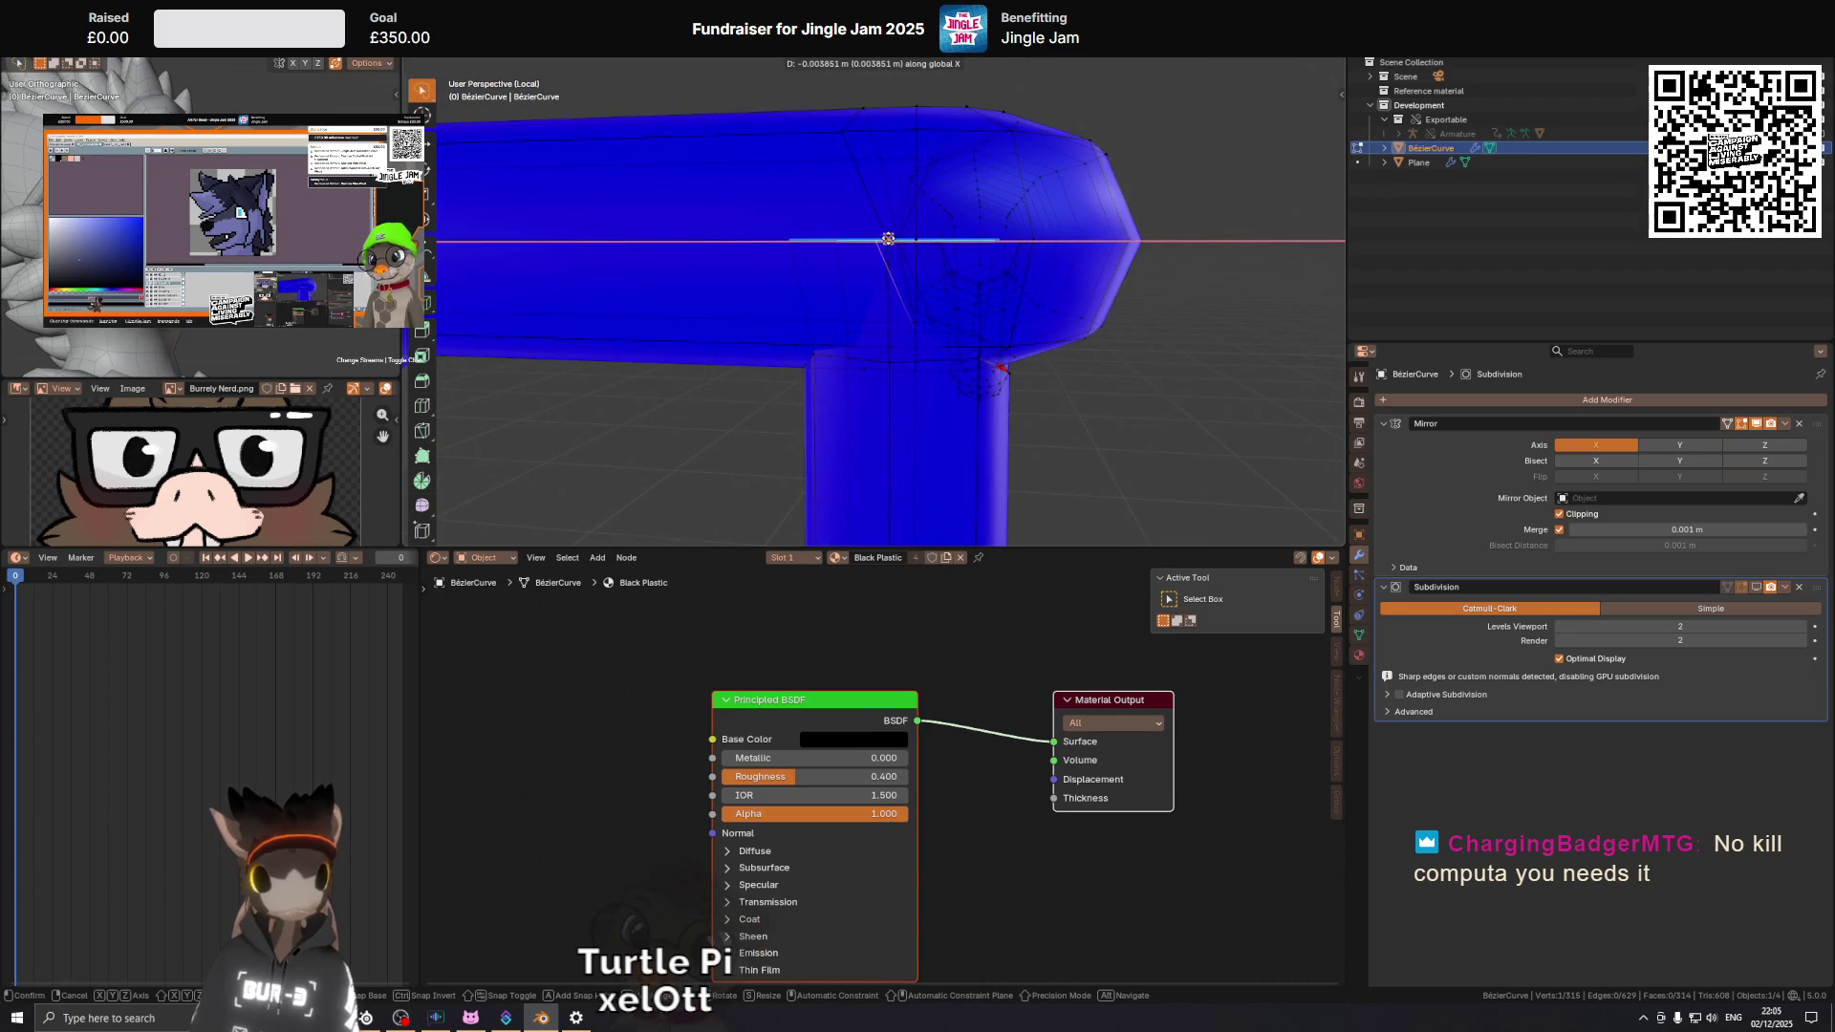
left_click(886, 236)
scroll("up", 3)
scroll("up", 3)
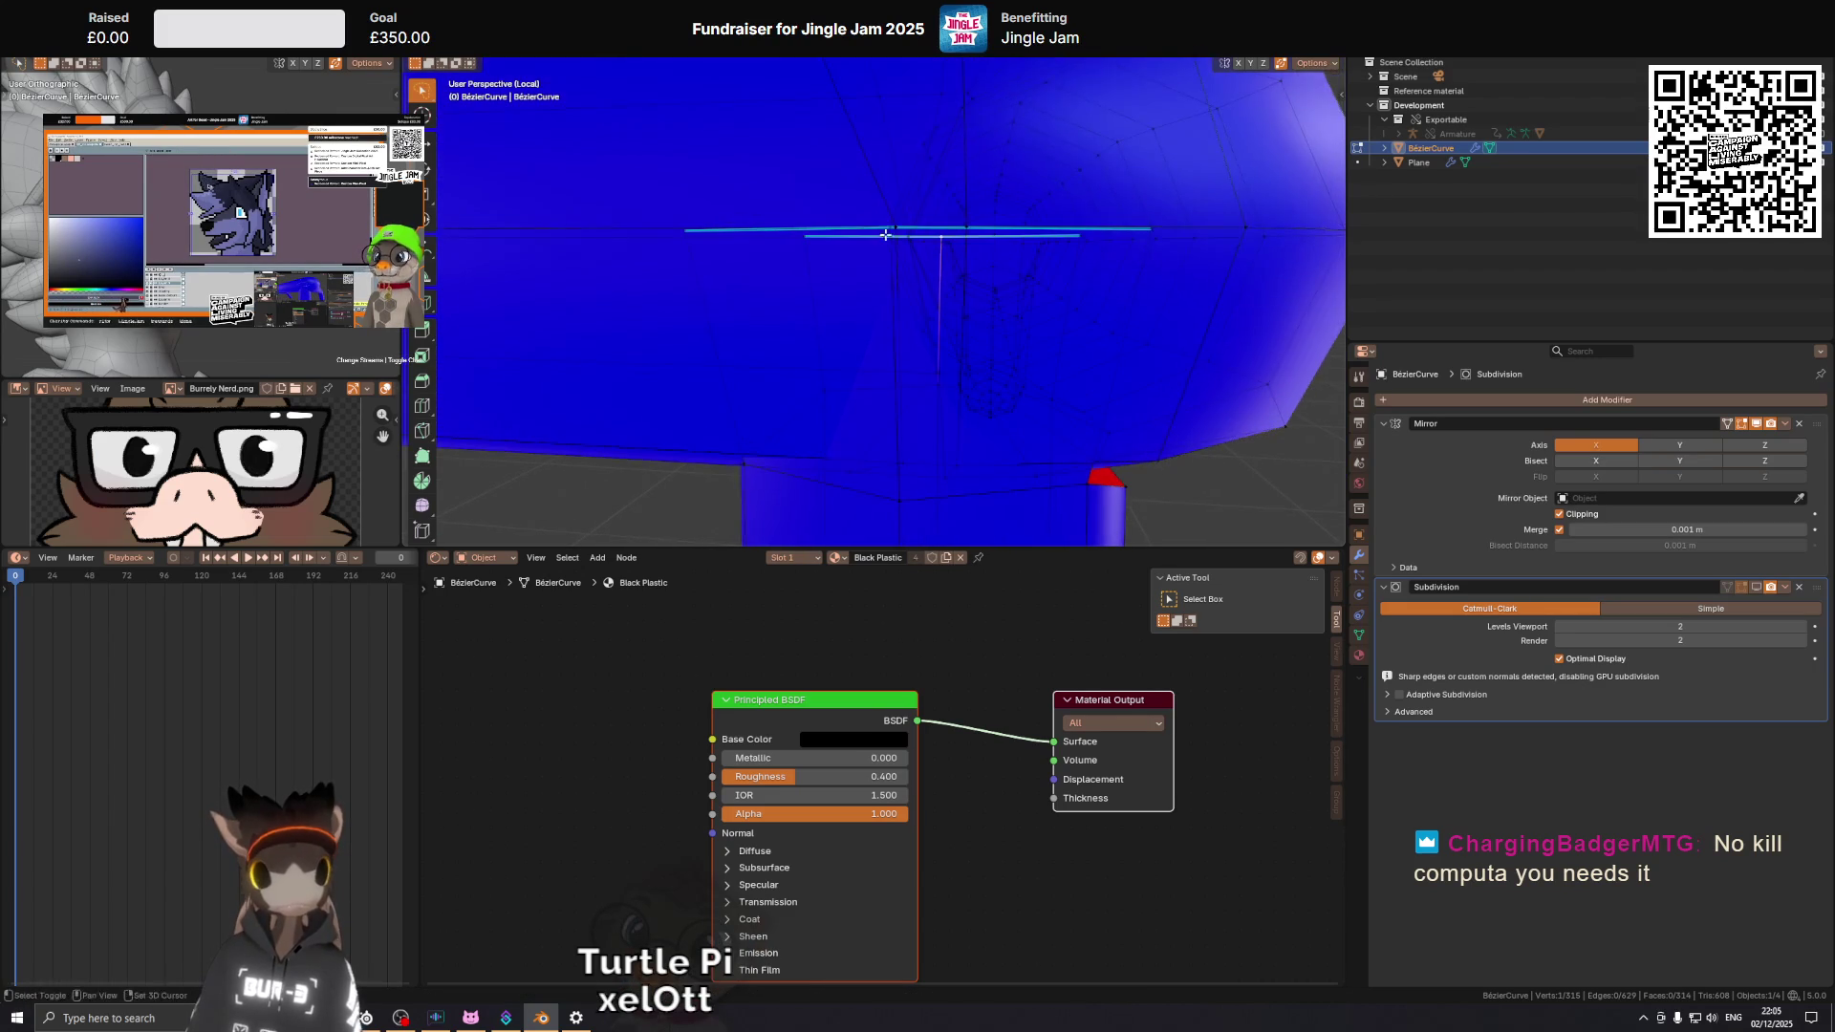
key("shift+ctrl+Tab")
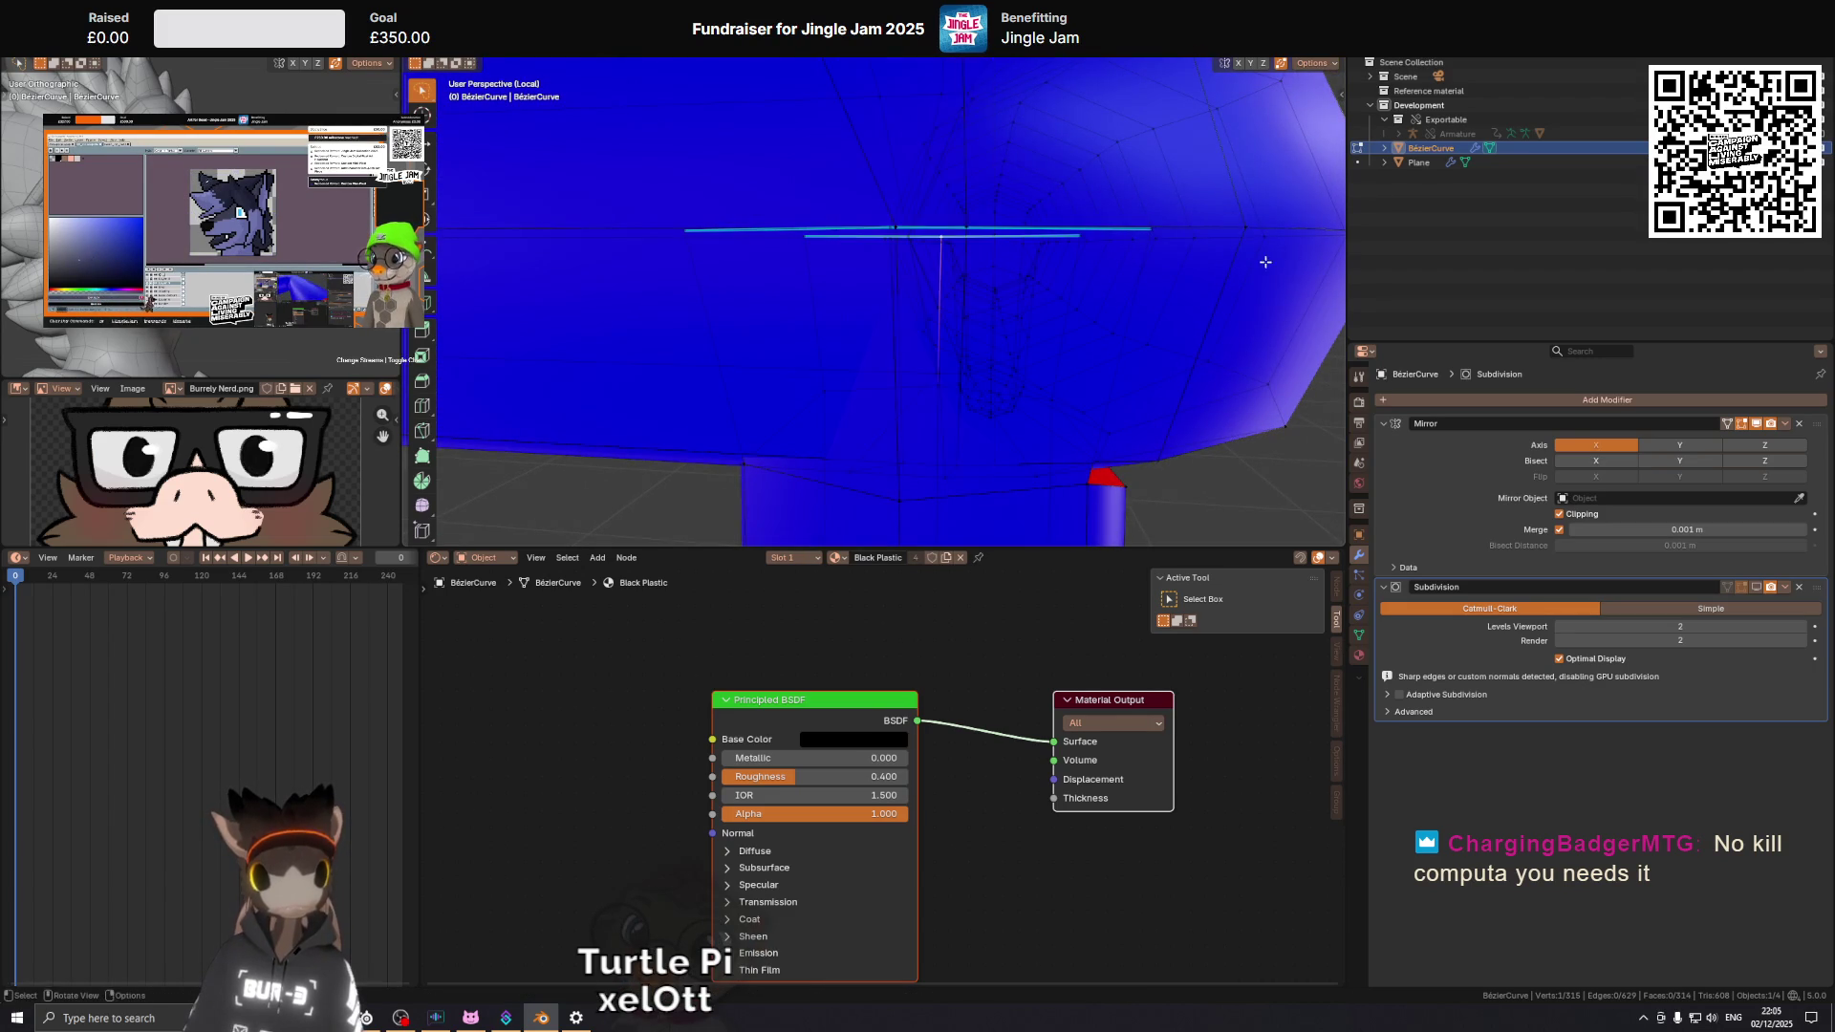
key("g")
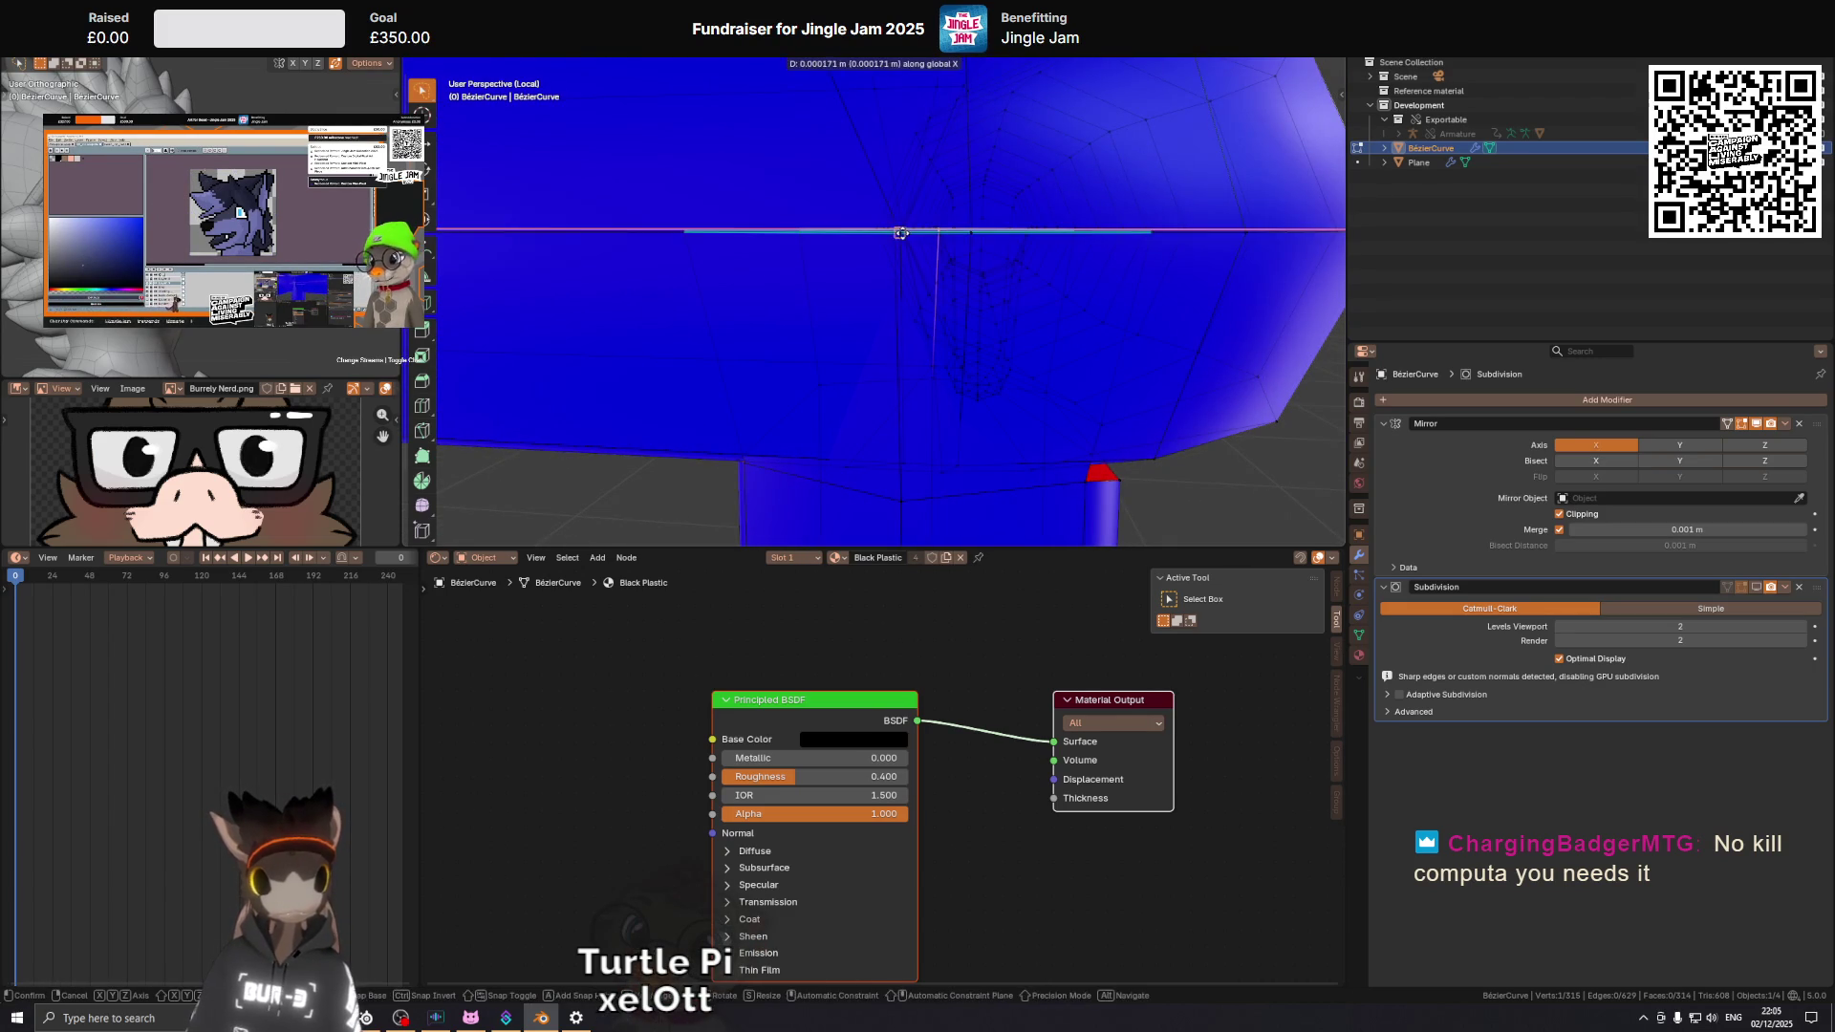
left_click(904, 234)
left_click_drag(903, 234, 1055, 289)
key("g")
key("x")
left_click(892, 222)
Cancel a further X move and raise the edges 0.000879 m along Z.
key("g")
key("x")
right_click(955, 166)
key("g")
key("z")
left_click(927, 382)
left_click_drag(927, 383, 997, 290)
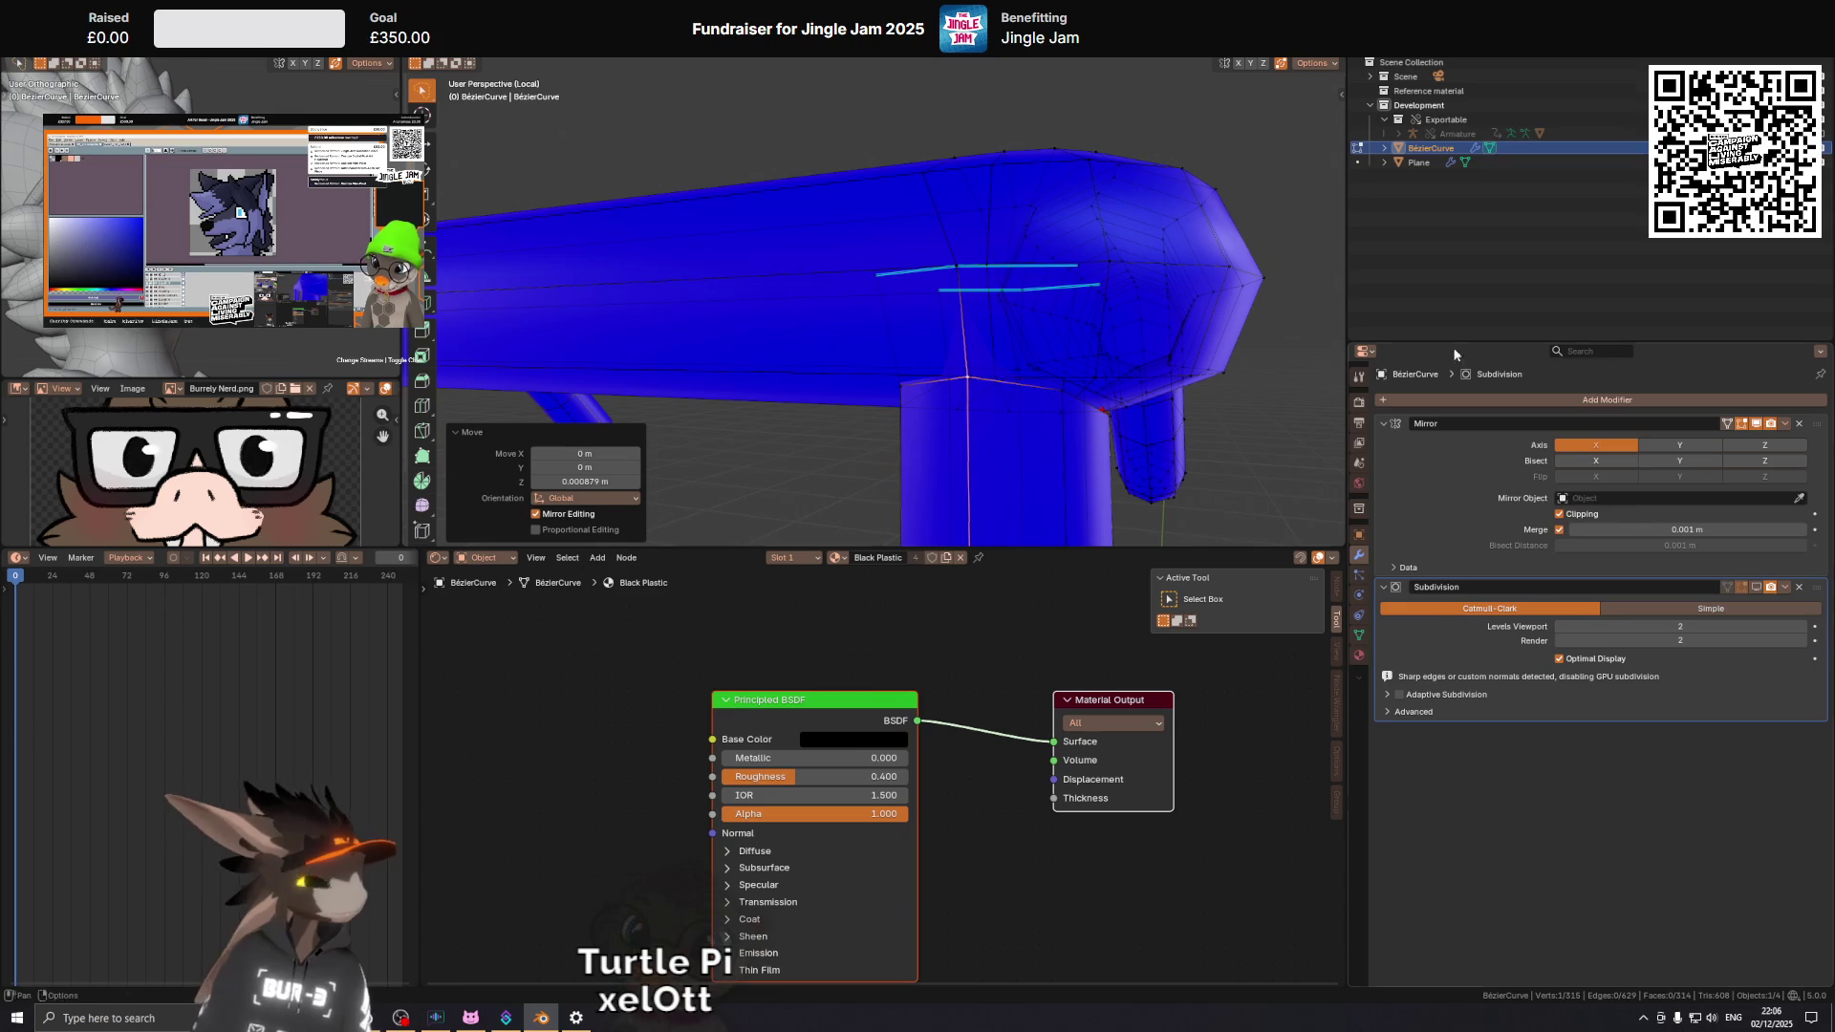
left_click_drag(863, 221, 884, 316)
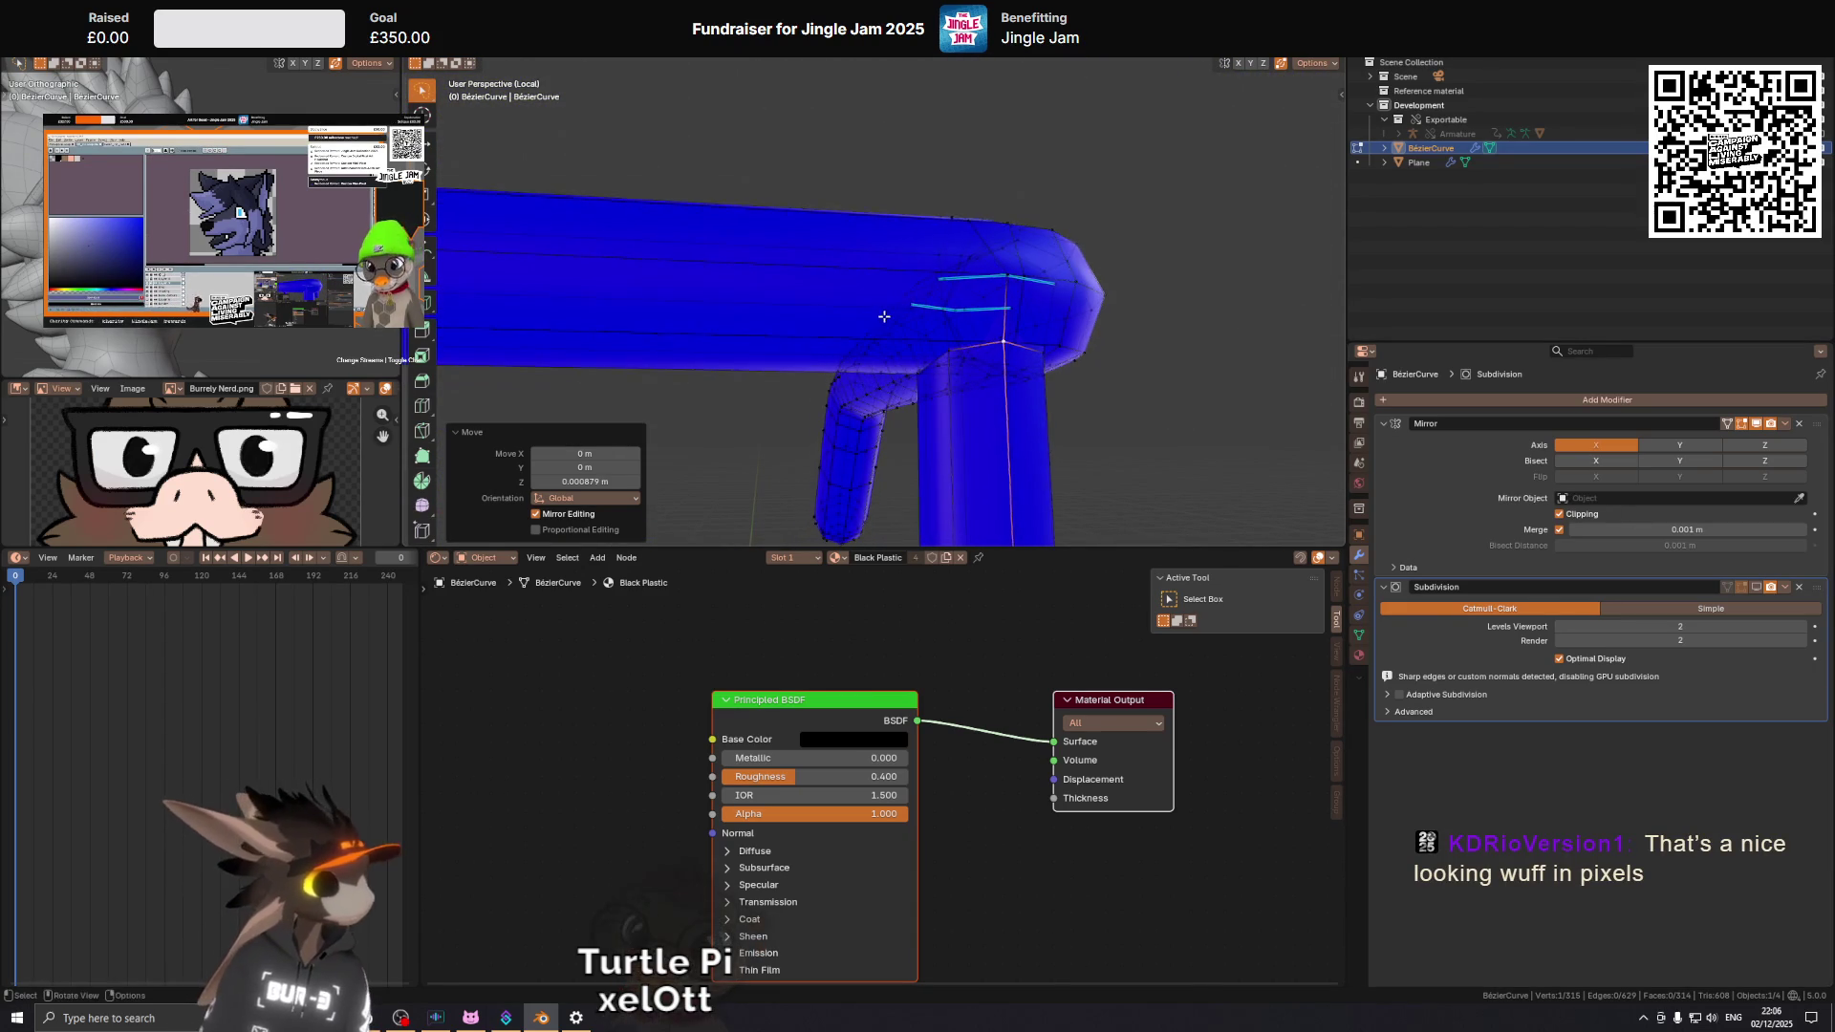
left_click(786, 266)
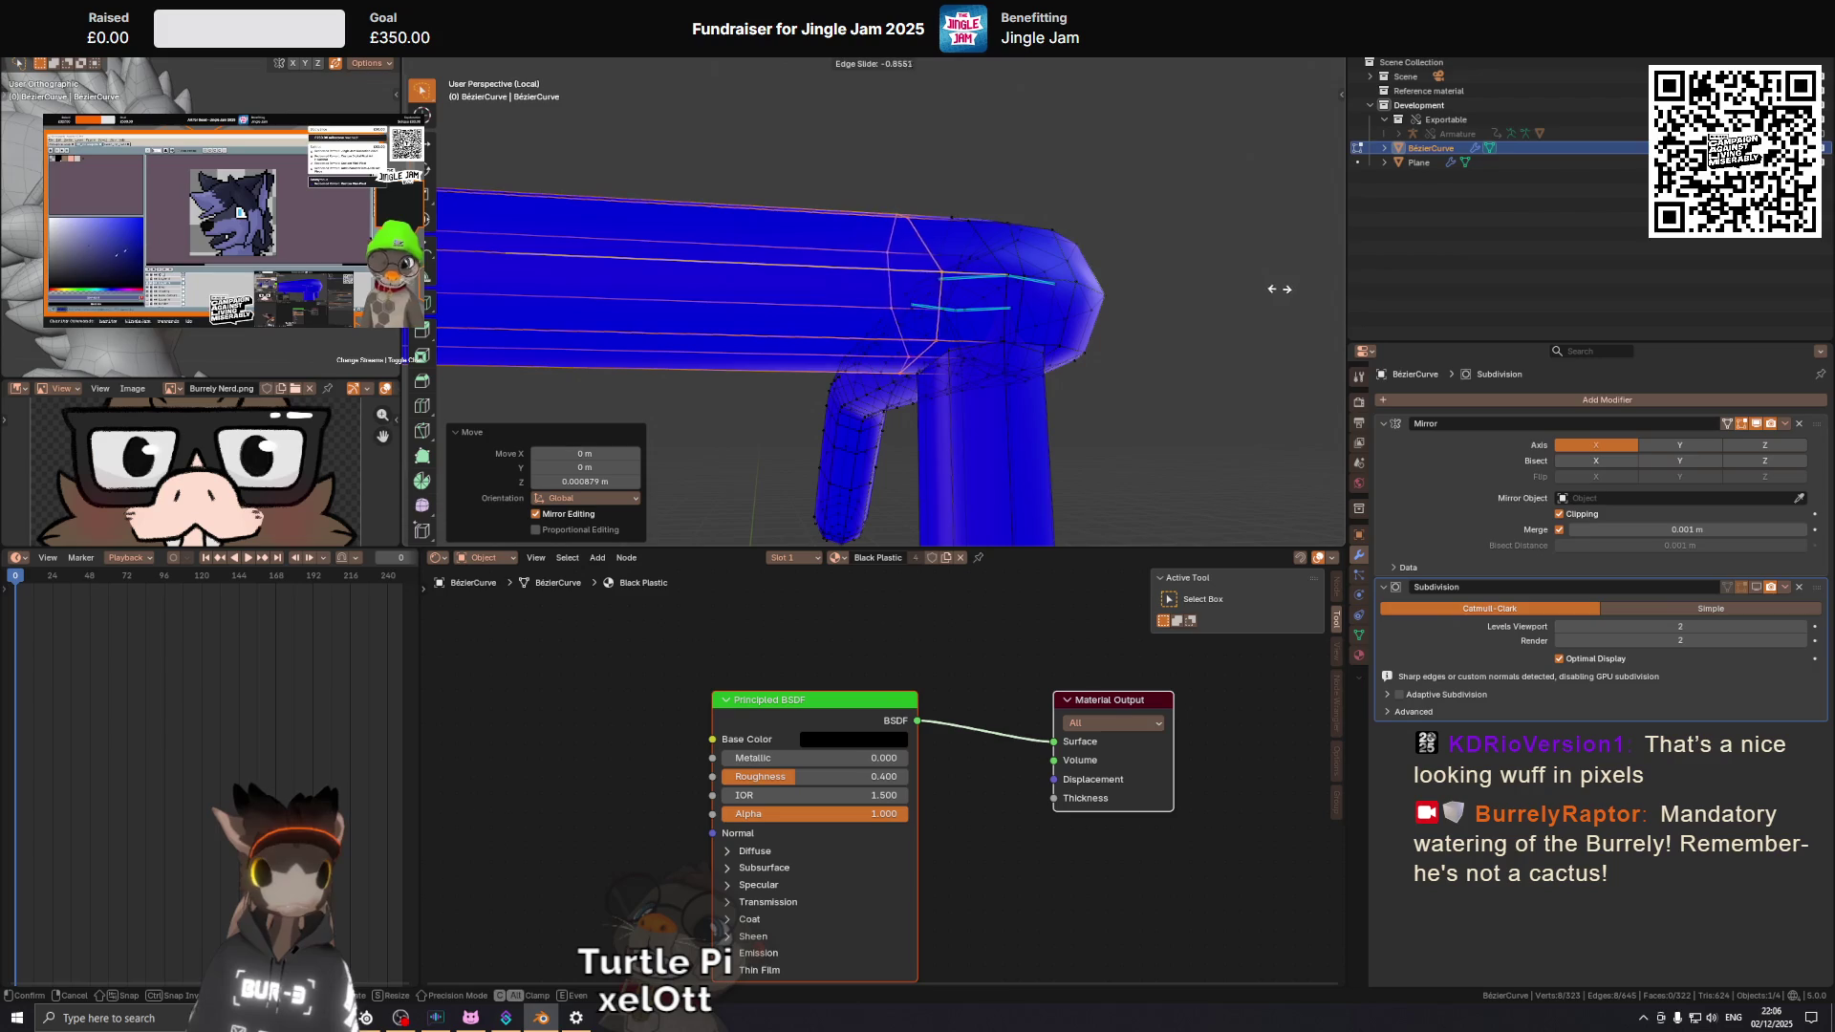
Place the new edge loop near the corner and shift the corner vertex along X.
left_click(1285, 288)
left_click_drag(1075, 279, 830, 354)
key("alt+a")
left_click(881, 312)
left_click(809, 368)
key("g")
key("x")
left_click(806, 352)
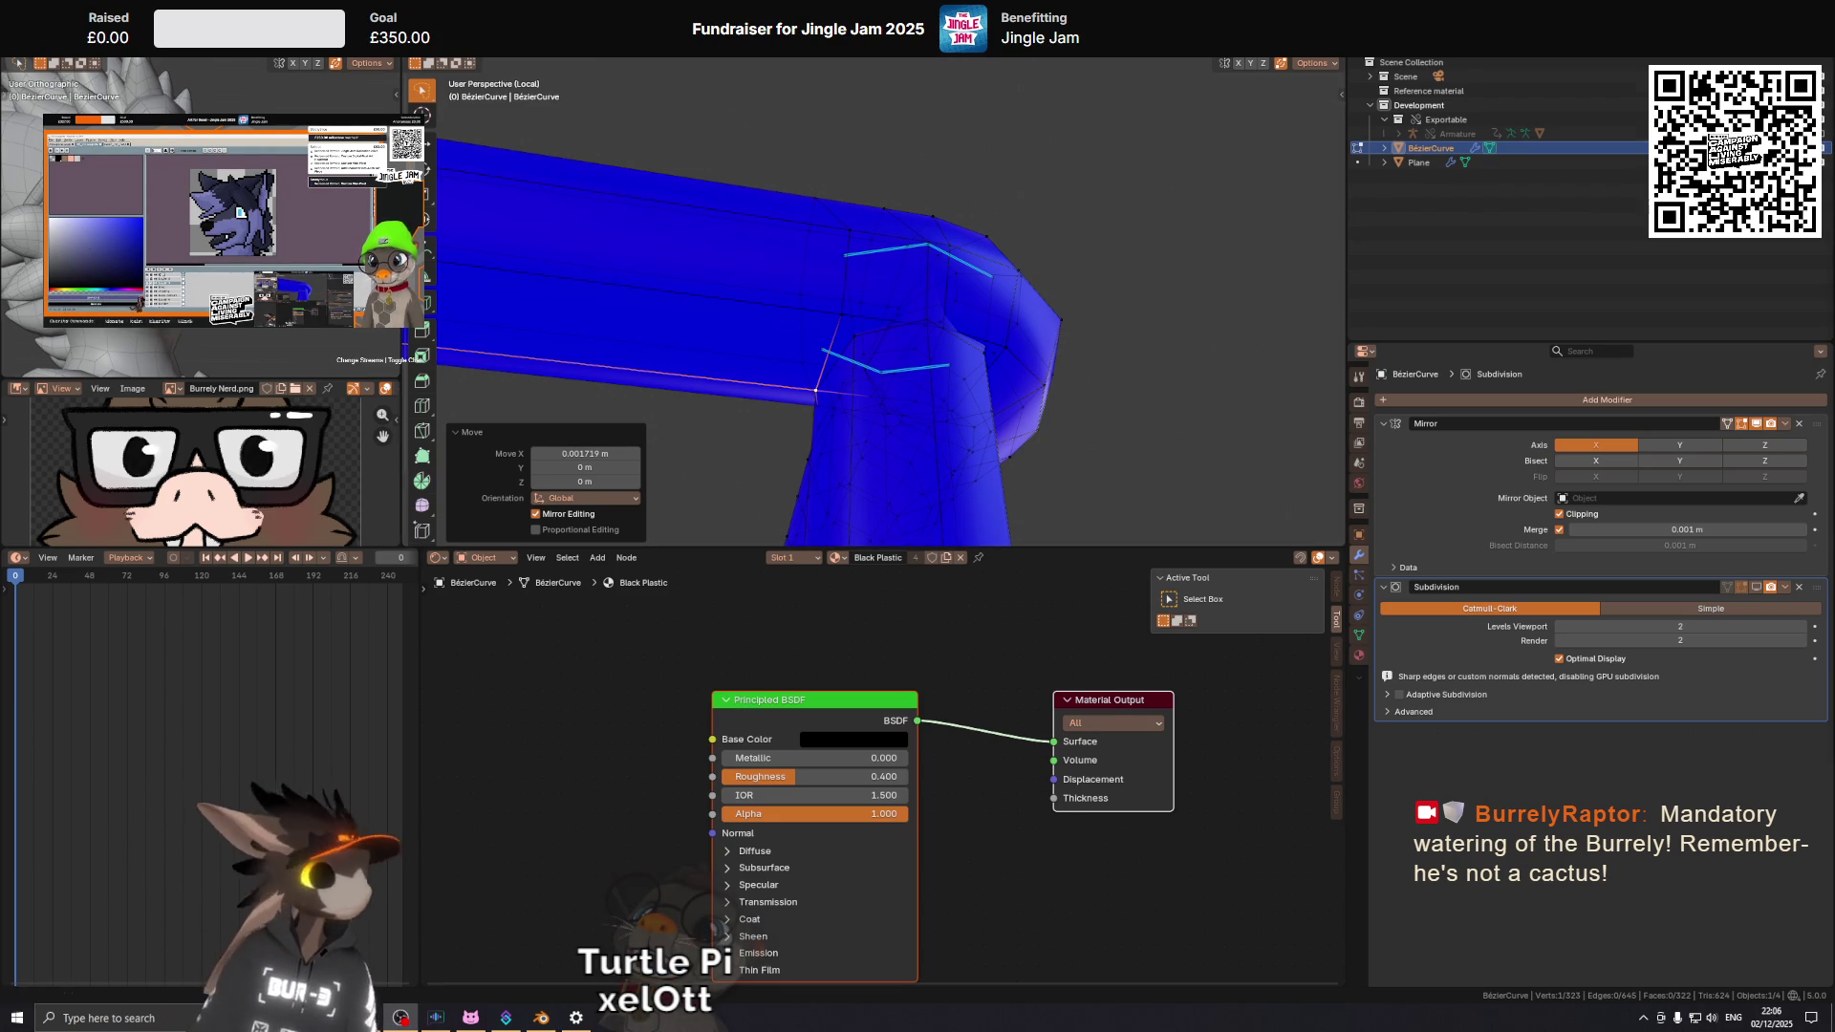
Vertex-slide the corner vertex along its edge and edge-slide the joint edges.
left_click_drag(812, 287, 855, 244)
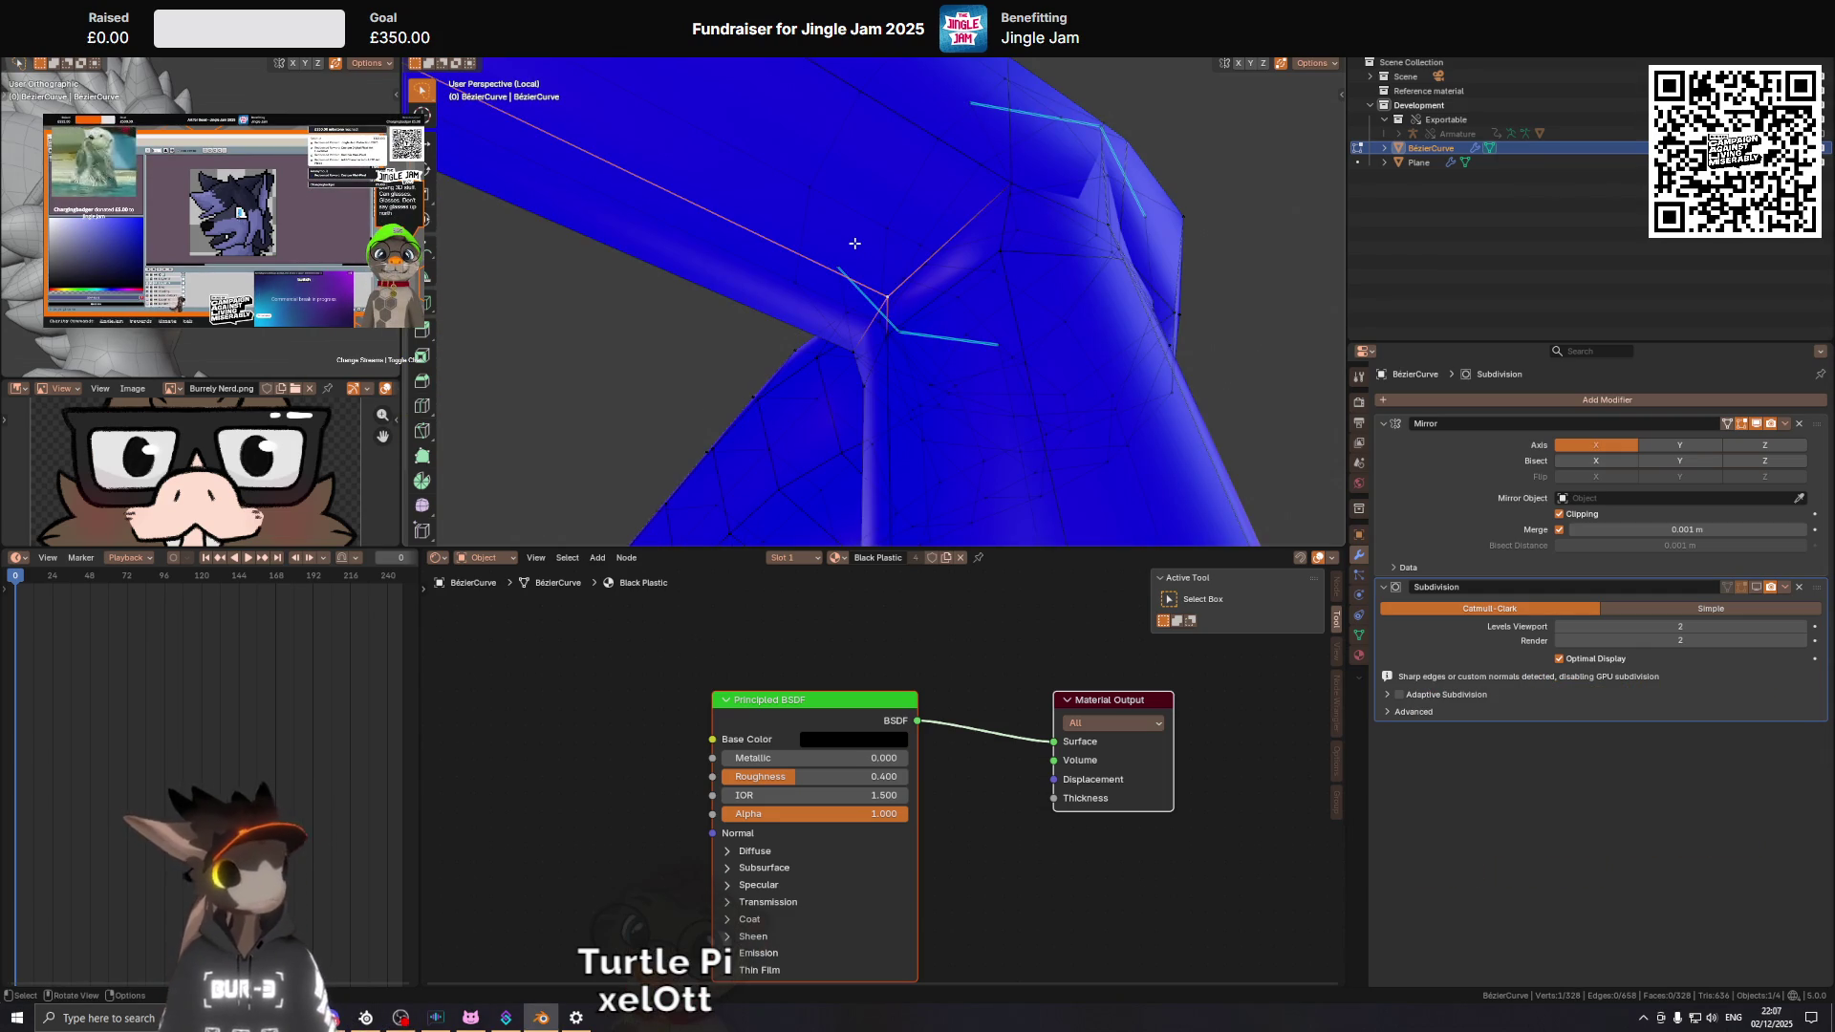
left_click_drag(855, 244, 879, 219)
key("shift+v")
left_click(892, 286)
key("g")
key("g")
left_click(892, 231)
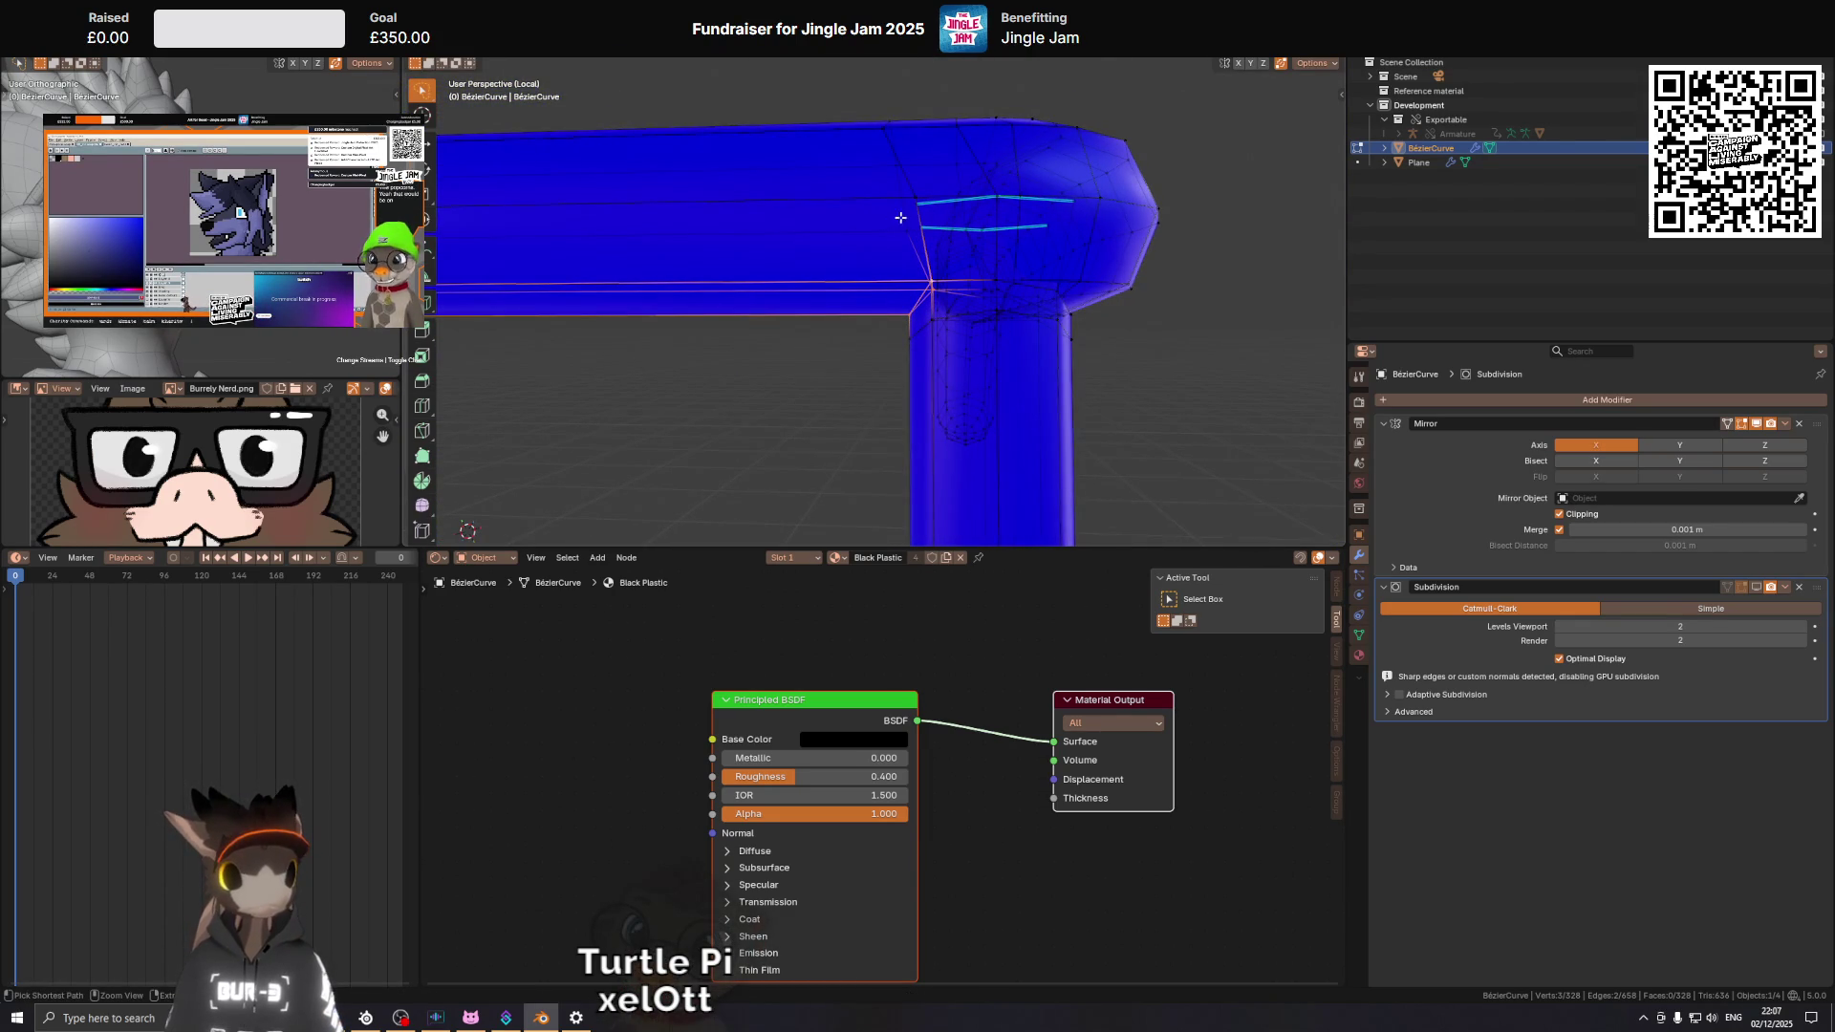
Add another edge loop, fatten the joint vertex by 0.00116 m, and preview the result.
left_click(863, 194)
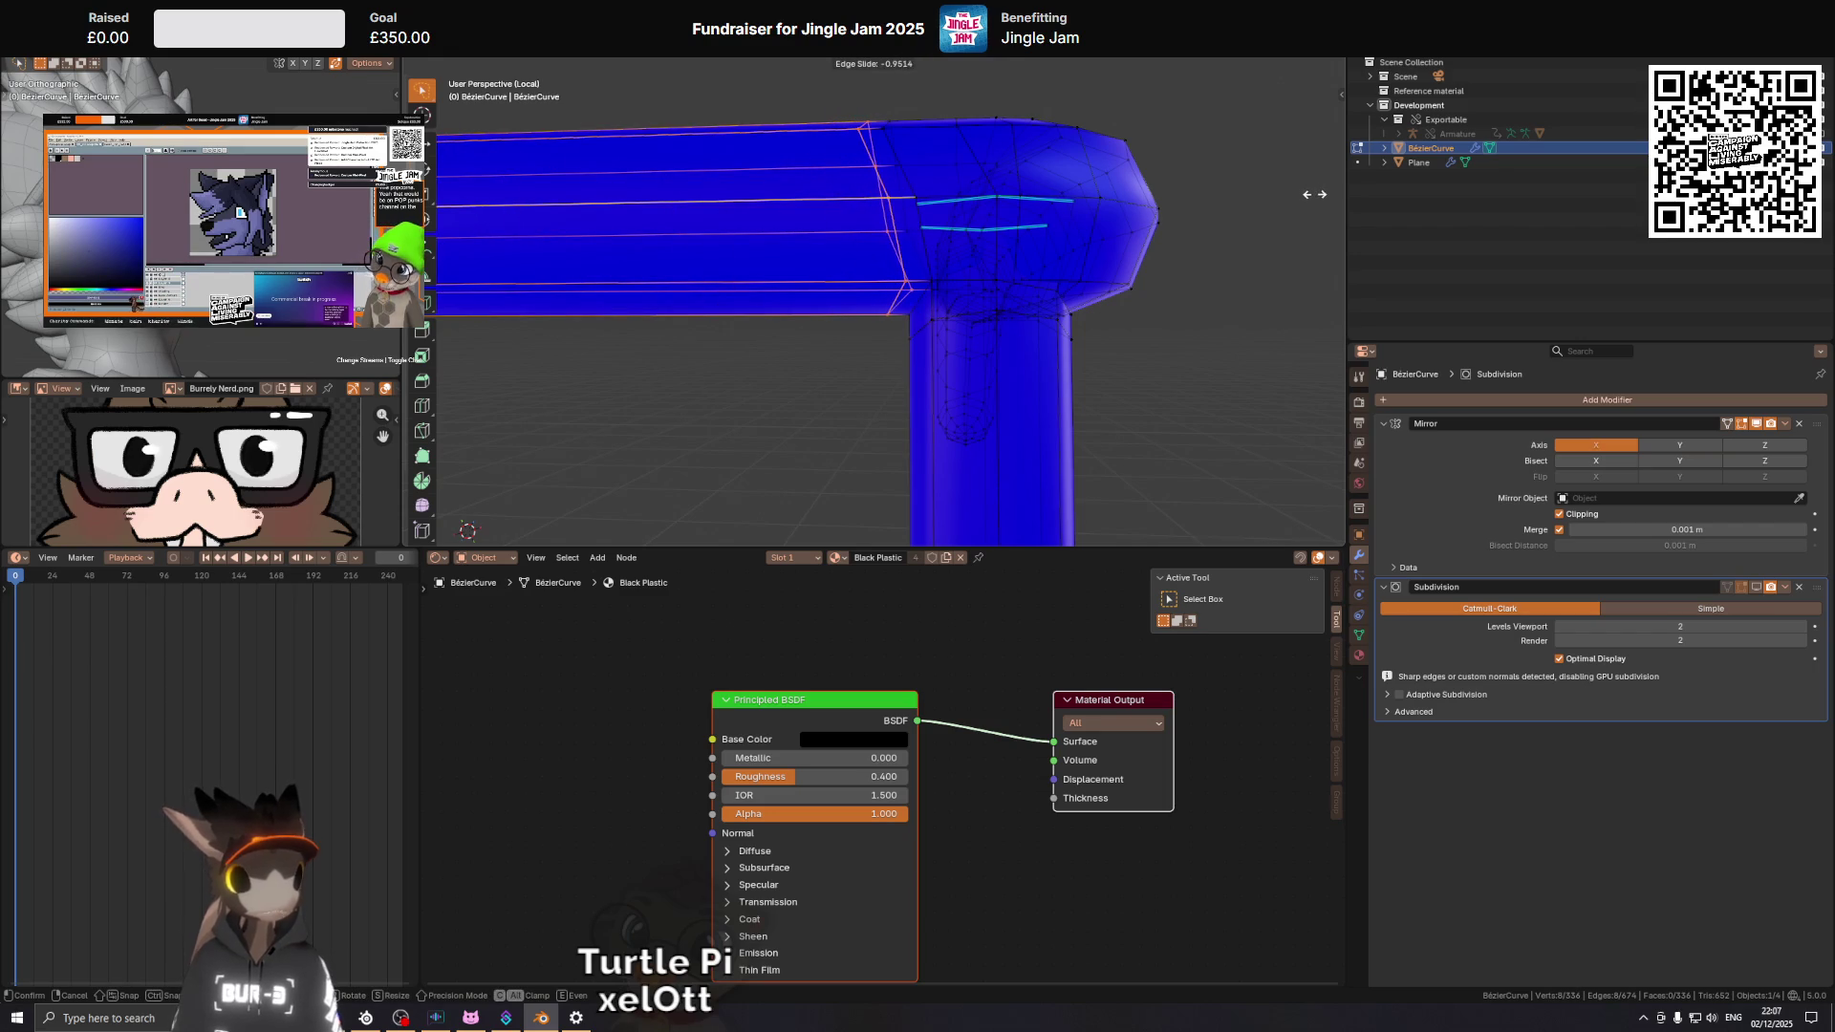
left_click(1314, 194)
scroll("up", 3)
left_click(927, 311)
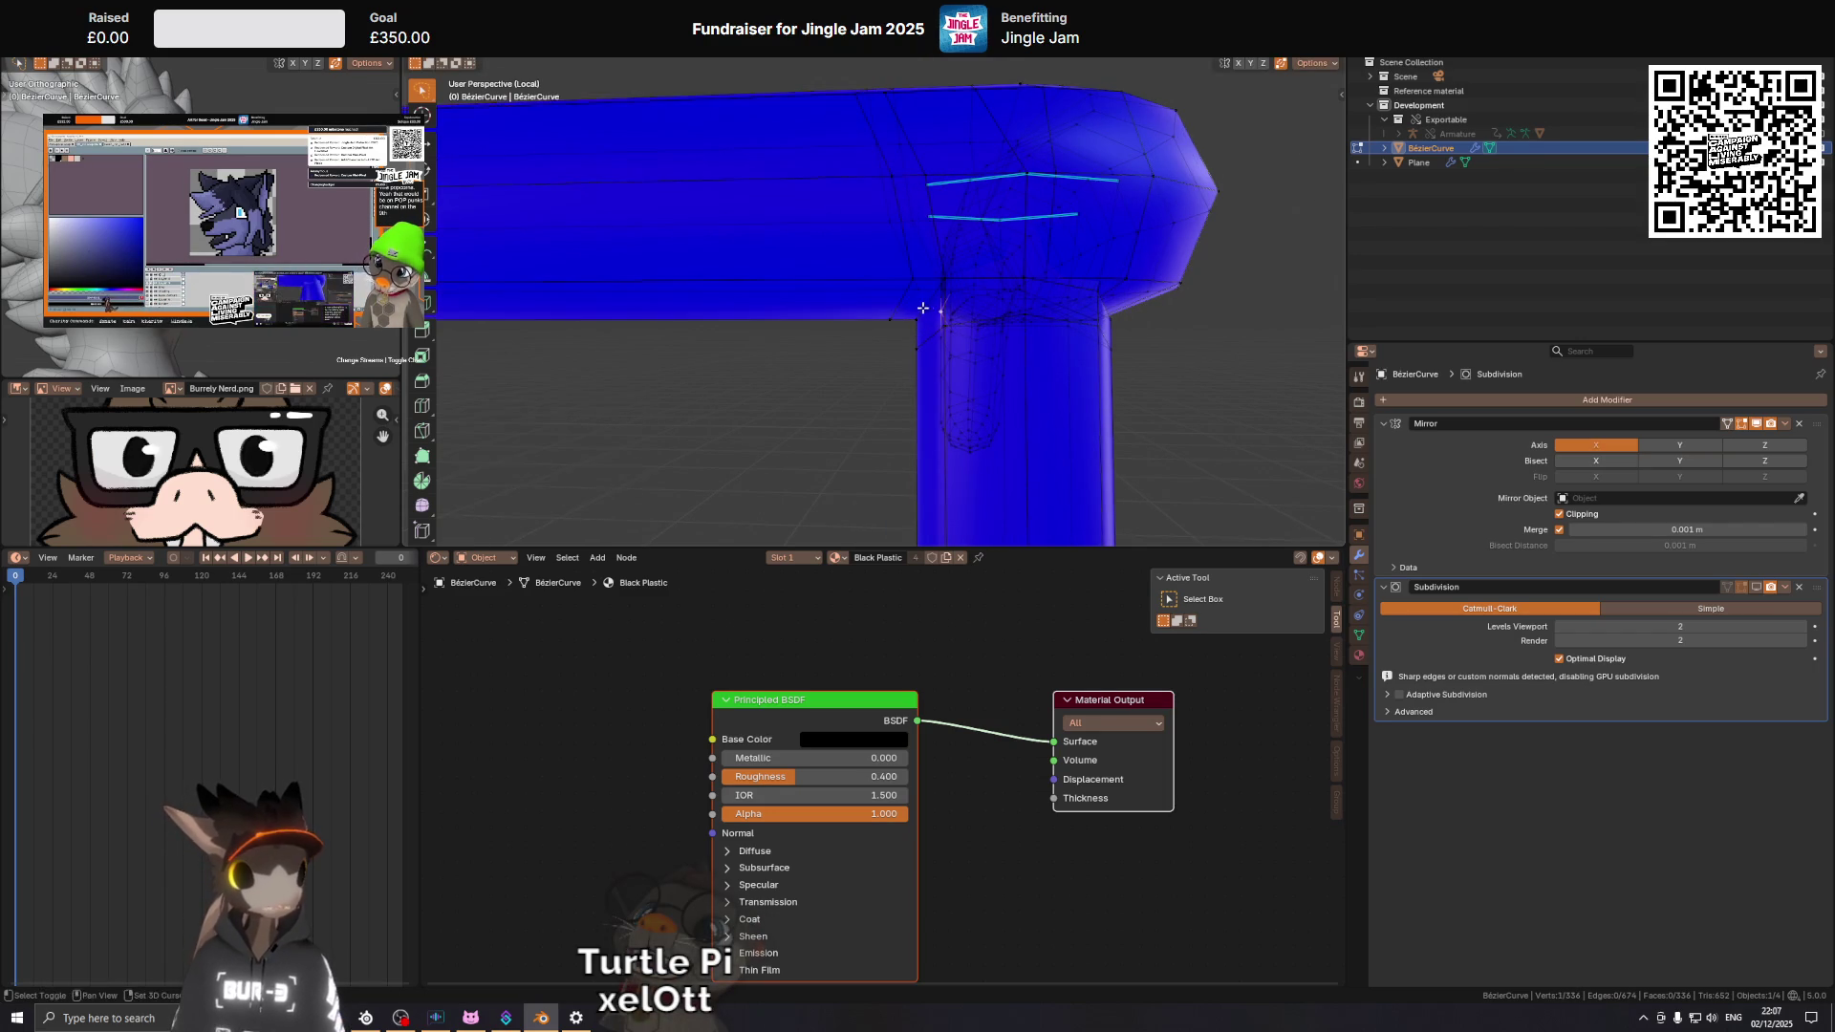
left_click_drag(940, 284, 963, 303)
key("alt+s")
left_click(1019, 220)
key("Tab")
left_click_drag(883, 216, 950, 349)
key("Tab")
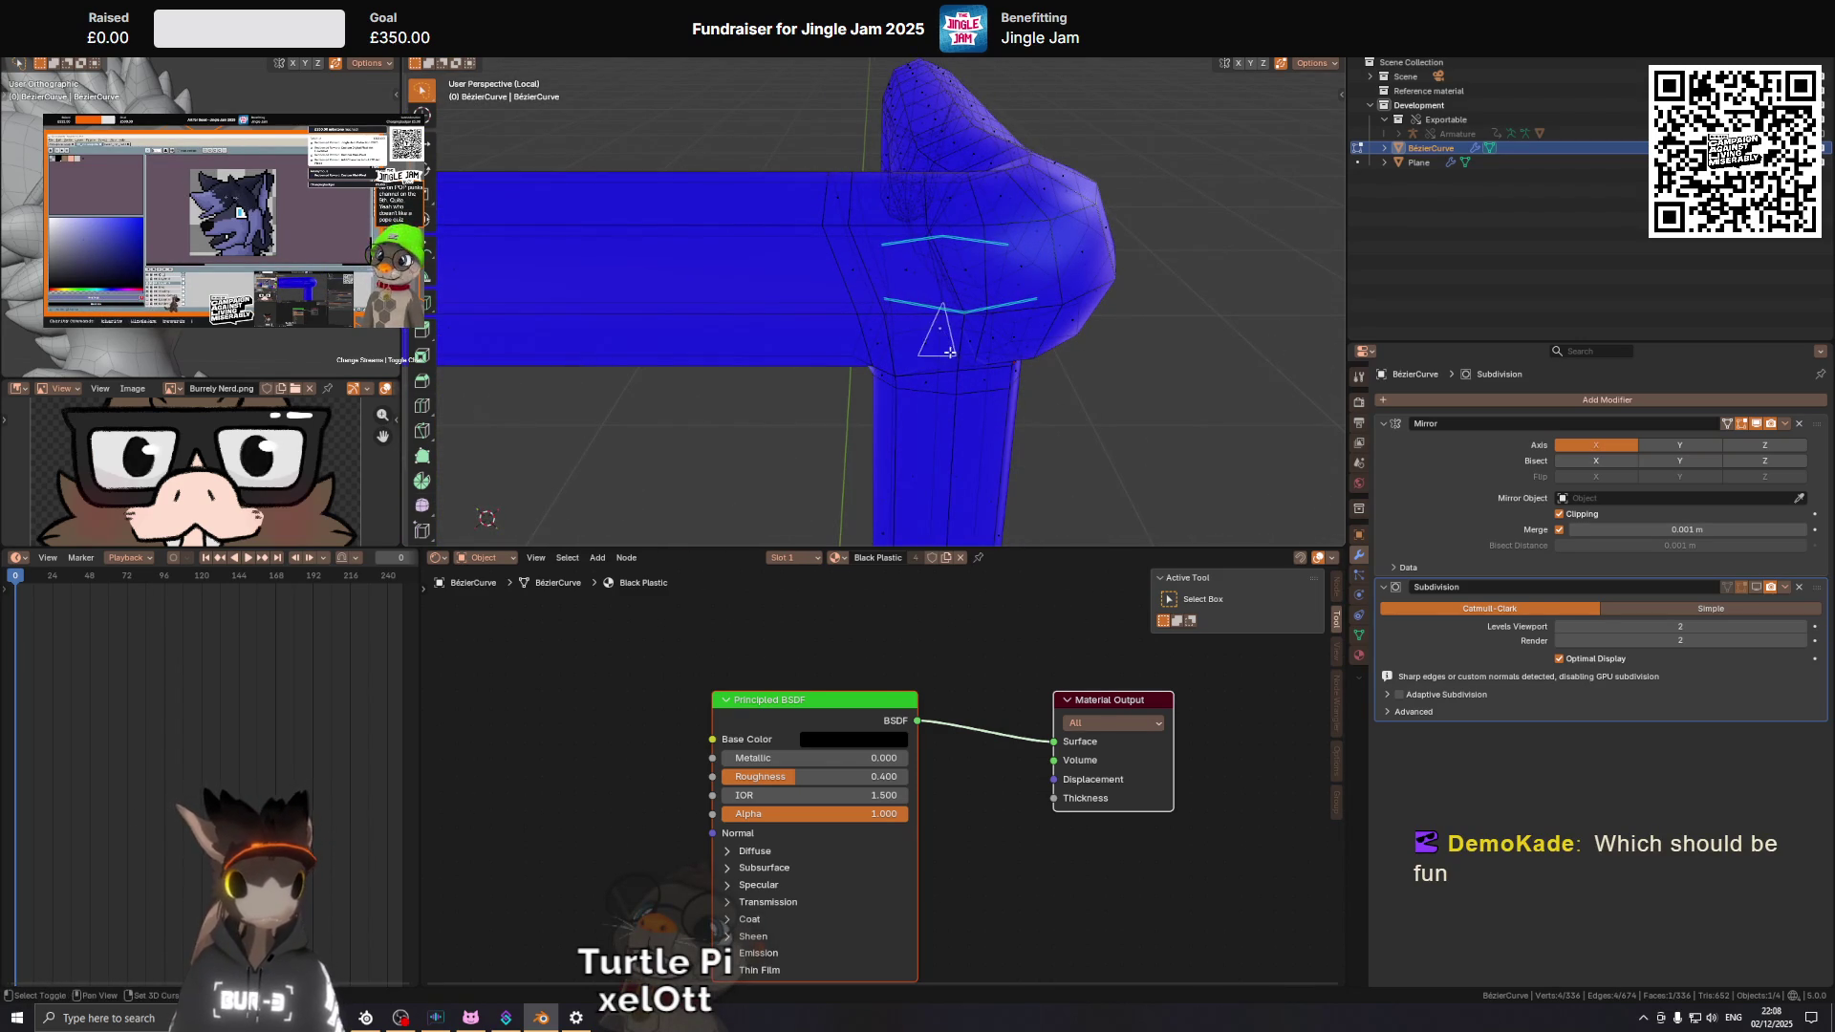
Select a face on the leg-to-bar joint and turn off X-ray to view it side-on.
left_click_drag(1095, 350, 1016, 317)
right_click(943, 395)
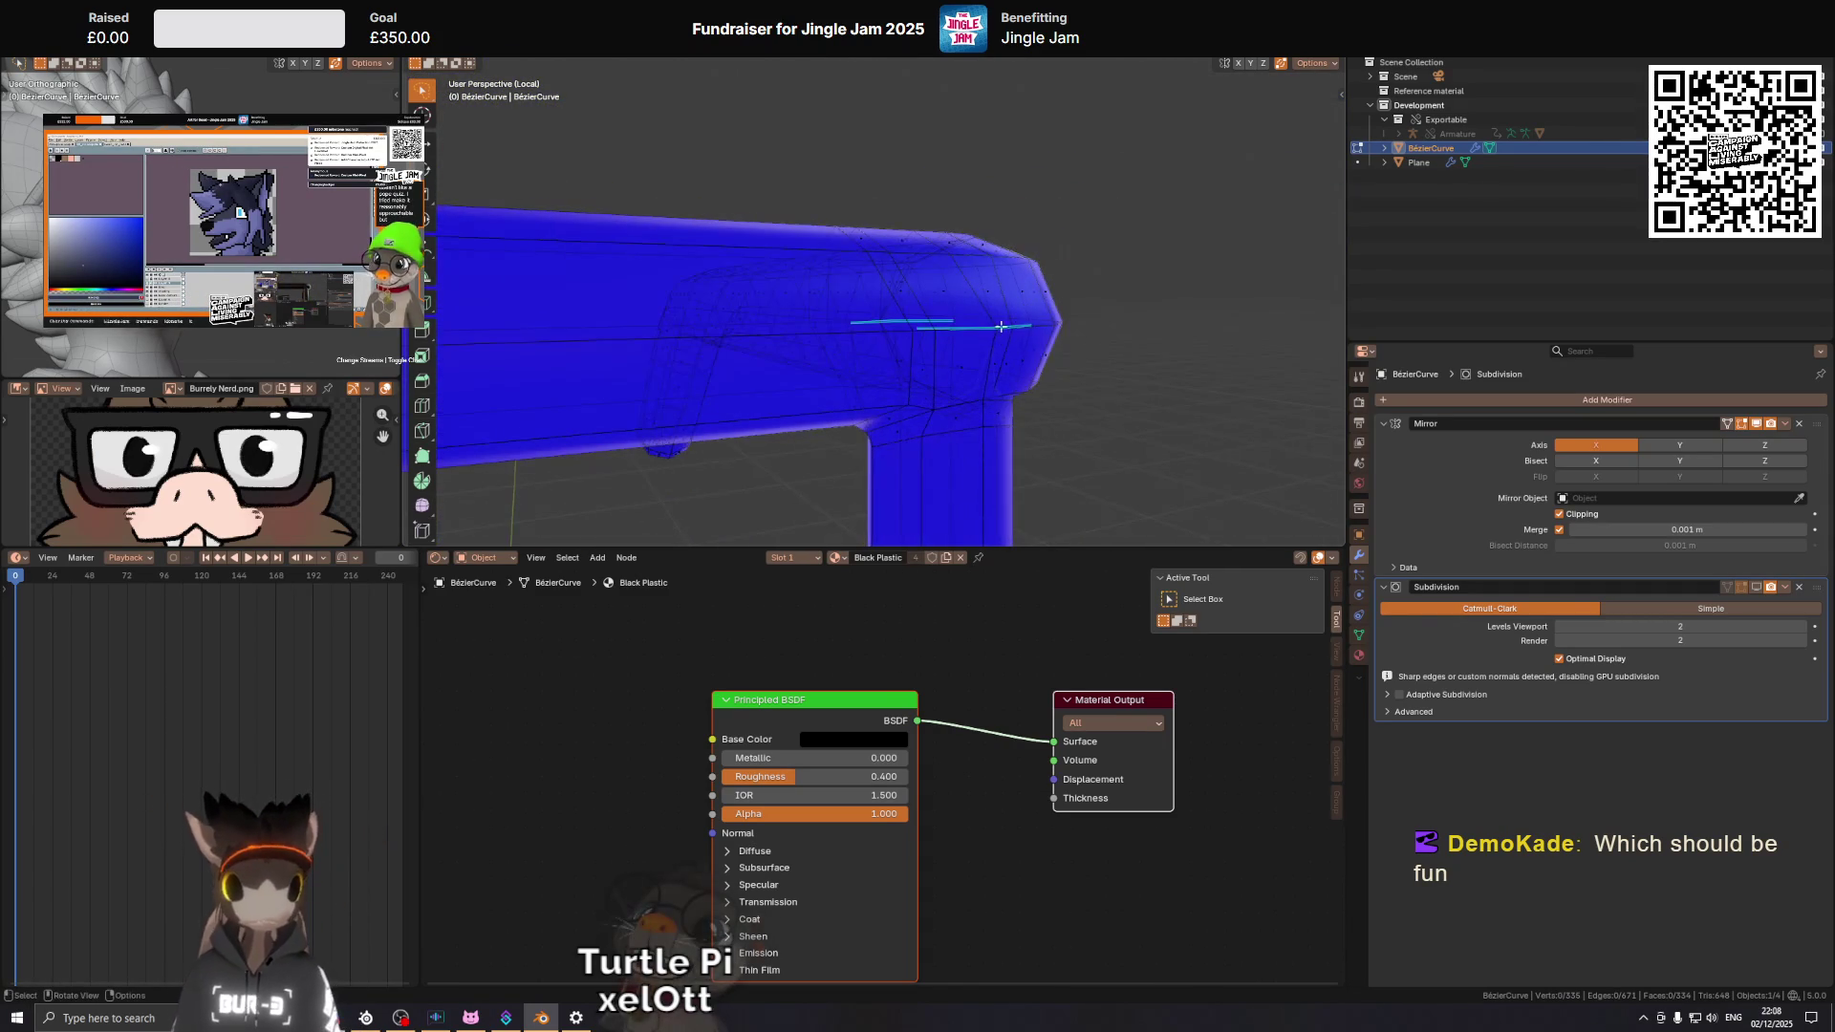
left_click(959, 373)
key("alt+z")
left_click_drag(960, 373, 992, 300)
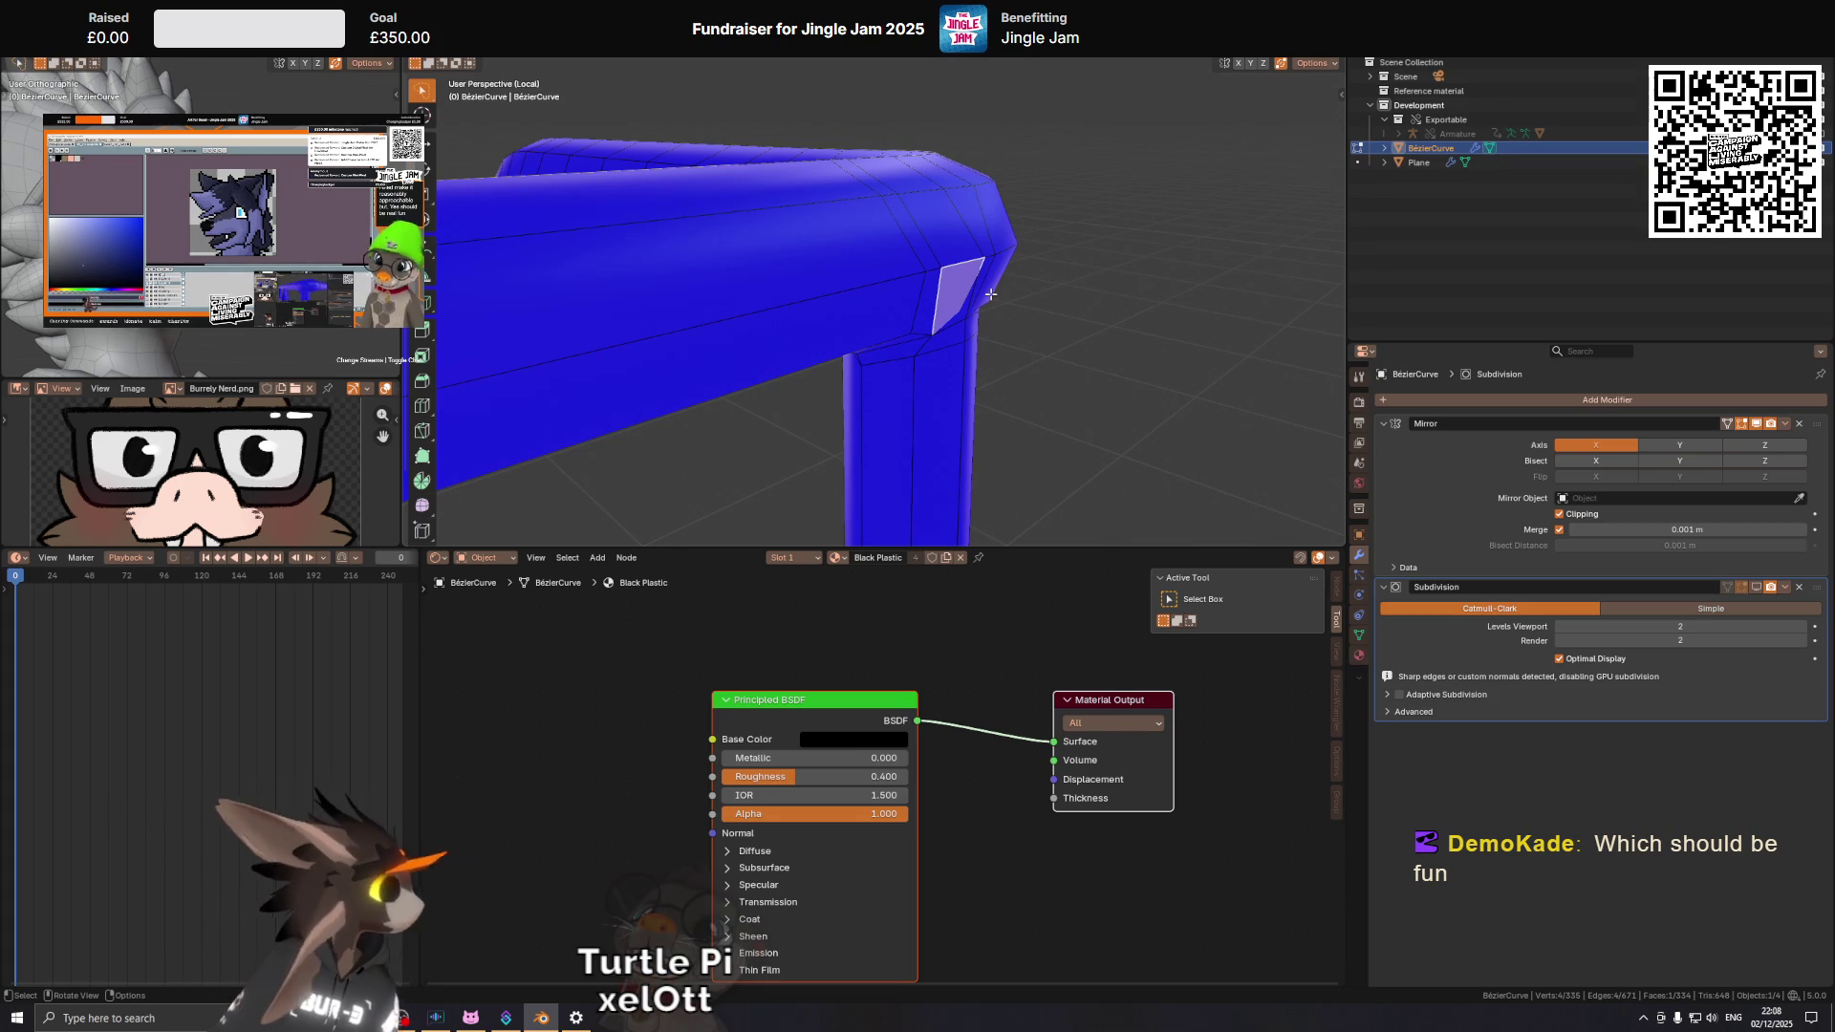
left_click_drag(991, 295, 946, 192)
left_click_drag(980, 313, 941, 242)
left_click_drag(866, 338, 864, 348)
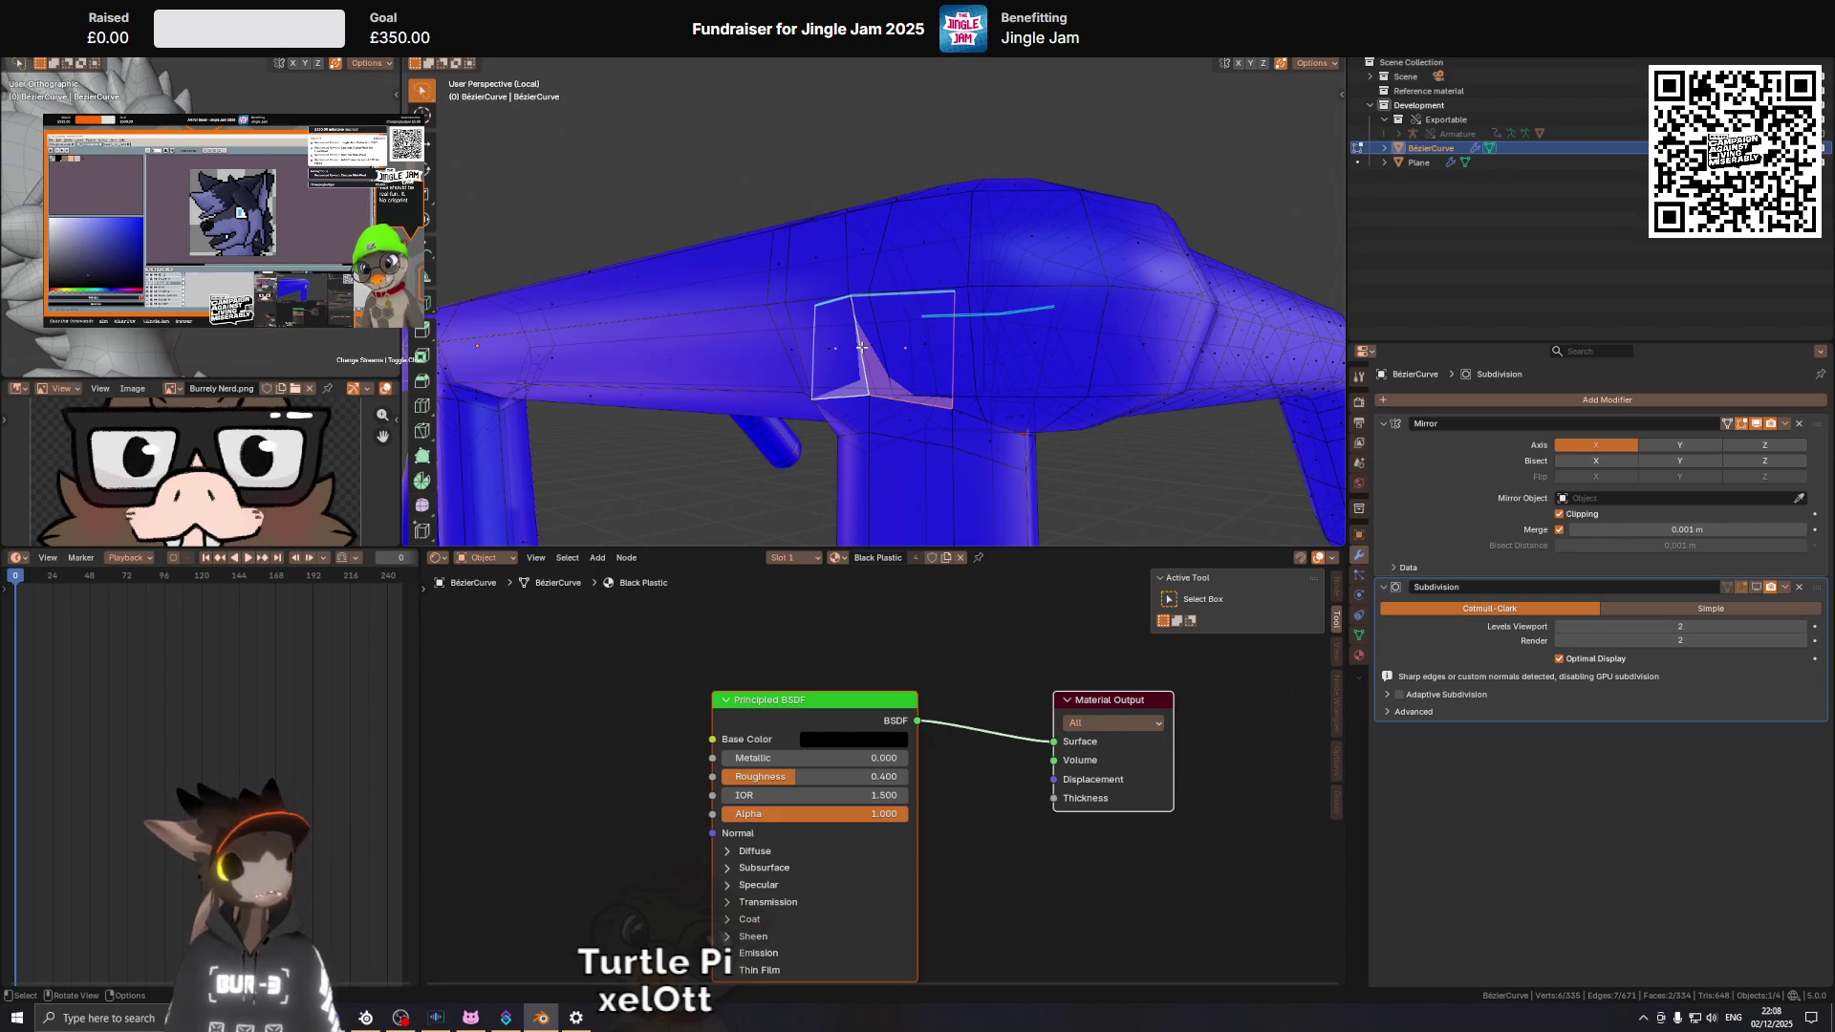
left_click_drag(897, 312, 1001, 356)
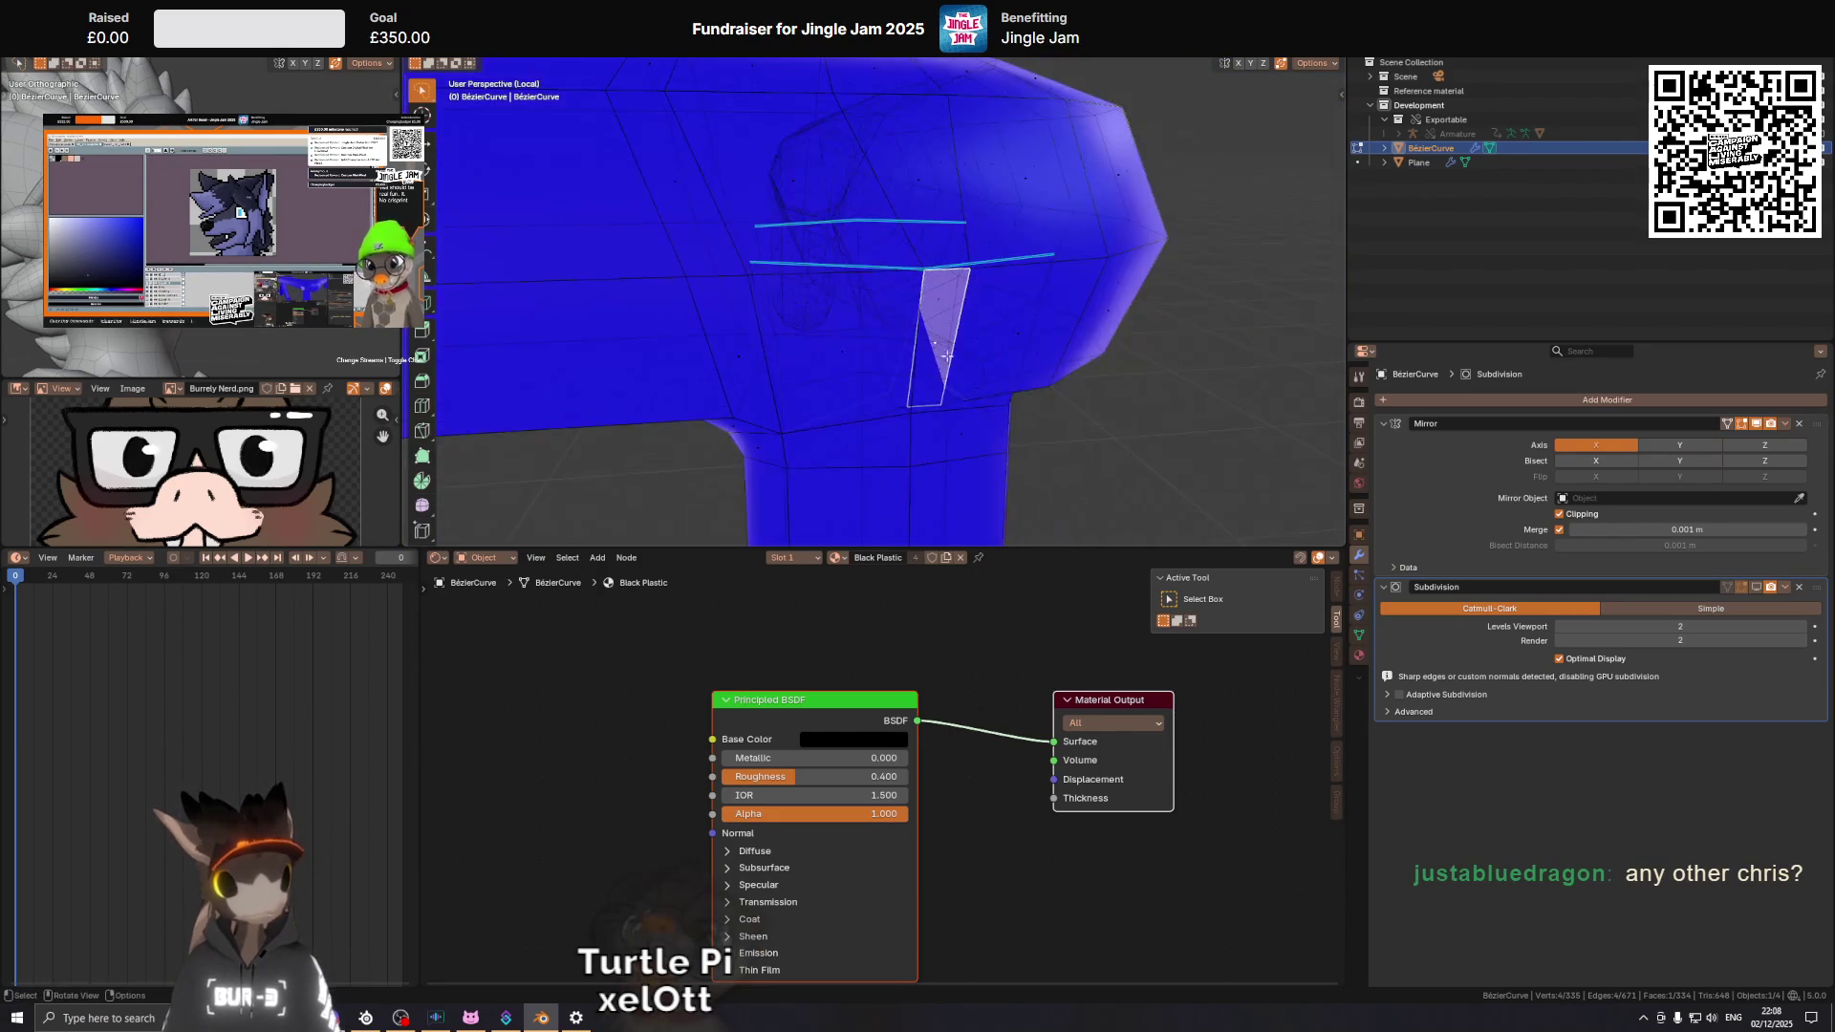
left_click_drag(829, 336, 724, 287)
right_click(1036, 341)
key("Escape")
Vertex-slide a corner vertex, then scale it with a second vertex by 0.848.
key("shift+v")
left_click(1000, 299)
left_click(725, 285)
key("s")
left_click(999, 312)
left_click_drag(999, 312, 795, 350)
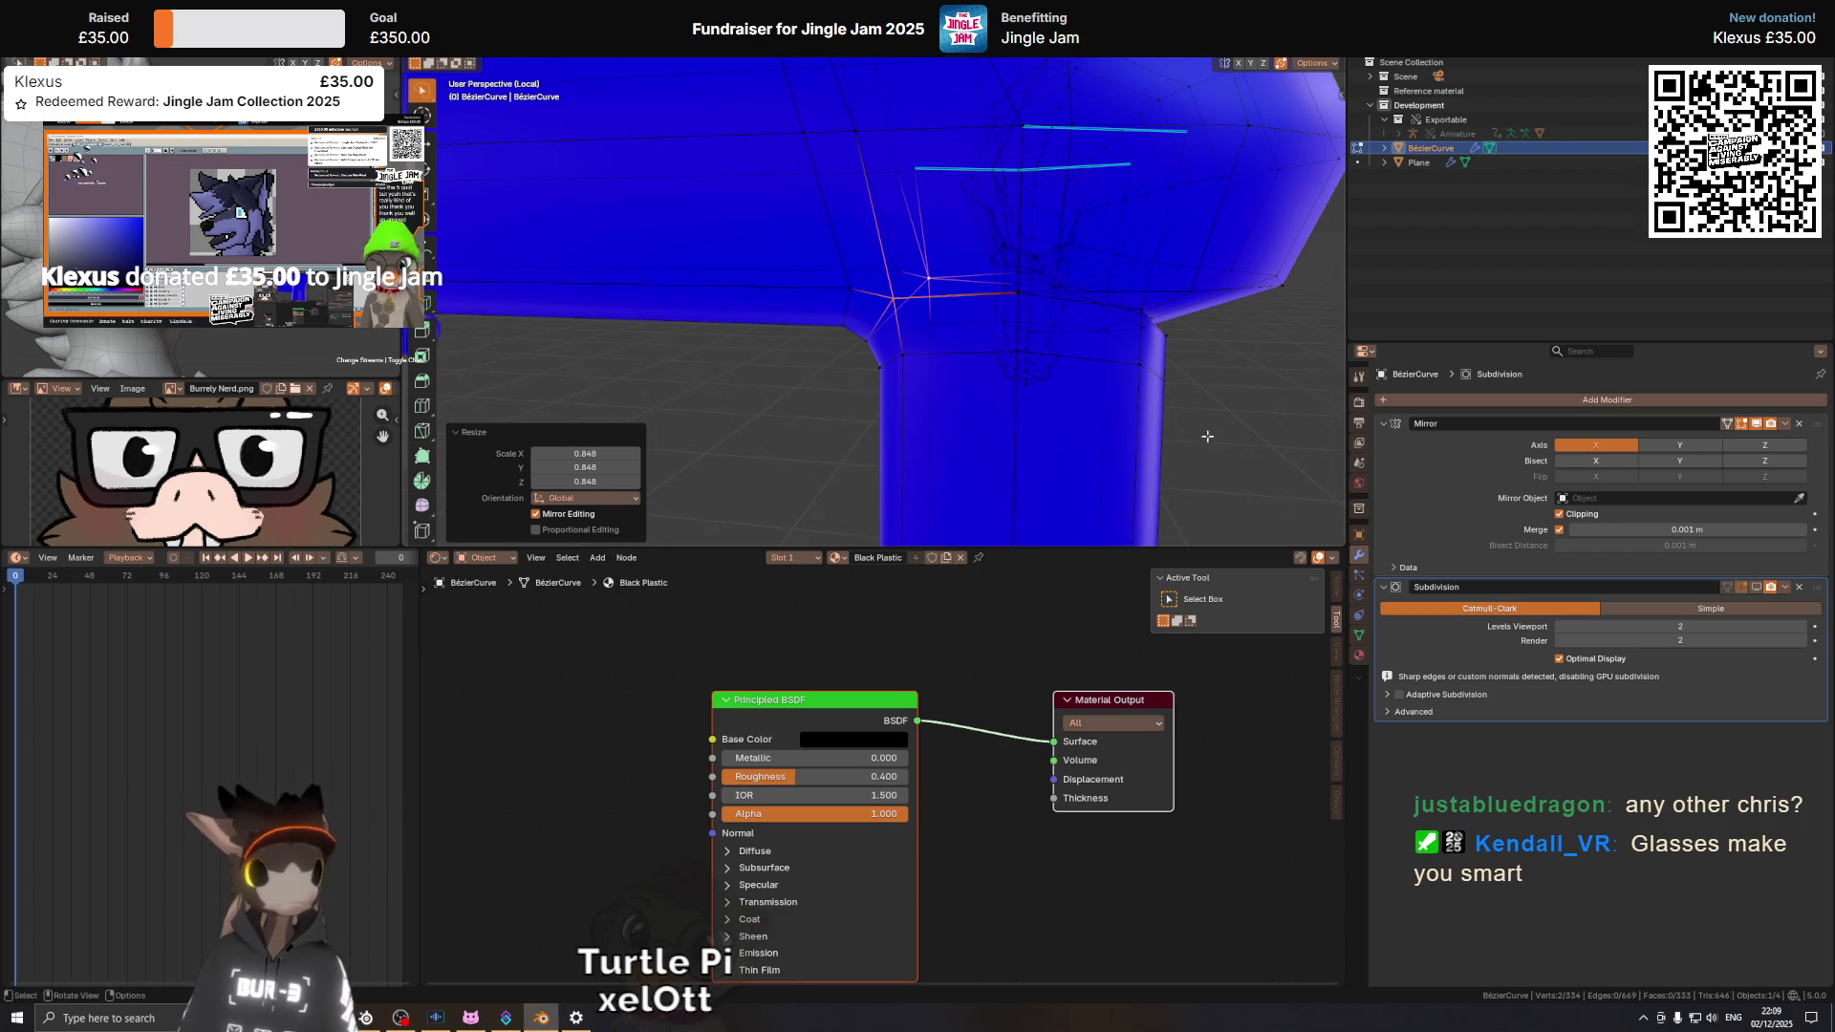
left_click_drag(773, 227, 1013, 327)
Slide another vertex by a 0.274 factor and nudge the edge -0.00077 m along Y.
key("shift+v")
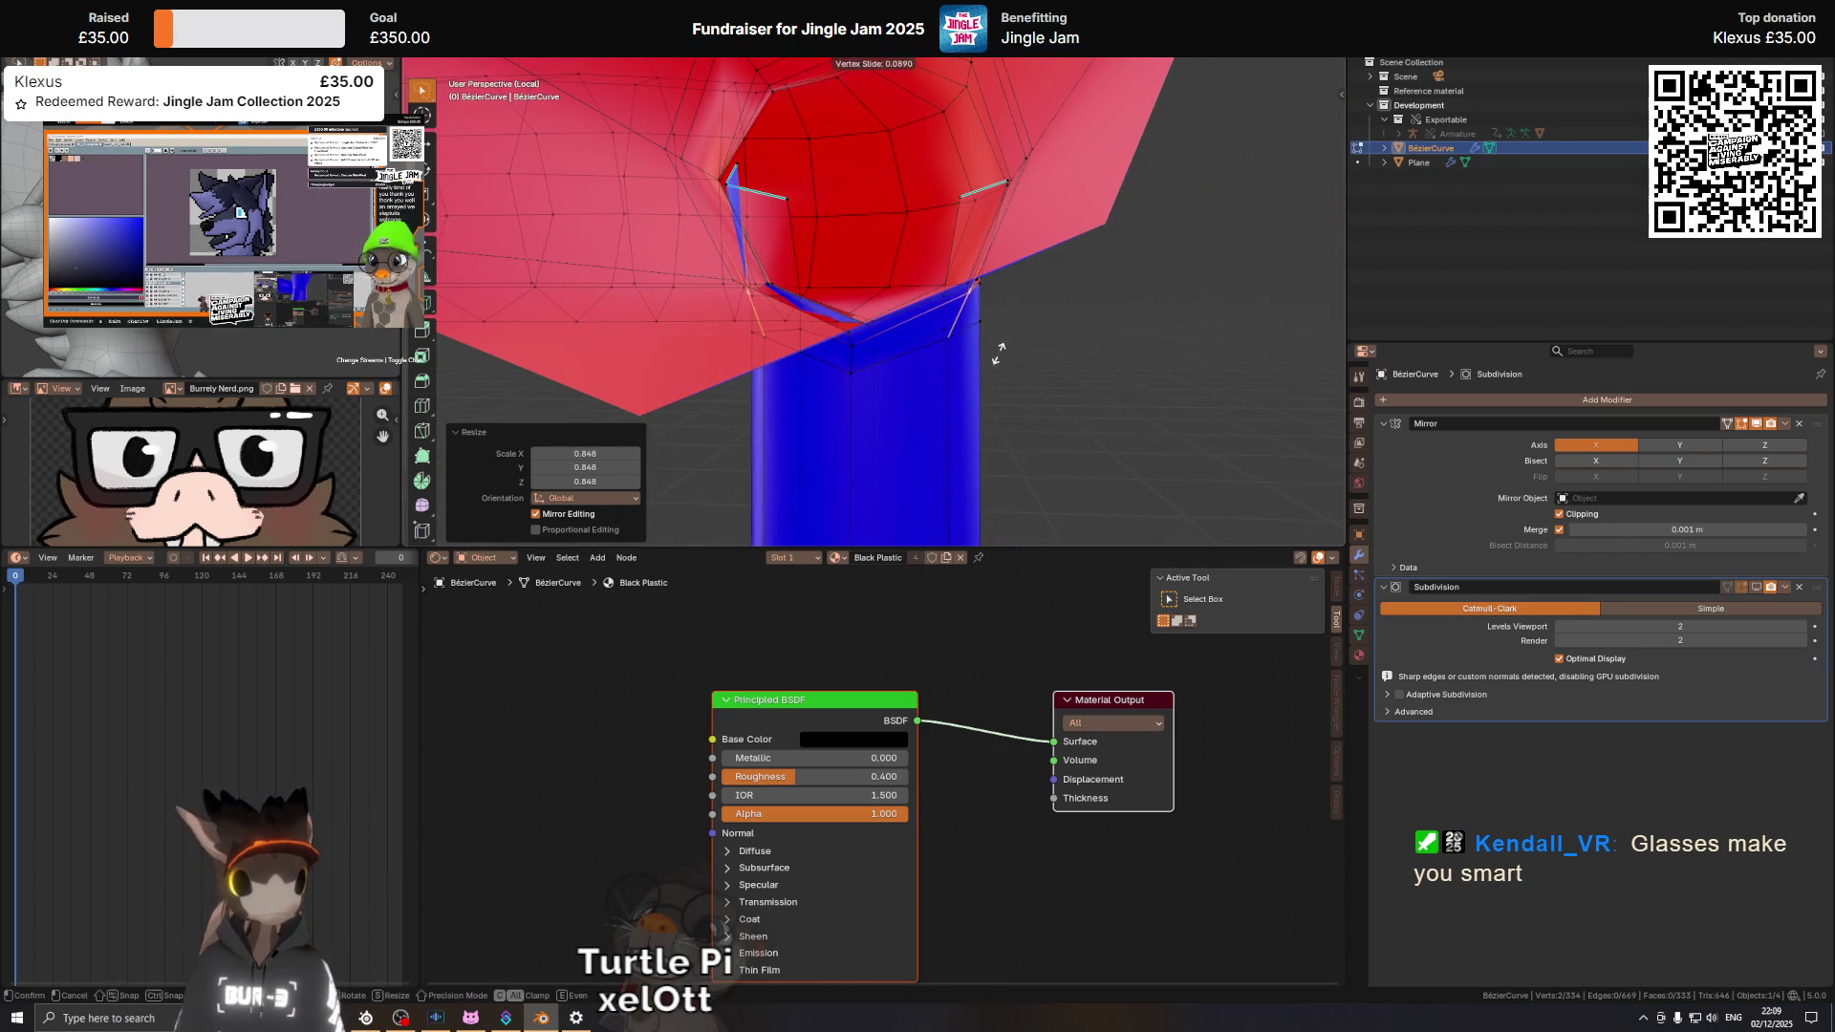
left_click(992, 361)
left_click_drag(991, 361, 872, 295)
key("g")
left_click(1016, 369)
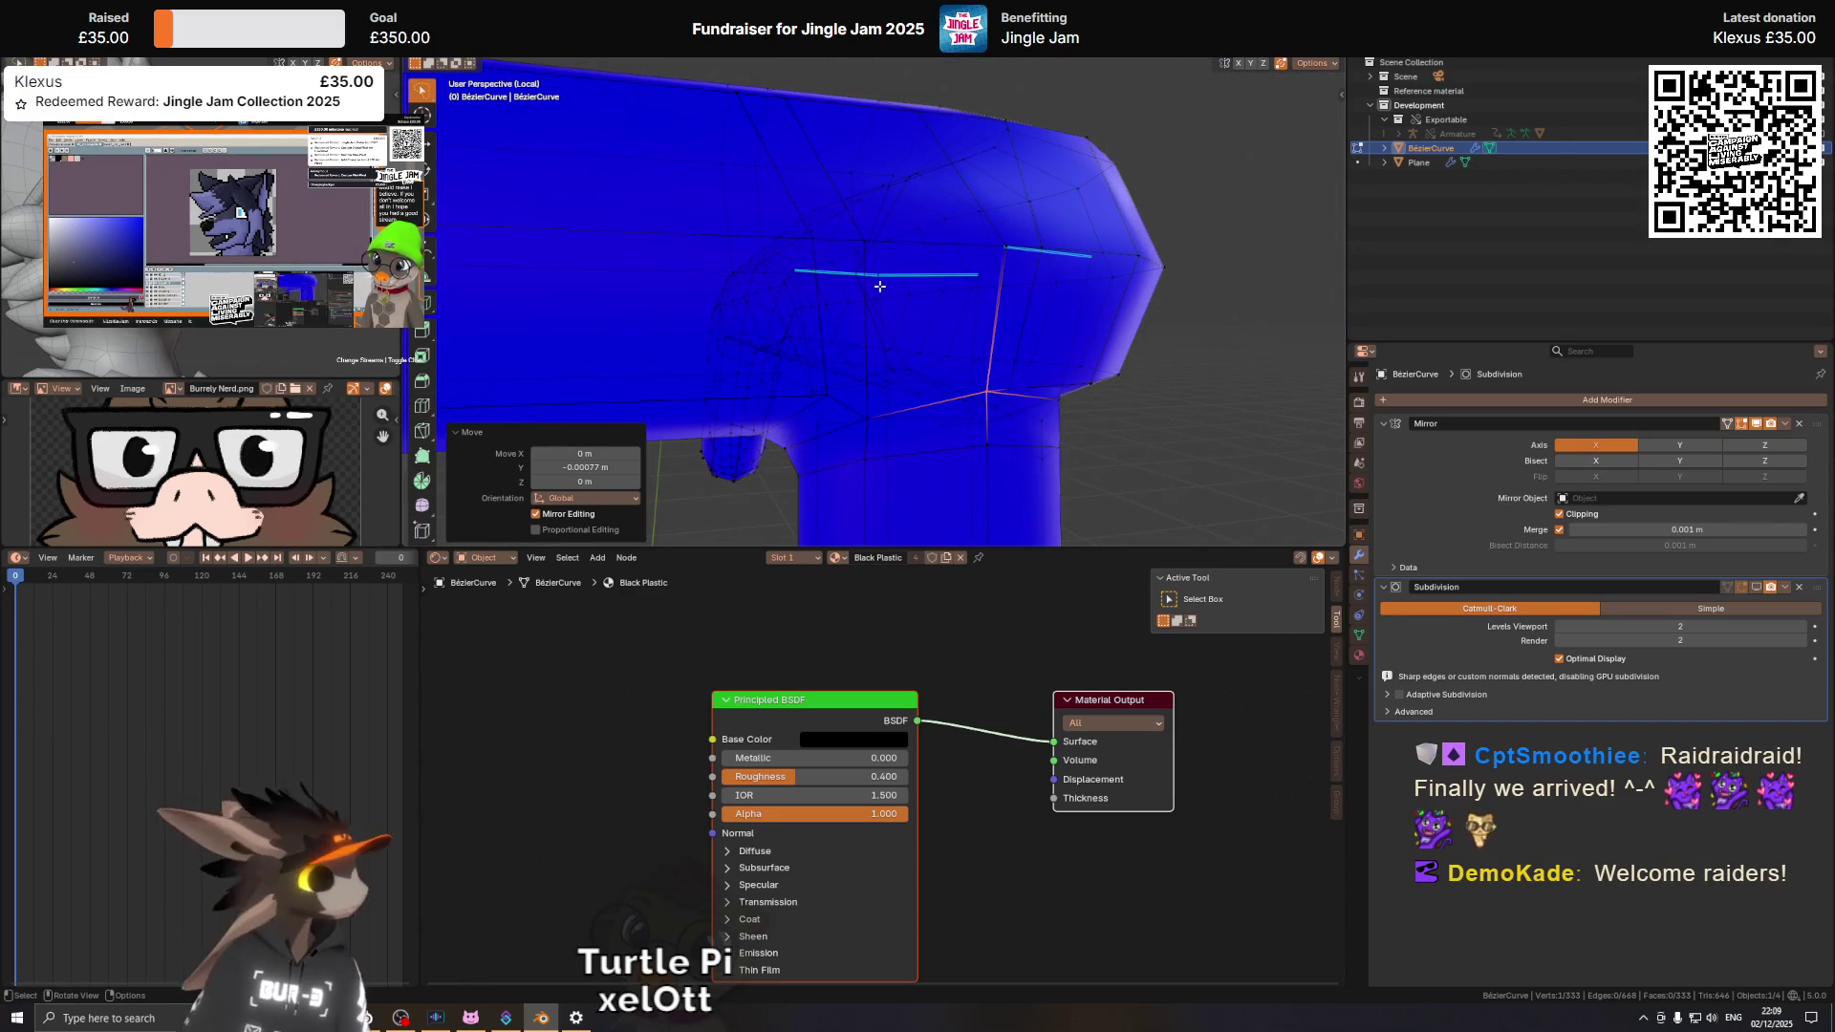
Clear the selection, dissolve the stray vertices on the joint face, then select the corner face.
left_click_drag(912, 290, 961, 292)
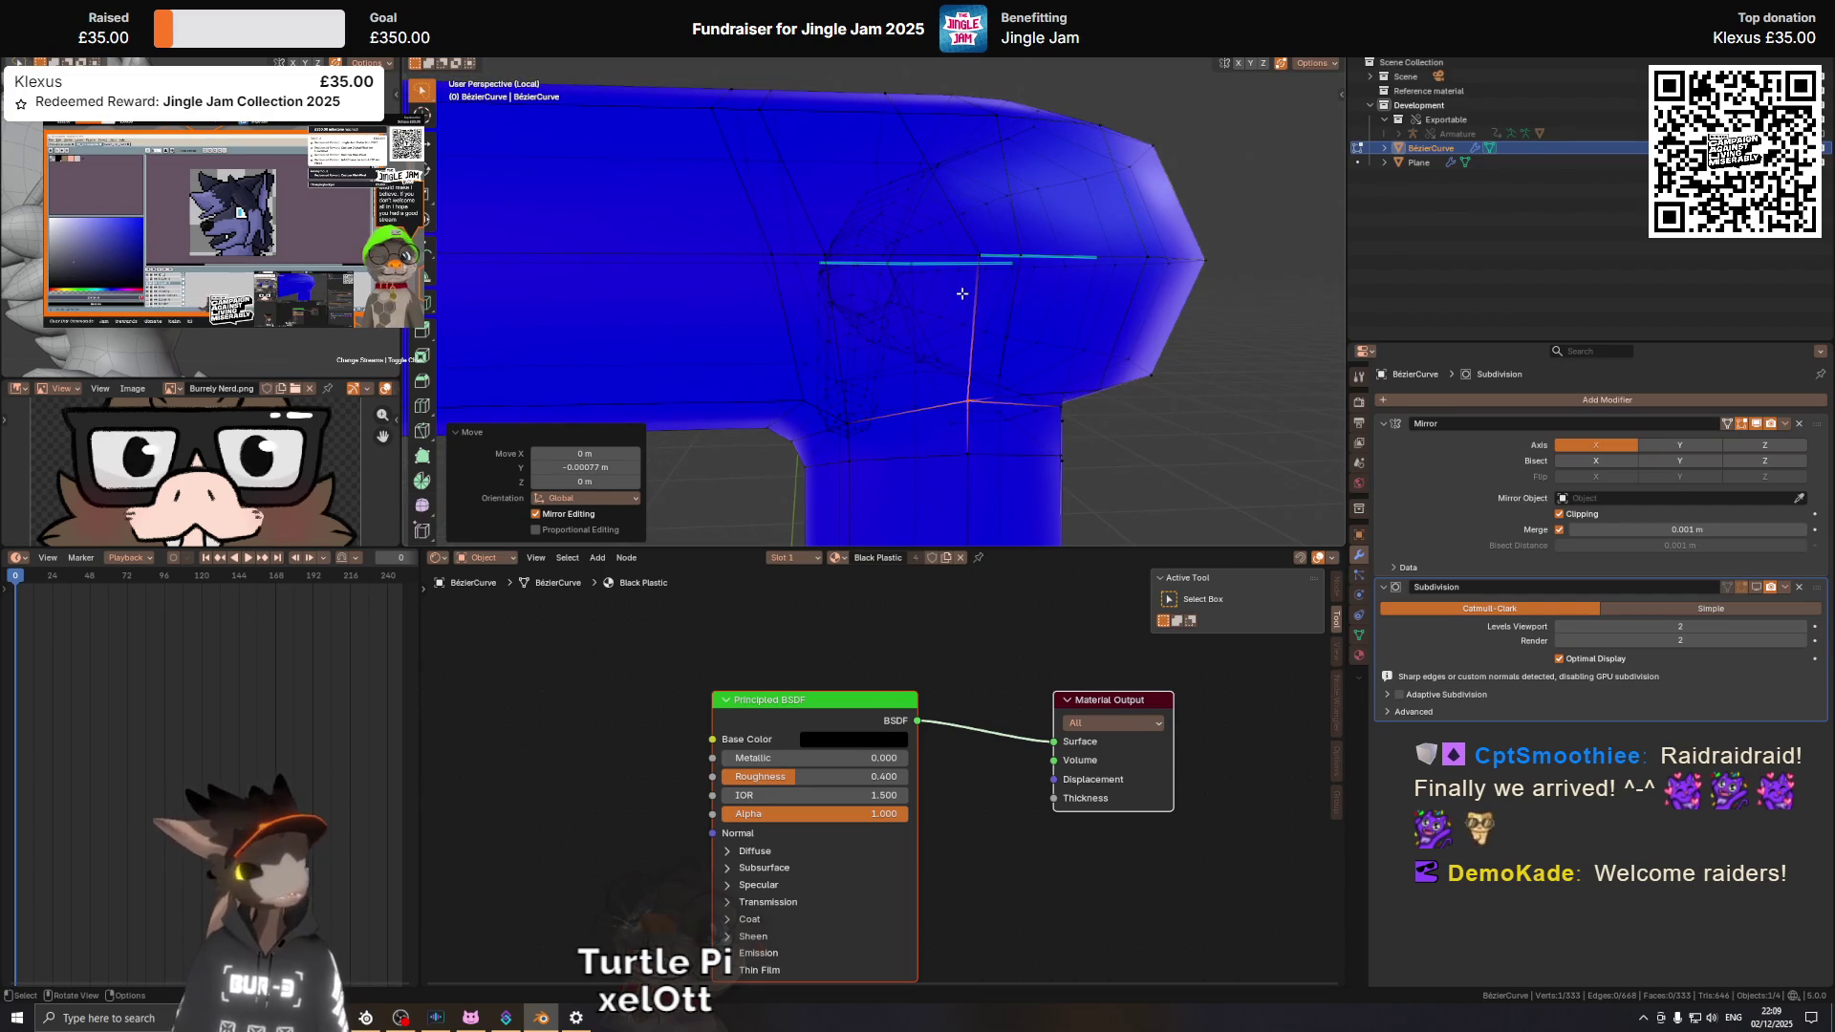
left_click_drag(953, 252, 1039, 360)
key("alt+a")
left_click(950, 388)
key("x")
left_click(1053, 432)
left_click(984, 406)
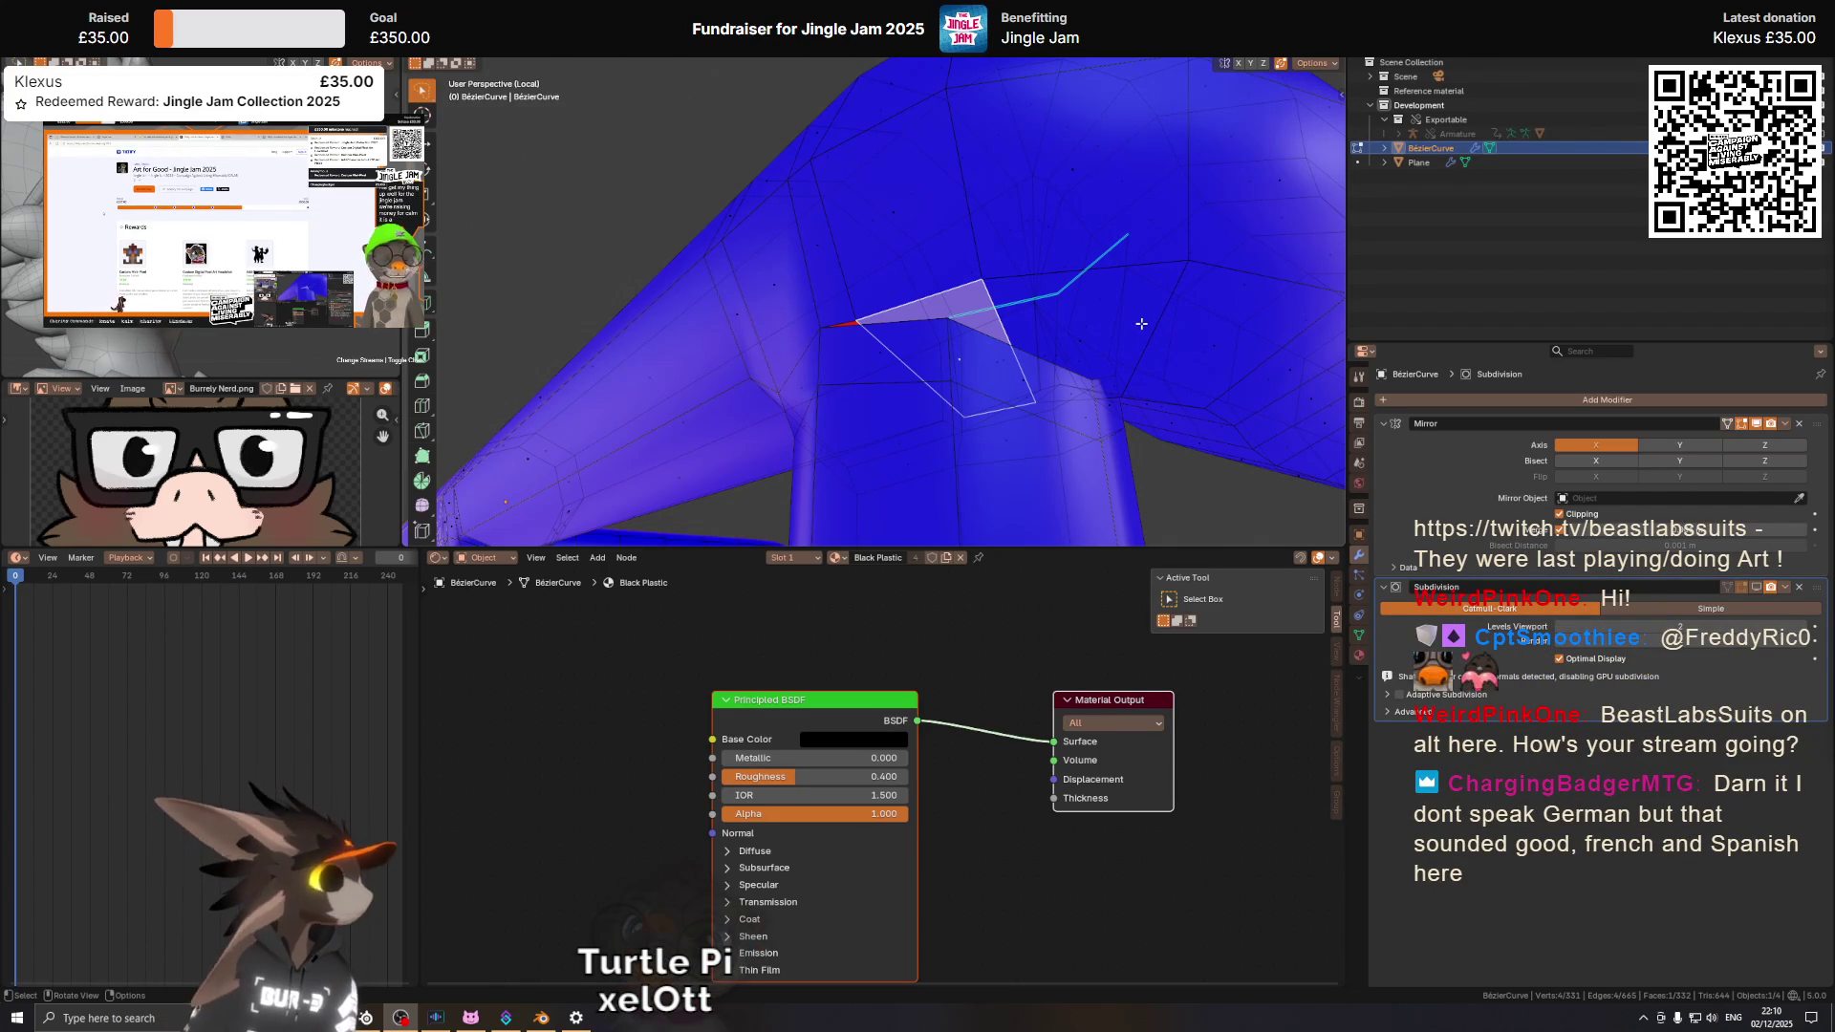
Slide the corner vertex by 0.604, shift it 0.000526 m along X, then view from below.
left_click_drag(1142, 324, 979, 265)
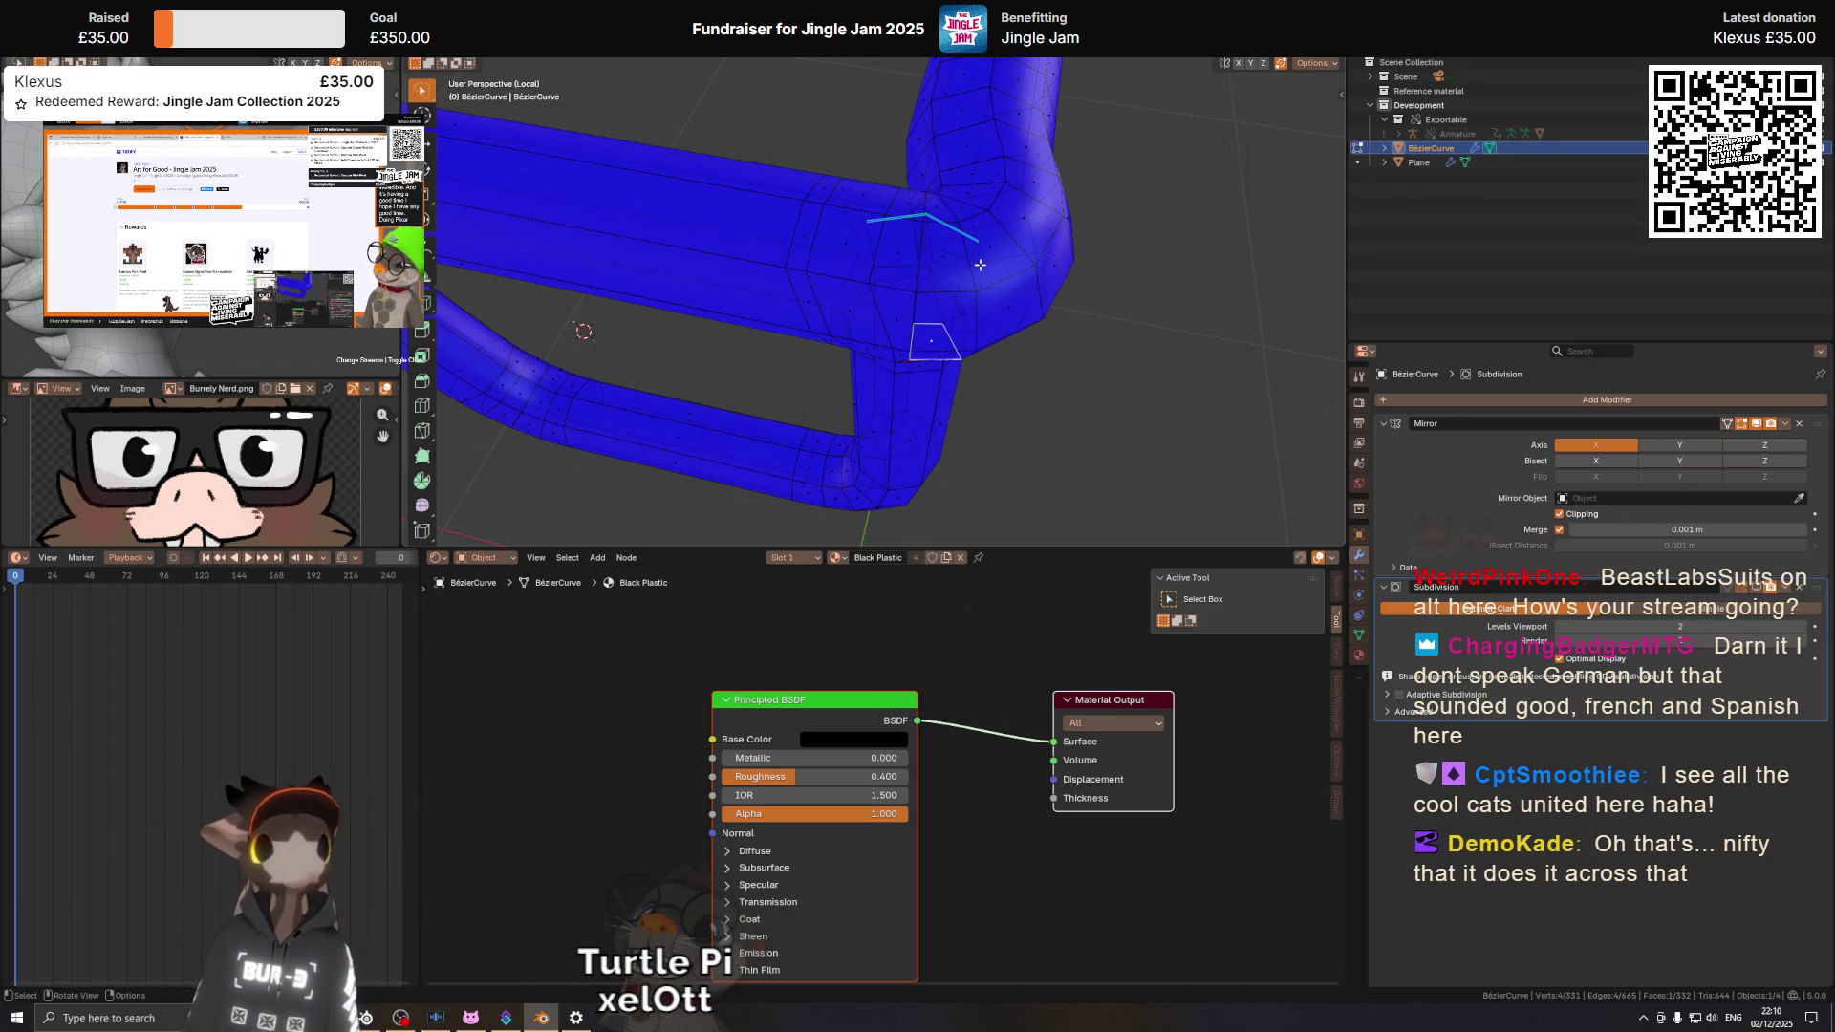
scroll("up", 3)
left_click_drag(893, 287, 846, 299)
left_click(865, 289)
key("shift+v")
left_click(865, 266)
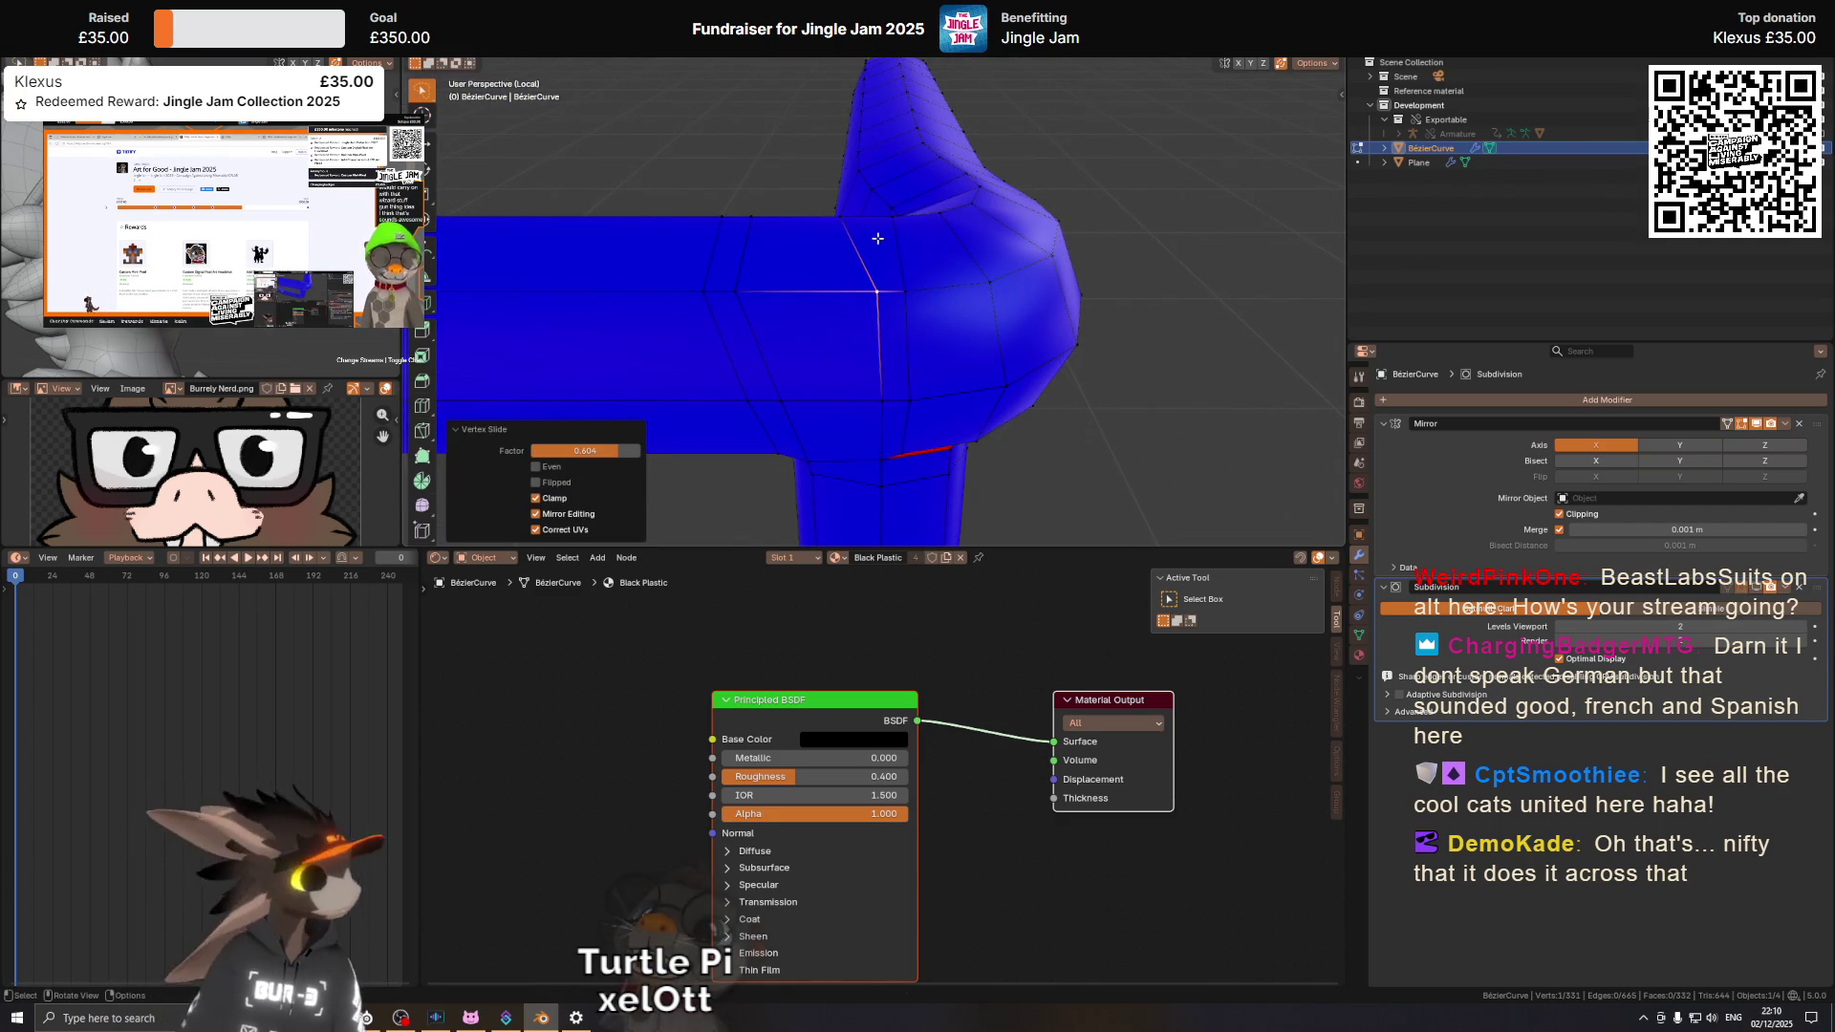
key("g")
key("x")
left_click(852, 214)
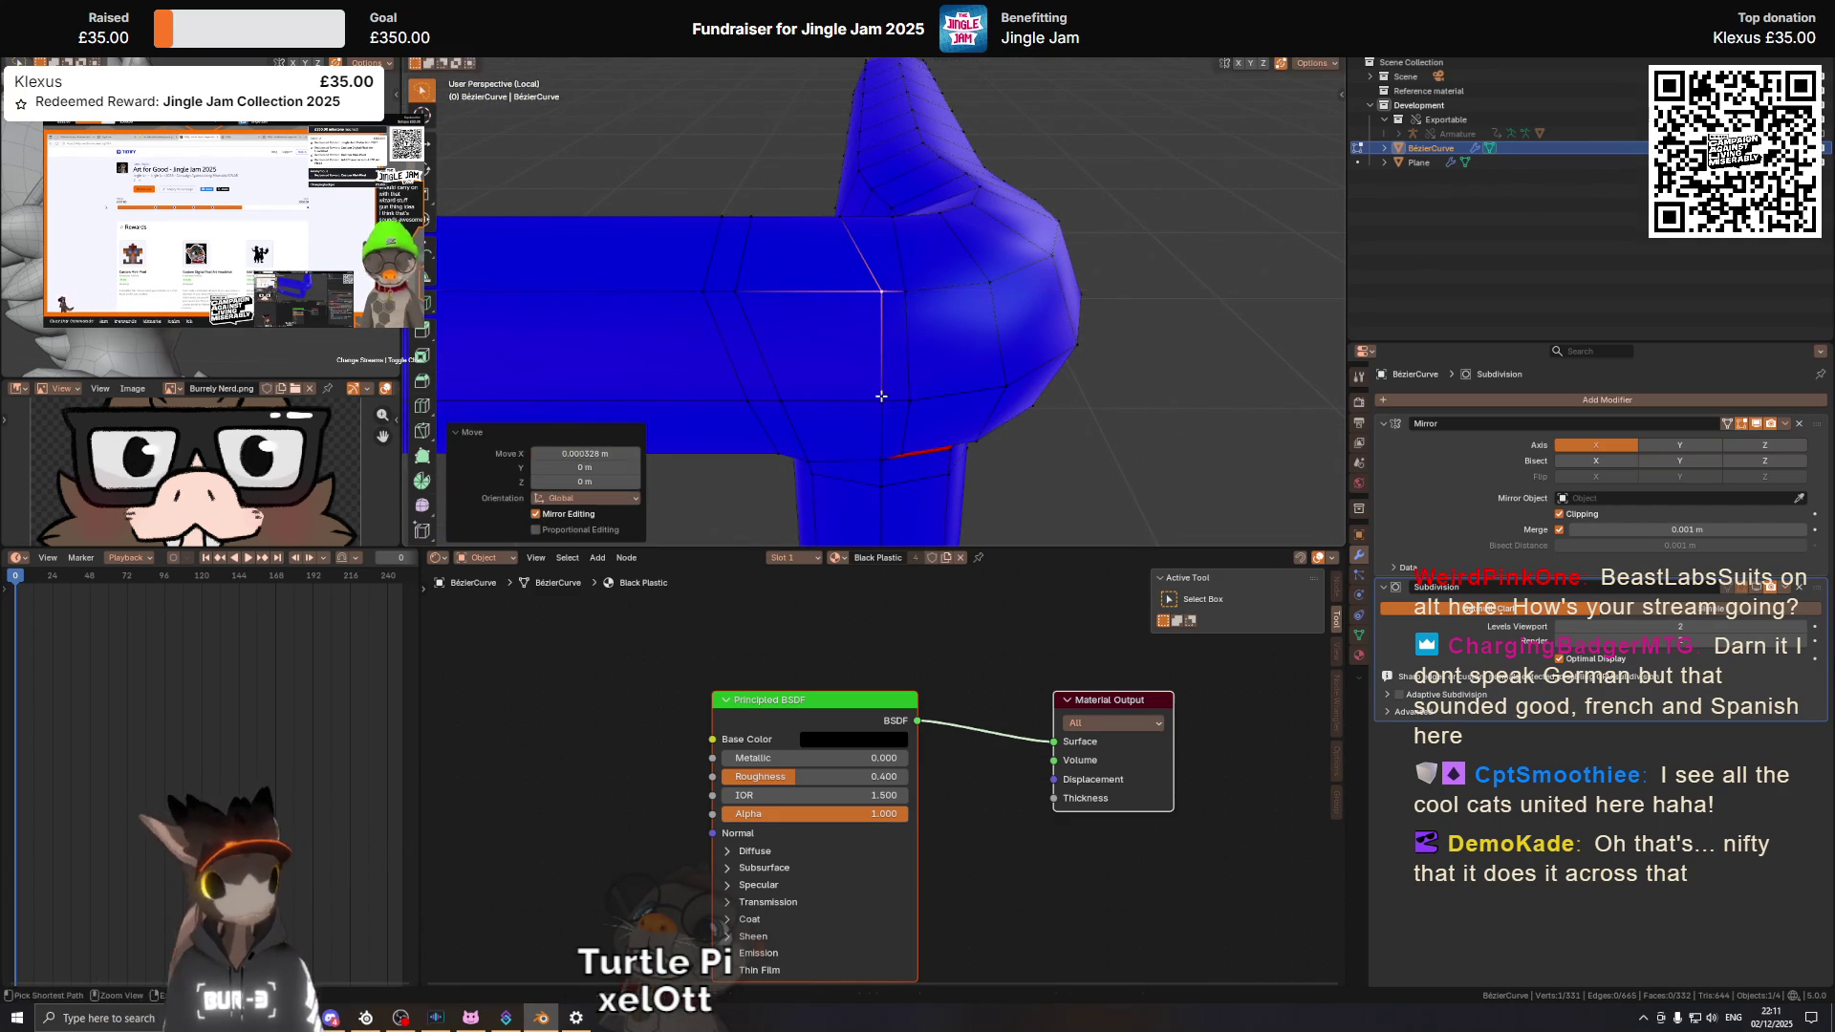
left_click_drag(851, 214, 872, 316)
key("ctrl+KP_7")
Shift two bend vertices along global X, the second by 0.002227 m.
key("g")
key("x")
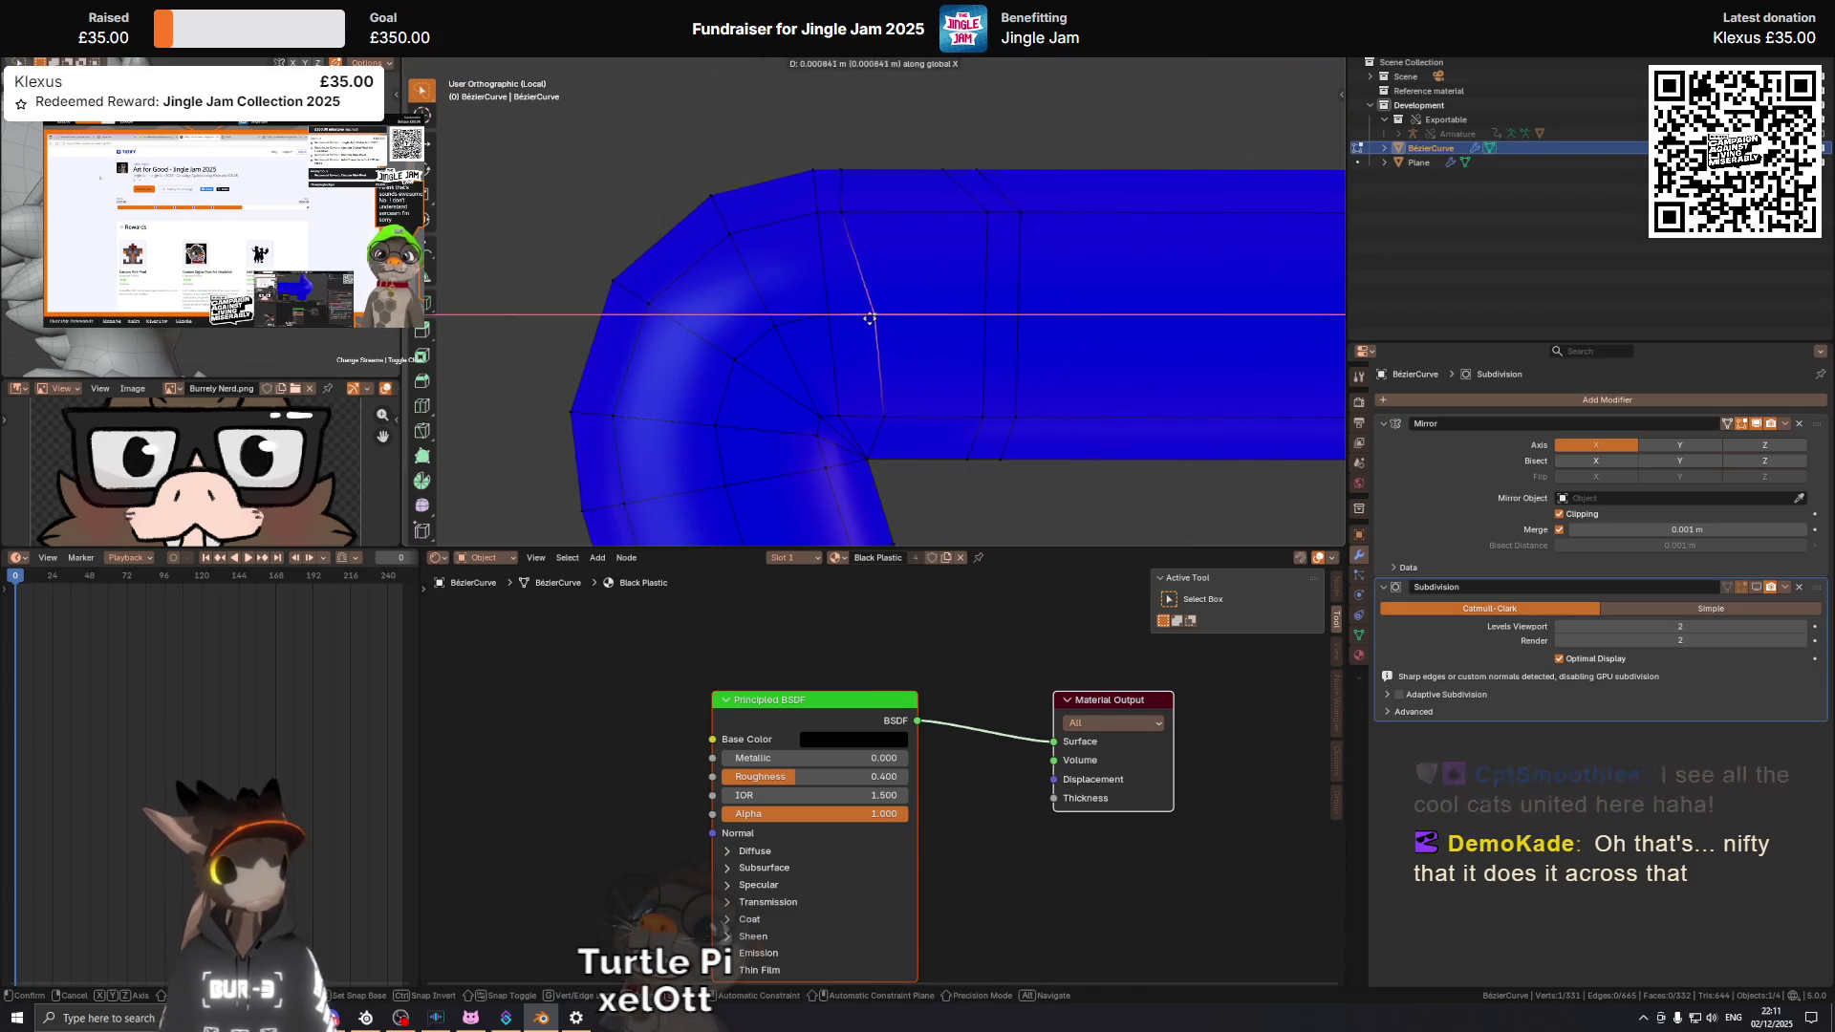
left_click(847, 316)
left_click_drag(848, 307, 861, 396)
key("g")
key("x")
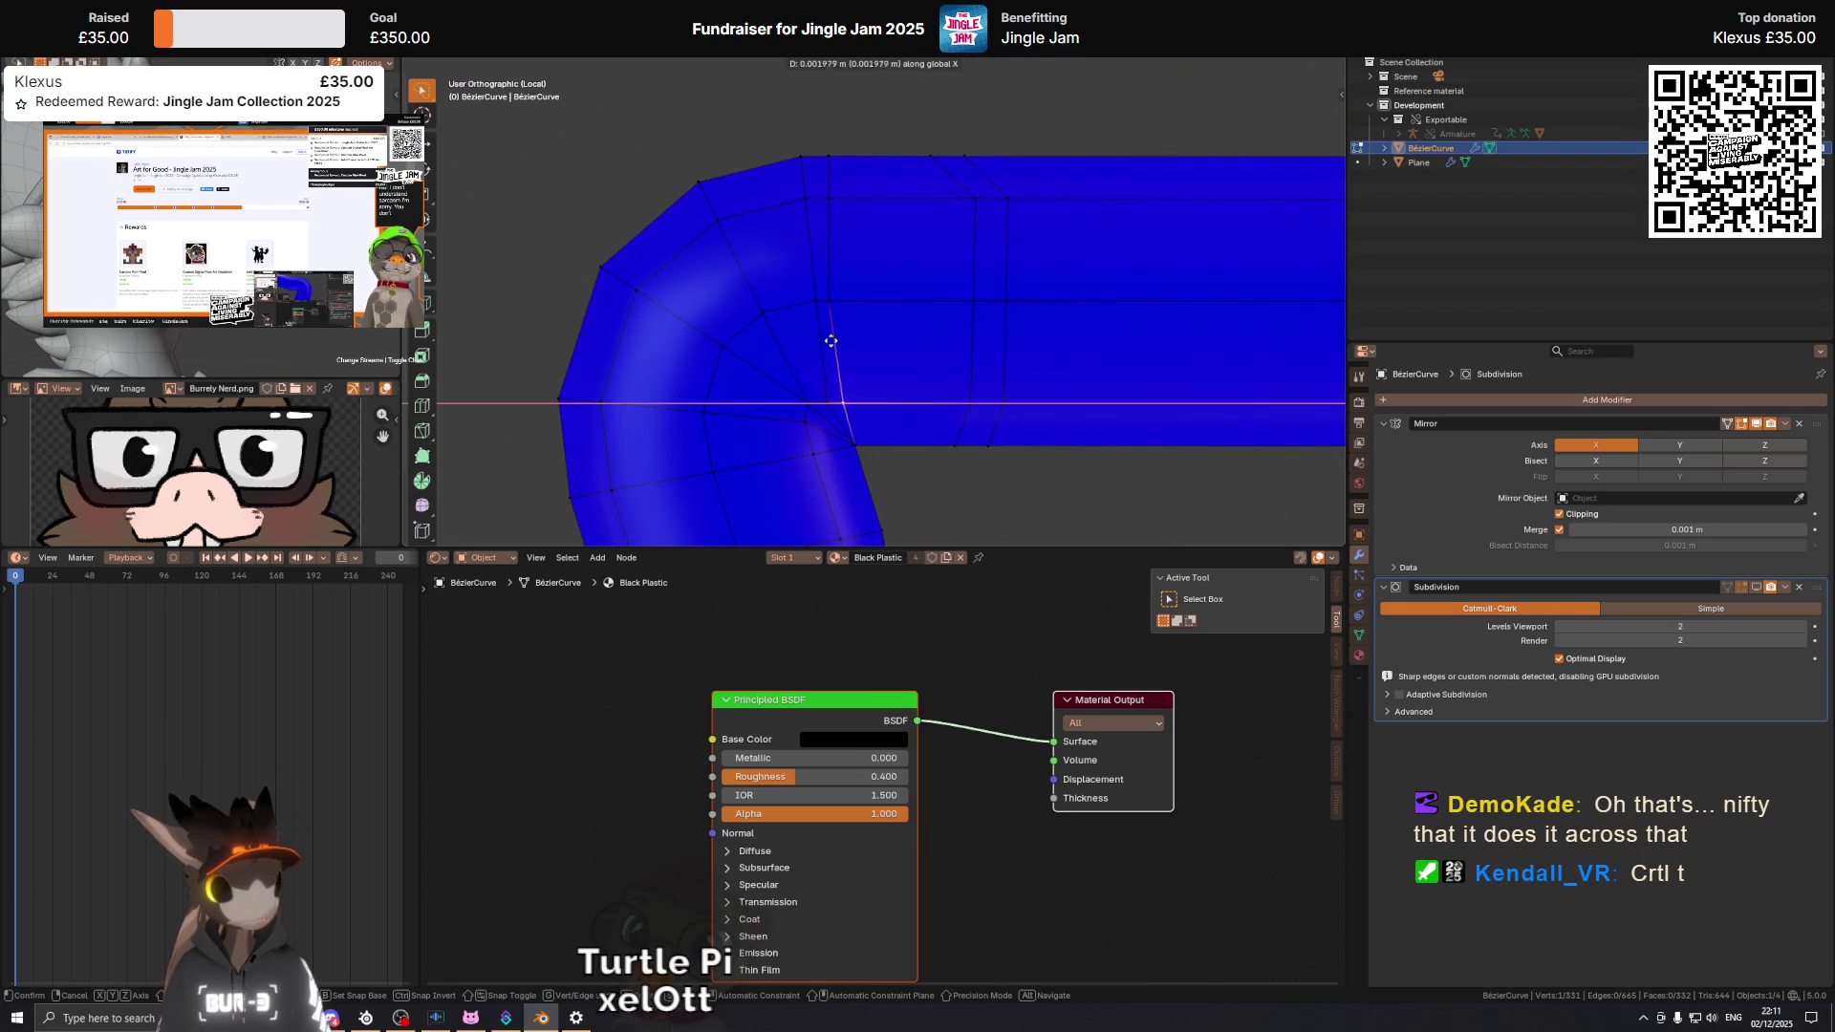
left_click(828, 343)
left_click_drag(867, 358, 862, 358)
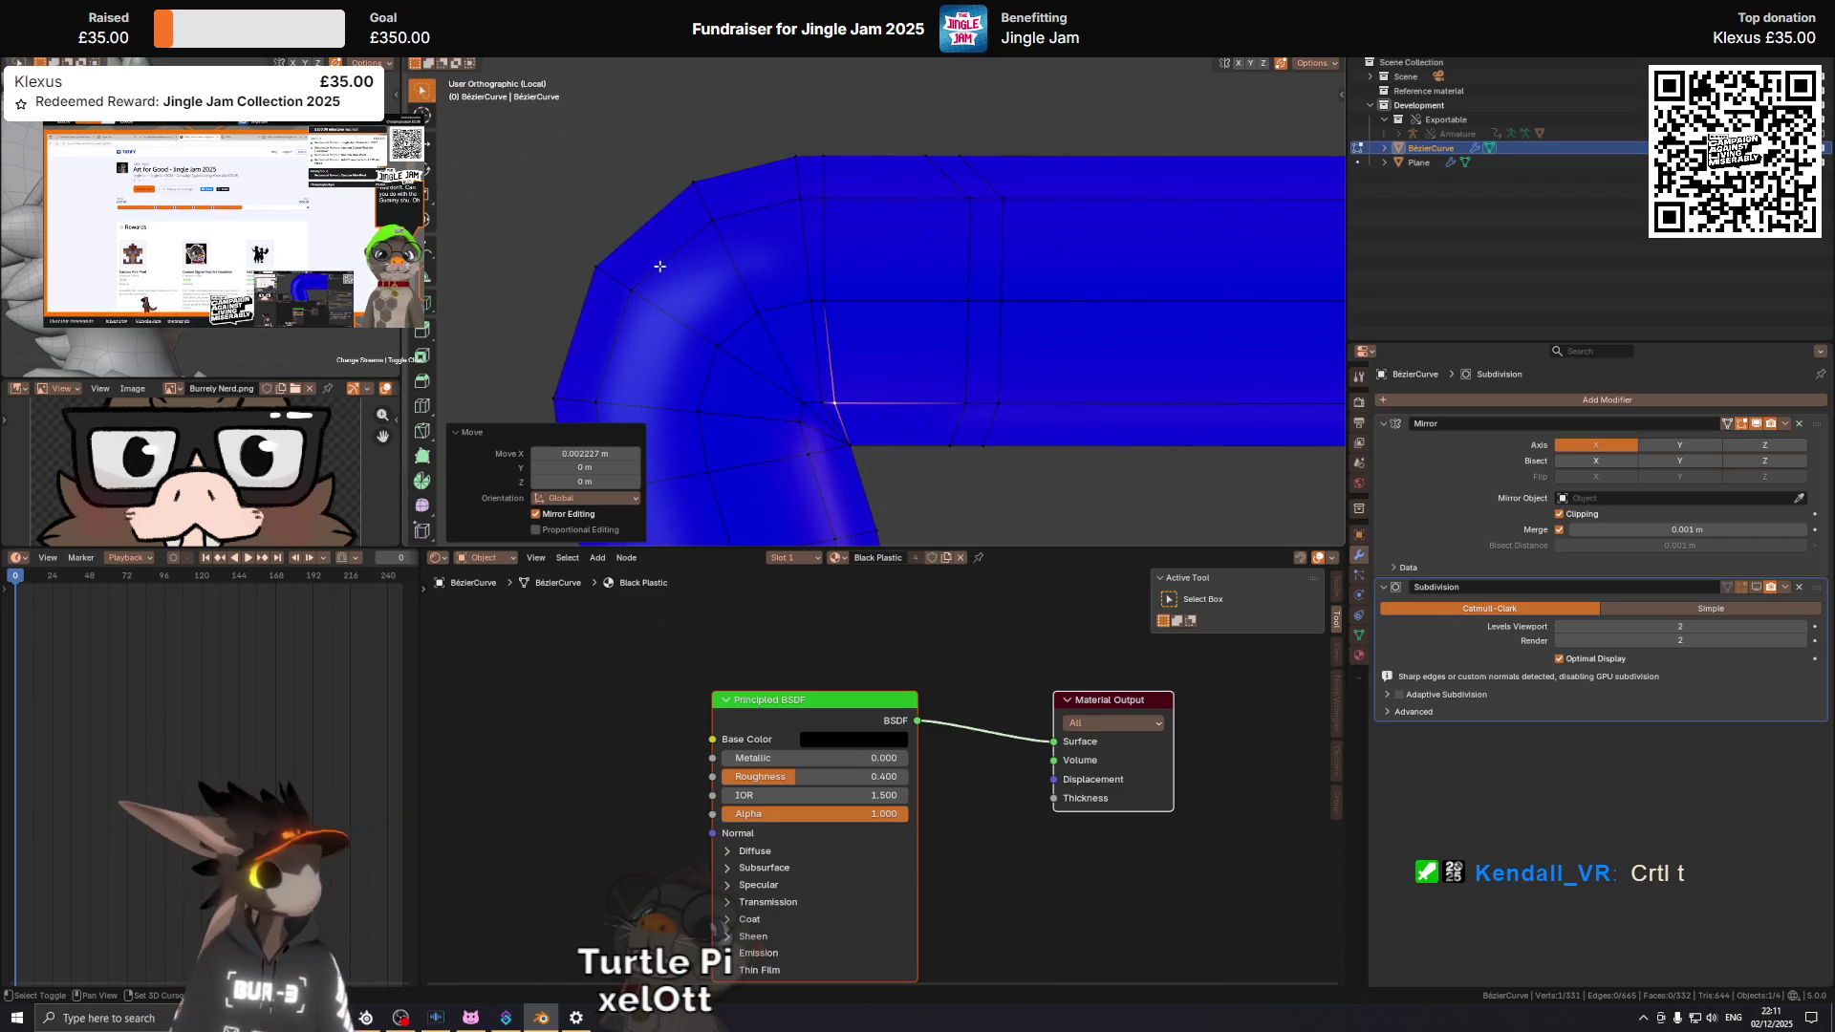
scroll("up", 3)
Move the bar's vertical edge and a corner vertex along global X.
left_click(957, 285)
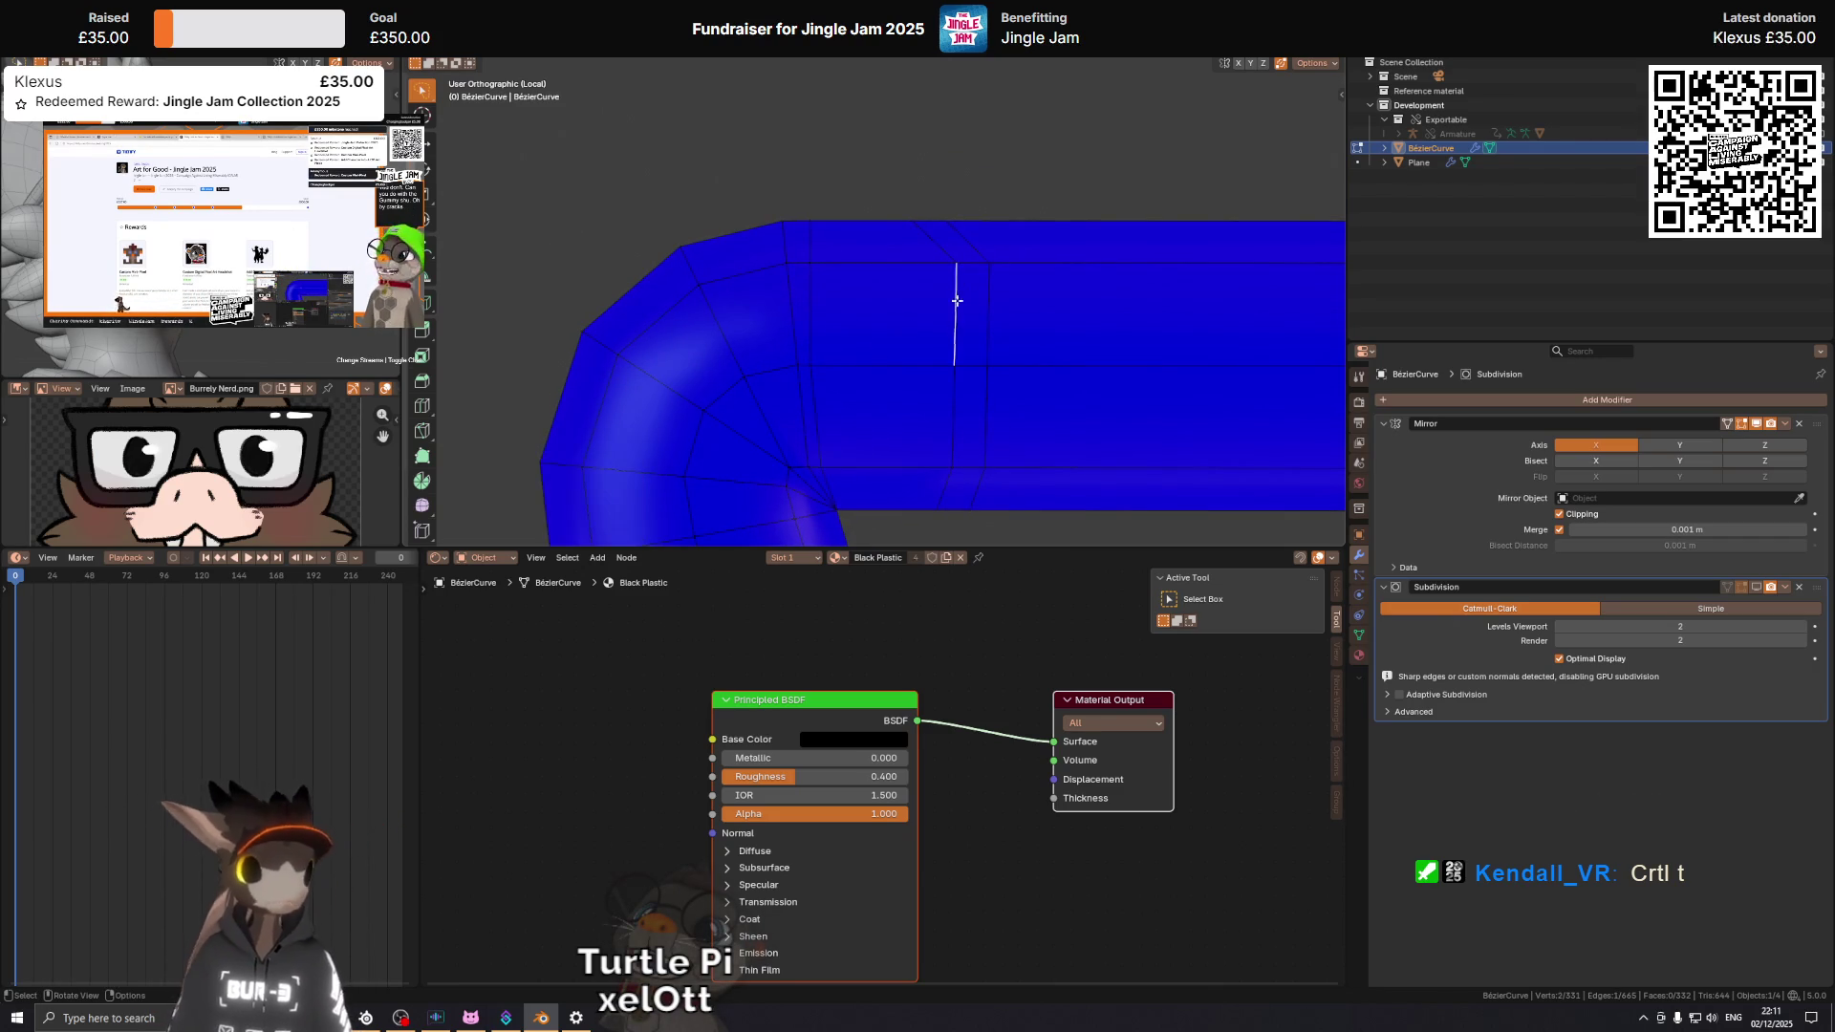
key("g")
key("x")
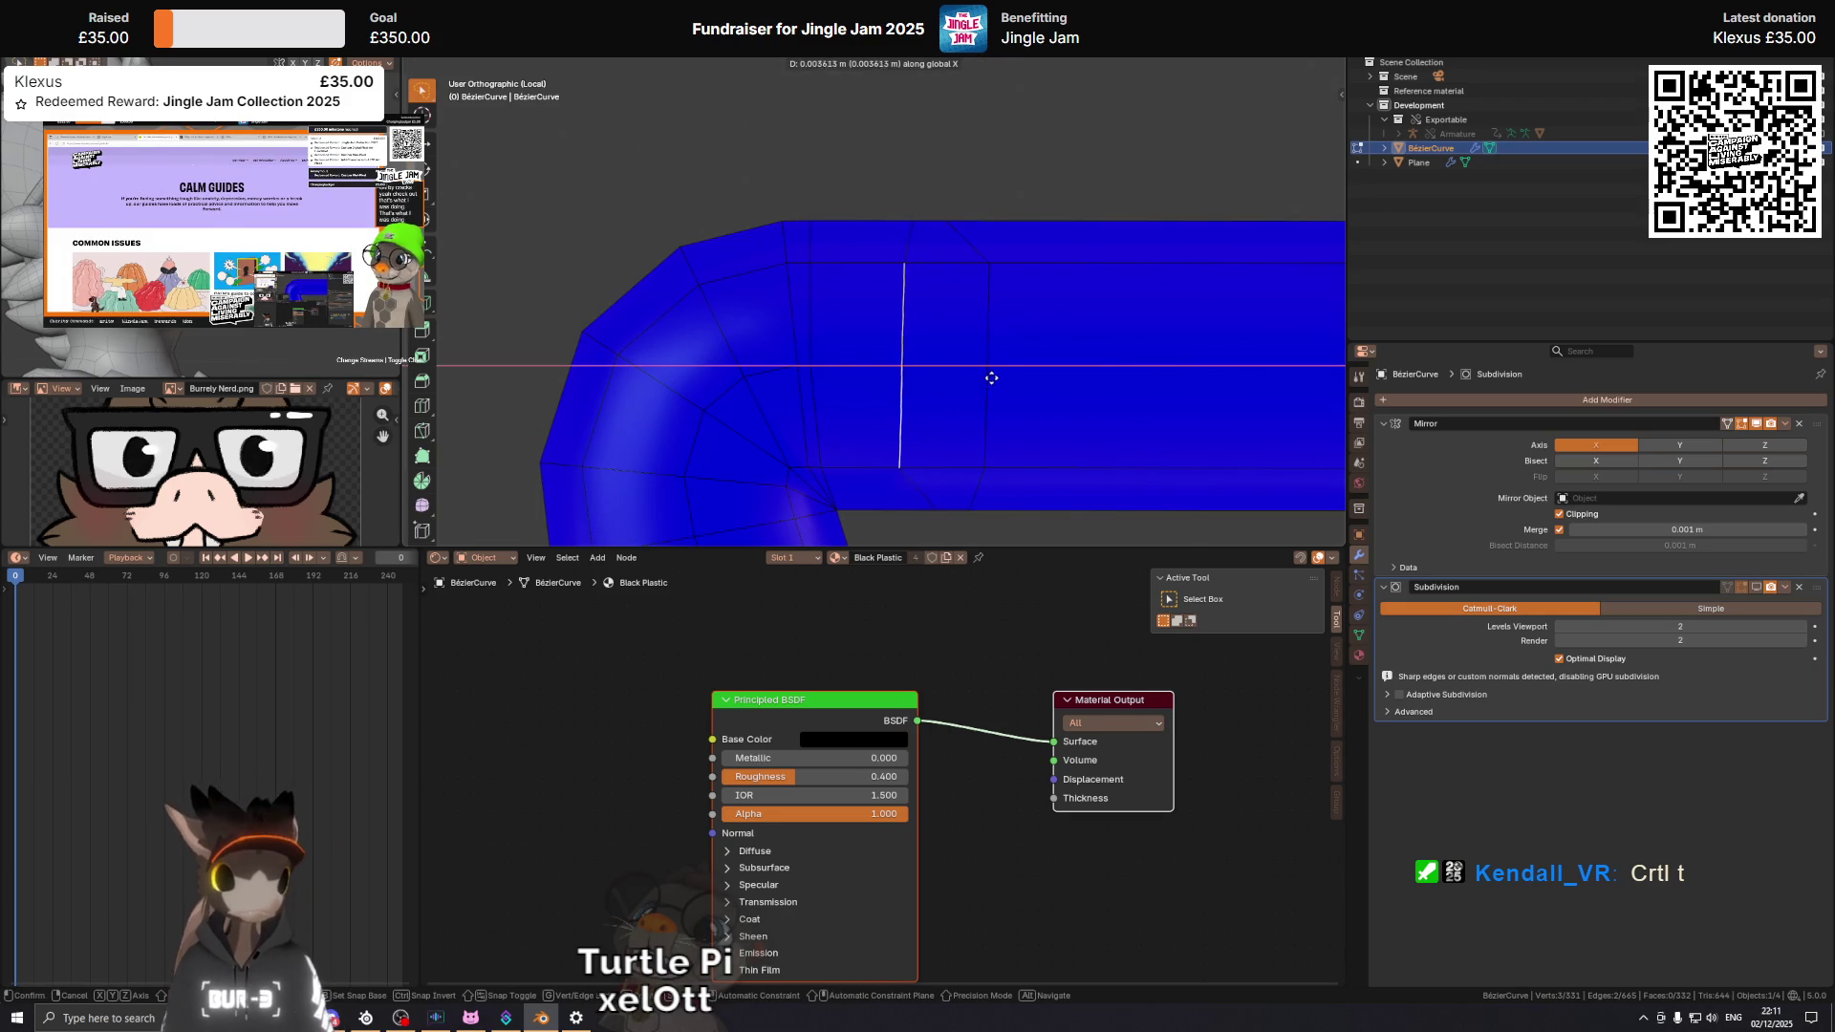
left_click(913, 232)
left_click_drag(960, 495, 940, 435)
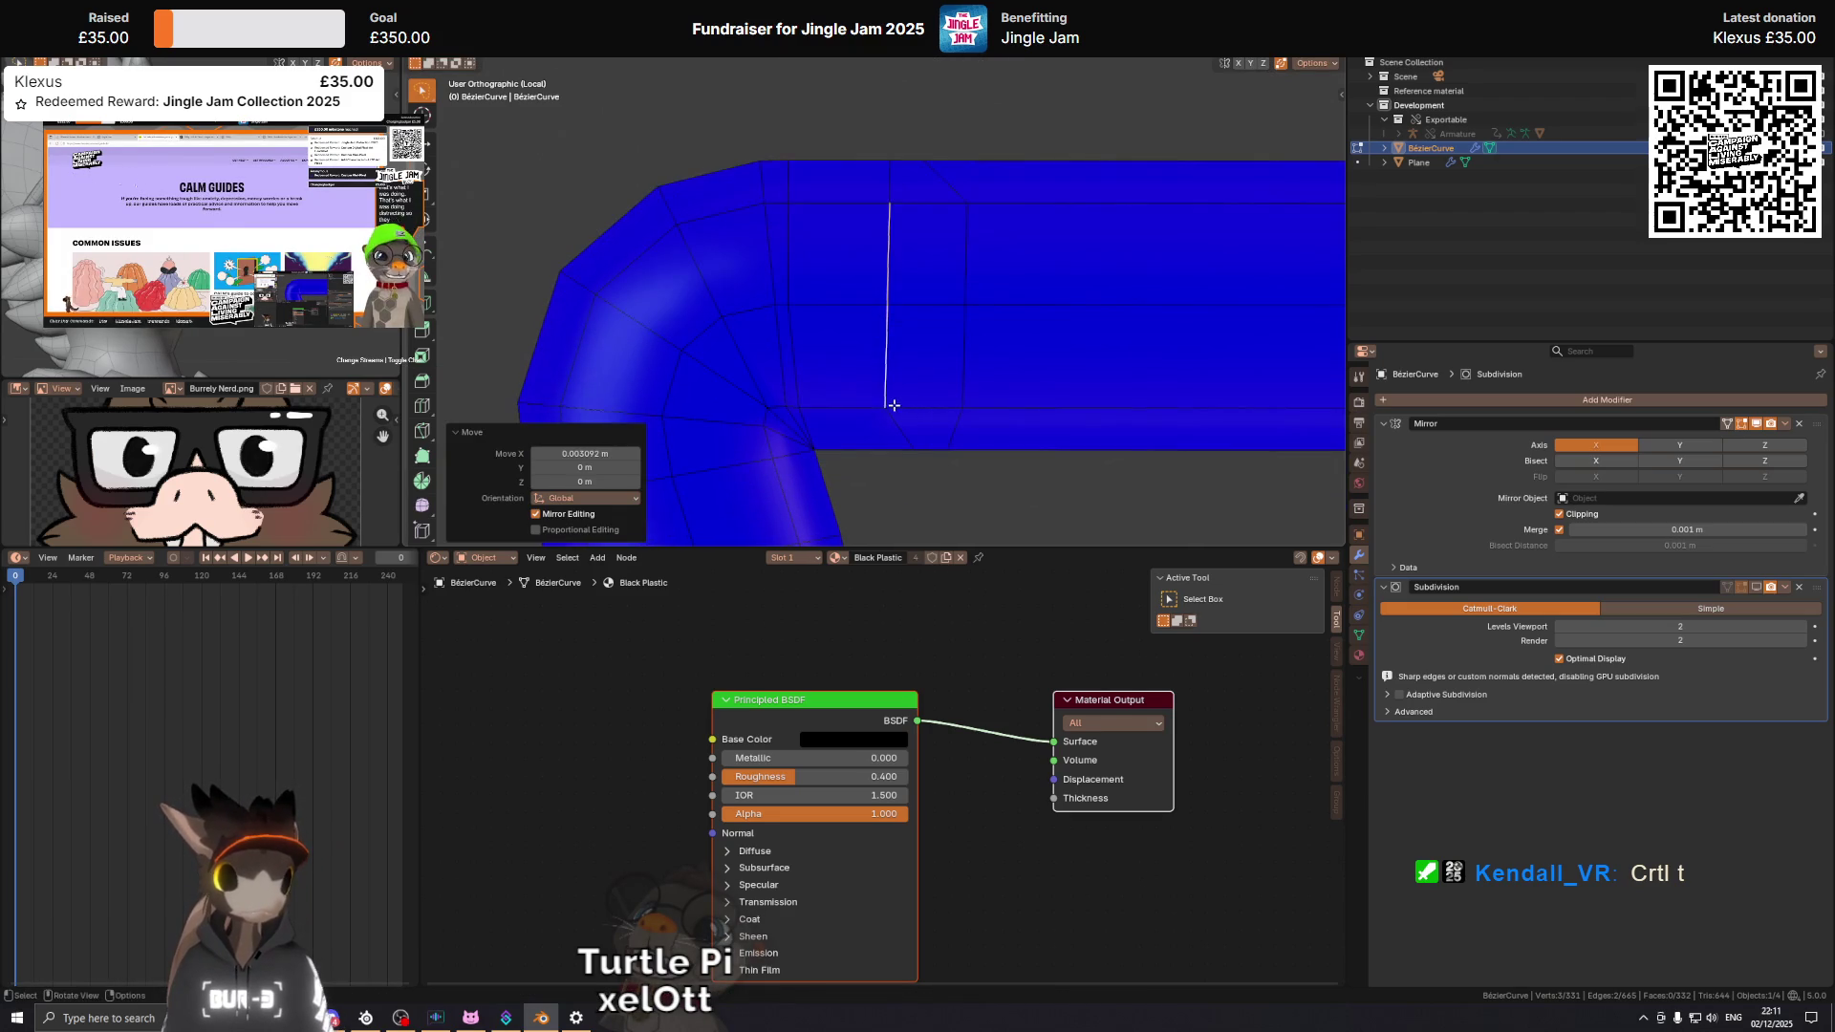
left_click(885, 405)
key("g")
key("x")
Move the selection along X by 0.003017 m and then a further 0.002842 m.
key("x")
key("x")
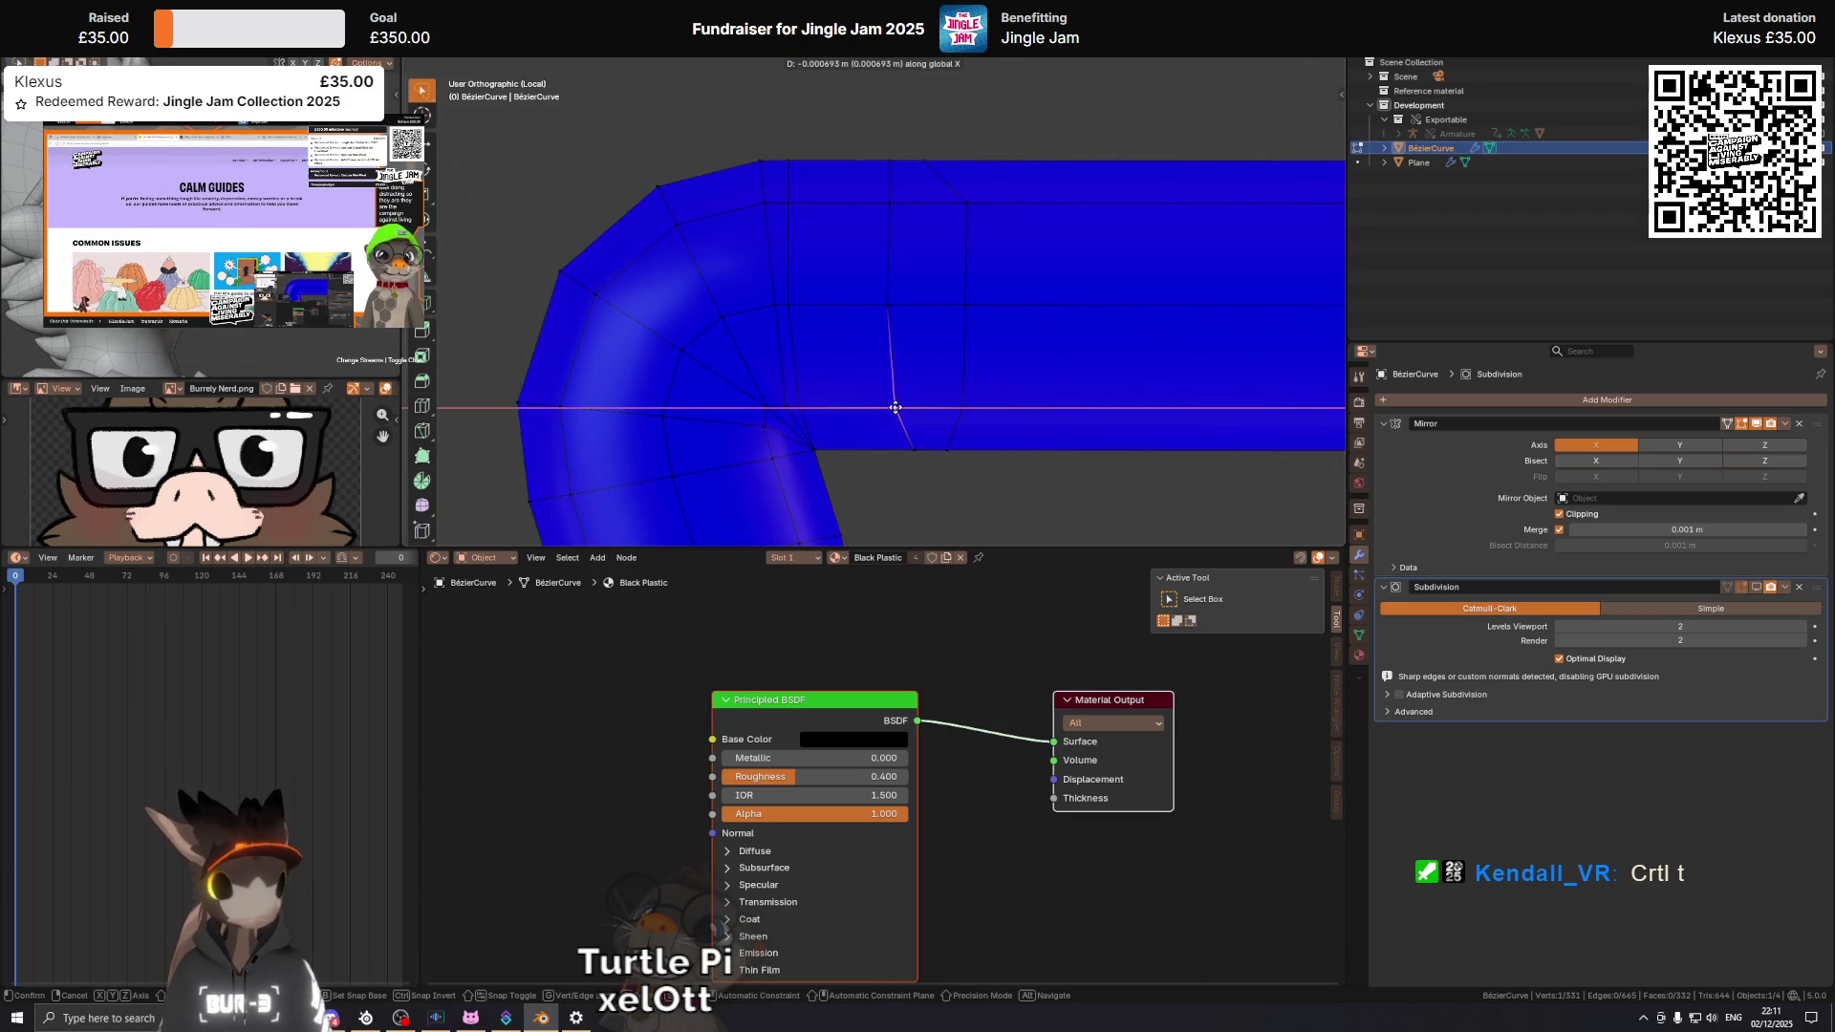
left_click(896, 408)
left_click_drag(962, 197, 1125, 321)
key("g")
key("x")
left_click(856, 381)
left_click_drag(858, 326, 966, 284)
key("g")
key("x")
left_click(904, 266)
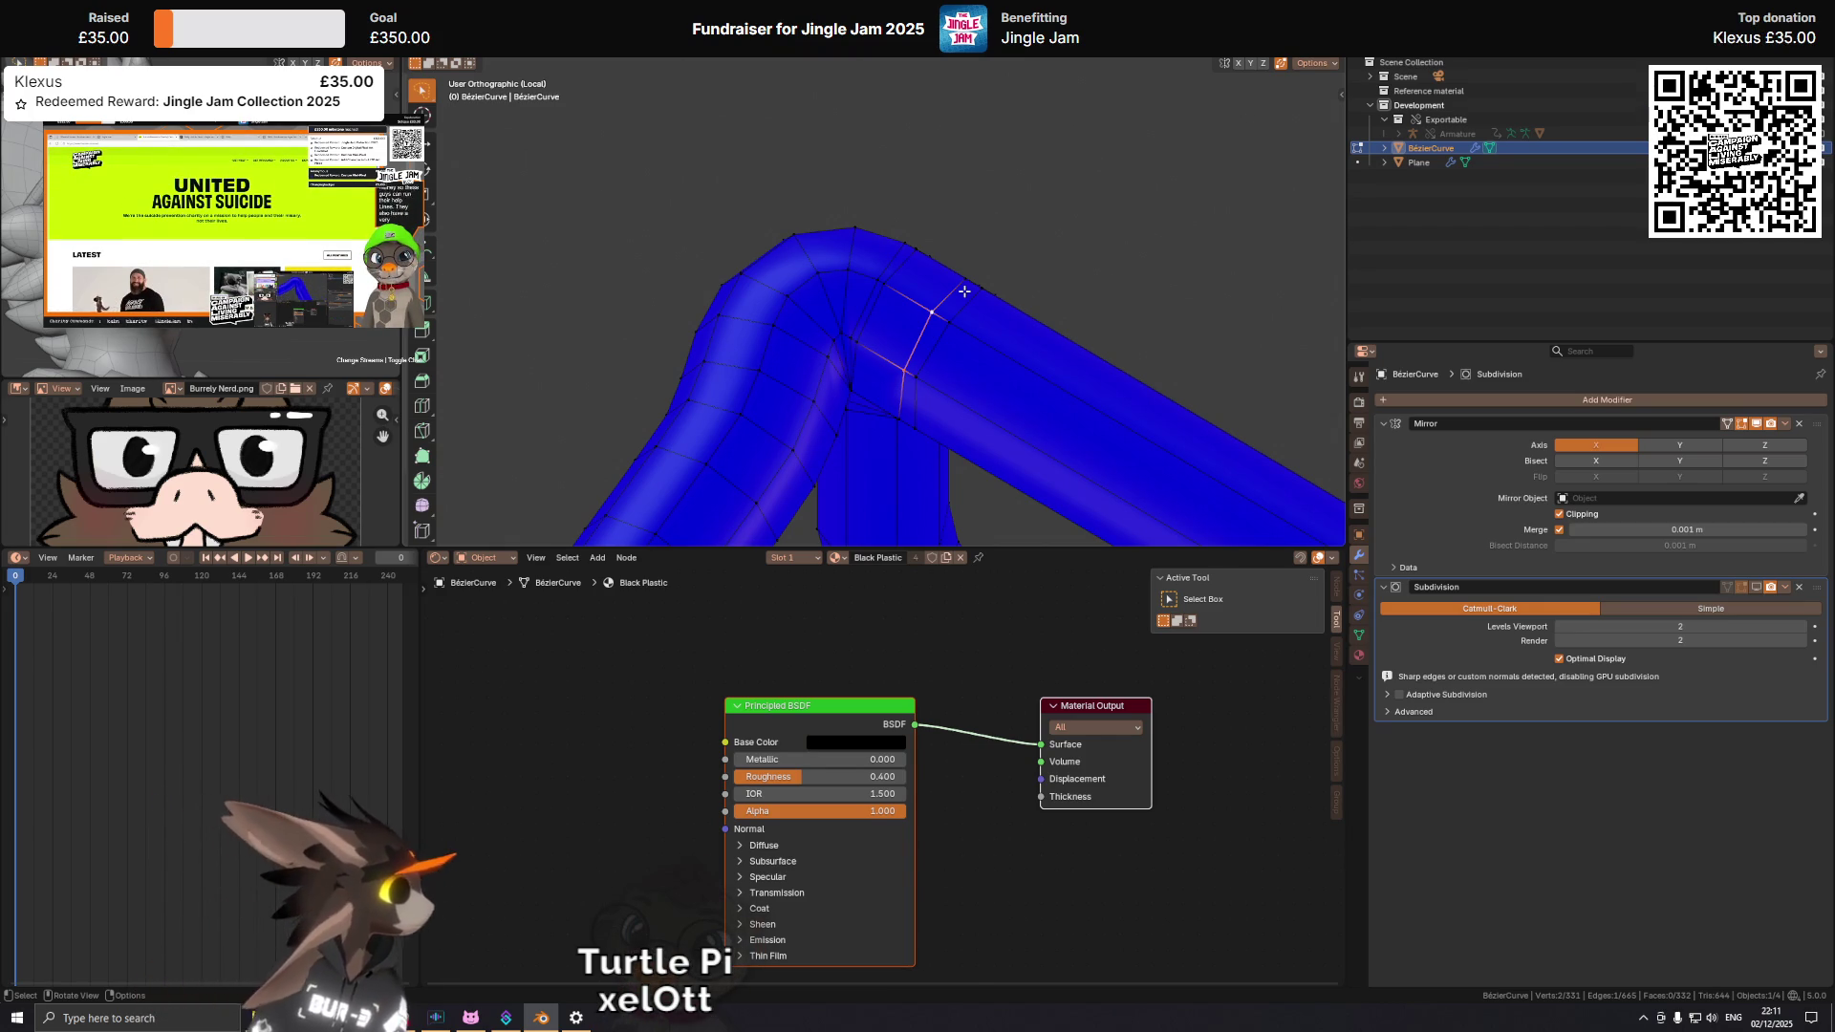
left_click_drag(1043, 384, 827, 416)
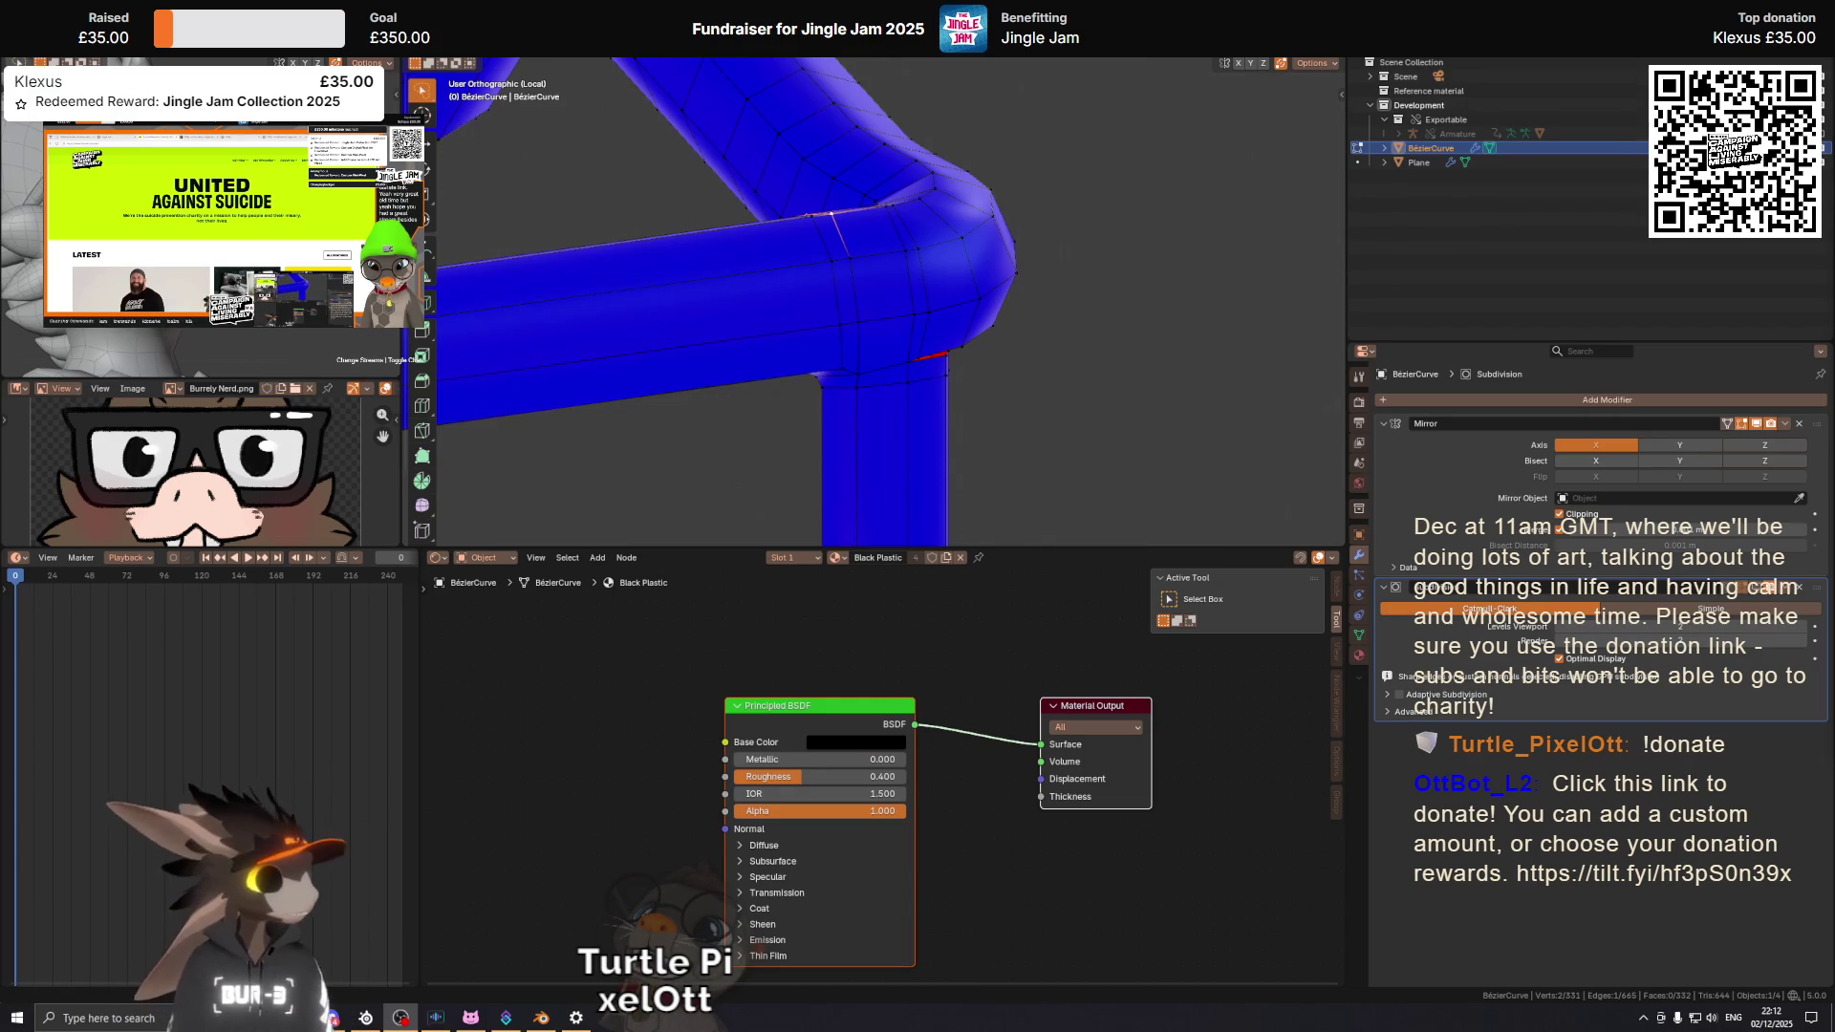
left_click_drag(1086, 299, 1090, 228)
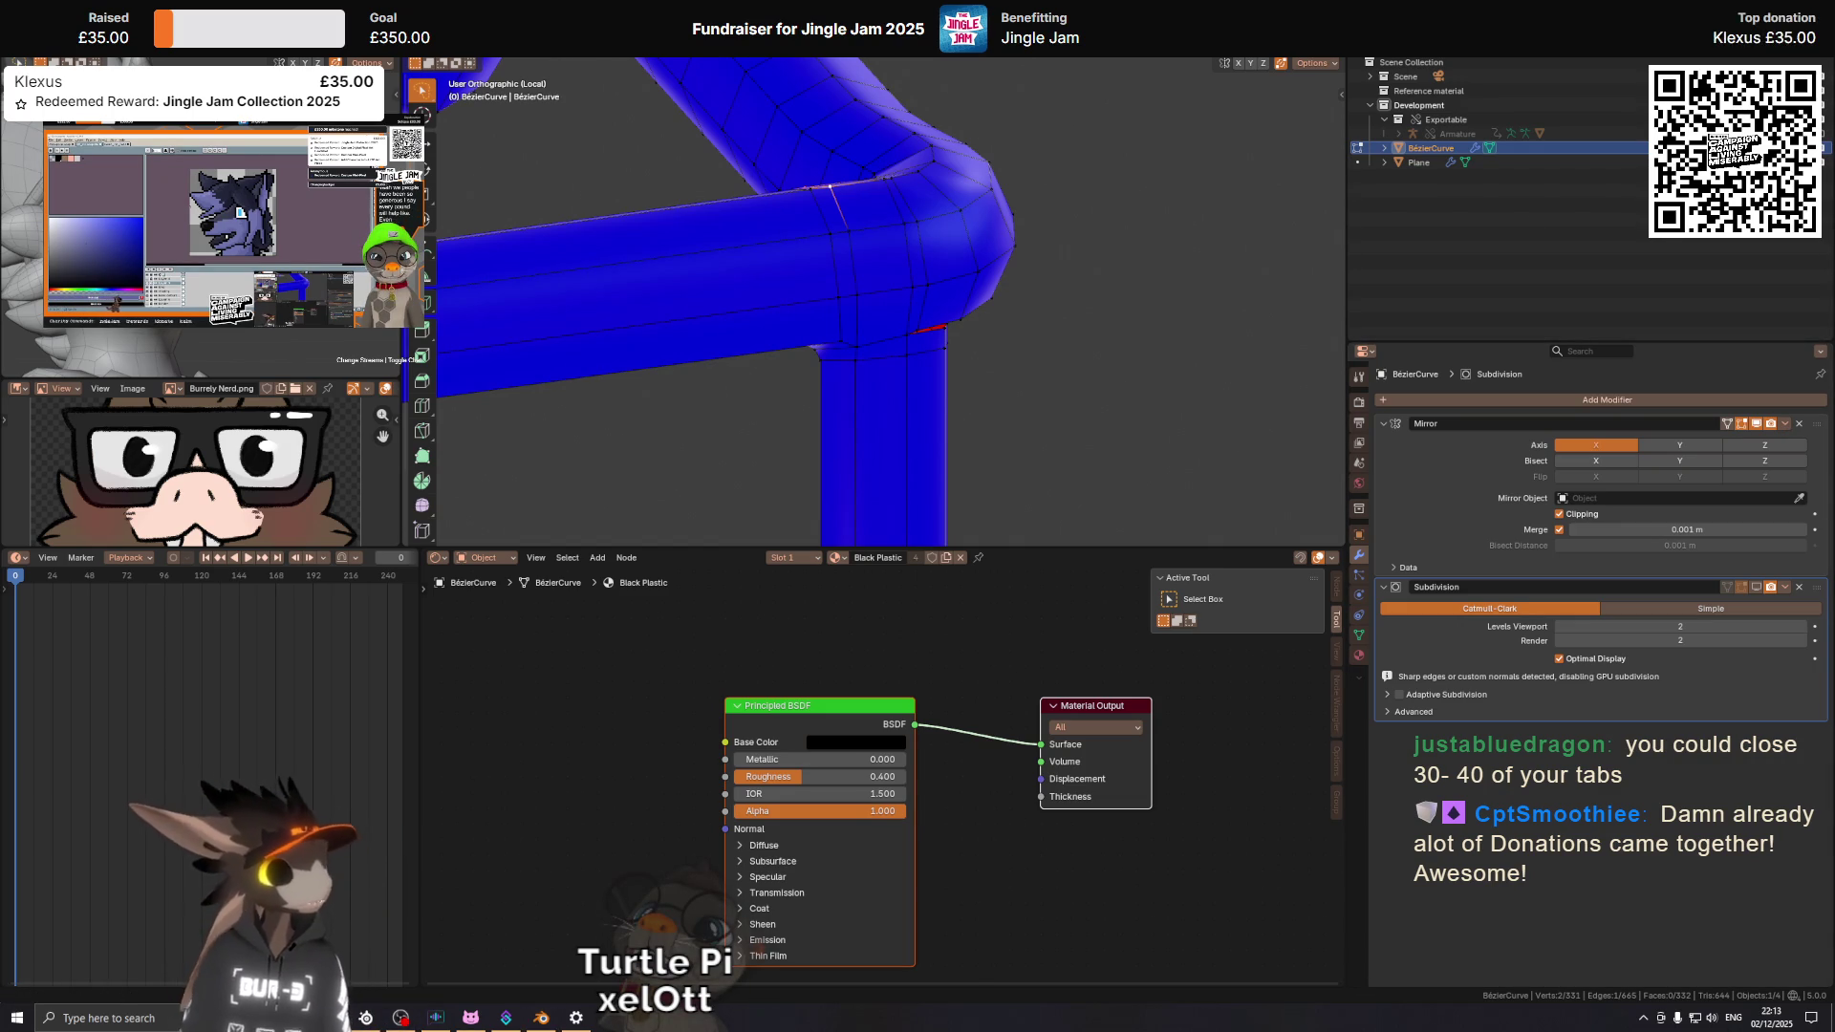
scroll("down", 3)
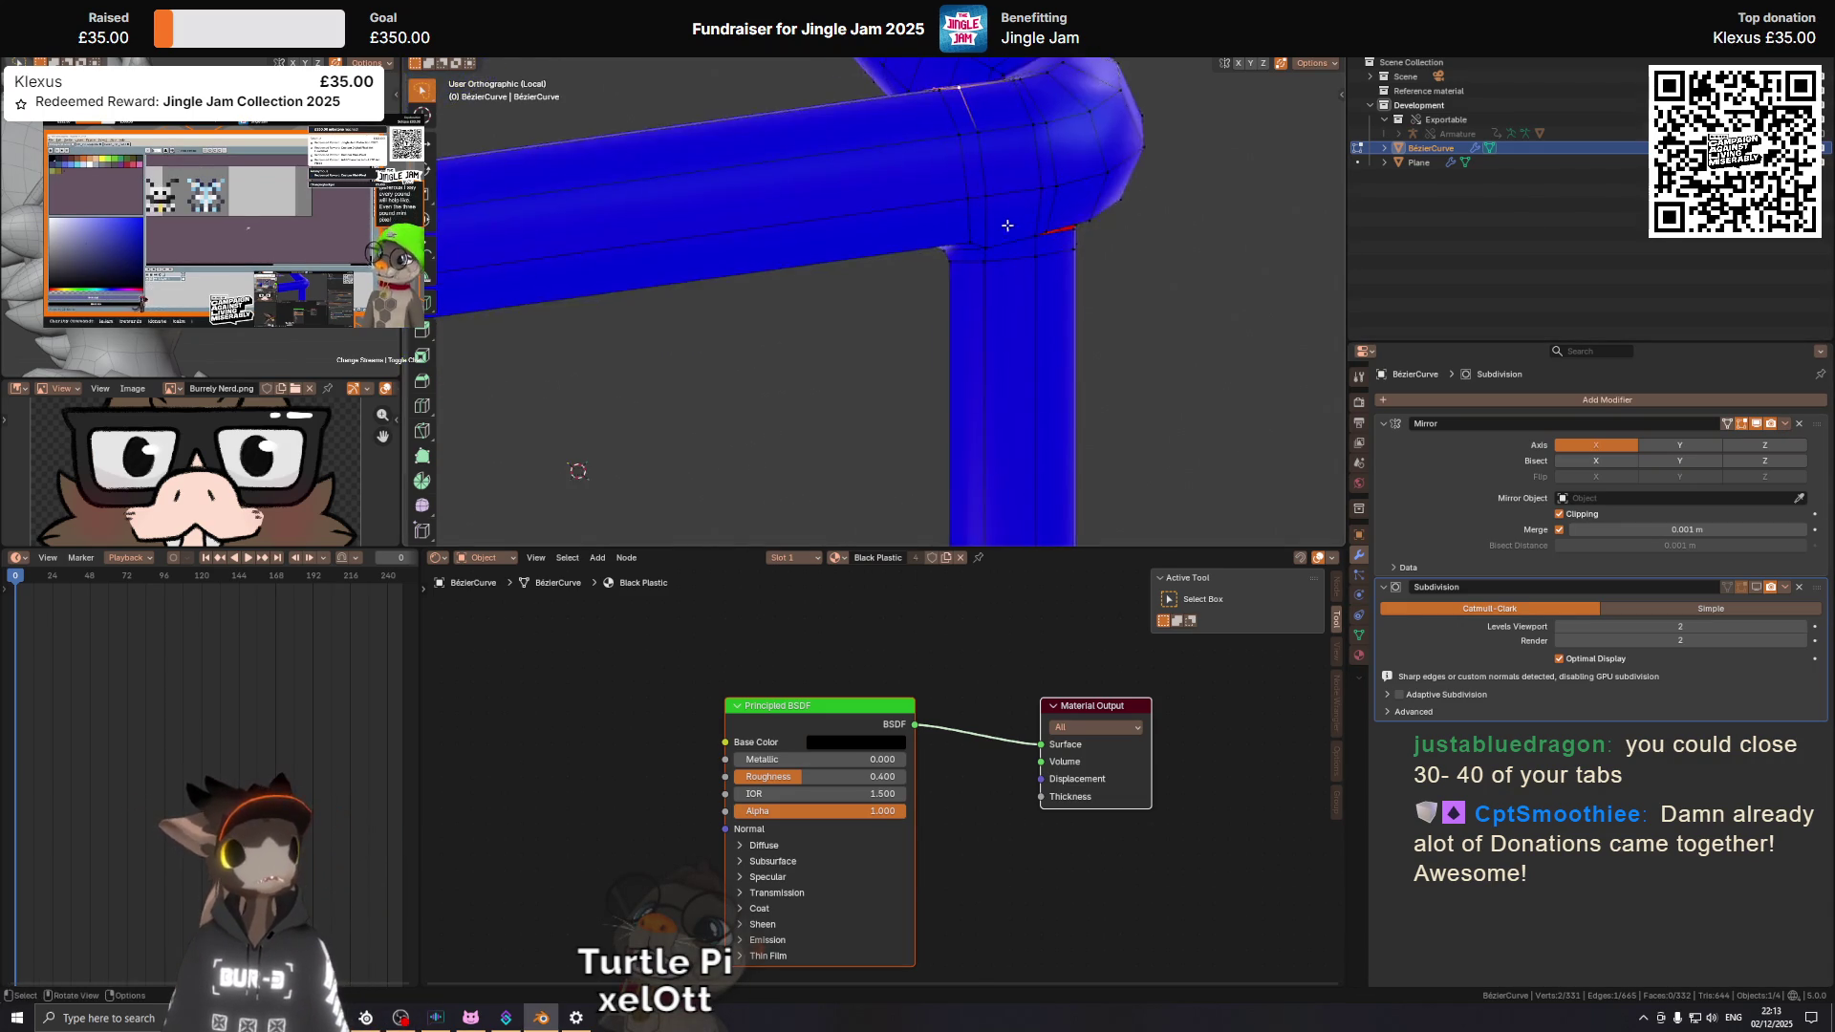
Select a path of edges across the pipe bend and edge-slide it.
scroll("up", 3)
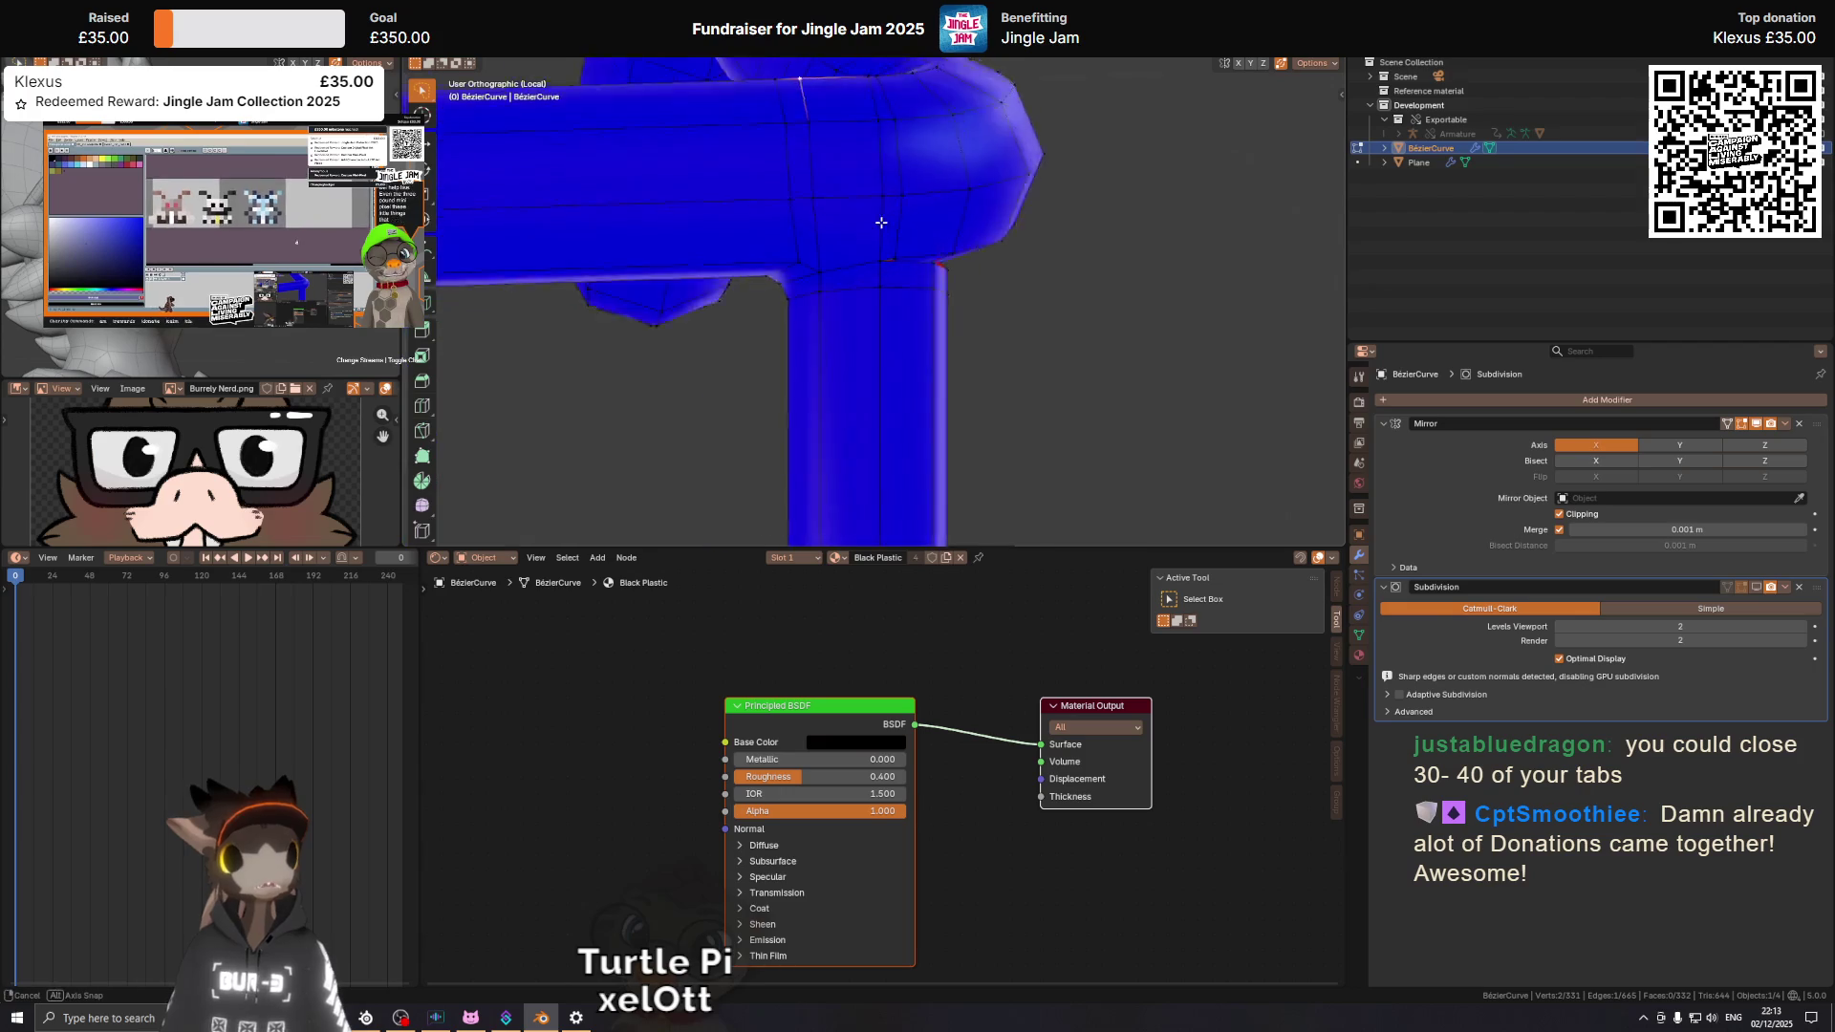
left_click_drag(880, 229, 842, 225)
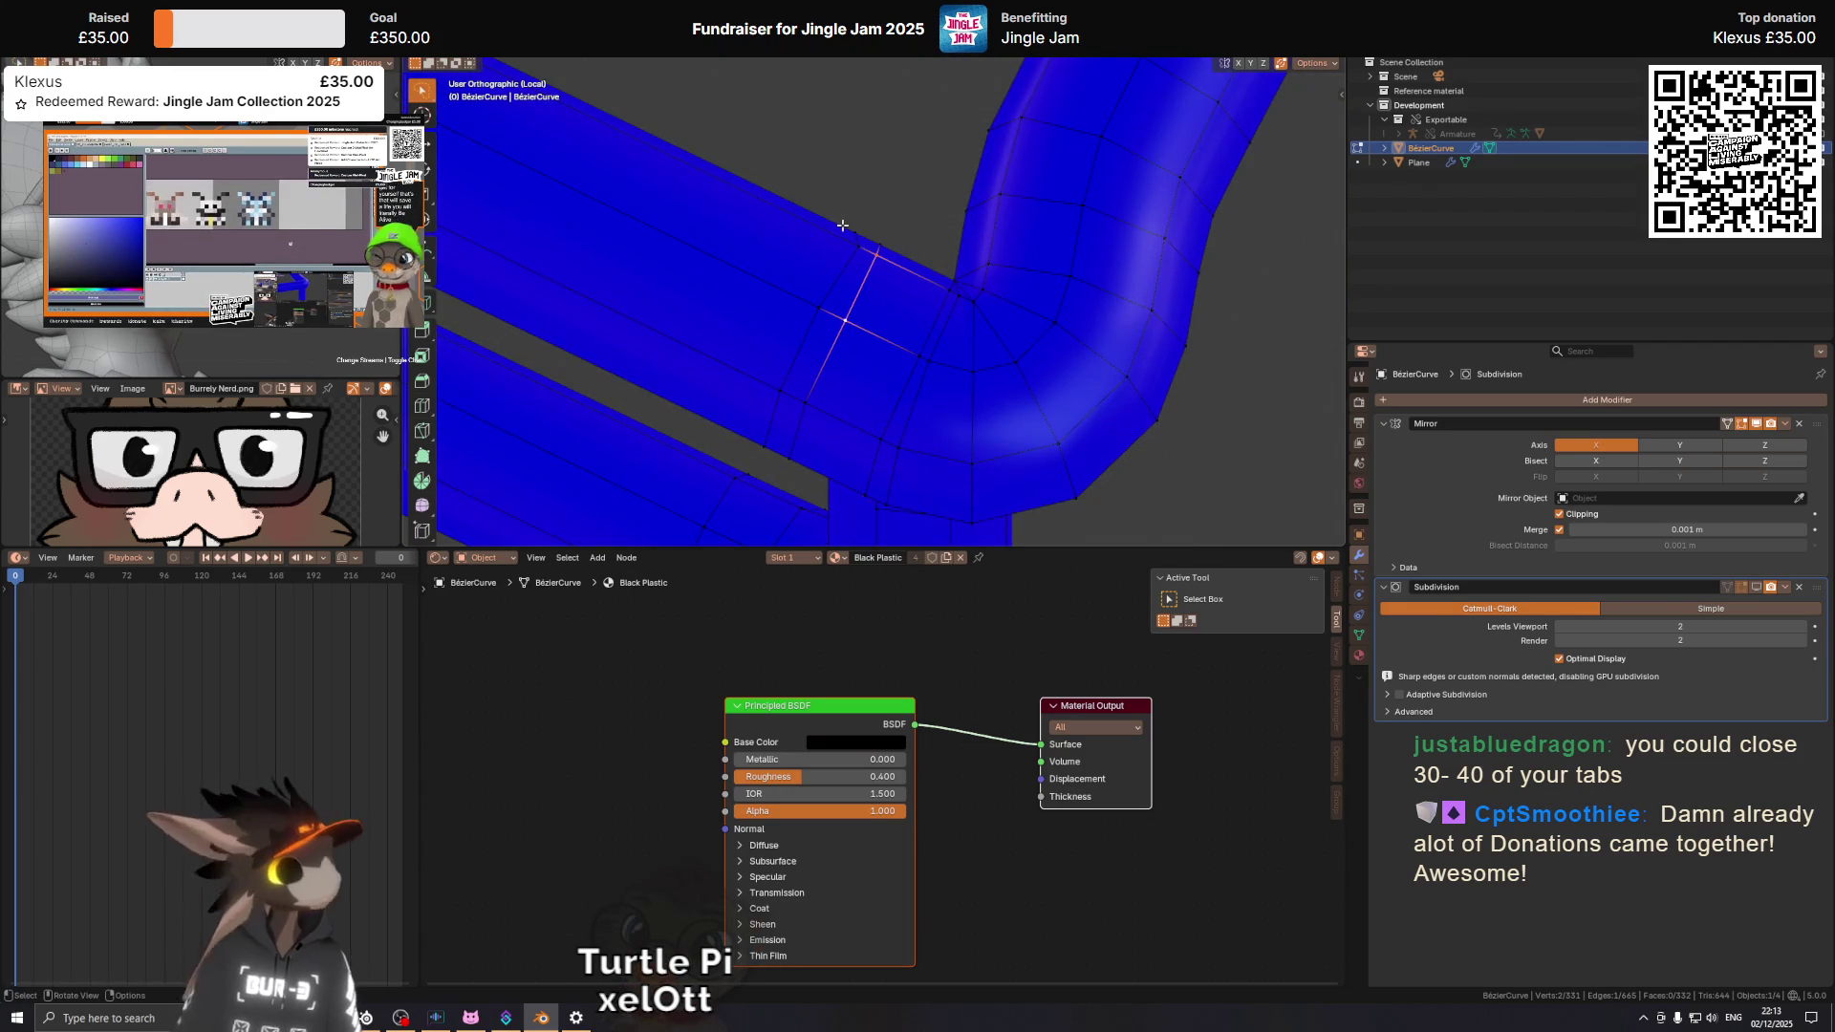
left_click_drag(934, 359, 933, 292)
left_click_drag(969, 384, 975, 377)
left_click(954, 383)
key("g")
key("g")
left_click(995, 344)
Pick a shortest edge path from a bottom edge and edge-slide it by about 0.231.
left_click(948, 442)
left_click(968, 258)
left_click_drag(968, 258, 959, 383)
key("g")
key("g")
left_click(957, 284)
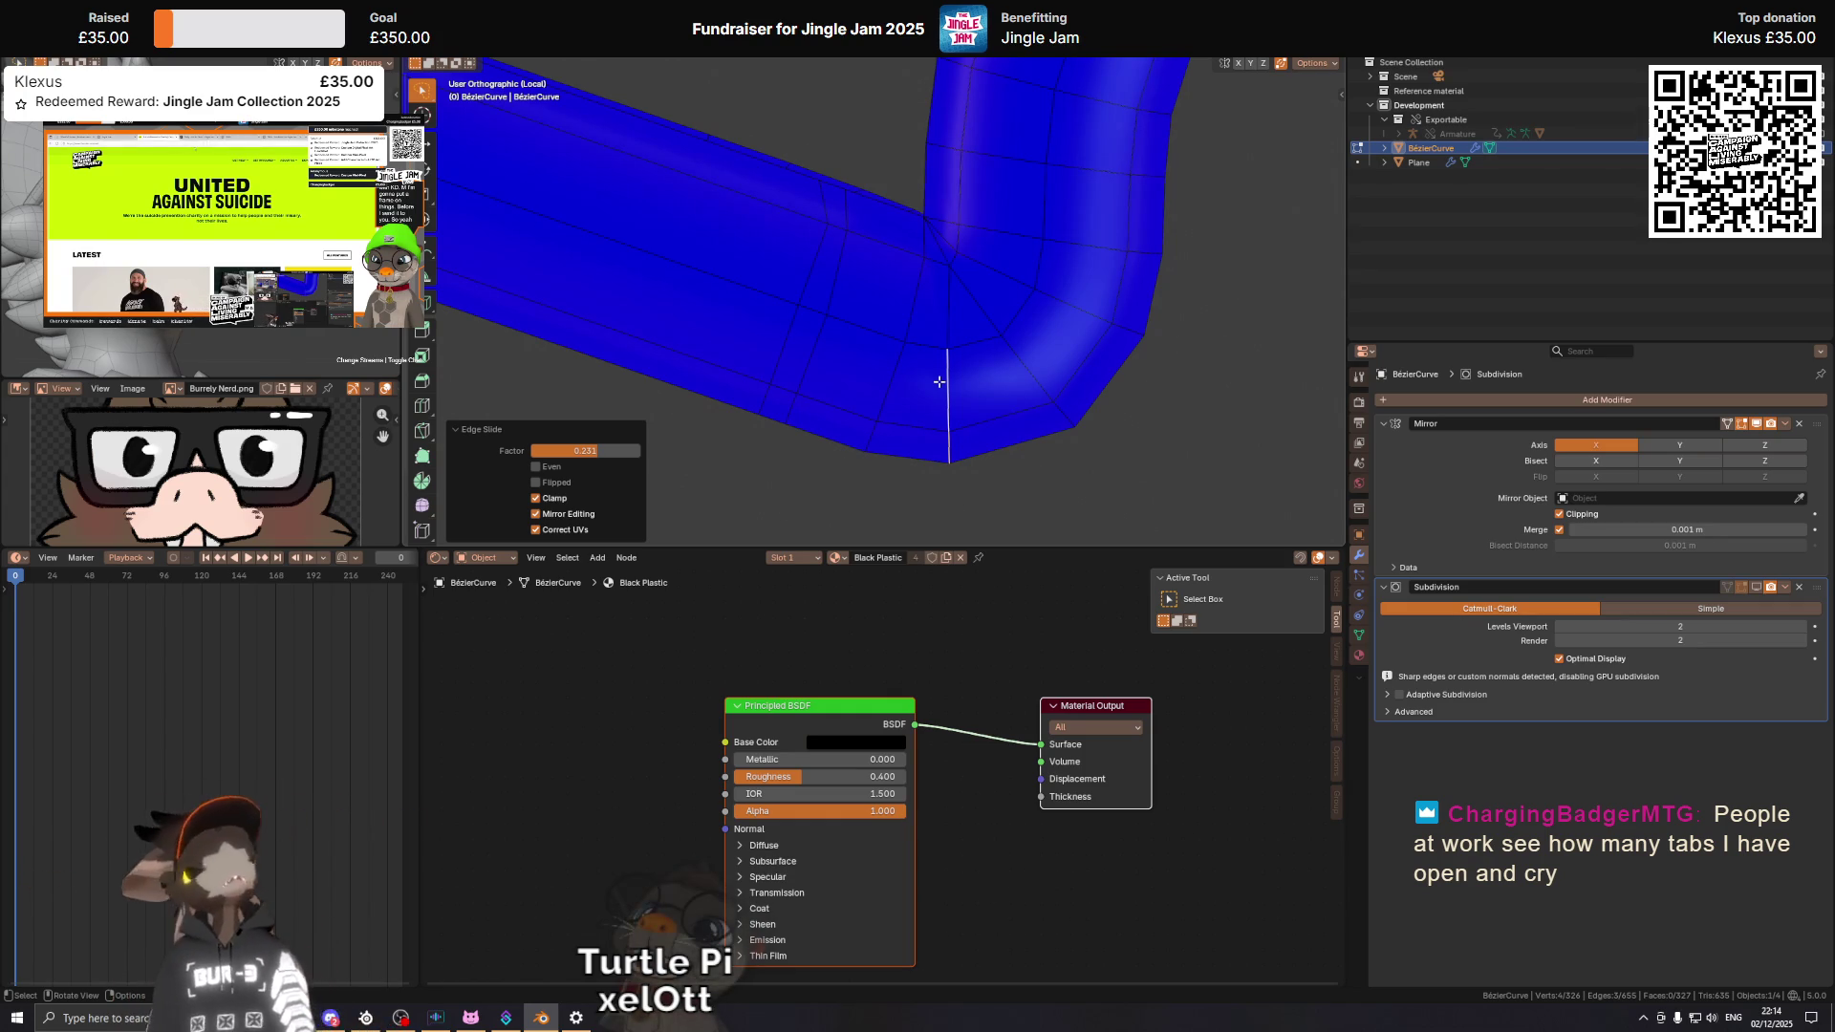
Select two faces at the corner joint and delete them.
left_click_drag(909, 181, 978, 258)
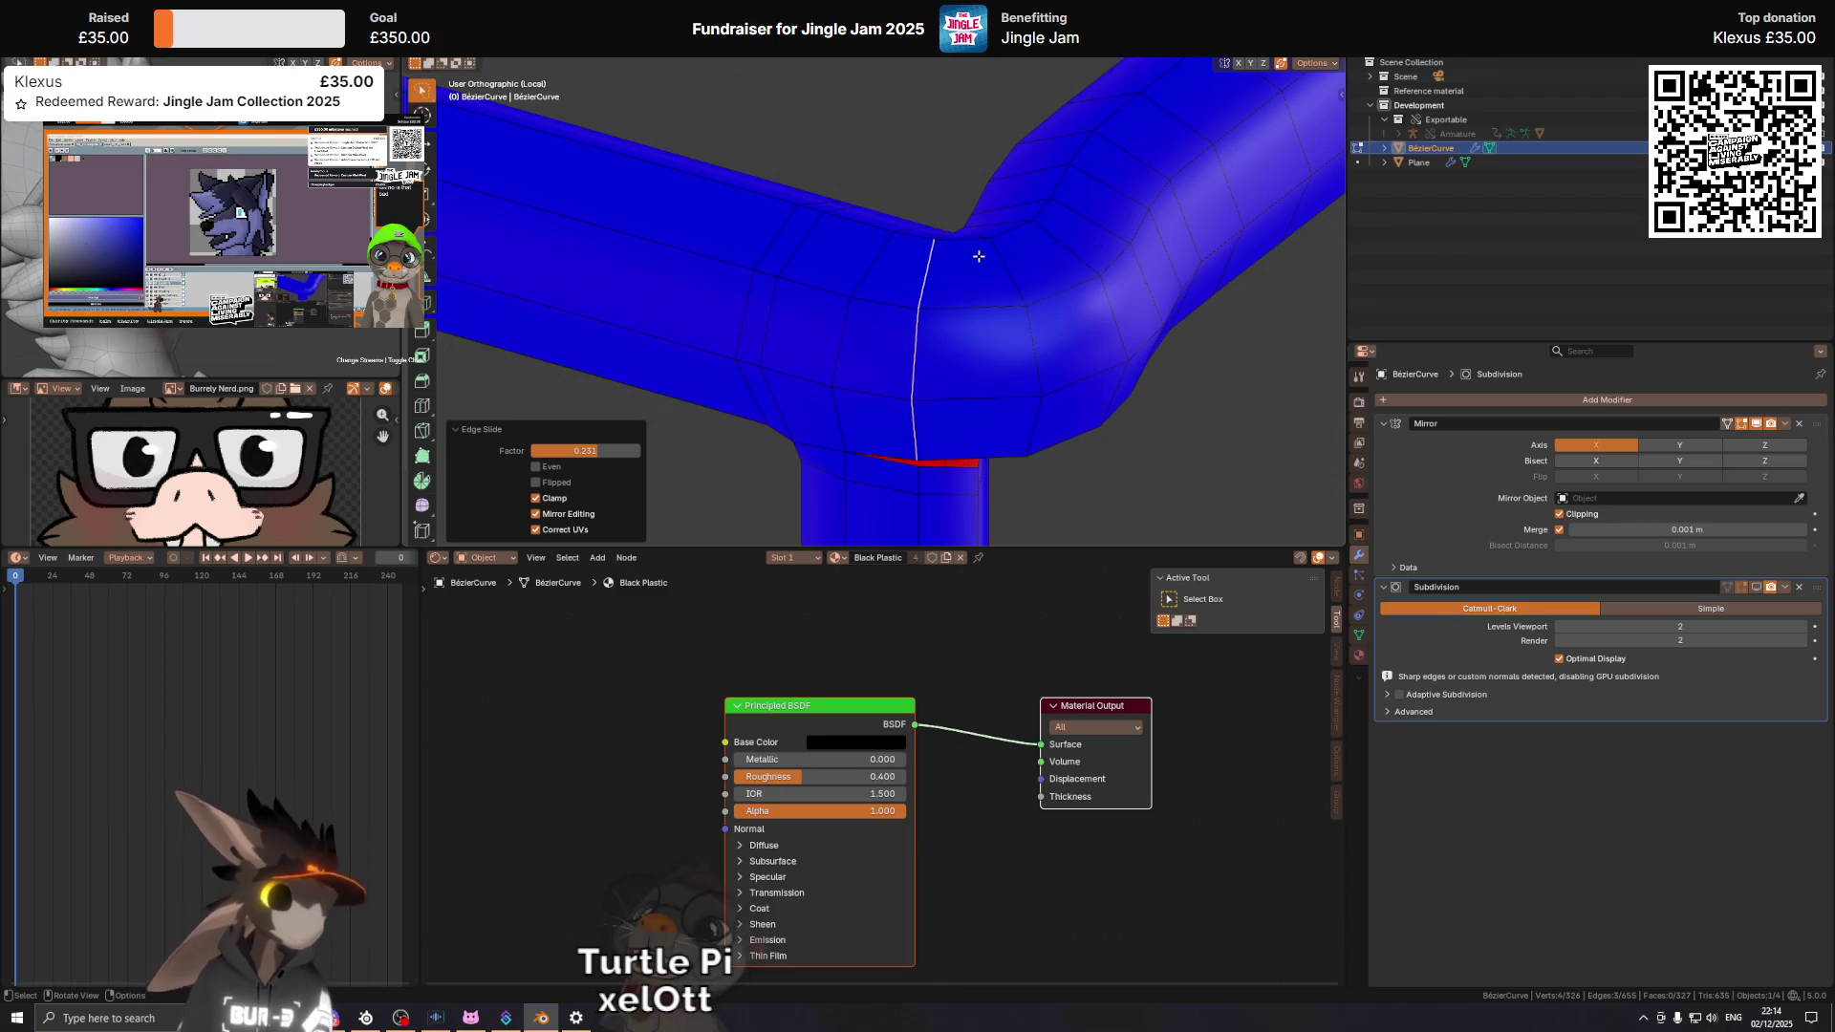
left_click_drag(983, 231, 1011, 343)
left_click(956, 397)
left_click(946, 325)
left_click(909, 342)
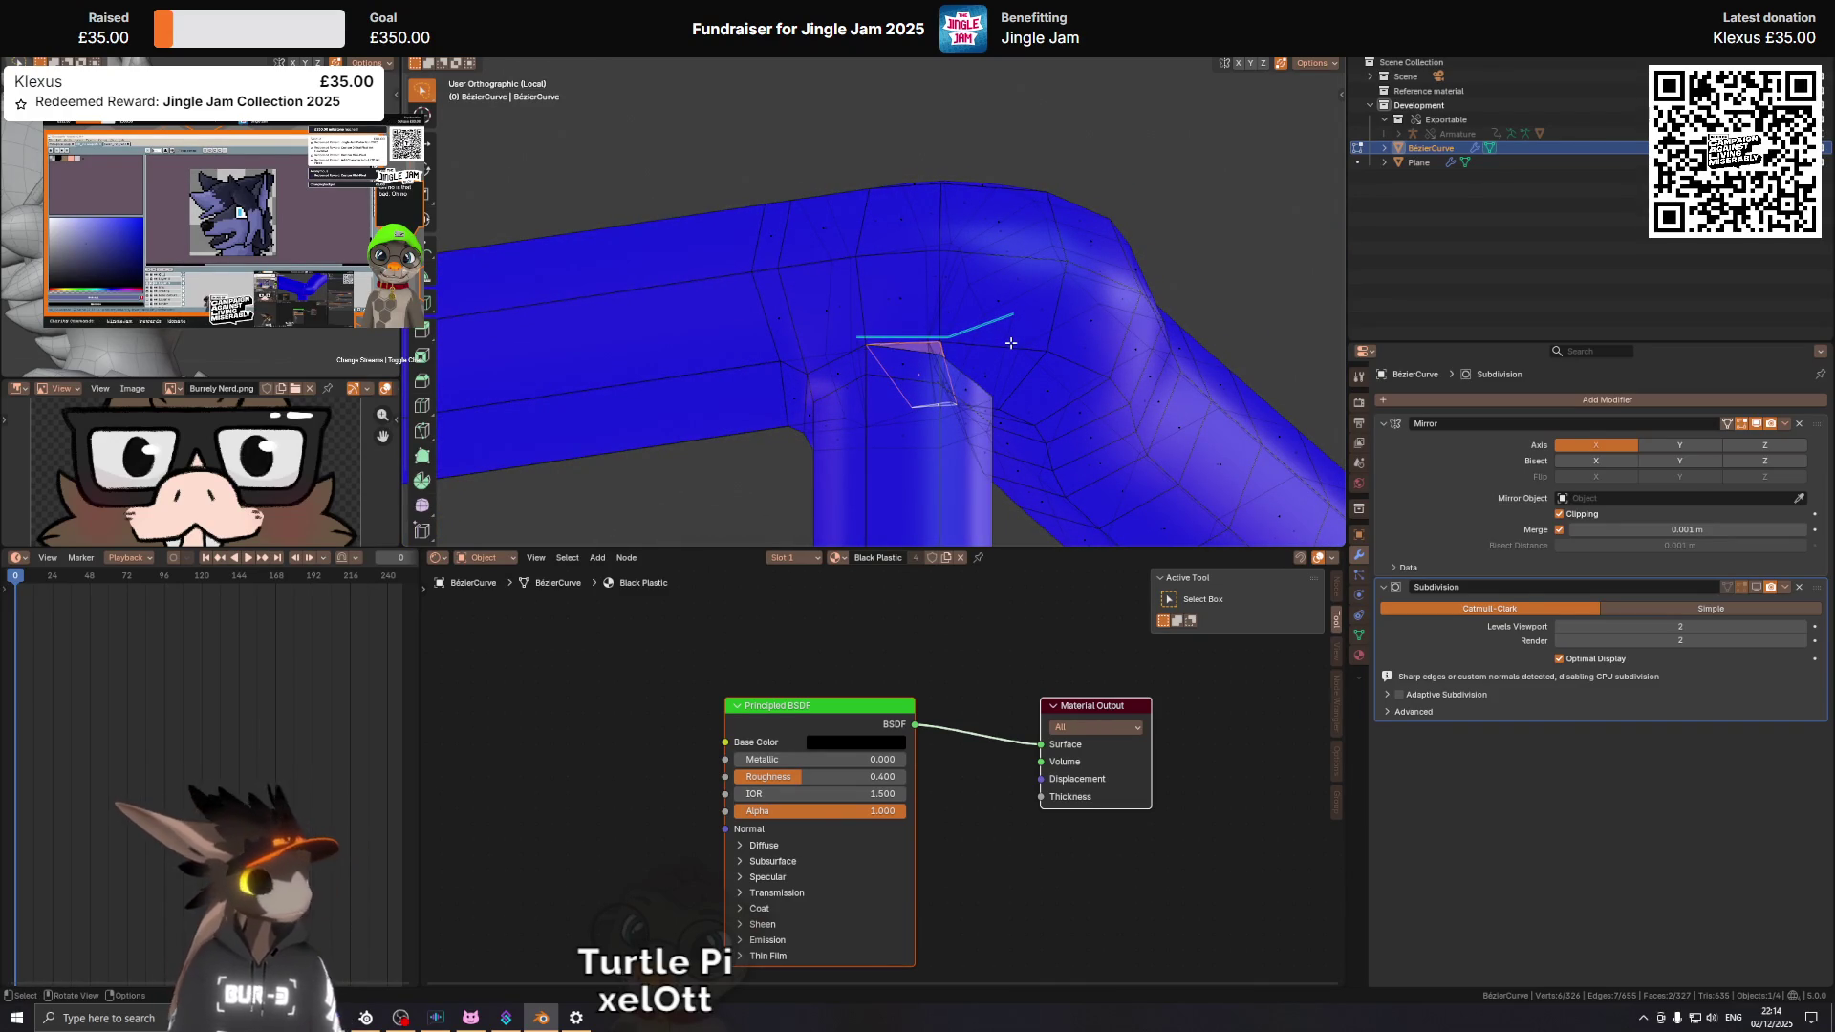
left_click_drag(1011, 343, 962, 328)
key("x")
left_click(1103, 399)
Vertex-slide a vertex at the opened corner and nudge another slightly into place.
left_click(929, 394)
key("shift+v")
left_click(1011, 305)
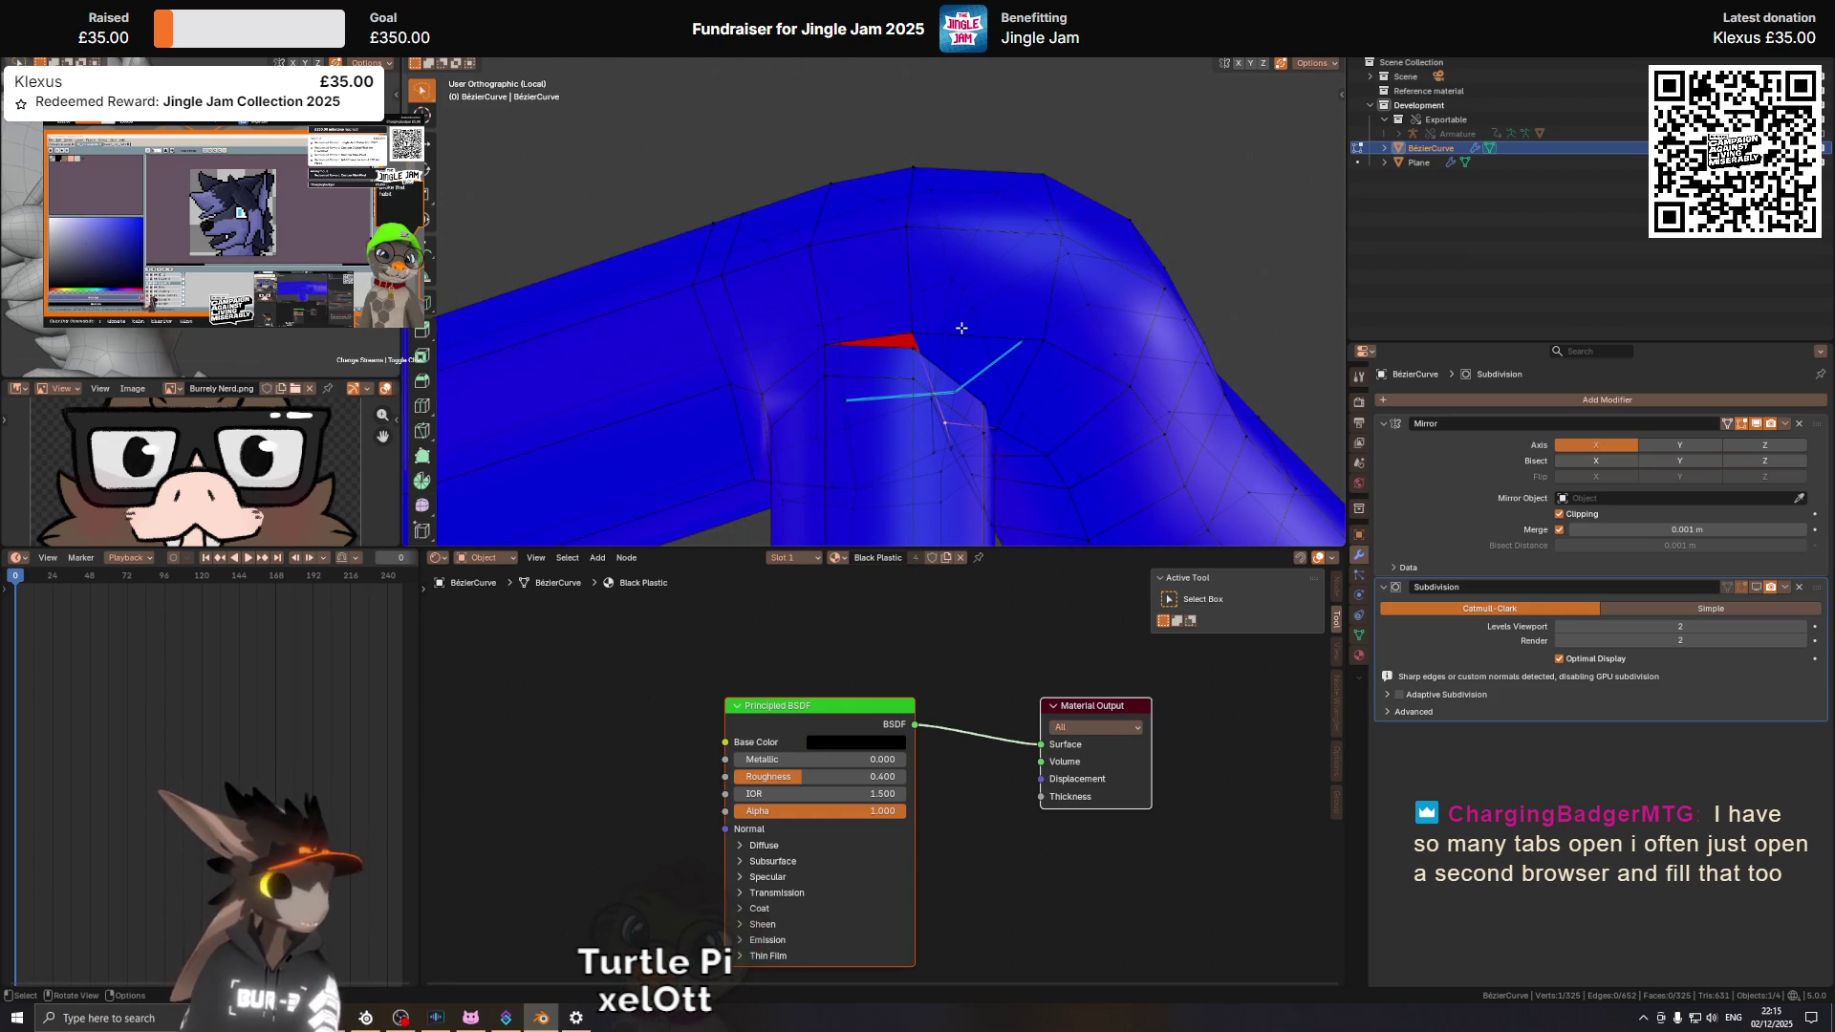
left_click_drag(962, 327, 861, 308)
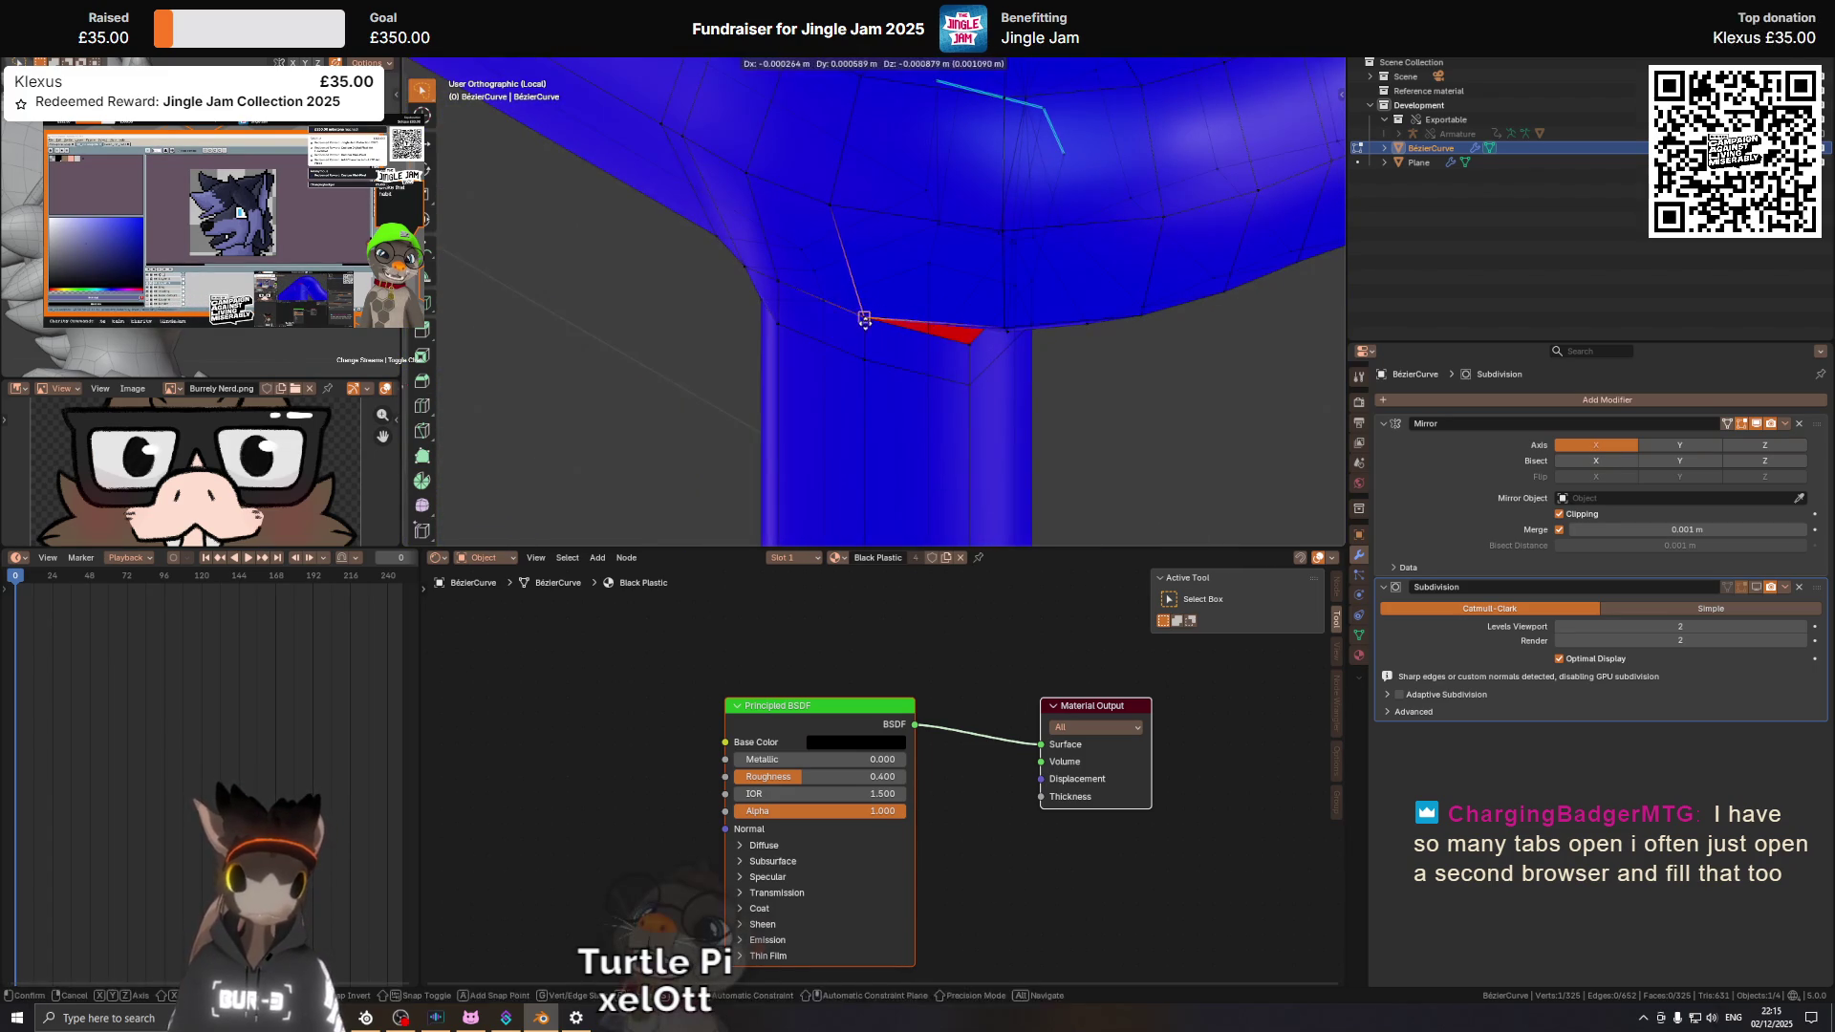
key("g")
left_click(988, 300)
left_click_drag(987, 299, 918, 202)
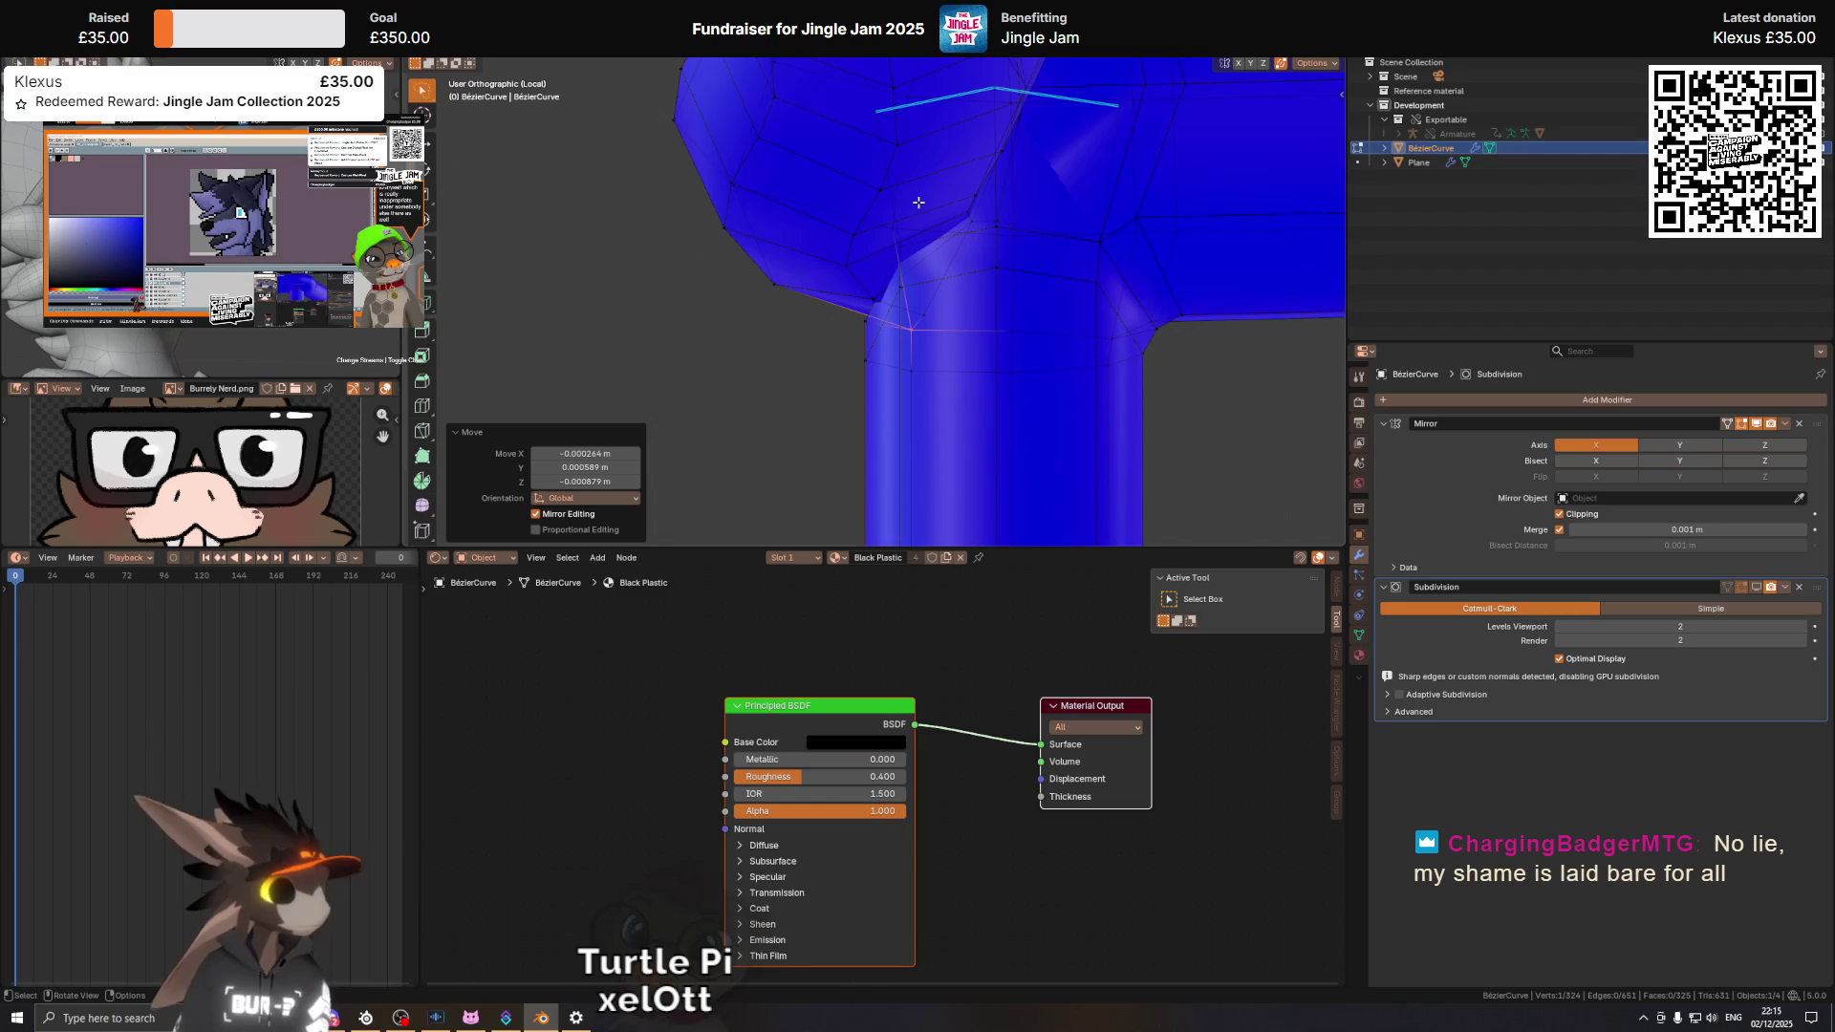
Select the two stray edges along the inner corner and delete their vertices.
left_click_drag(1085, 164, 901, 255)
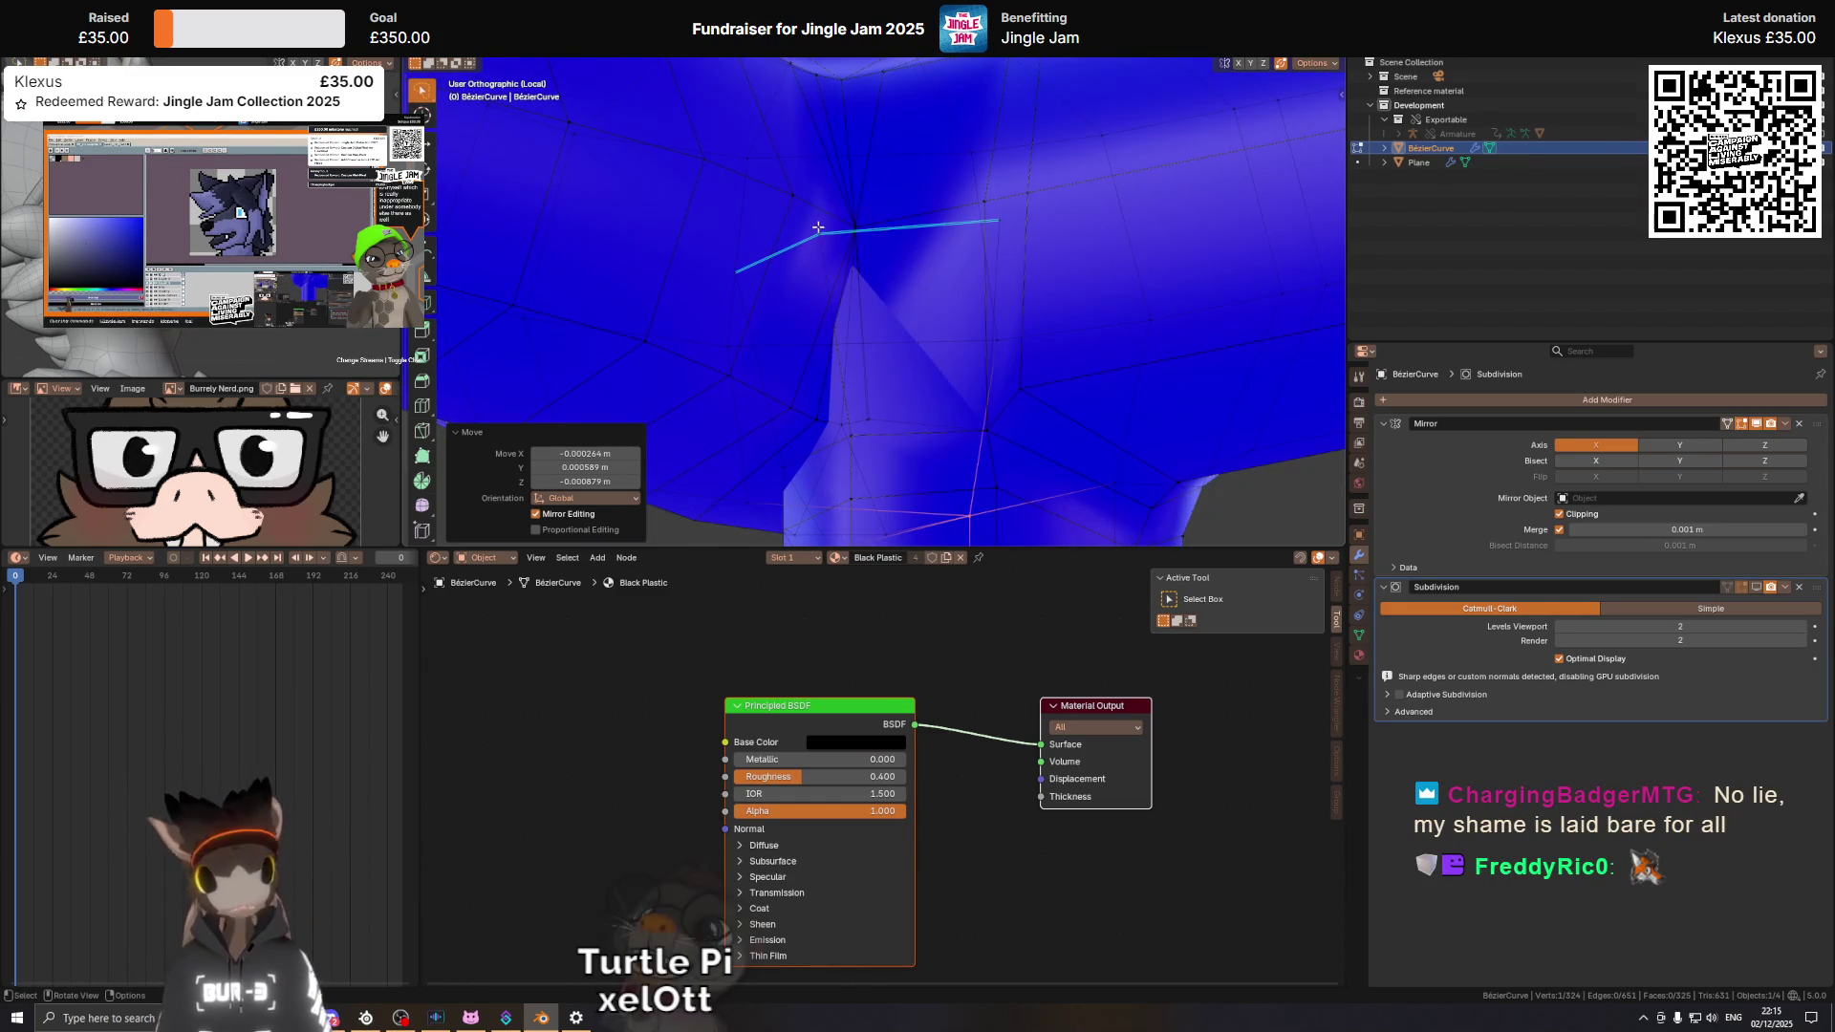
key("ctrl+z")
key("ctrl+z")
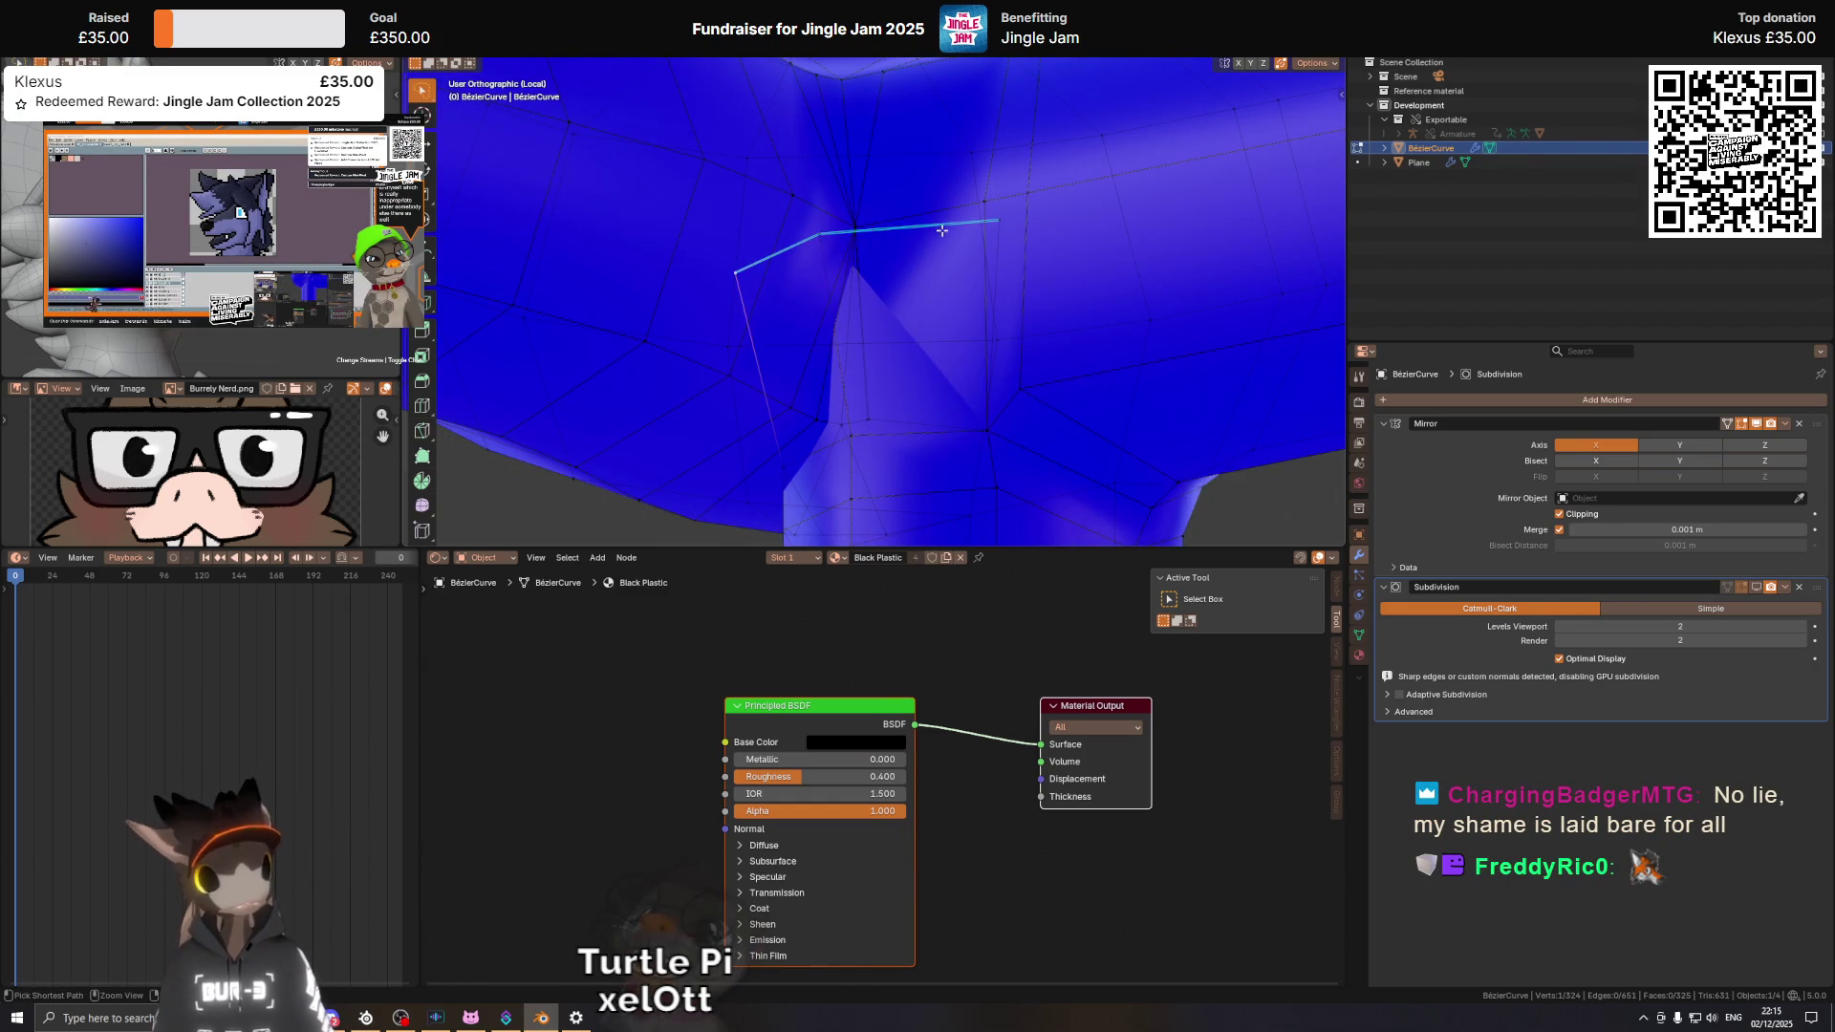
left_click(1009, 222)
key("x")
left_click(1214, 166)
left_click_drag(1128, 191, 796, 255)
key("shift+v")
Vertex-slide the corner vertex fully to factor 1.0, merging it onto its neighbour.
left_click(846, 304)
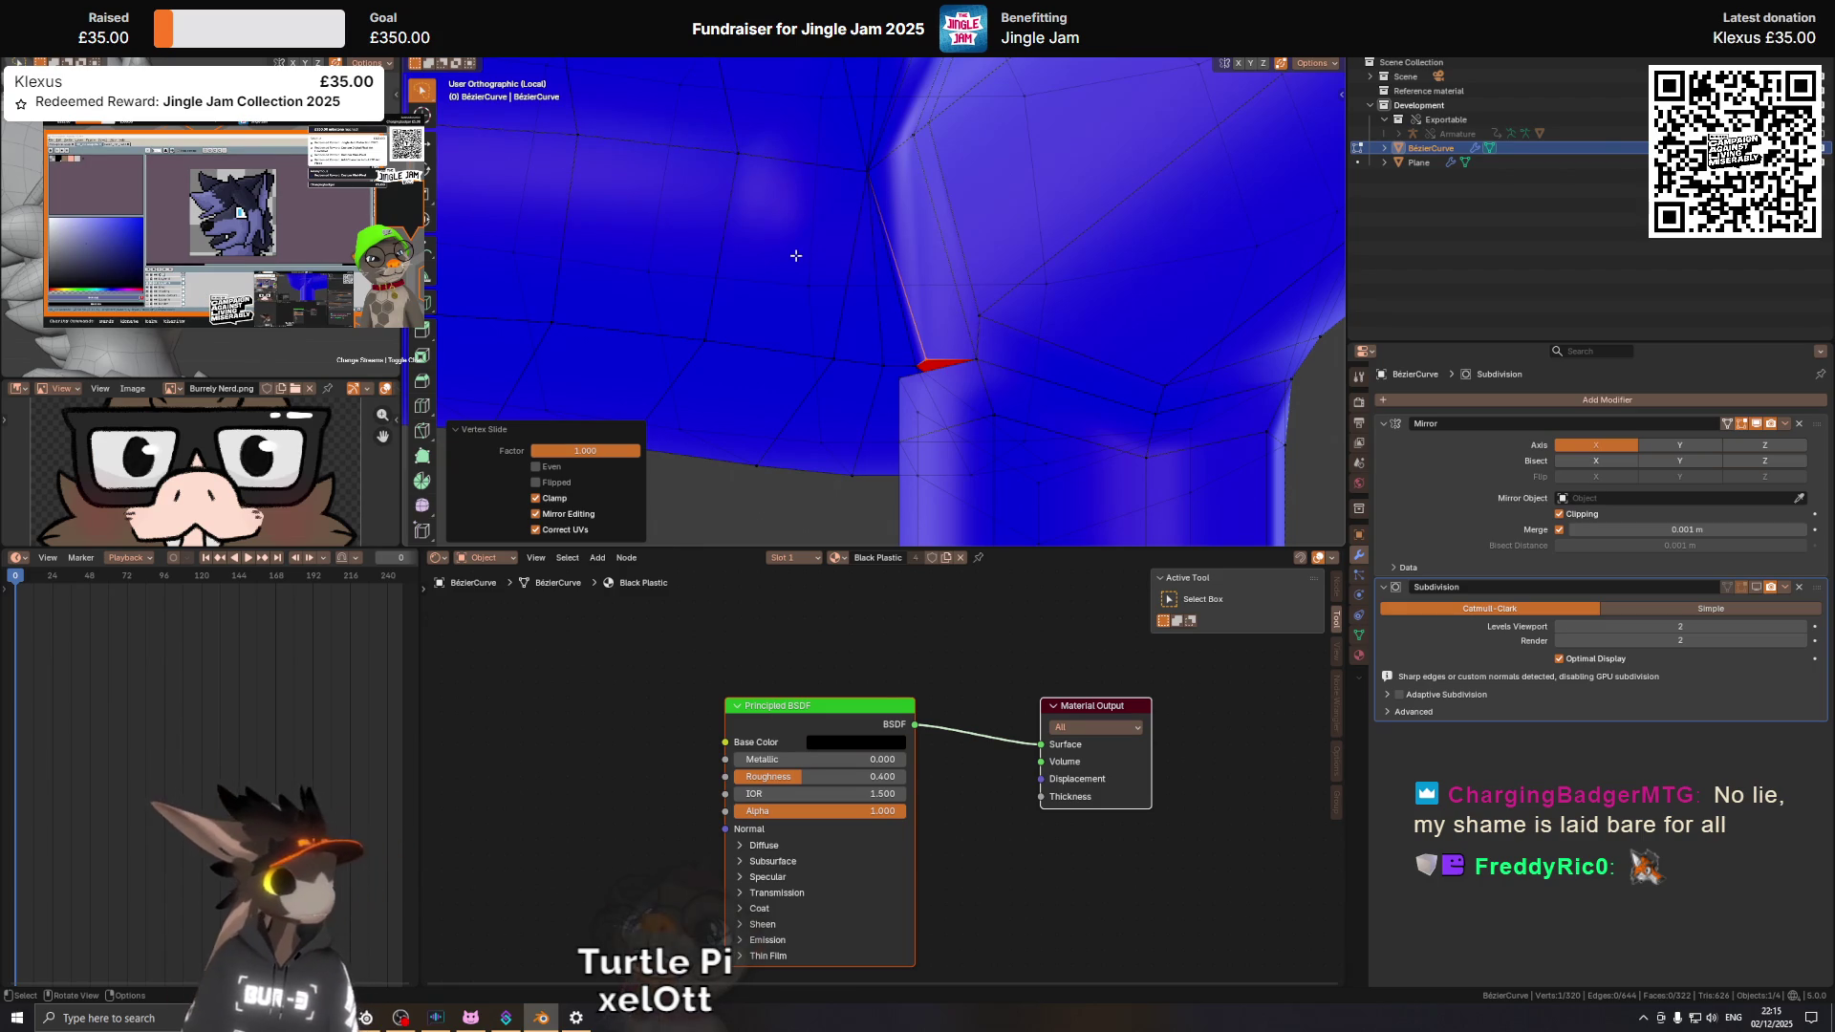
left_click_drag(952, 232, 918, 299)
key("g")
Place the joint vertex and nudge it slightly along X.
left_click(832, 411)
key("g")
key("x")
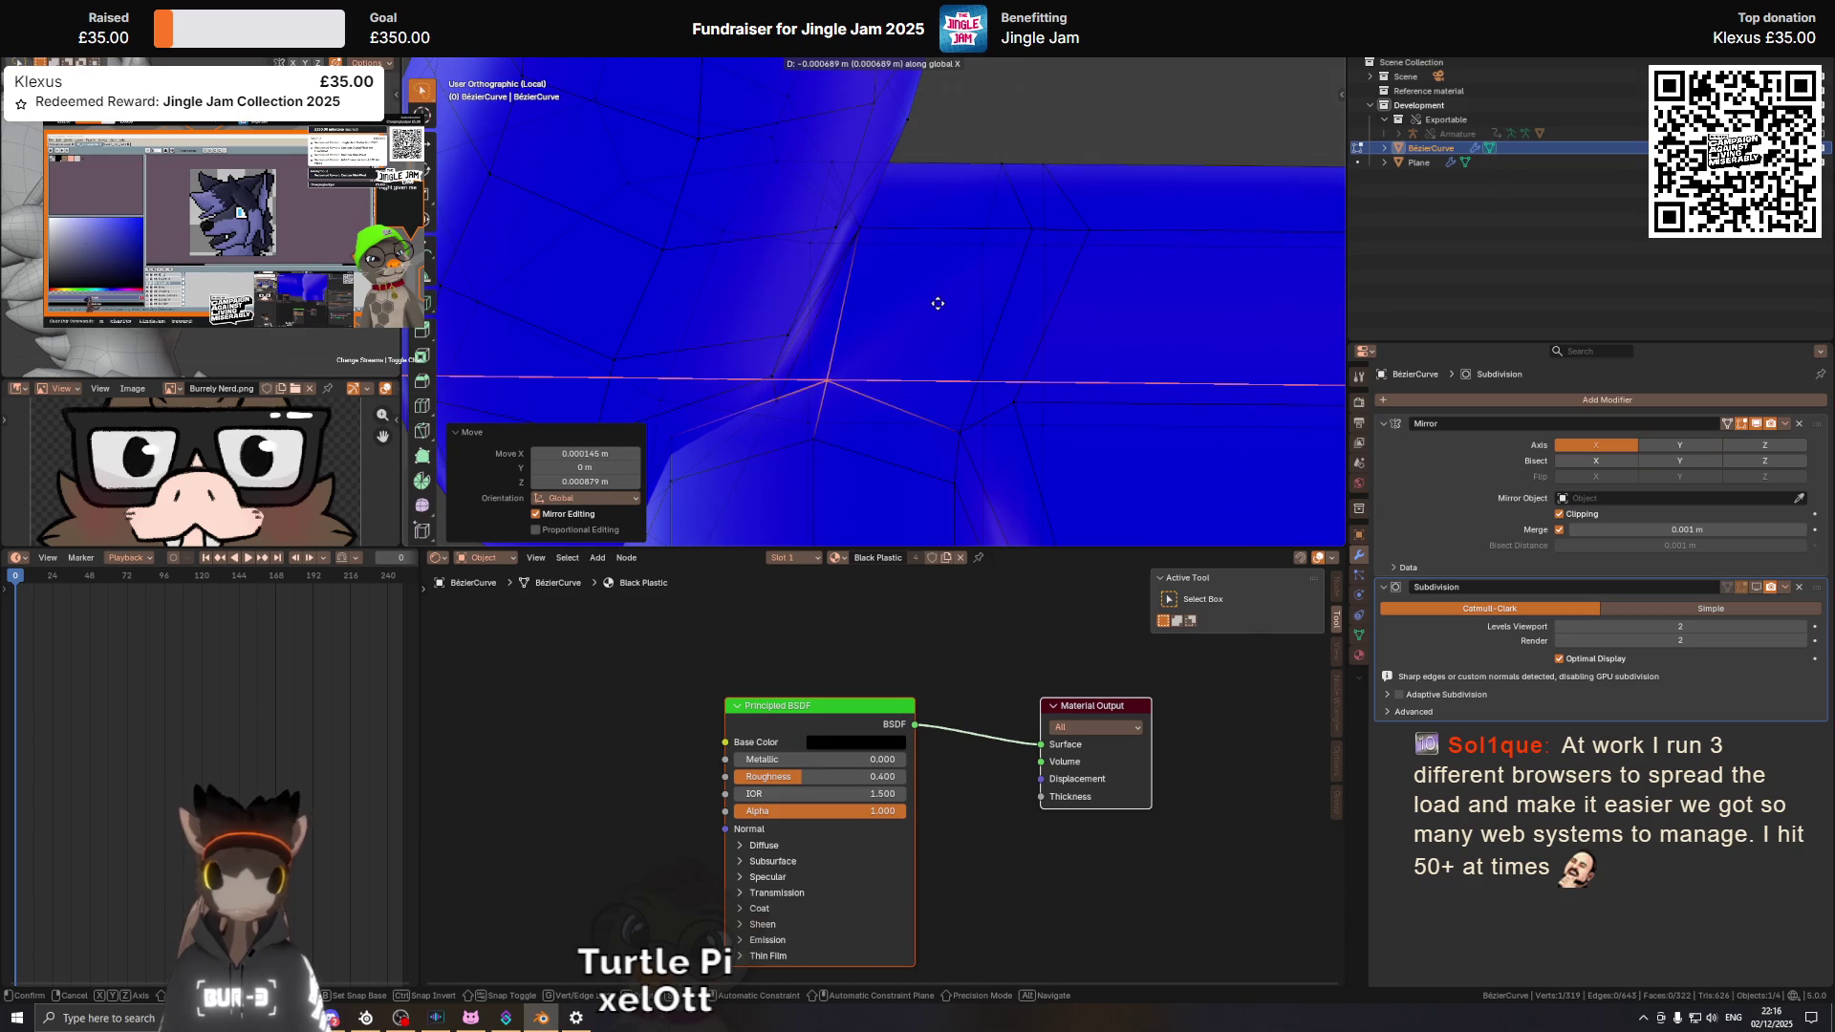
left_click(938, 303)
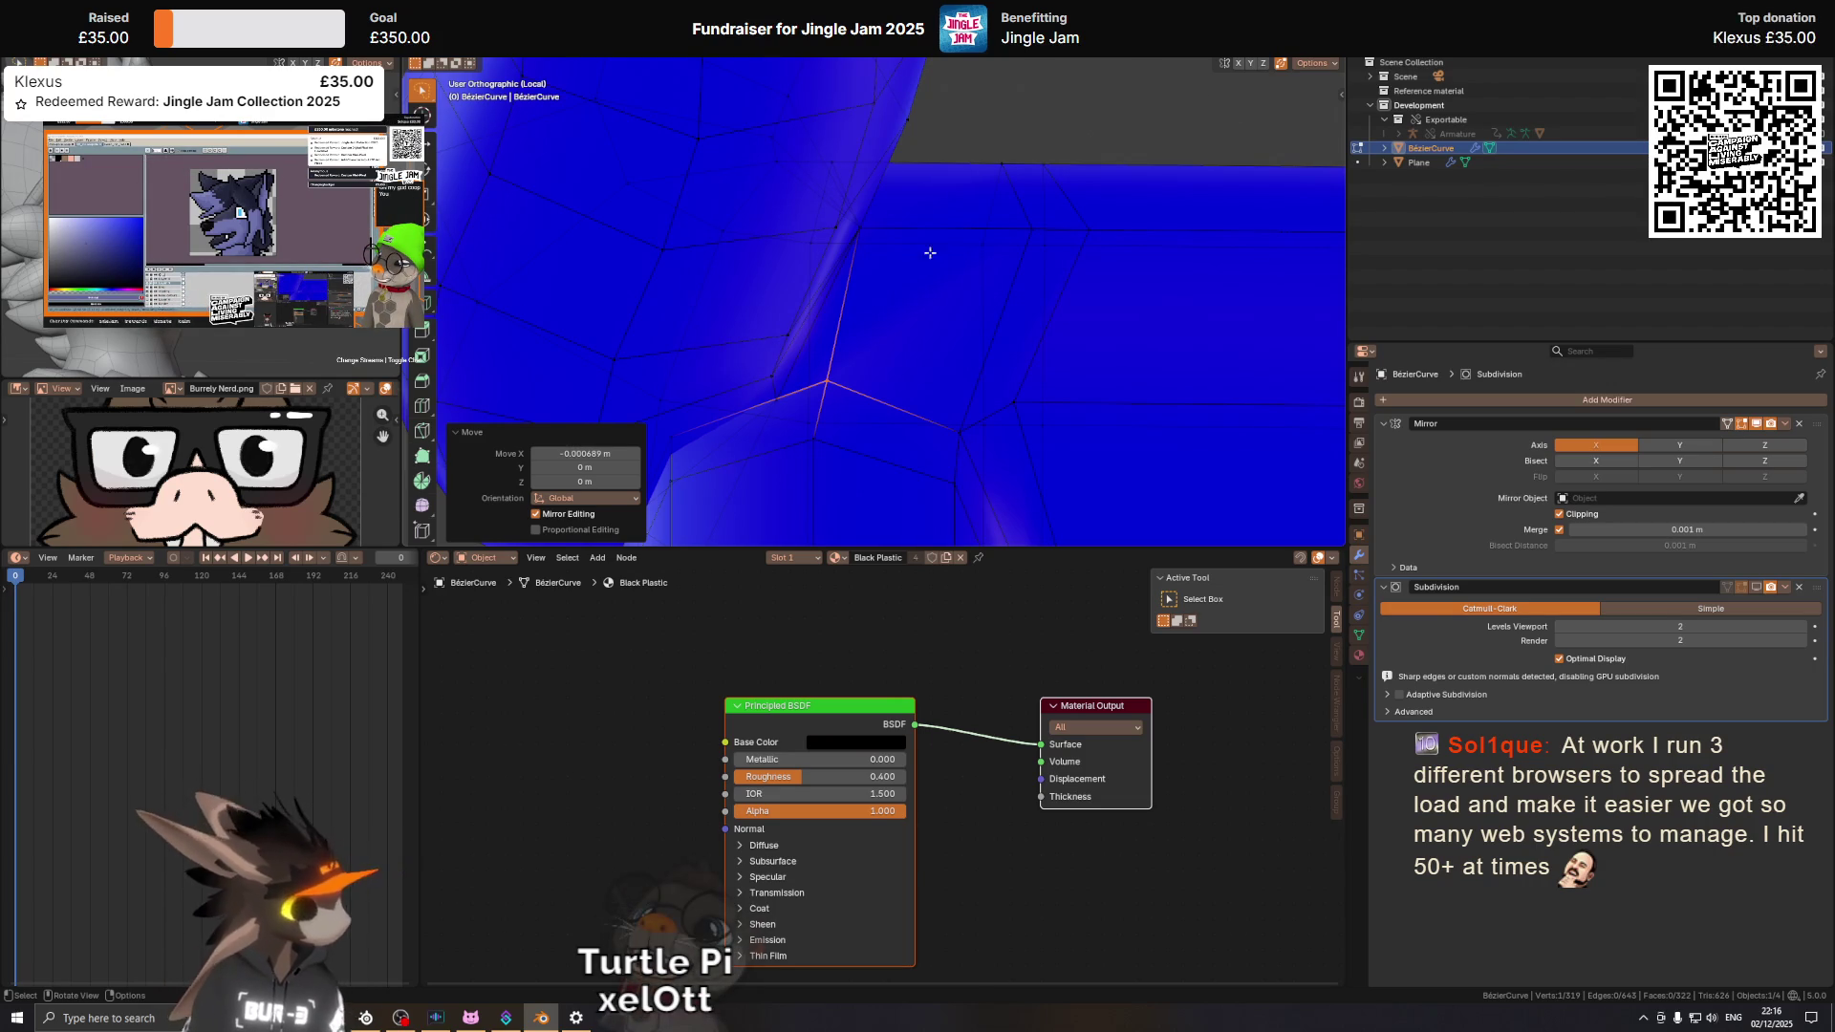
Collapse the small triangular face and slide its vertices fully onto their neighbours.
left_click_drag(840, 294, 887, 259)
left_click(869, 367)
key("g")
key("g")
left_click(1047, 270)
key("g")
key("g")
left_click(971, 268)
key("g")
key("g")
left_click(918, 279)
key("g")
key("g")
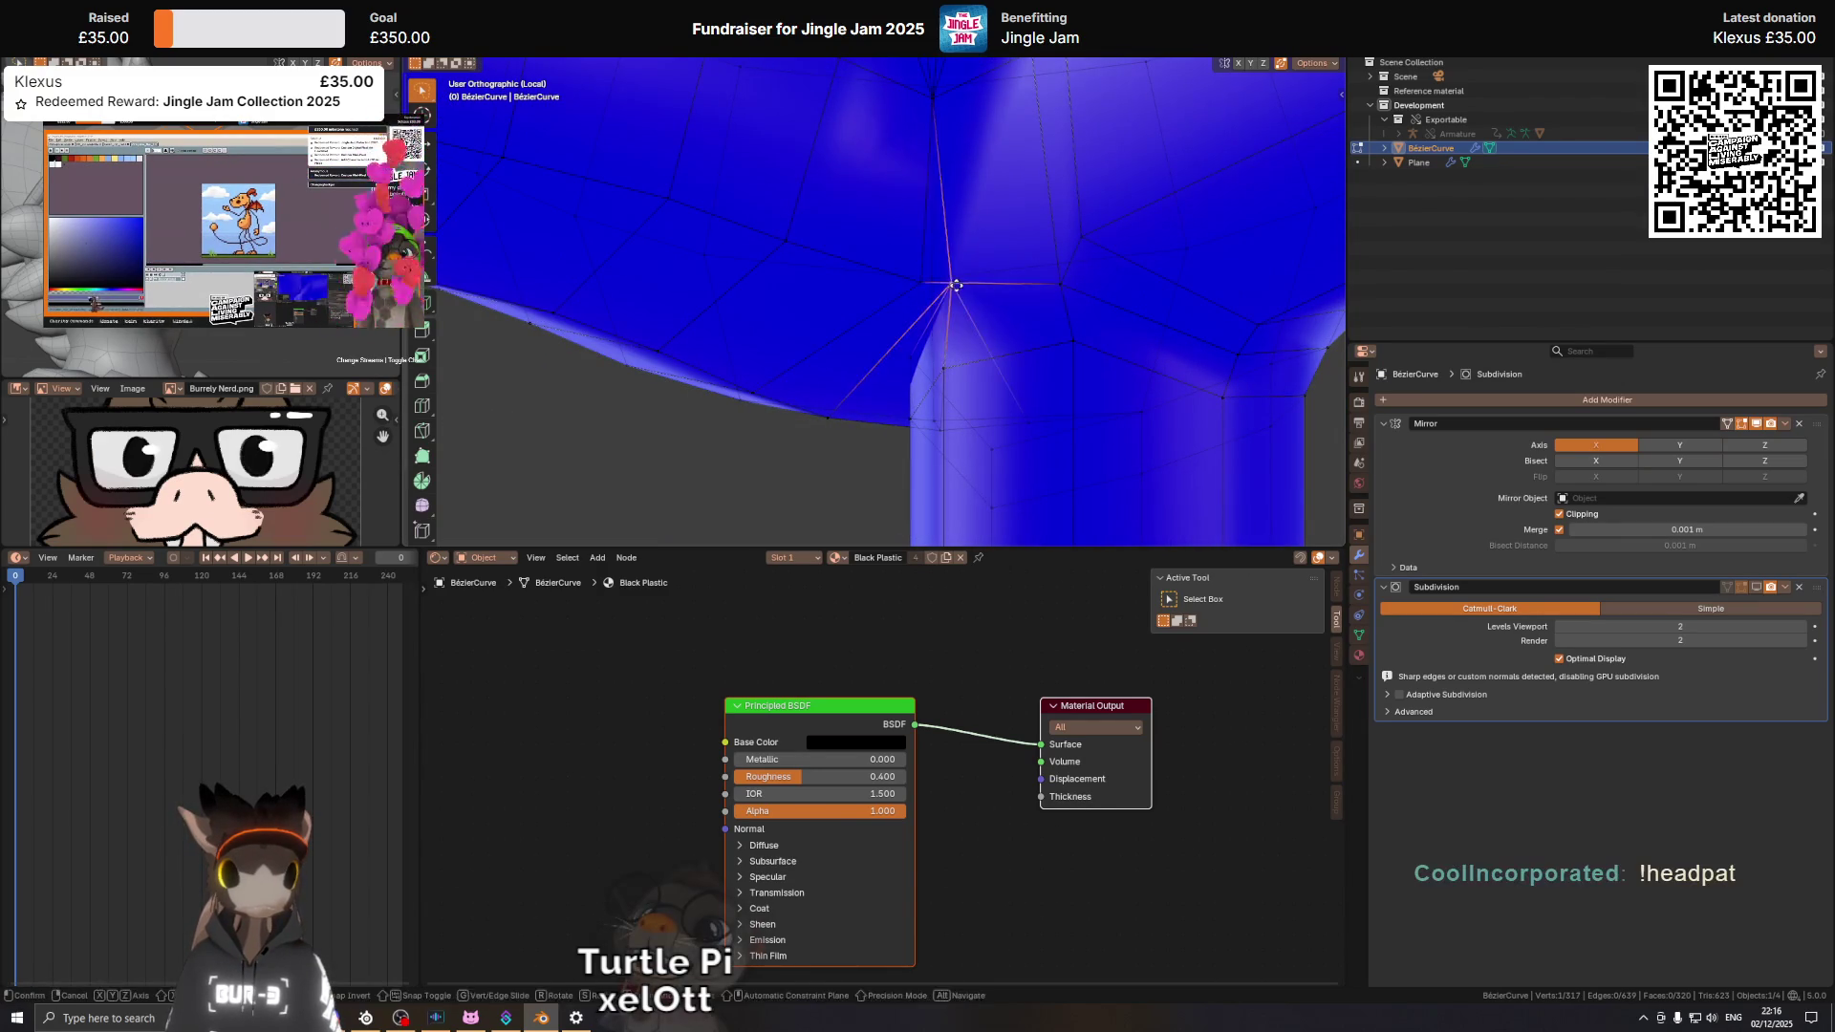
left_click(920, 277)
Lower a joint vertex 0.00205 m along Z and nudge it slightly along Y.
left_click_drag(995, 238, 1044, 393)
key("g")
key("z")
left_click(955, 209)
key("g")
key("y")
left_click(956, 331)
key("shift+v")
Confirm the tiny vertex slide at 0.042 and orbit around the joint to the red face.
left_click(862, 424)
left_click_drag(862, 424, 895, 313)
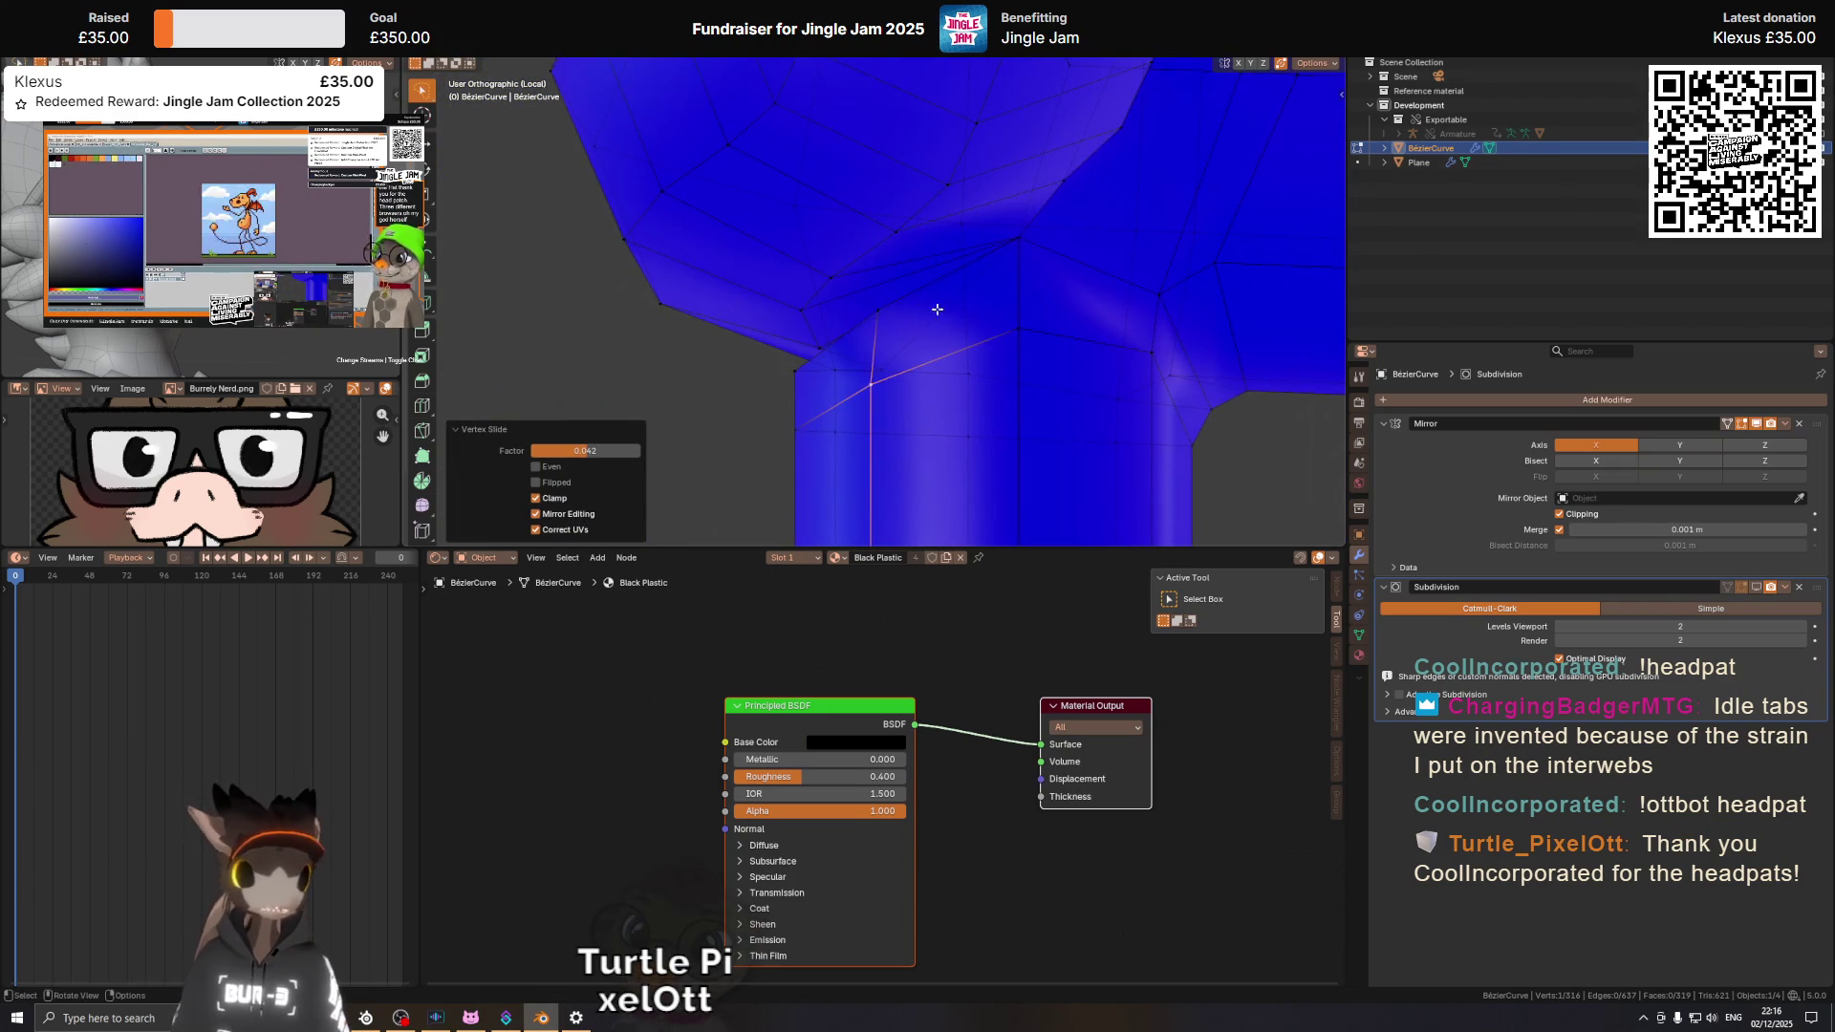
left_click_drag(979, 270, 893, 302)
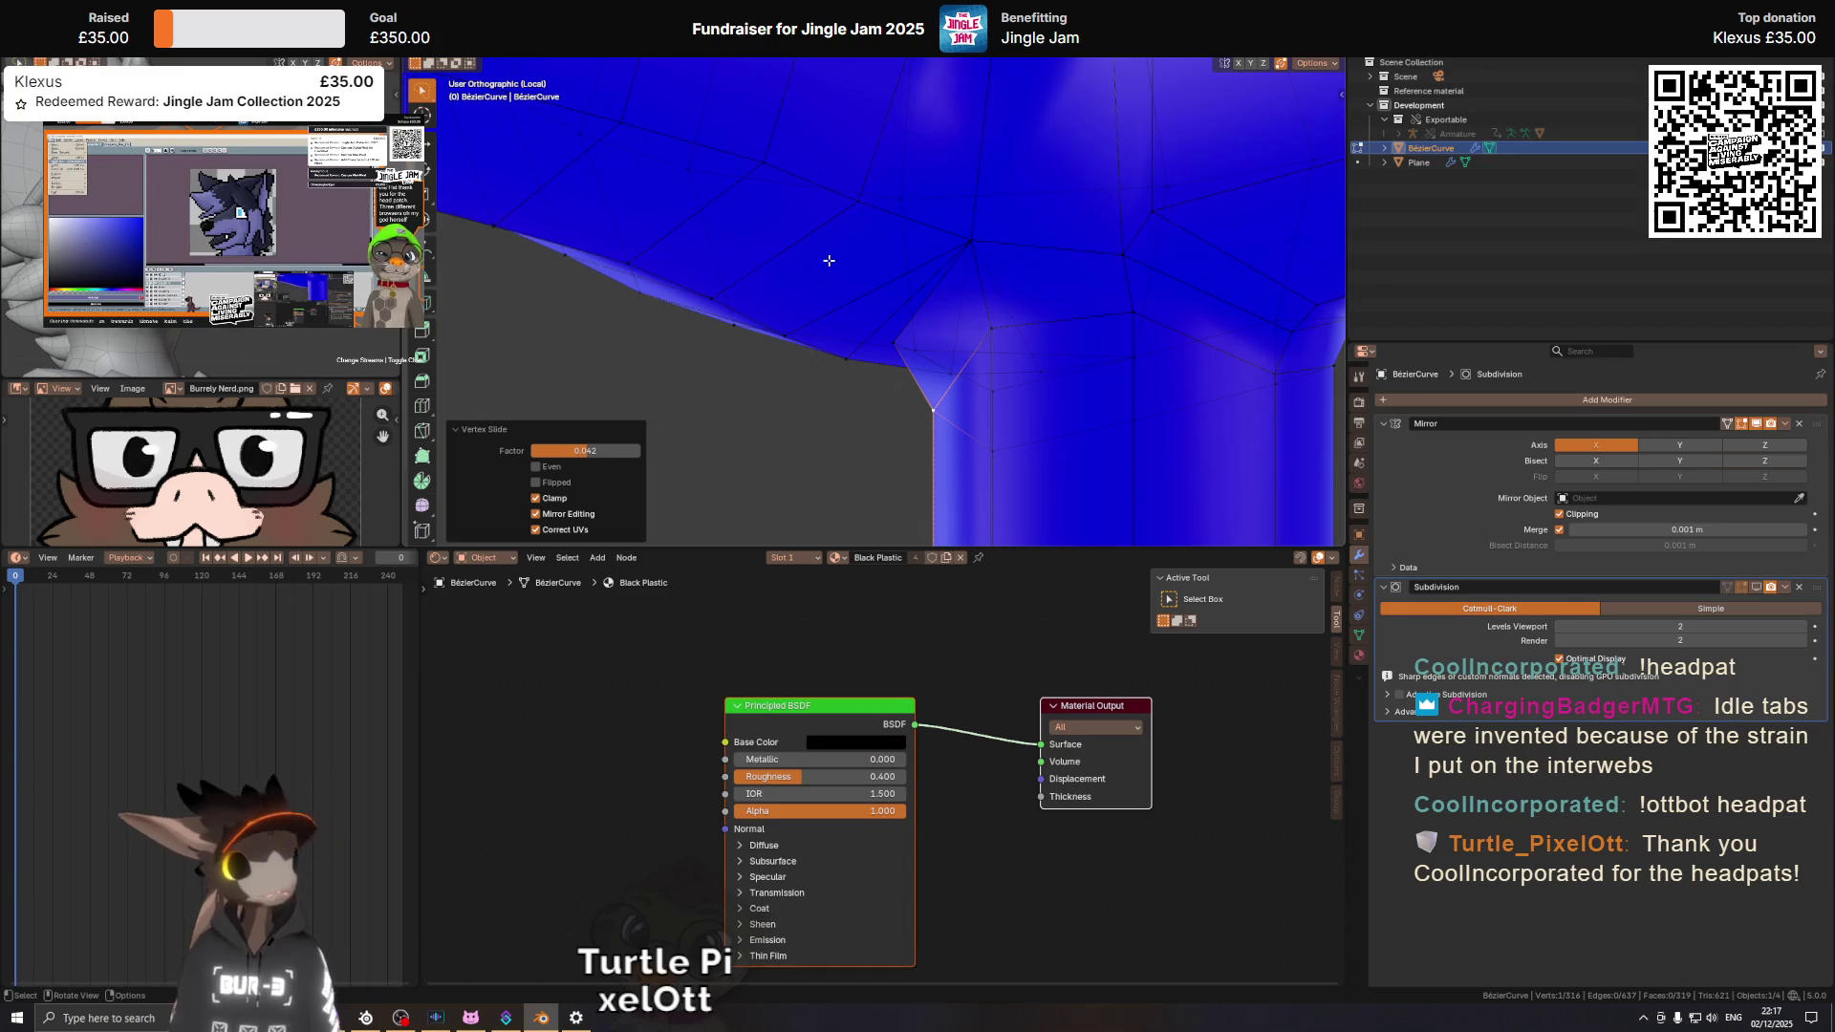
left_click_drag(857, 269, 1022, 354)
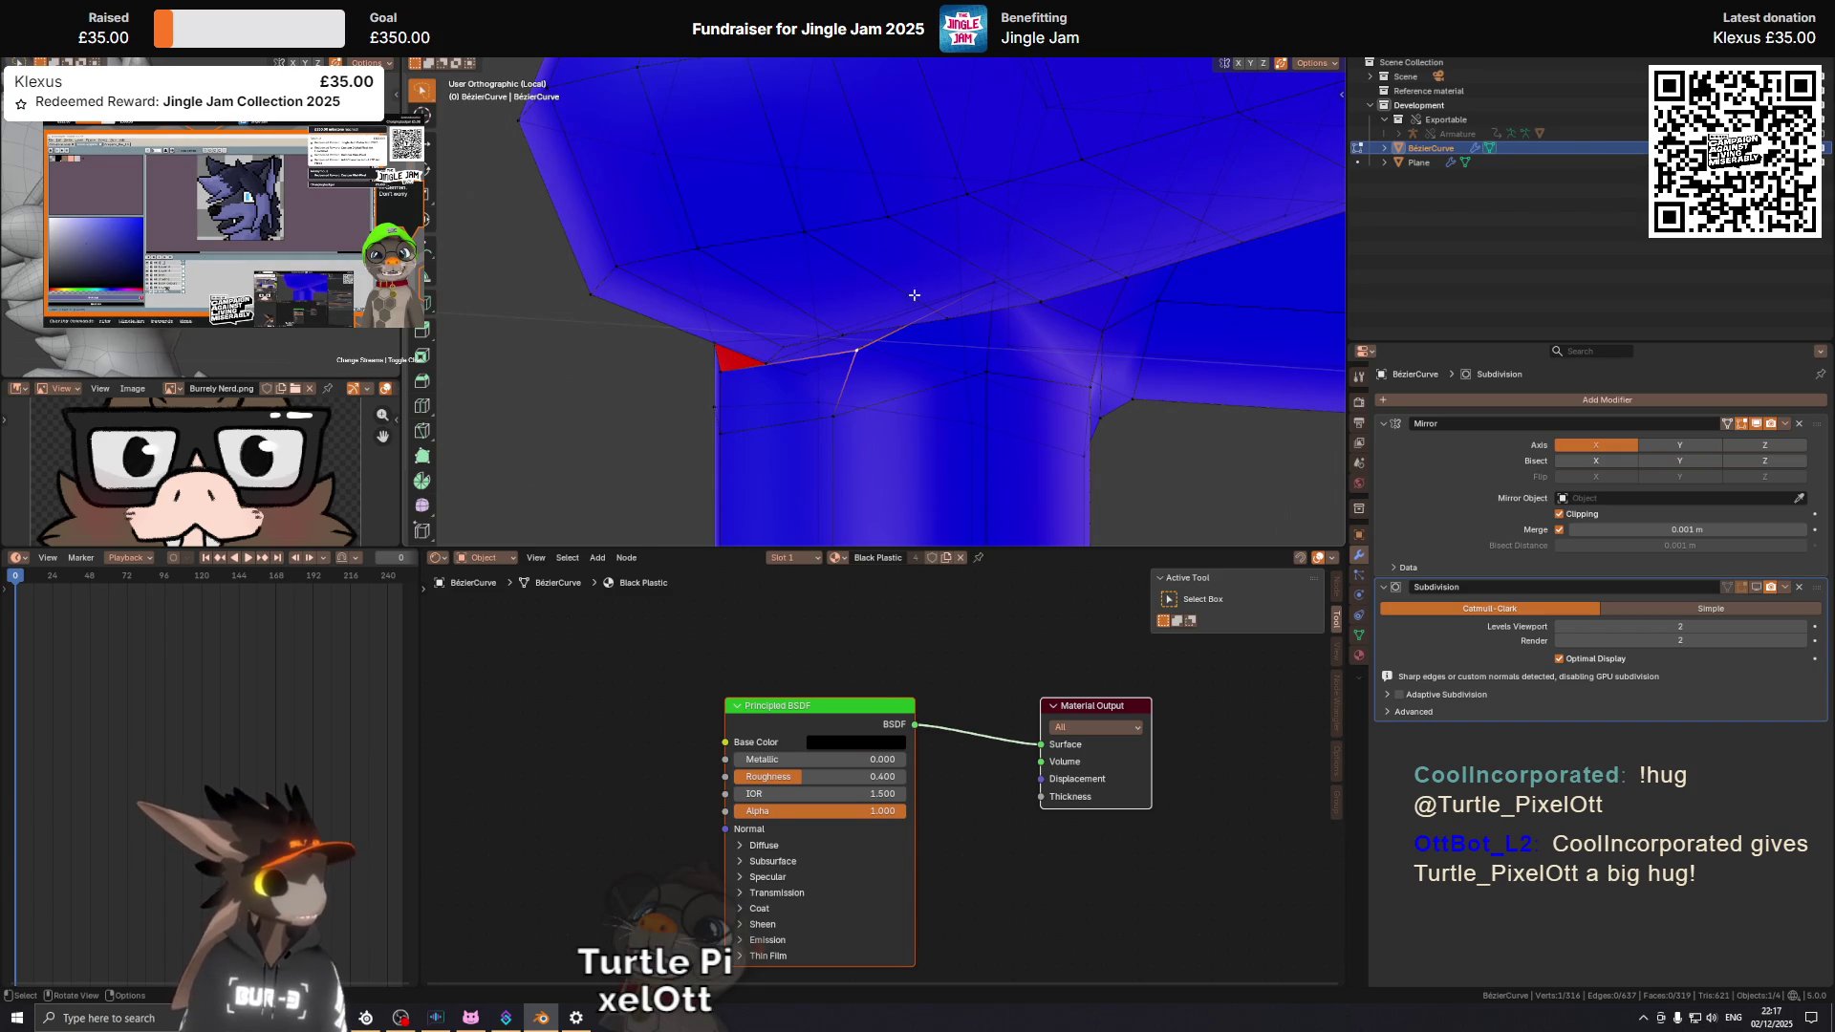
left_click_drag(930, 284, 934, 362)
Move the vertex -0.002248 m along Y, then begin a vertex slide on another vertex.
key("g")
key("y")
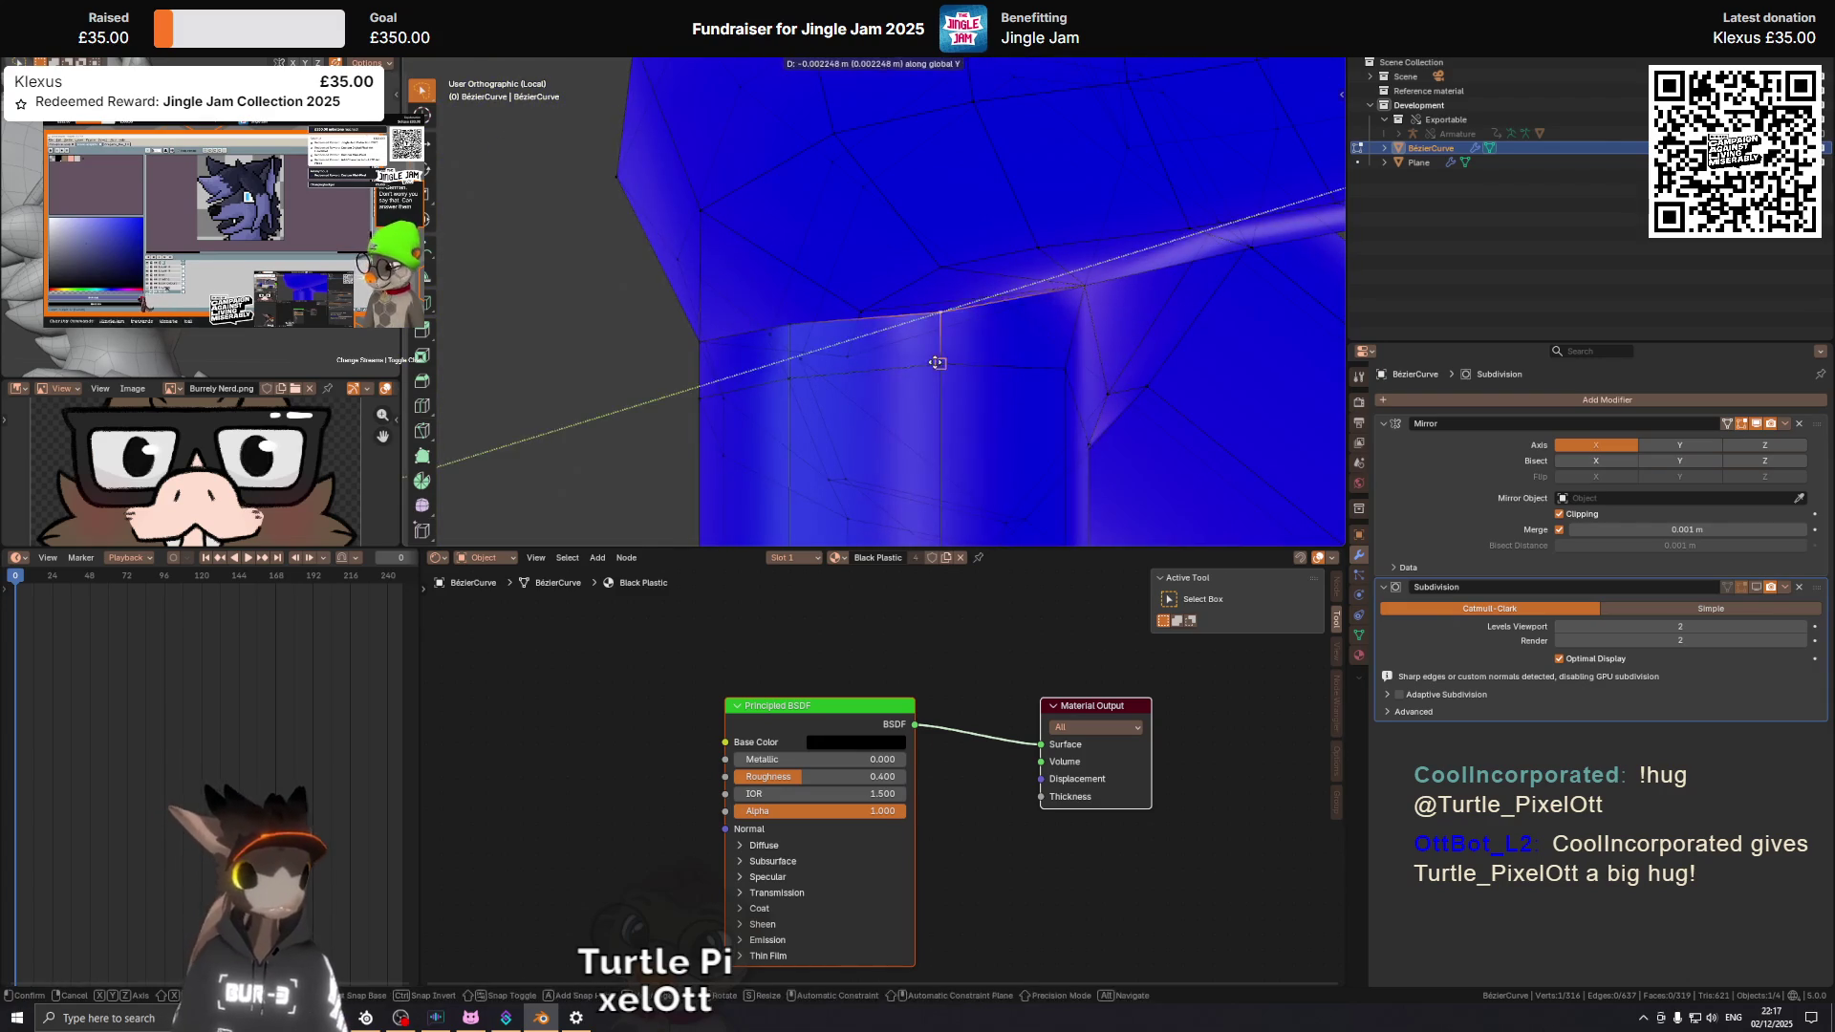
left_click(937, 362)
left_click_drag(941, 291, 862, 317)
left_click_drag(836, 246, 803, 268)
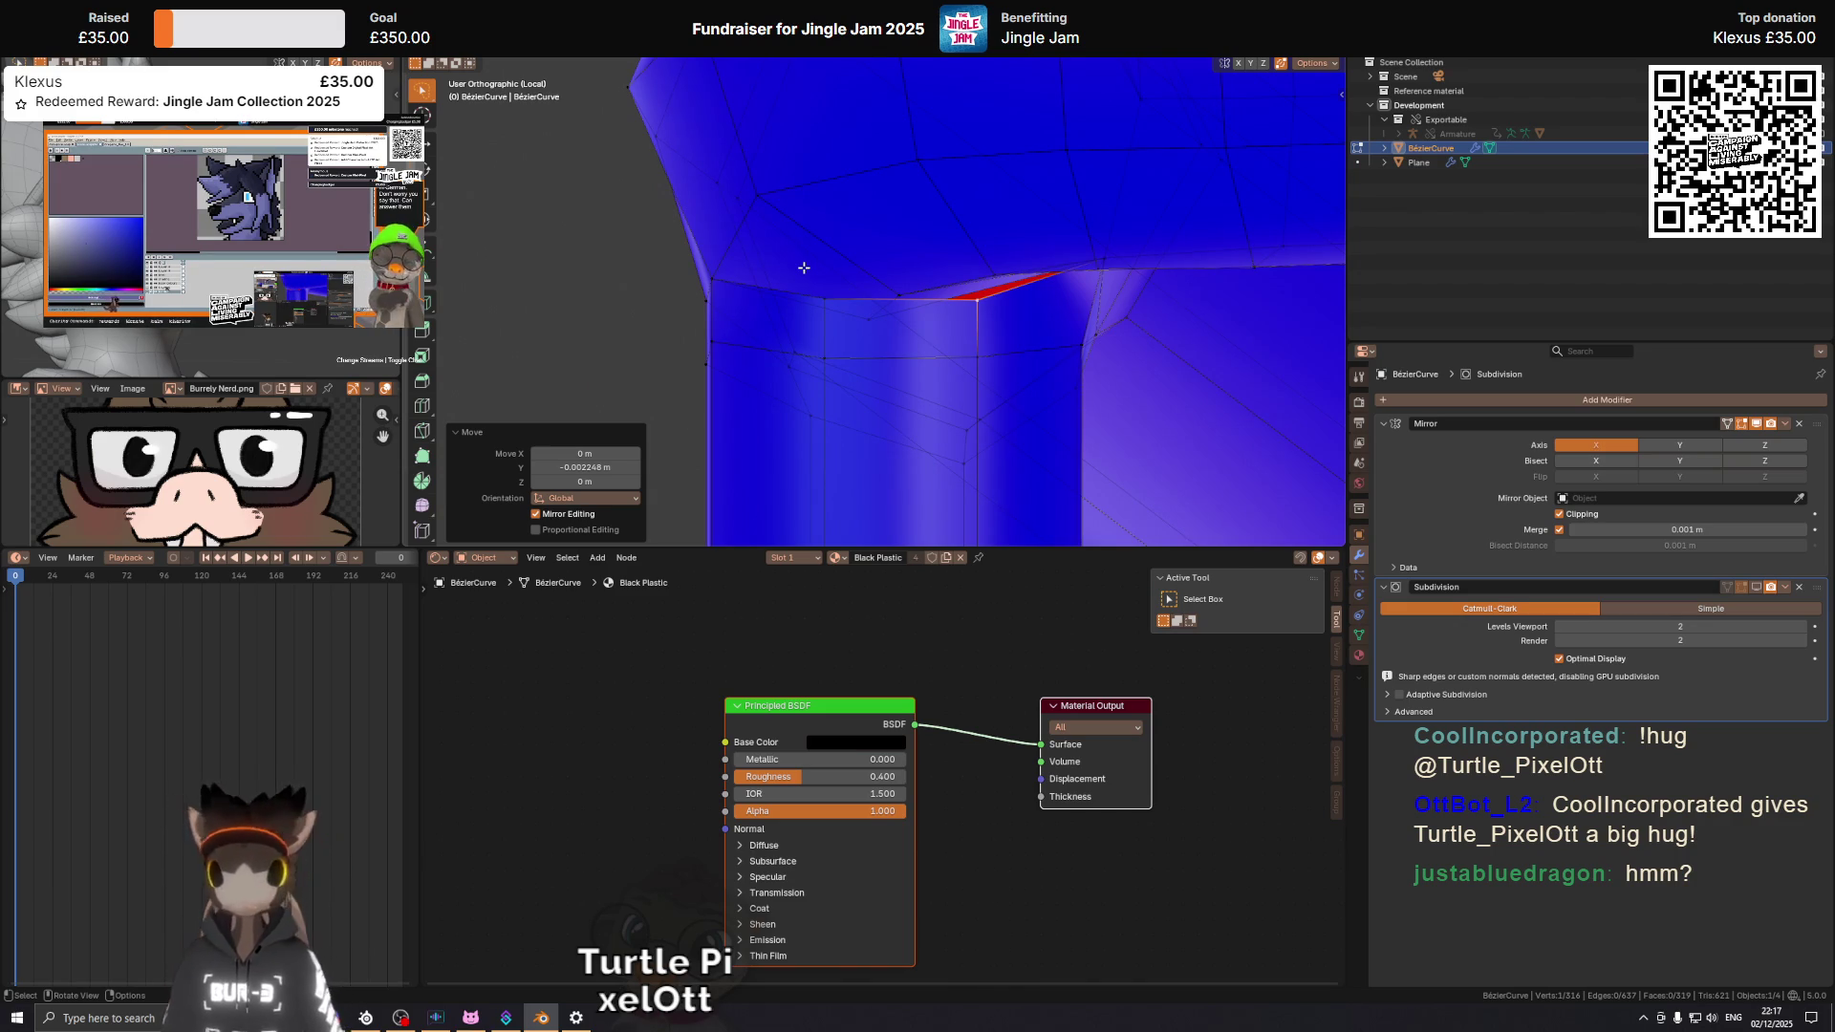
left_click_drag(834, 268, 1058, 257)
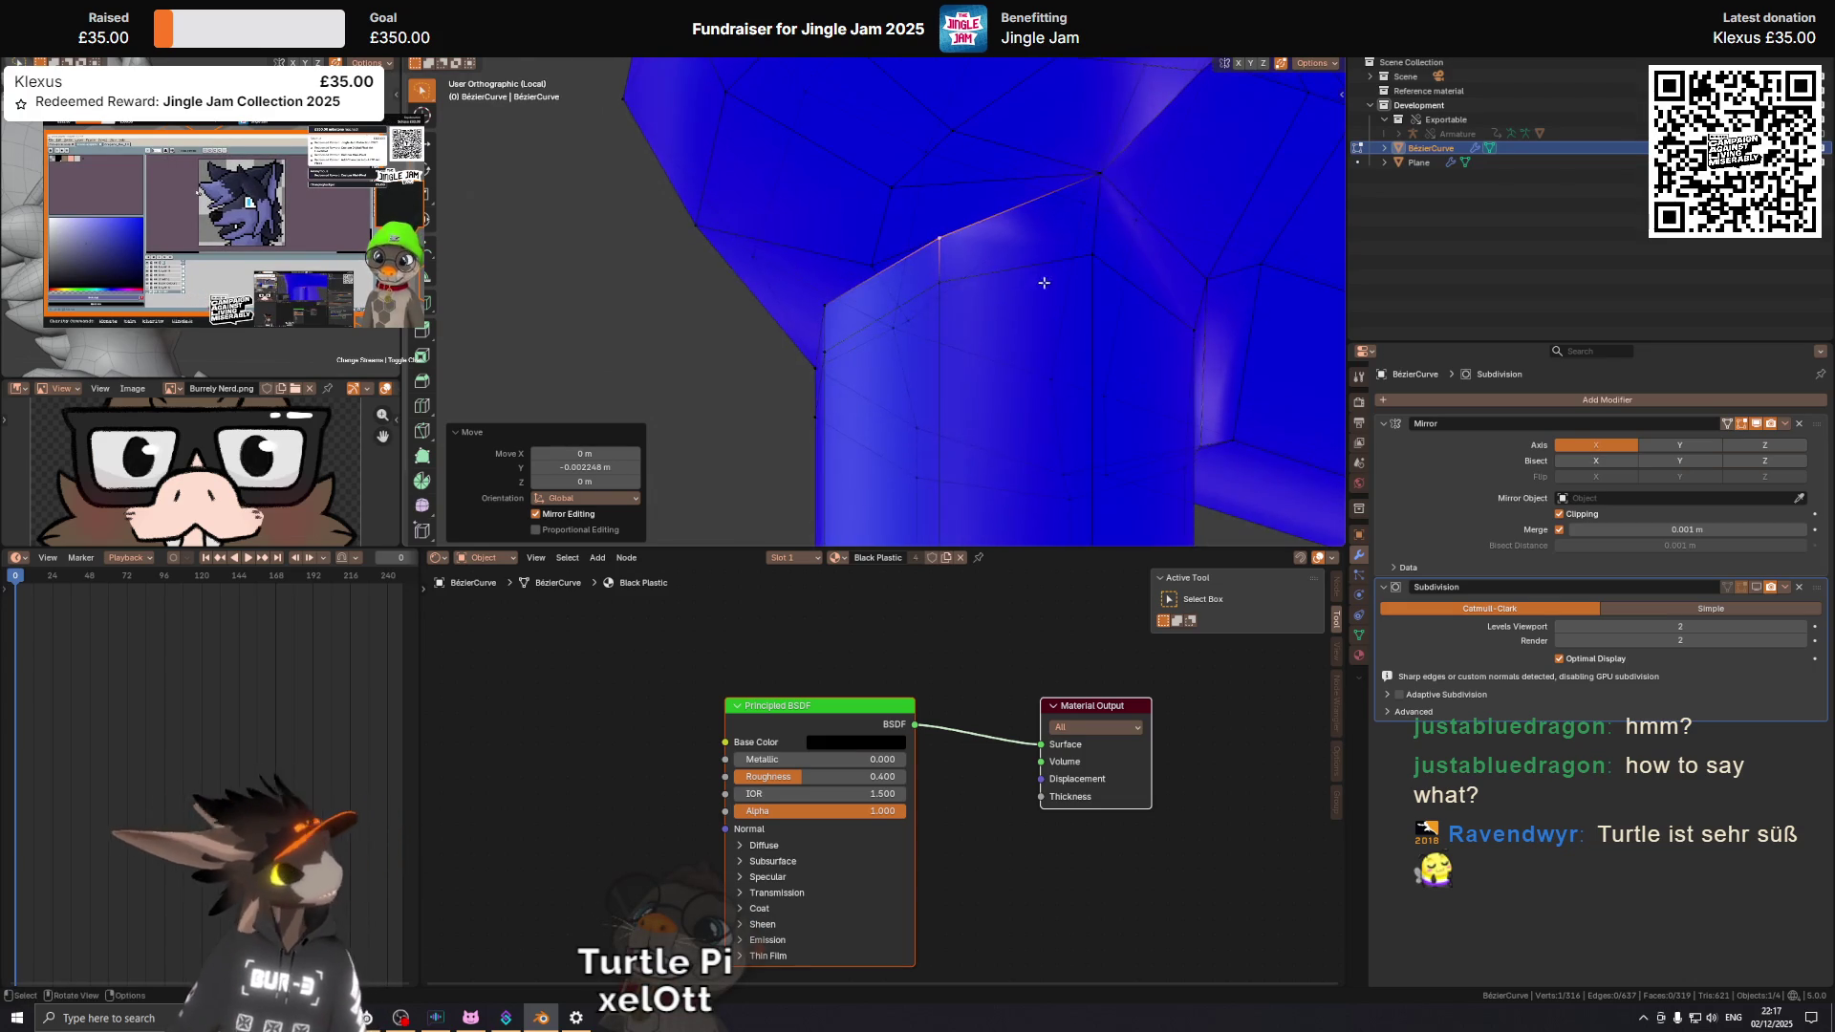
left_click_drag(908, 302, 1003, 274)
key("shift+v")
left_click(1061, 82)
left_click_drag(1061, 82, 960, 216)
key("shift+v")
left_click(994, 254)
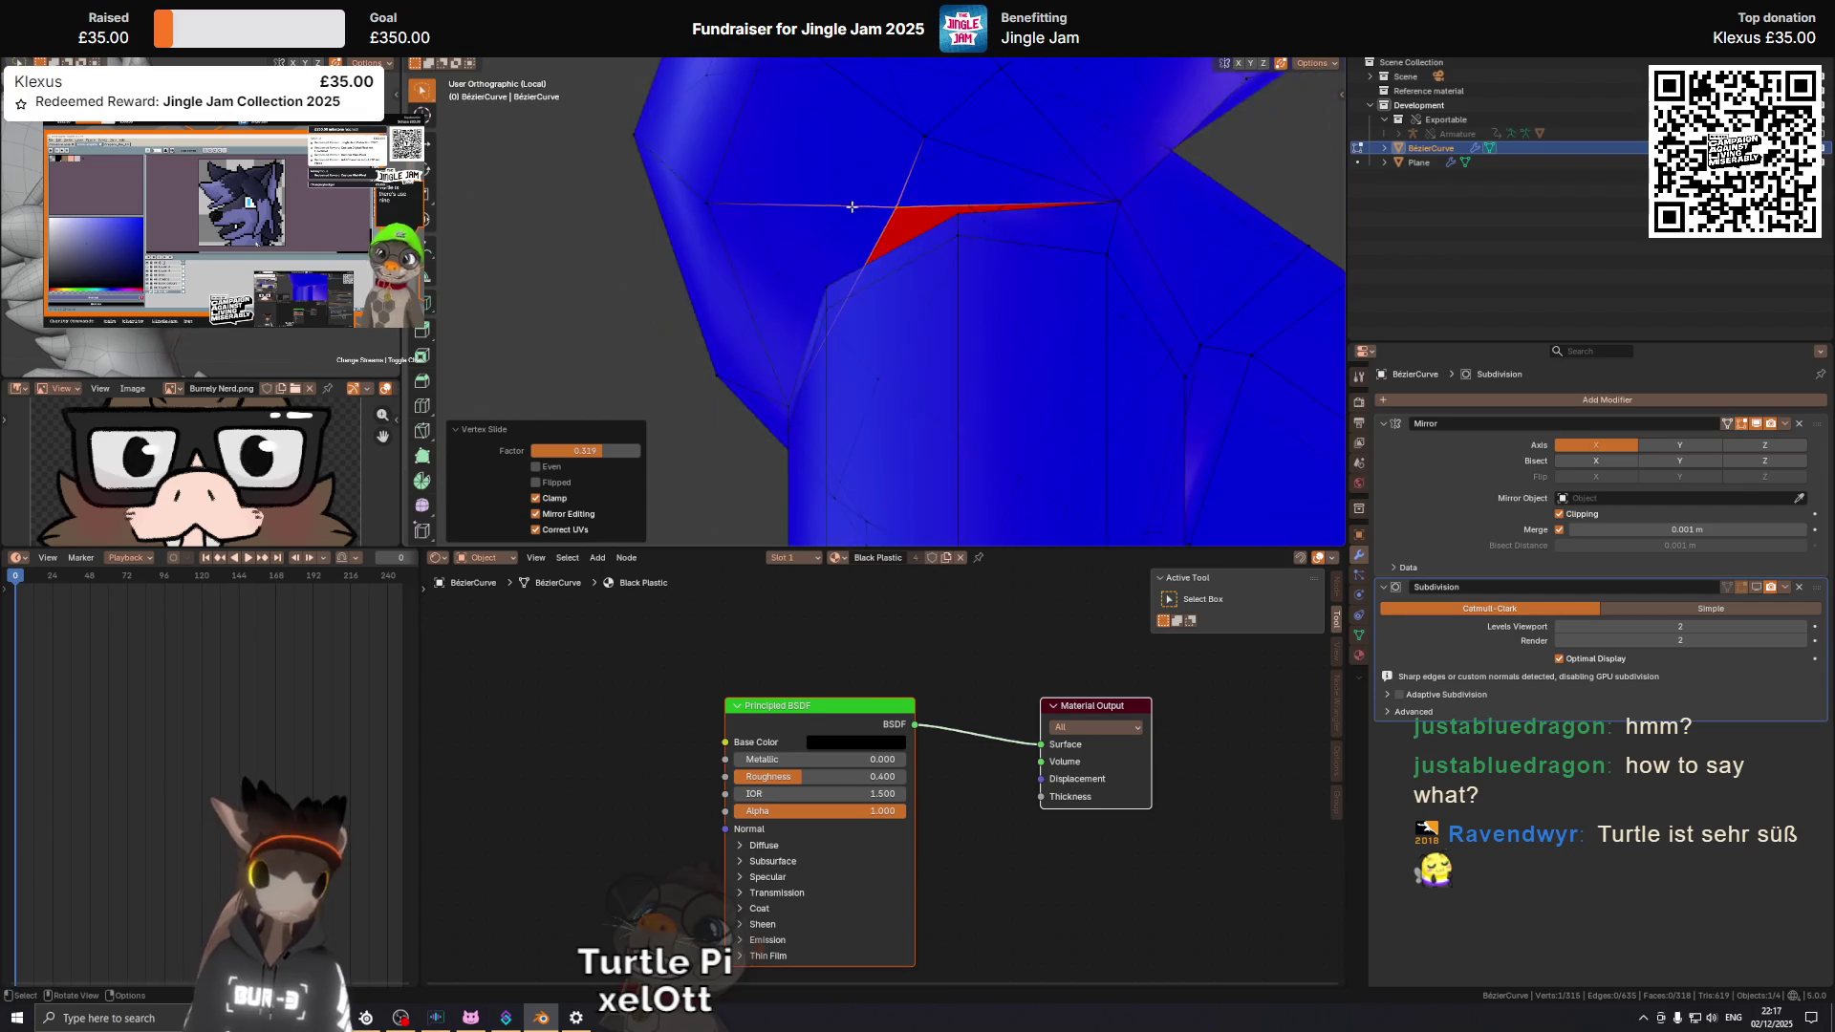
key("g")
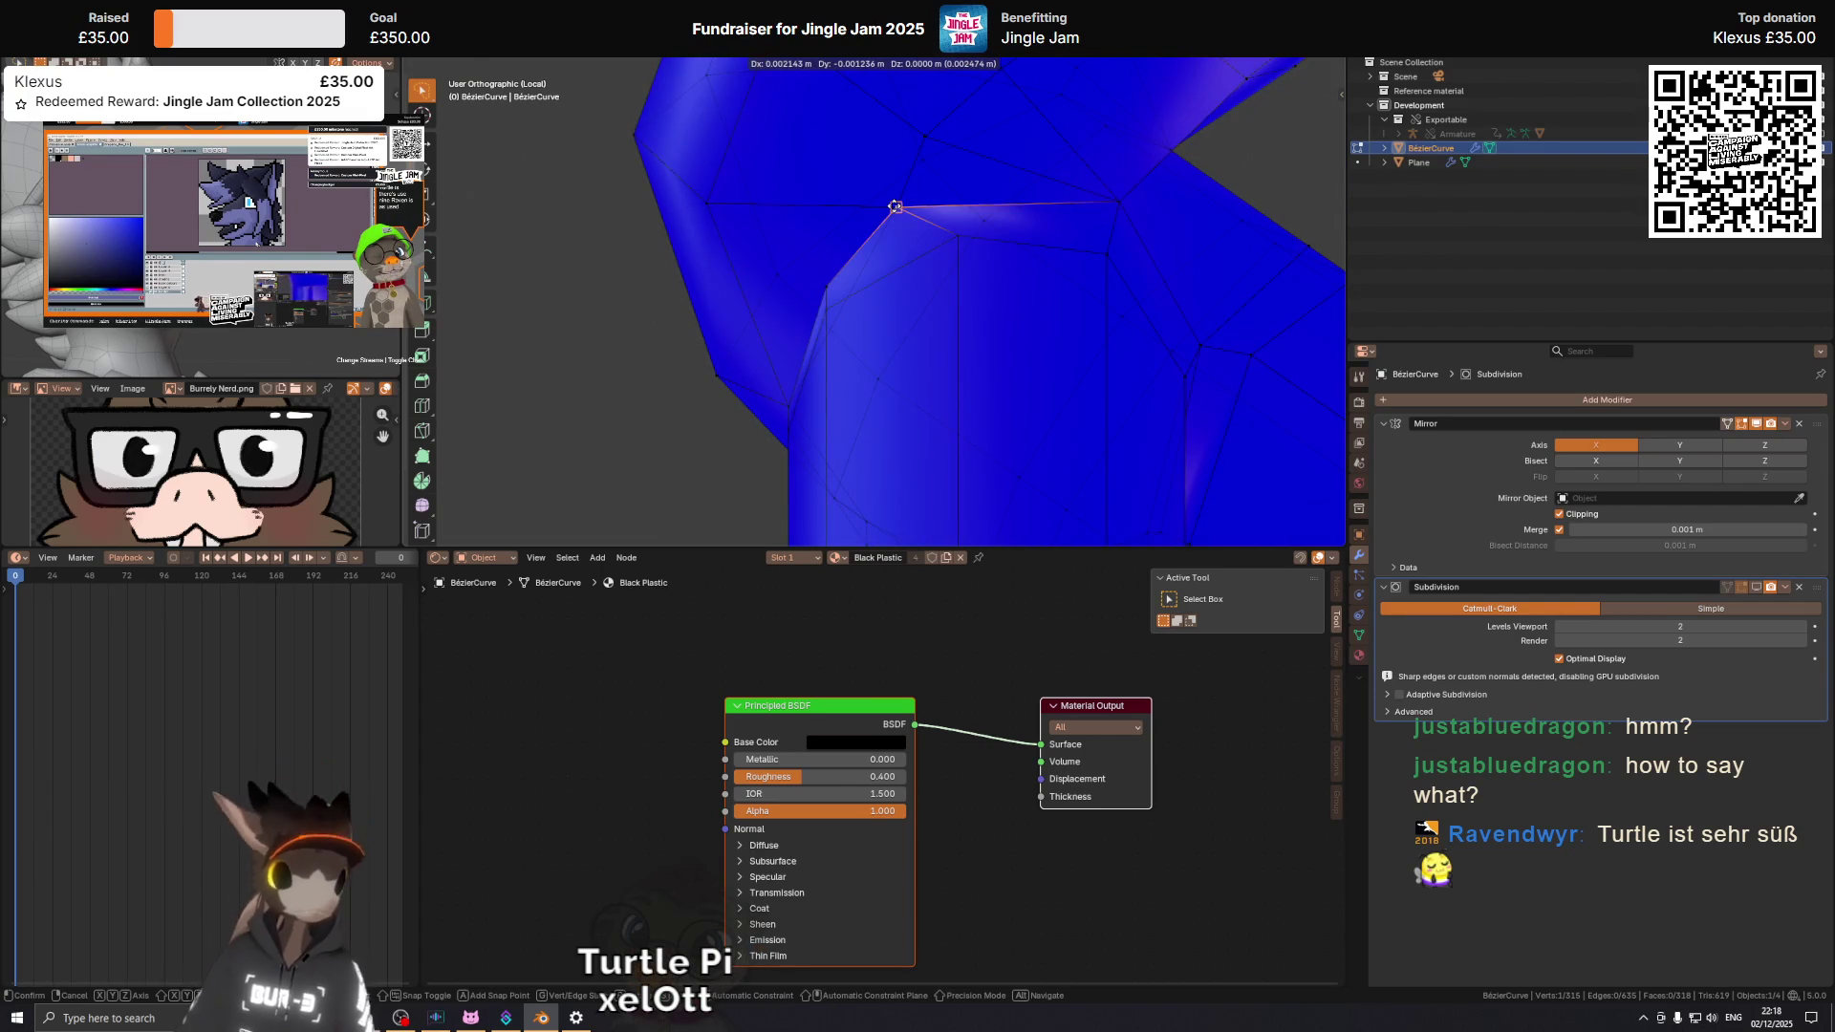
right_click(895, 207)
left_click_drag(899, 208, 1044, 307)
key("shift+v")
left_click(1042, 303)
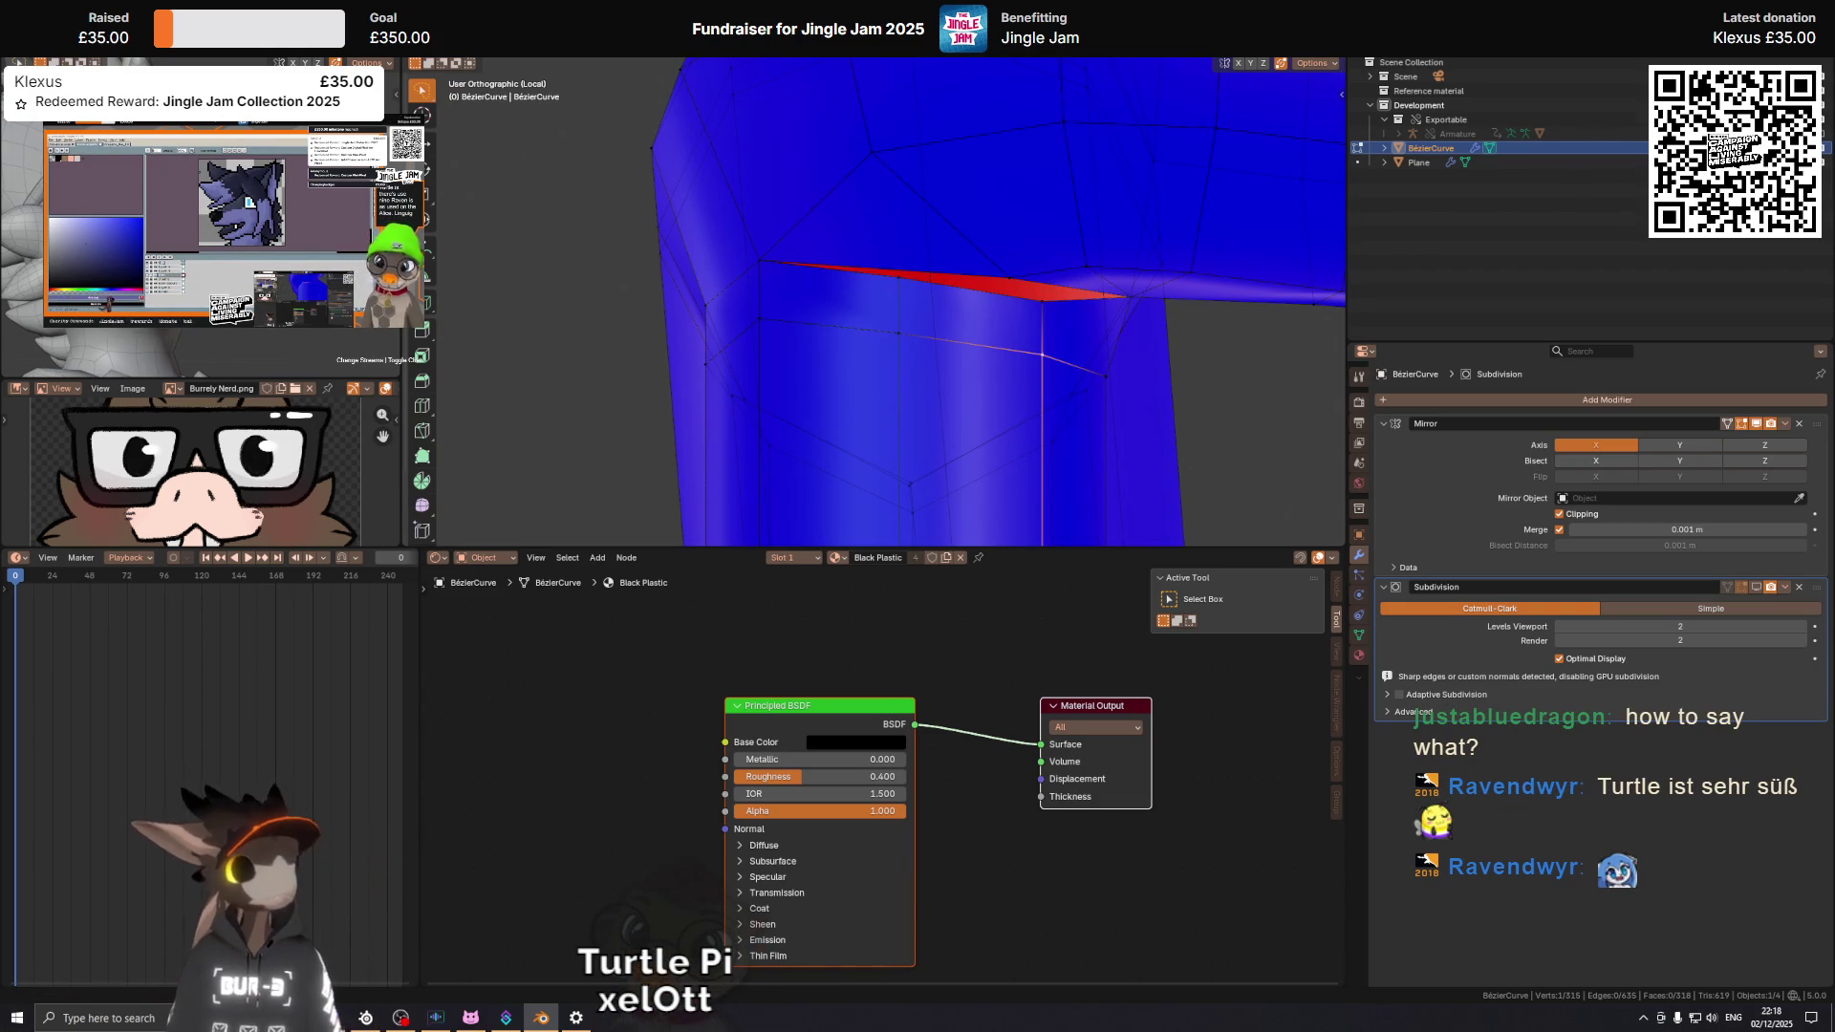
left_click_drag(844, 361, 979, 246)
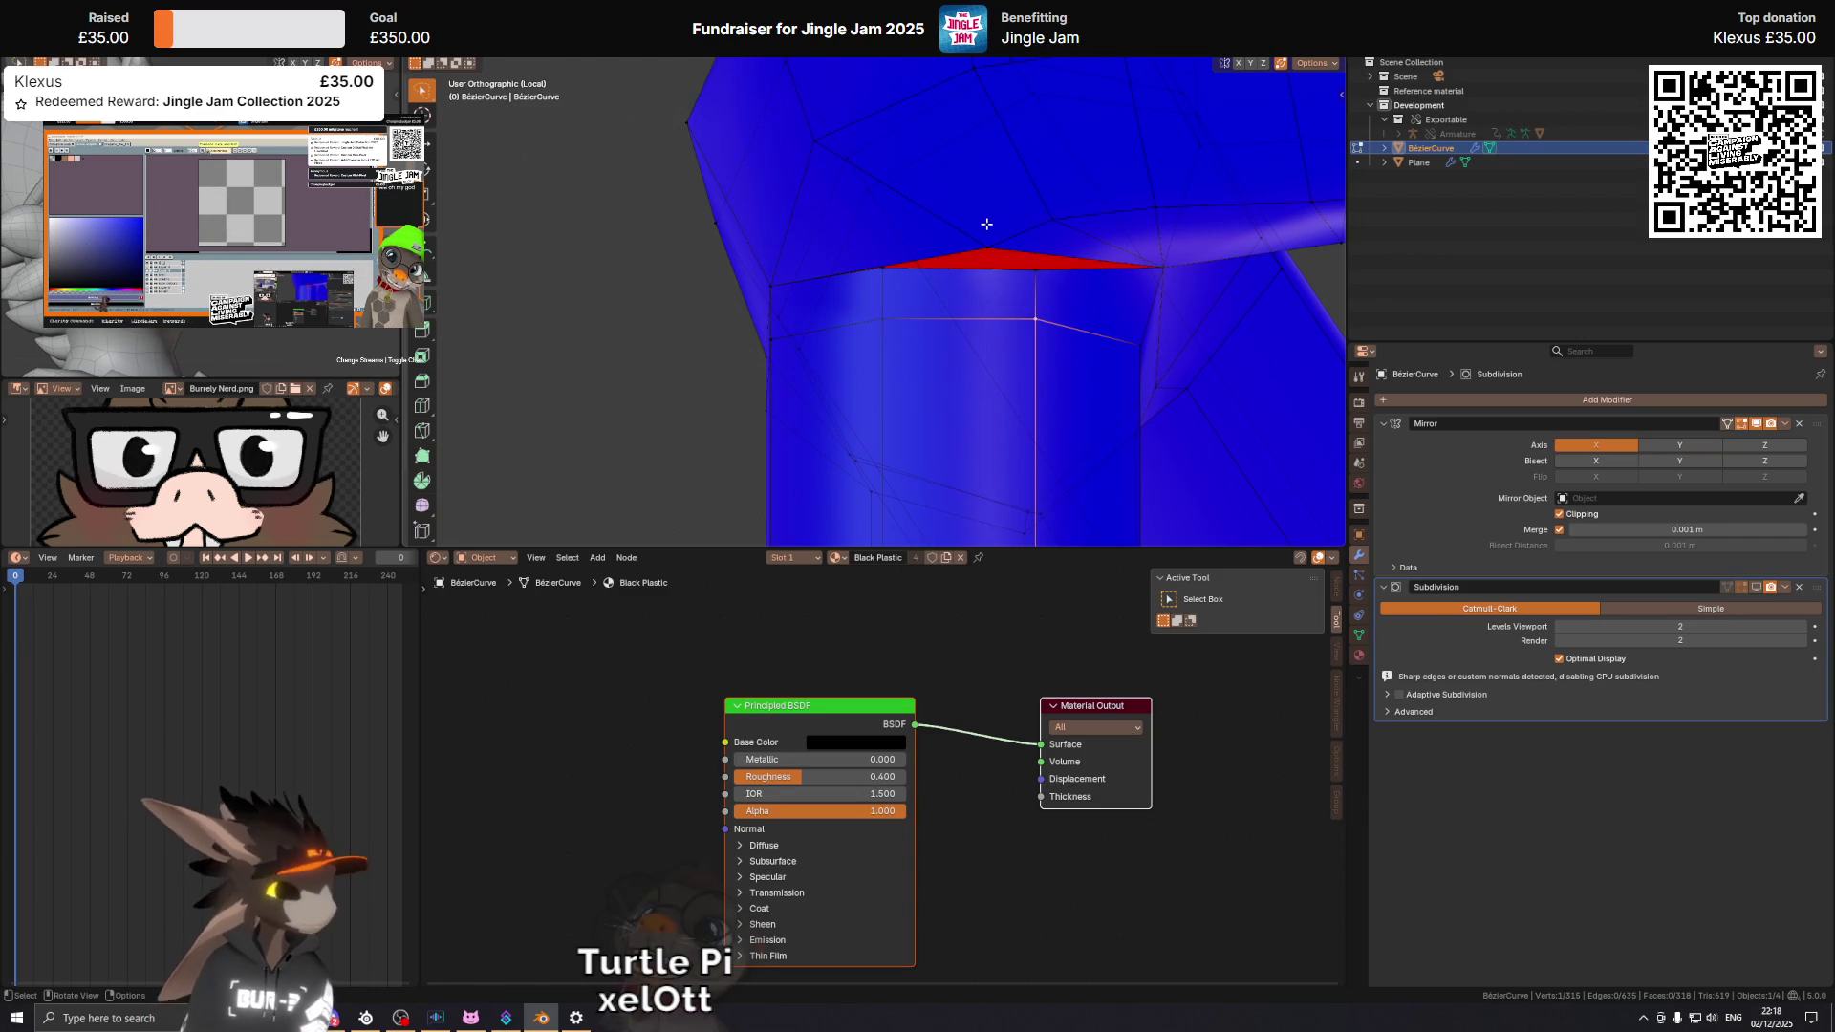
left_click_drag(986, 224, 1016, 272)
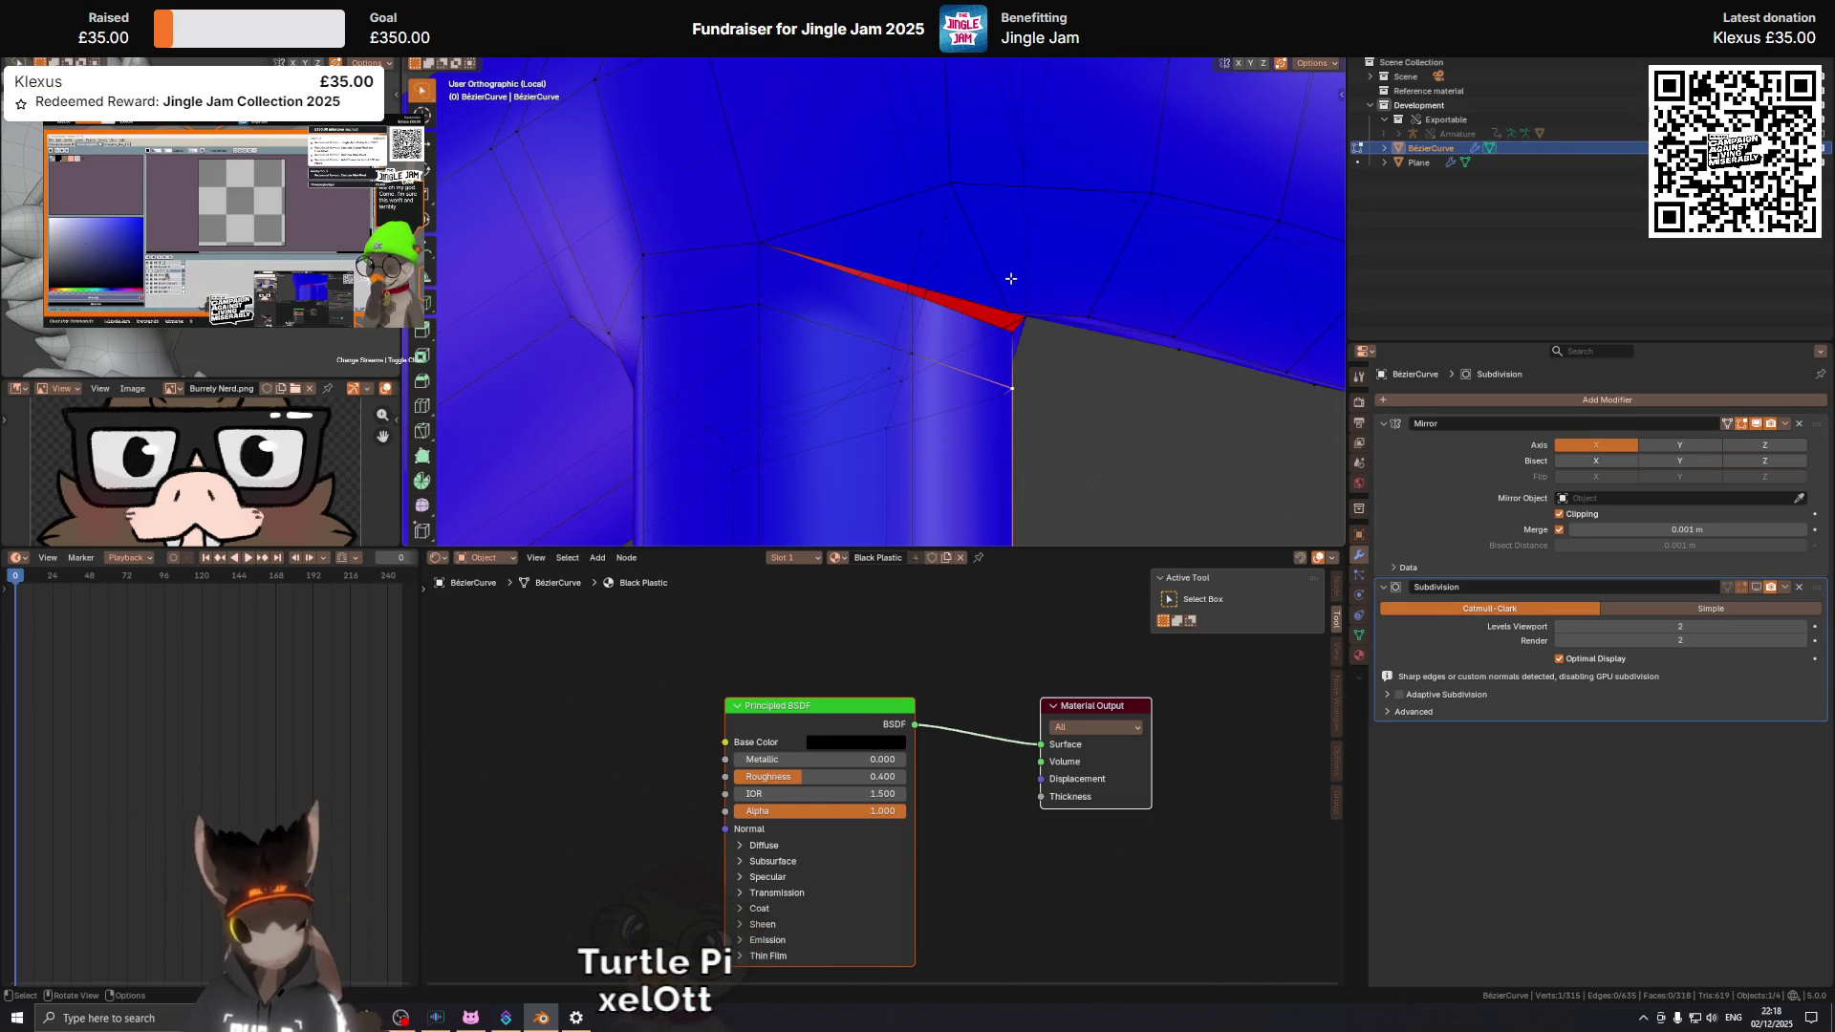
left_click_drag(1035, 248, 987, 271)
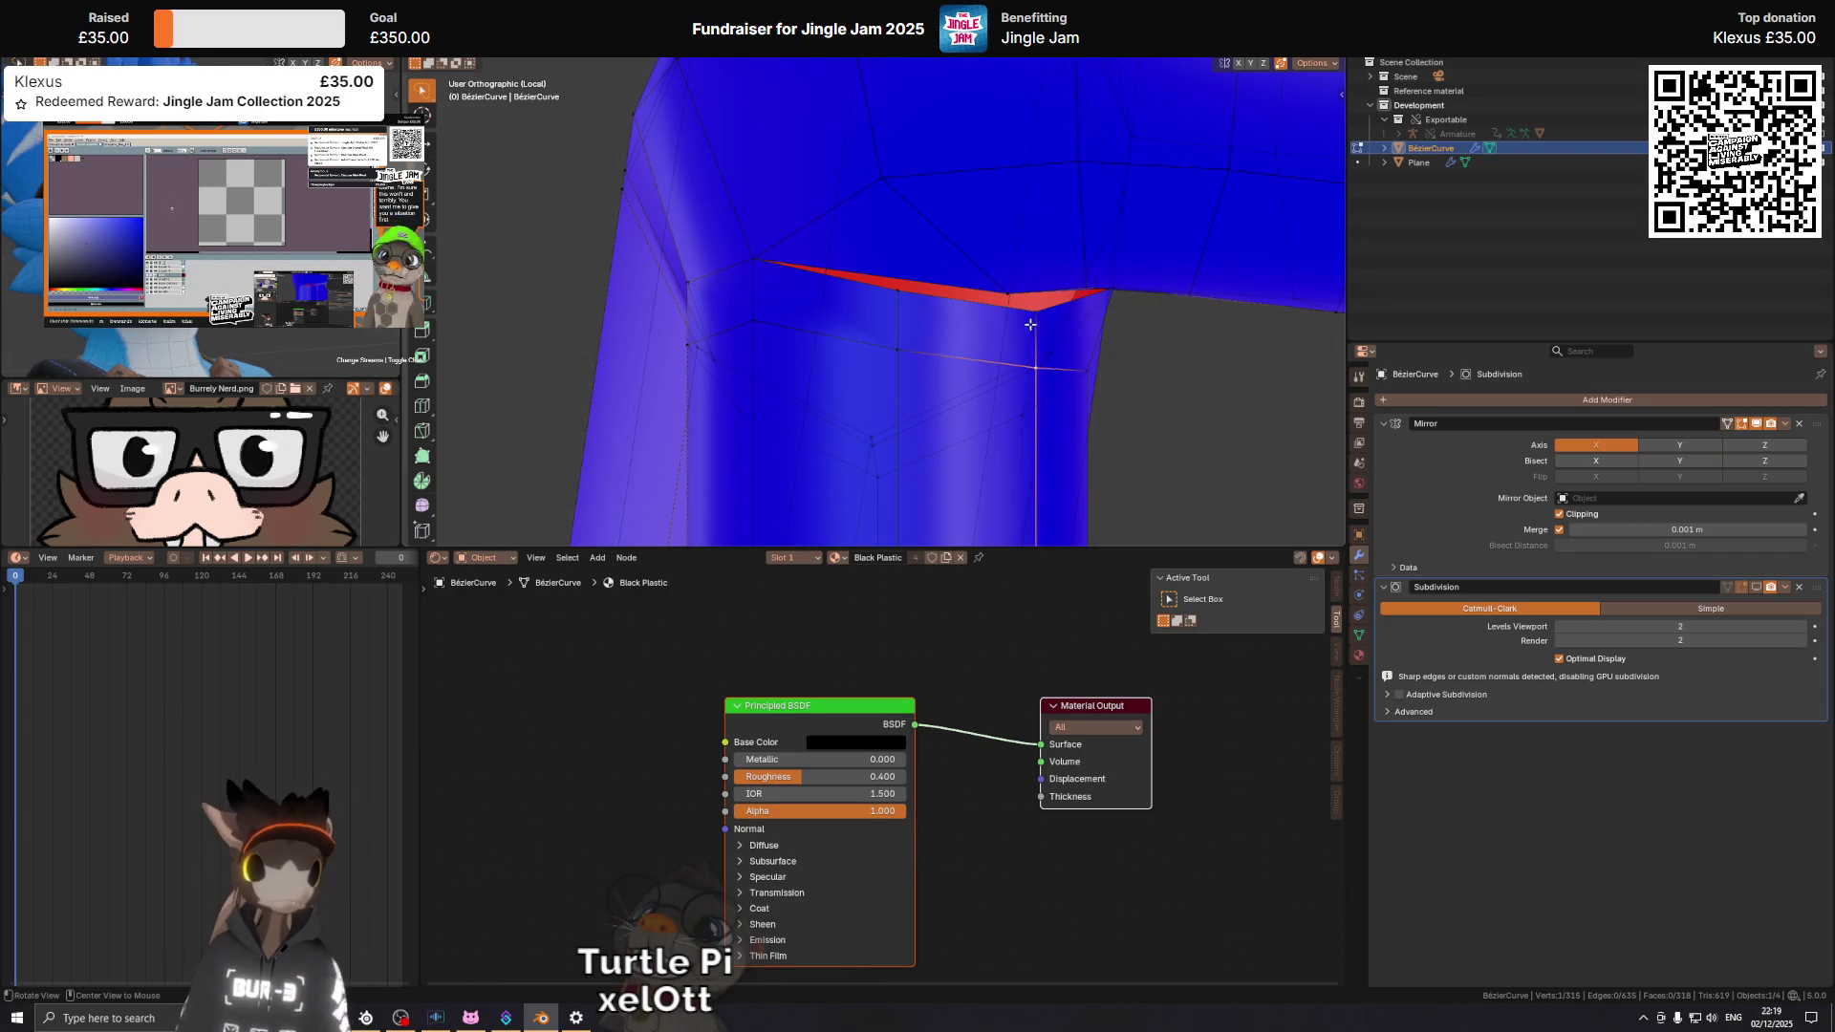
scroll("up", 3)
left_click_drag(921, 319, 984, 242)
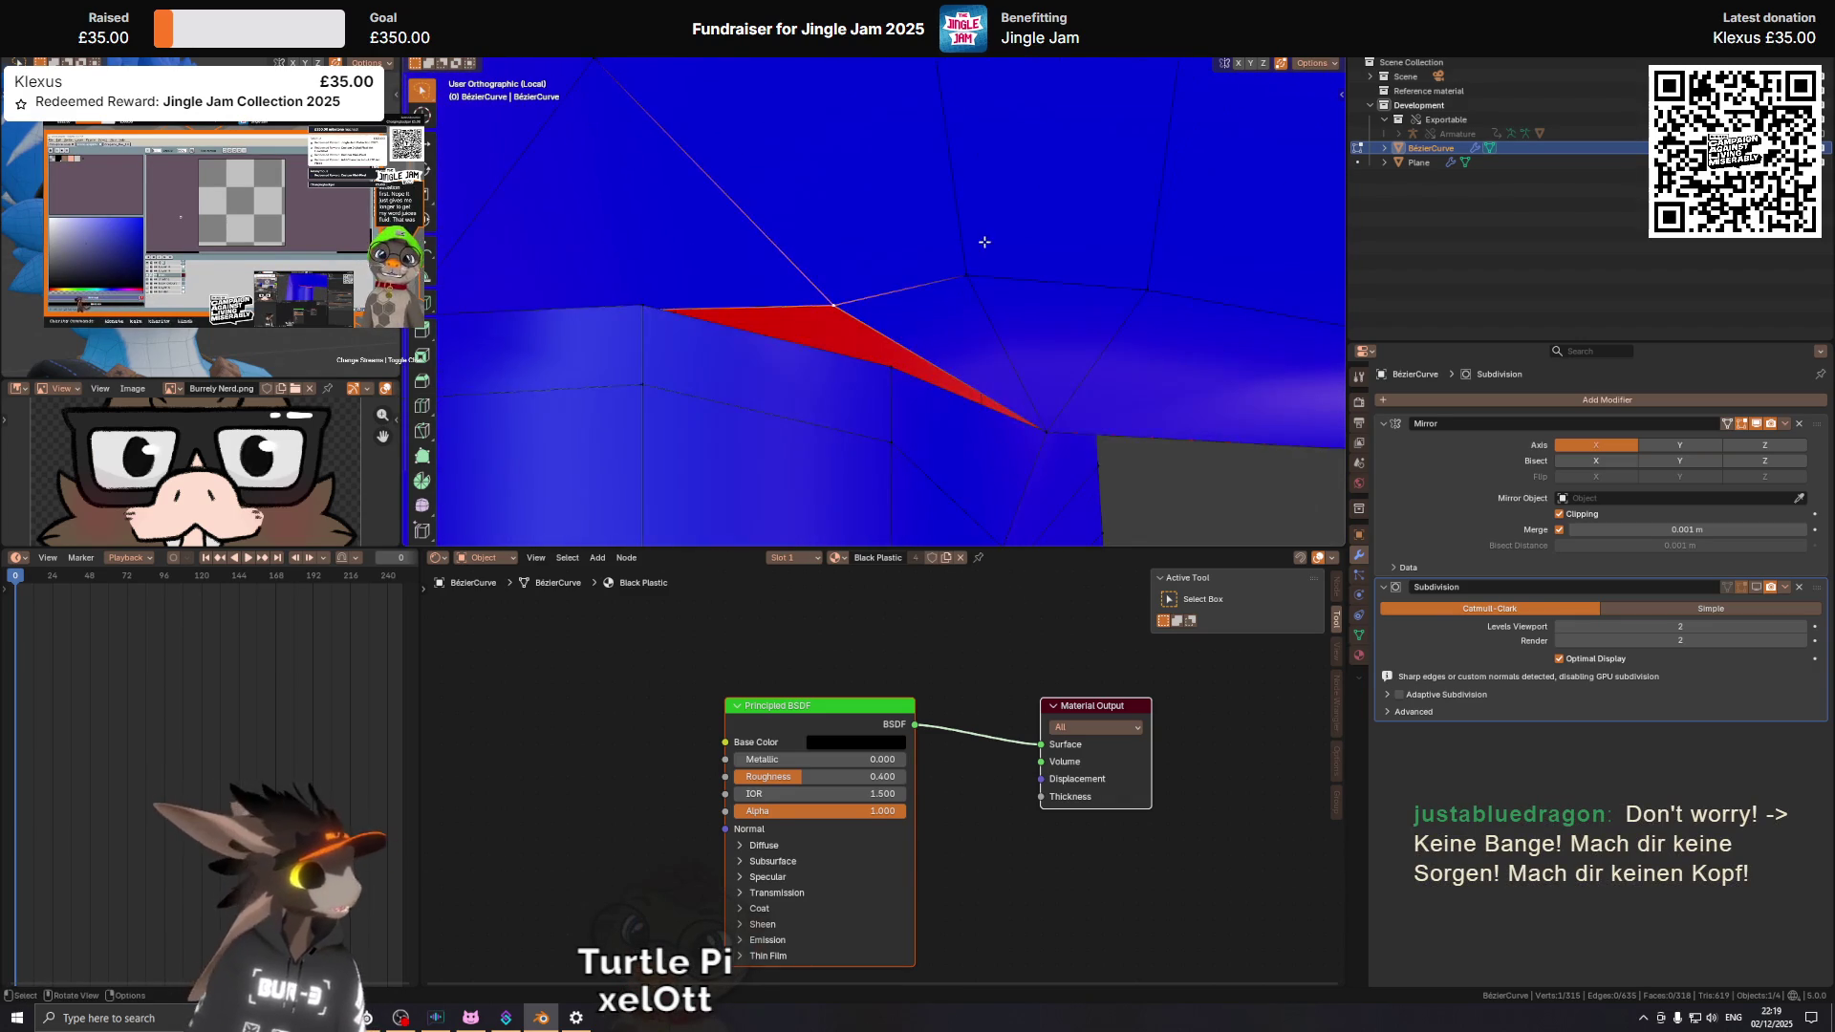
left_click_drag(808, 343, 899, 250)
Subdivide the selection and select the edge path up the corner's vertical seam.
right_click(904, 252)
left_click(915, 232)
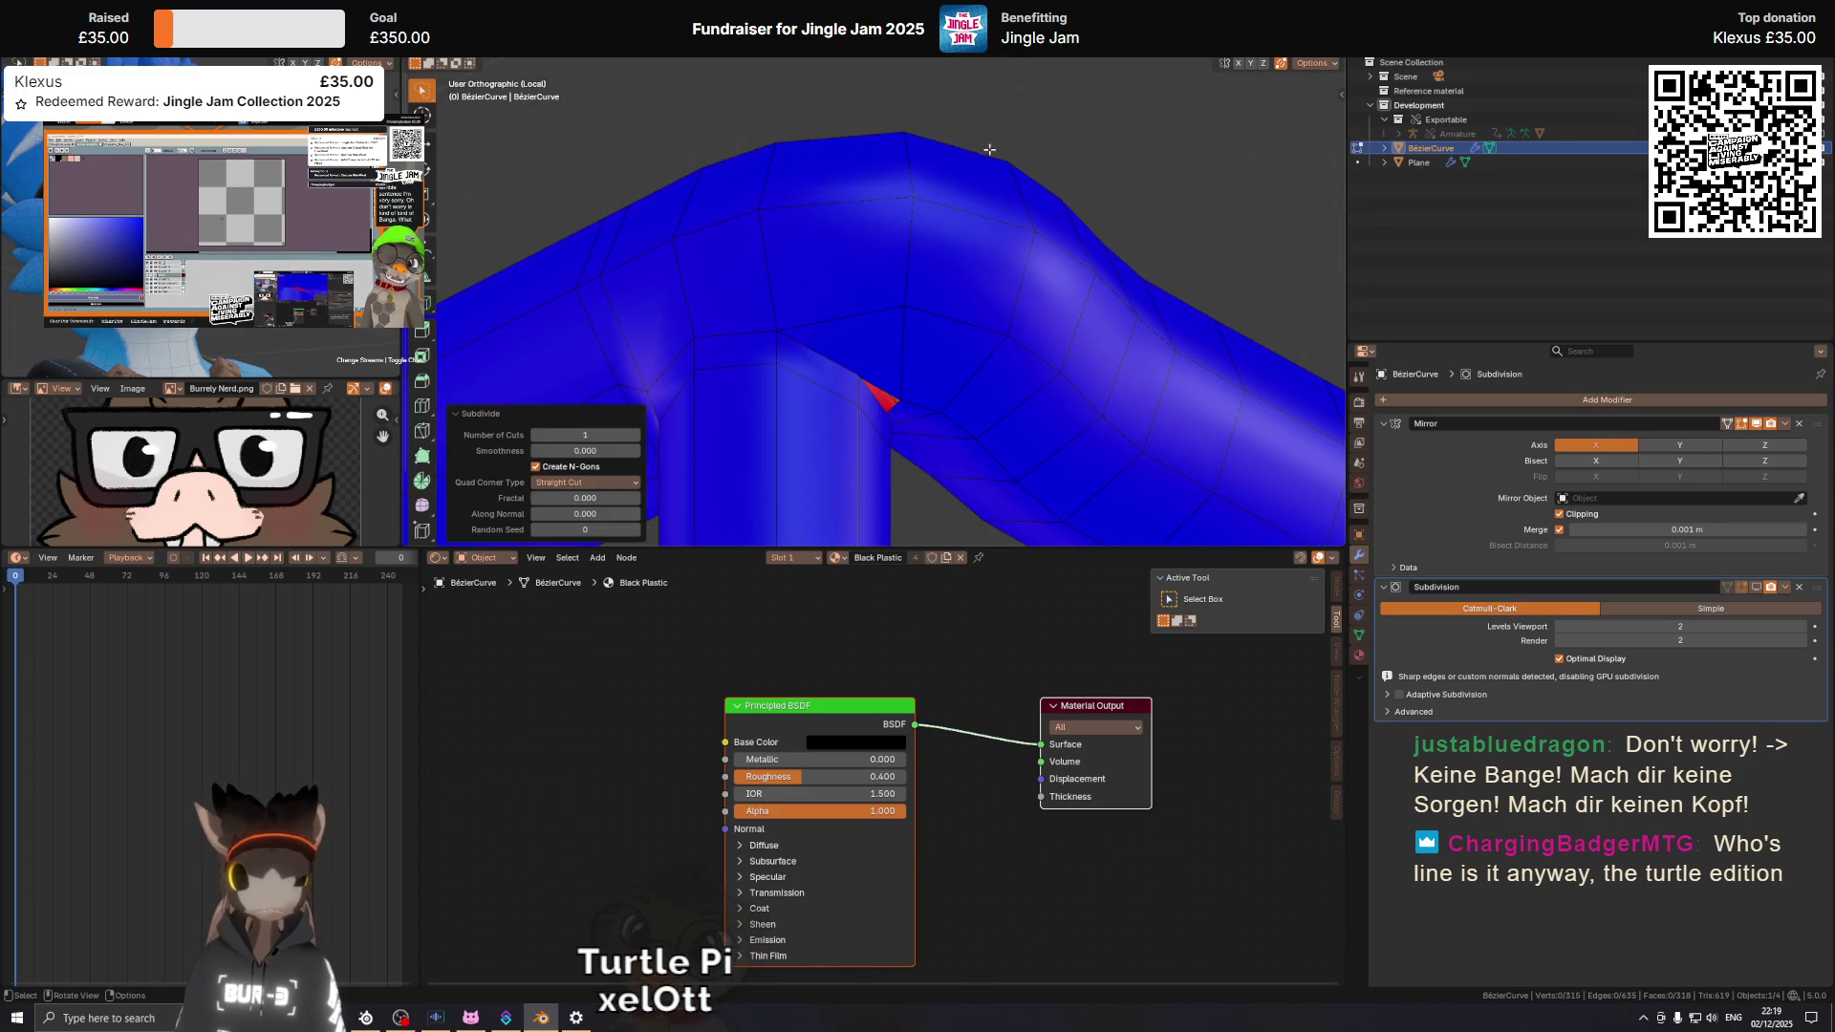
left_click(911, 230)
key("KP_Decimal")
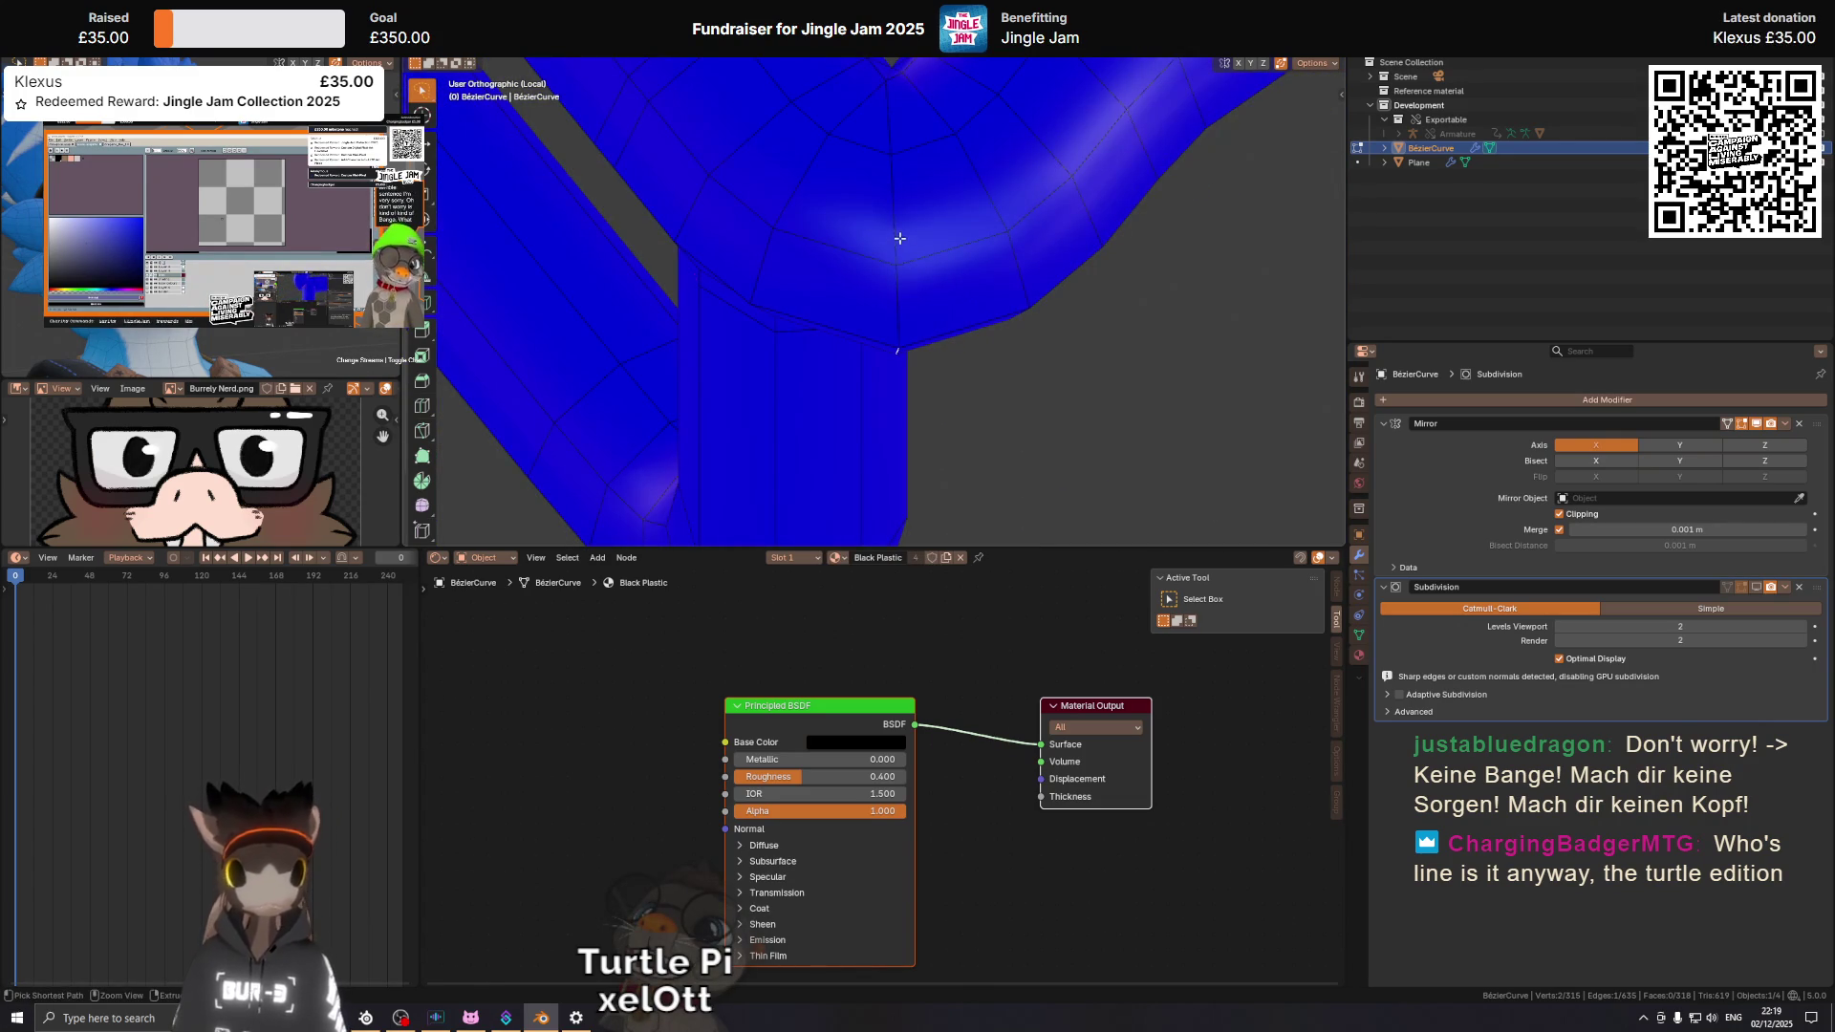
left_click(889, 143)
left_click_drag(889, 144, 926, 163)
Bevel the seam edges with 2 segments at a Percent width of about 43.5%.
key("ctrl+b")
scroll("up", 3)
scroll("down", 3)
left_click(967, 153)
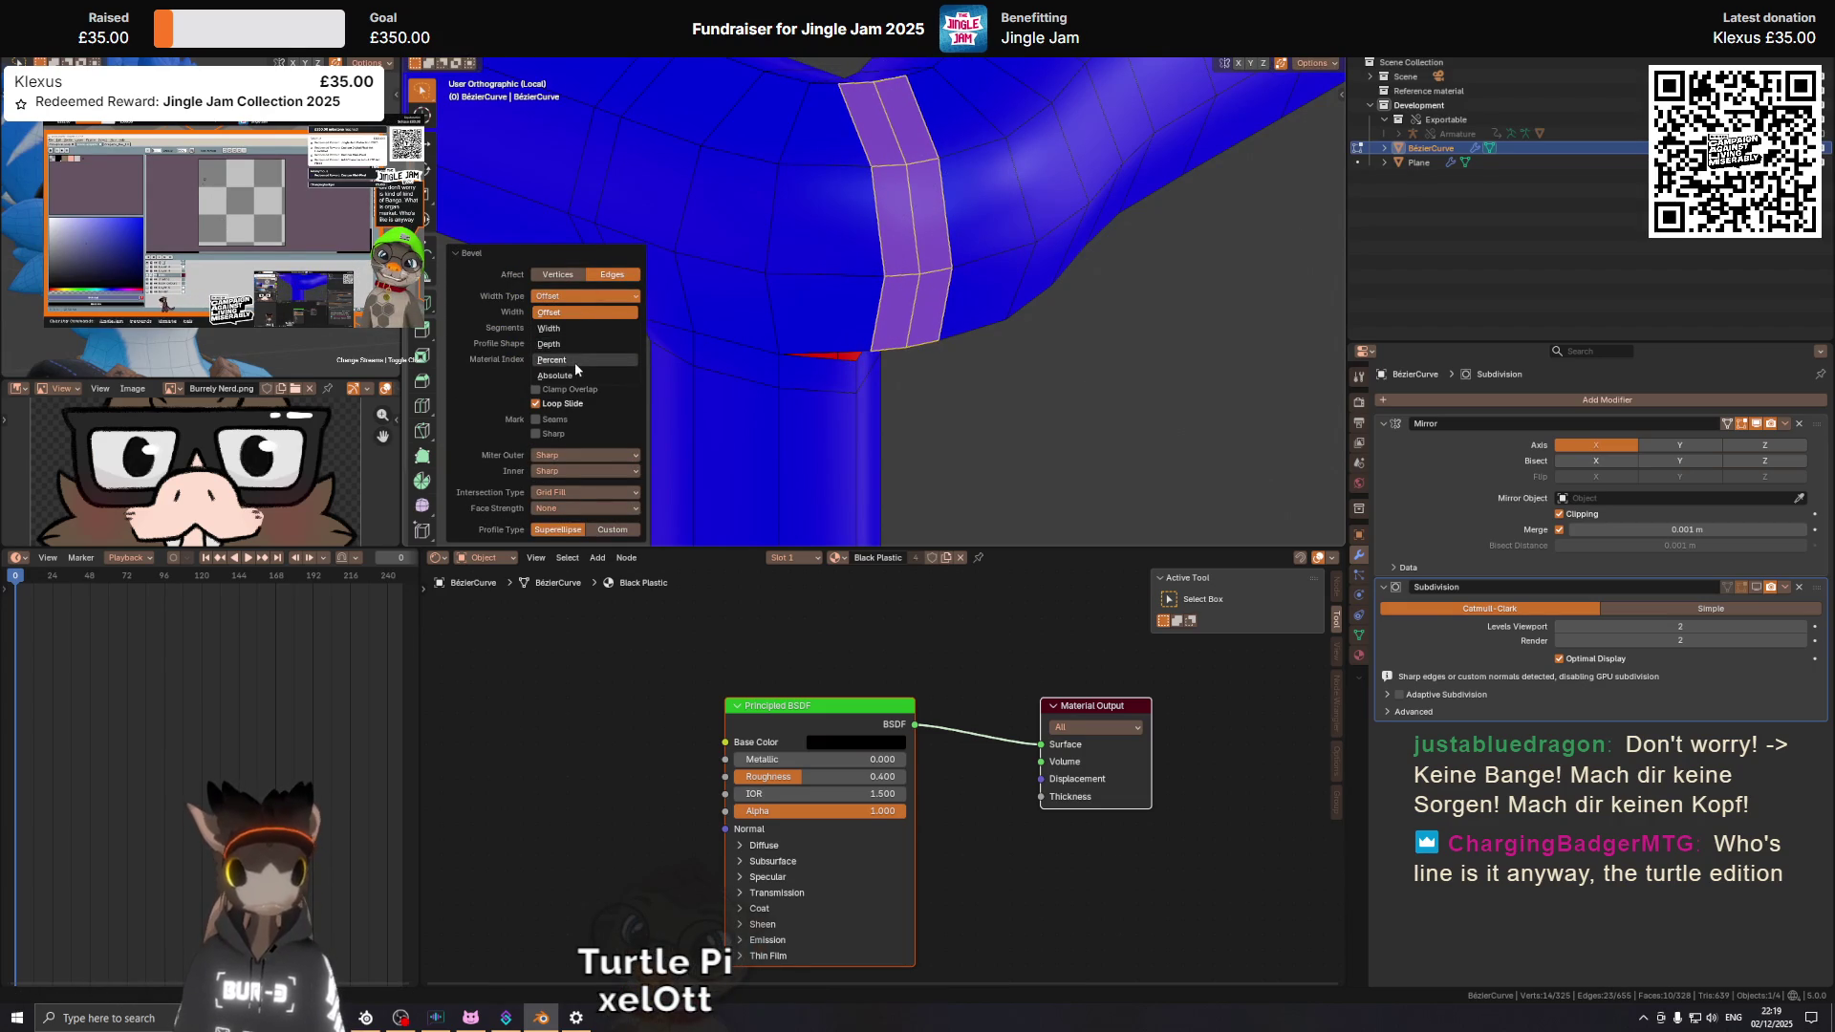
left_click(575, 361)
left_click_drag(573, 311, 599, 312)
left_click_drag(992, 205, 1151, 198)
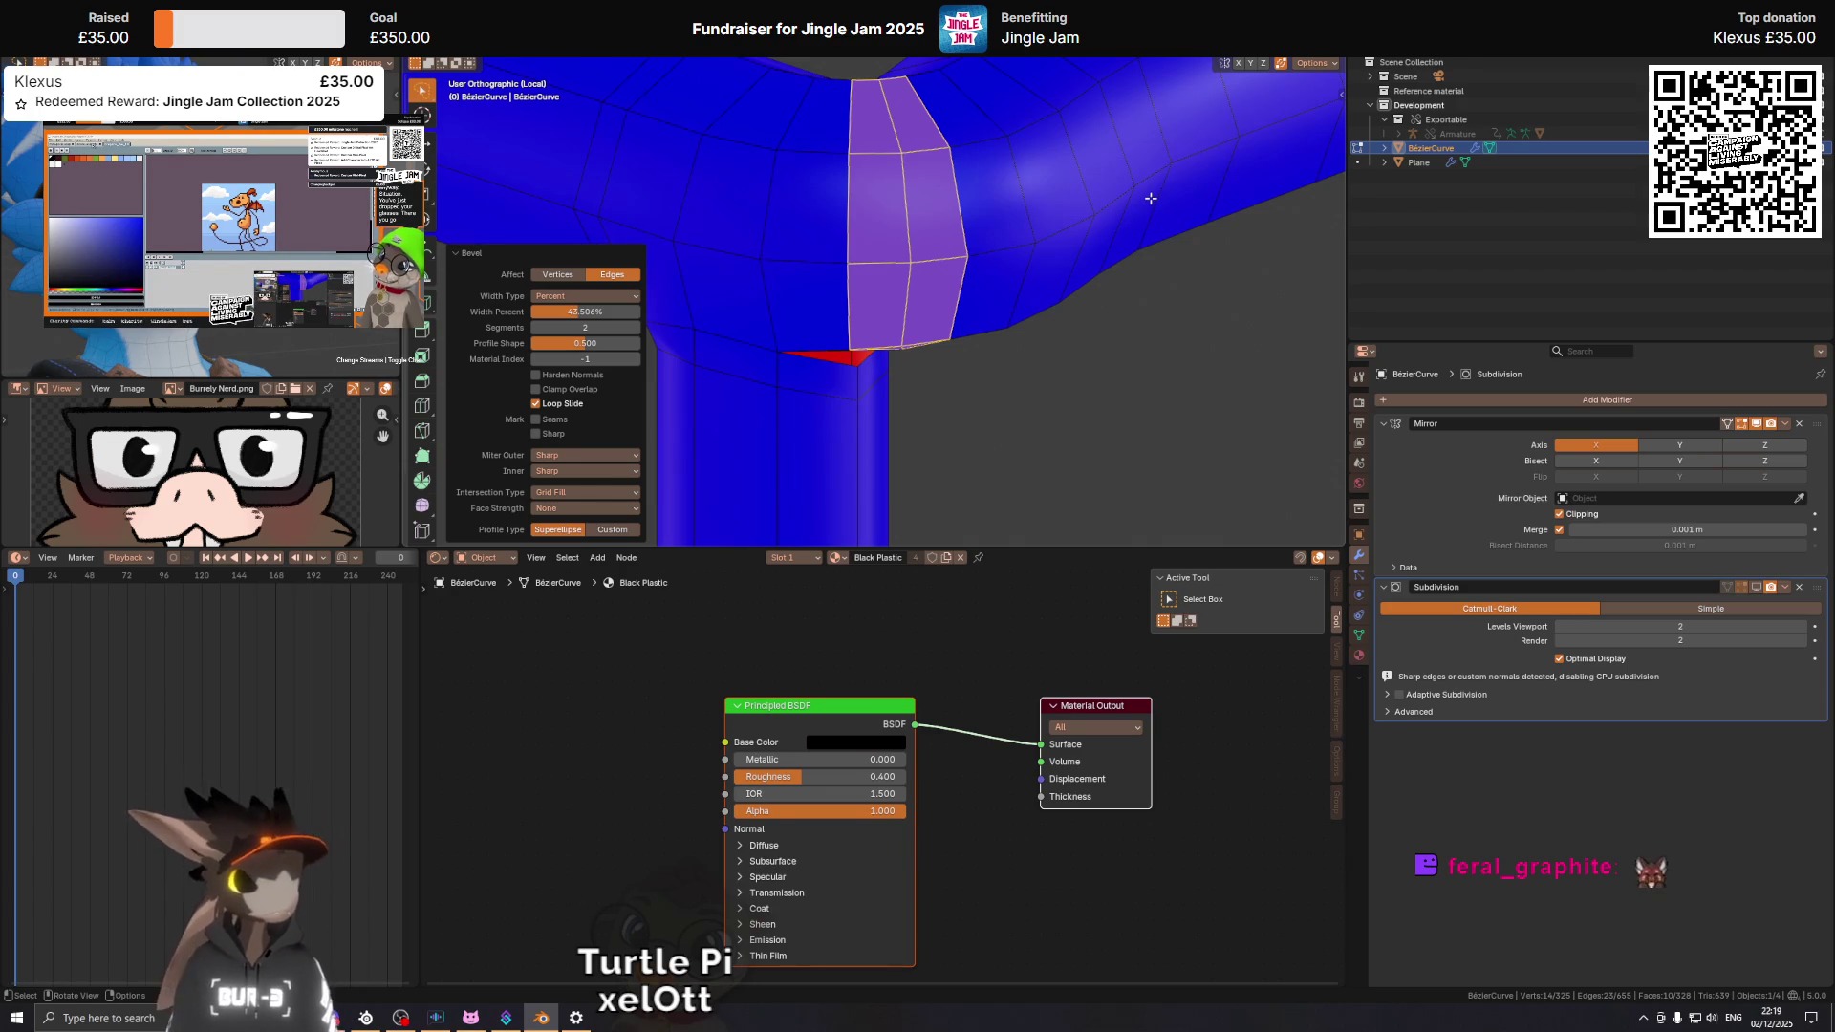
left_click_drag(942, 322, 958, 293)
Undo the bevel and re-bevel the selected corner edges at a narrower width.
key("ctrl+z")
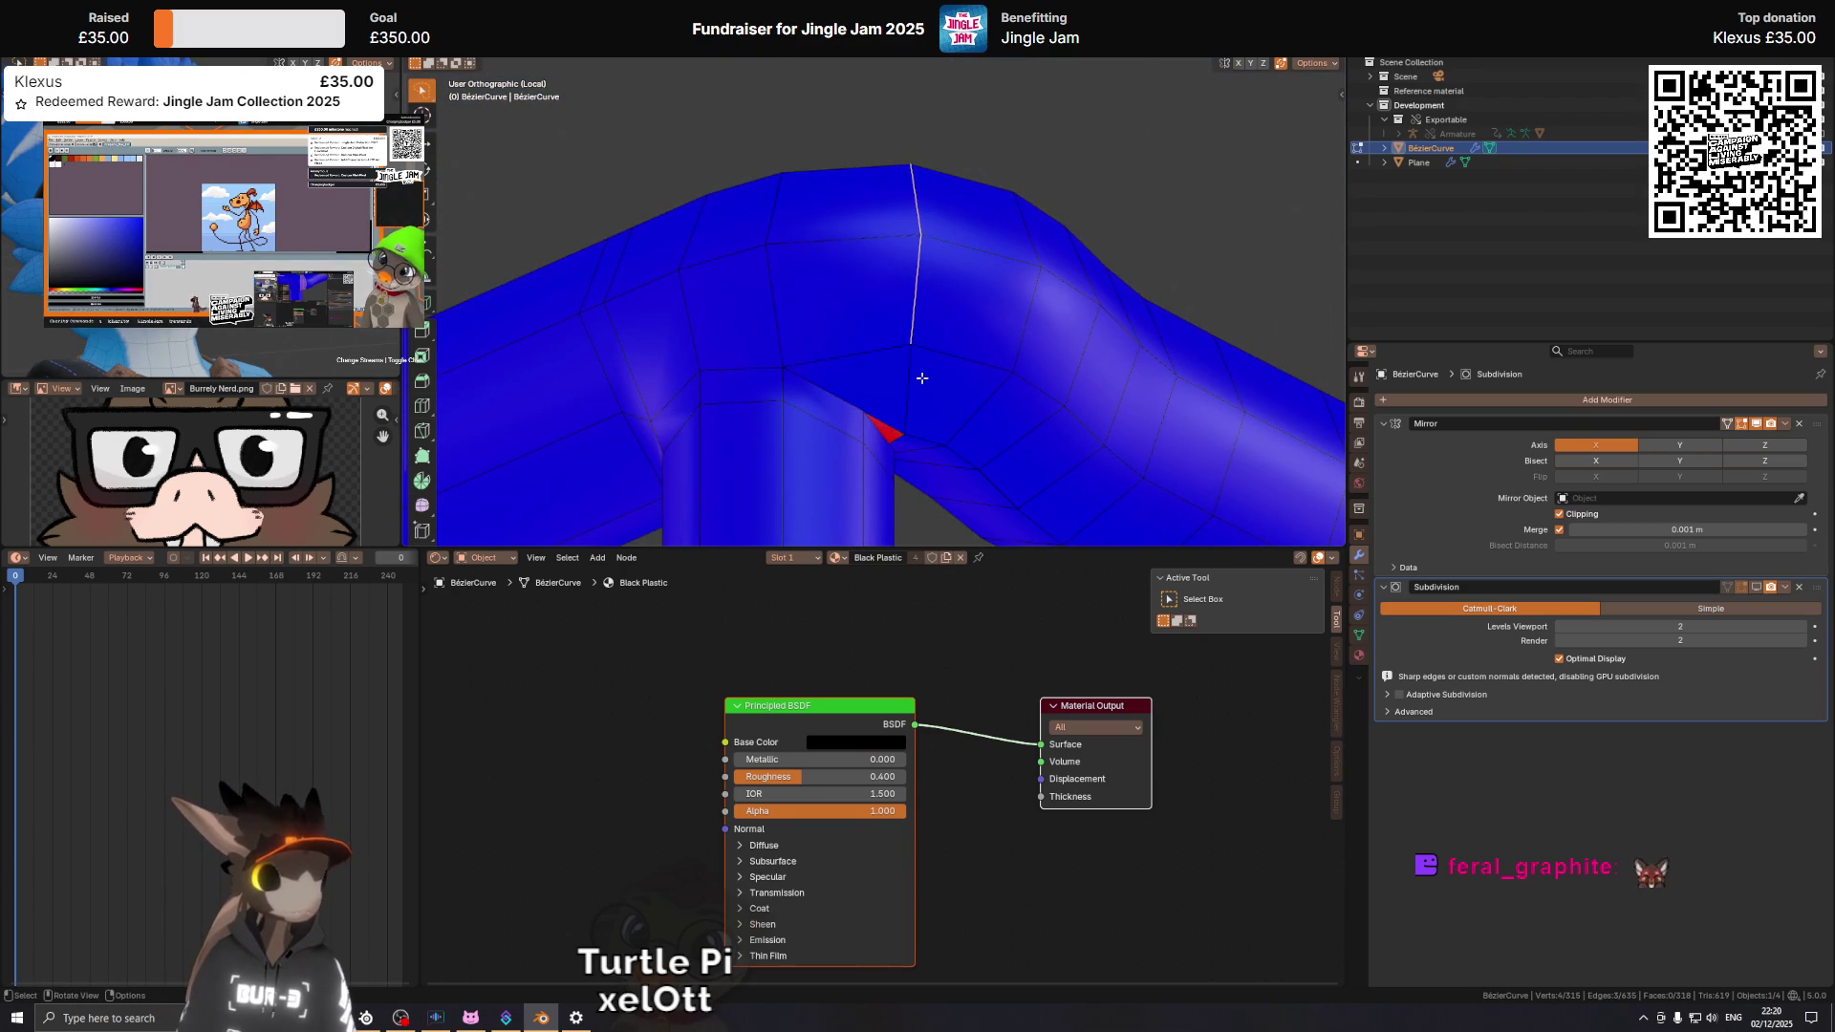
left_click_drag(922, 378, 938, 321)
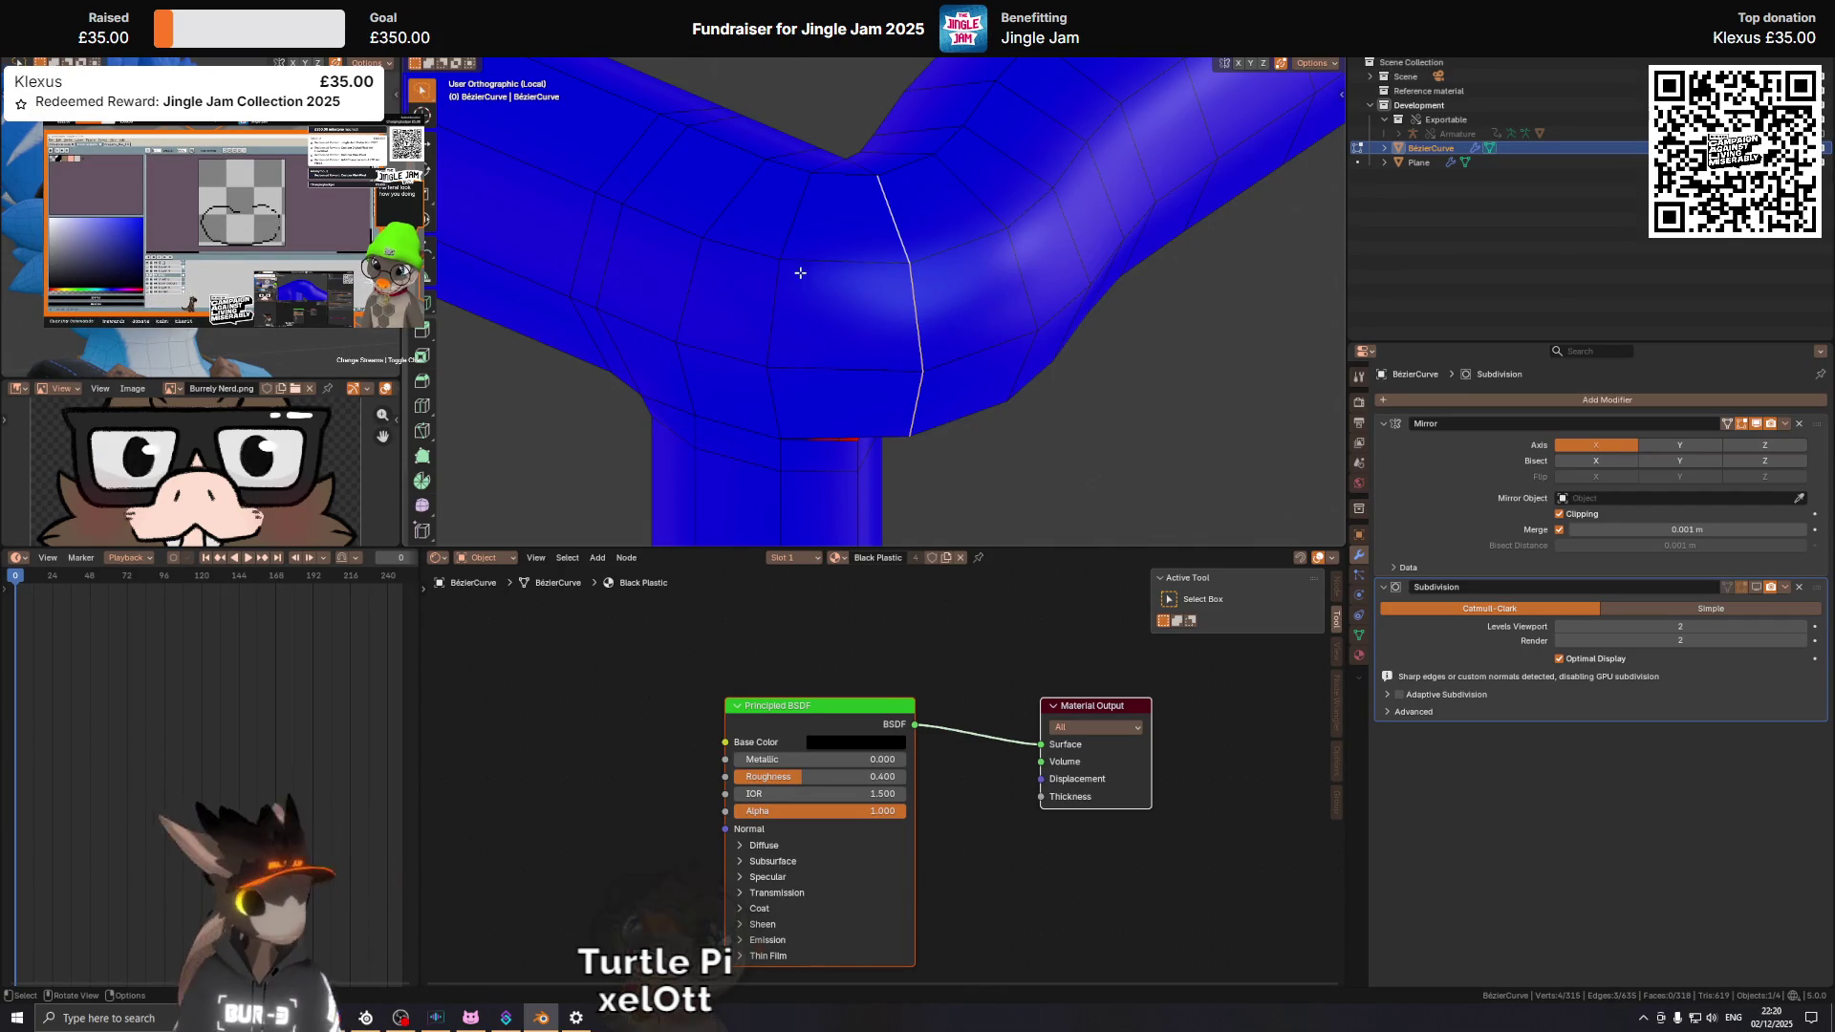
left_click_drag(928, 244, 946, 247)
key("ctrl+b")
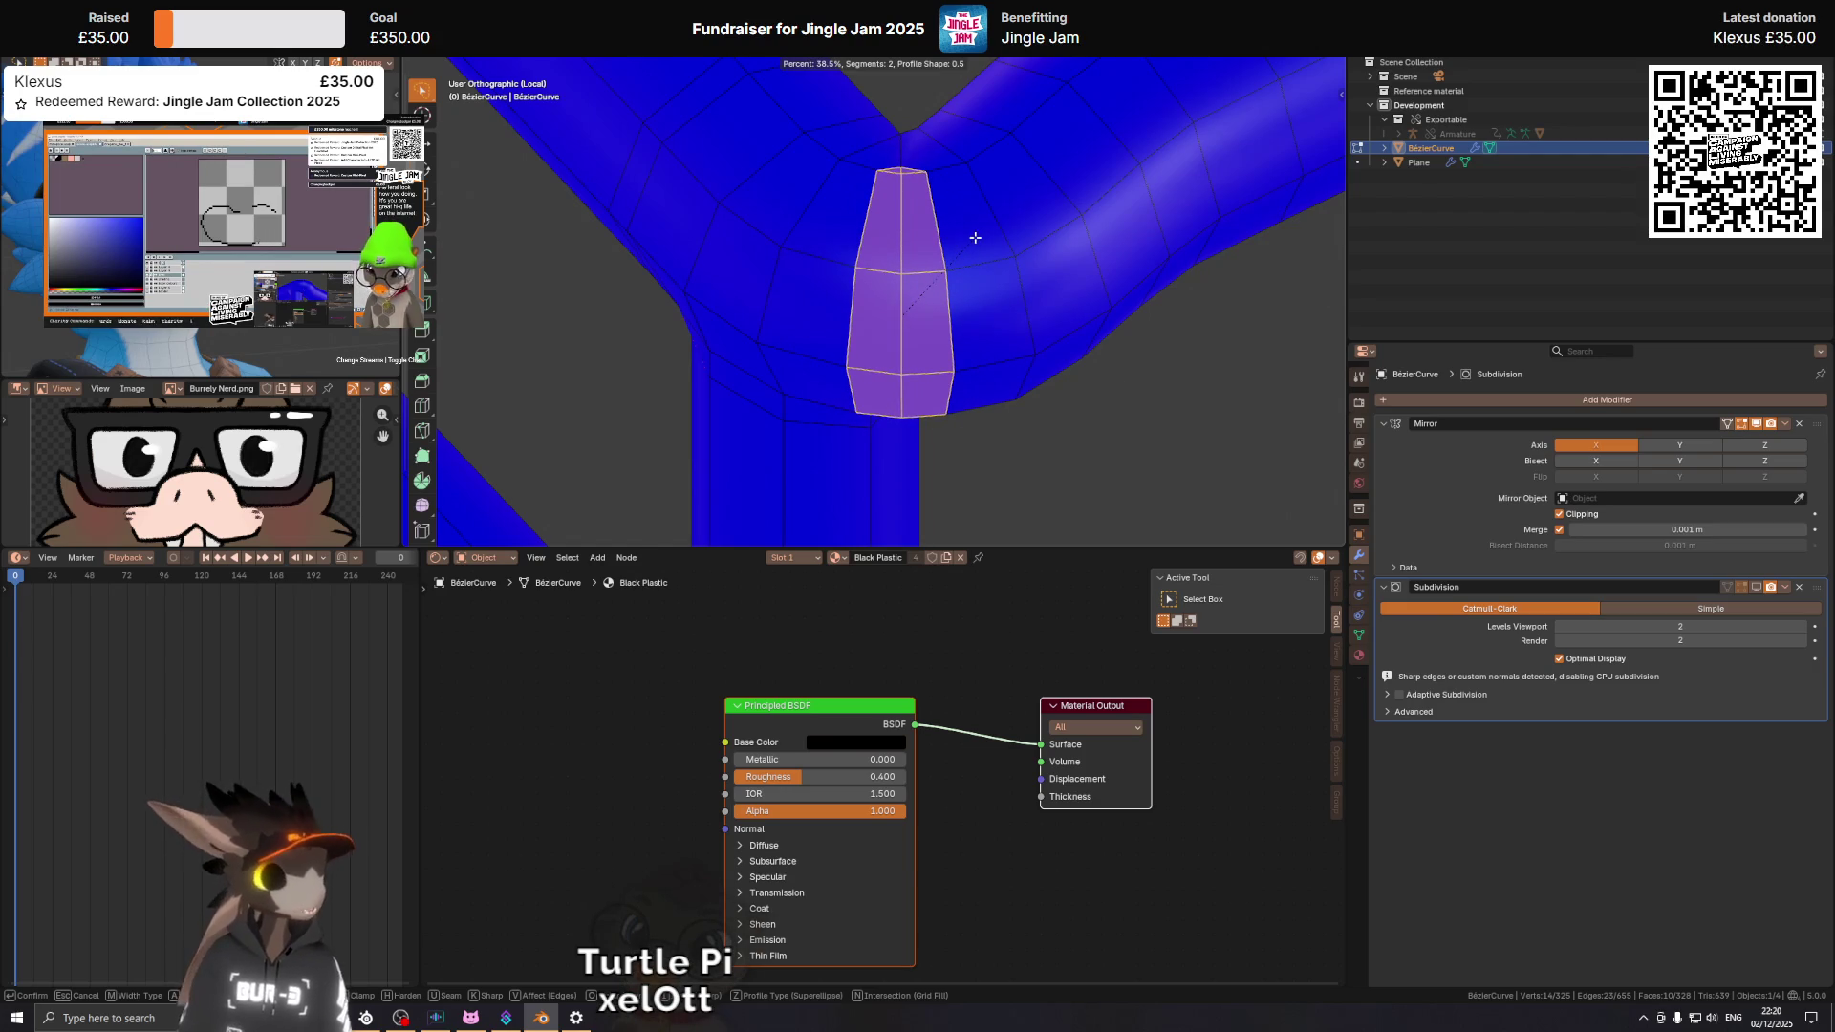
left_click(952, 206)
left_click_drag(952, 205, 904, 310)
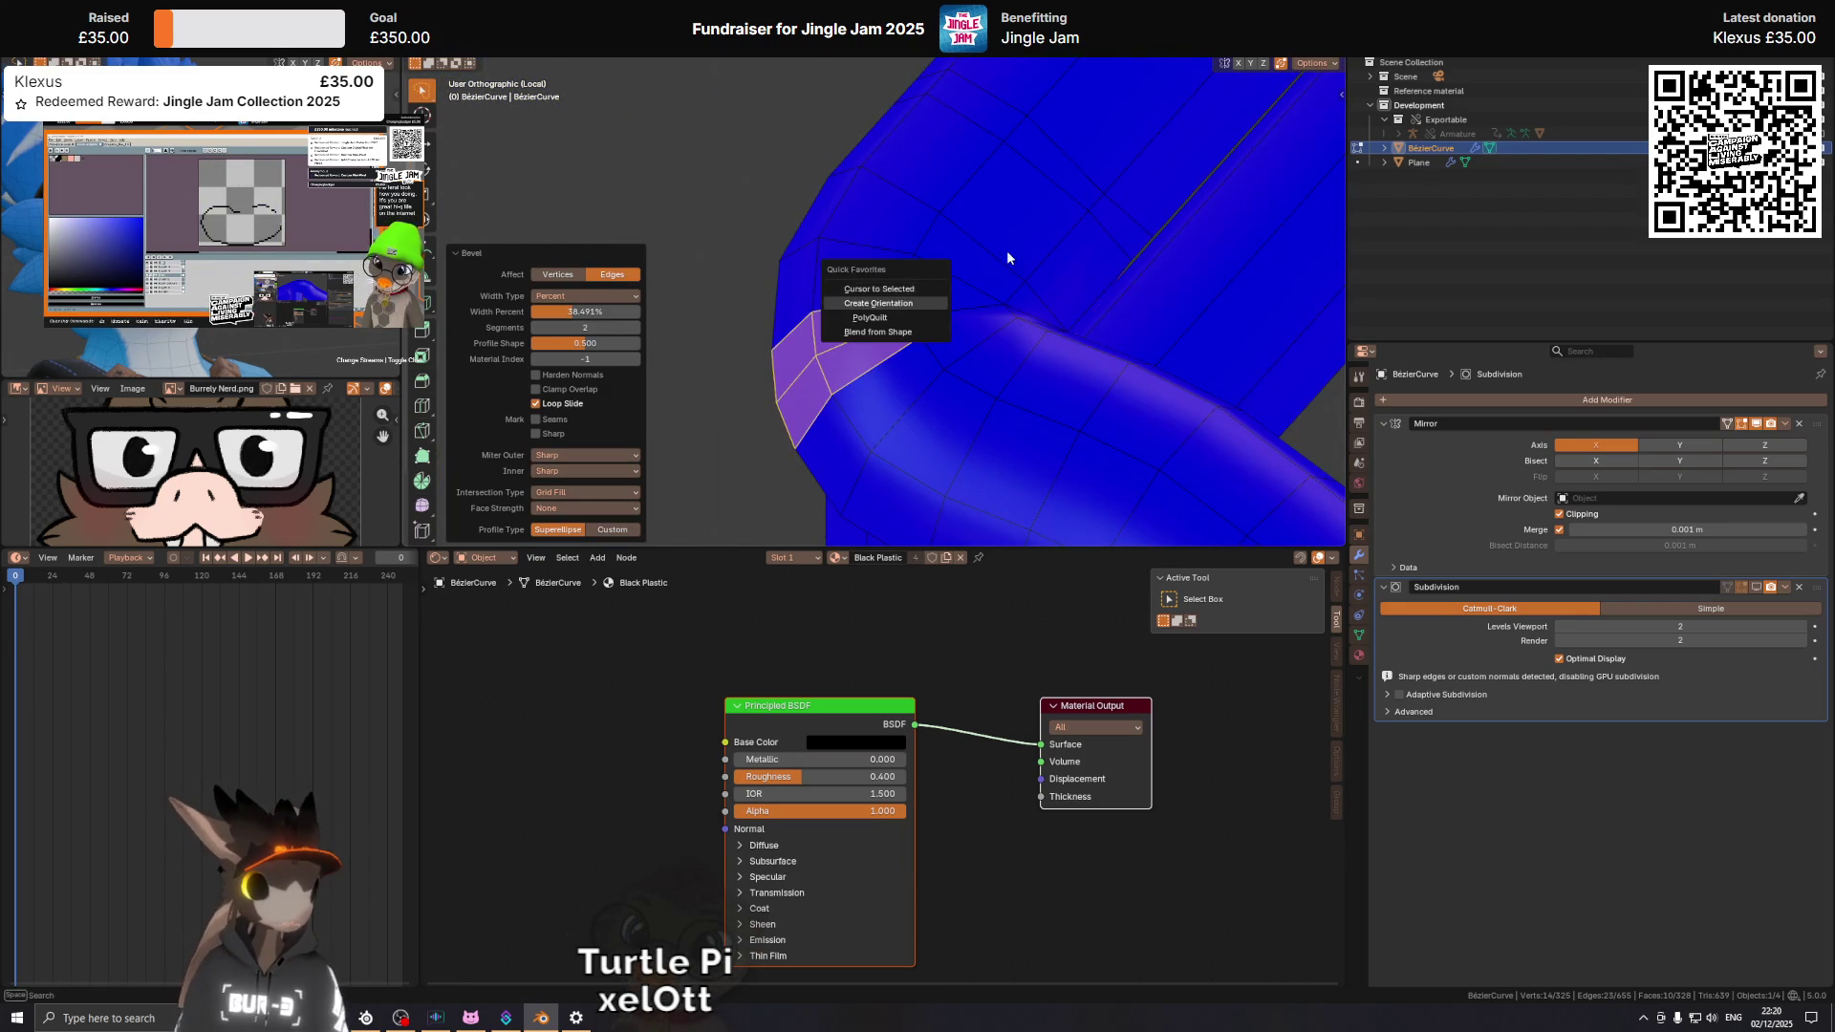
Slide the junction vertices along their edges until they merge into place.
left_click(932, 312)
key("g")
key("g")
left_click(960, 298)
left_click_drag(961, 299, 938, 328)
key("g")
key("g")
left_click(956, 426)
scroll("up", 3)
left_click_drag(955, 377, 937, 383)
key("g")
key("g")
left_click(997, 357)
Delete the stray triangular face at the junction.
left_click(765, 306)
left_click_drag(765, 306, 950, 245)
key("x")
left_click(1004, 356)
Try merging a vertex at the red gap with its neighbour, then undo it.
left_click(956, 367)
left_click_drag(983, 274, 981, 299)
key("ctrl+z")
left_click_drag(981, 299, 945, 314)
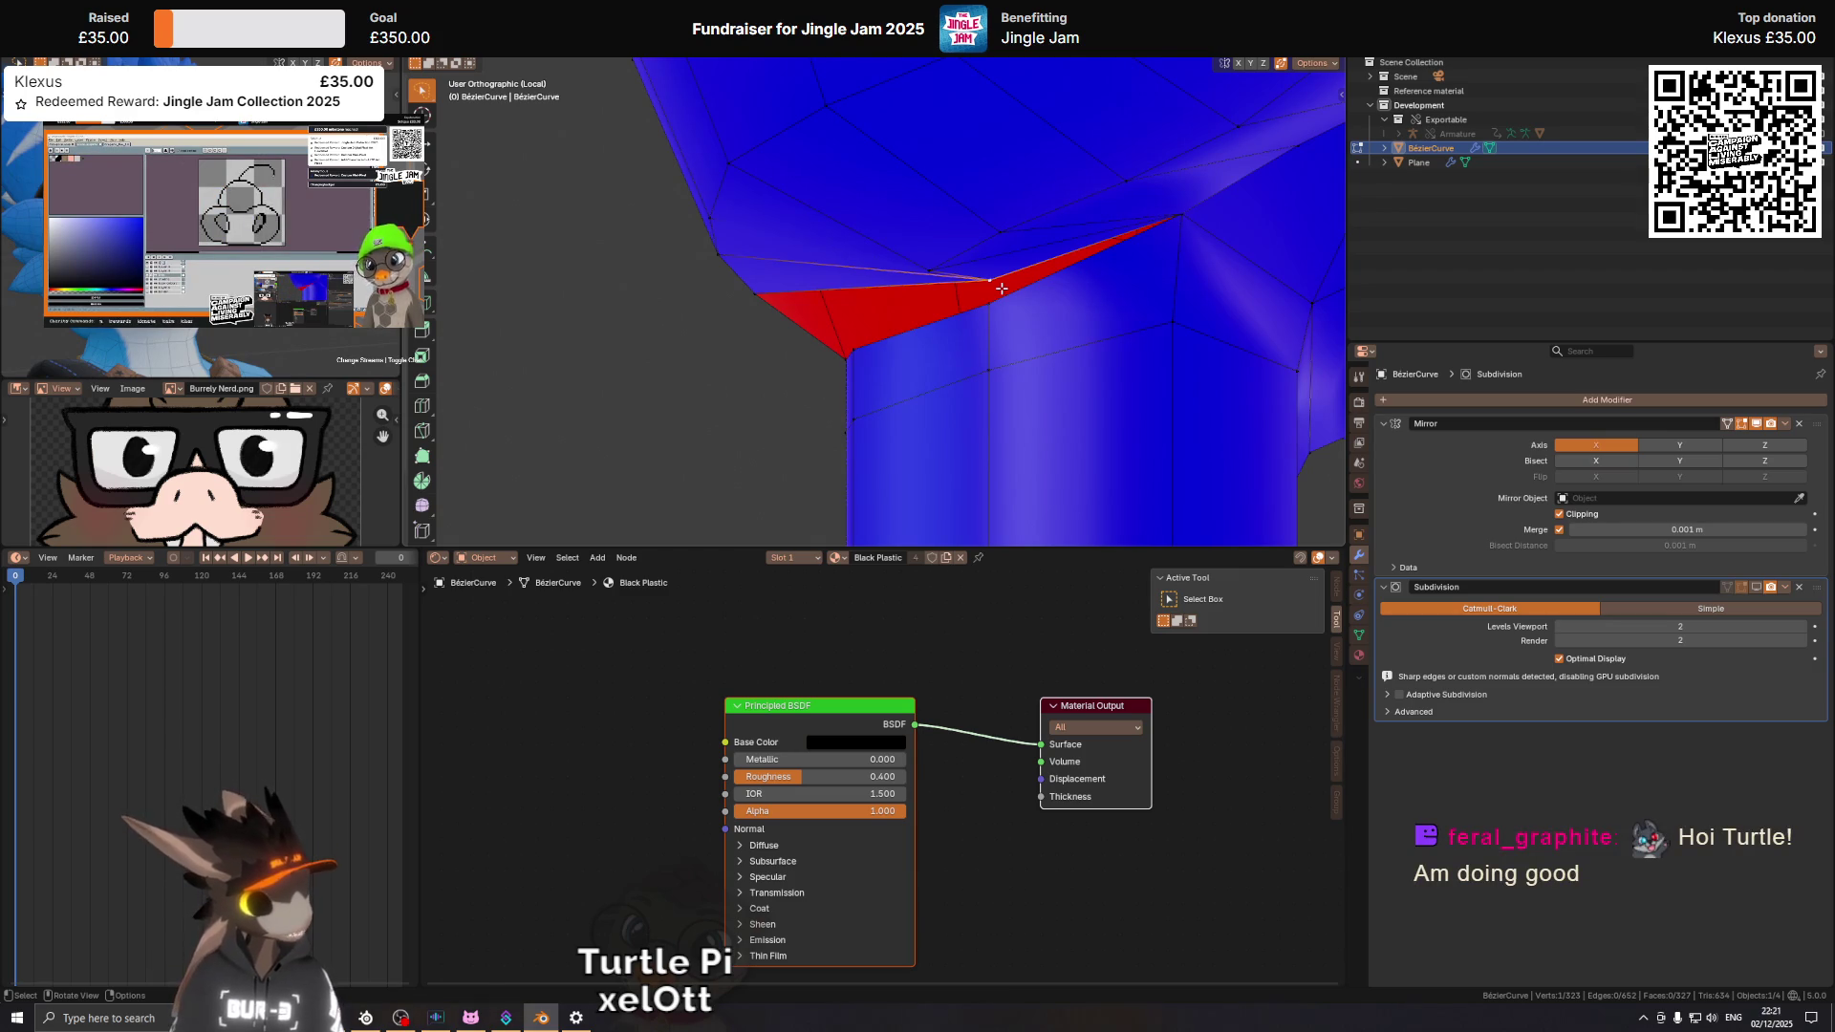
left_click_drag(978, 303, 1040, 328)
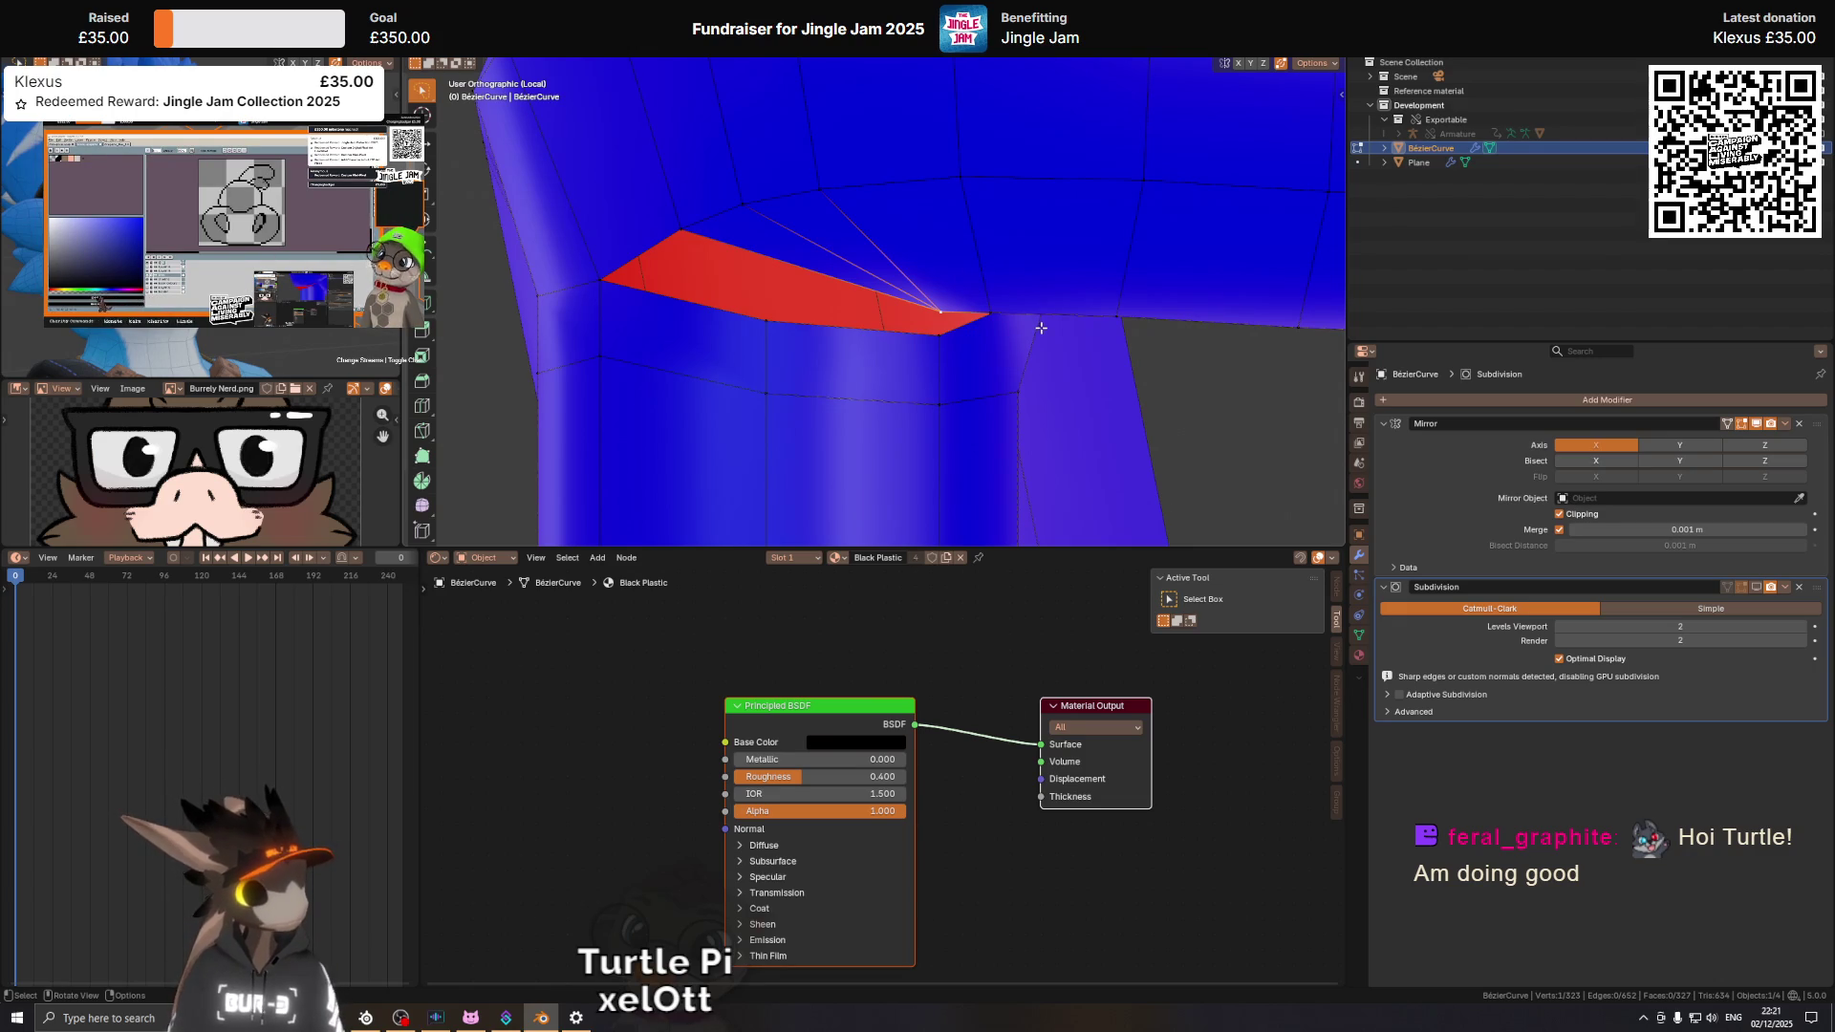
left_click_drag(999, 325, 902, 327)
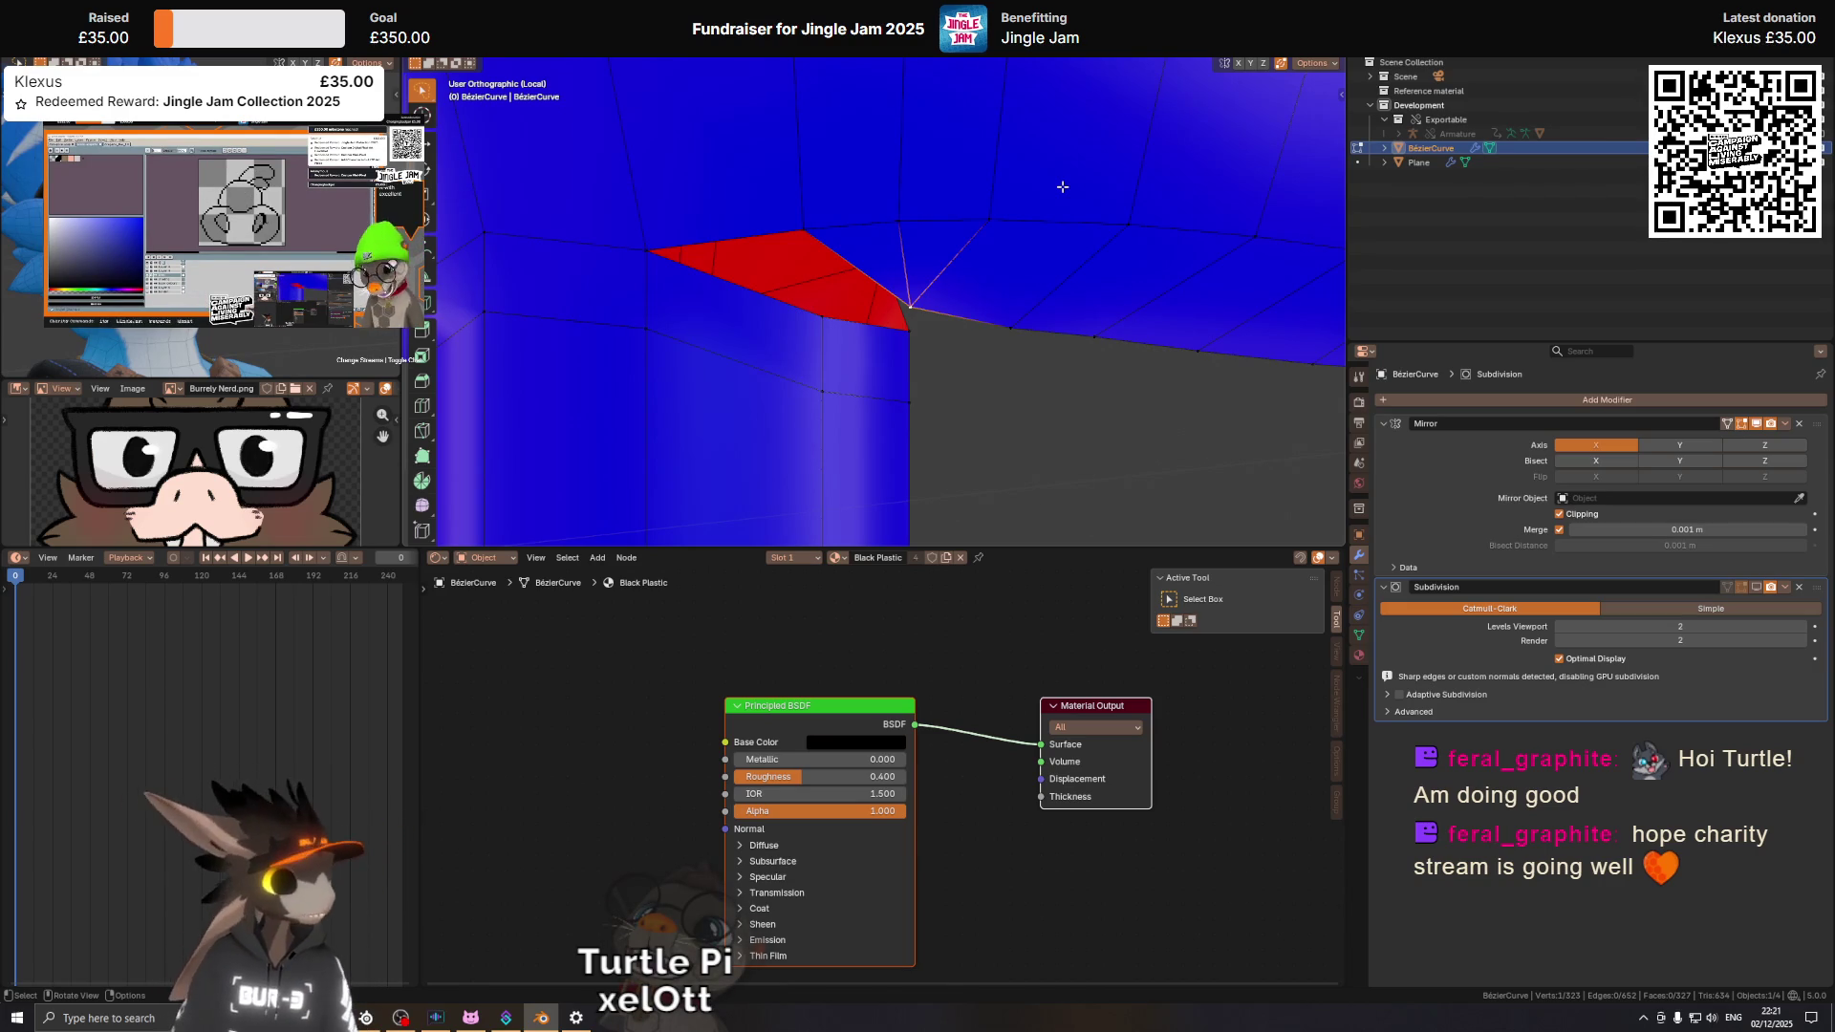
left_click_drag(975, 277, 964, 270)
scroll("up", 3)
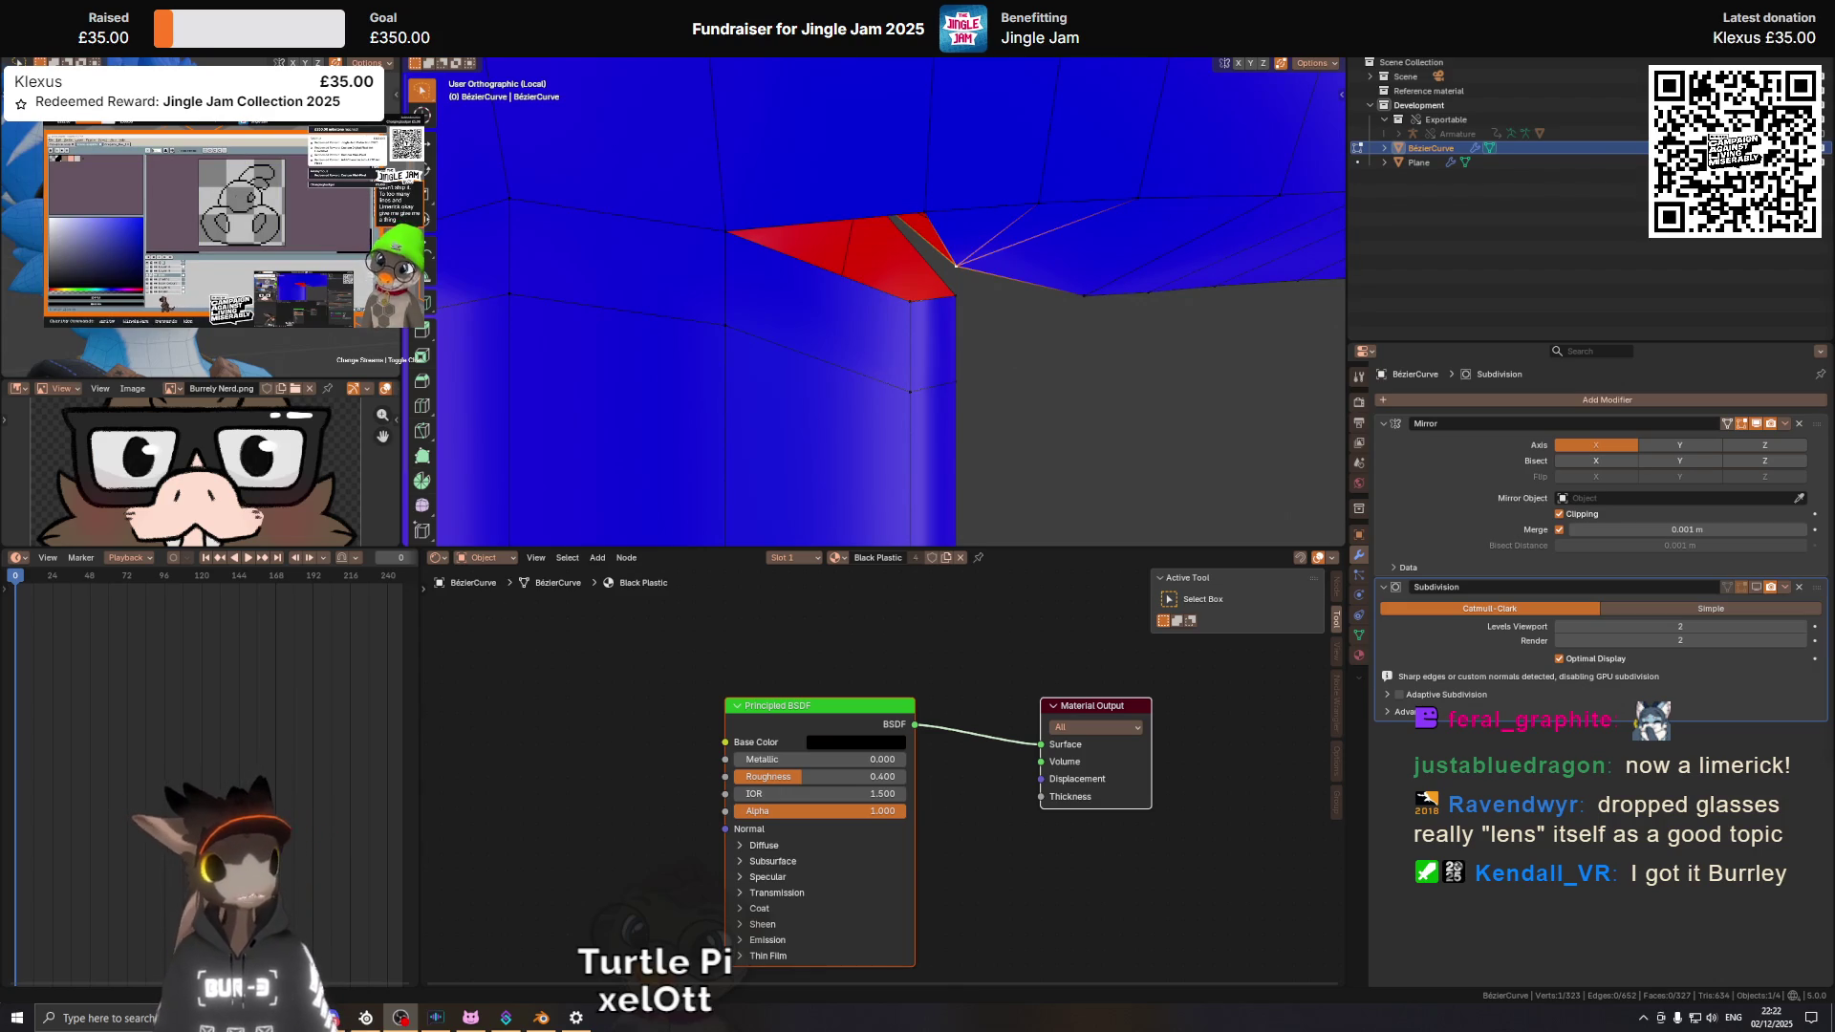
Nudge the selected face twice along Z at the red T-junction faces.
left_click_drag(956, 306, 1005, 322)
key("g")
key("z")
left_click(990, 347)
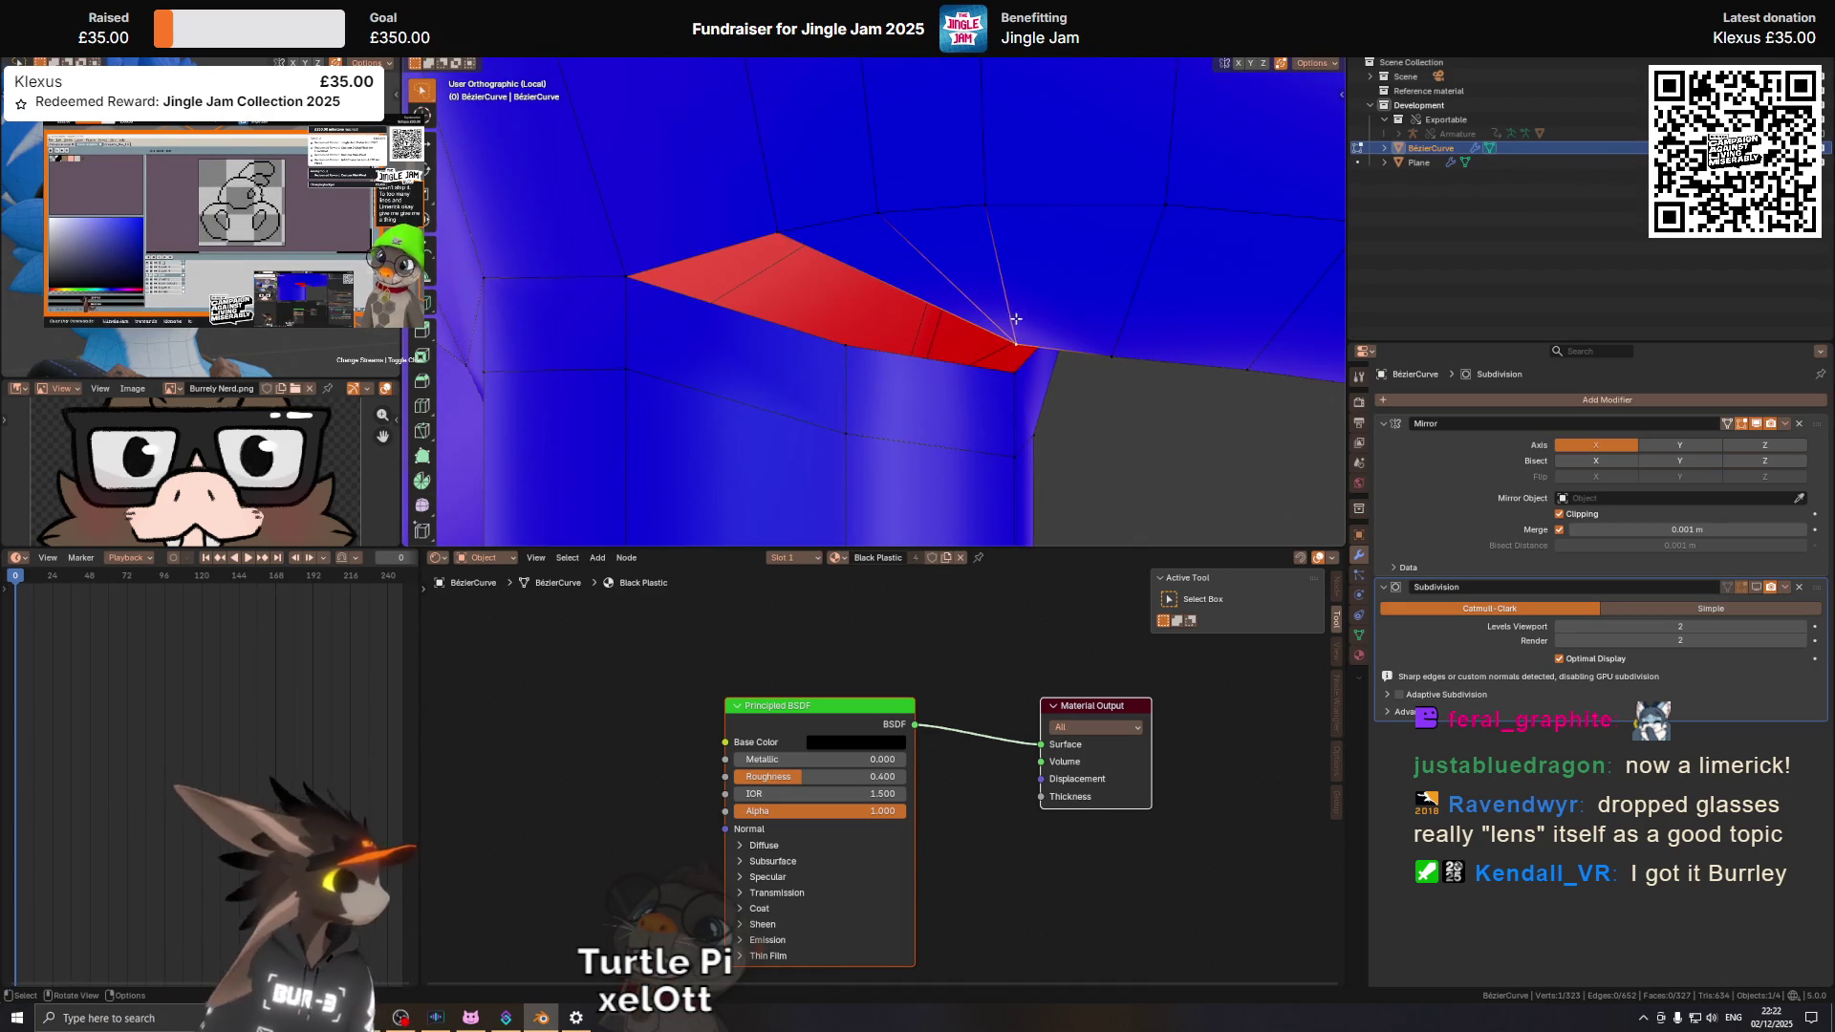
left_click_drag(984, 307, 984, 335)
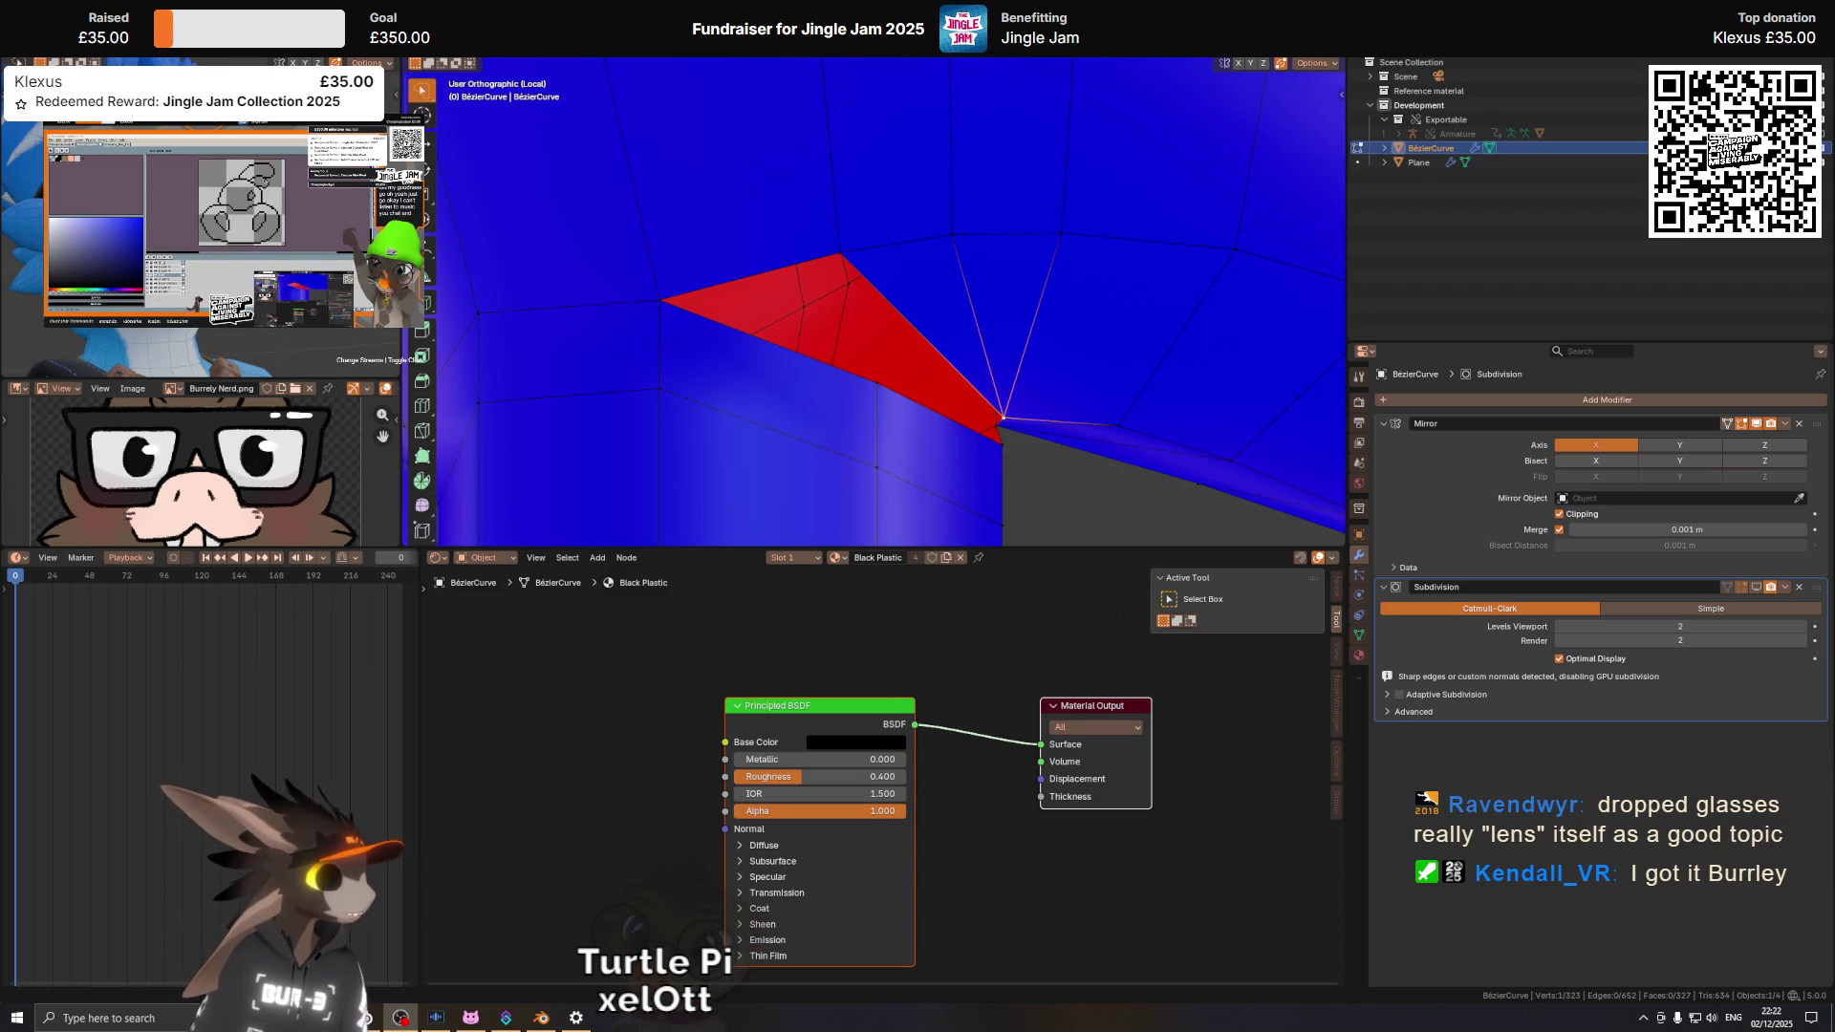
left_click_drag(985, 334, 1008, 397)
key("g")
key("z")
left_click(941, 377)
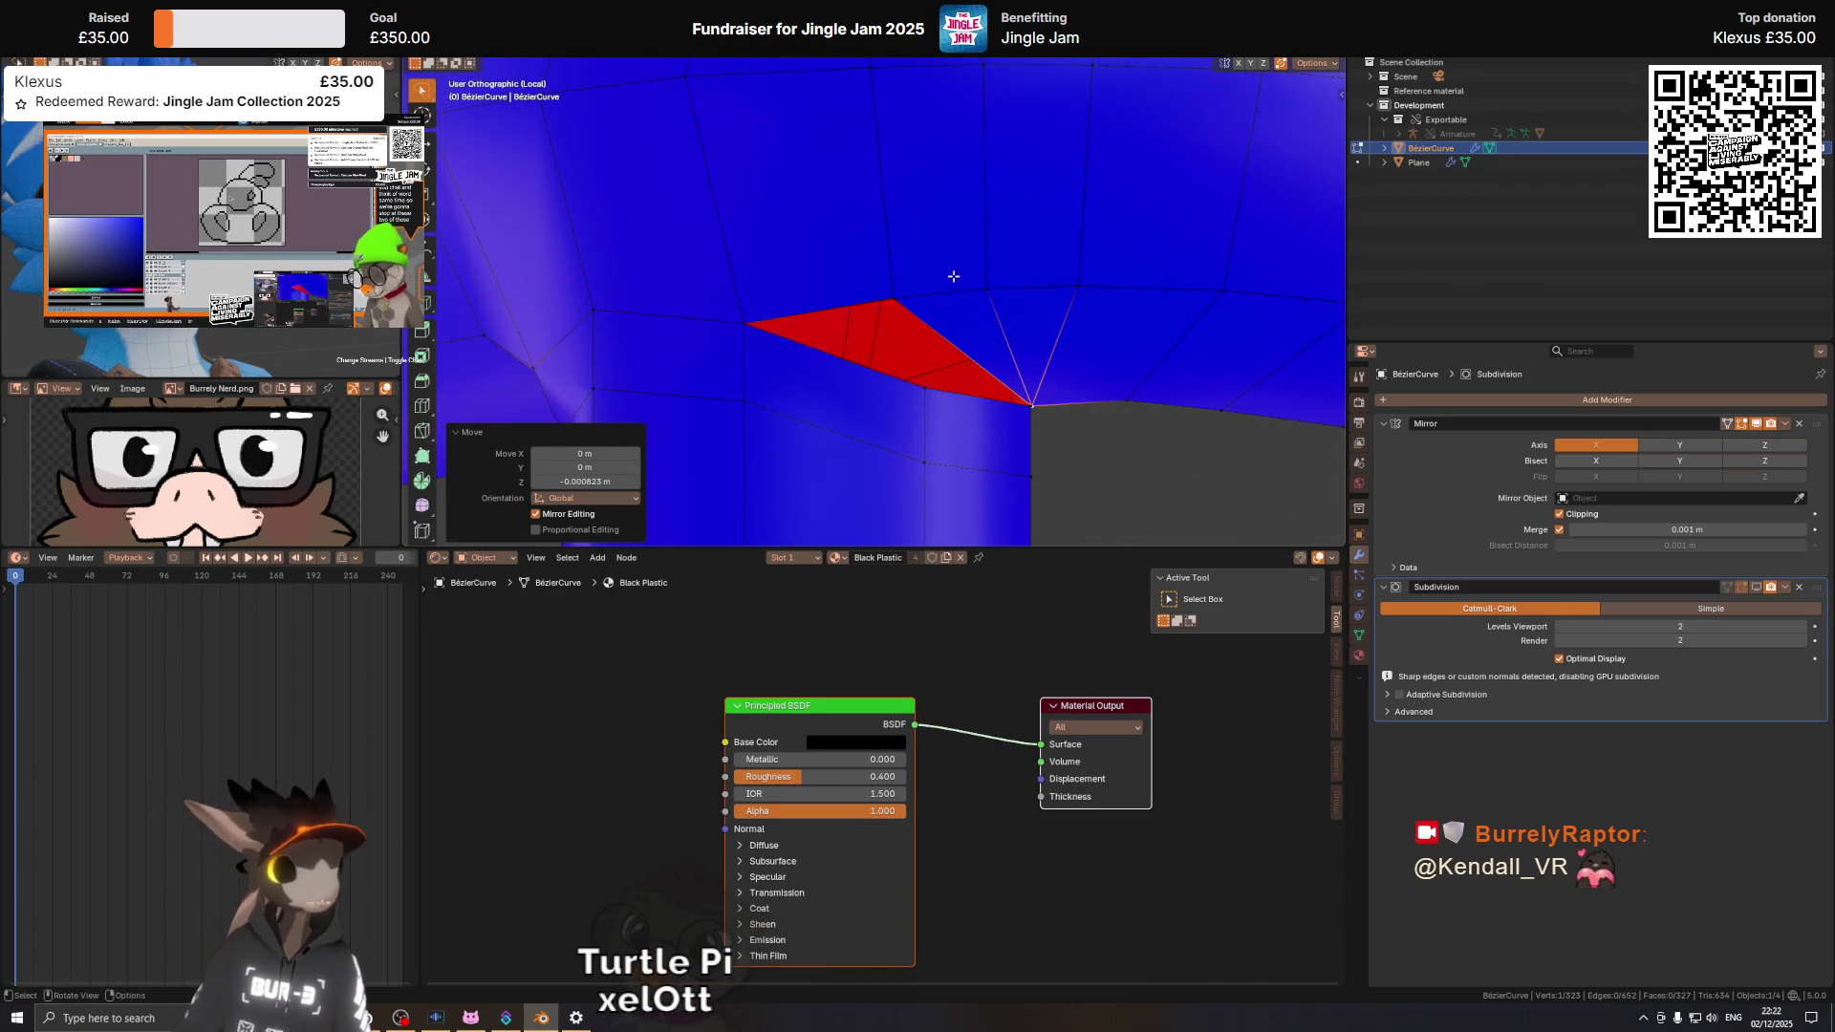
Merge a vertex to collapse the red triangle and dissolve the leftover edge.
left_click_drag(977, 327, 993, 278)
key("g")
left_click(979, 302)
left_click(1011, 299)
key("ctrl+x")
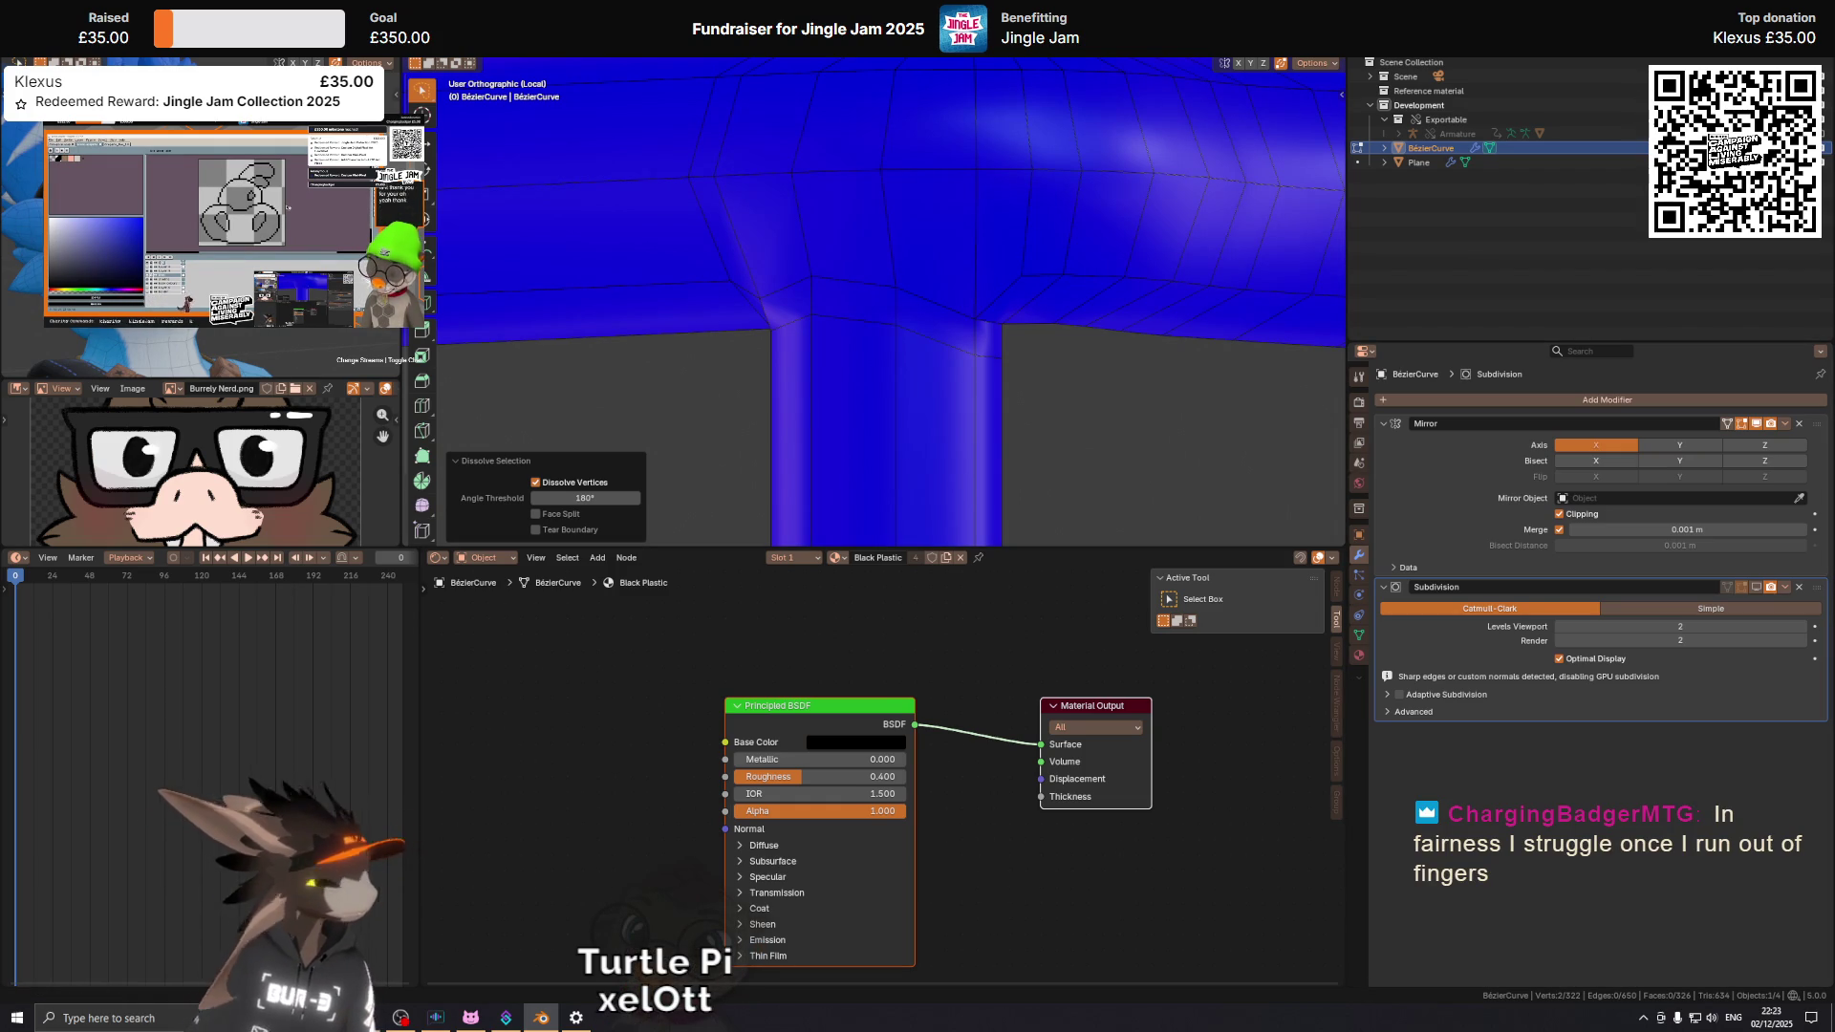
Vertex-slide the T-joint's inner corner vertex a short way along its edge.
scroll("down", 3)
left_click_drag(970, 258, 876, 321)
scroll("up", 3)
left_click(975, 308)
key("g")
key("g")
left_click(1013, 298)
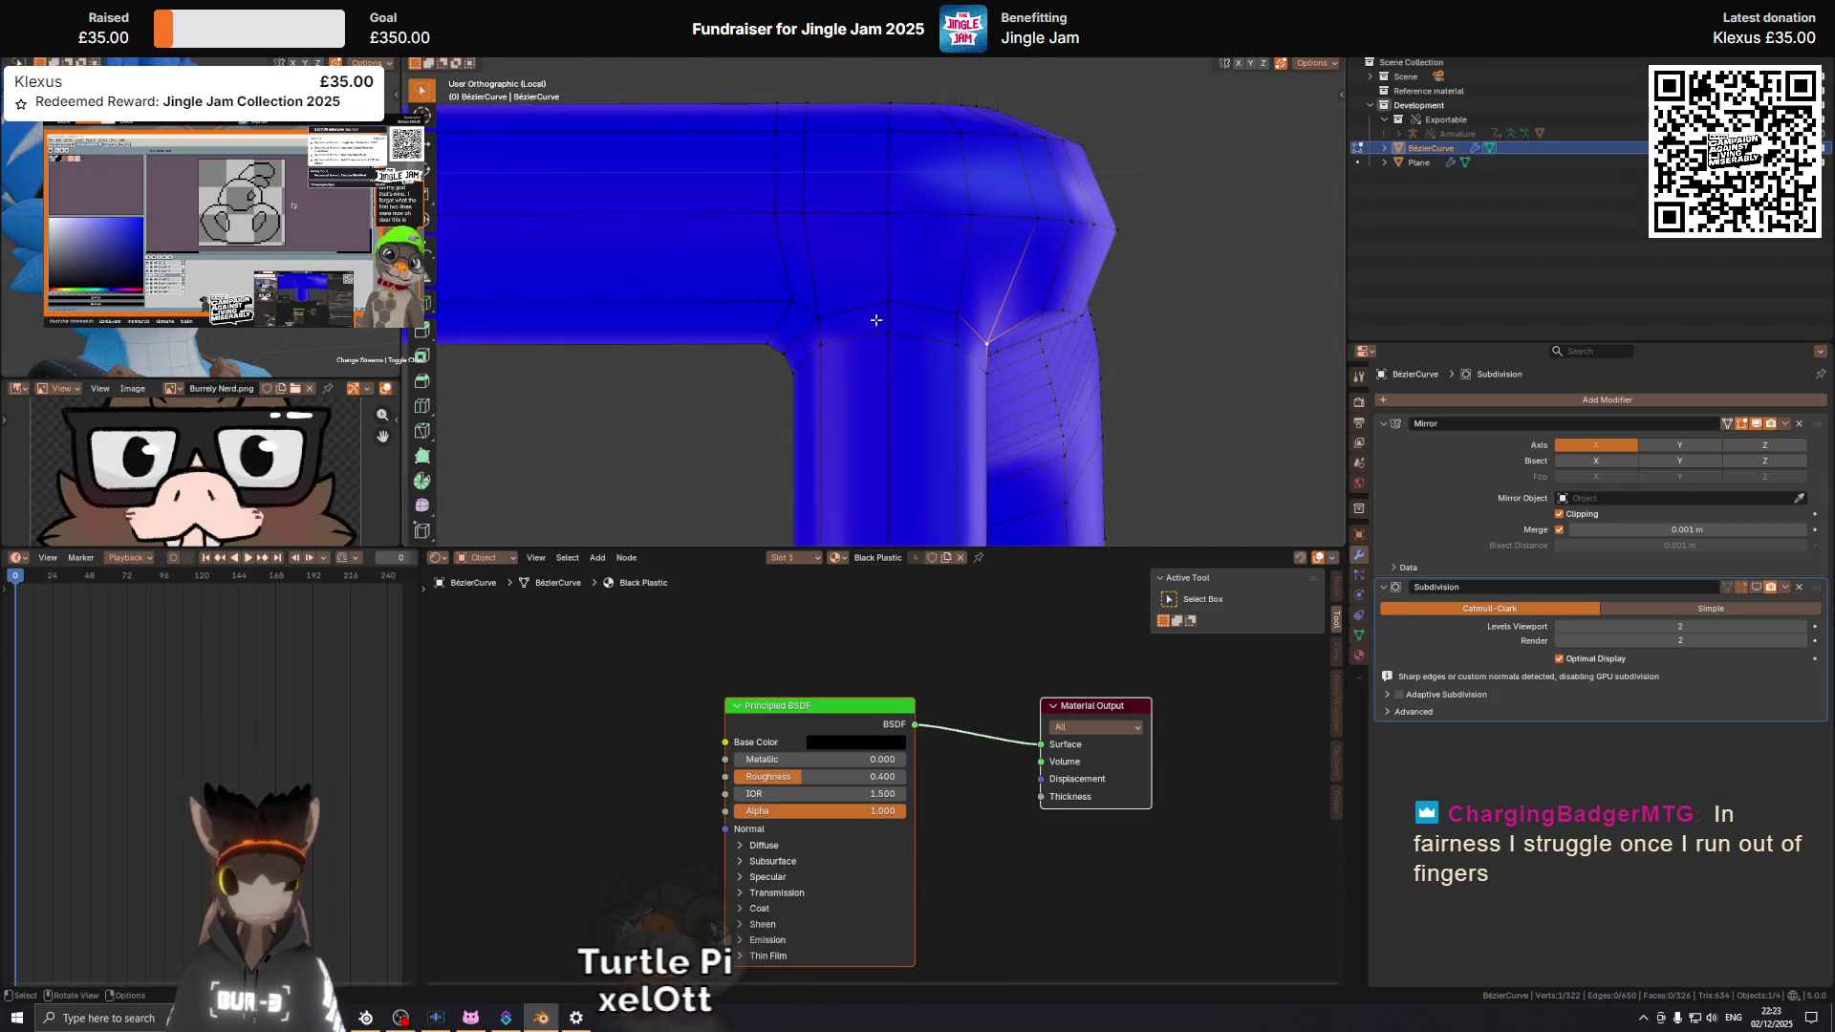
In front orthographic view, re-slide the T-joint corner vertex to factor 0.103.
key("KP_1")
key("g")
key("g")
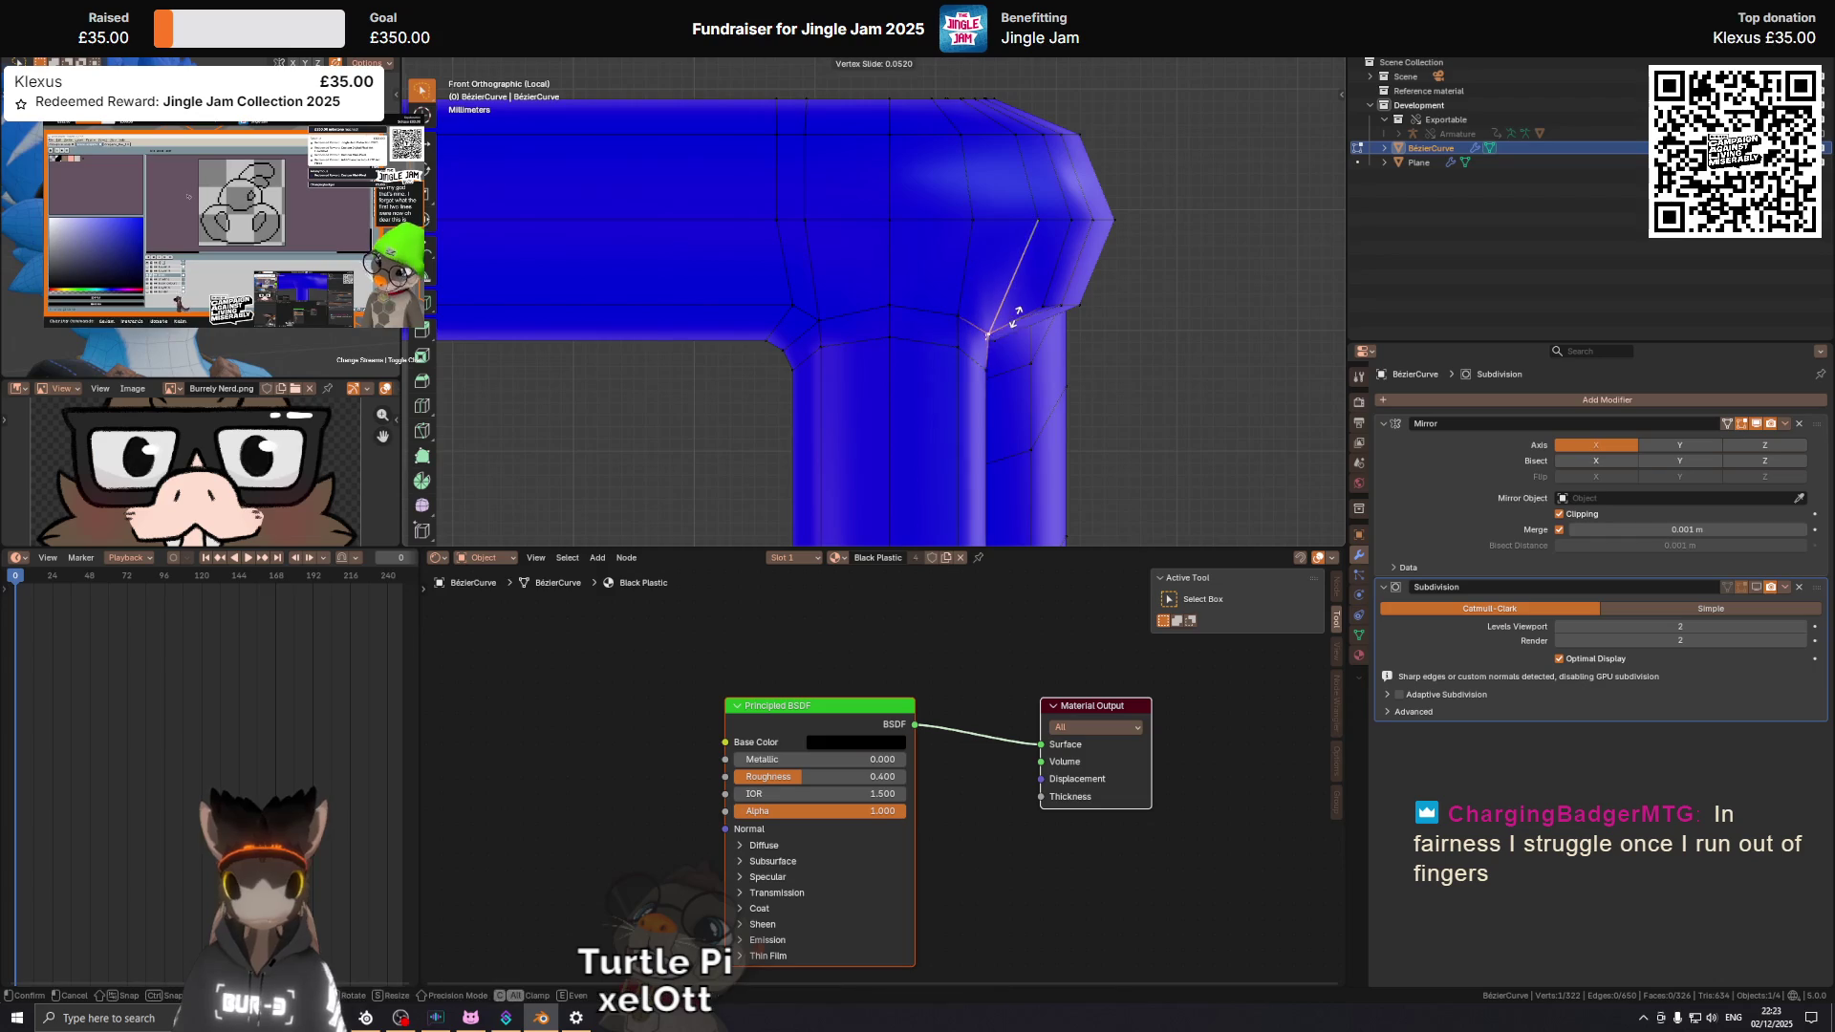
left_click(1018, 312)
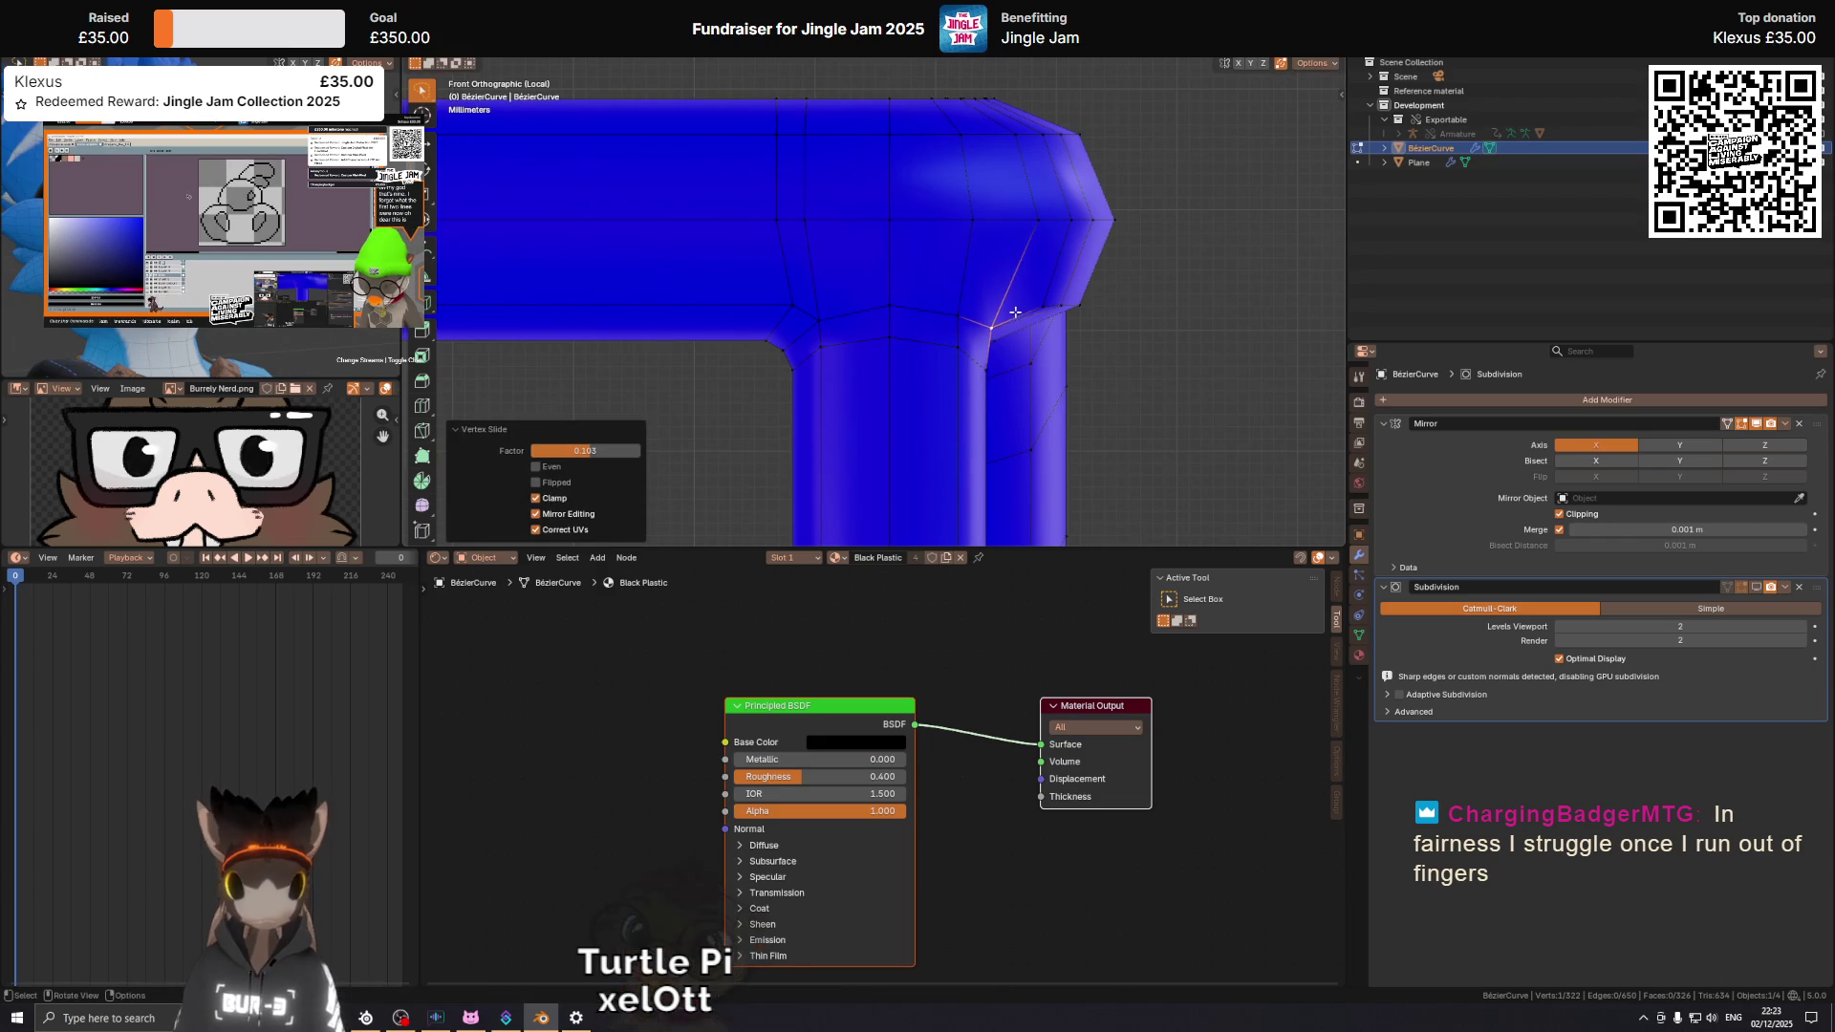
left_click_drag(1017, 311, 995, 257)
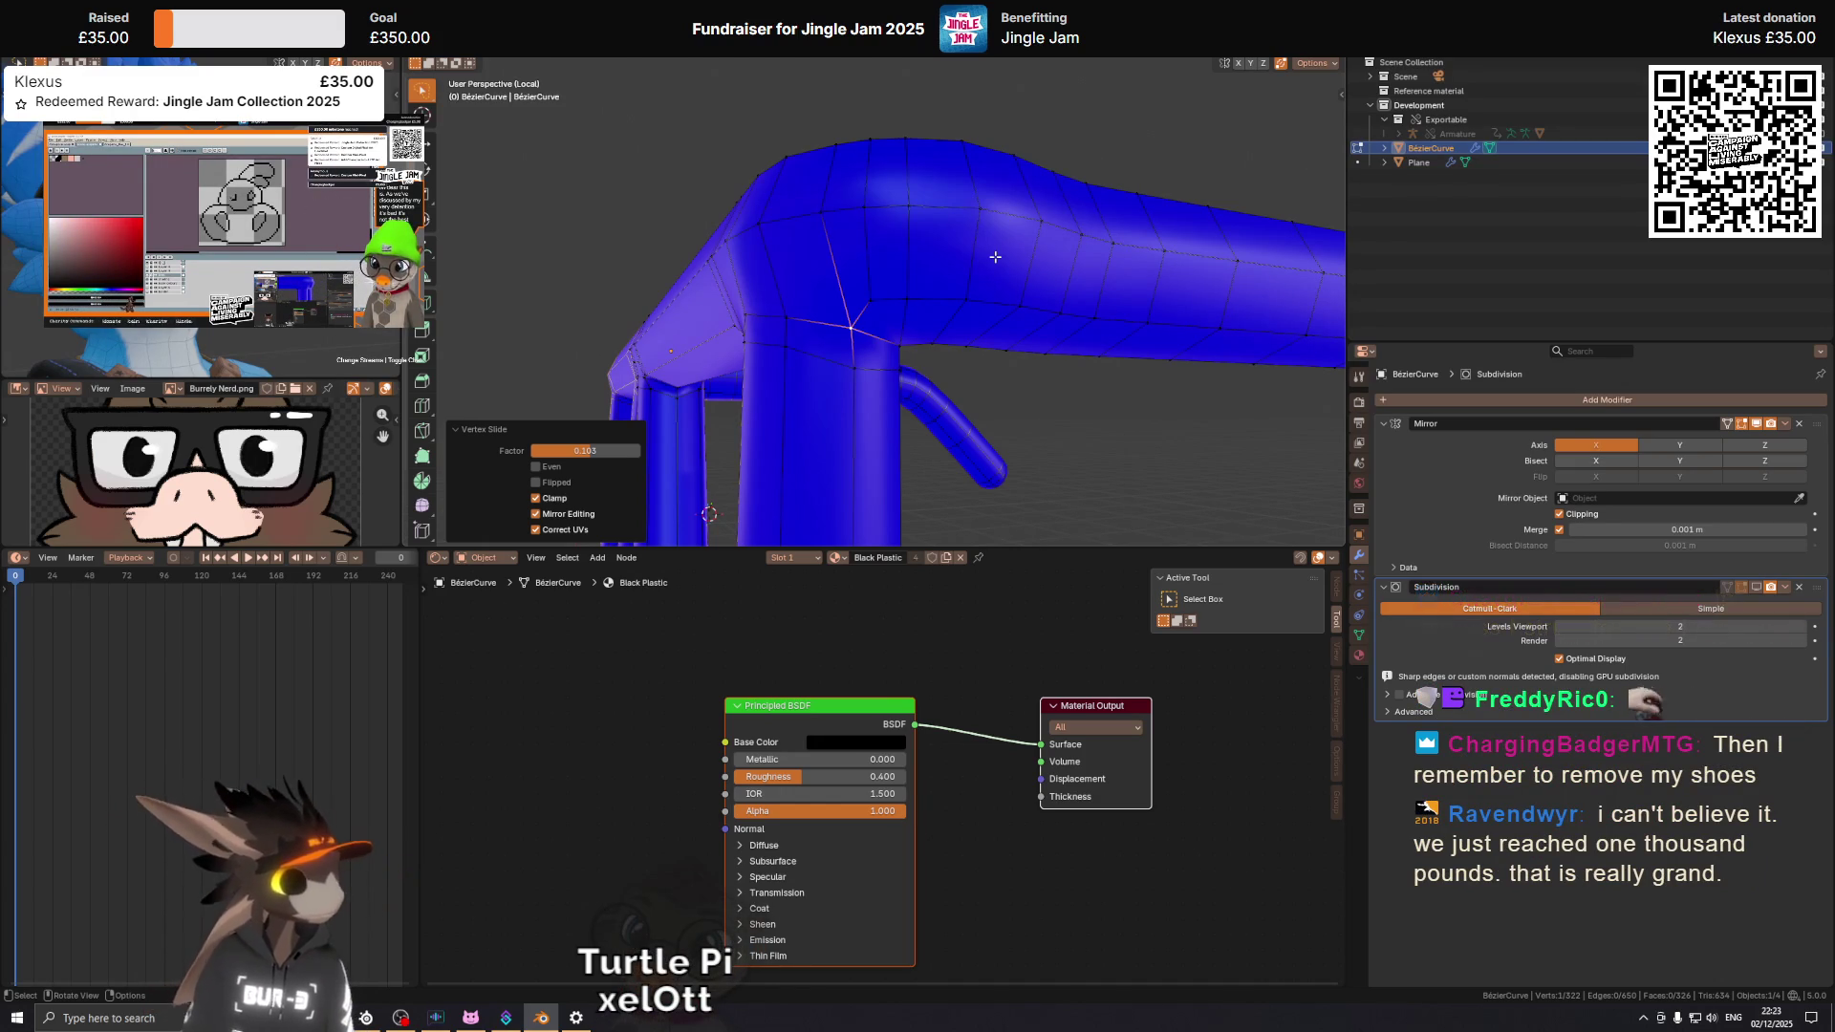
Nudge the corner vertex in three small global-Y moves, about -0.00044 m overall.
left_click_drag(995, 257, 1002, 351)
key("g")
key("y")
left_click(956, 316)
key("g")
key("y")
left_click(1124, 384)
key("g")
key("y")
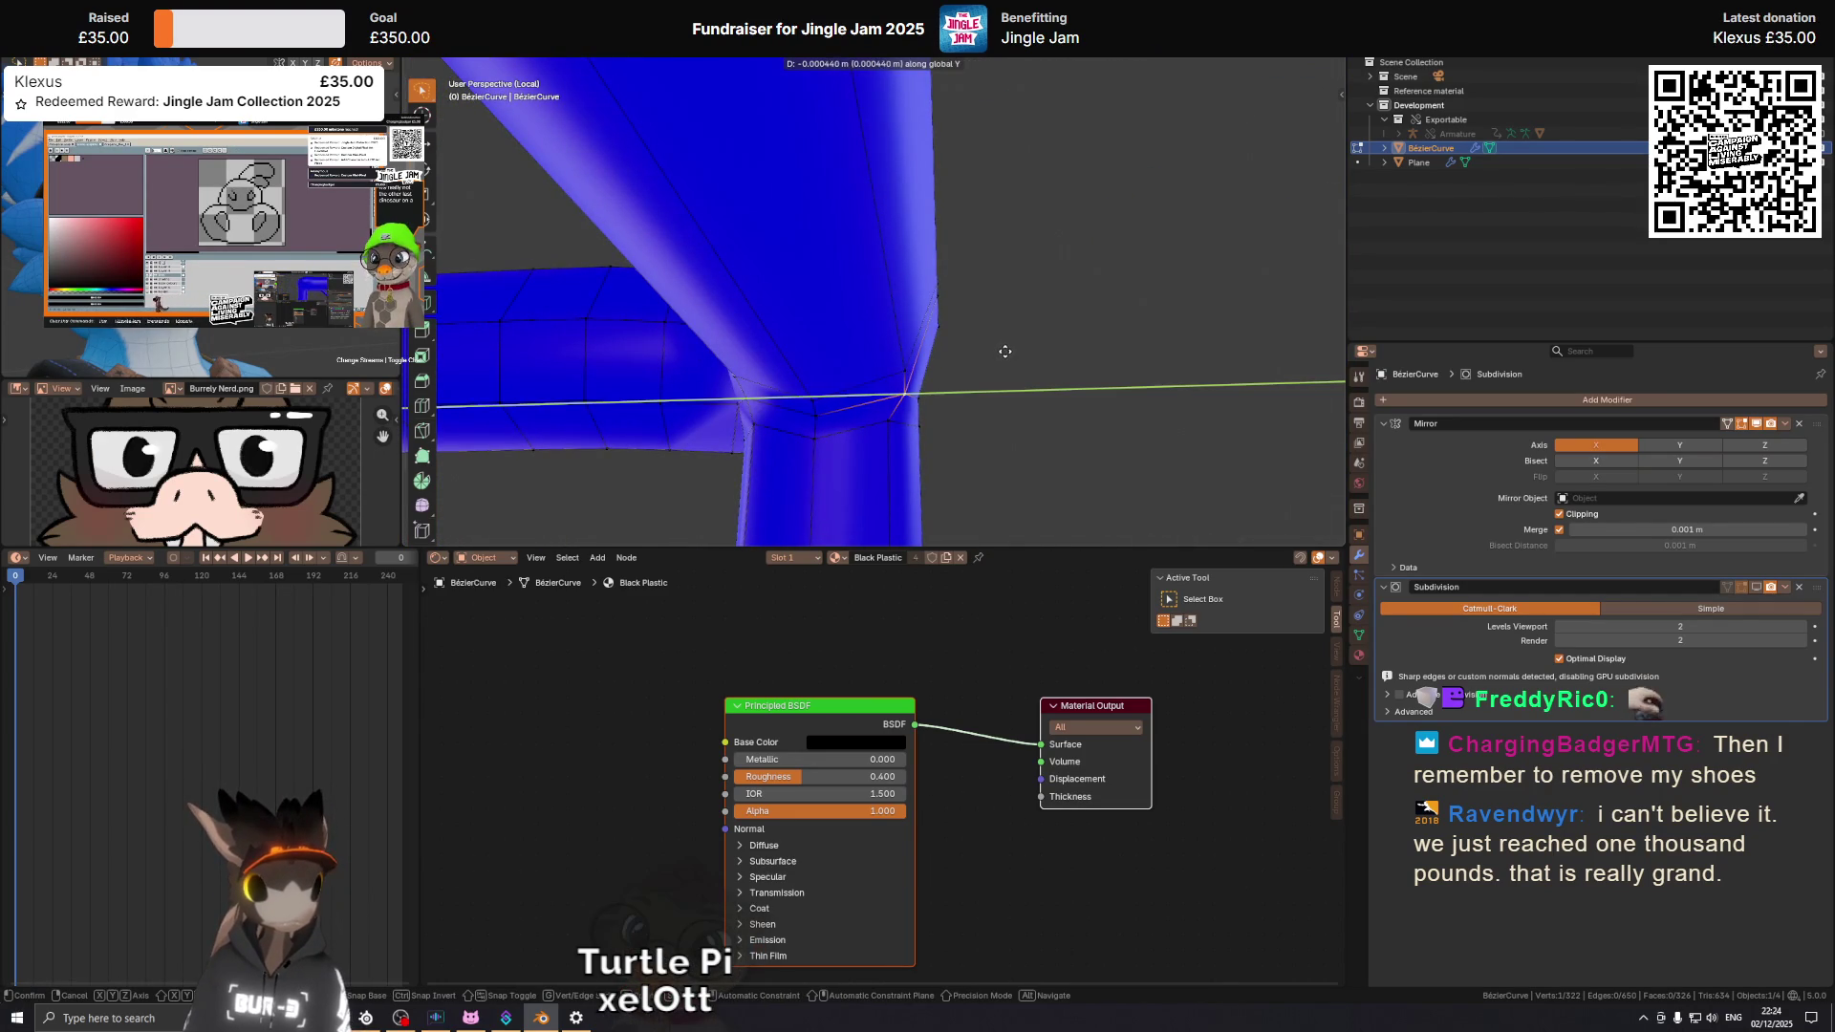
left_click(1003, 350)
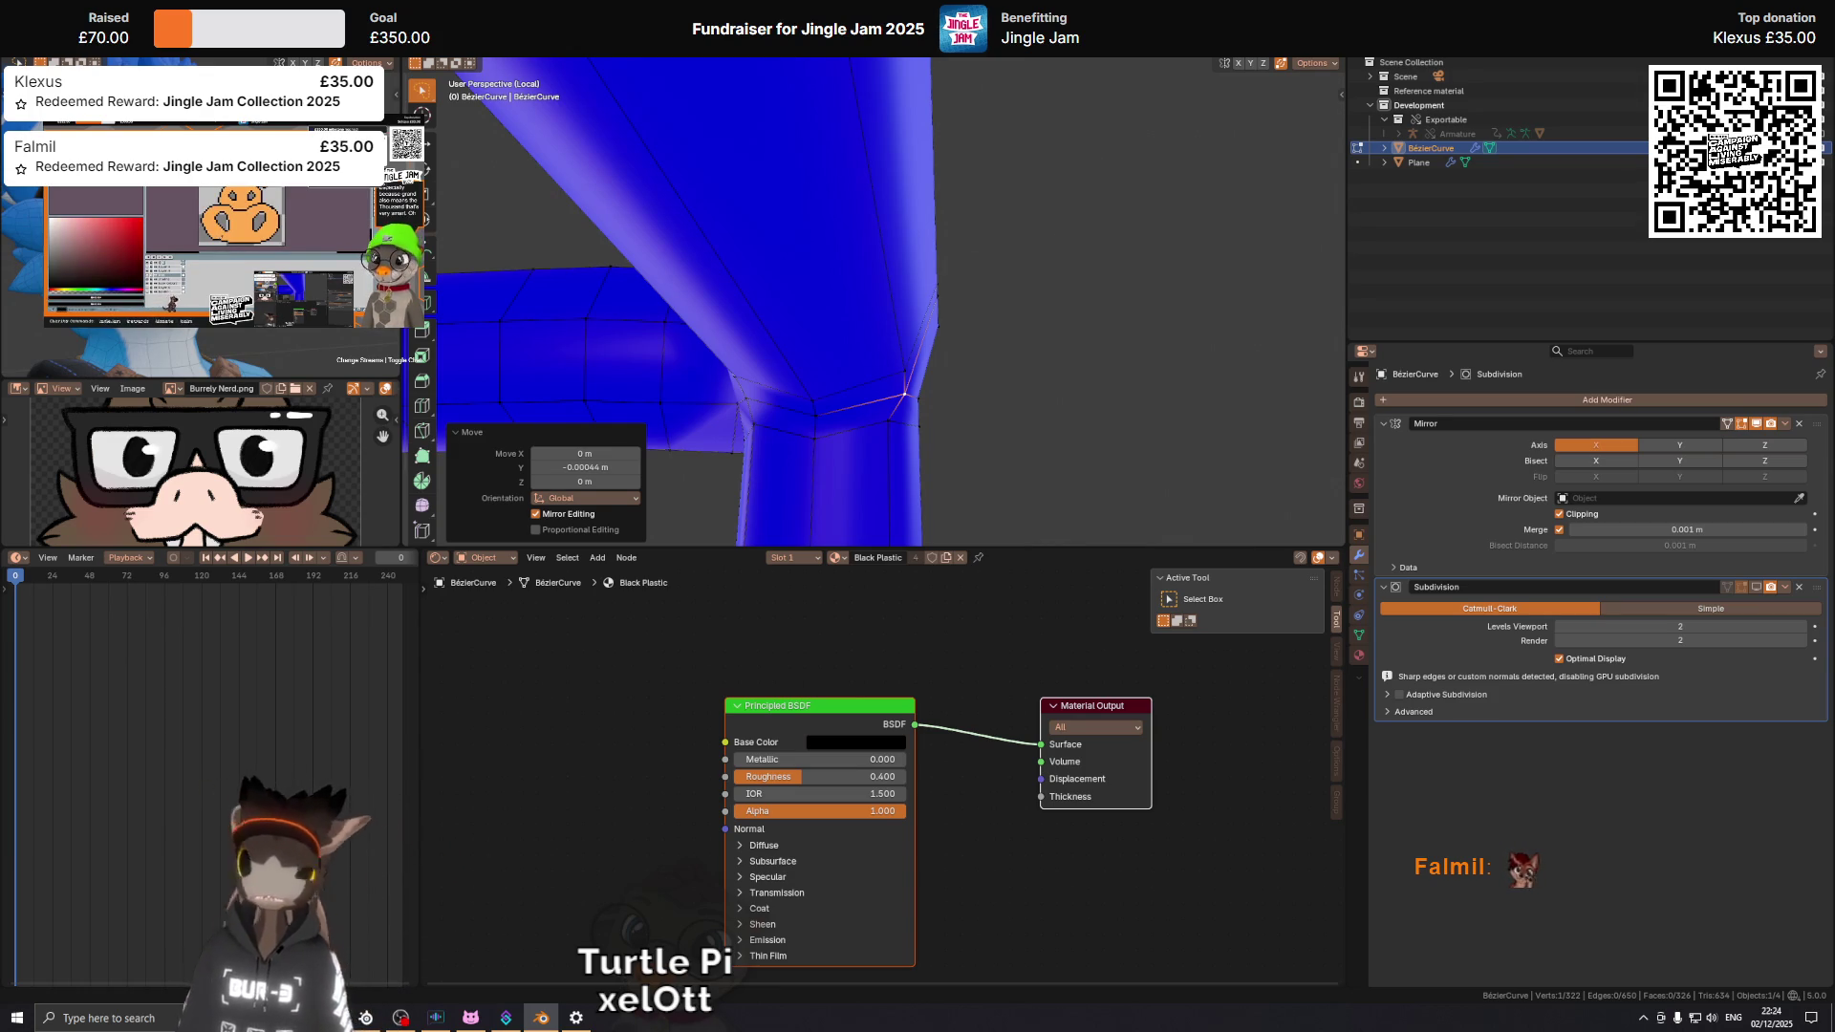
Move the corner vertex 0.00061 m along Y and inspect the bend from the side.
left_click_drag(958, 377, 799, 295)
key("g")
key("y")
left_click(782, 293)
left_click_drag(1098, 270, 826, 341)
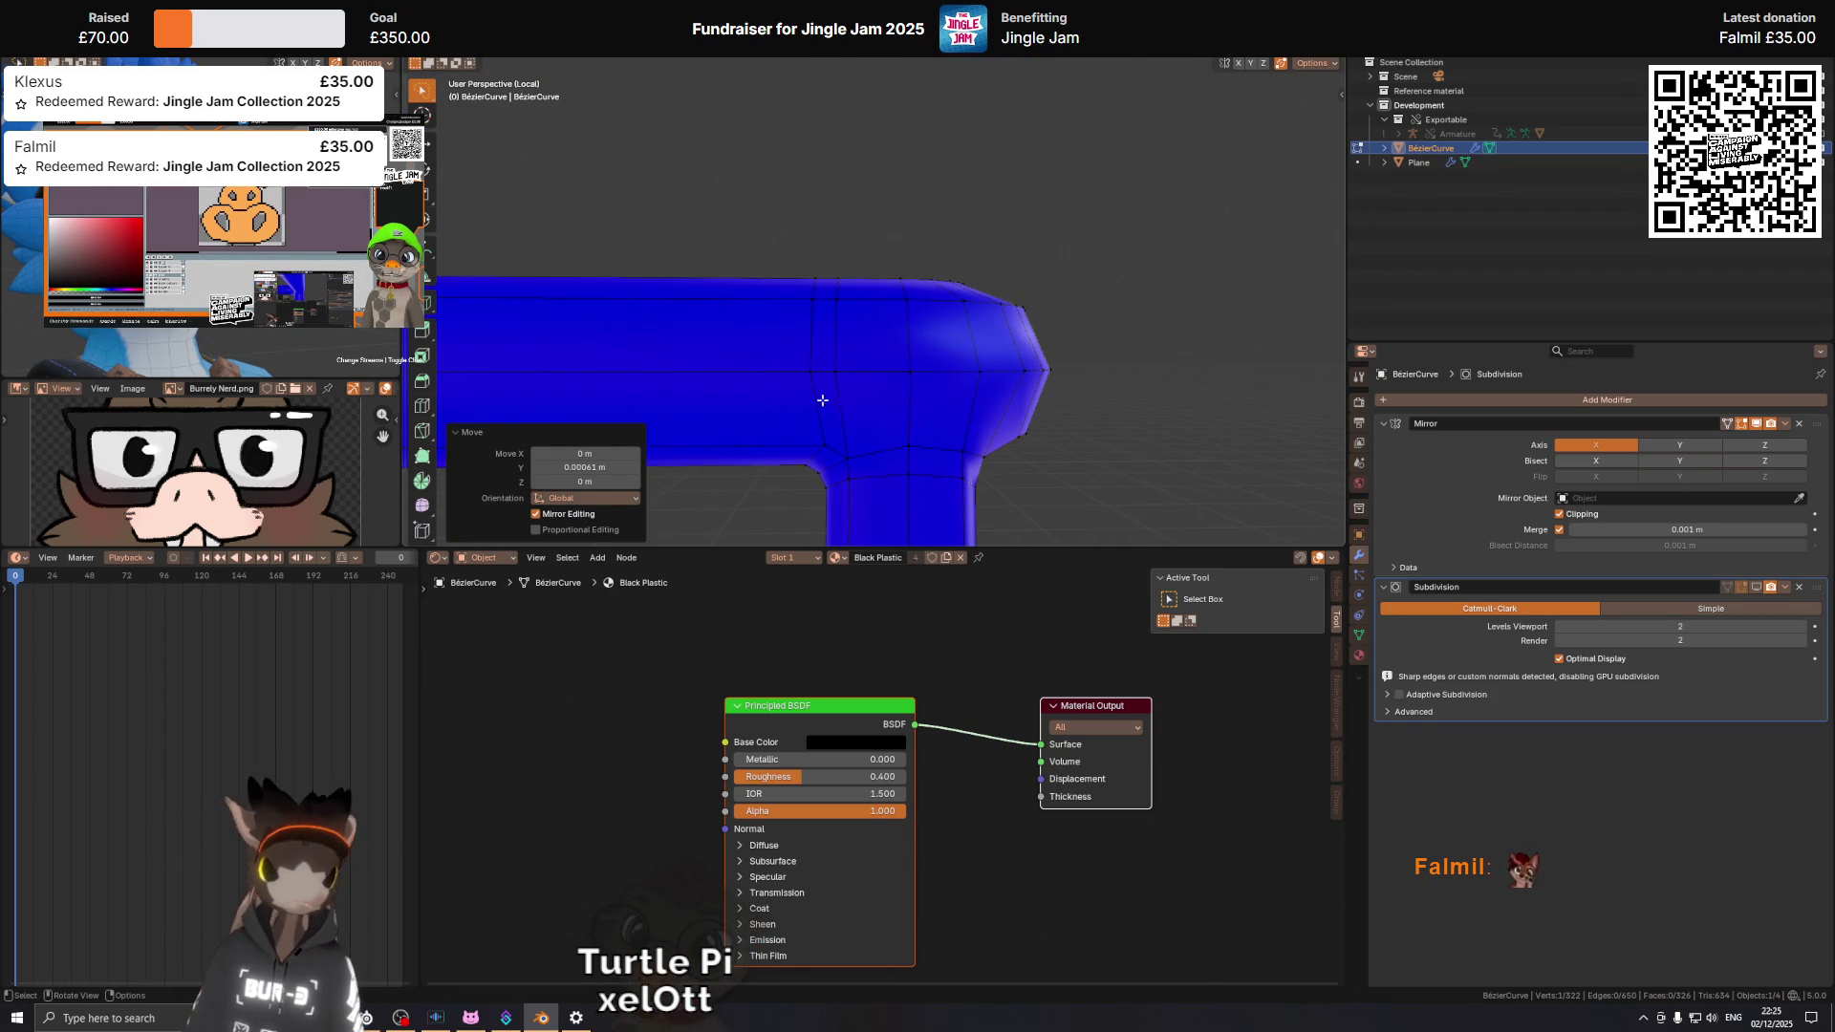
left_click_drag(764, 239, 893, 416)
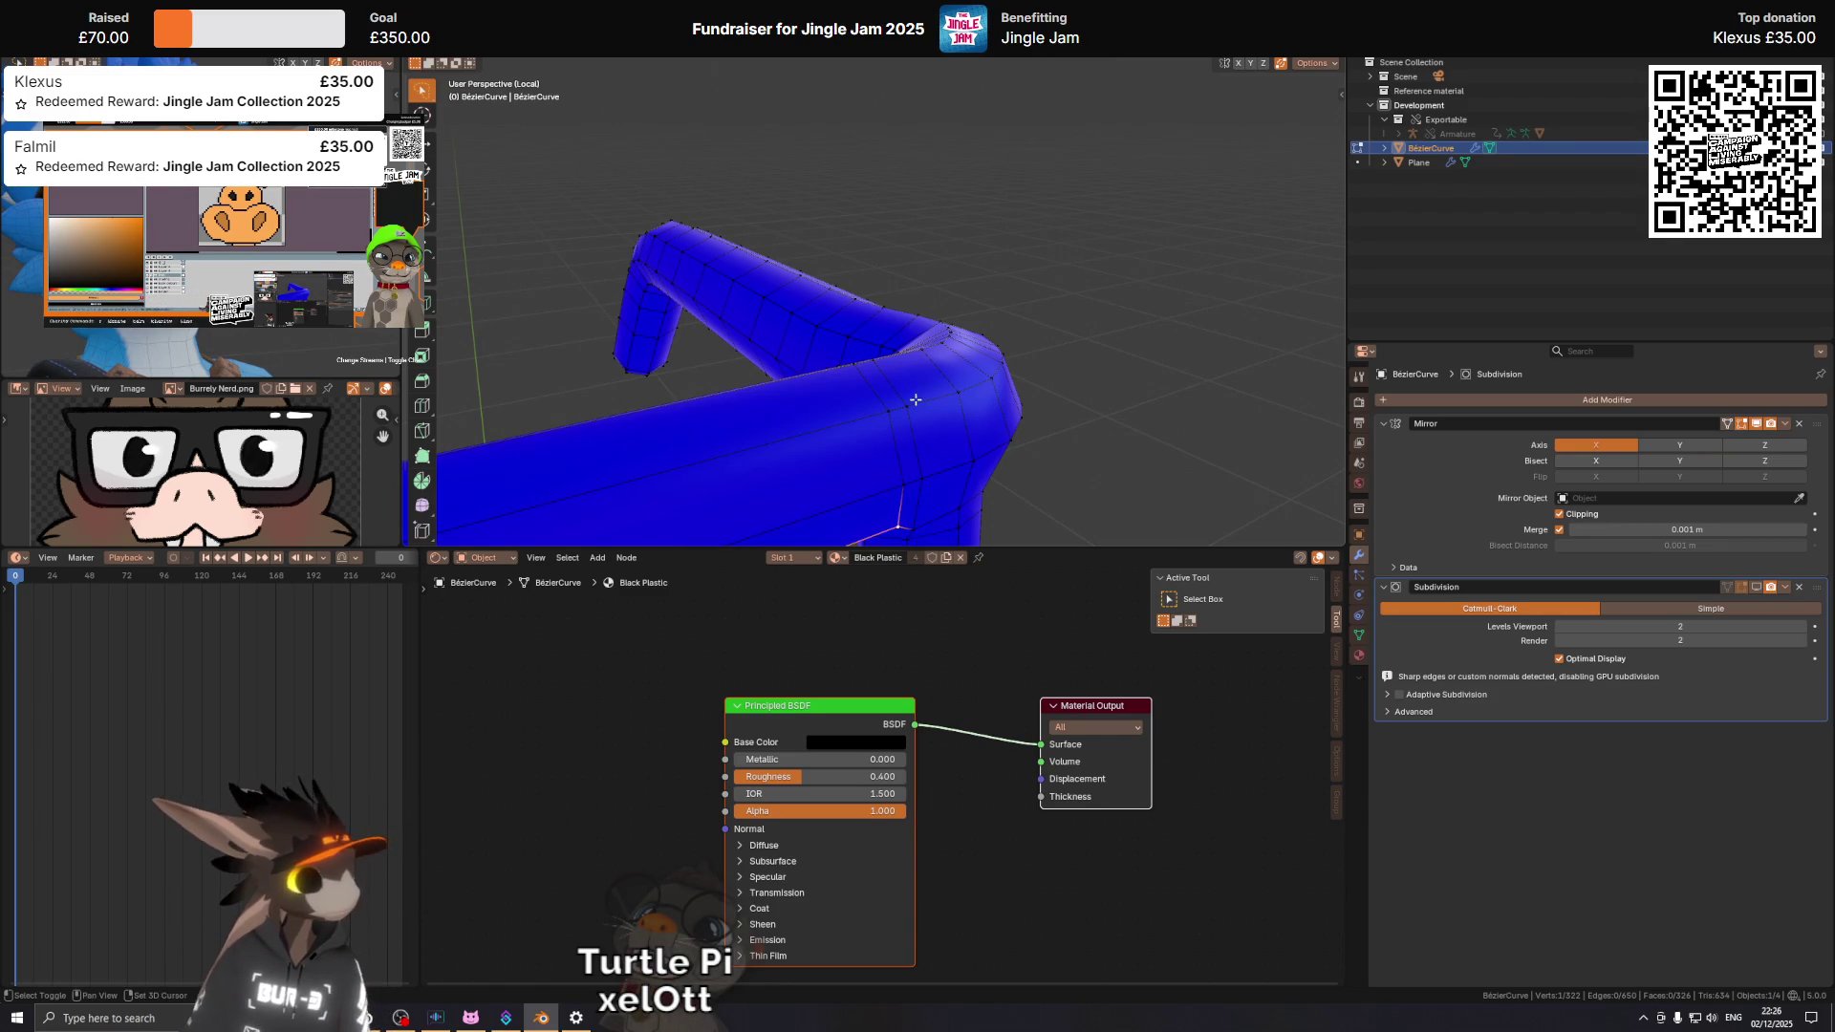
left_click_drag(910, 405, 941, 391)
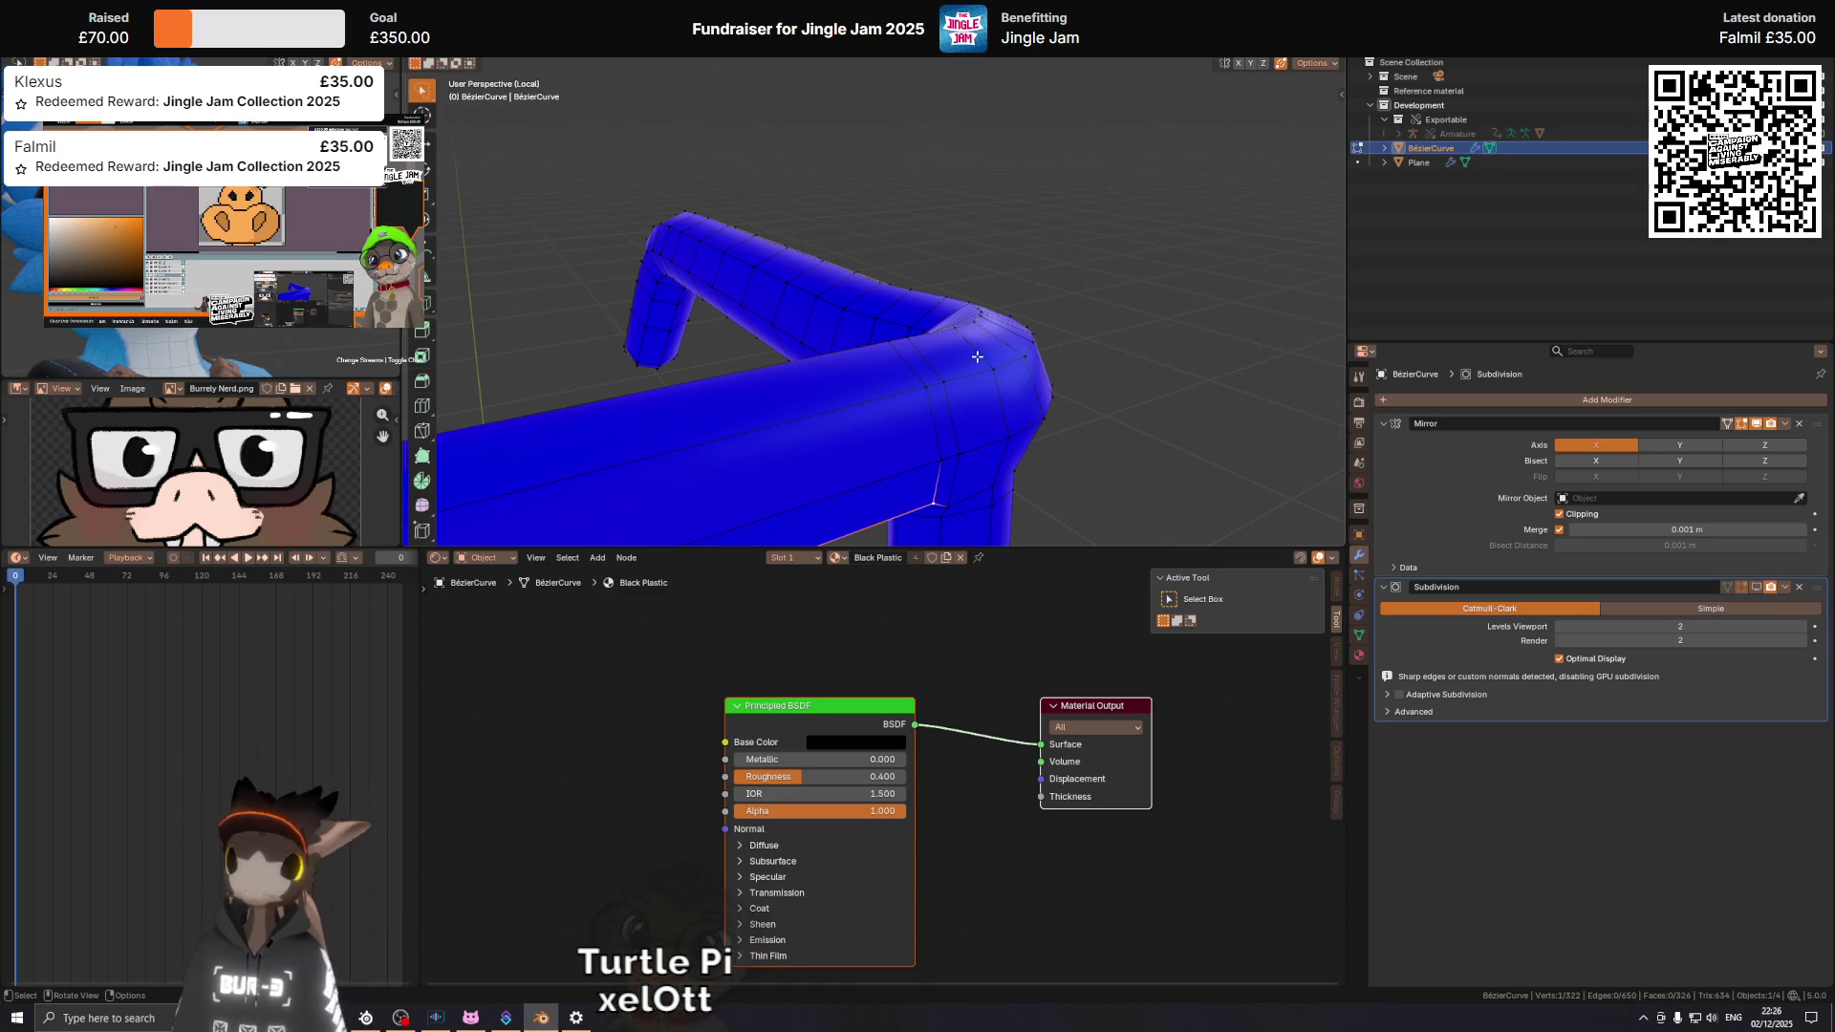
left_click_drag(971, 331, 976, 355)
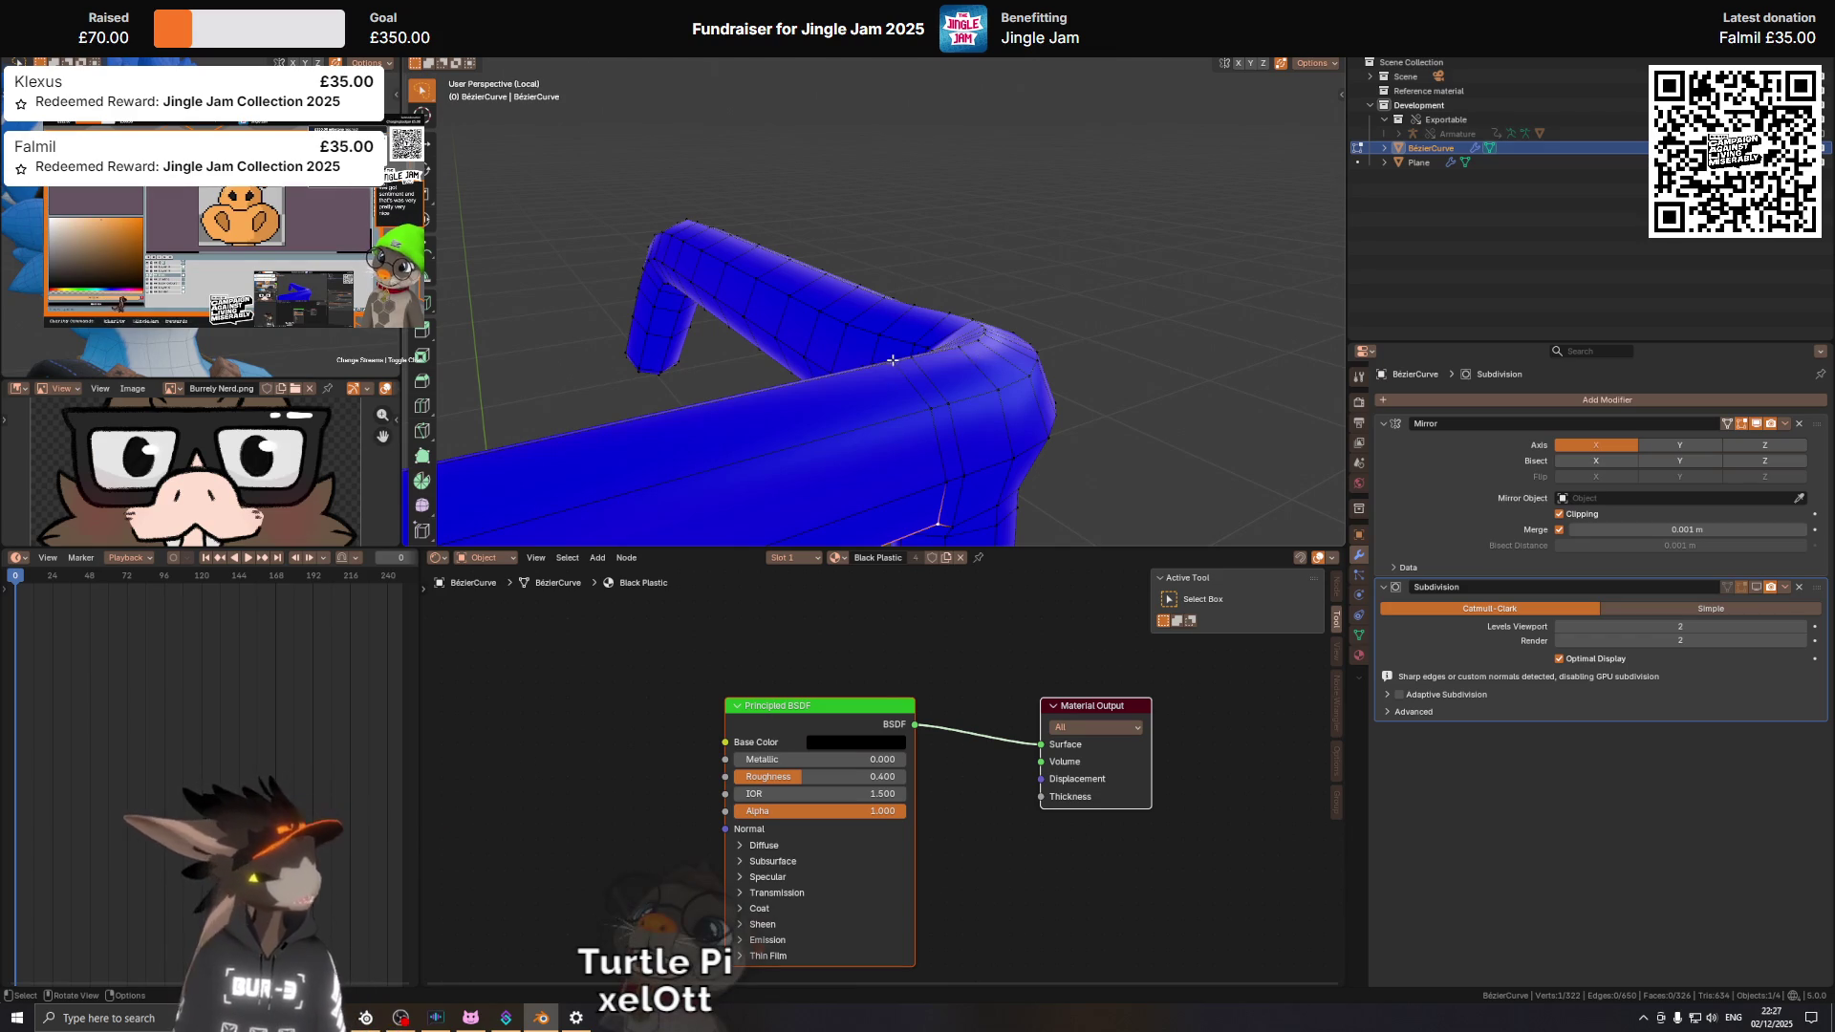
left_click_drag(870, 367, 904, 369)
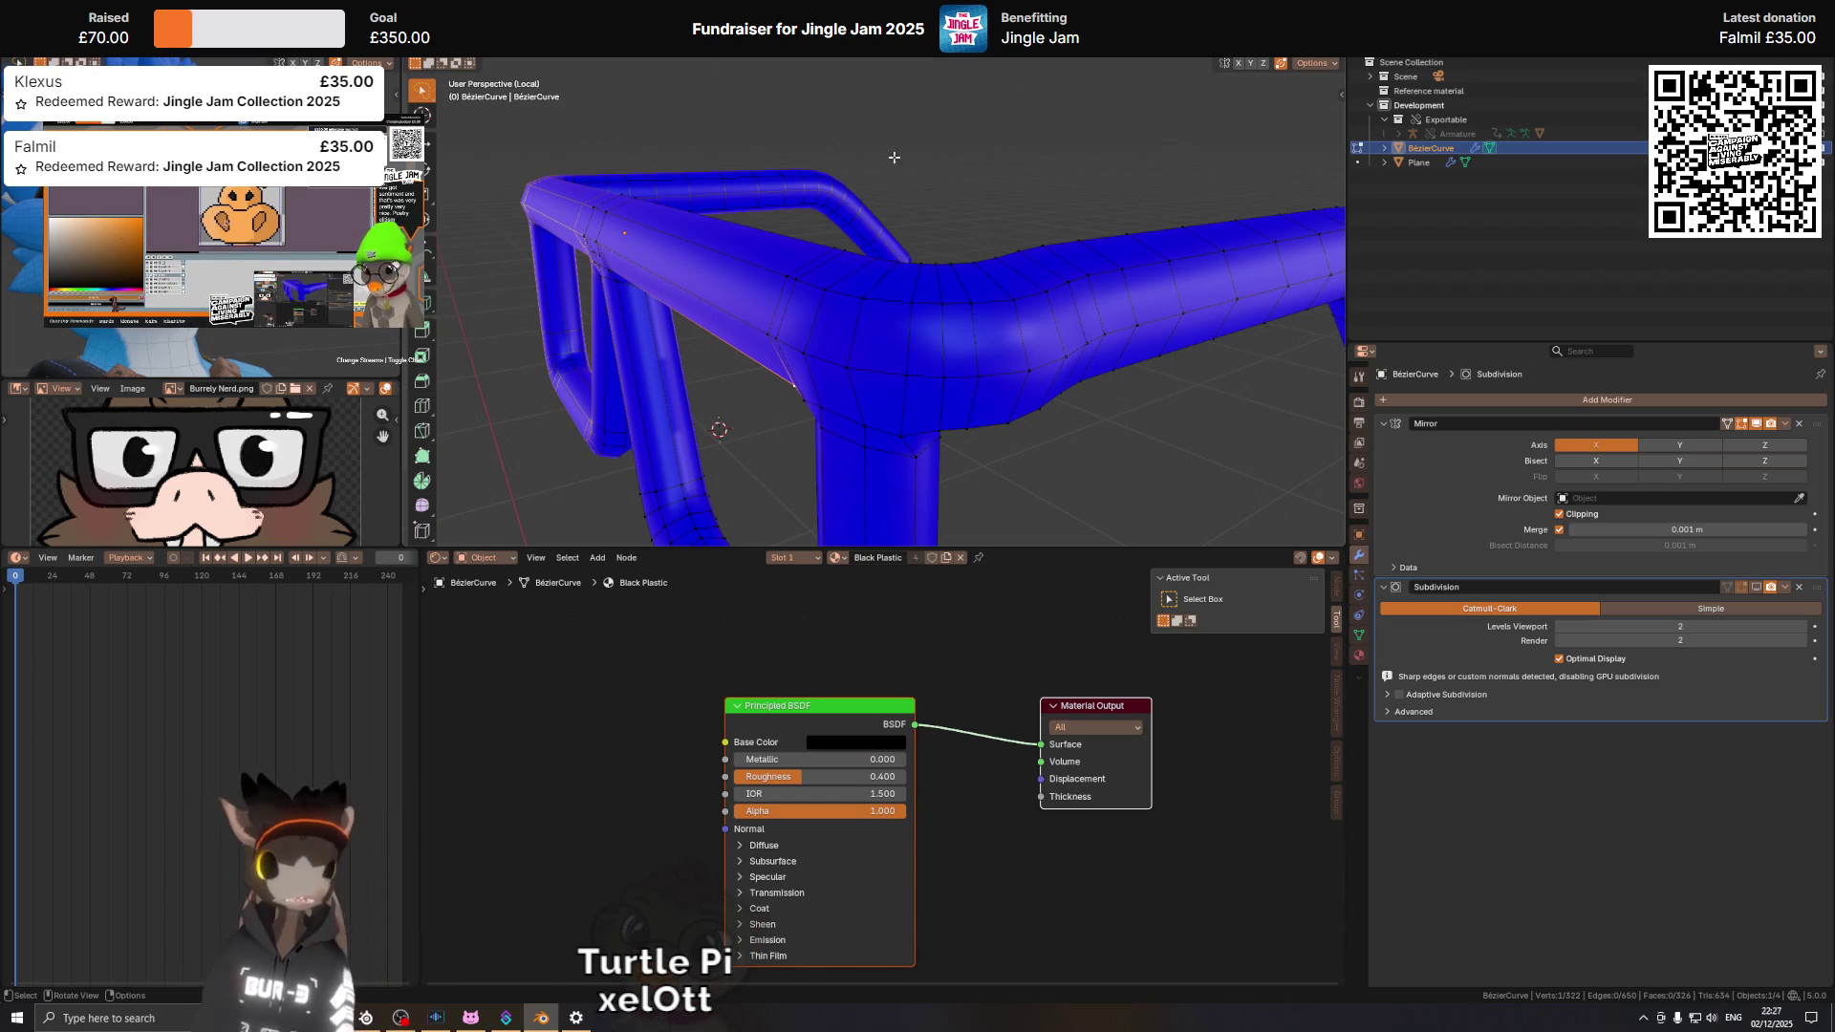
left_click_drag(943, 378, 874, 335)
key("alt+a")
Try dissolving the corner edge, undo it, and slide the edge instead.
left_click(970, 360)
key("ctrl+x")
key("ctrl+z")
key("g")
key("g")
left_click(867, 384)
Push a corner vertex 0.00214 m outward along its normal.
left_click(841, 381)
key("g")
right_click(893, 396)
key("alt+s")
left_click(856, 334)
Vertex-slide the corner vertex at factor 0.128 and raise it 0.000737 m along Z.
left_click(812, 353)
key("shift+v")
left_click(828, 342)
key("g")
key("z")
right_click(888, 315)
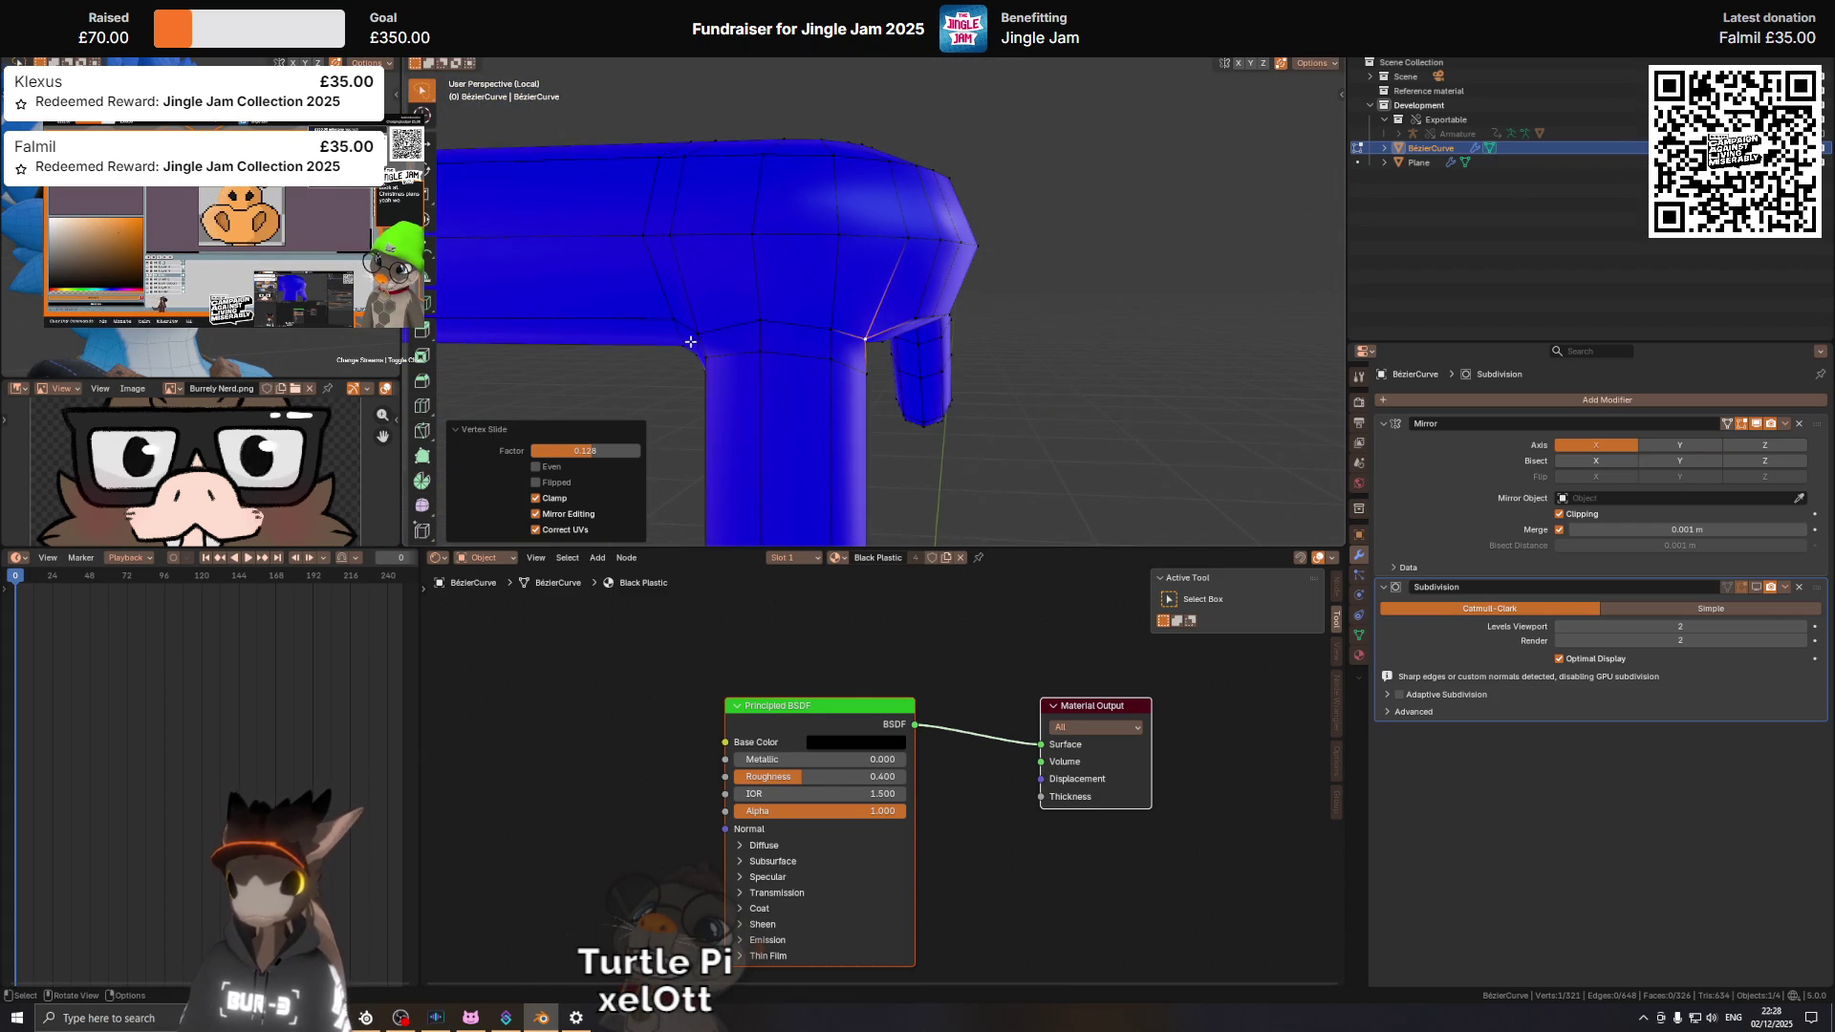
key("g")
key("z")
left_click(702, 333)
left_click_drag(702, 332, 867, 295)
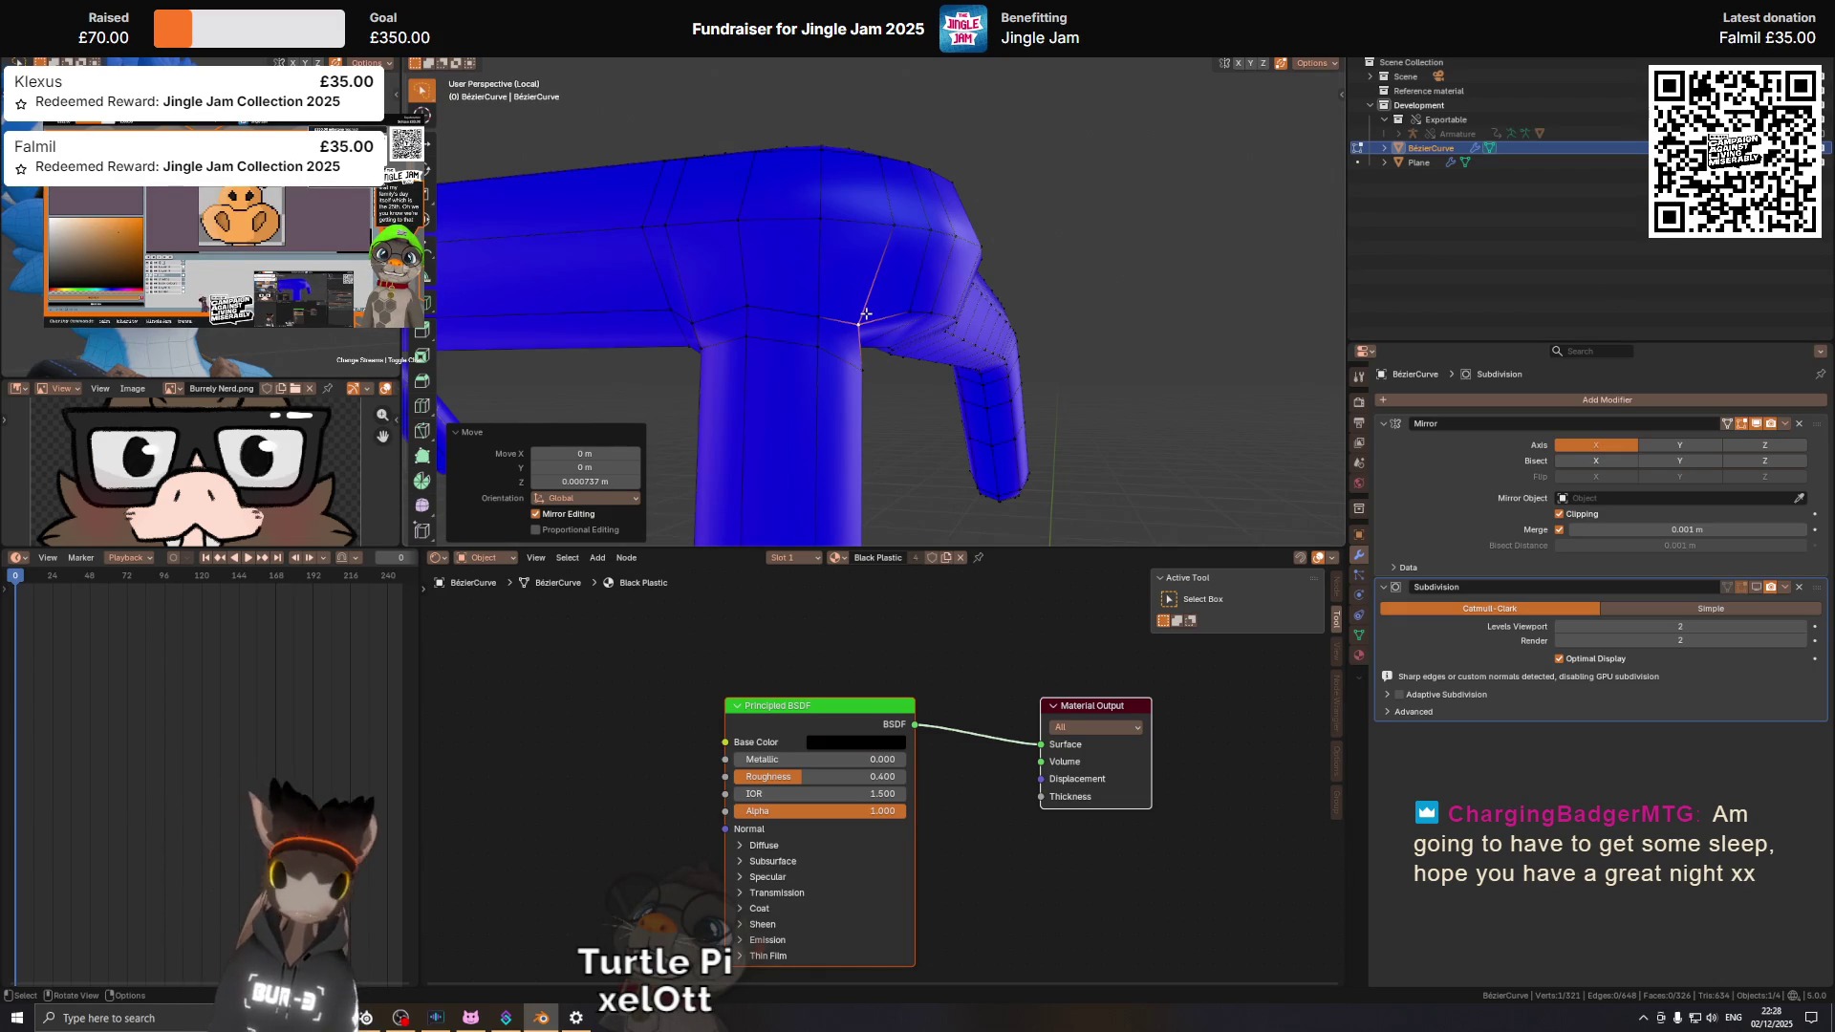
In front orthographic view, shift the joint vertex 0.000114 m along X.
left_click_drag(887, 291, 971, 341)
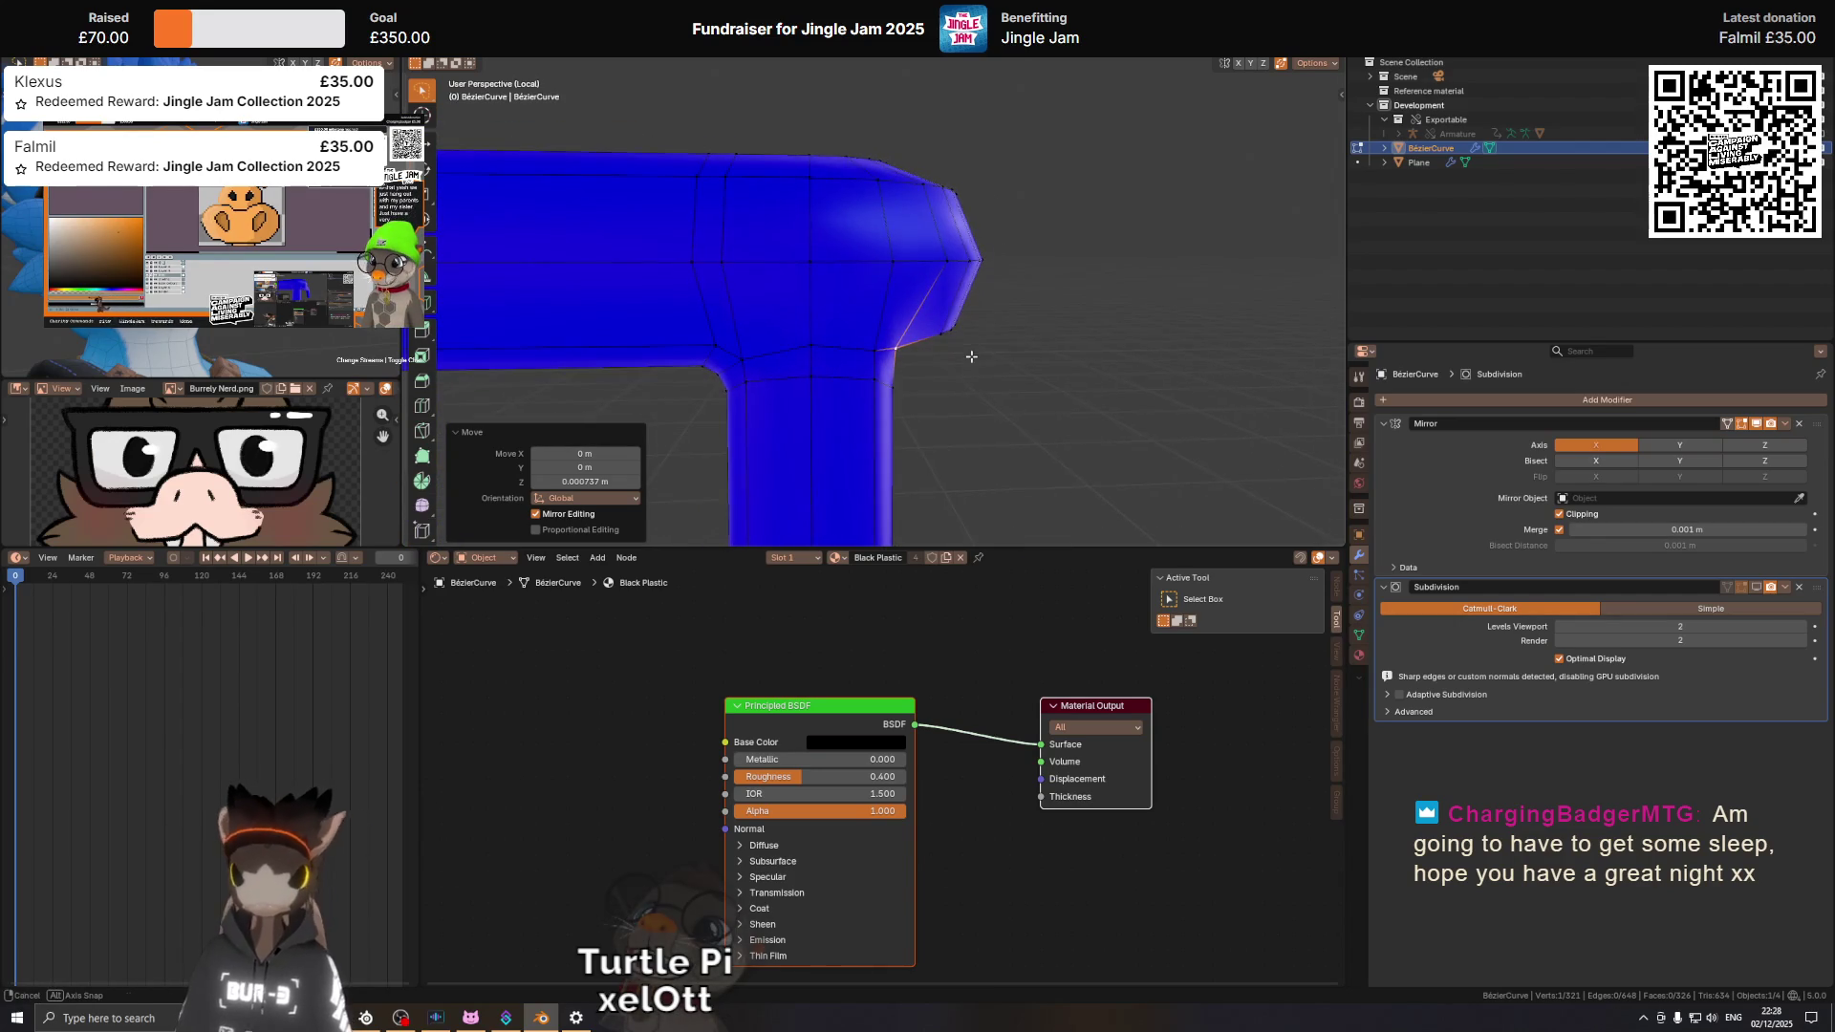
key("KP_1")
key("g")
key("x")
left_click(965, 347)
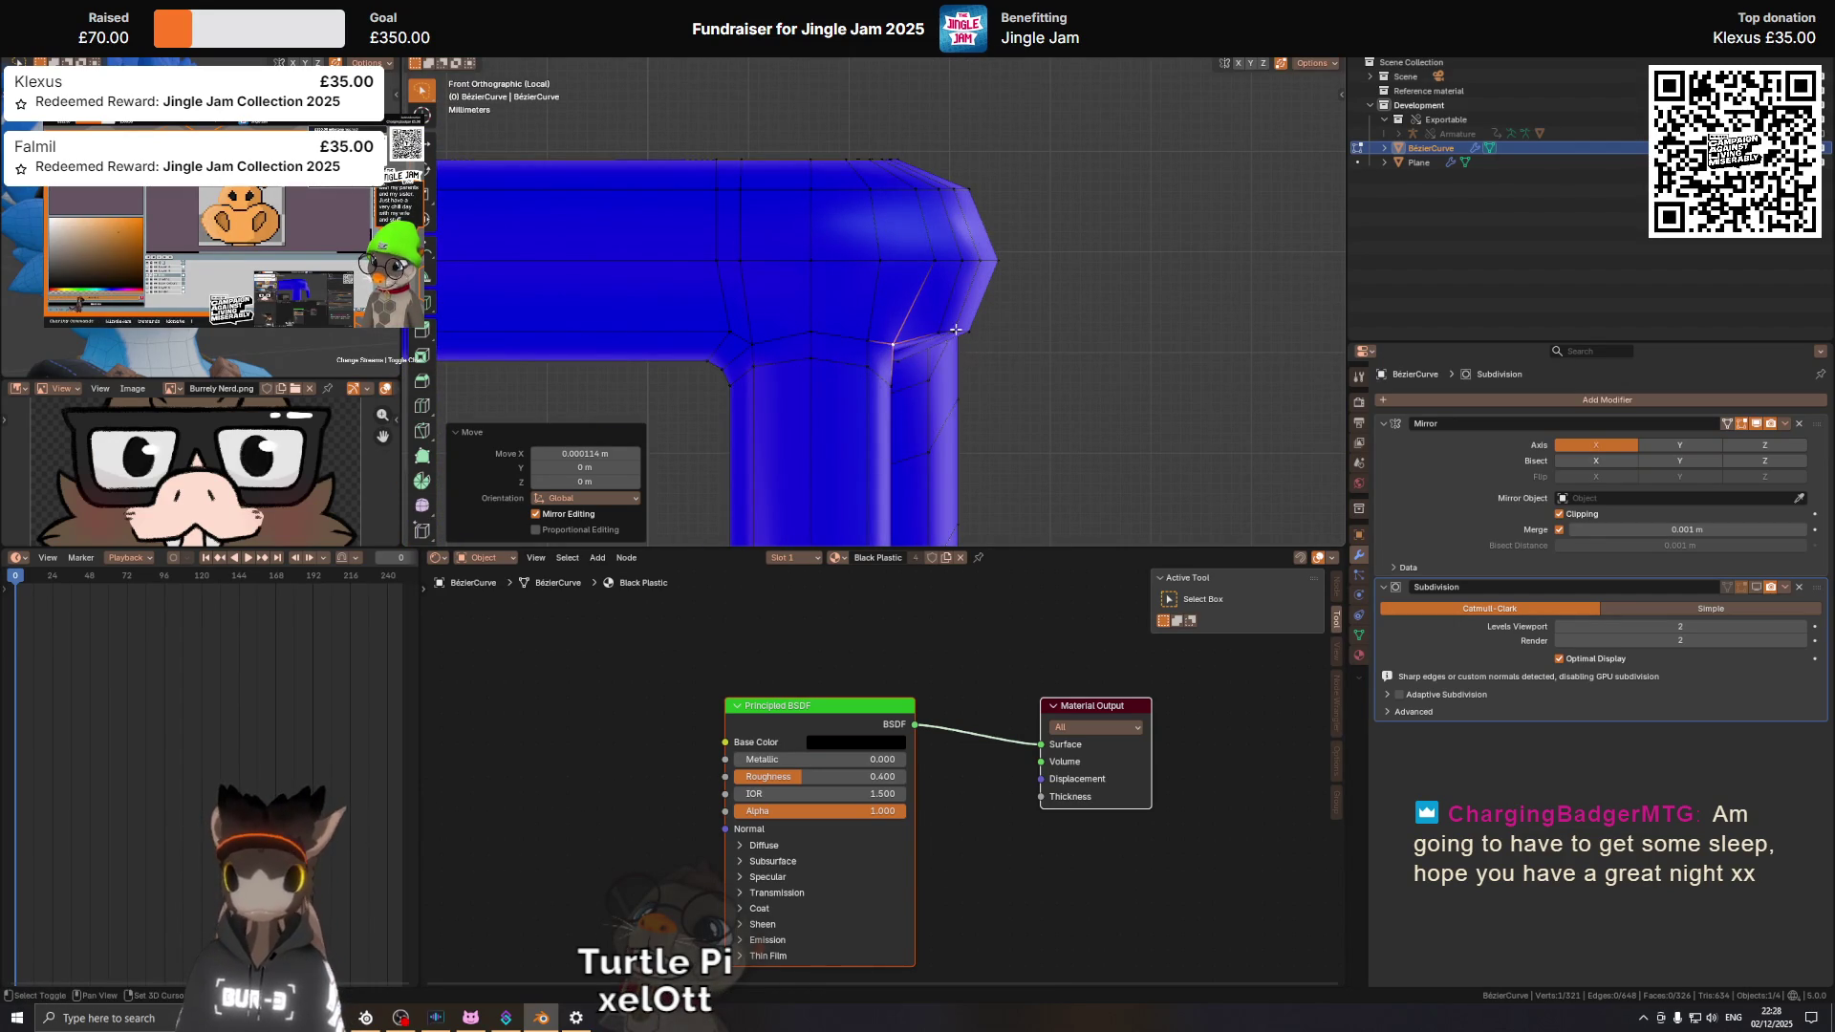
left_click_drag(961, 274, 891, 256)
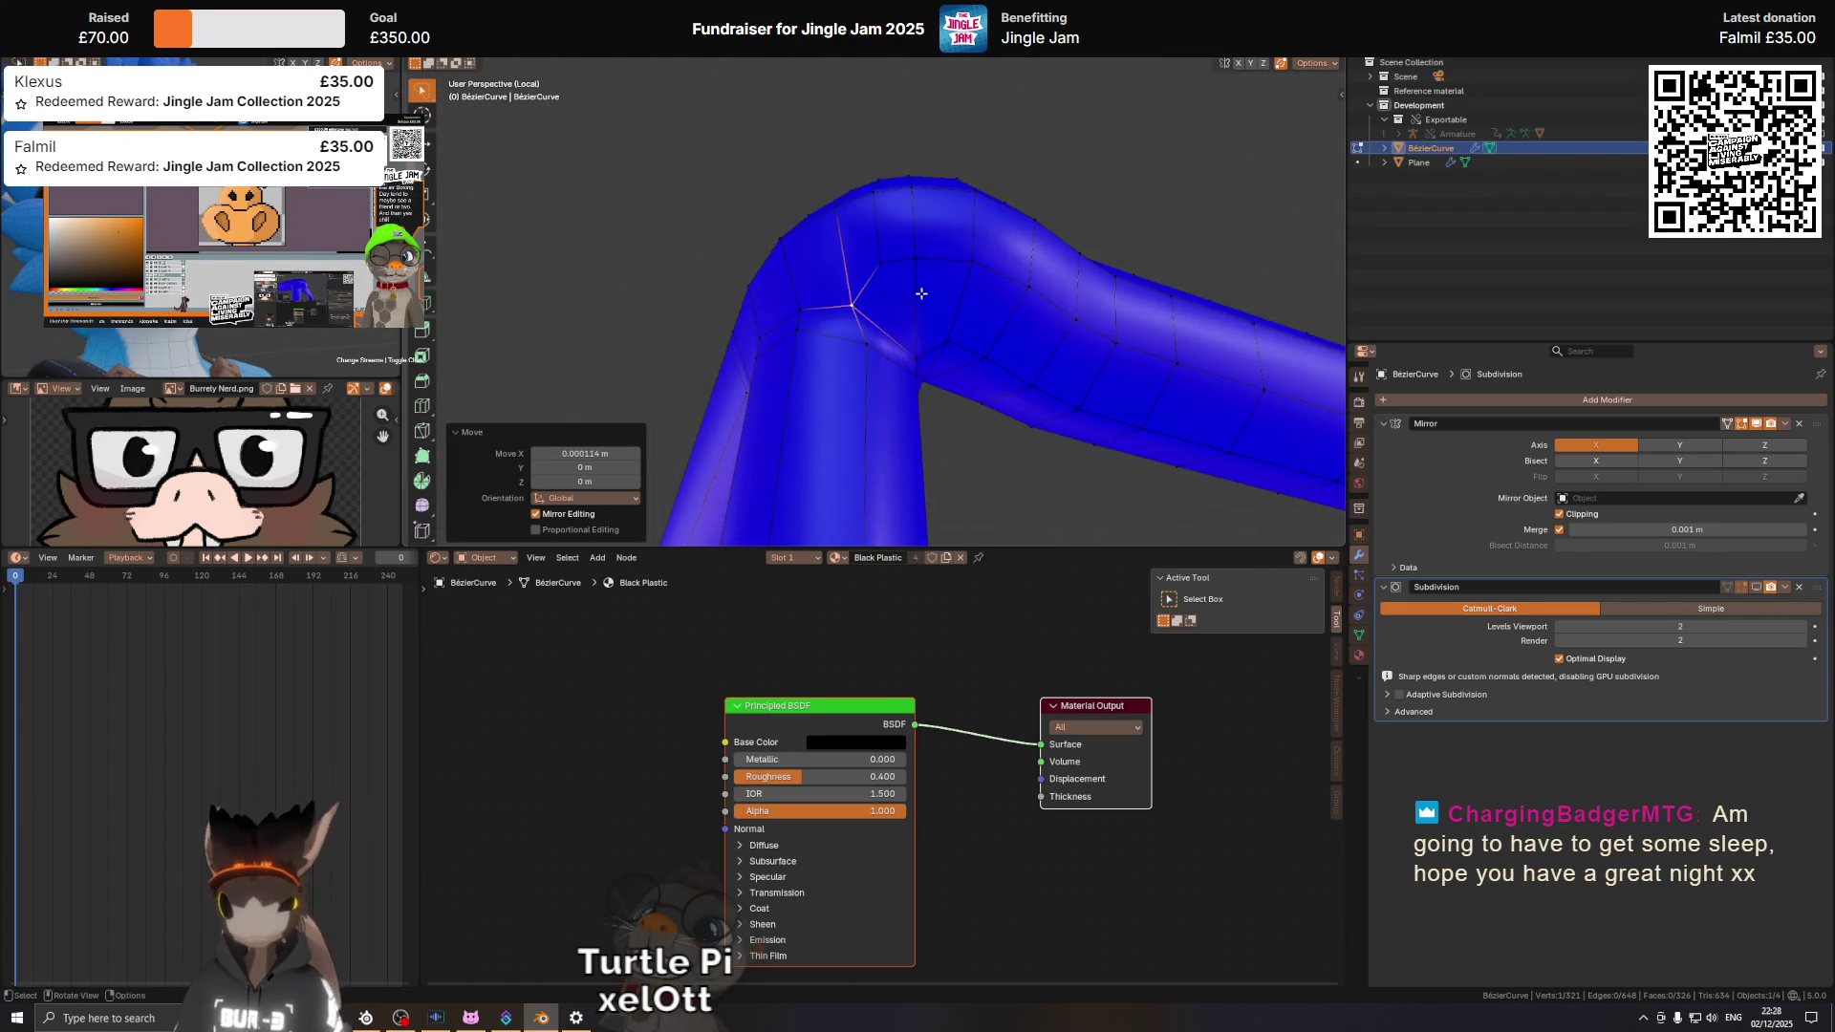
Knife-cut a new edge across the face from the corner vertex to the opposite vertex.
key("k")
left_click(880, 263)
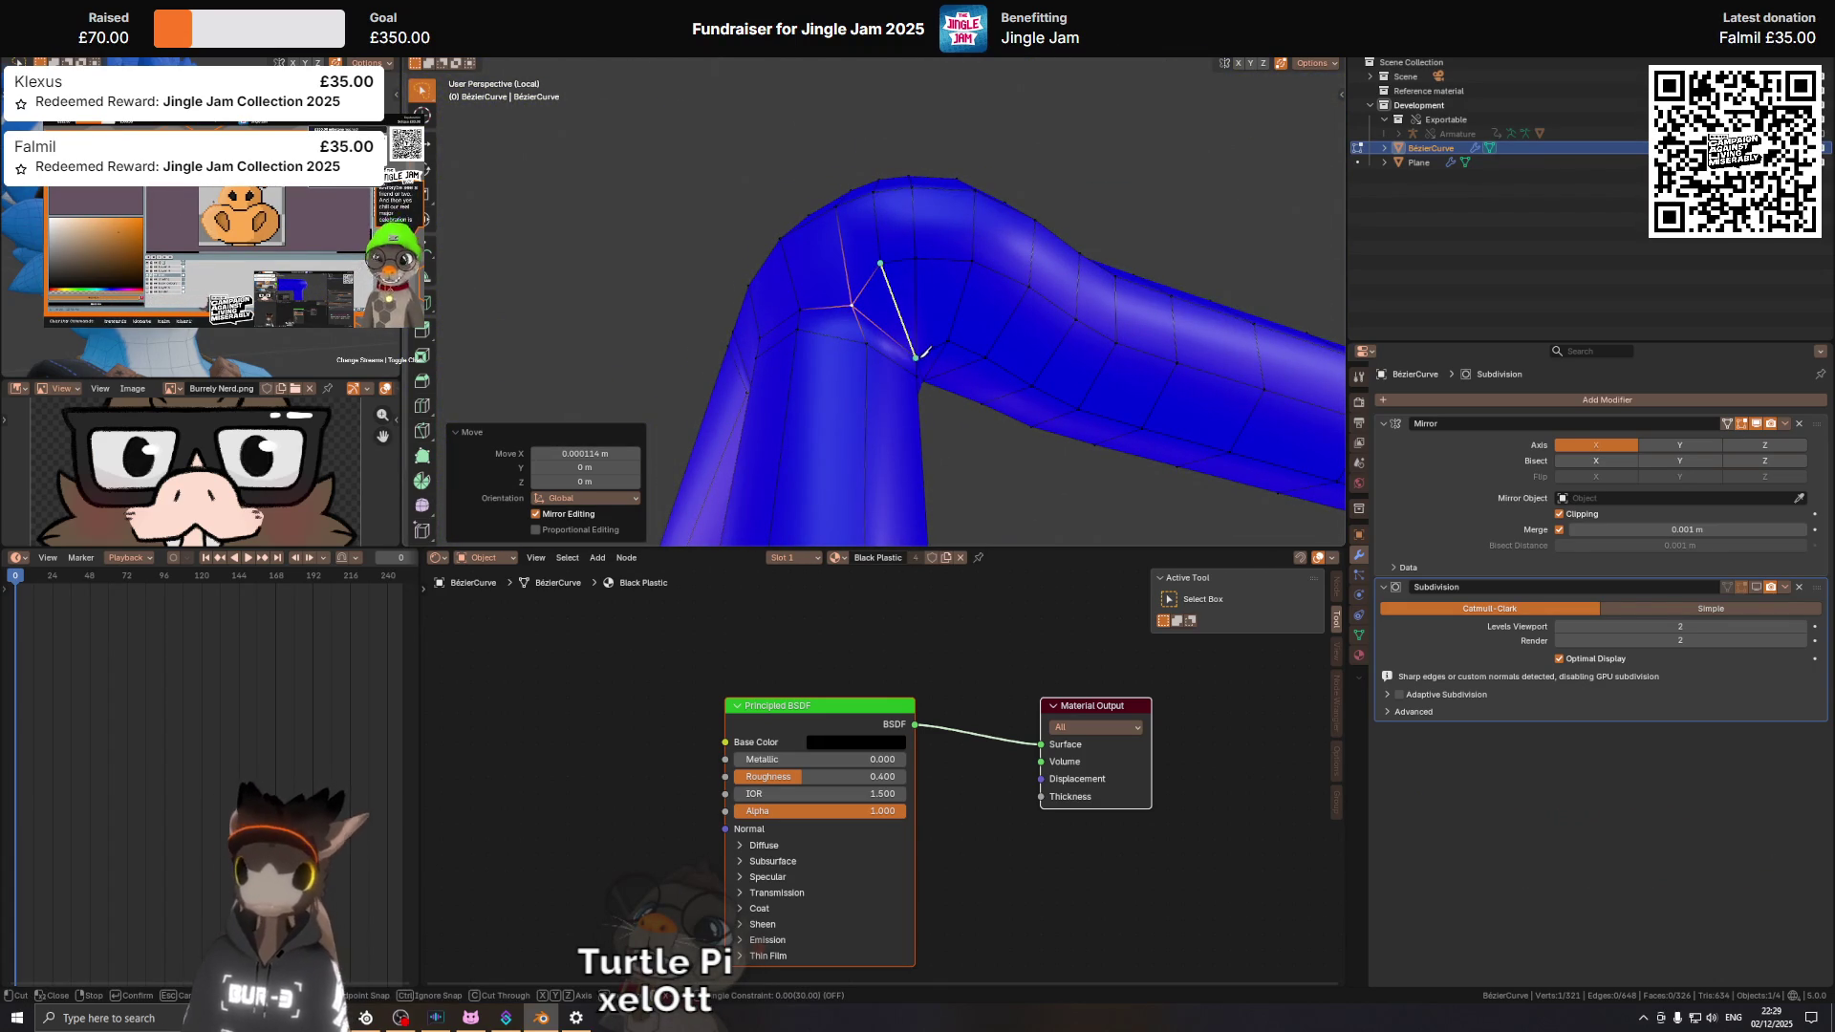
left_click(915, 358)
key("Return")
Orbit around the bent frame corner to a side view of the joint.
left_click_drag(913, 258, 920, 343)
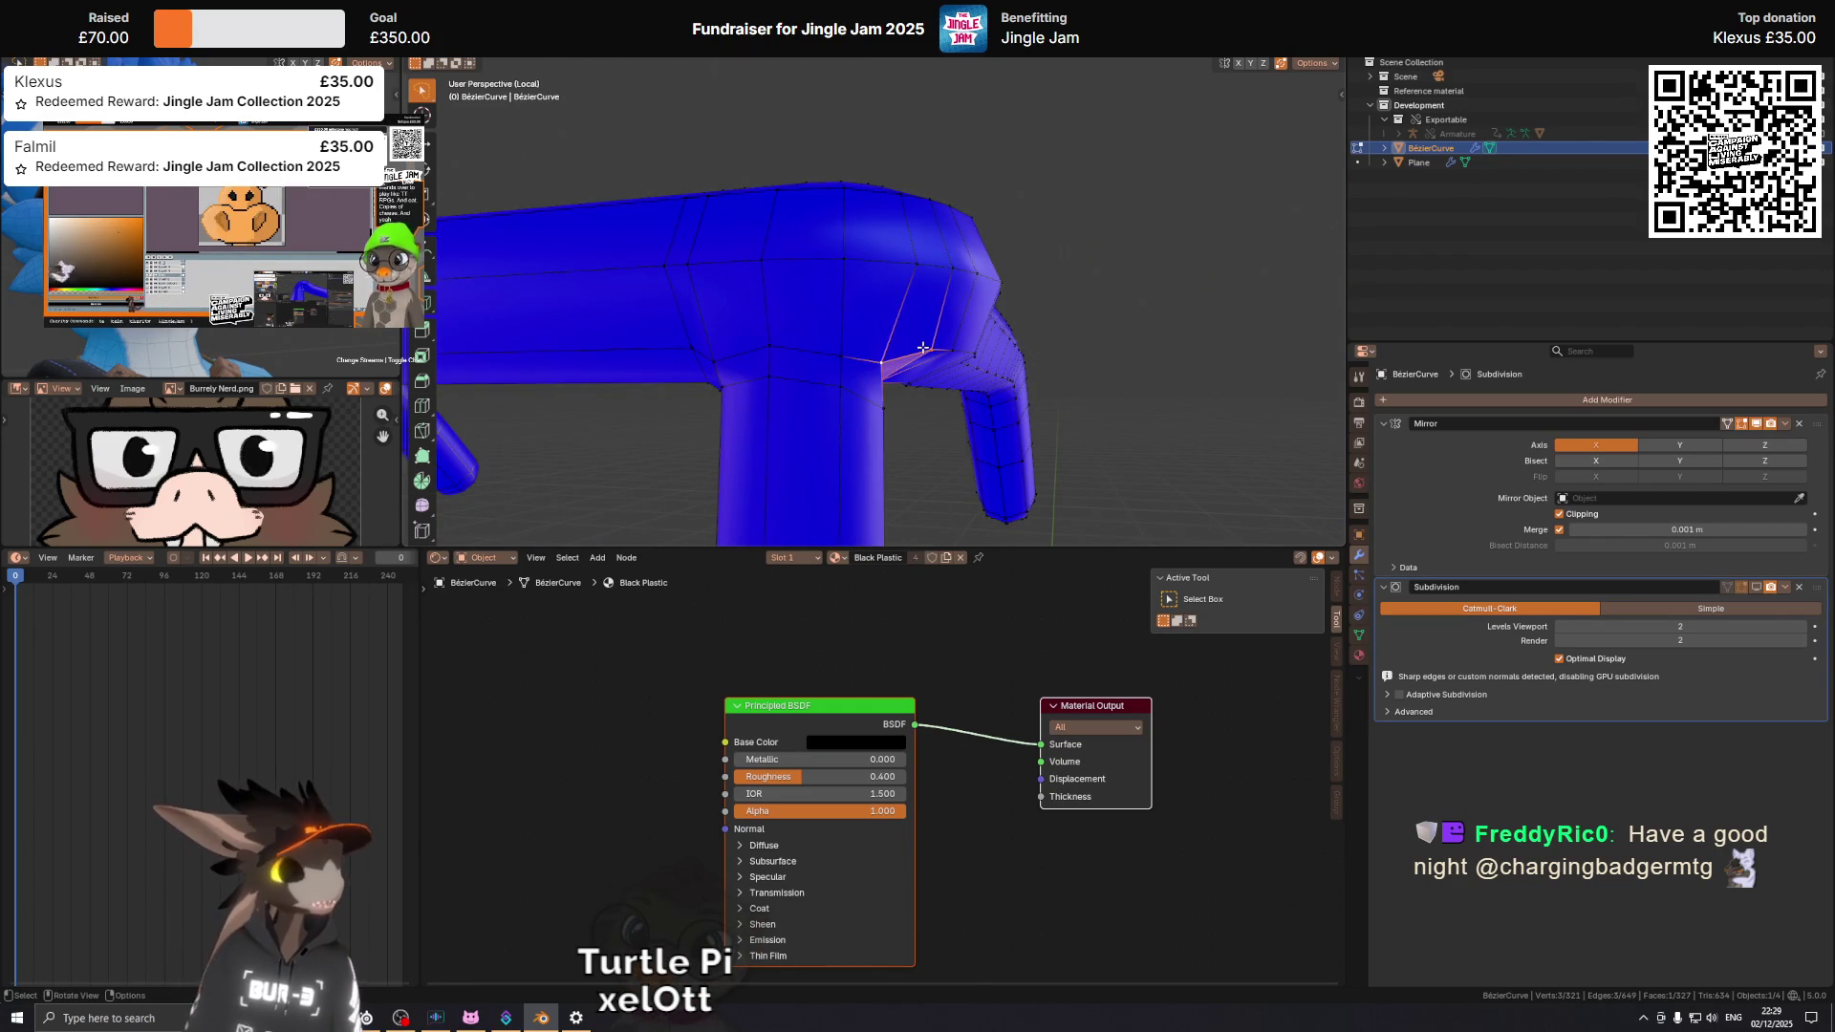
left_click_drag(922, 348, 981, 318)
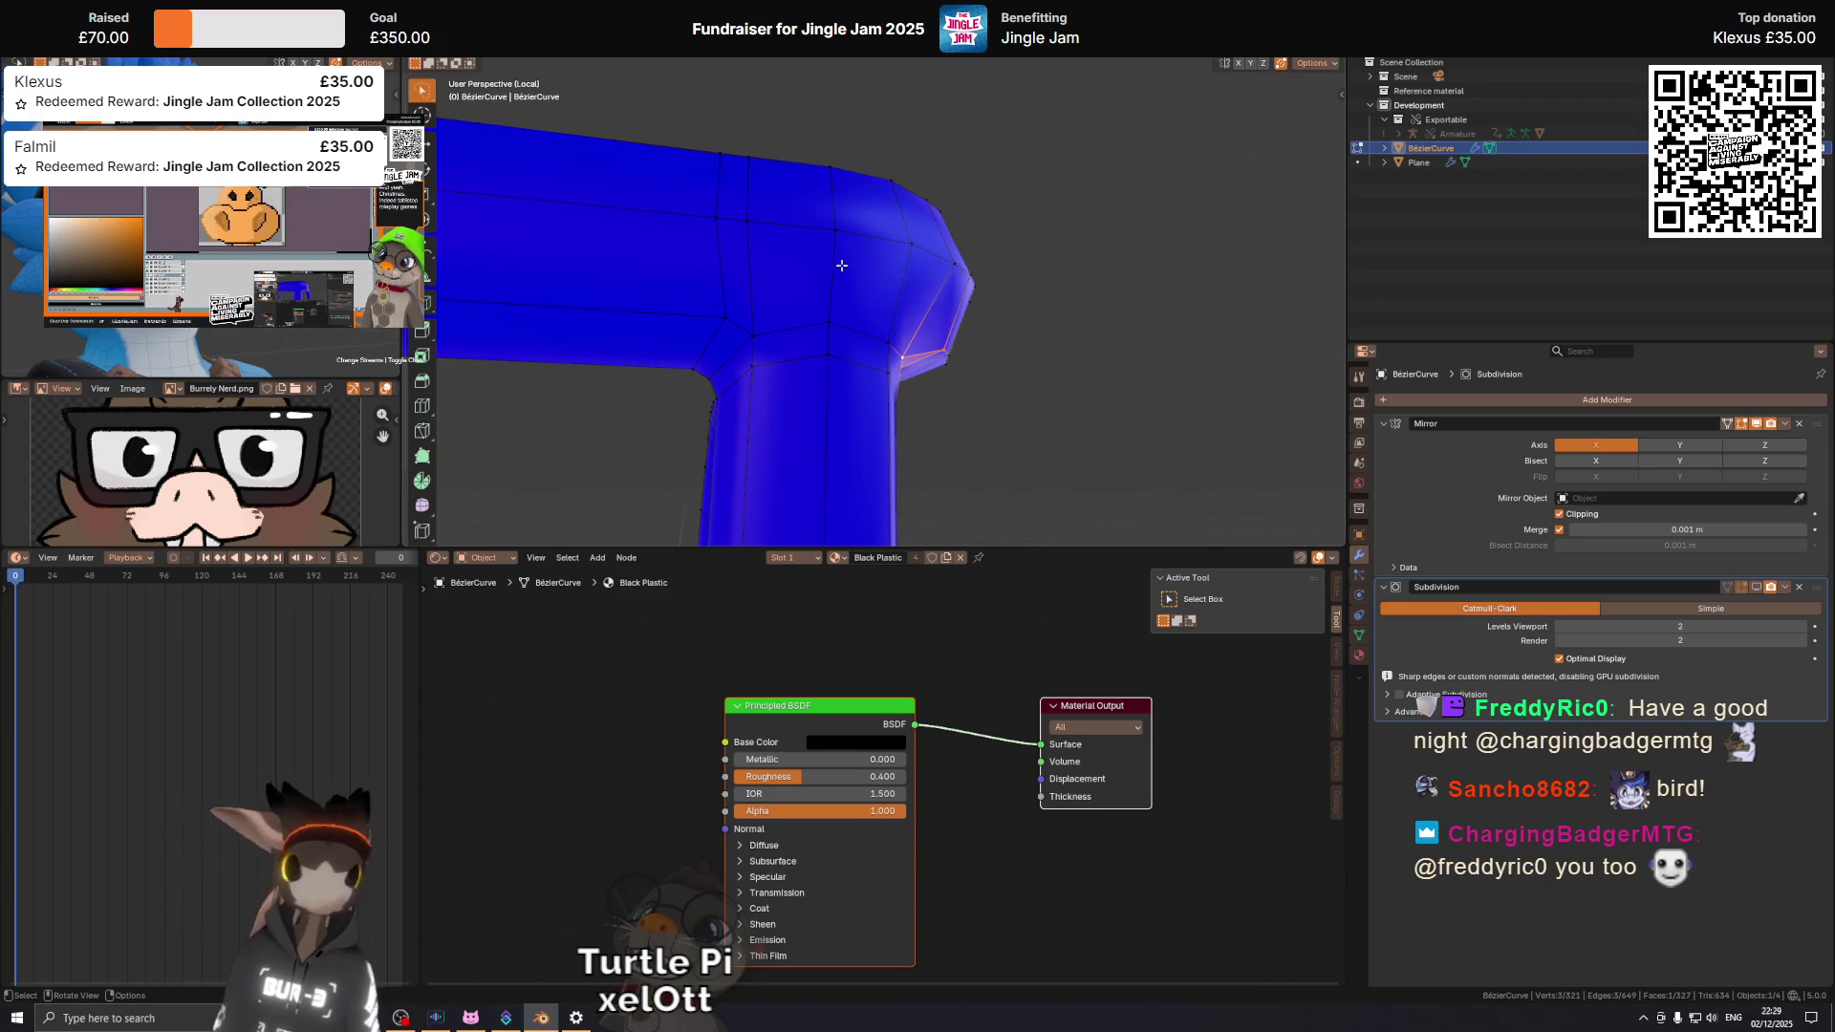
left_click_drag(830, 302, 847, 336)
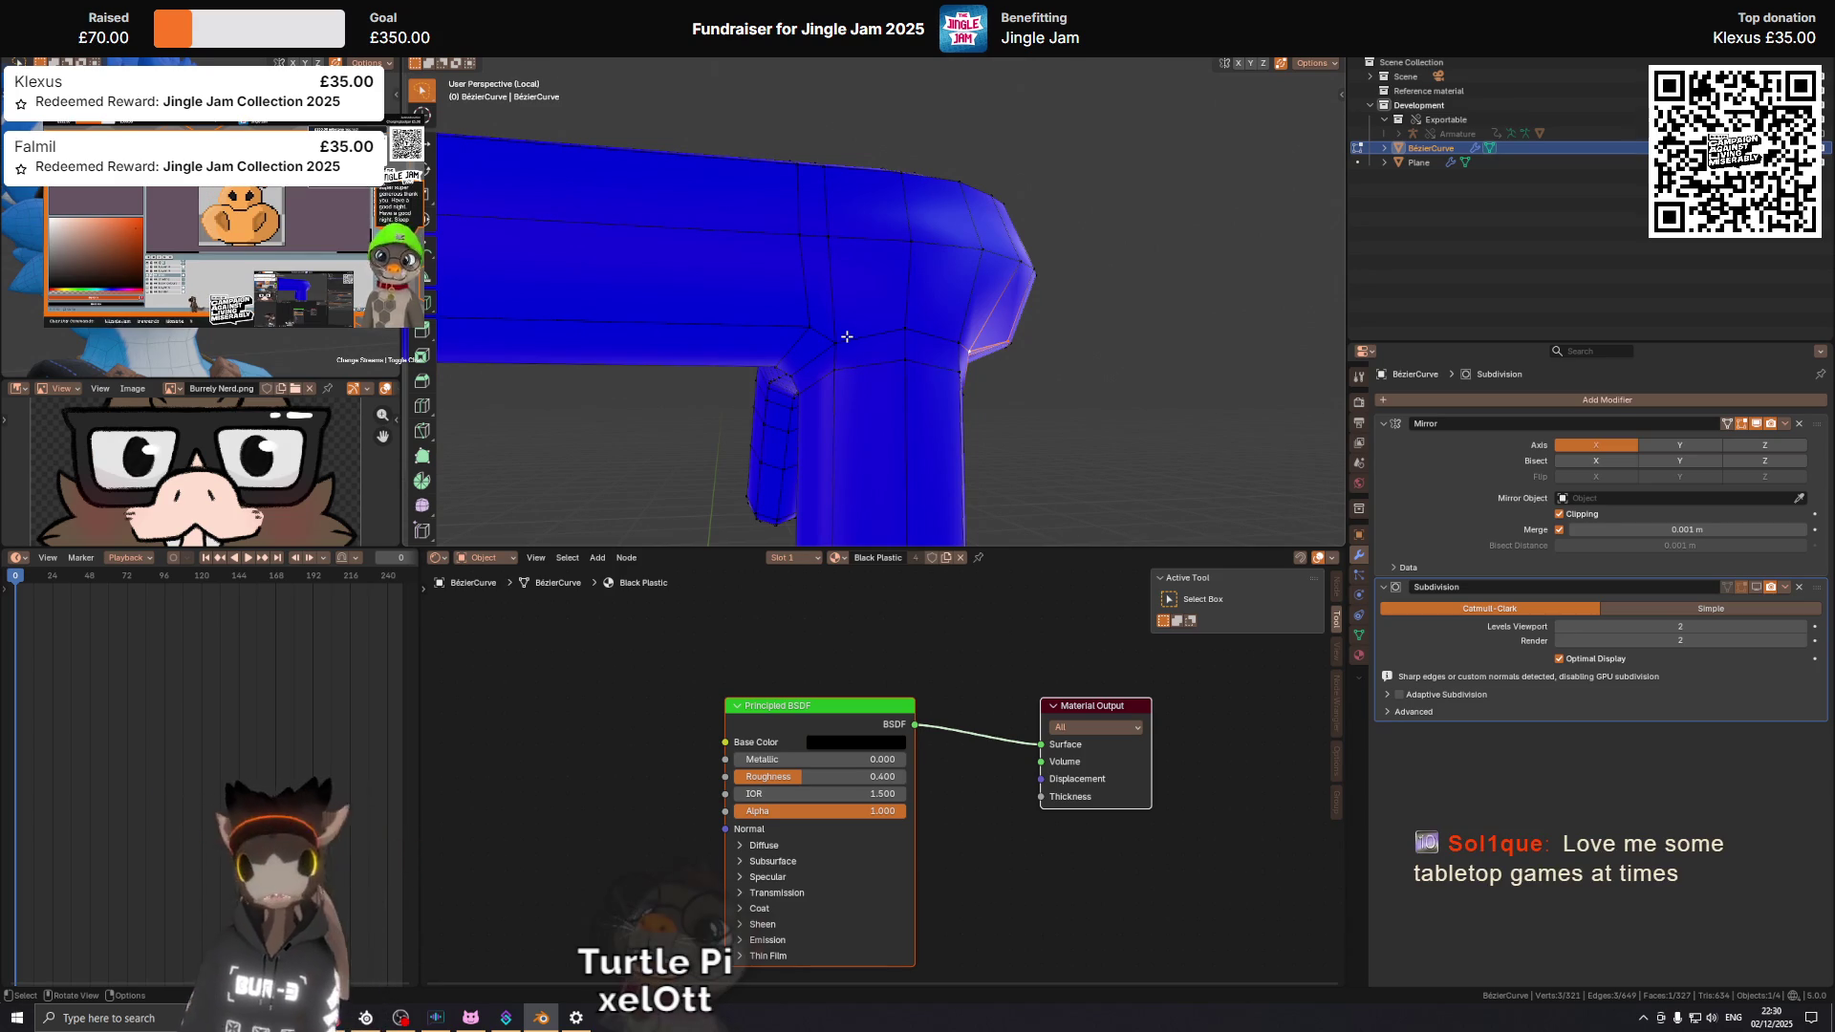
In front view, move the corner vertex -0.001012 m X and -0.000592 m Z, checking without overlays.
left_click_drag(847, 337, 1073, 380)
key("KP_1")
key("g")
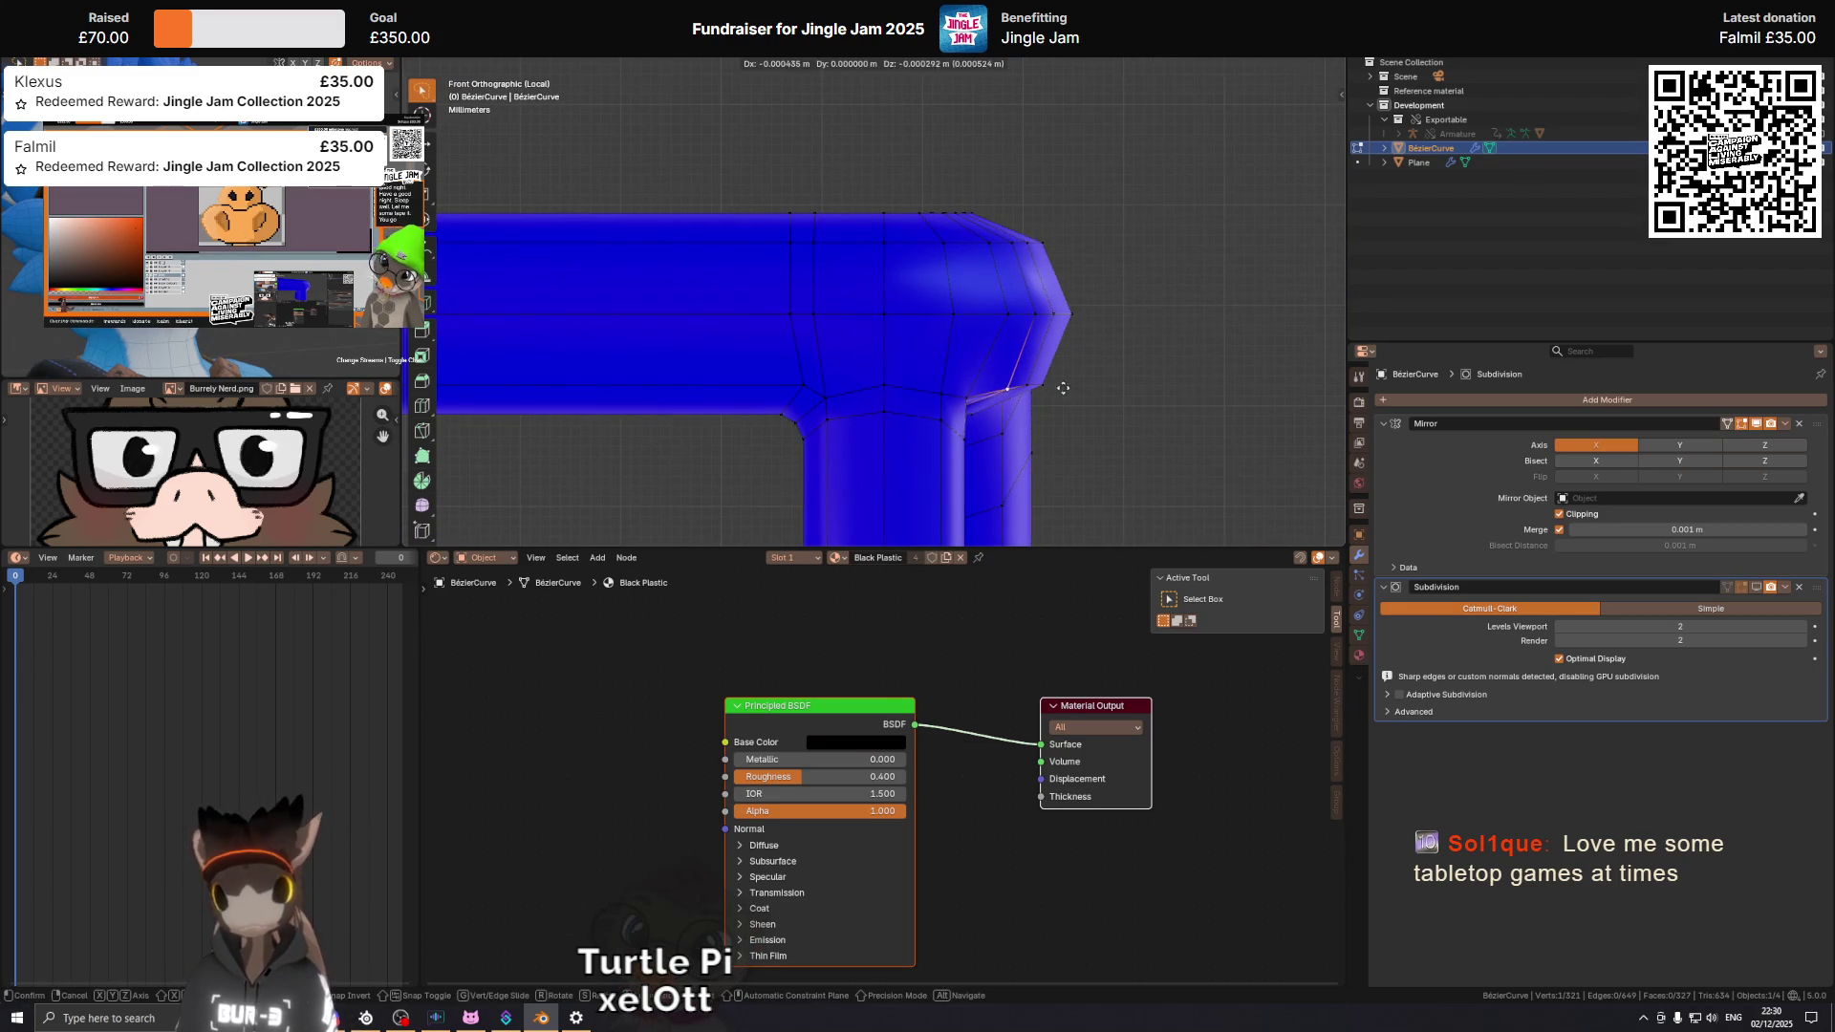
left_click(1006, 395)
key("shift+alt+z")
left_click_drag(1007, 394, 918, 286)
key("shift+alt+z")
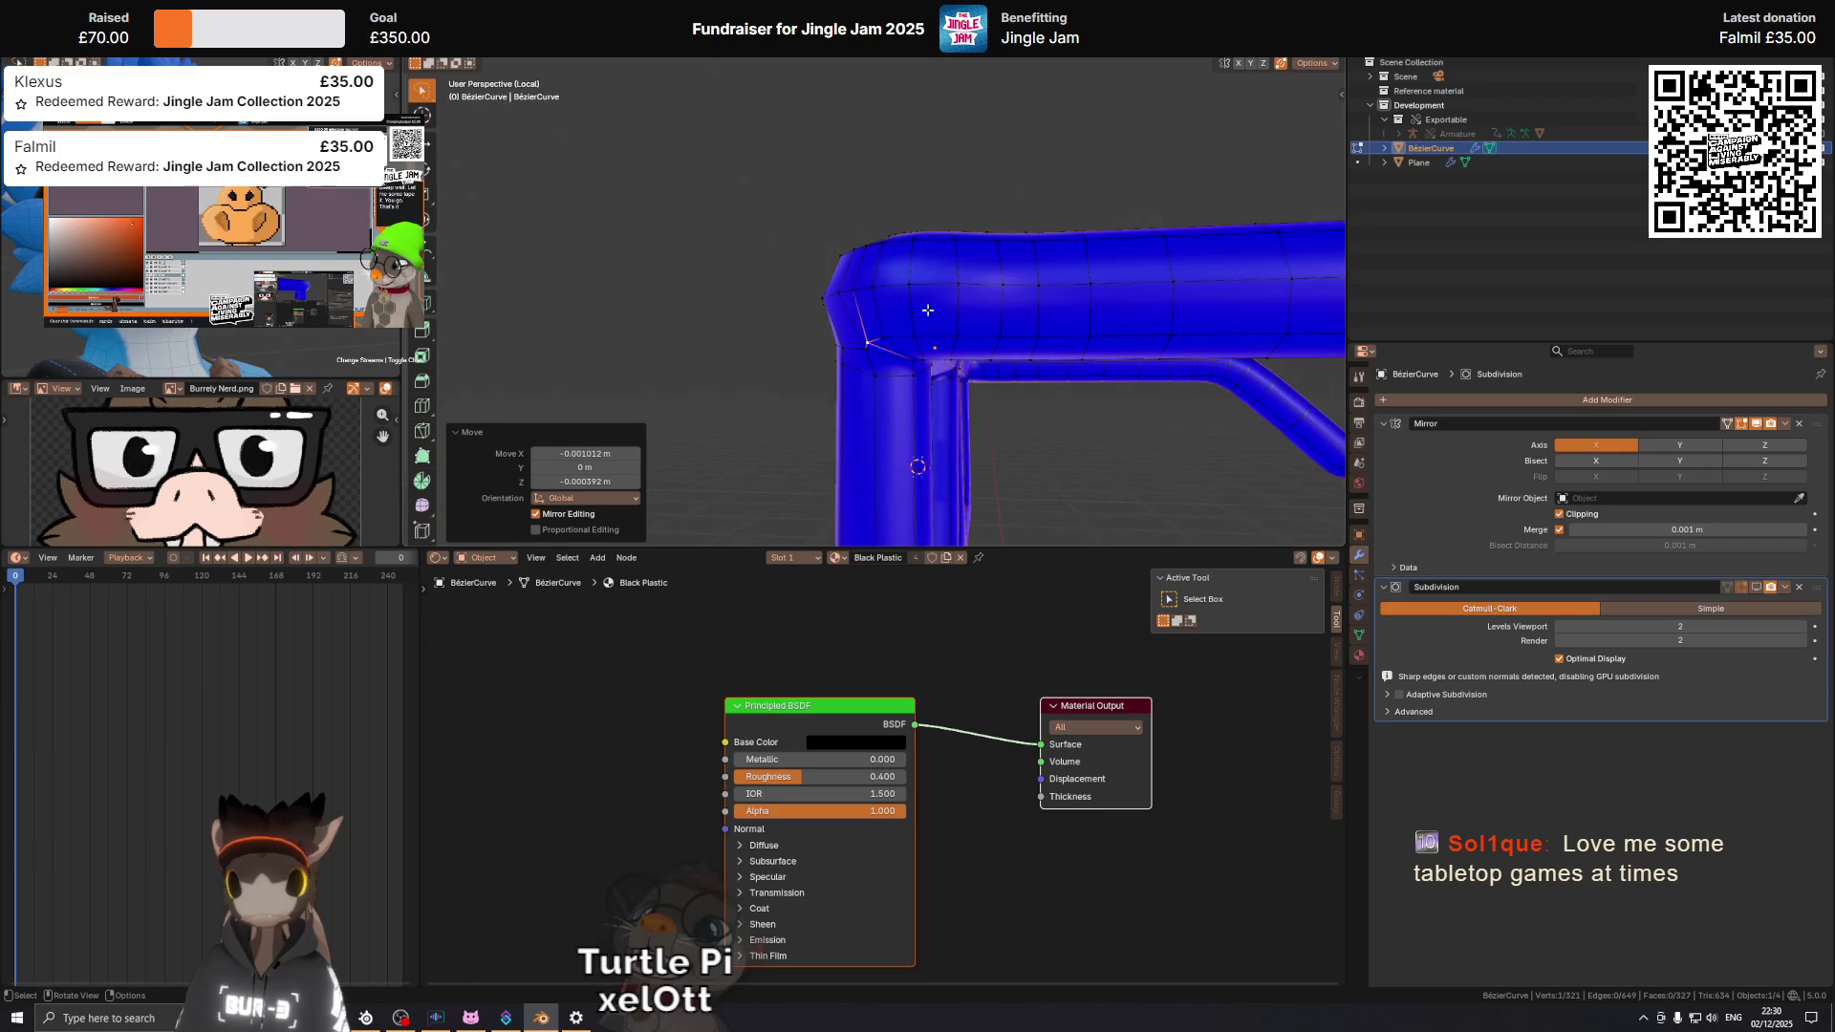
Nudge another corner vertex 0.000632 m along Y and inspect the smoothed bend.
scroll("up", 3)
key("g")
key("y")
left_click(966, 262)
key("shift+alt+z")
left_click_drag(966, 262, 953, 234)
key("shift+alt+z")
Select the tube's inner corner vertex and, in Top view, slide it slightly left along its edge.
scroll("up", 3)
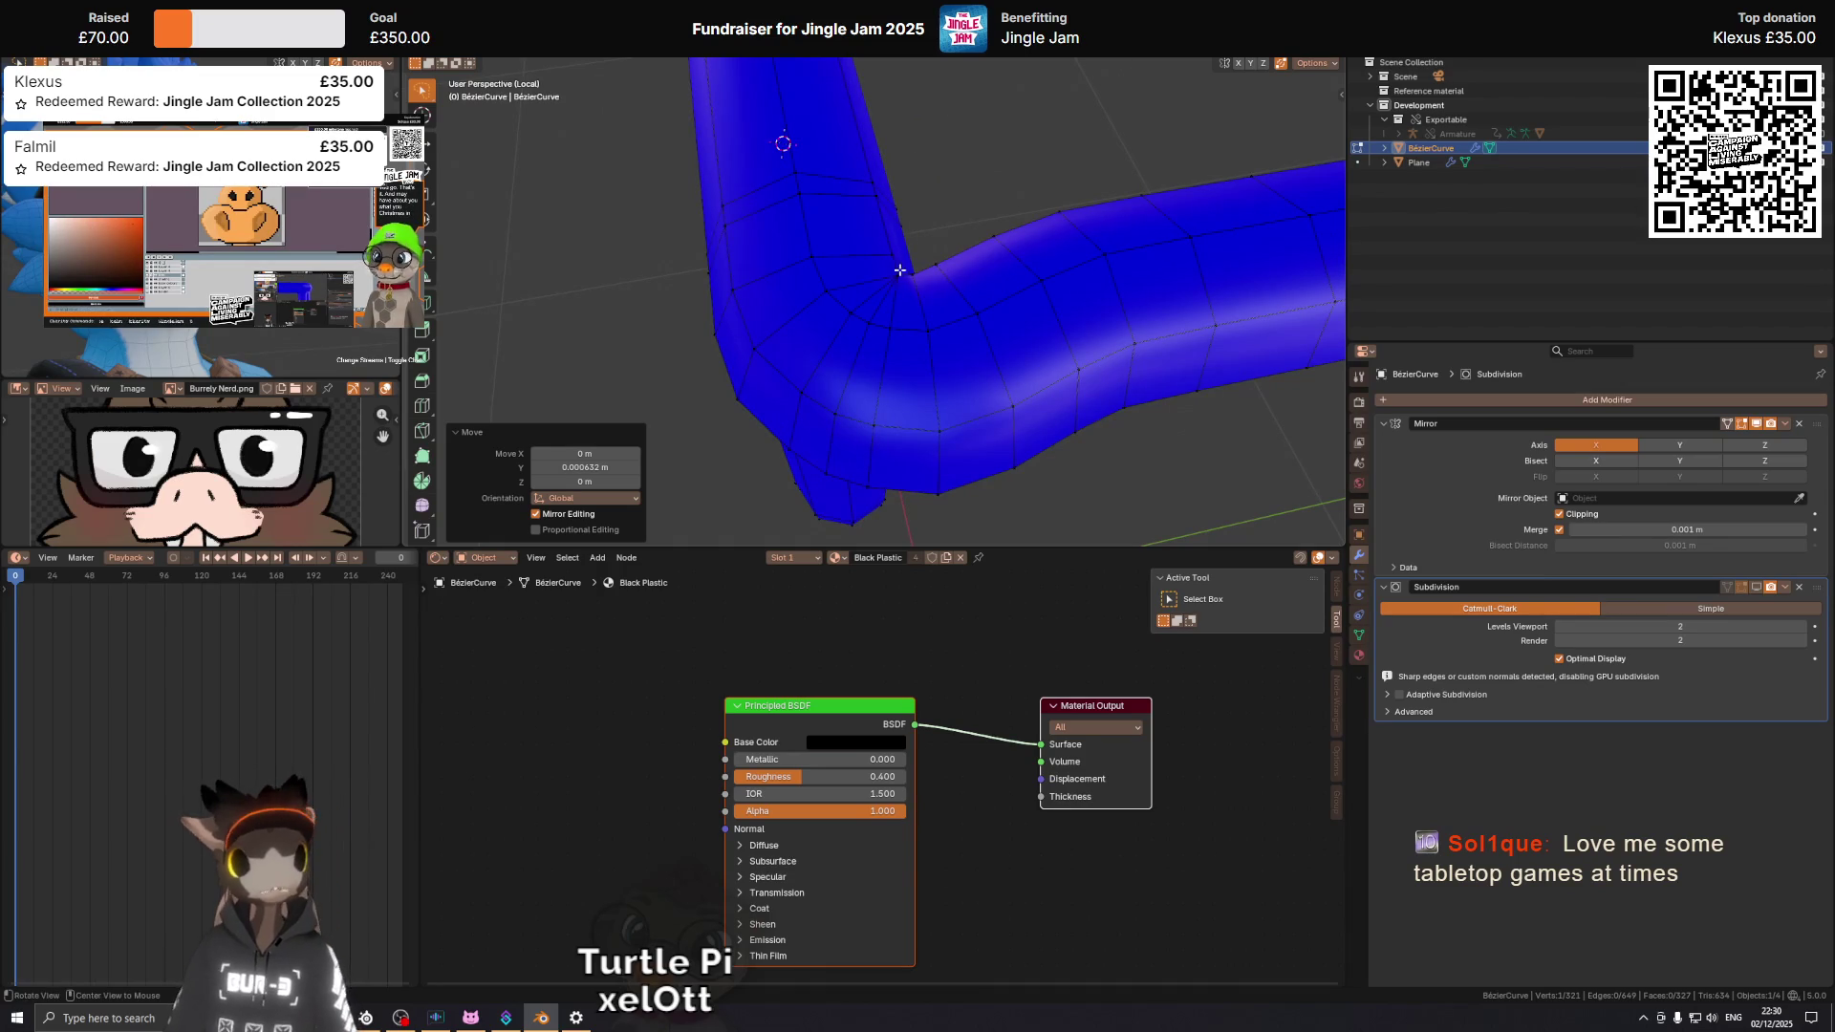
scroll("up", 3)
left_click(837, 285)
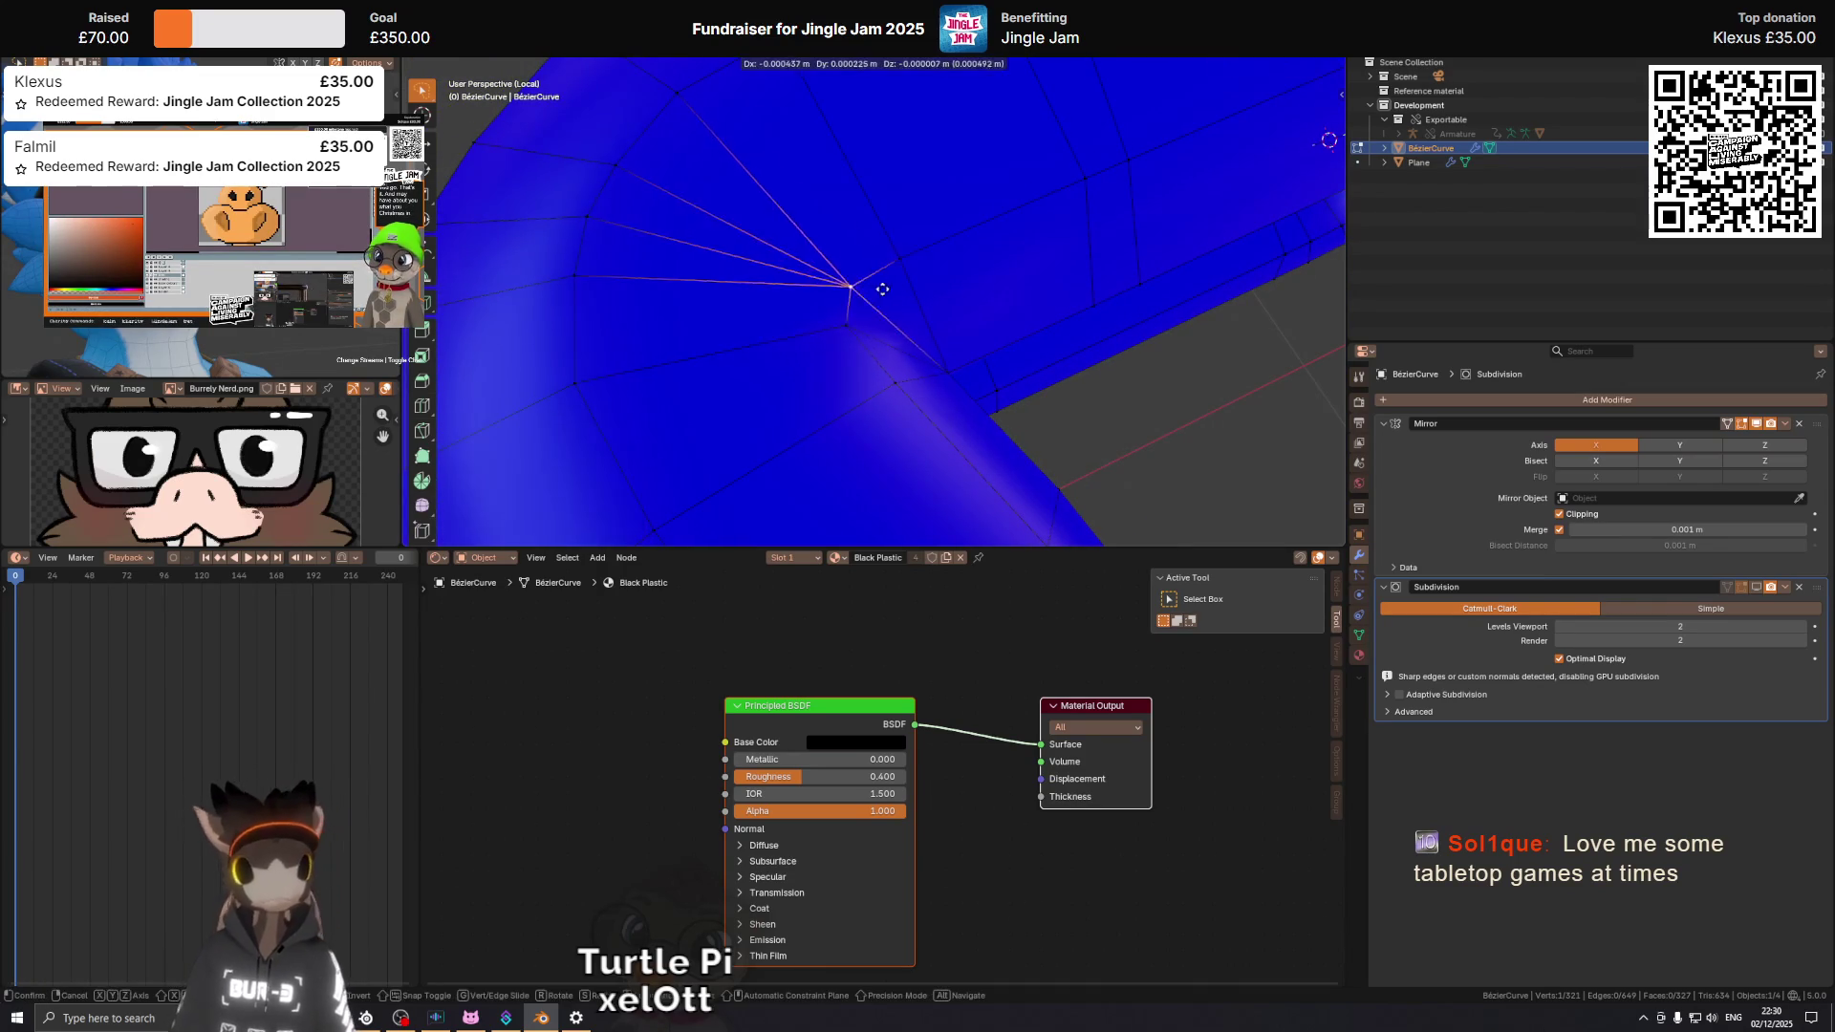
key("KP_7")
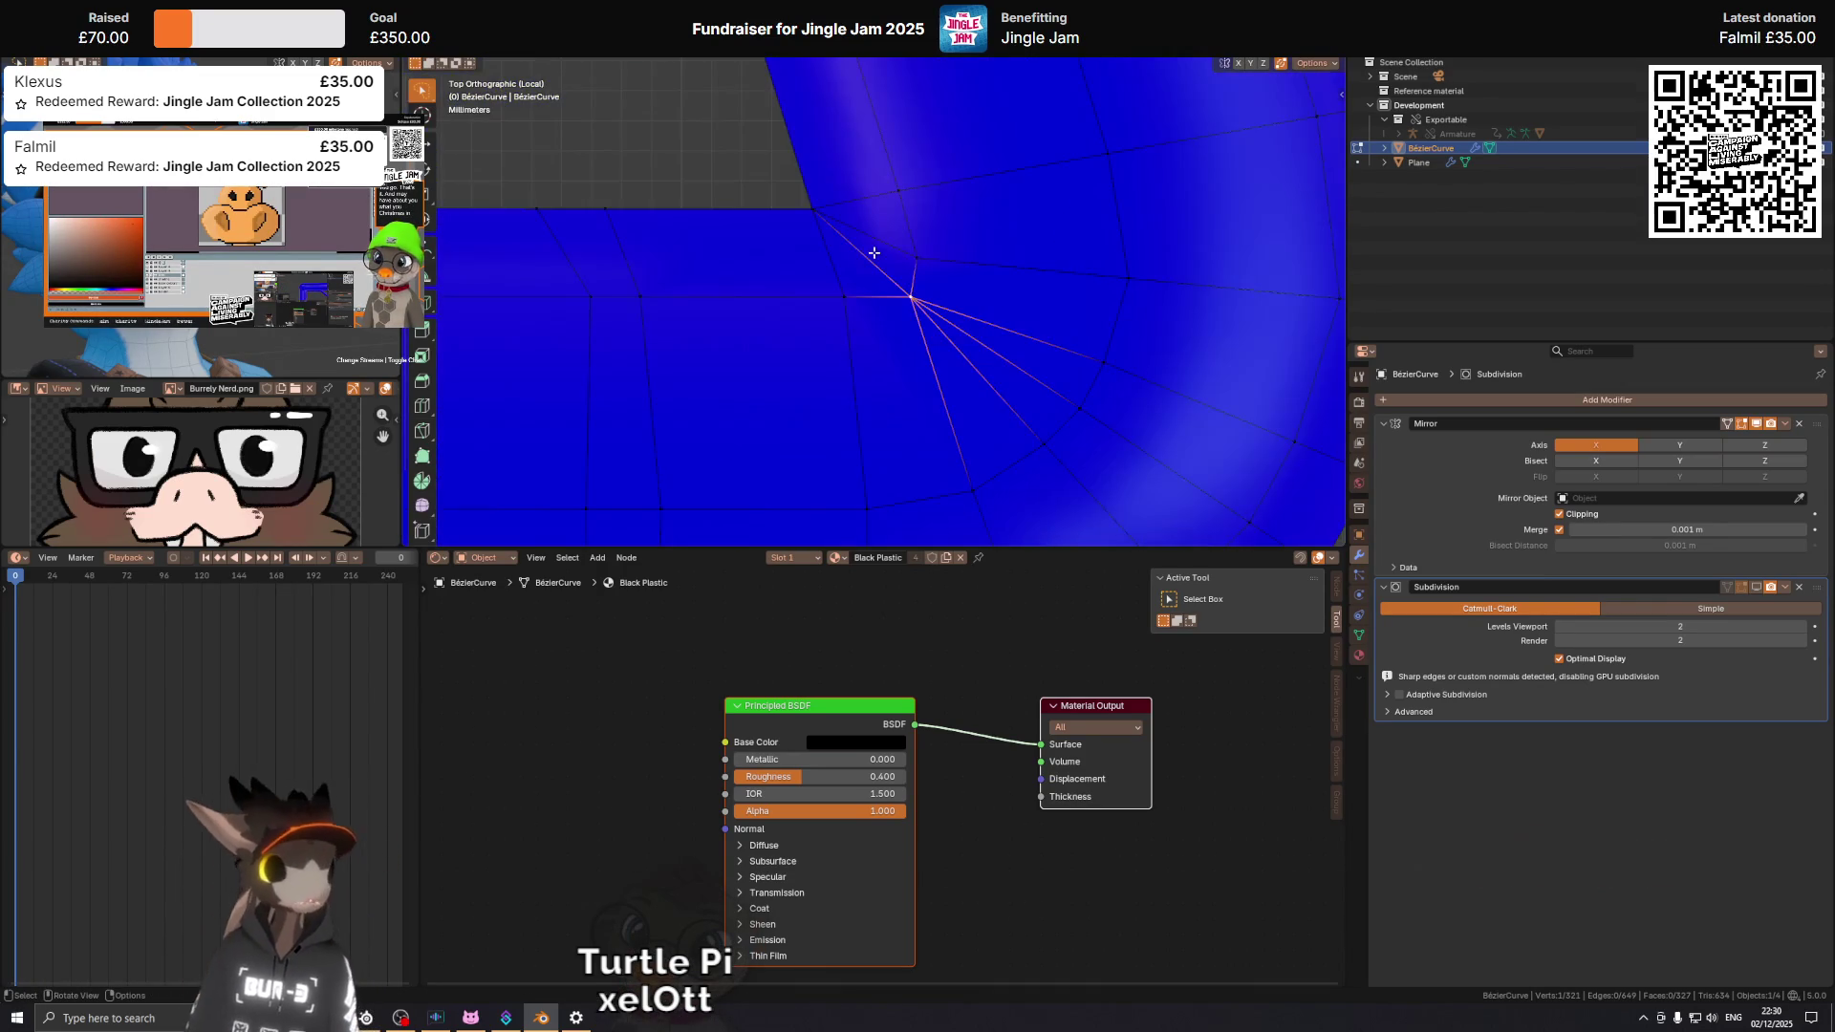
scroll("down", 3)
scroll("up", 3)
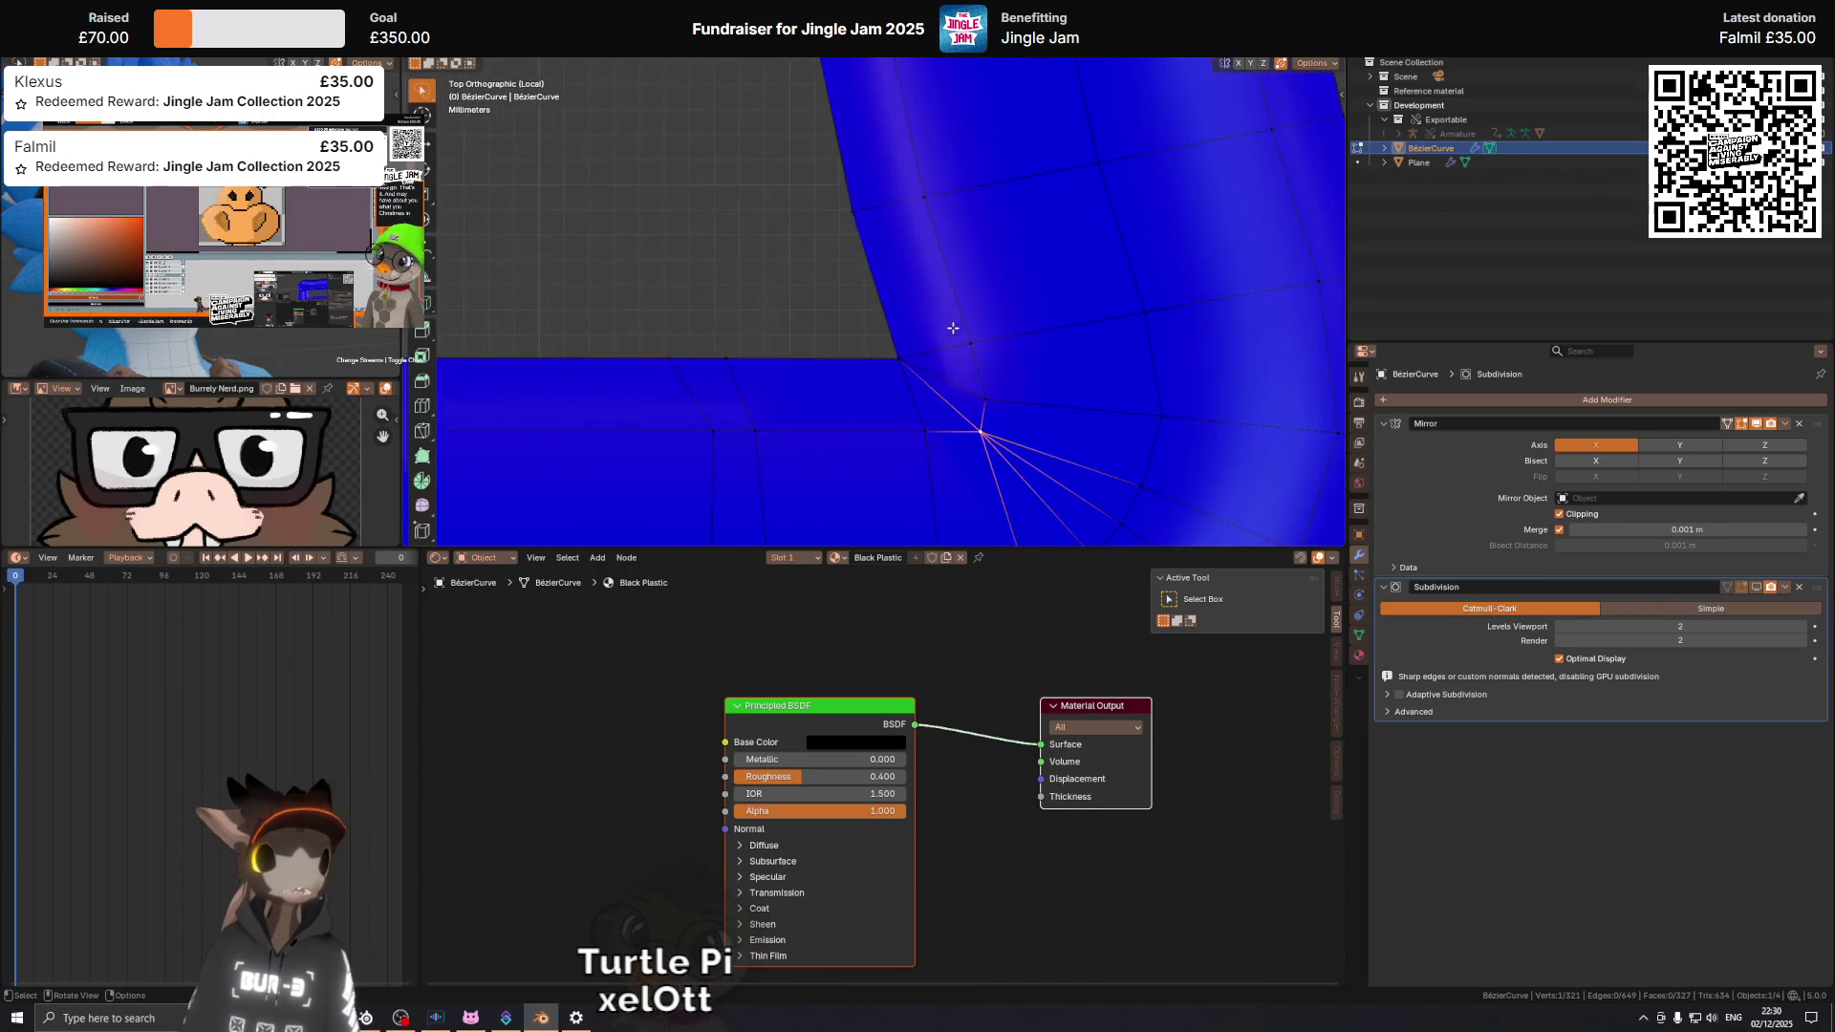
left_click_drag(1012, 366, 972, 297)
key("c")
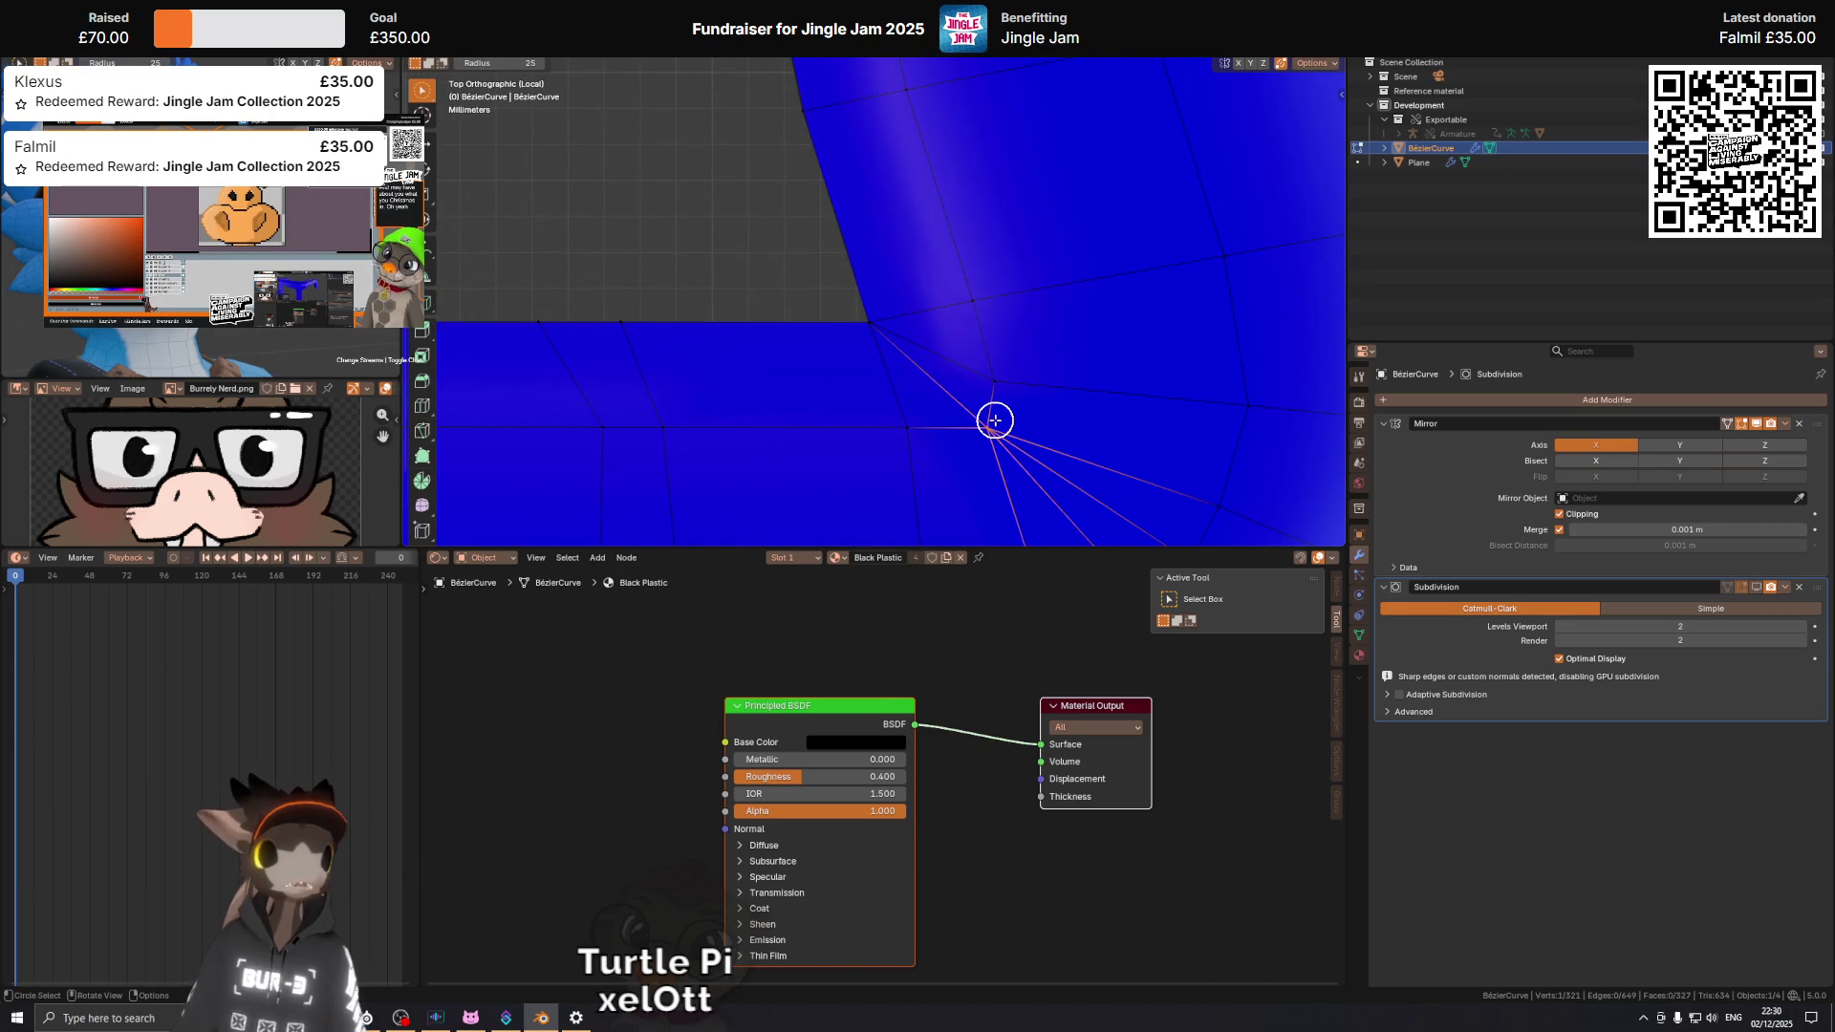
key("g")
key("g")
left_click(964, 400)
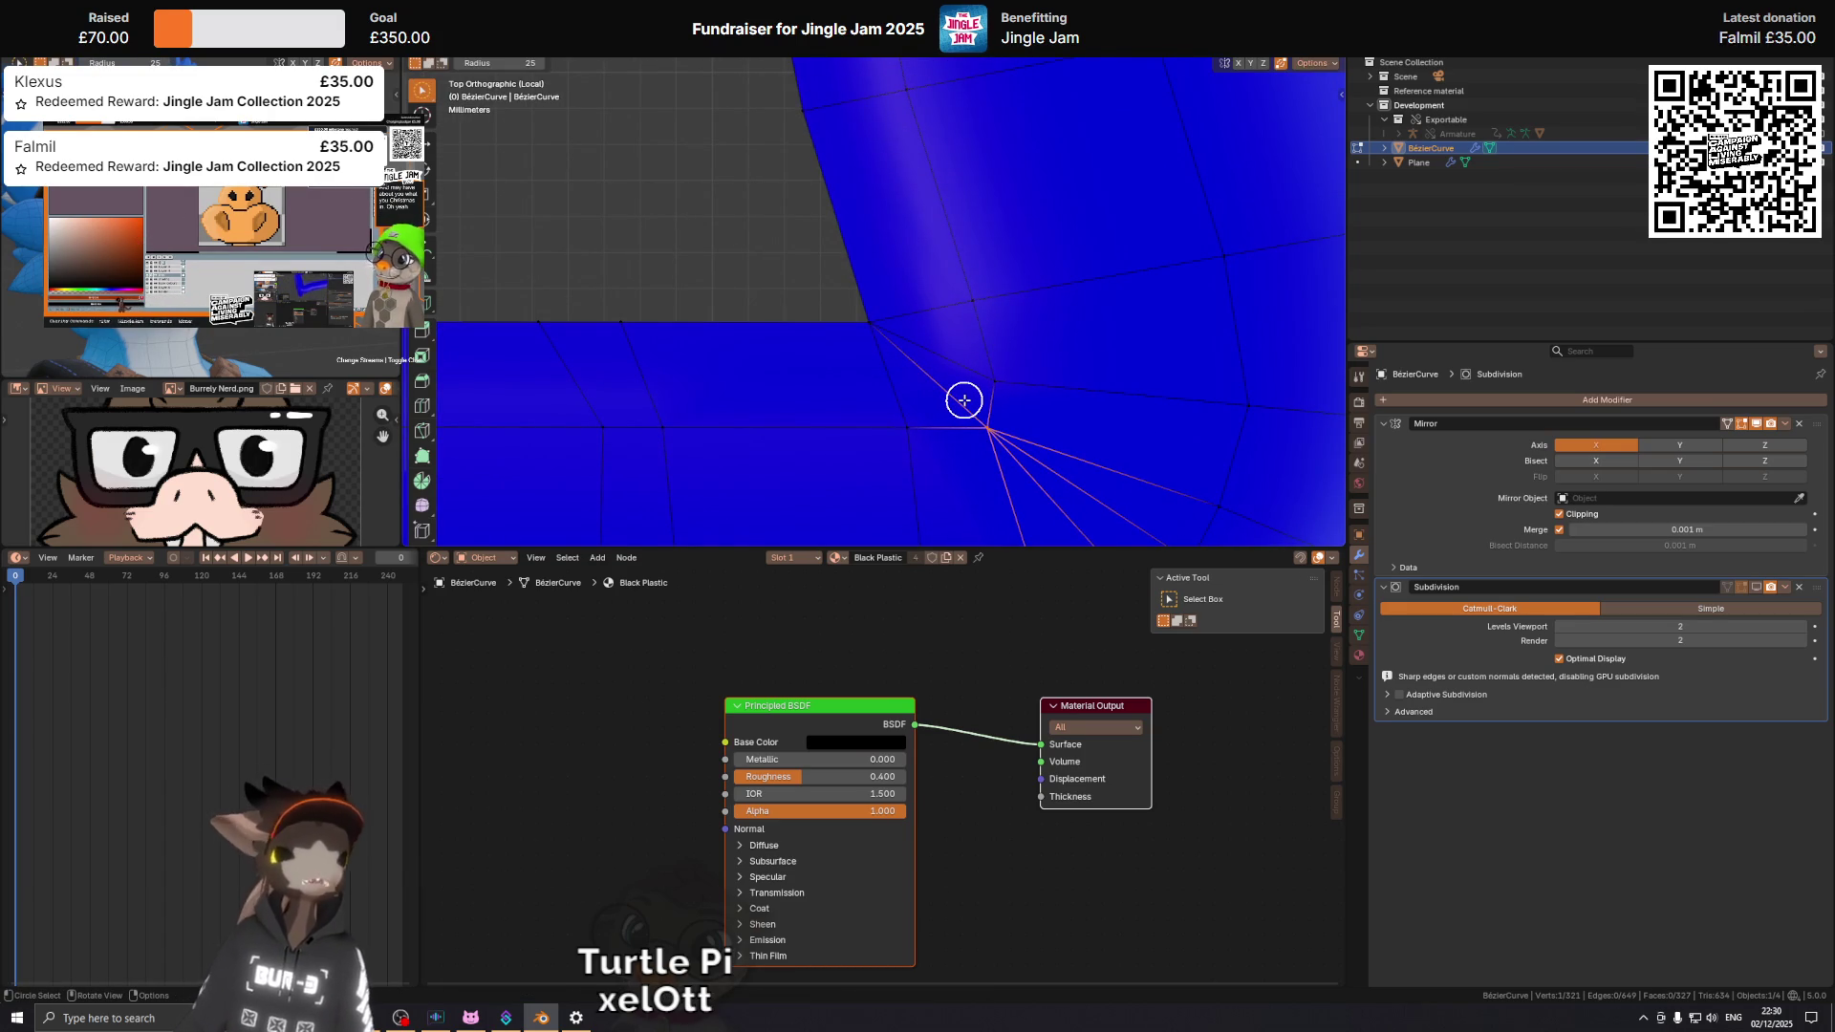